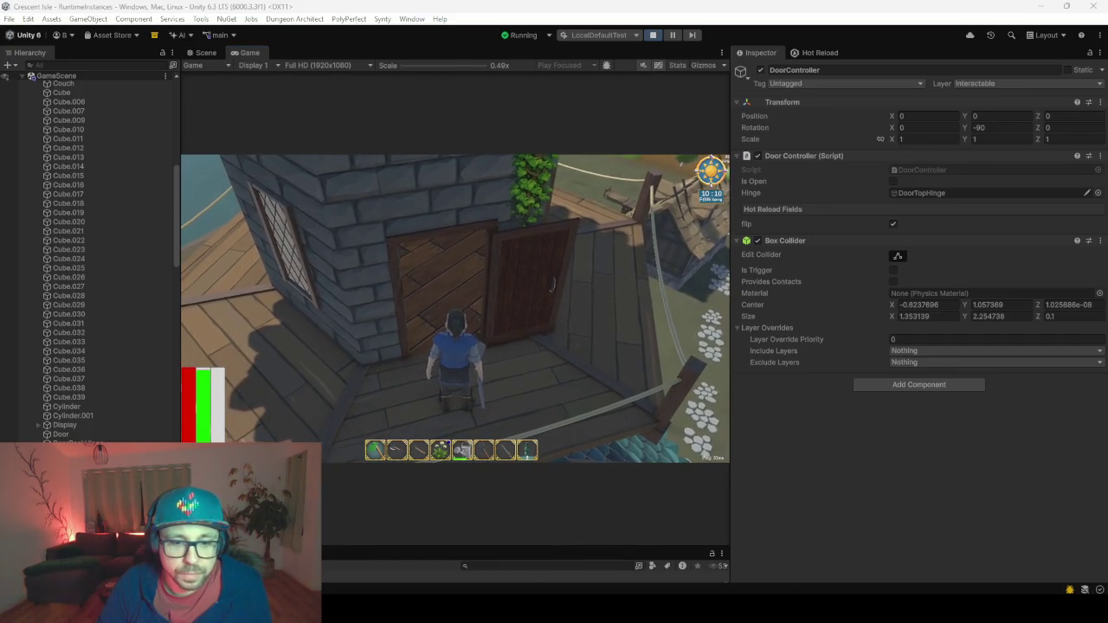
In DoorController.cs line 14, replace '&& !' with '^' so the condition reads isOpen ^ flip.
key("alt+Tab")
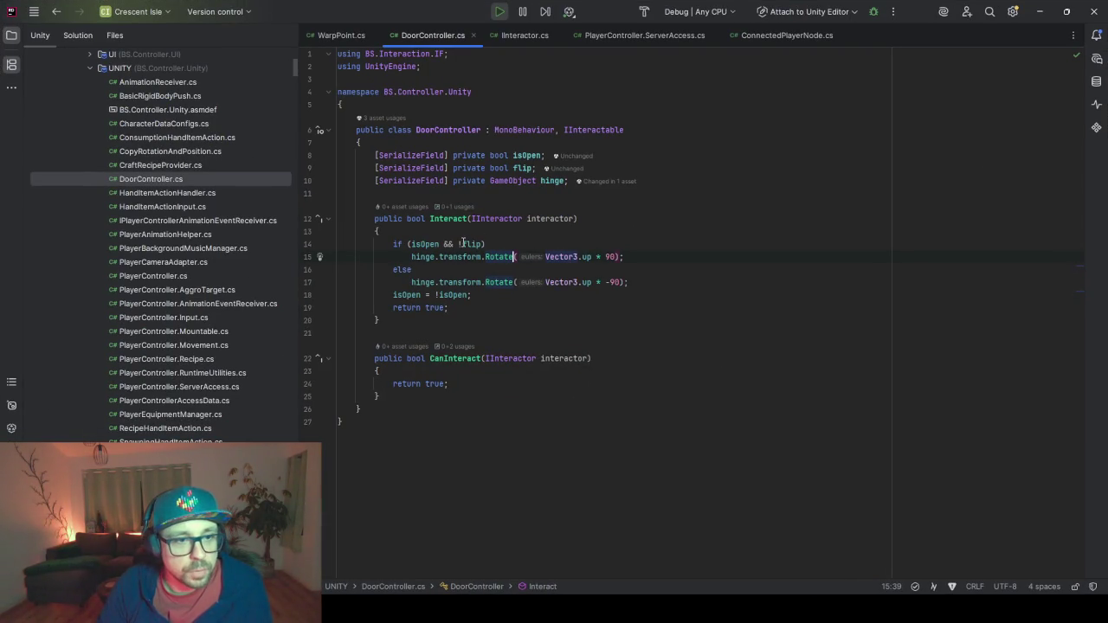
left_click(461, 244)
key("BackSpace")
key("BackSpace")
key("BackSpace")
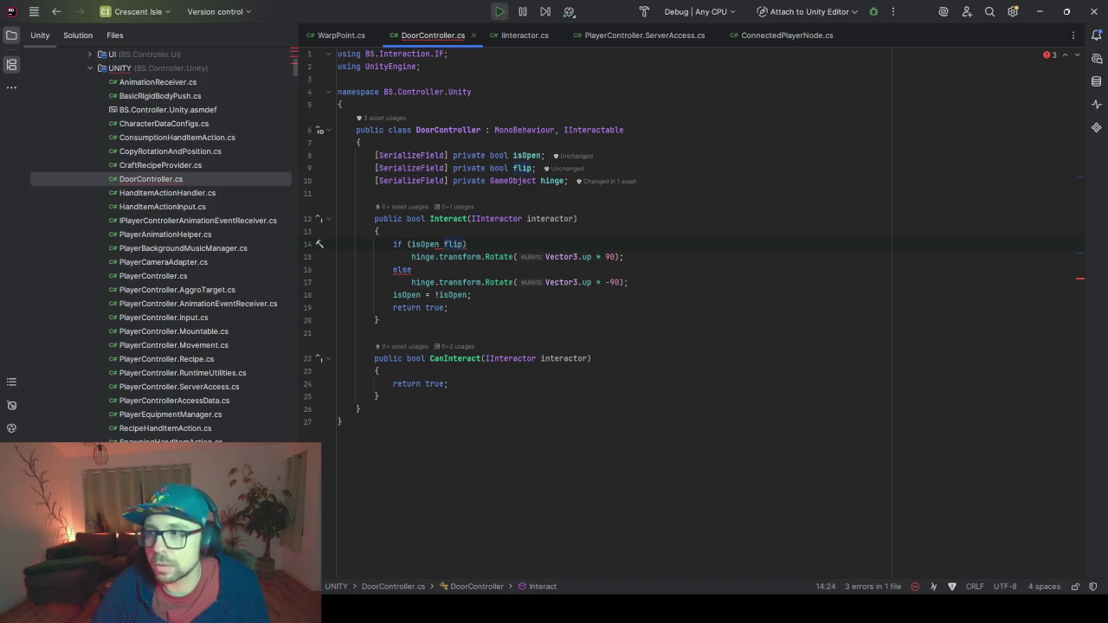
type("=")
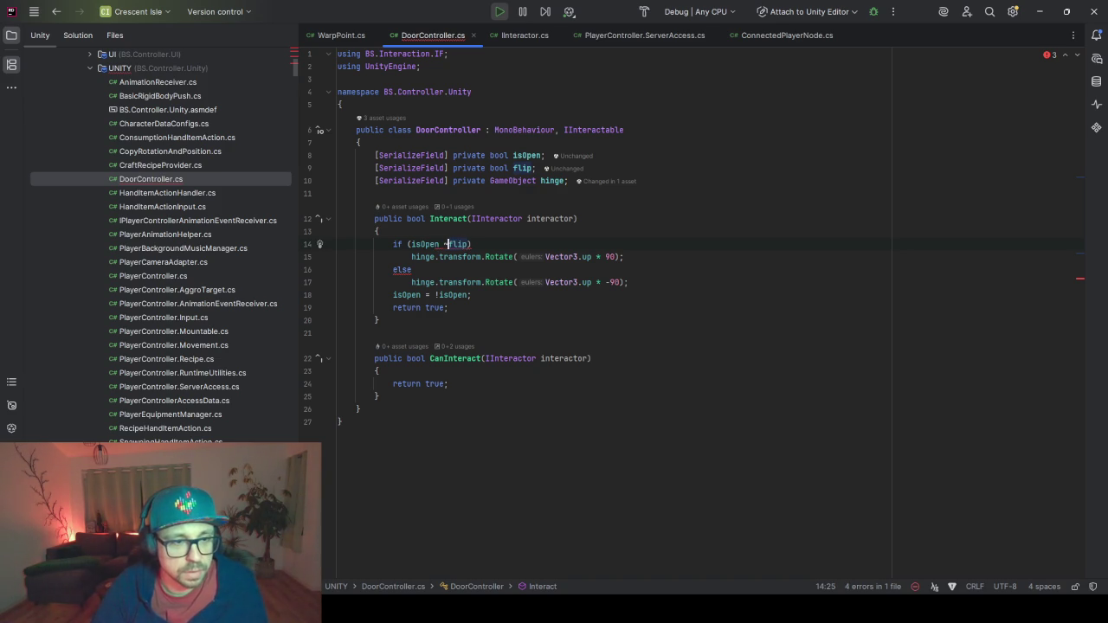
key("BackSpace")
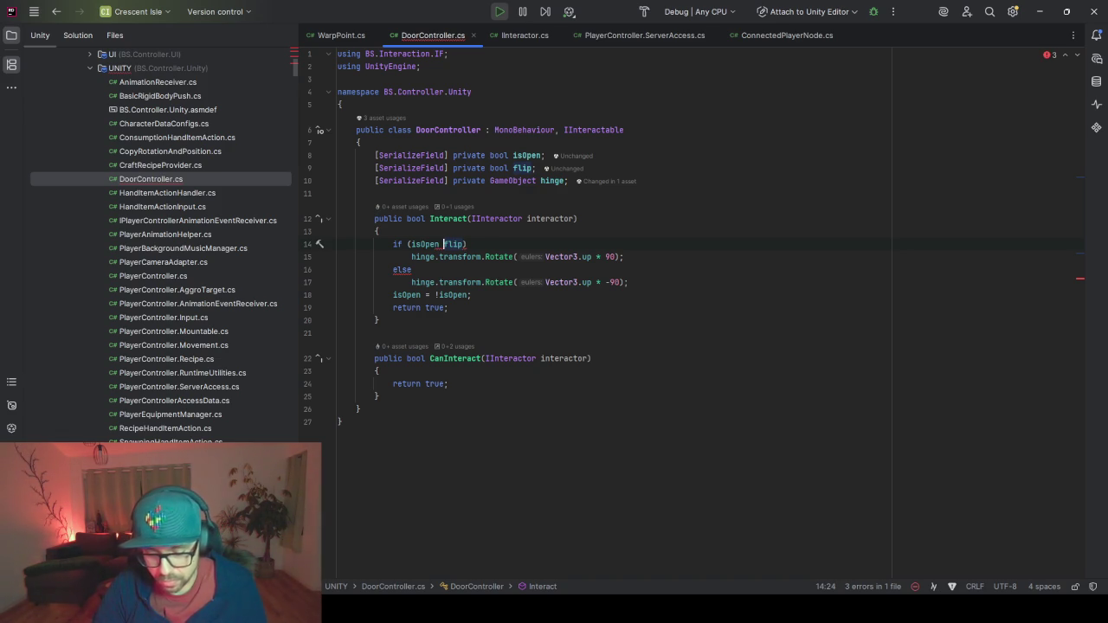
type("^")
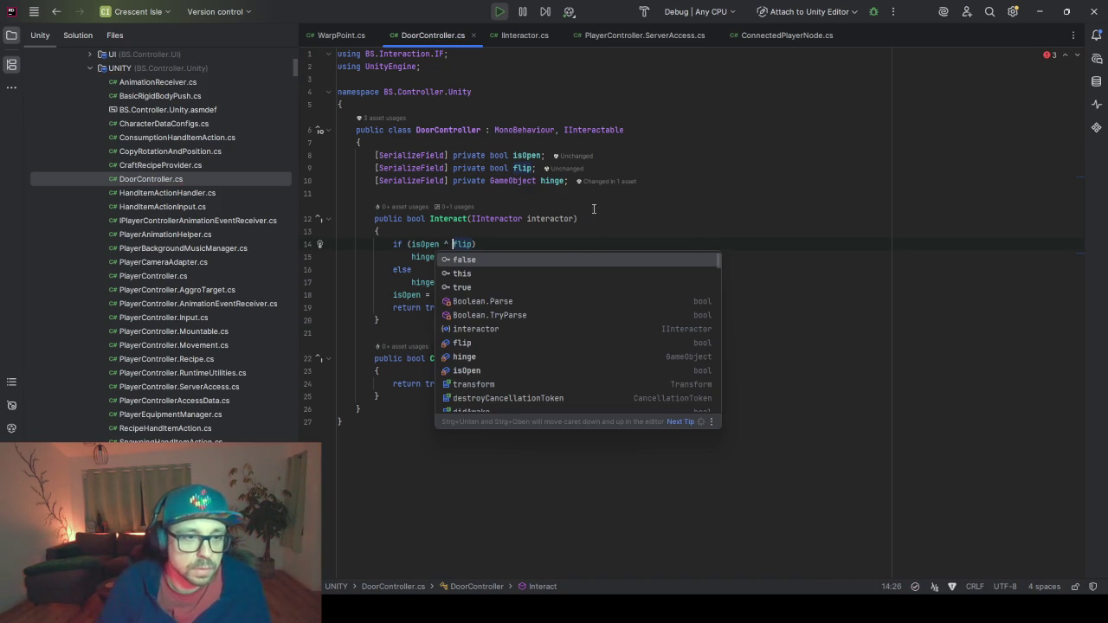
left_click(561, 242)
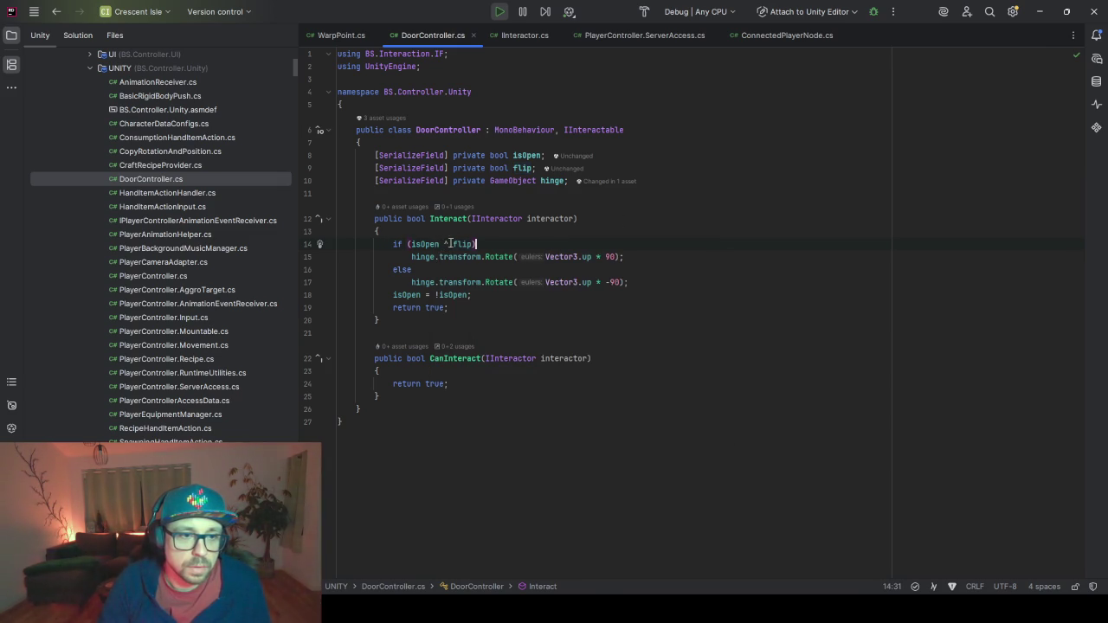
Check the new isOpen ^ flip condition on line 14 for errors.
left_click(461, 245)
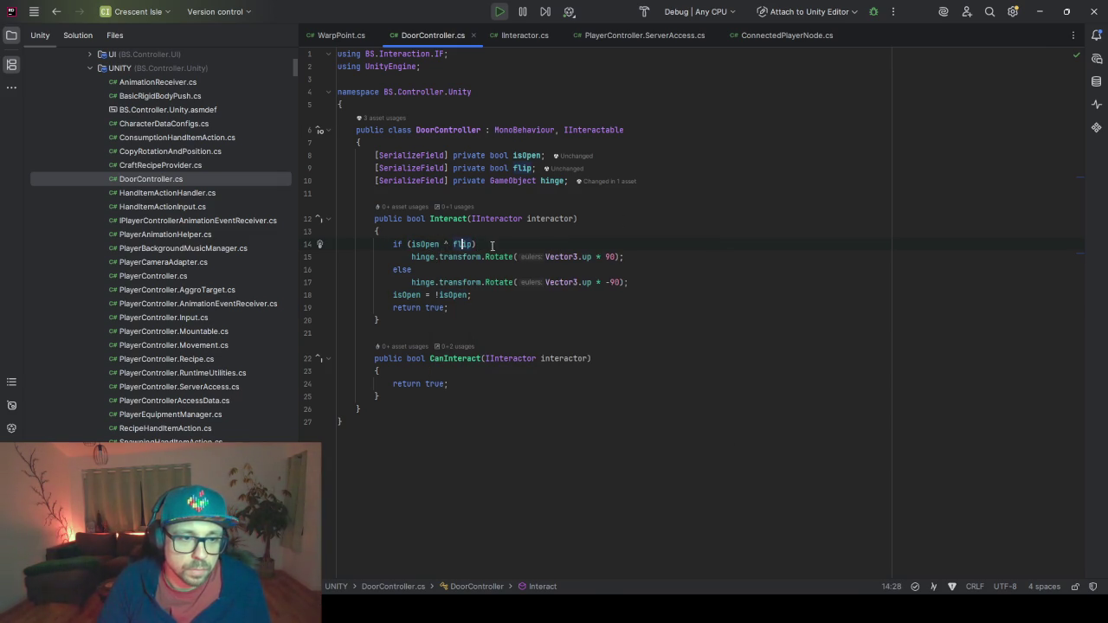
left_click(500, 246)
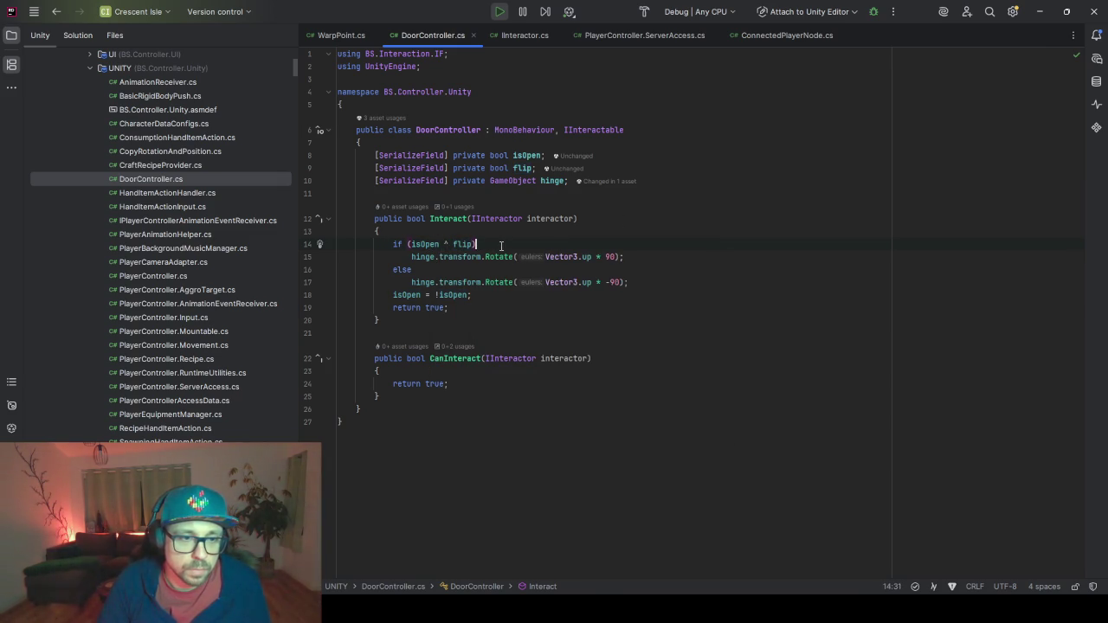
double_click(445, 245)
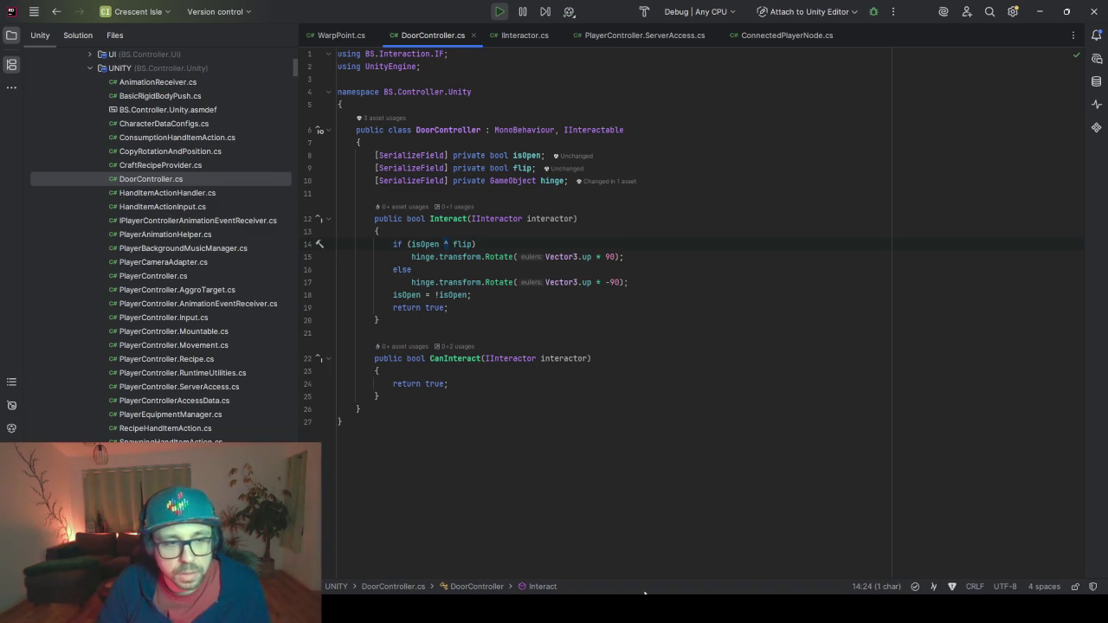
left_click(435, 244)
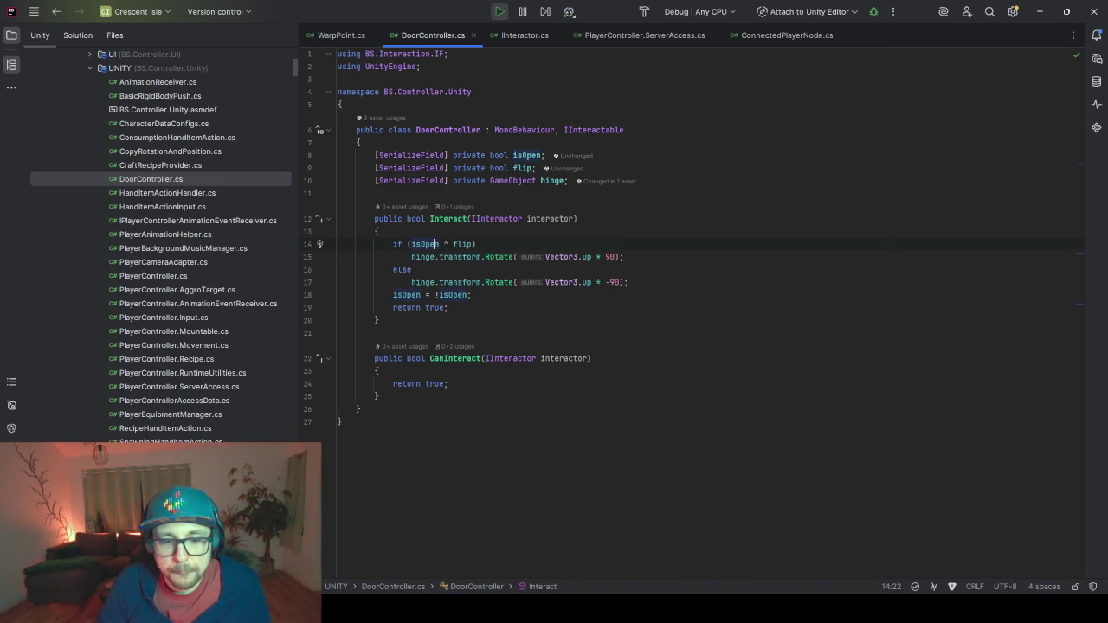
In the running game, walk the character back to the tower door and interact with it.
mouse_move(708, 610)
left_click(708, 554)
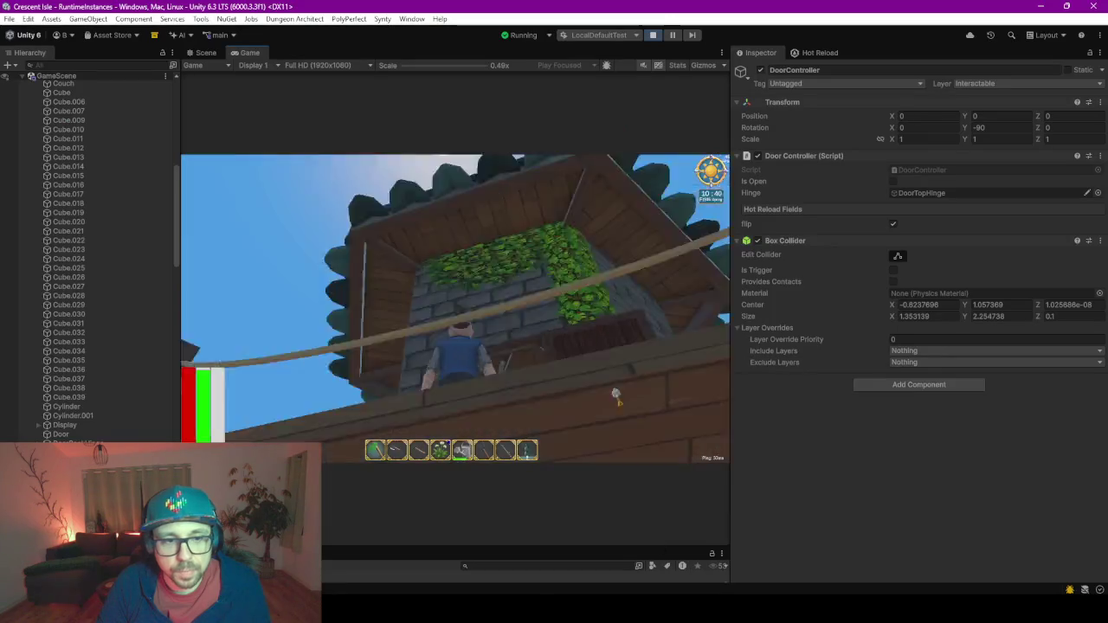
key("e")
key("w")
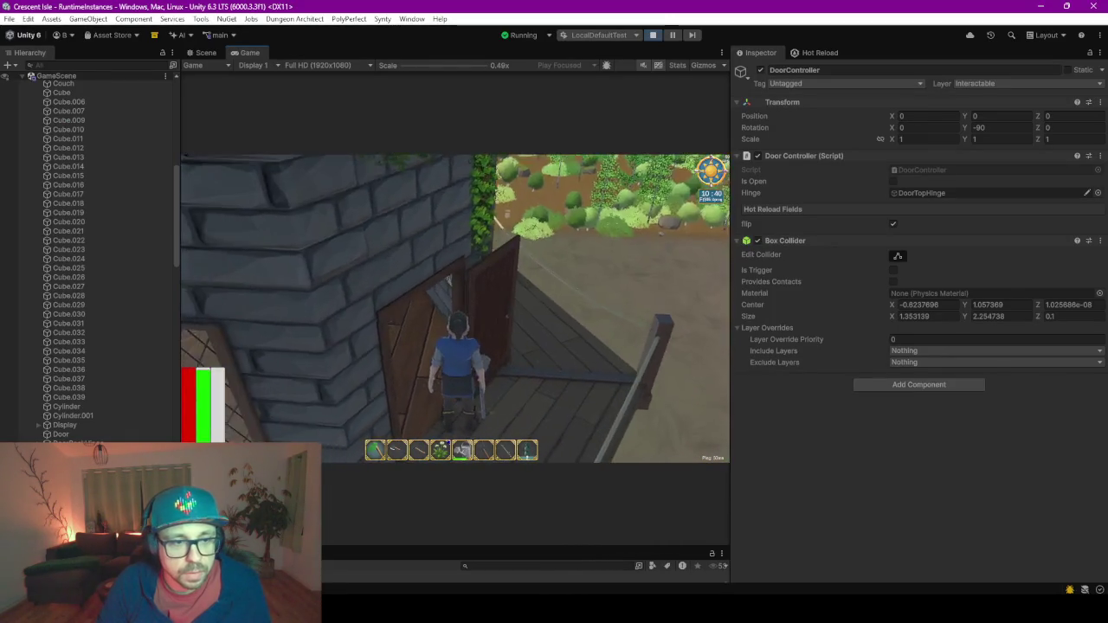
key("s")
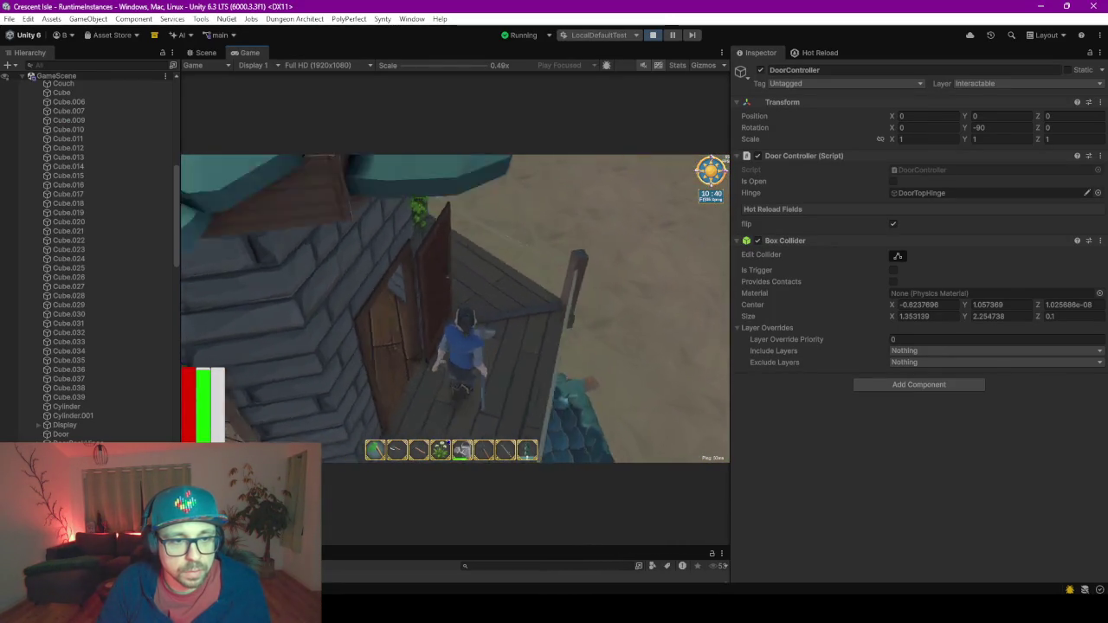
key("s")
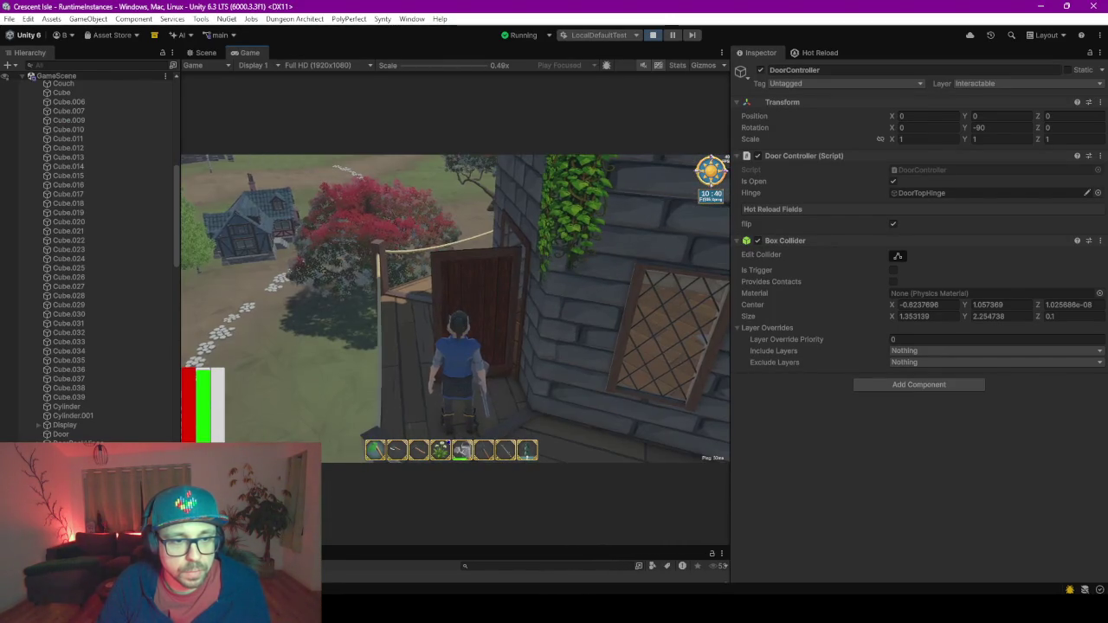
key("e")
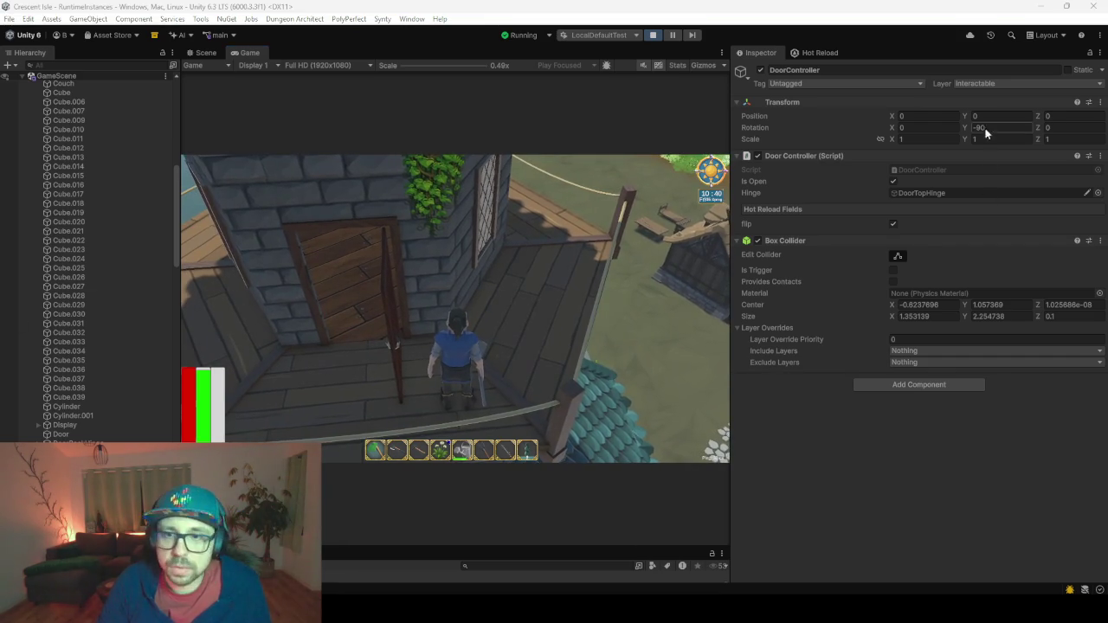
Set DoorTopHinge's Rotation Y to 0, then reselect the door controller object.
double_click(922, 192)
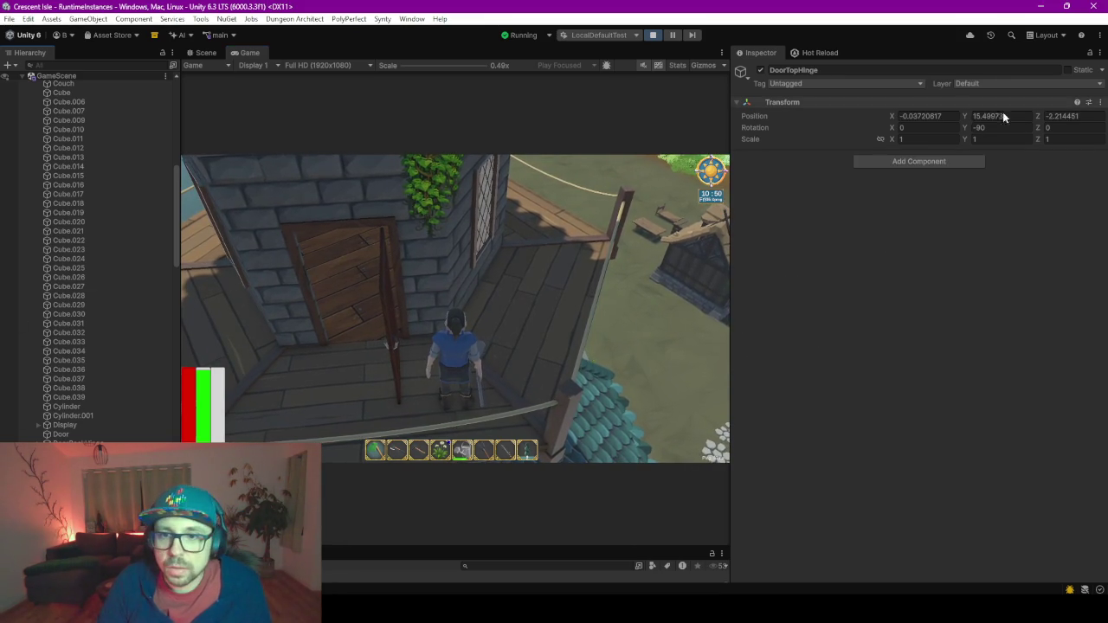
left_click(986, 131)
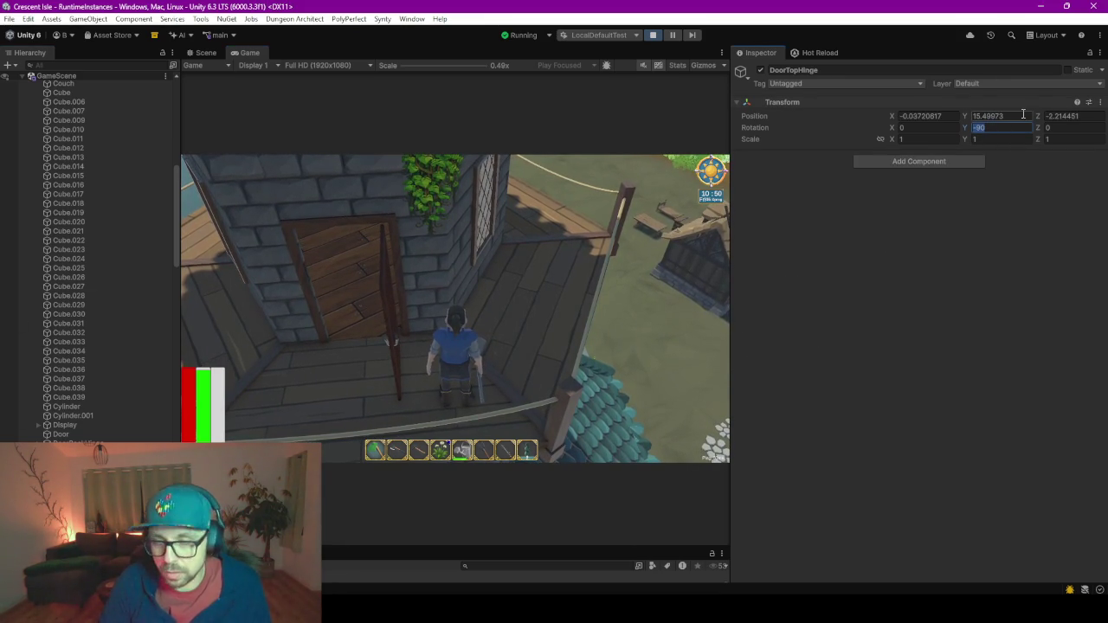
type("-")
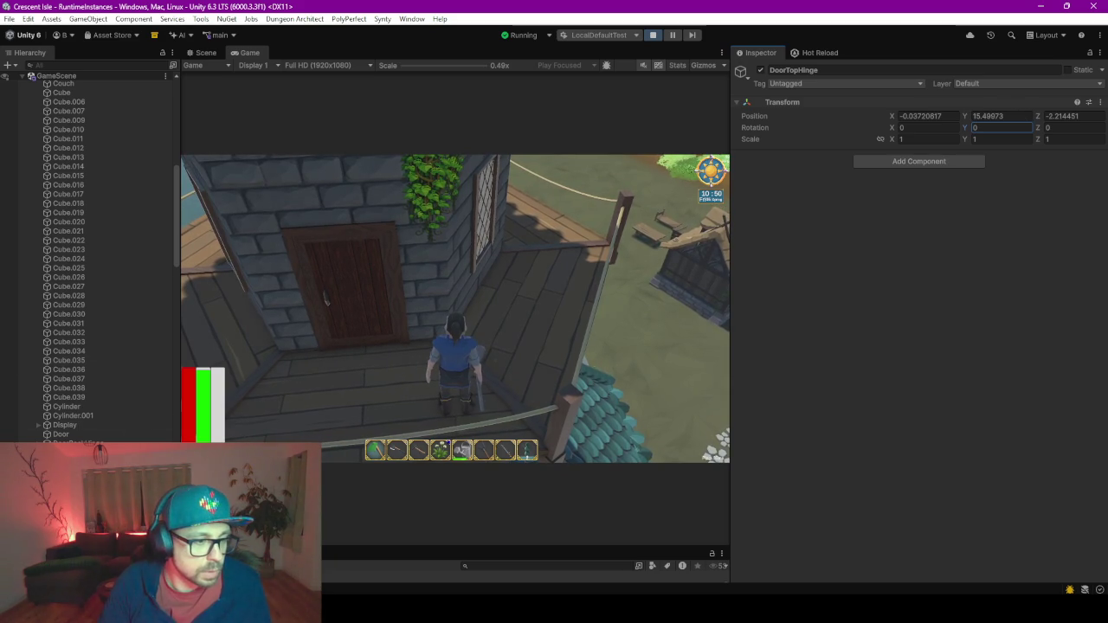
left_click(74, 452)
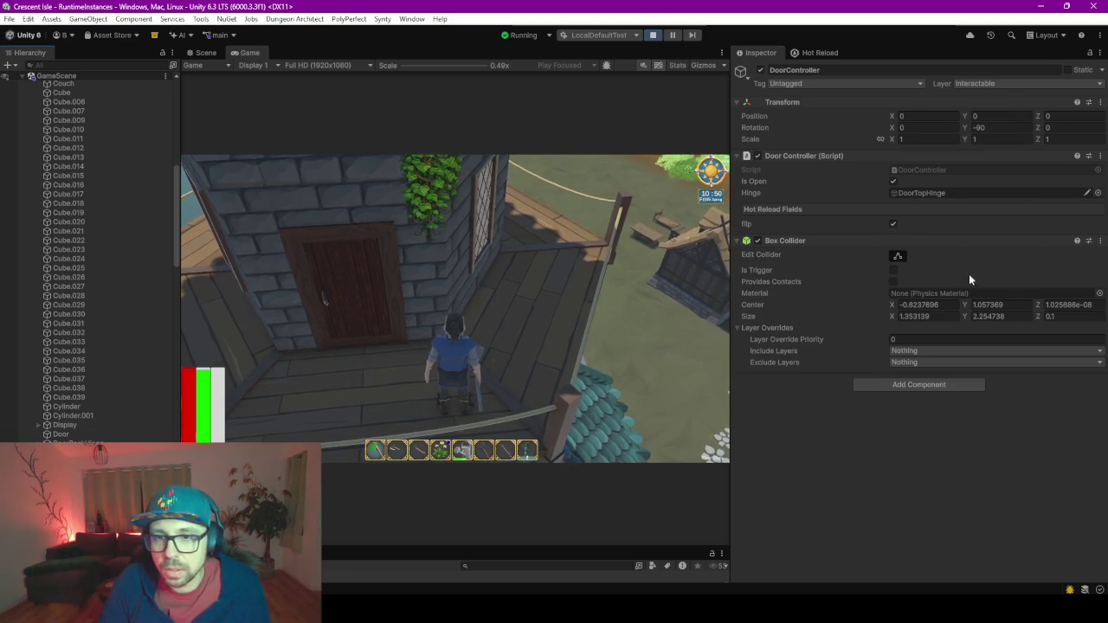
Untick the door's open state, then test opening and closing the tower door in game.
left_click(894, 182)
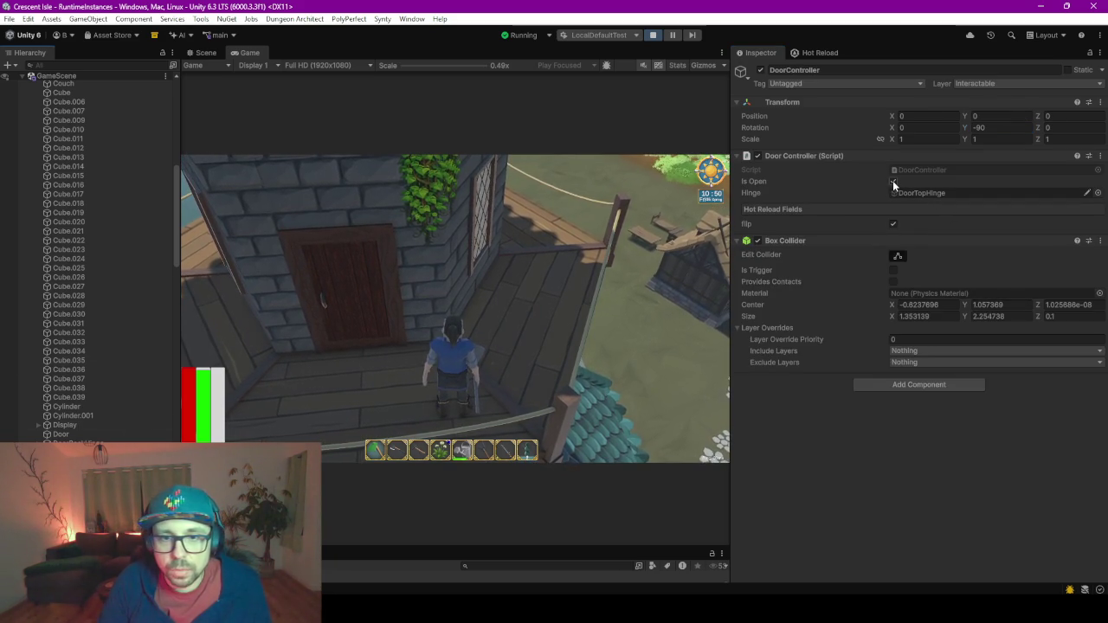
left_click(519, 303)
key("e")
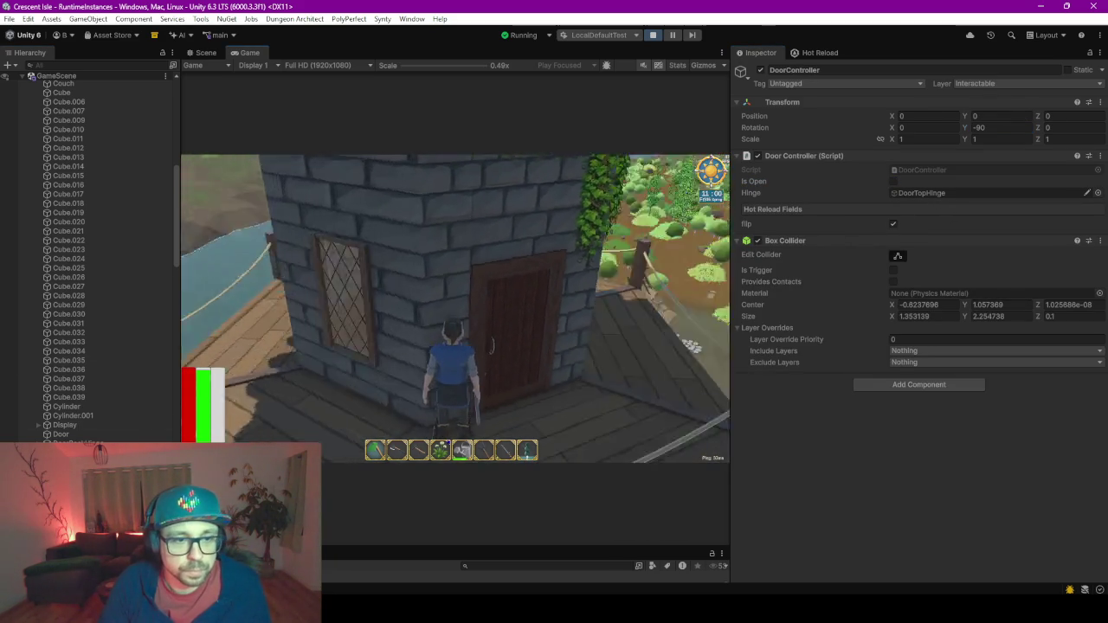
key("w")
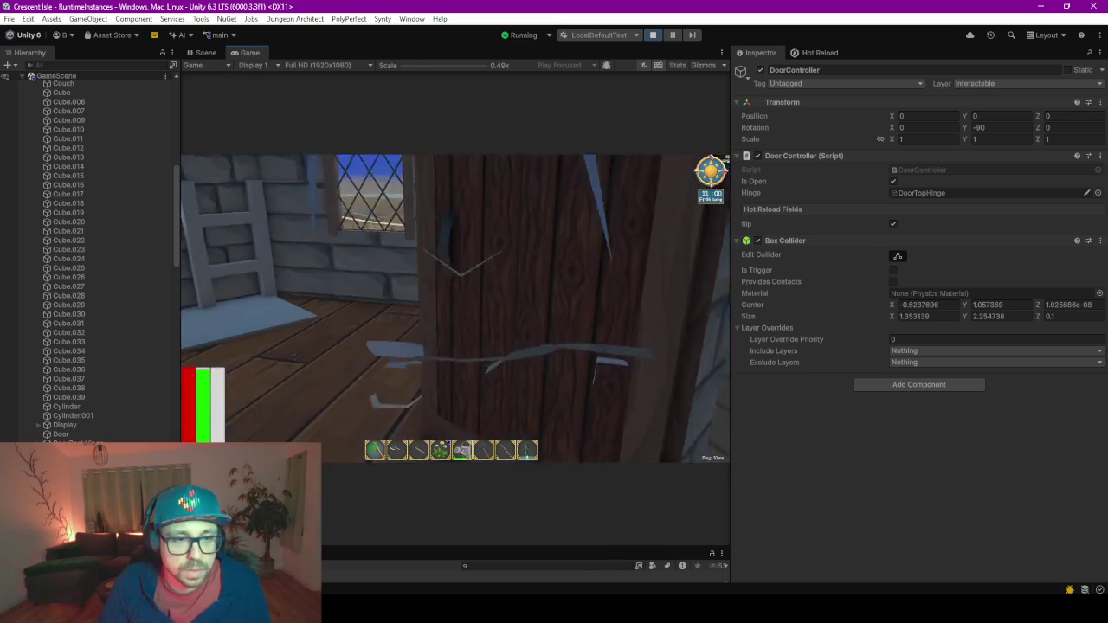
key("w")
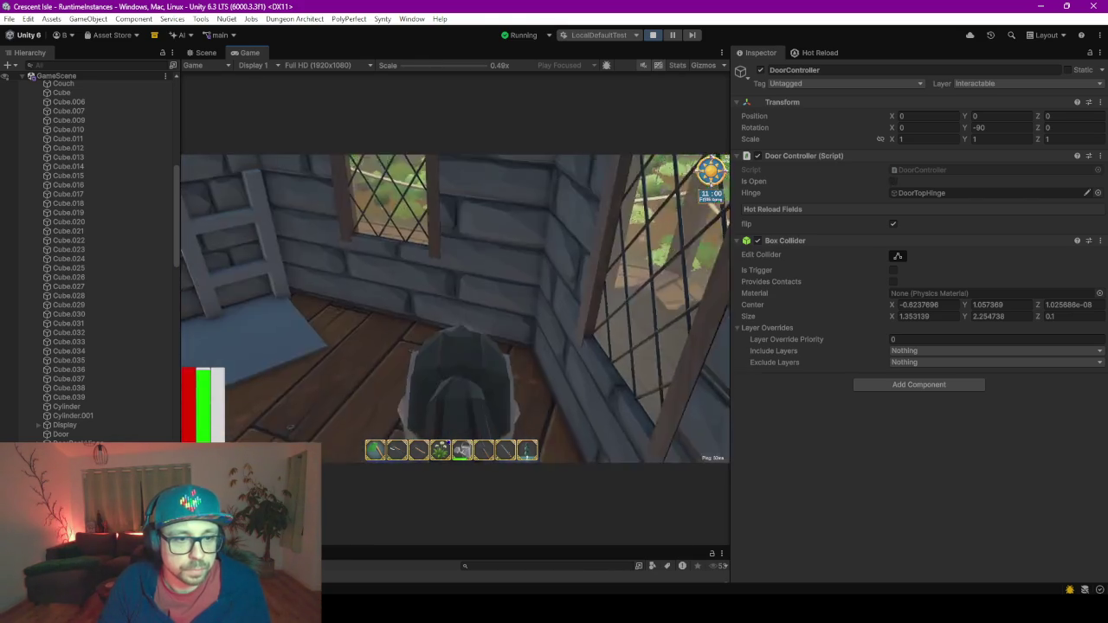
key("e")
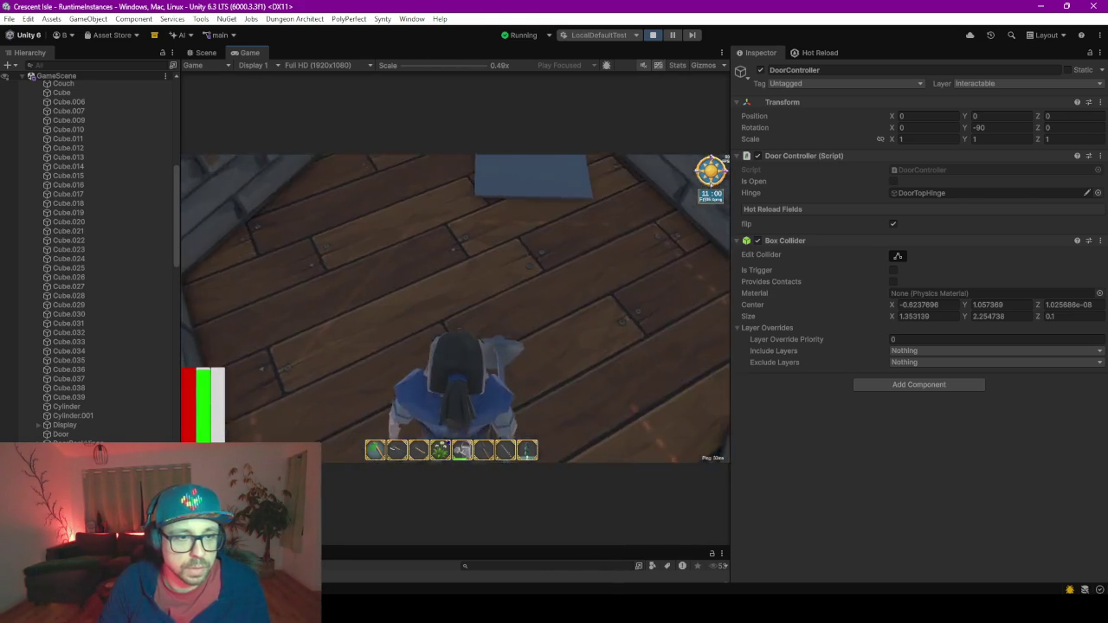
key("e")
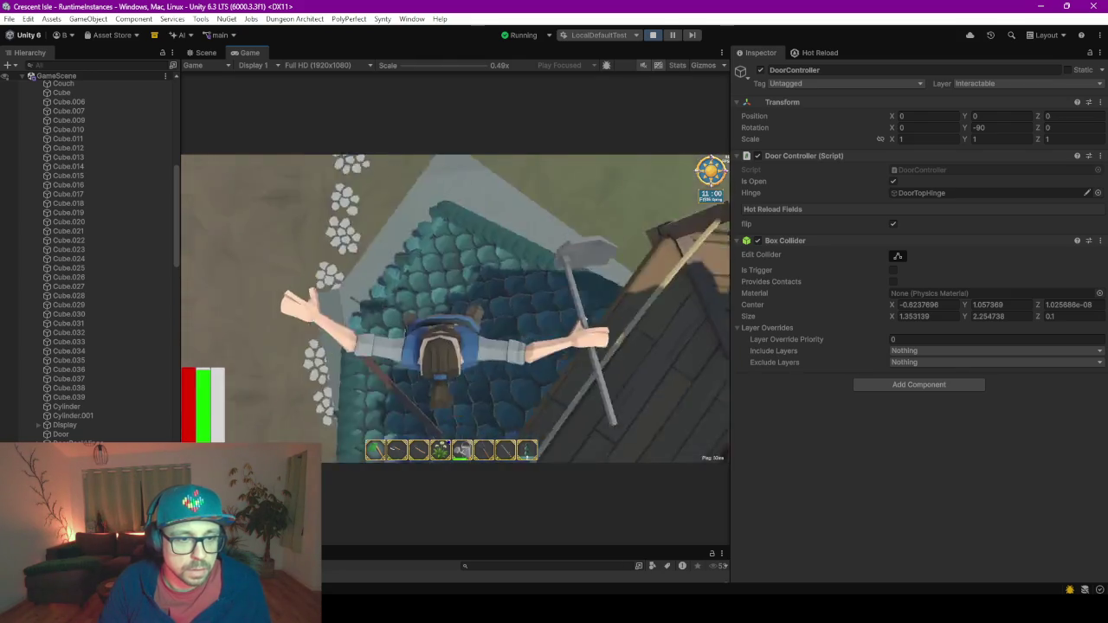
Walk into the wooden-floored room, then return and open the arched door.
key("w")
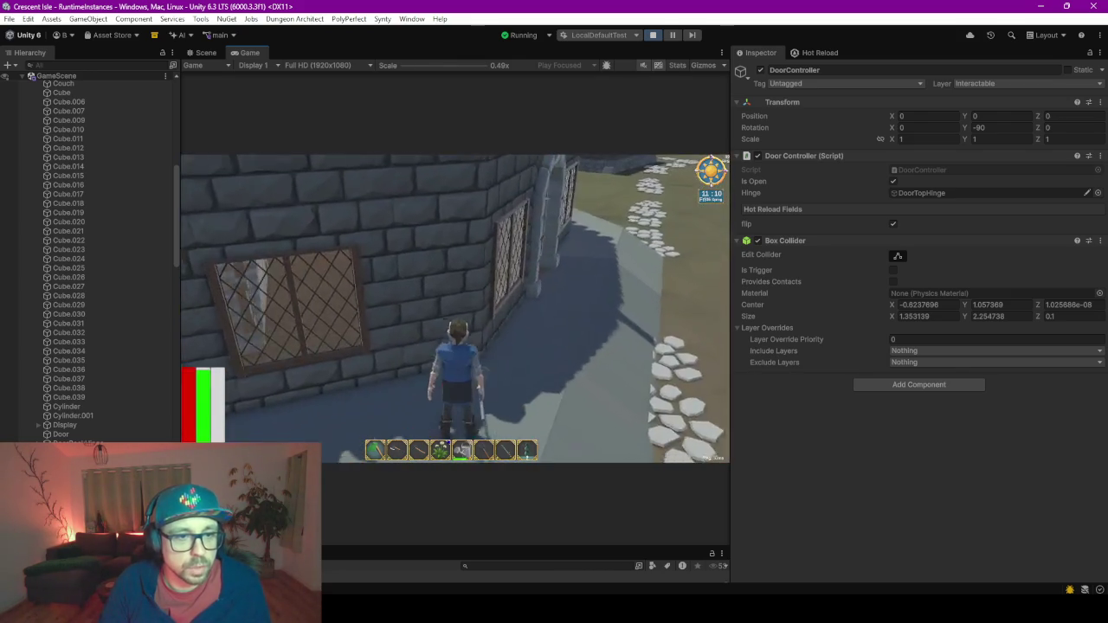
key("w")
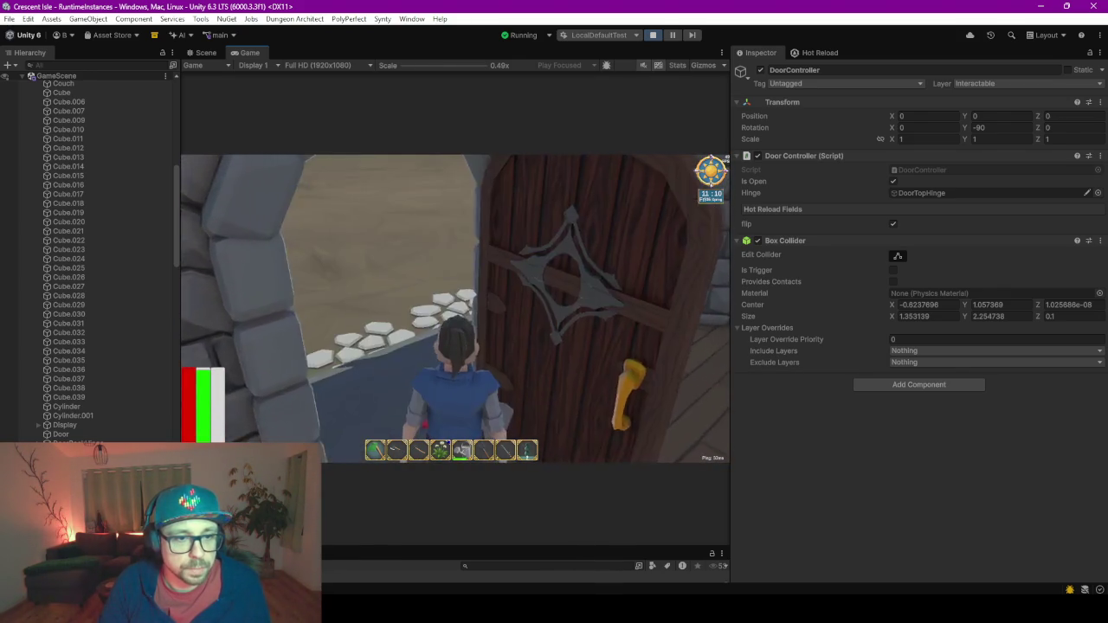
key("w")
key("s")
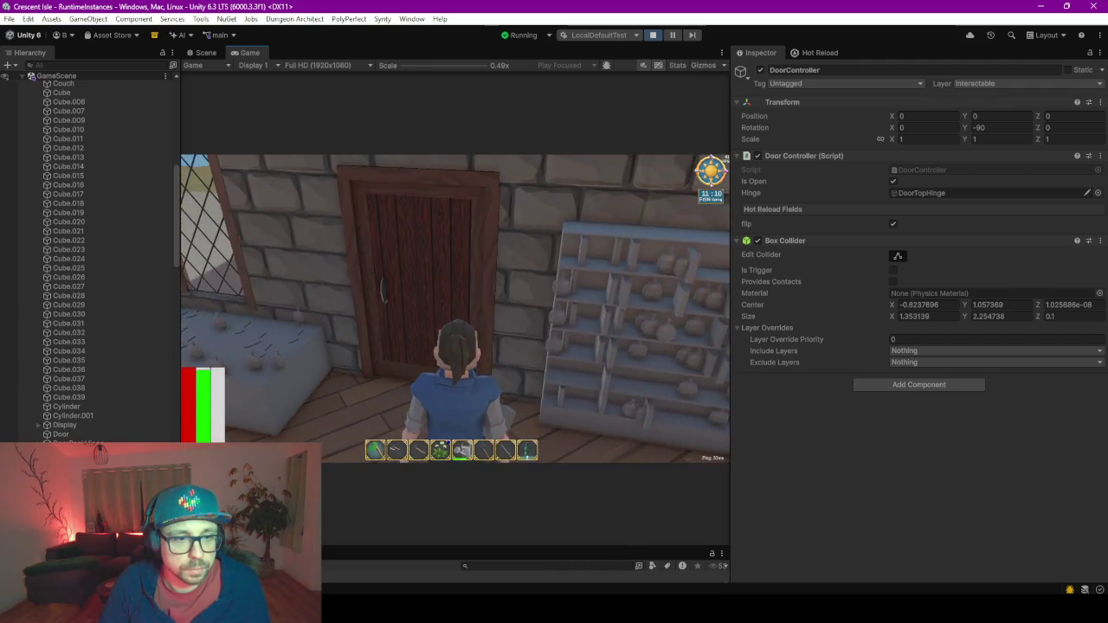
key("w")
key("e")
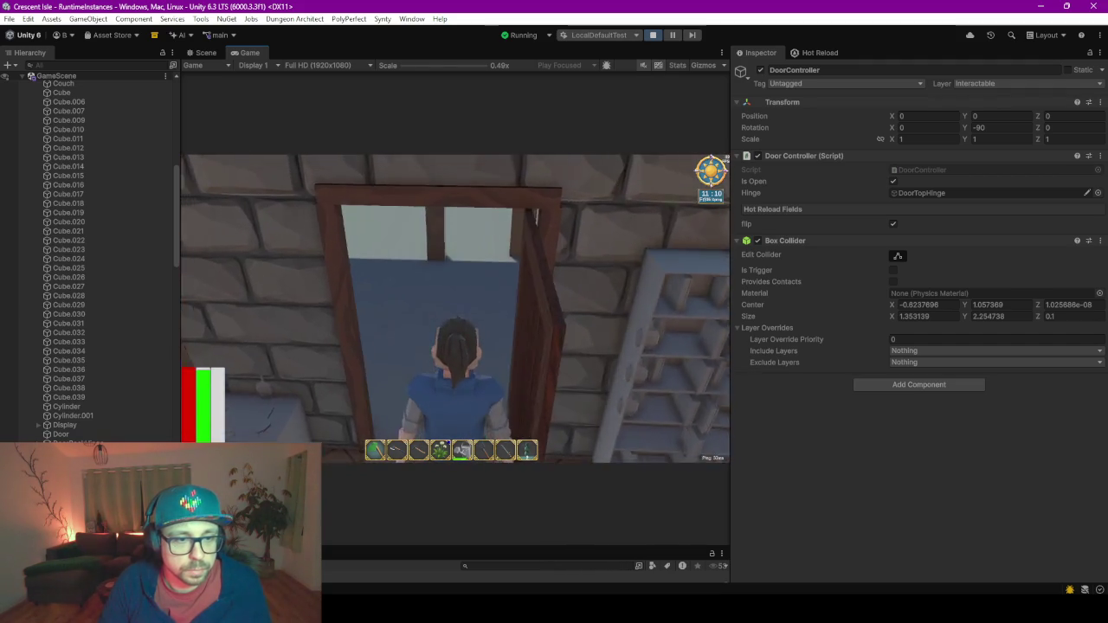
key("w")
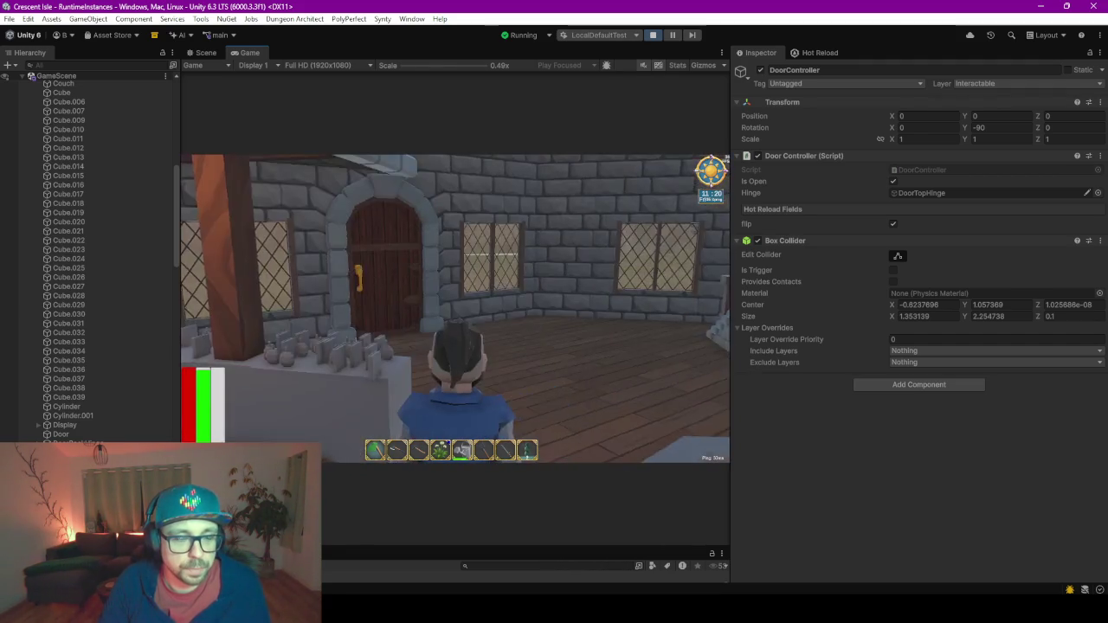
key("w")
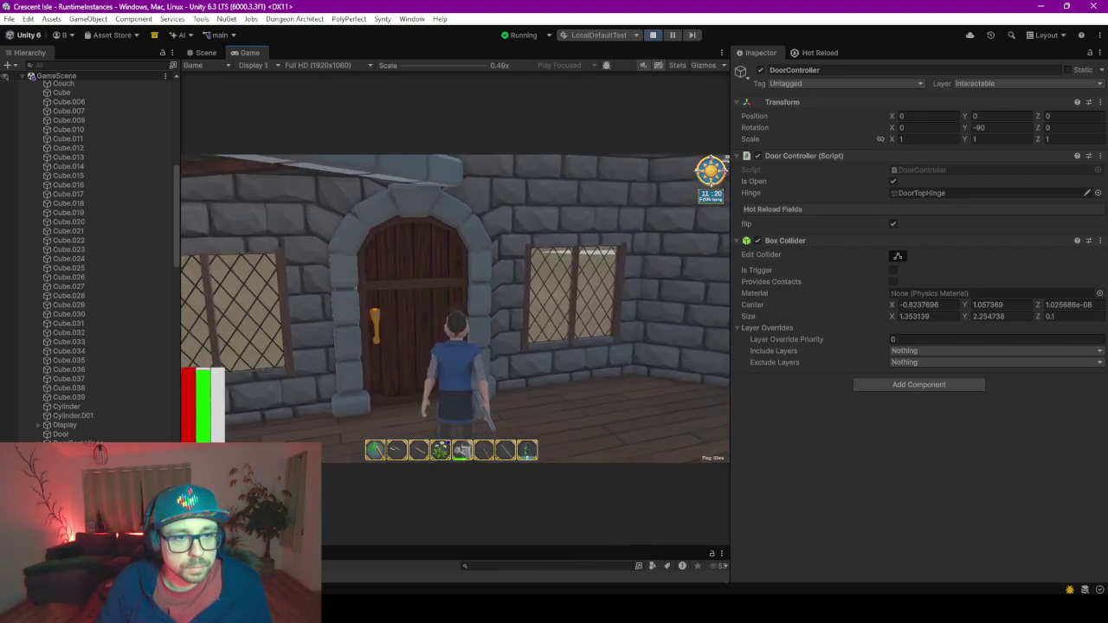
Walk outside the stone house, back in, and down into the lower room.
key("w")
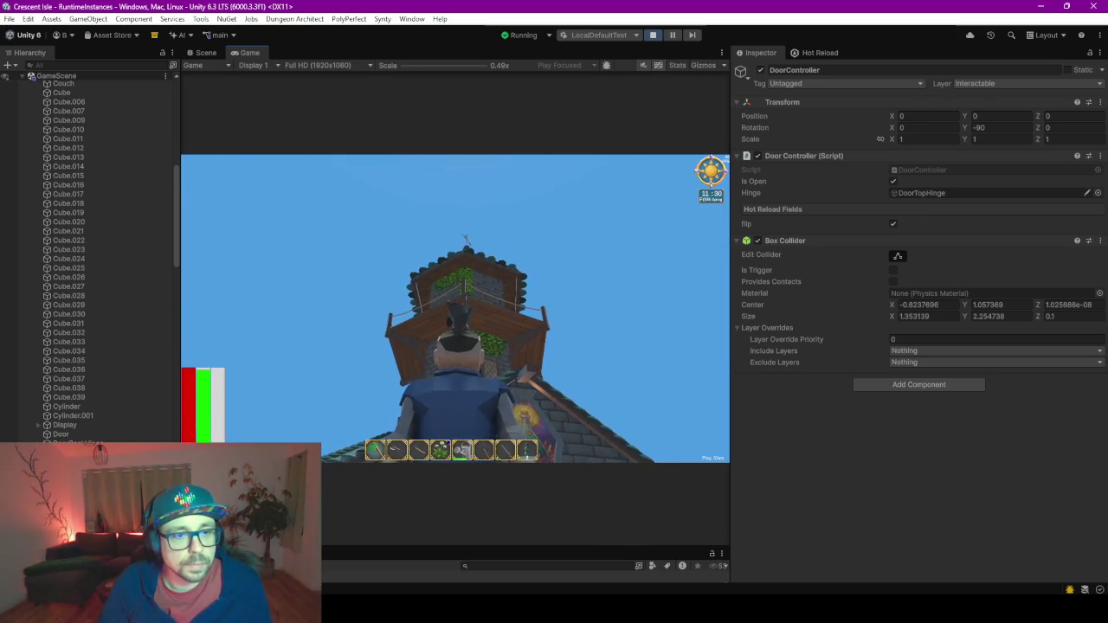
key("w")
key("w")
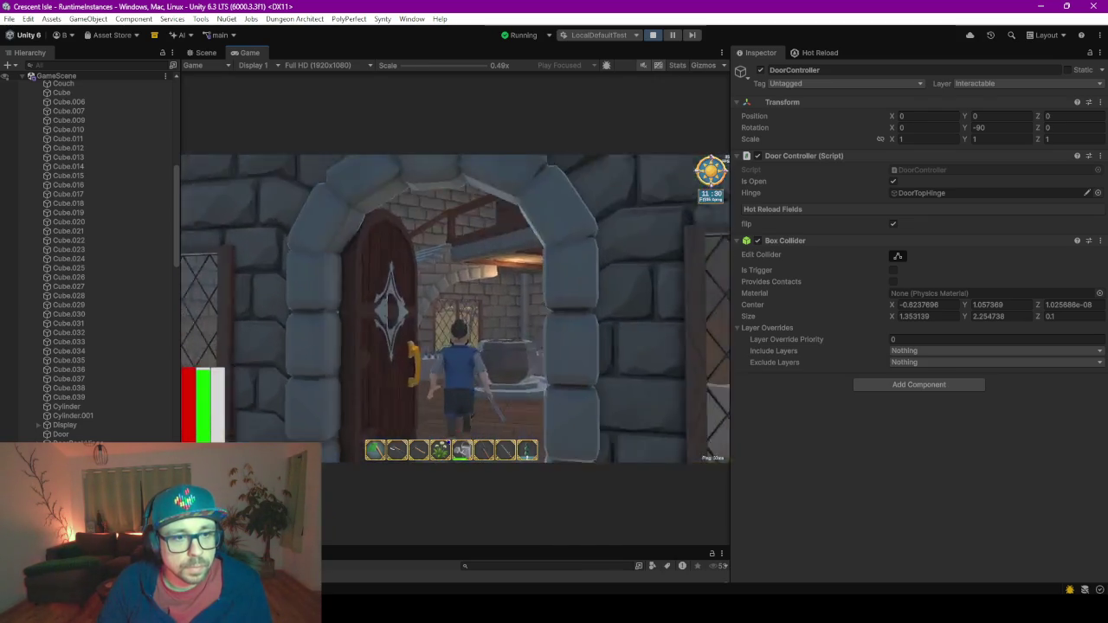
key("w")
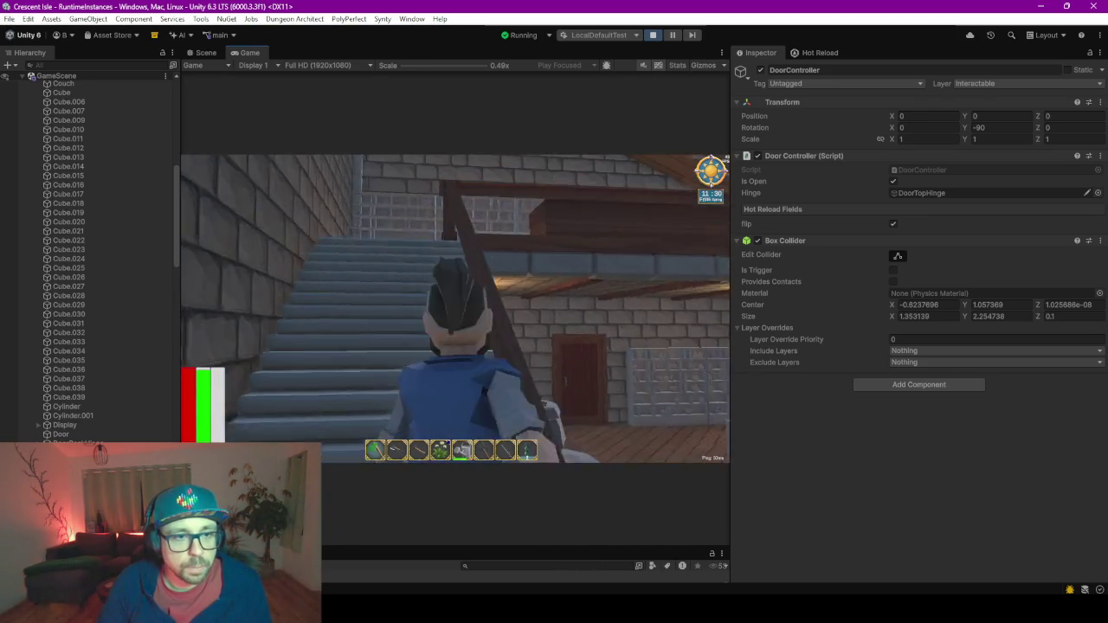
key("w")
key("w")
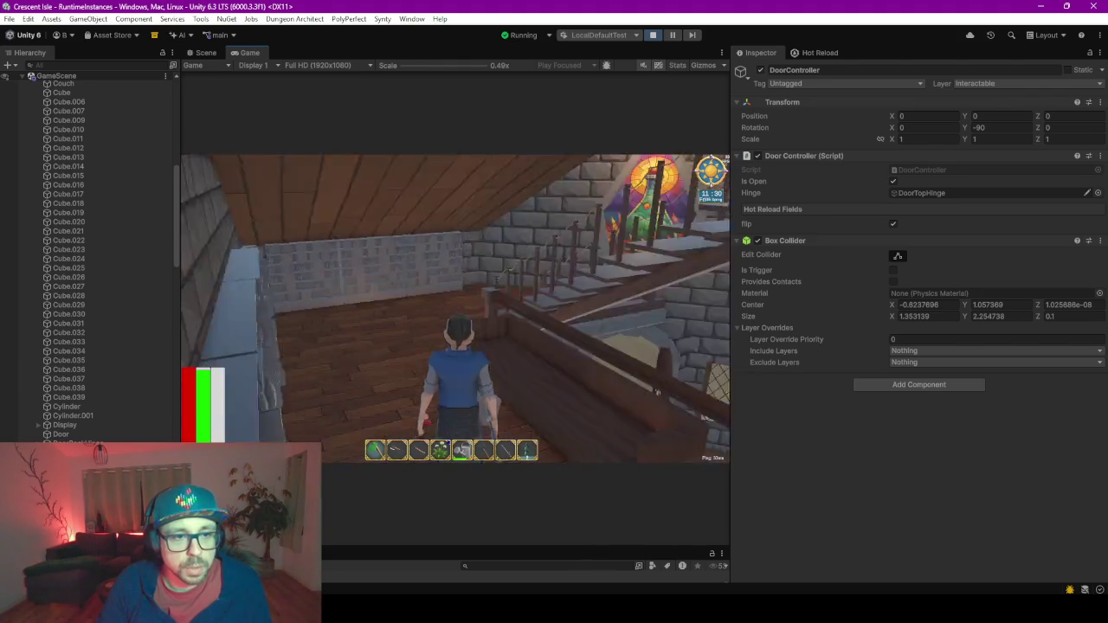
key("w")
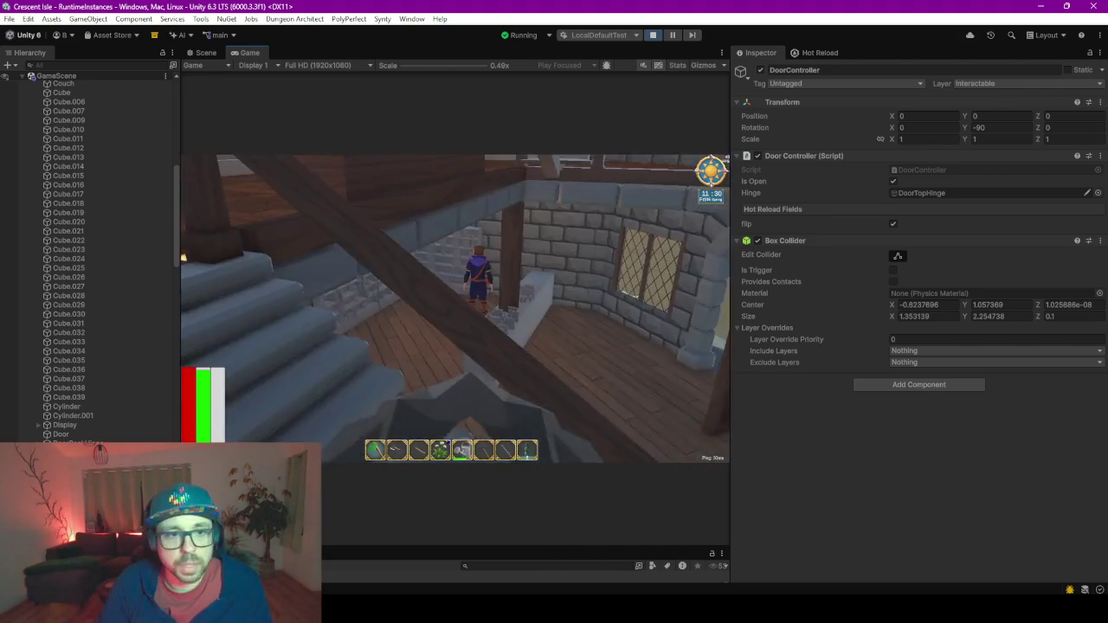
key("w")
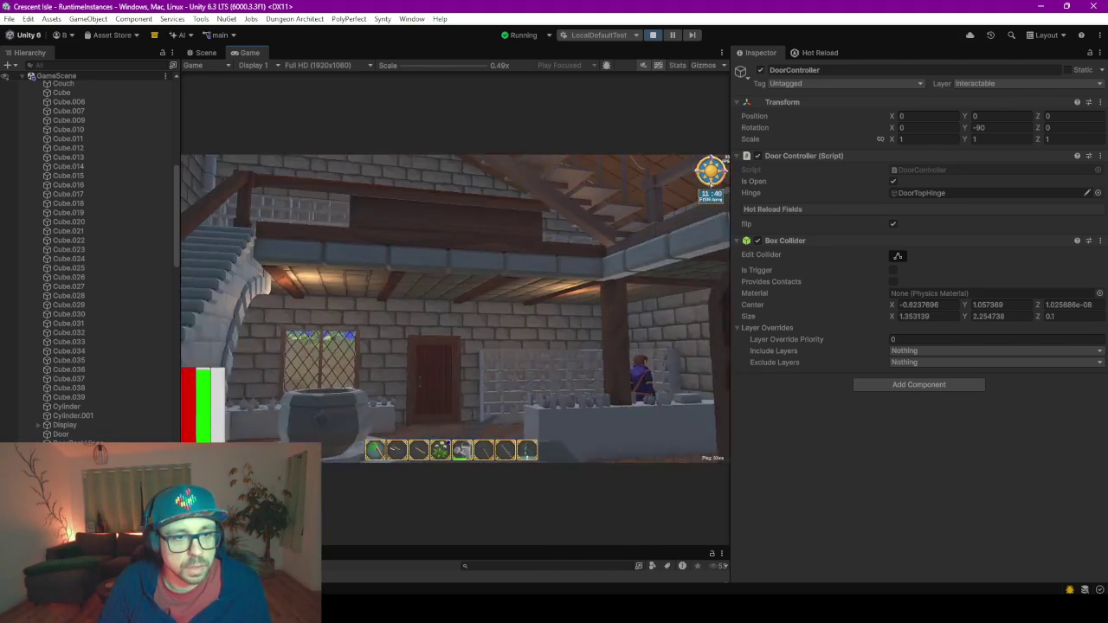
key("w")
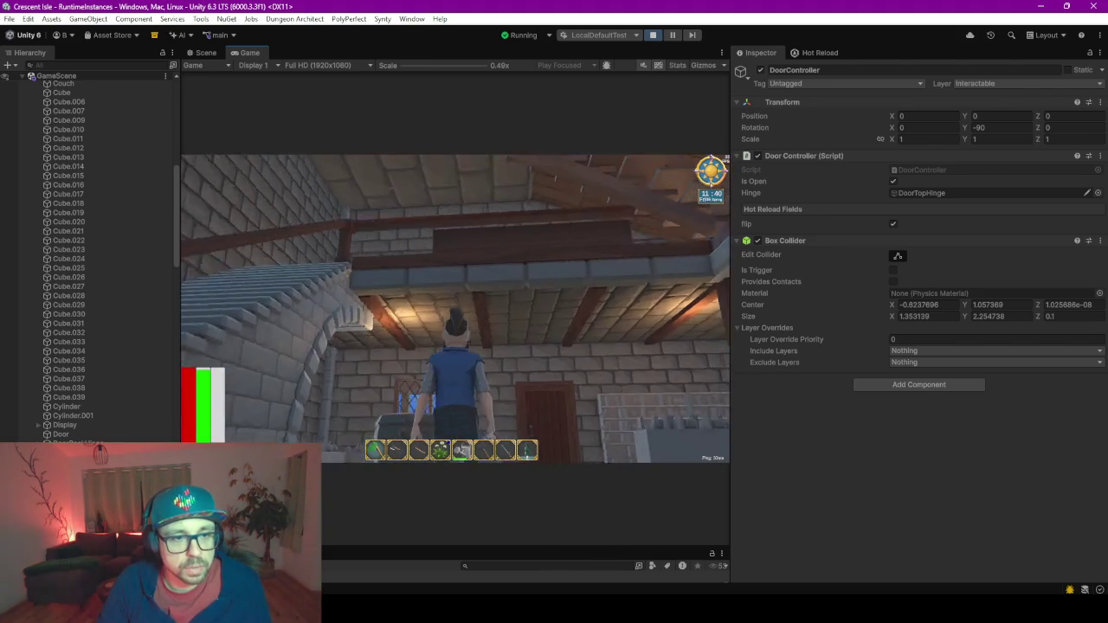
key("w")
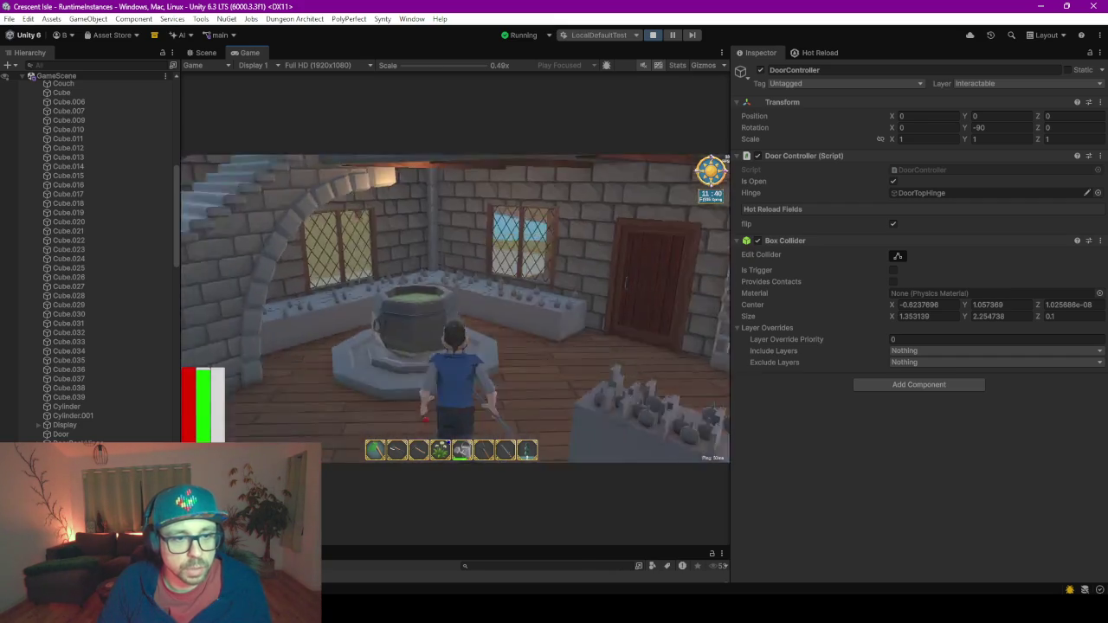
key("w")
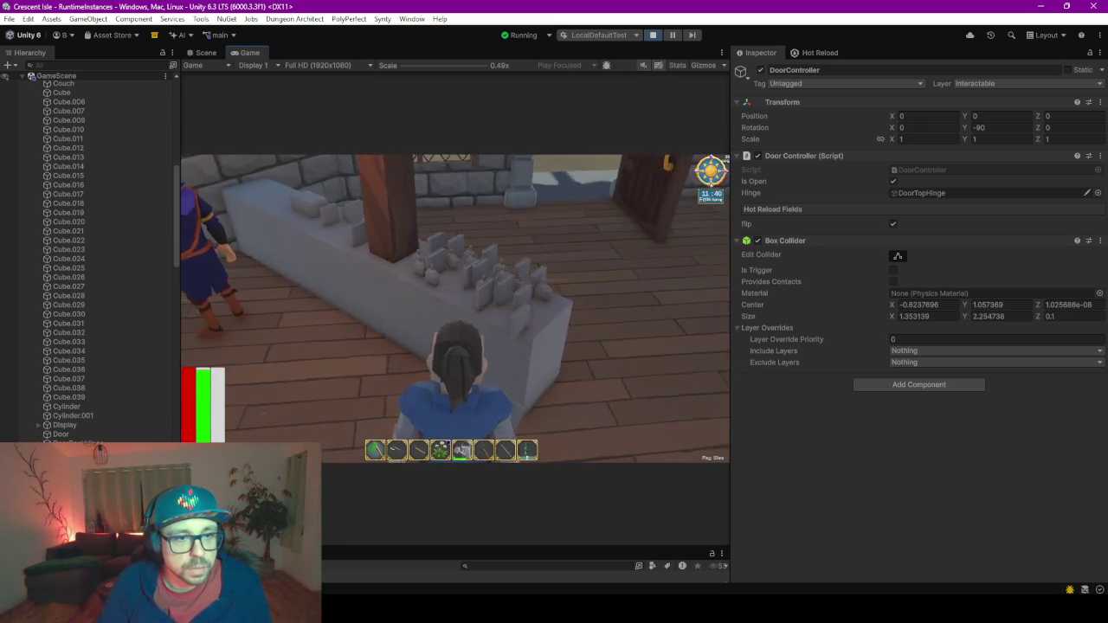
key("w")
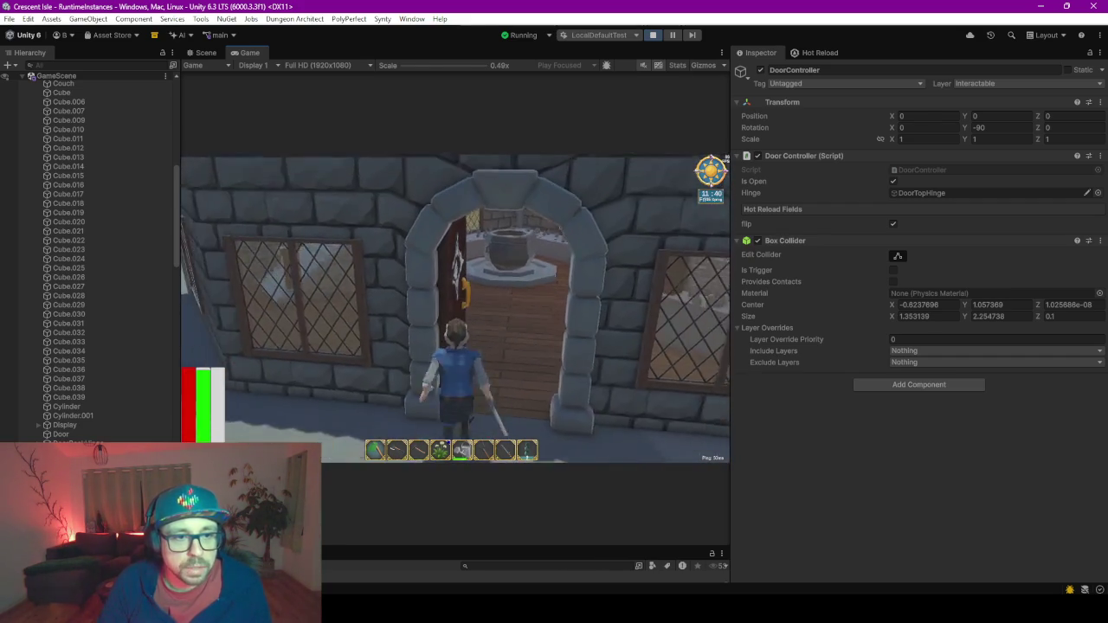
Walk back outside, open the pause menu with Escape, and choose Exit Game.
key("s")
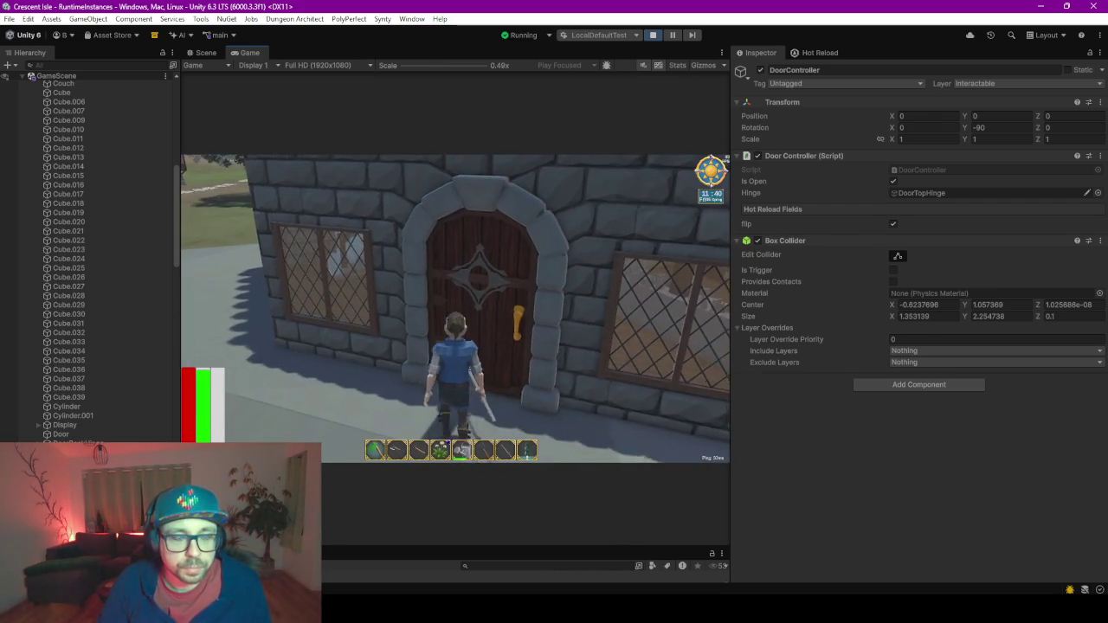
key("s")
key("Escape")
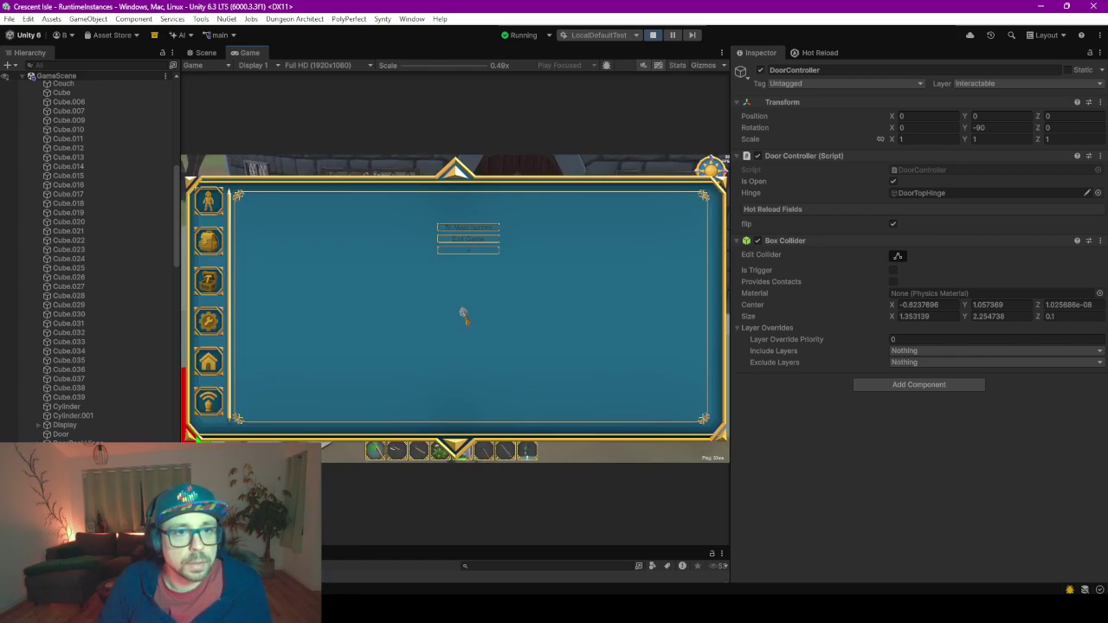
left_click(464, 241)
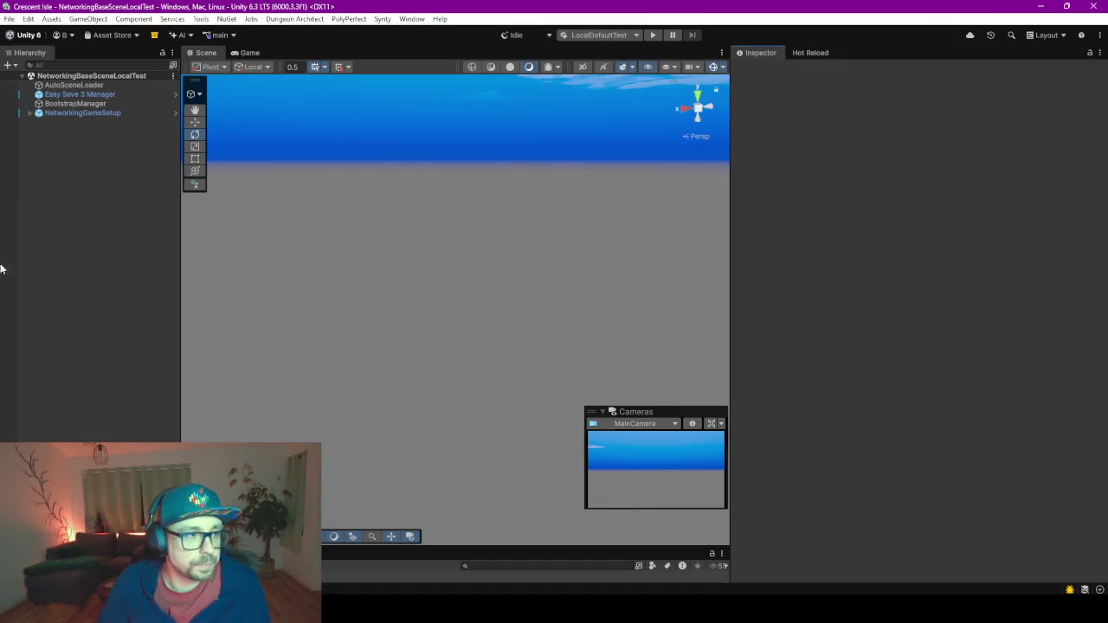
Switch to Blender and back, then fly the Scene view camera down toward the floor.
key("alt+Tab")
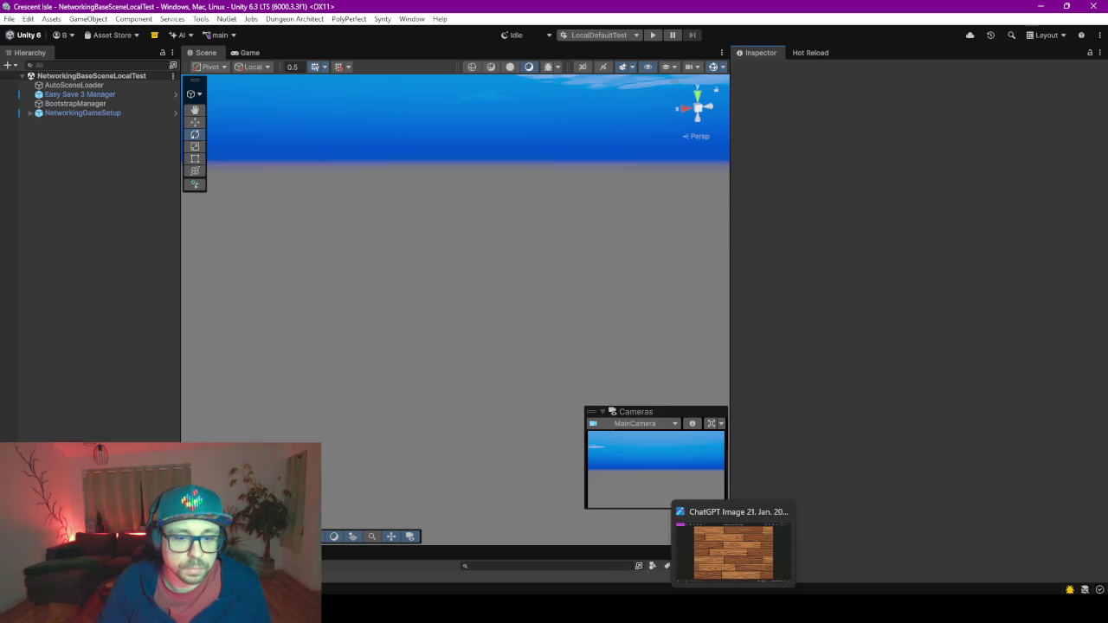
key("alt+Tab")
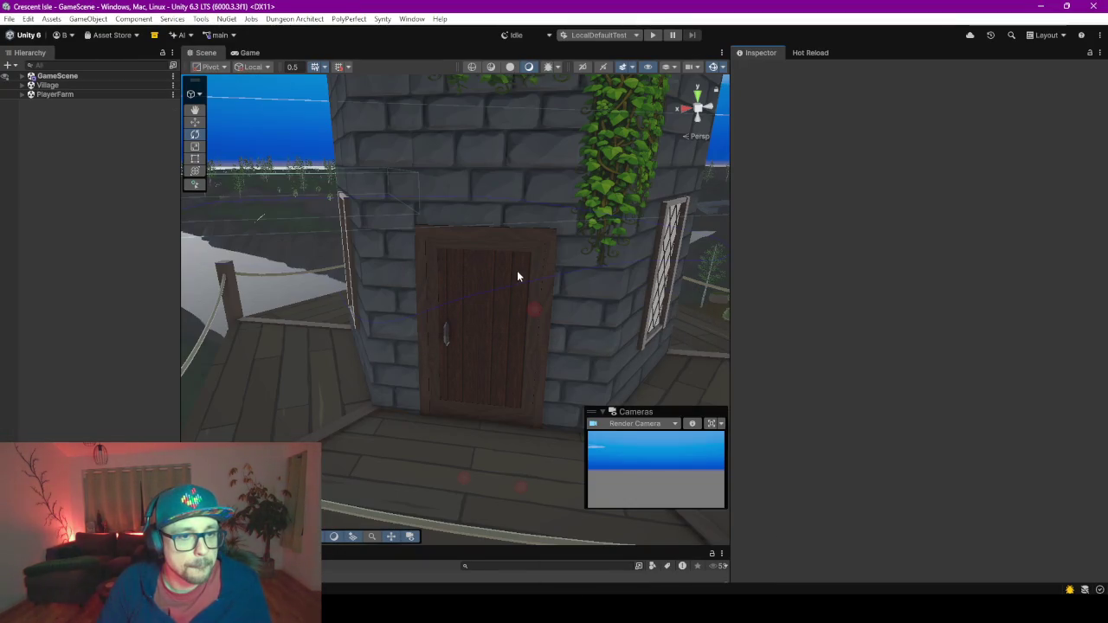
mouse_move(517, 276)
left_mouse_down()
mouse_move(483, 311)
mouse_move(547, 408)
mouse_move(544, 433)
mouse_move(711, 437)
mouse_move(329, 277)
mouse_move(341, 277)
mouse_move(303, 286)
mouse_move(606, 410)
mouse_move(601, 346)
mouse_move(346, 330)
mouse_move(361, 472)
left_mouse_up()
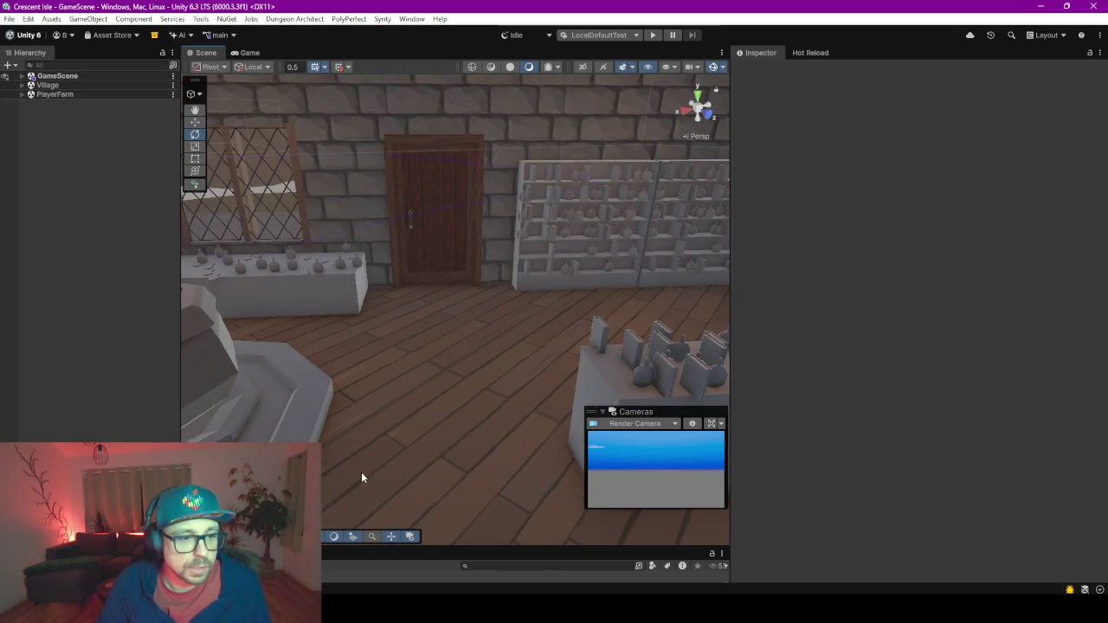
Raise the Scene/Project divider to reveal the Materials folder, then start a project search.
left_click_drag(450, 550, 497, 325)
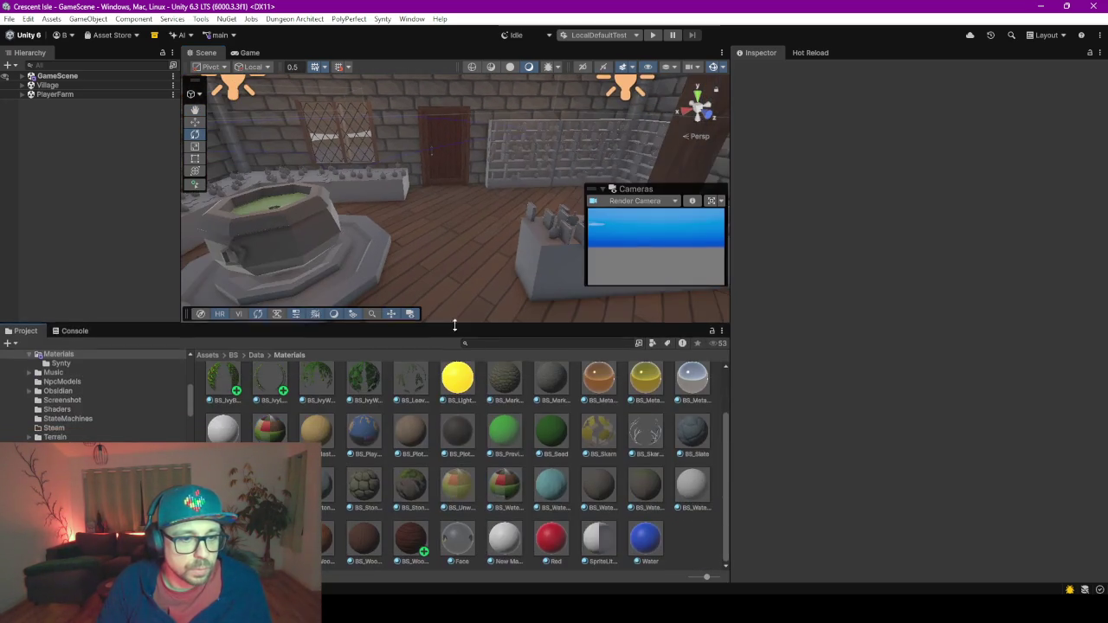
left_click(490, 341)
type("po")
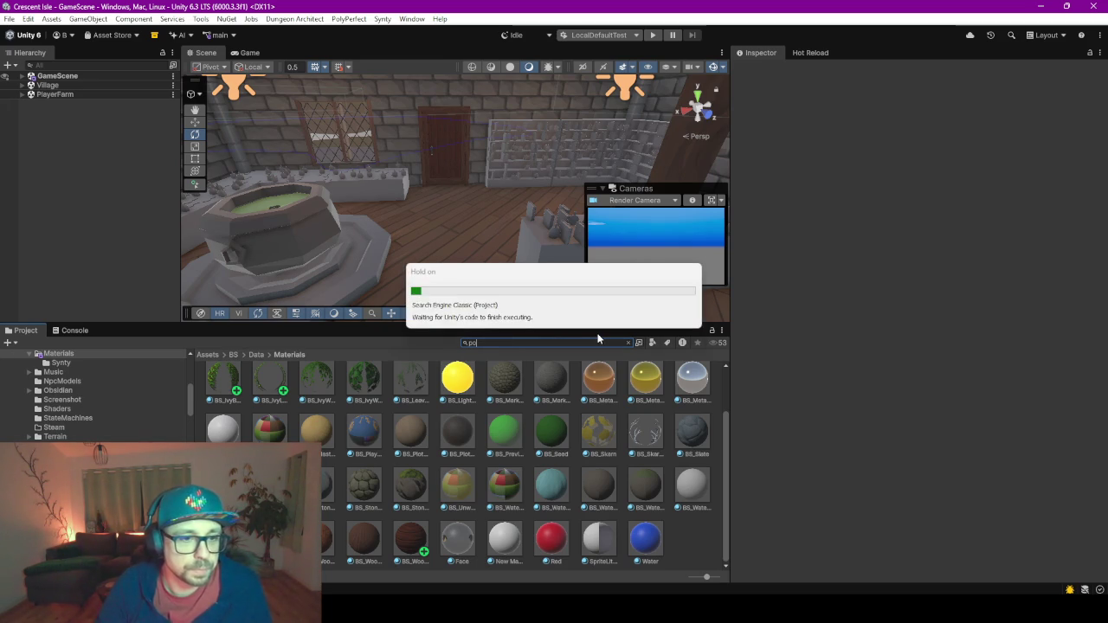
Search 'potion' filtered to Prefab, inspect SM_Prop_Potion_Stand_01, and enlarge the asset list.
type("tion")
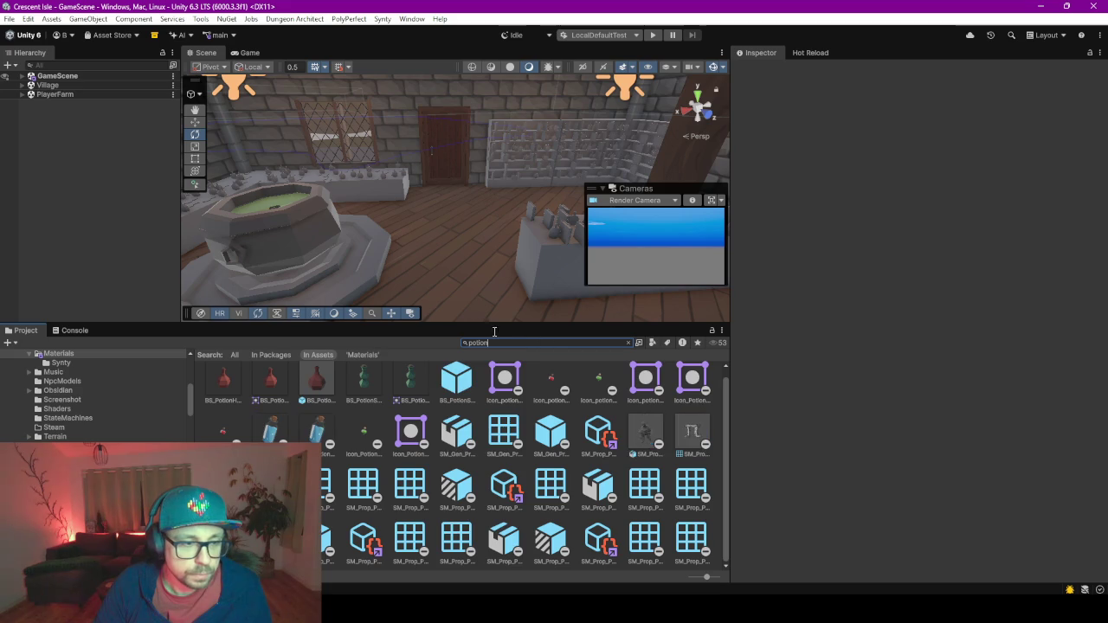
left_click(666, 343)
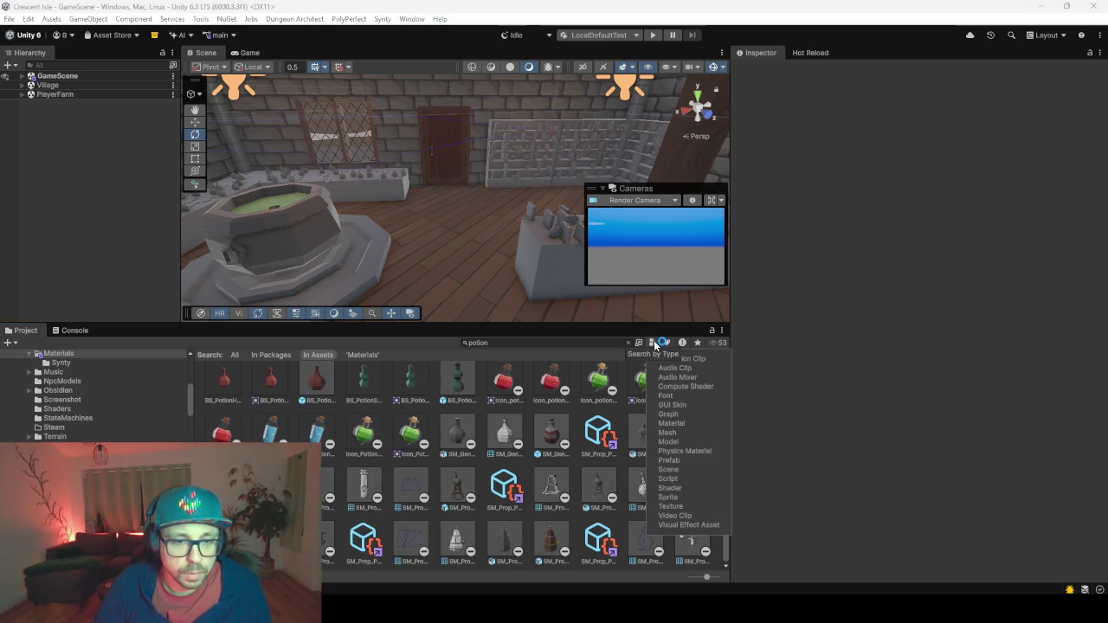
left_click(669, 460)
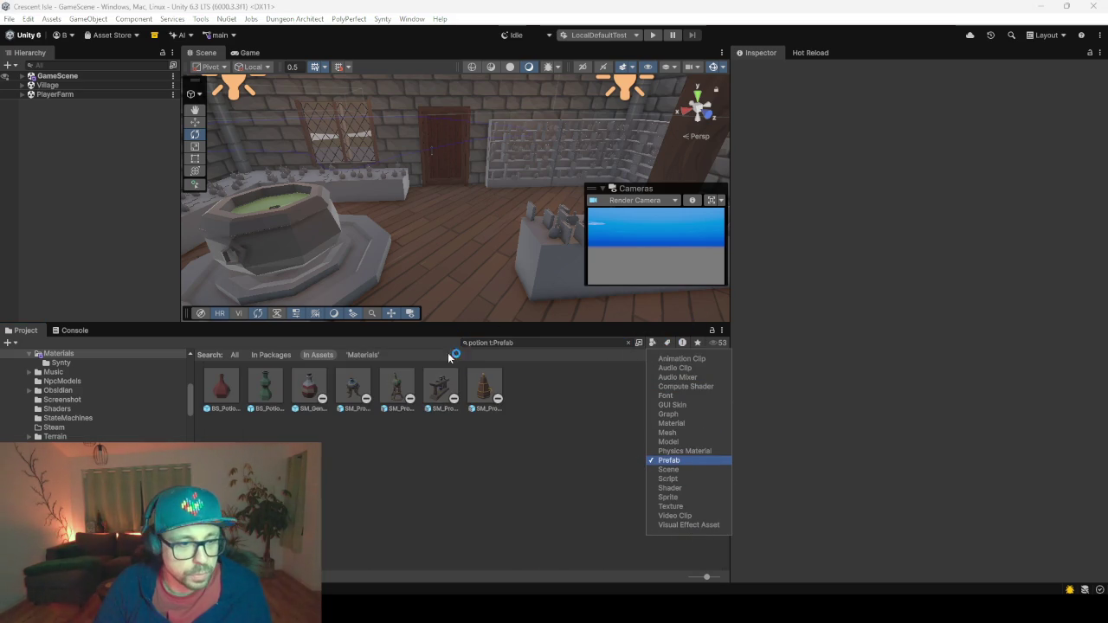
left_click(425, 464)
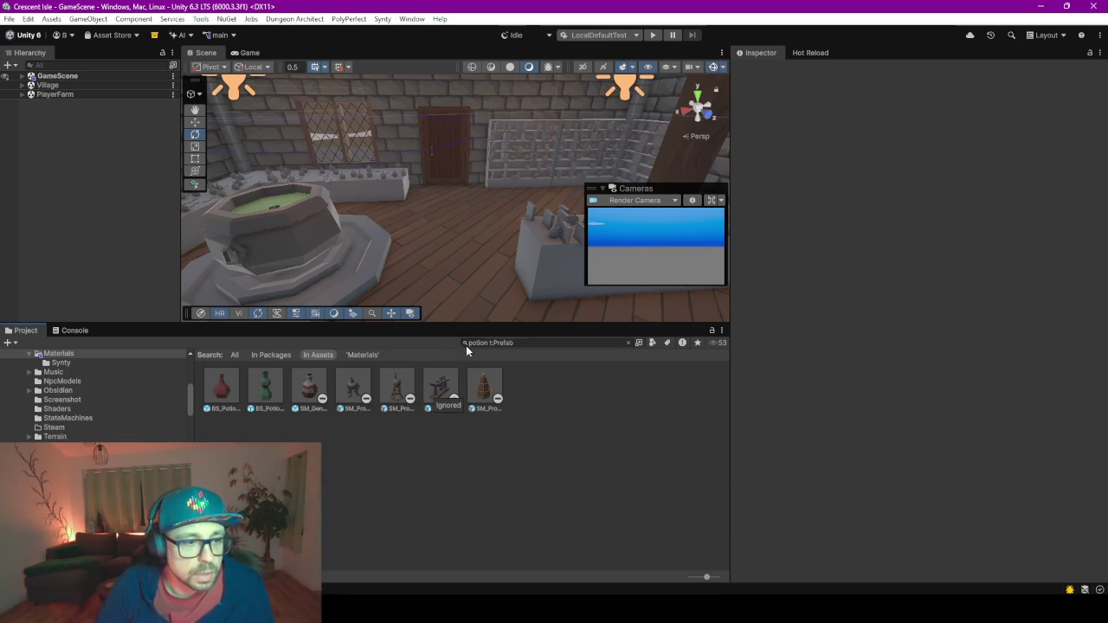
left_click(363, 392)
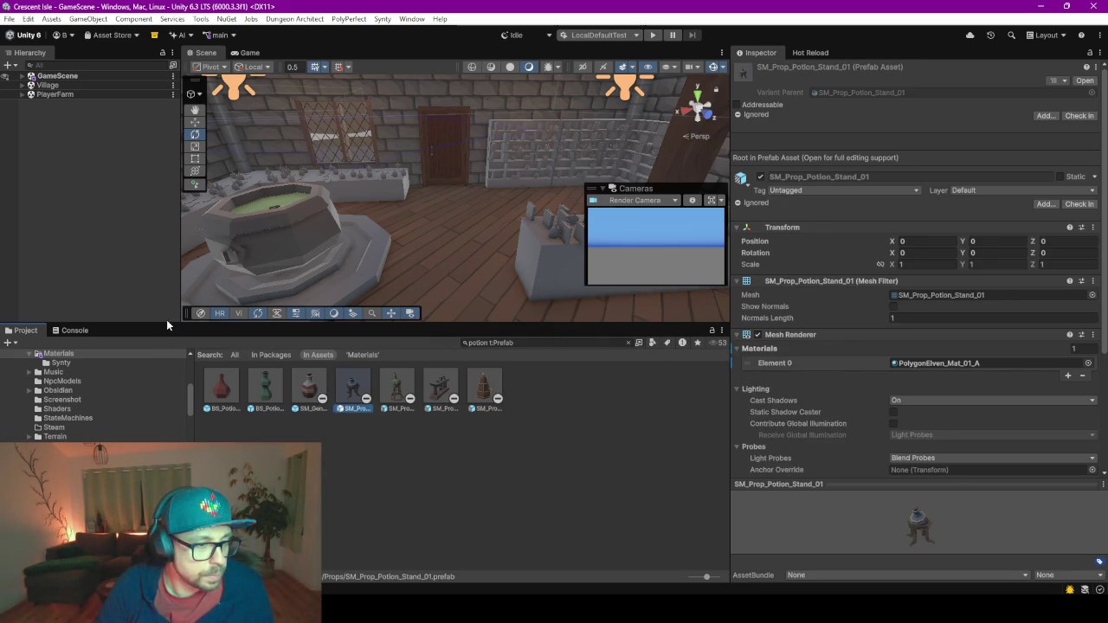
left_click_drag(166, 322, 166, 213)
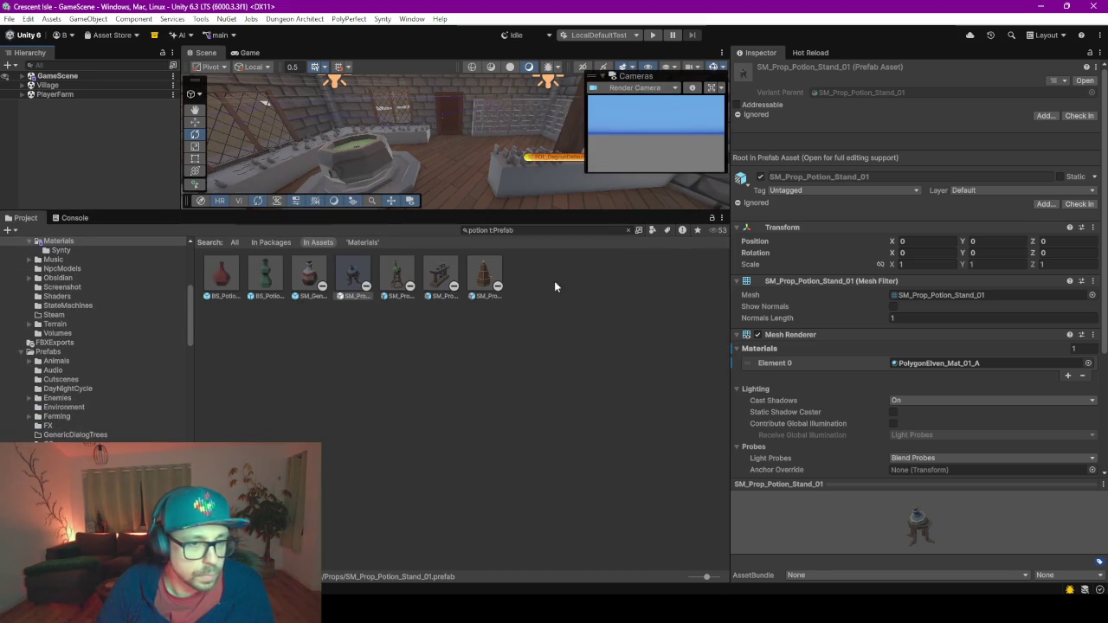
Clear the search, browse PolygonElvenRealm/Prefabs/Props, and enlarge the asset thumbnails.
left_click(628, 230)
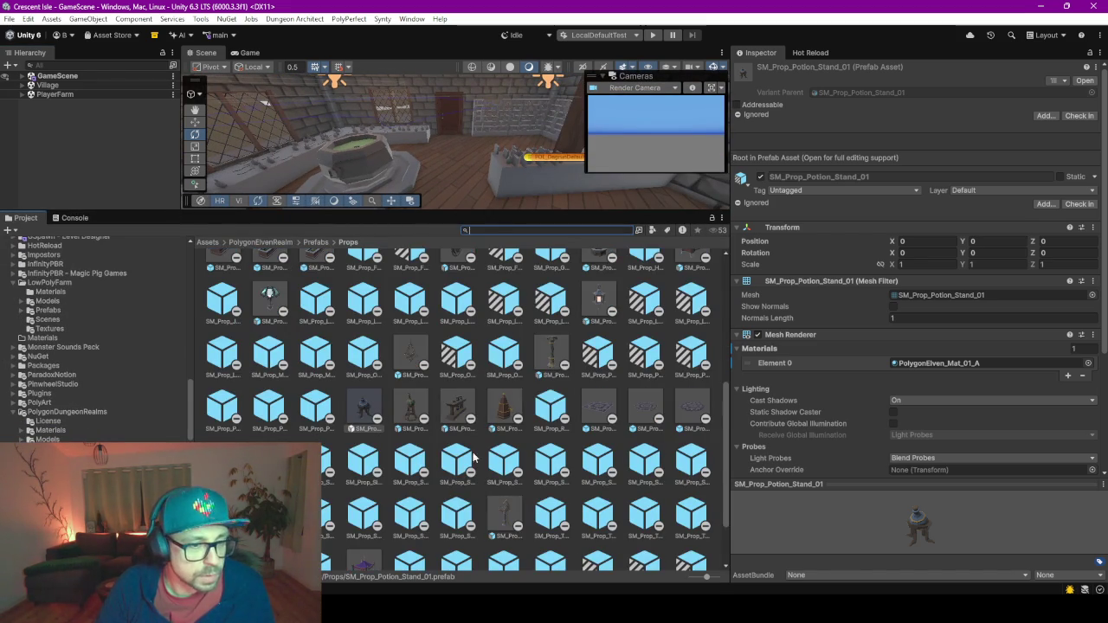
scroll(98, 437, "down", 2)
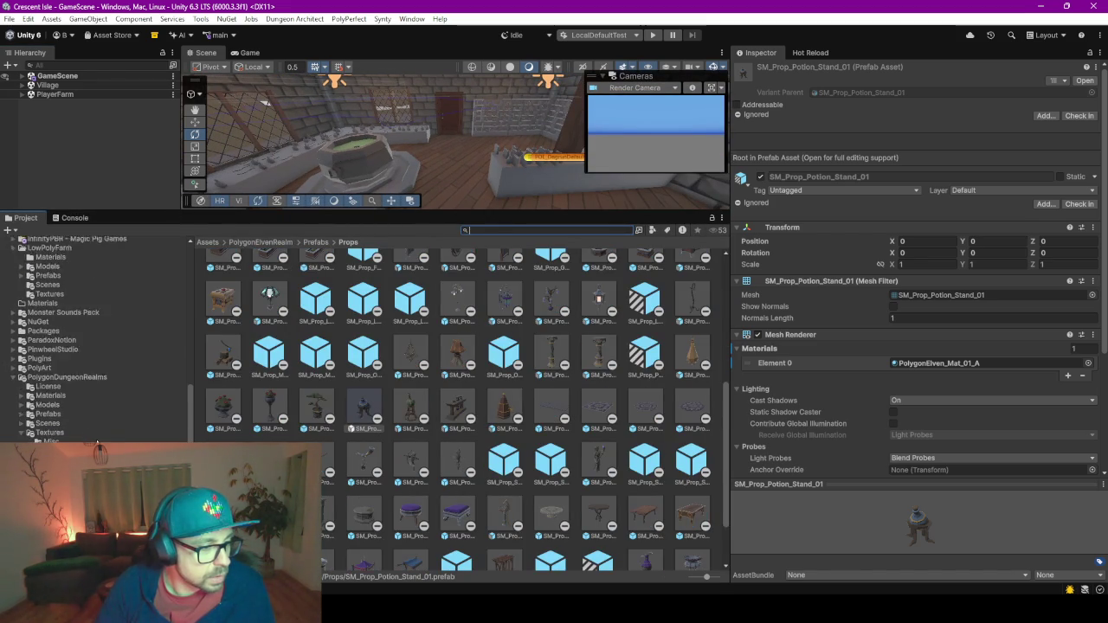
scroll(98, 437, "down", 2)
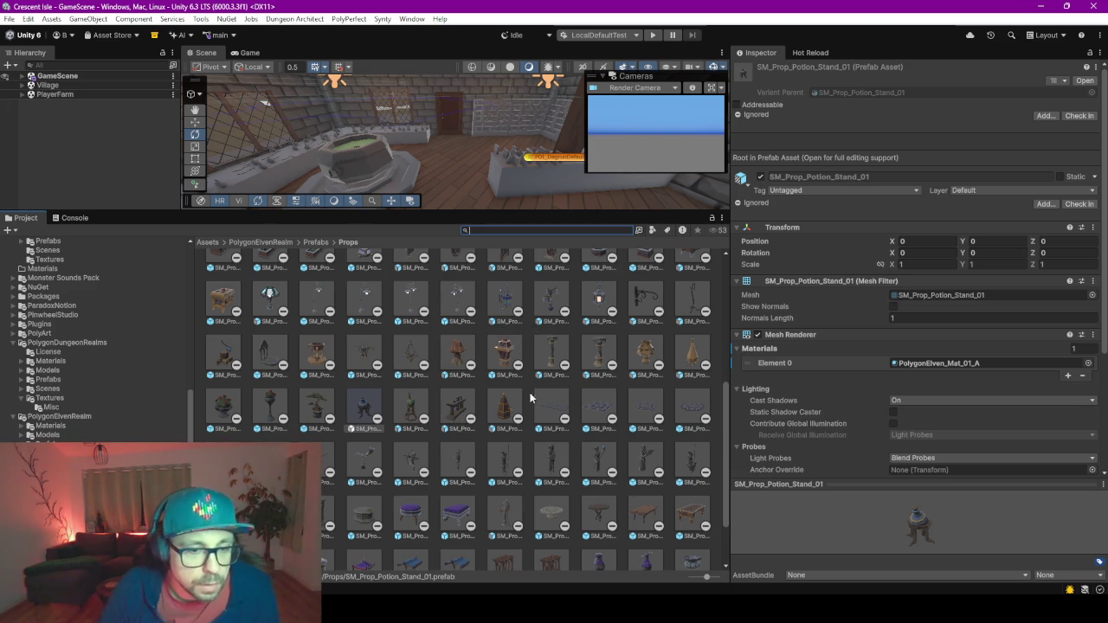
left_click_drag(707, 576, 717, 575)
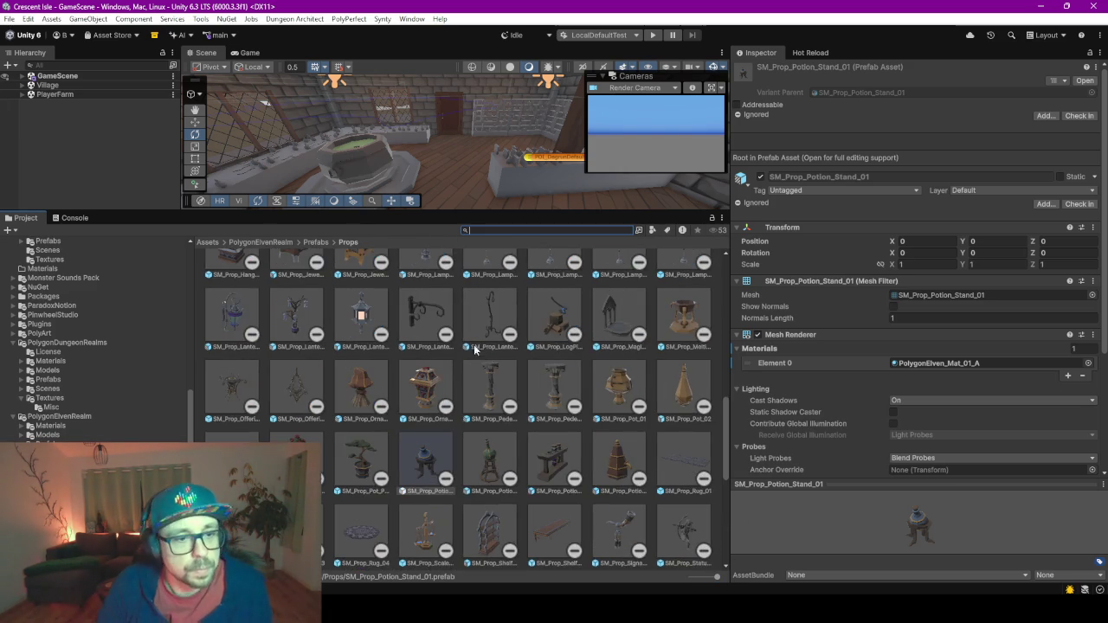
Select SM_Prop_Ornament_02, then enlarge and rotate its Inspector preview.
left_click(447, 388)
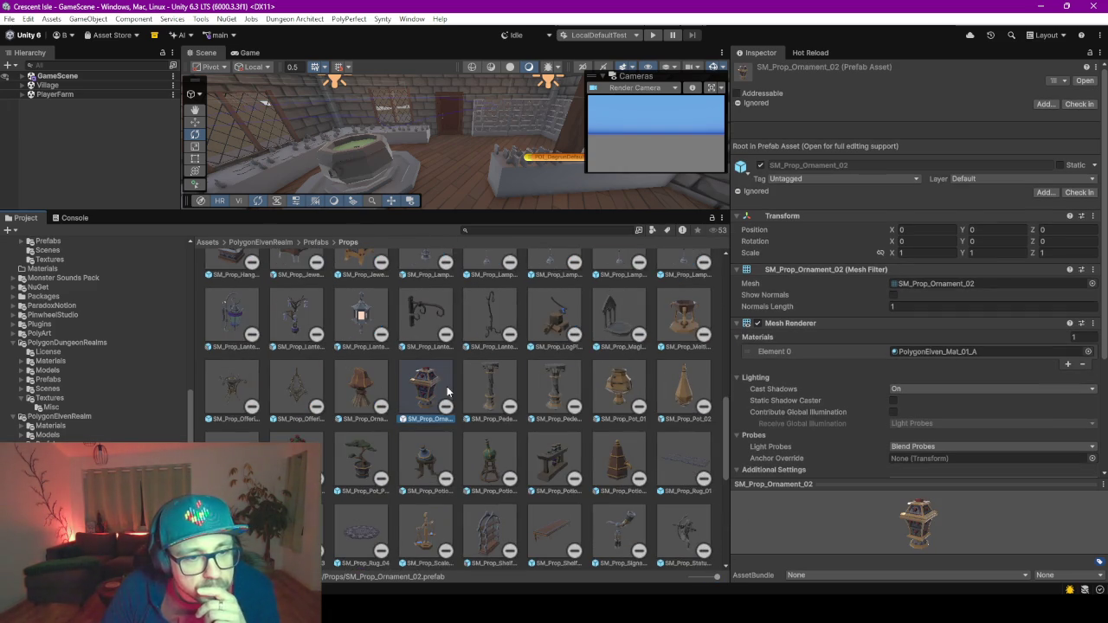
mouse_move(453, 298)
left_mouse_down()
mouse_move(460, 189)
mouse_move(957, 508)
mouse_move(926, 462)
mouse_move(919, 241)
left_mouse_up()
mouse_move(948, 425)
left_mouse_down()
mouse_move(1072, 408)
mouse_move(1002, 293)
mouse_move(989, 376)
mouse_move(896, 399)
mouse_move(1026, 415)
mouse_move(952, 414)
left_mouse_up()
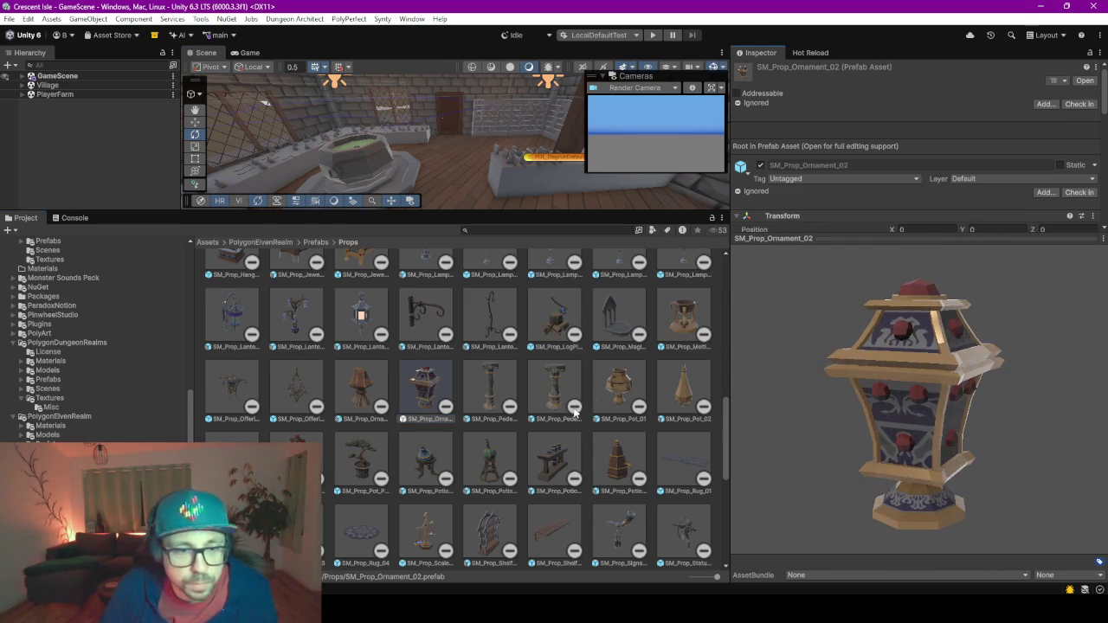
Preview and rotate SM_Prop_Potion_Stand_03 and _02, abandoning attempts to drag one into the scene.
left_click(558, 461)
mouse_move(861, 467)
left_mouse_down()
mouse_move(1018, 419)
mouse_move(952, 443)
left_mouse_up()
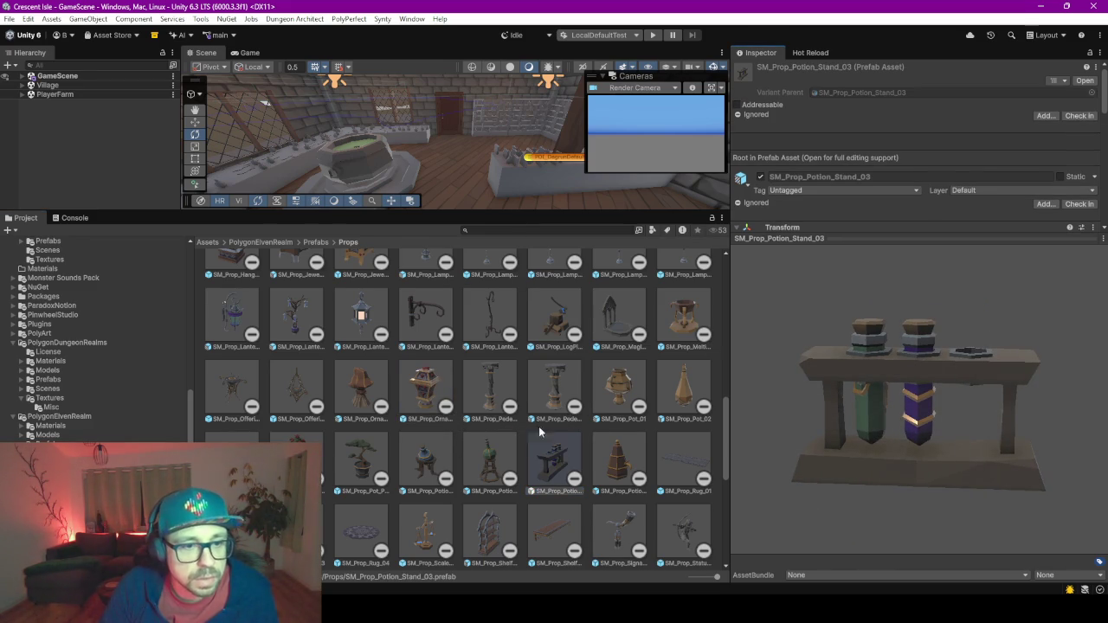
left_click(486, 467)
left_click_drag(826, 412, 918, 425)
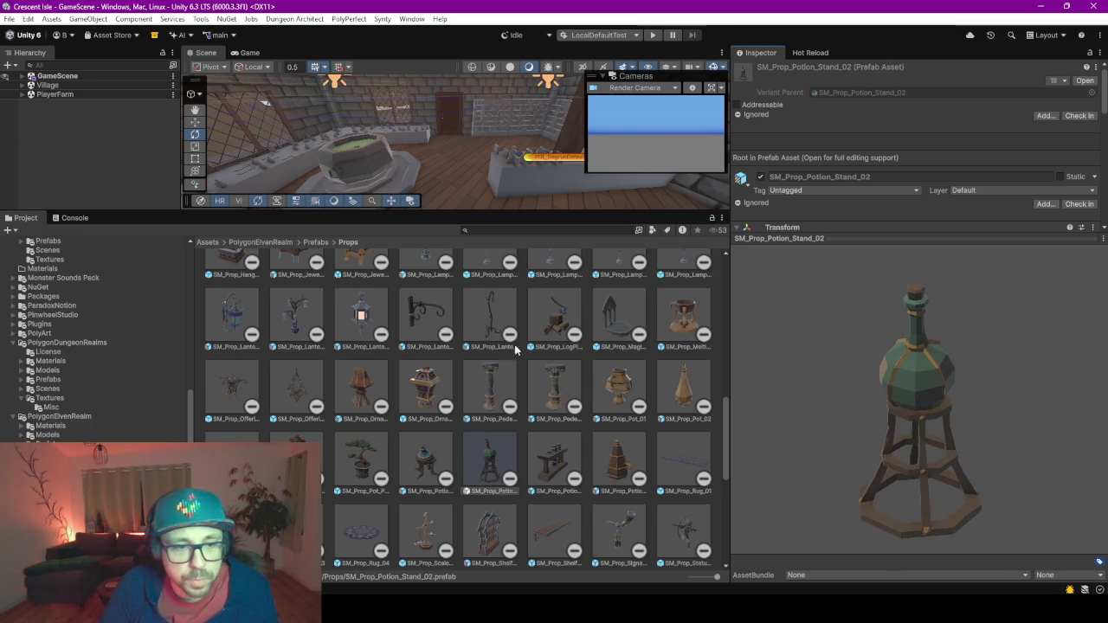
mouse_move(508, 477)
left_mouse_down()
mouse_move(460, 208)
mouse_move(515, 178)
mouse_move(503, 167)
left_mouse_up()
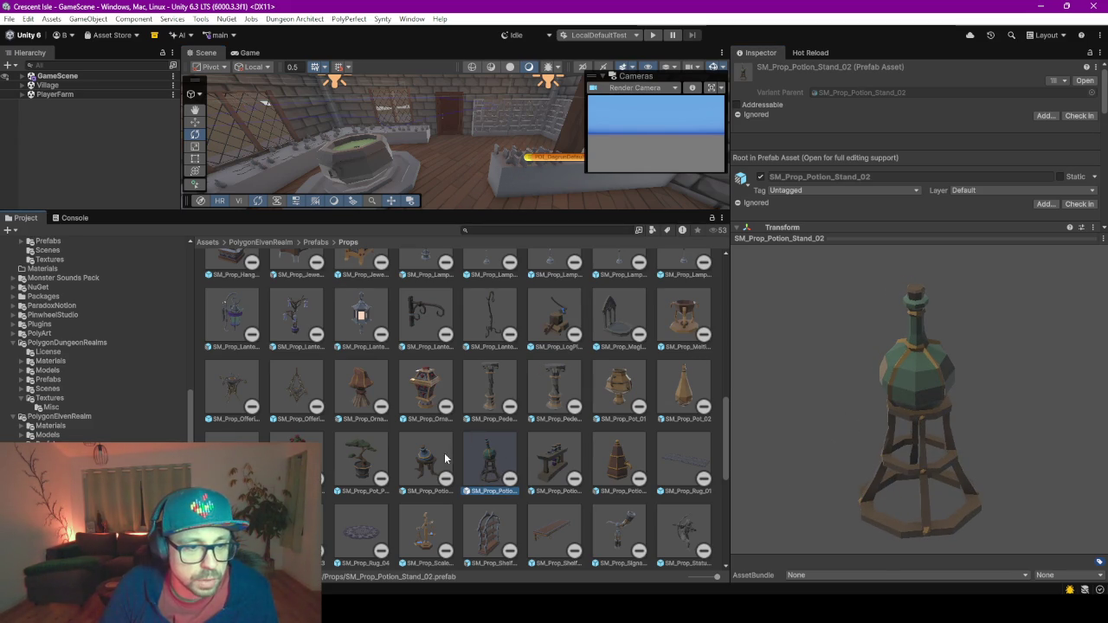
left_click_drag(489, 458, 459, 197)
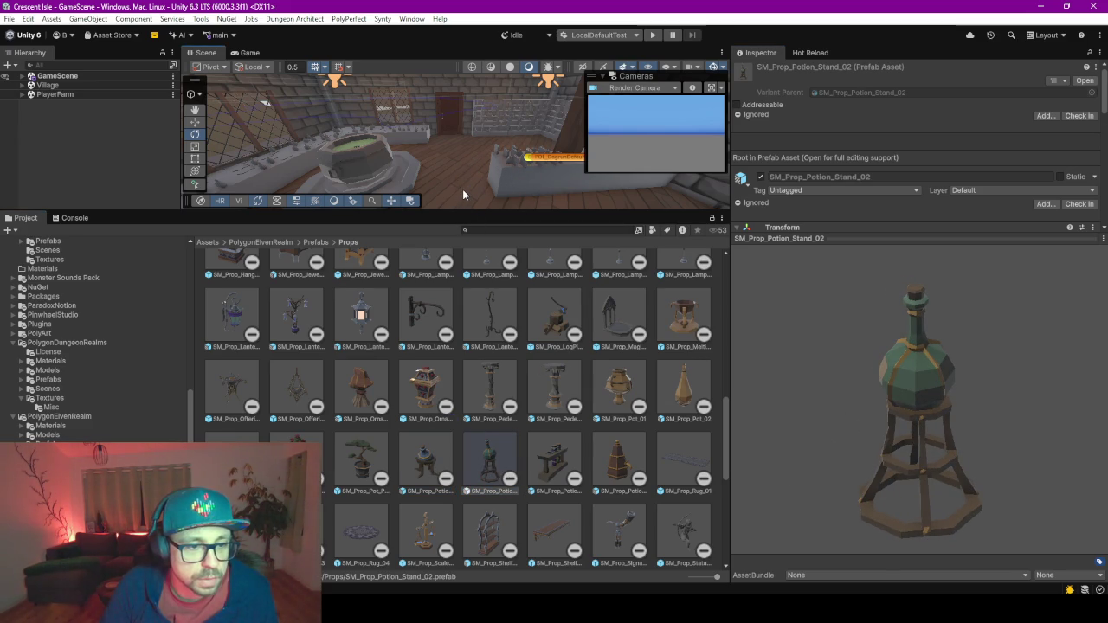
Preview and orbit SM_Prop_Potion_Tank_01 and SM_Prop_Melting_Pot_01.
left_click(610, 470)
mouse_move(864, 490)
left_mouse_down()
mouse_move(749, 419)
mouse_move(810, 452)
mouse_move(919, 463)
mouse_move(851, 413)
mouse_move(878, 424)
left_mouse_up()
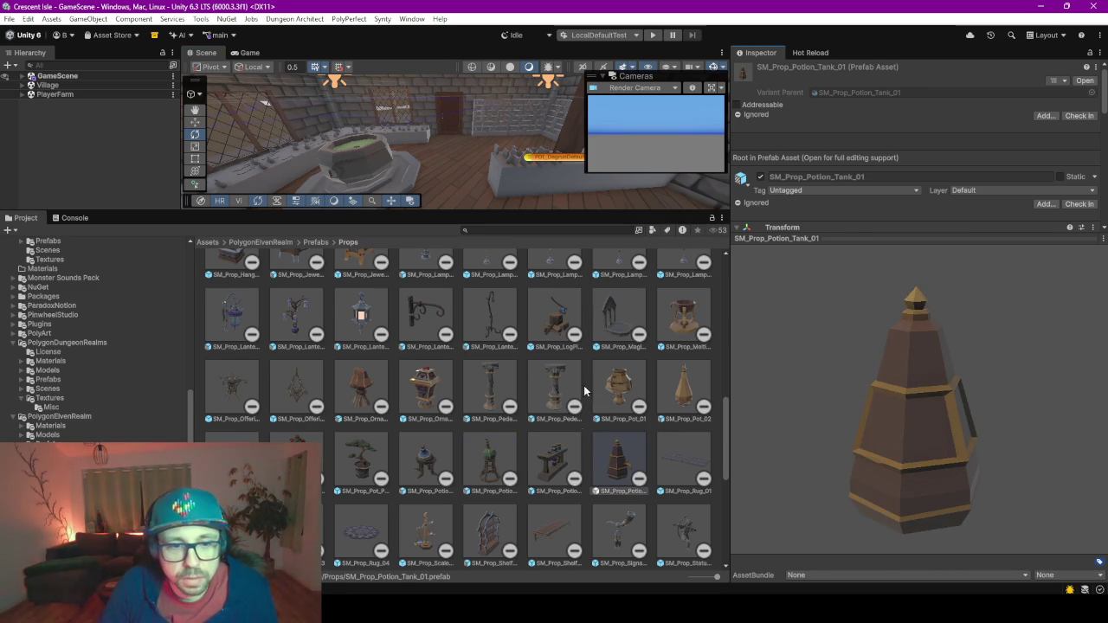
left_click_drag(613, 467, 458, 186)
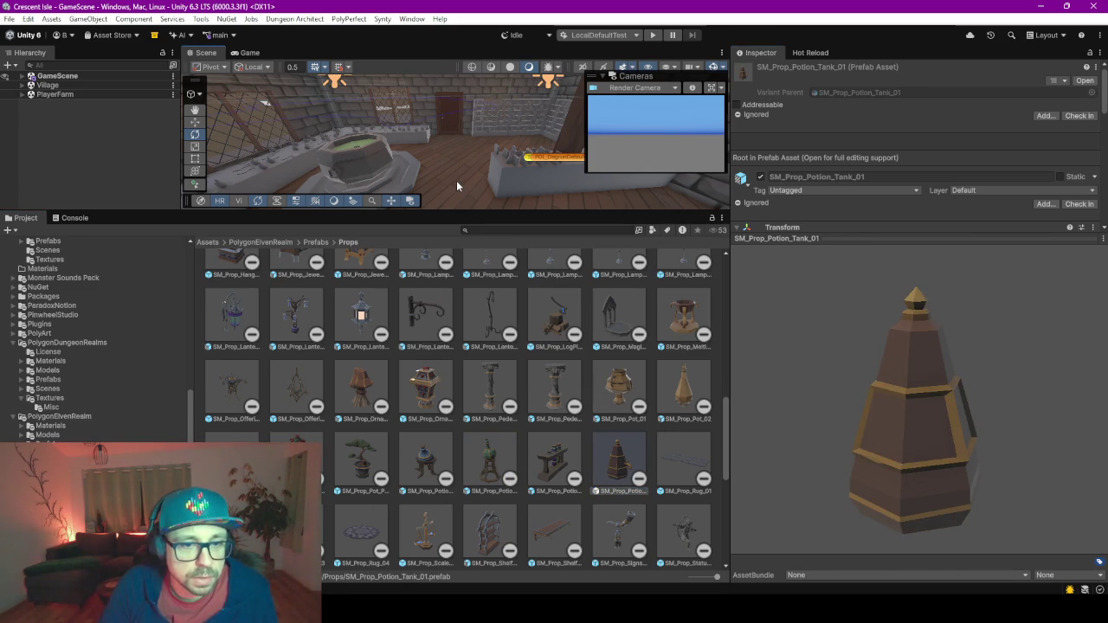
scroll(483, 402, "down", 1)
left_click(665, 313)
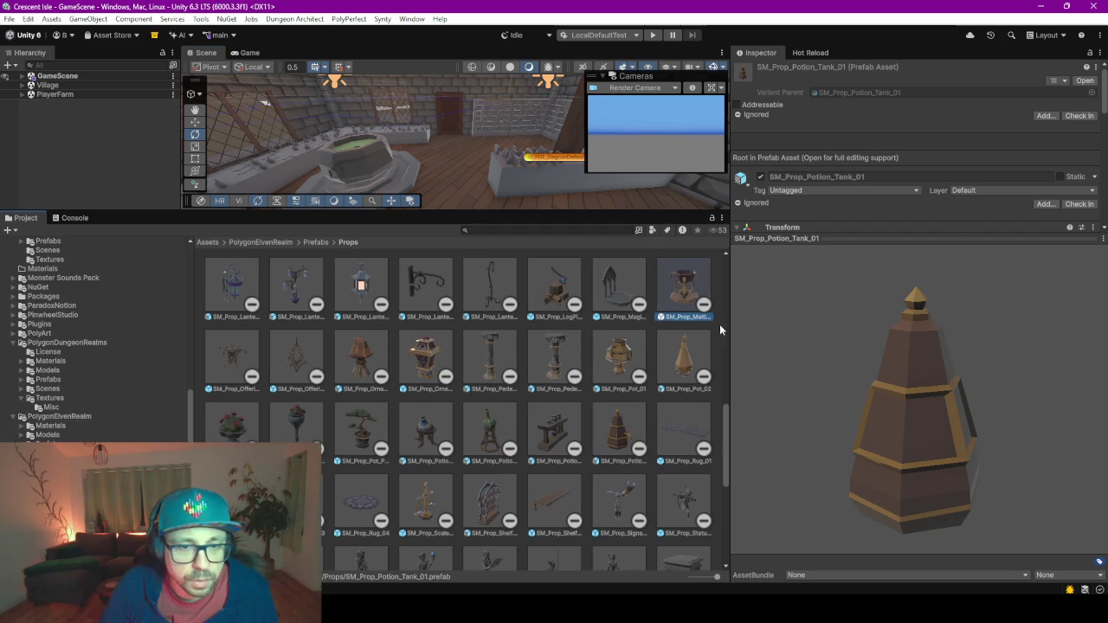
mouse_move(934, 424)
left_mouse_down()
mouse_move(940, 478)
mouse_move(939, 372)
left_mouse_up()
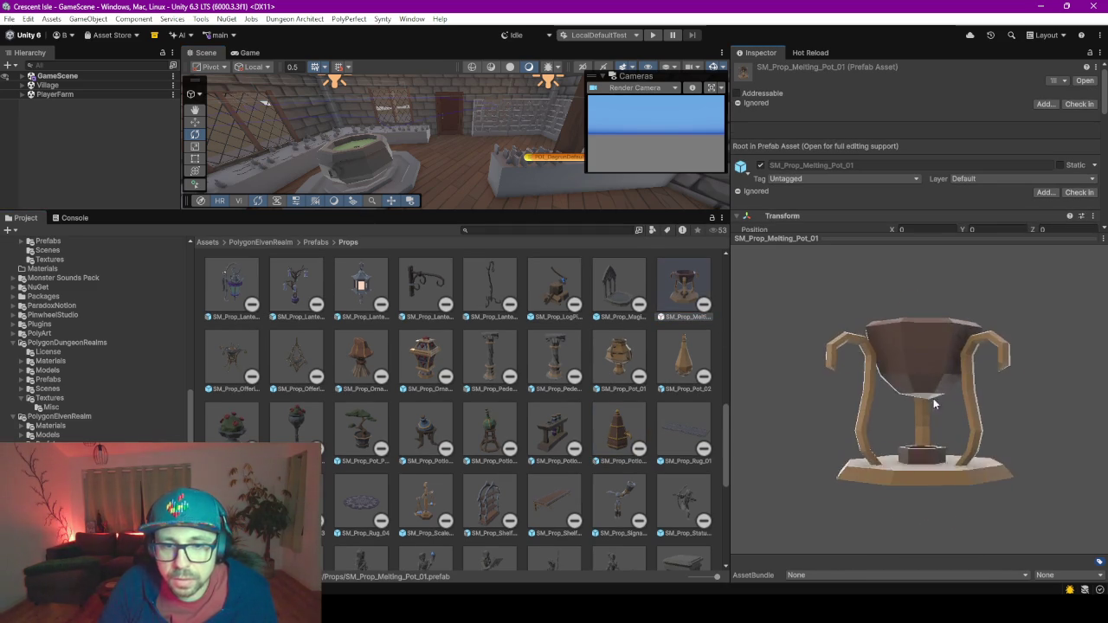
Cancel dragging the arch shelf prefab into the scene with Escape.
scroll(402, 409, "down", 1)
scroll(329, 382, "down", 3)
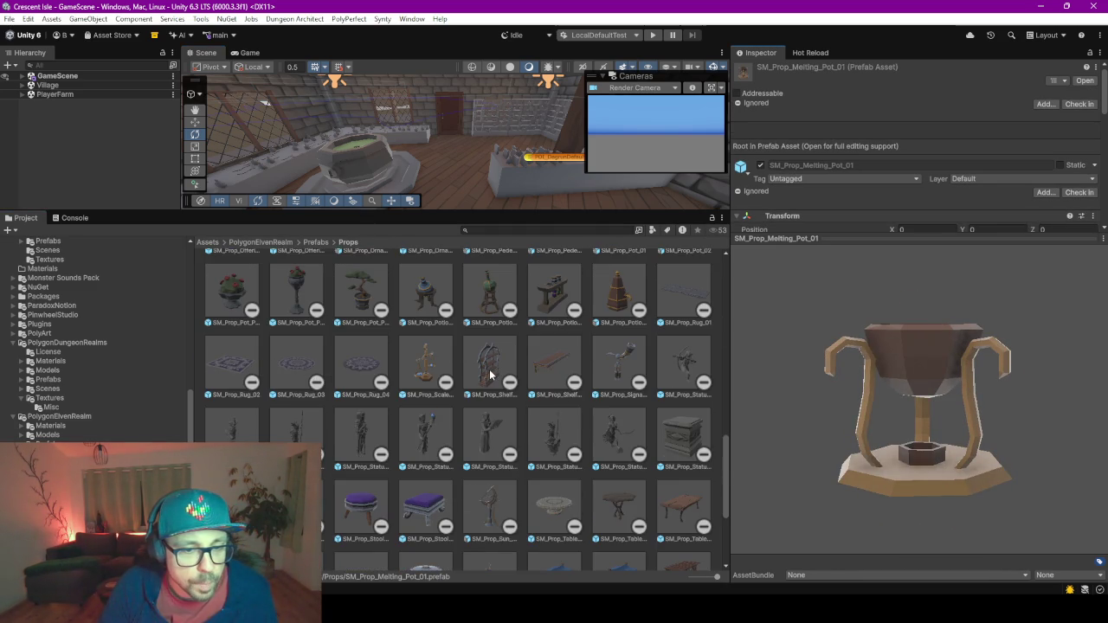
mouse_move(490, 374)
left_mouse_down()
mouse_move(458, 225)
mouse_move(428, 165)
mouse_move(474, 161)
mouse_move(457, 161)
mouse_move(451, 199)
left_mouse_up()
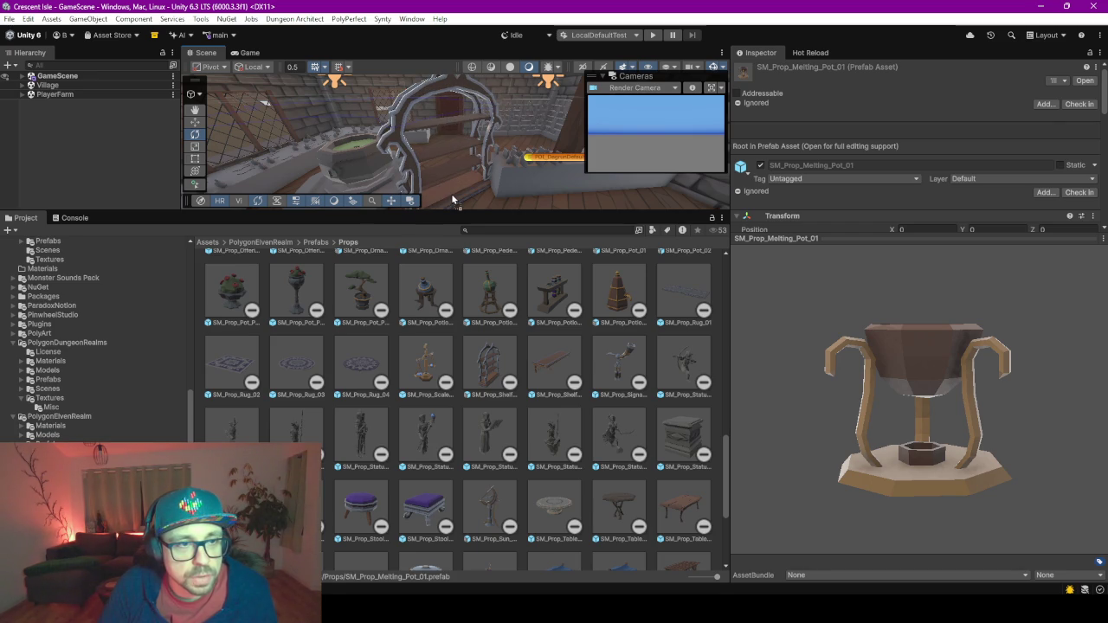
key("Escape")
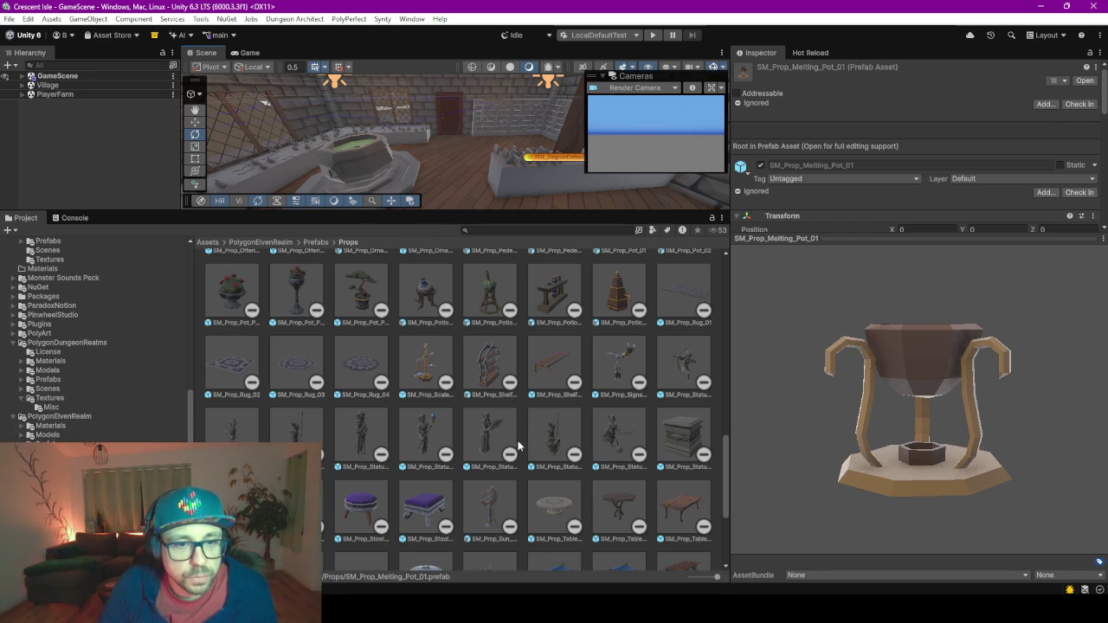
Preview and rotate SM_Prop_Viewing_Scope_01 and SM_Prop_Wings_01.
scroll(525, 422, "down", 5)
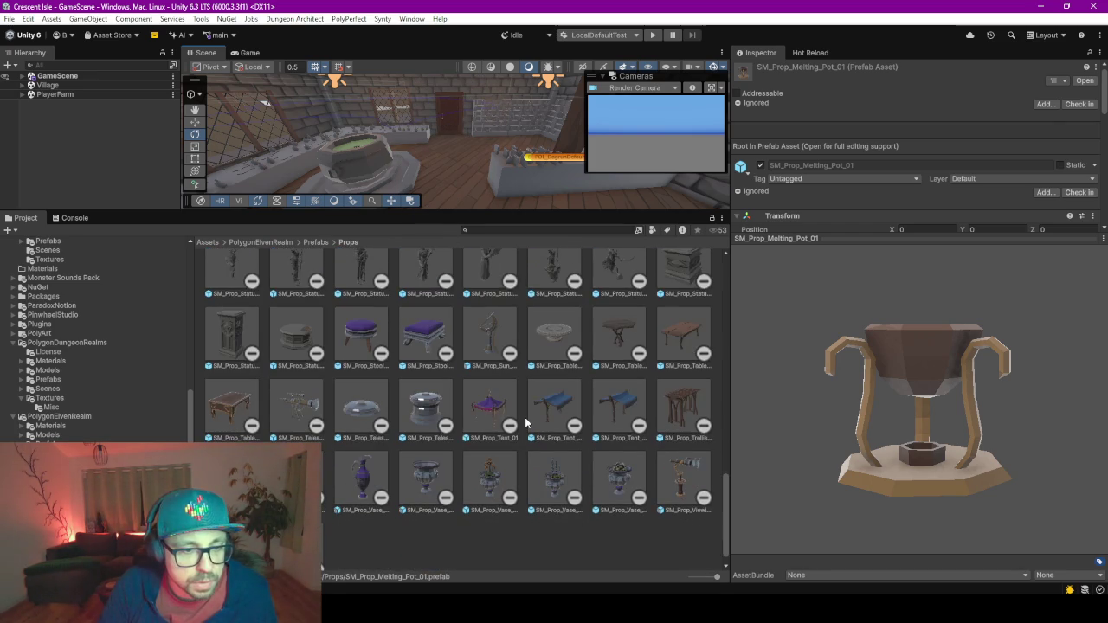
scroll(449, 495, "down", 1)
left_click(686, 463)
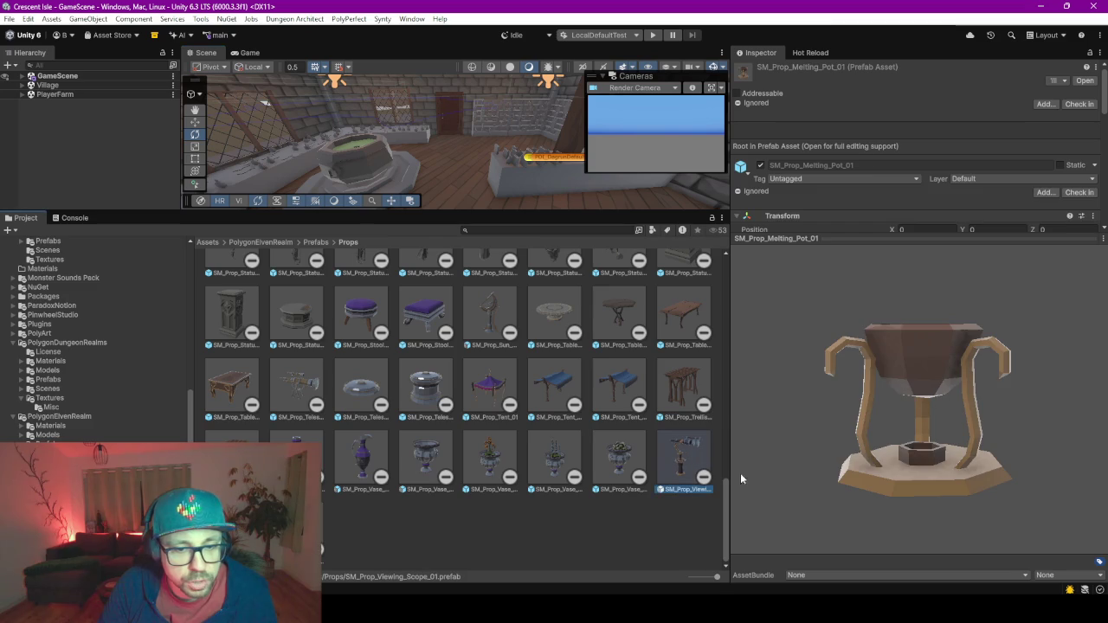
mouse_move(913, 467)
left_mouse_down()
mouse_move(852, 423)
mouse_move(866, 437)
left_mouse_up()
key("Right")
mouse_move(763, 488)
left_mouse_down()
mouse_move(925, 460)
mouse_move(1011, 430)
mouse_move(810, 410)
mouse_move(881, 450)
left_mouse_up()
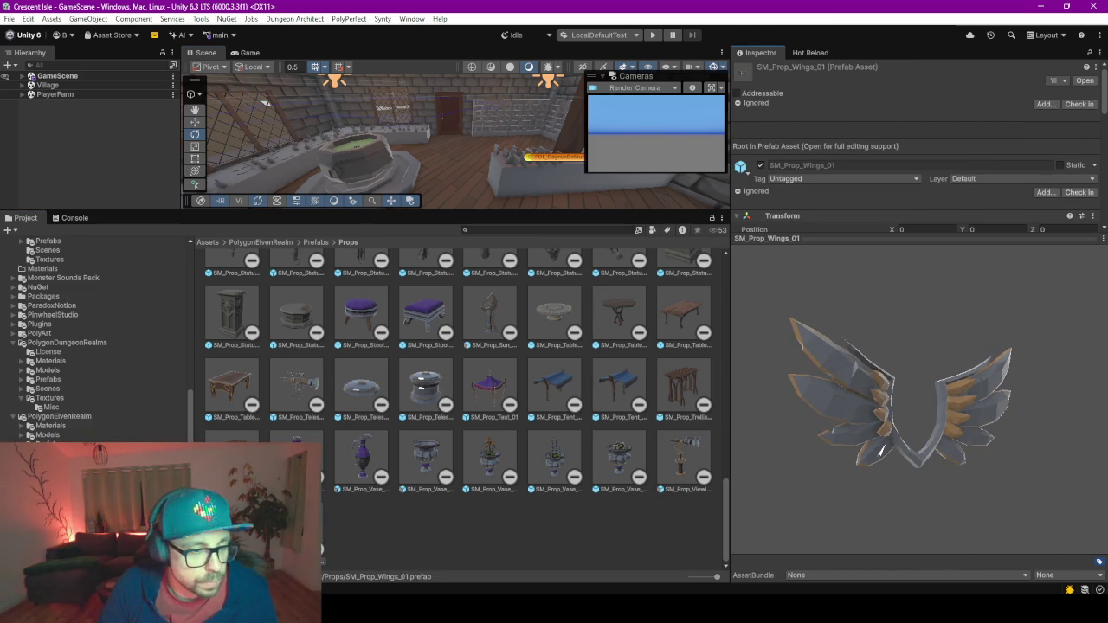
scroll(450, 482, "up", 10)
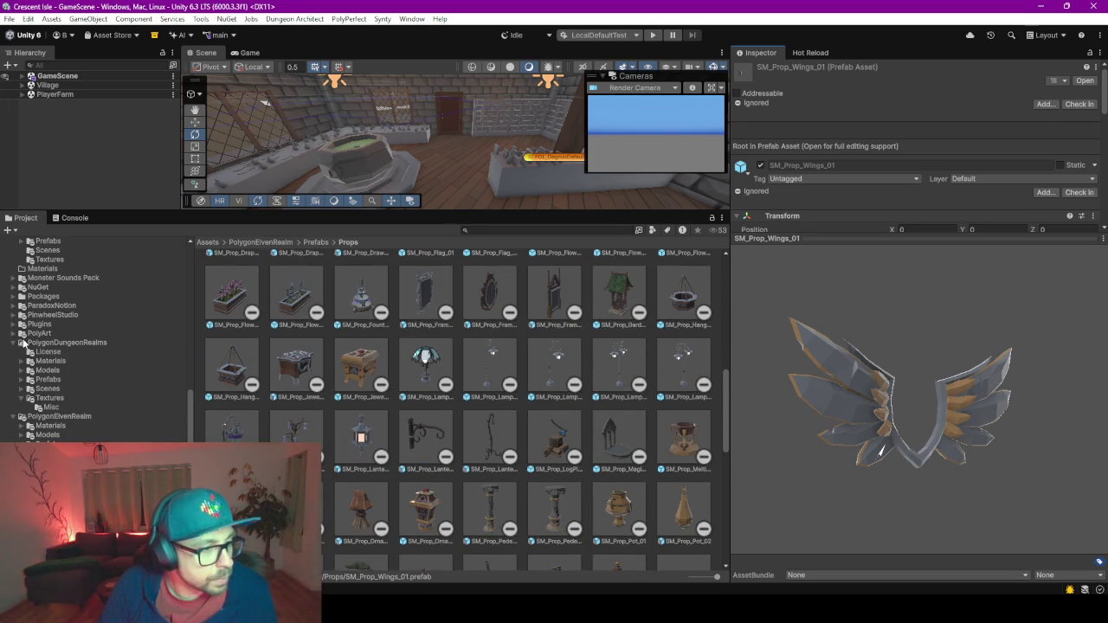
Open the PolygonDungeonRealms Prefabs folder and its Props subfolder.
left_click(111, 378)
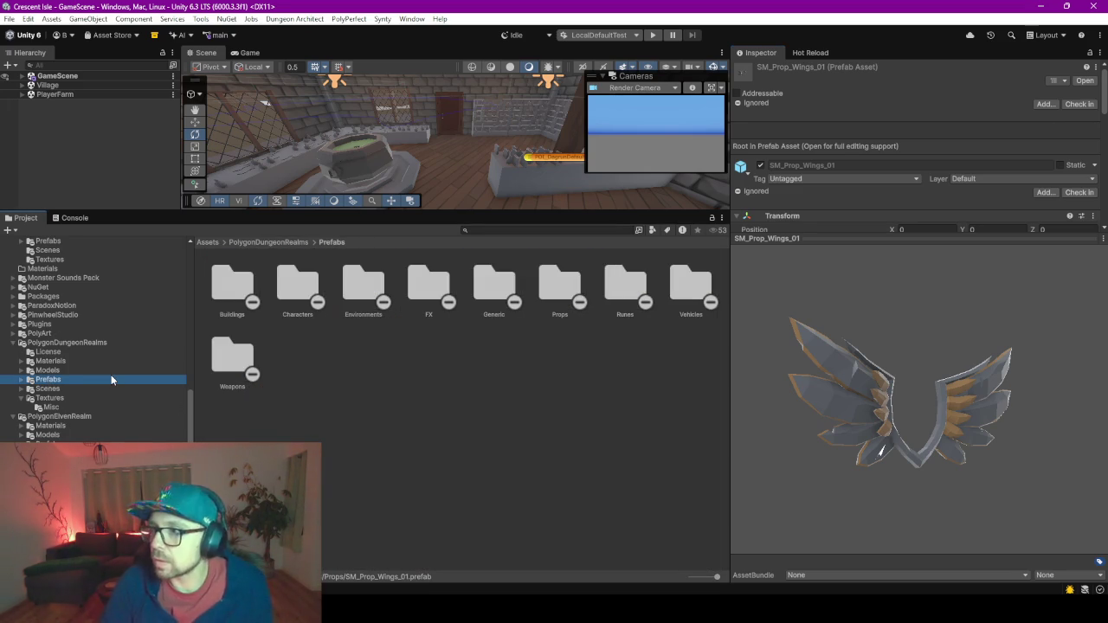
key("Right")
key("Down")
key("Down")
key("Down")
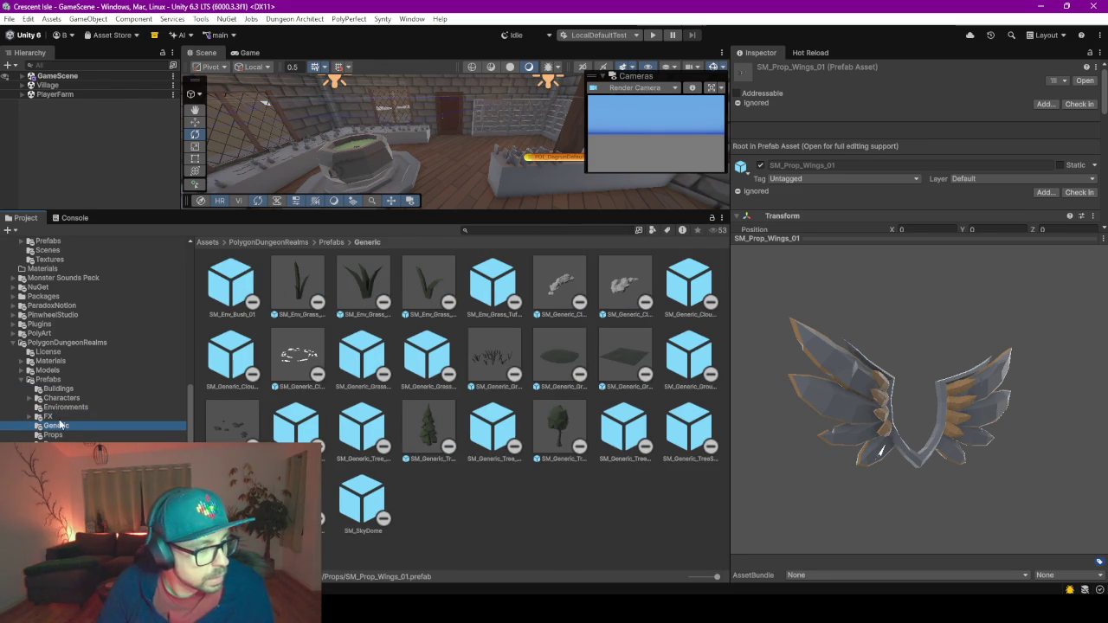
key("Down")
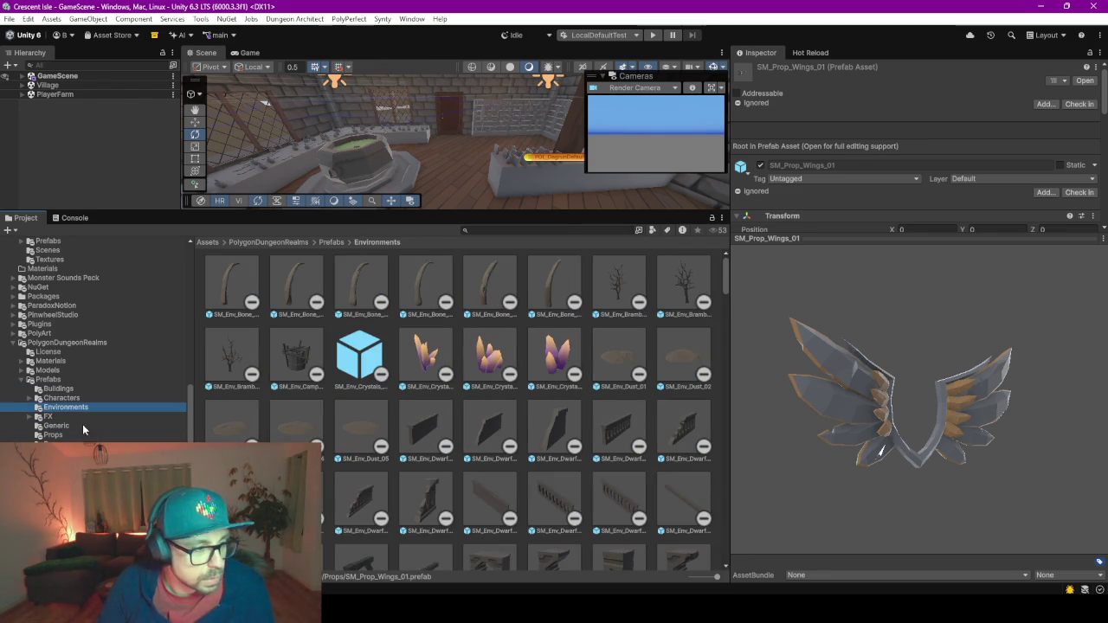
left_click(57, 425)
left_click(54, 435)
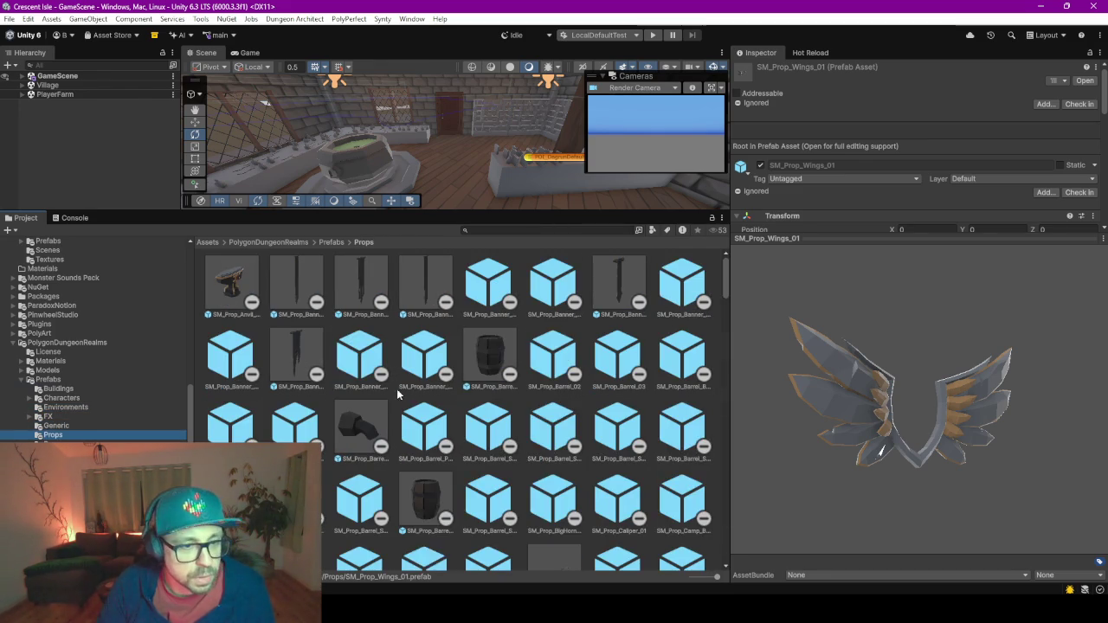
Preview and rotate the two hanging bag props, including SM_Prop_Camp_HangingBag_02.
scroll(654, 448, "down", 4)
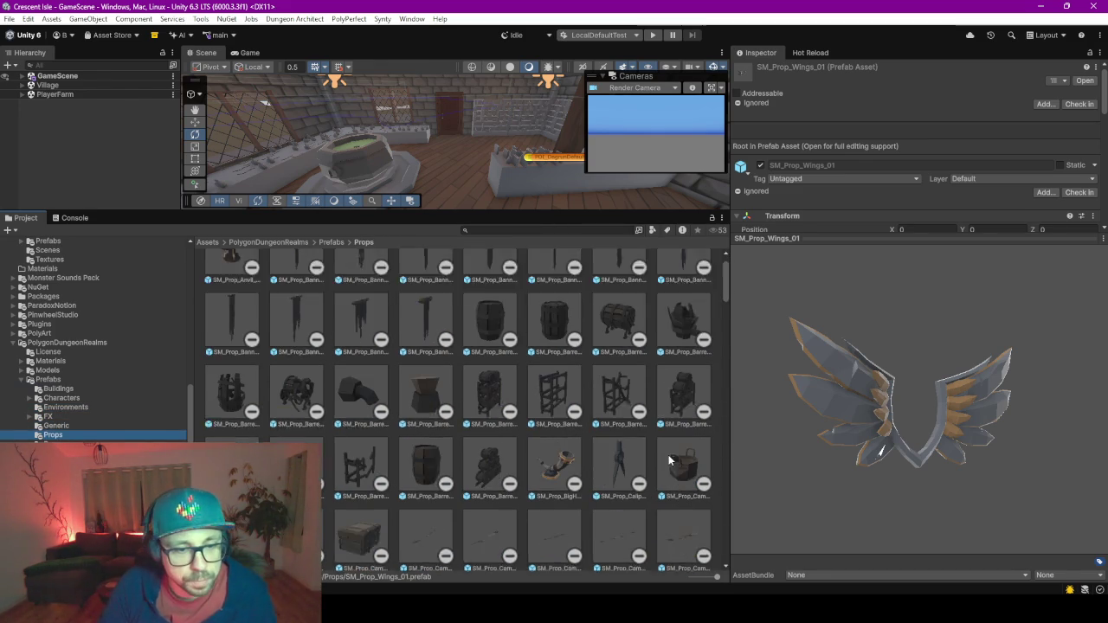
scroll(655, 449, "down", 3)
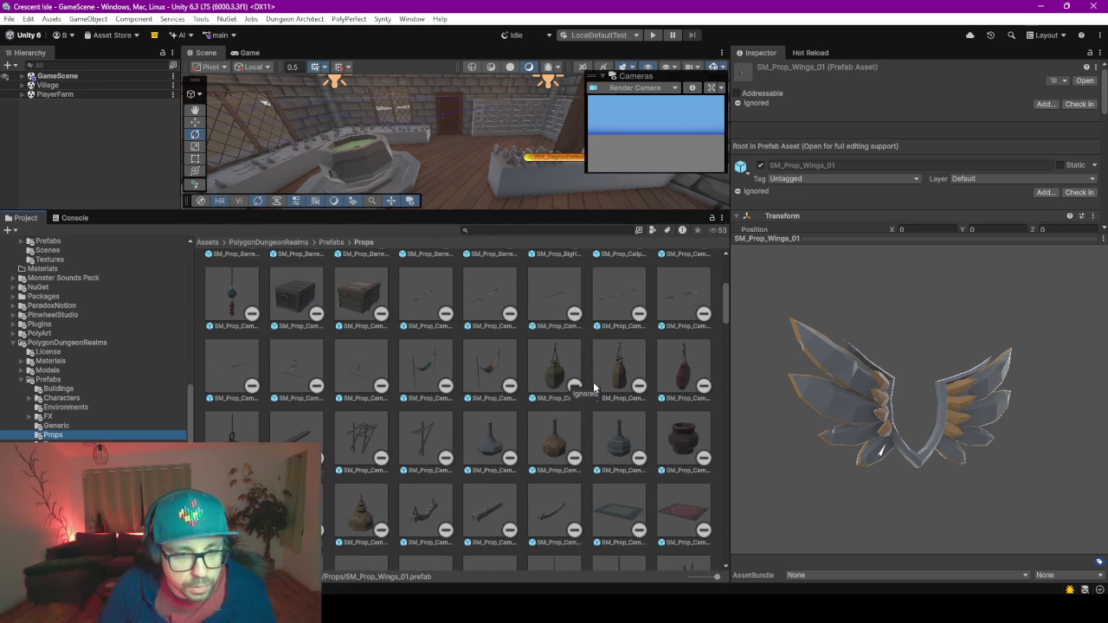
left_click(560, 360)
mouse_move(851, 443)
left_mouse_down()
mouse_move(1066, 434)
mouse_move(1040, 359)
mouse_move(934, 421)
mouse_move(900, 424)
left_mouse_up()
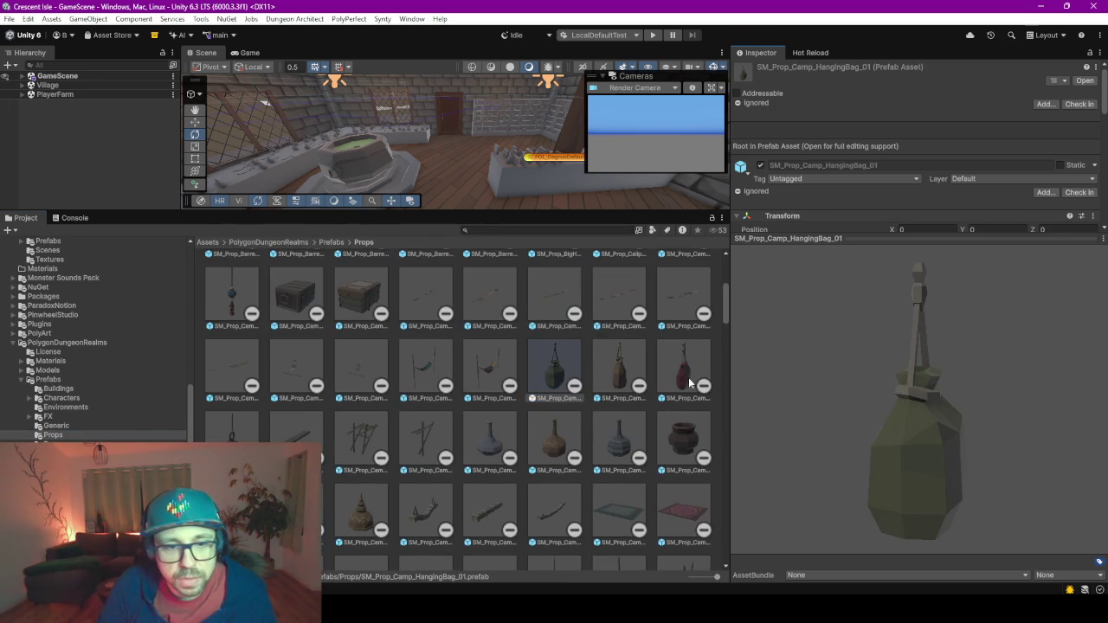
left_click(616, 372)
mouse_move(895, 470)
left_mouse_down()
mouse_move(726, 465)
mouse_move(942, 466)
mouse_move(865, 433)
left_mouse_up()
Scroll through the rest of the DungeonRealms Props prefab grid.
scroll(656, 386, "down", 5)
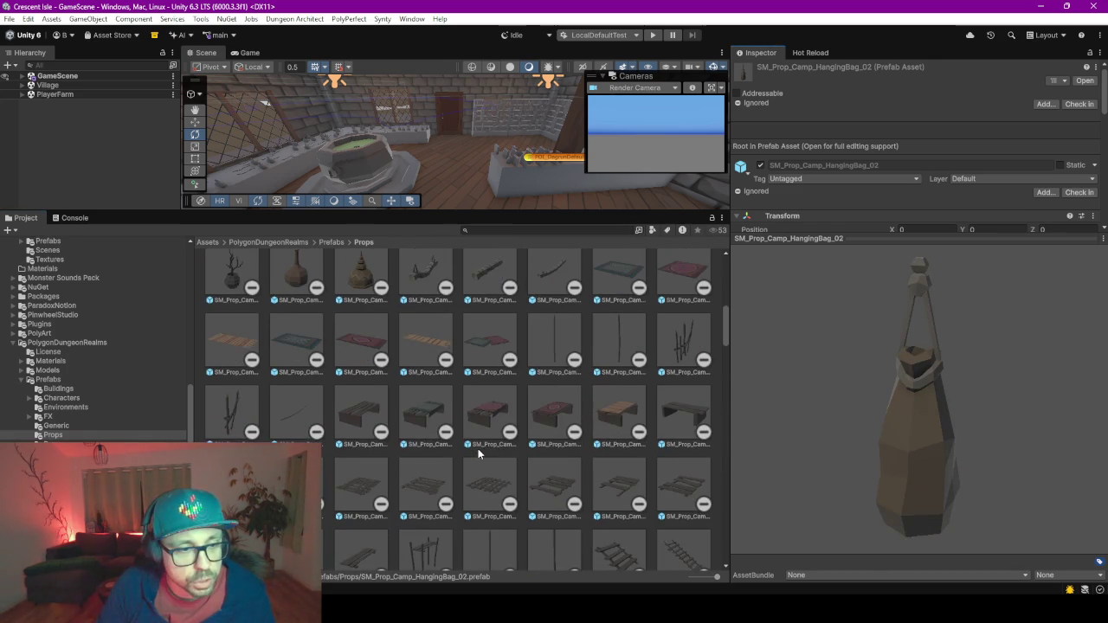
scroll(478, 448, "down", 5)
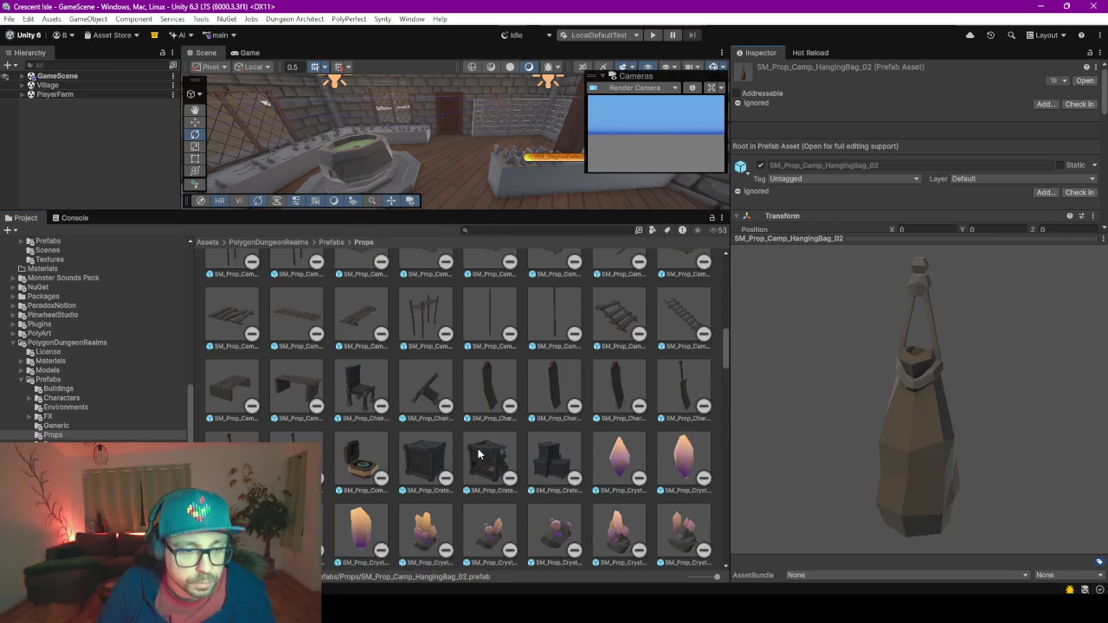
scroll(478, 453, "down", 3)
scroll(541, 489, "down", 10)
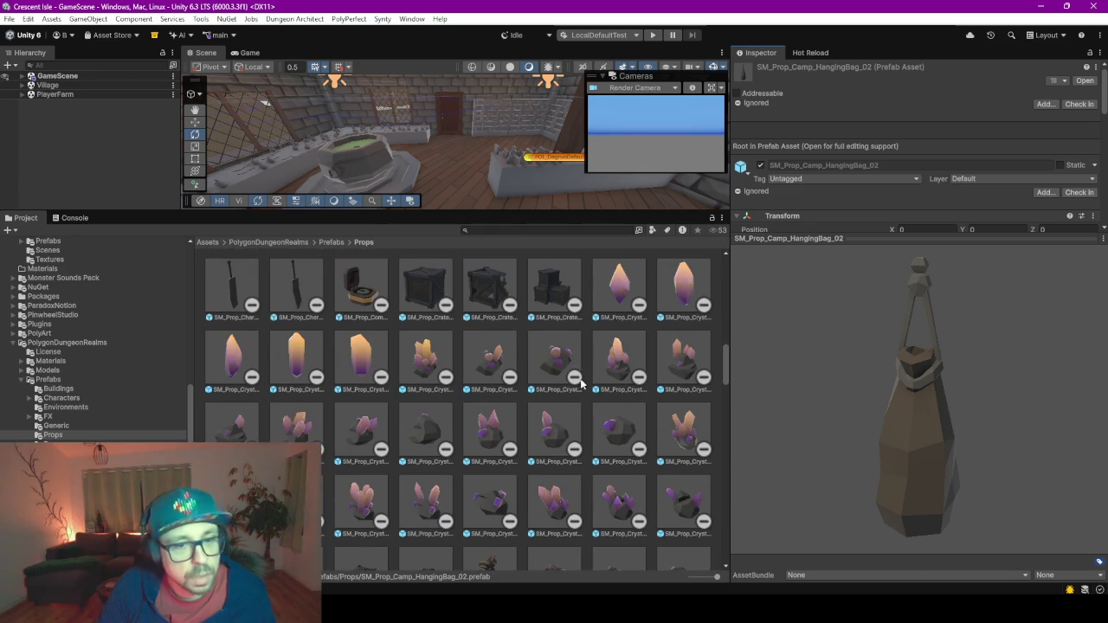
scroll(542, 447, "down", 2)
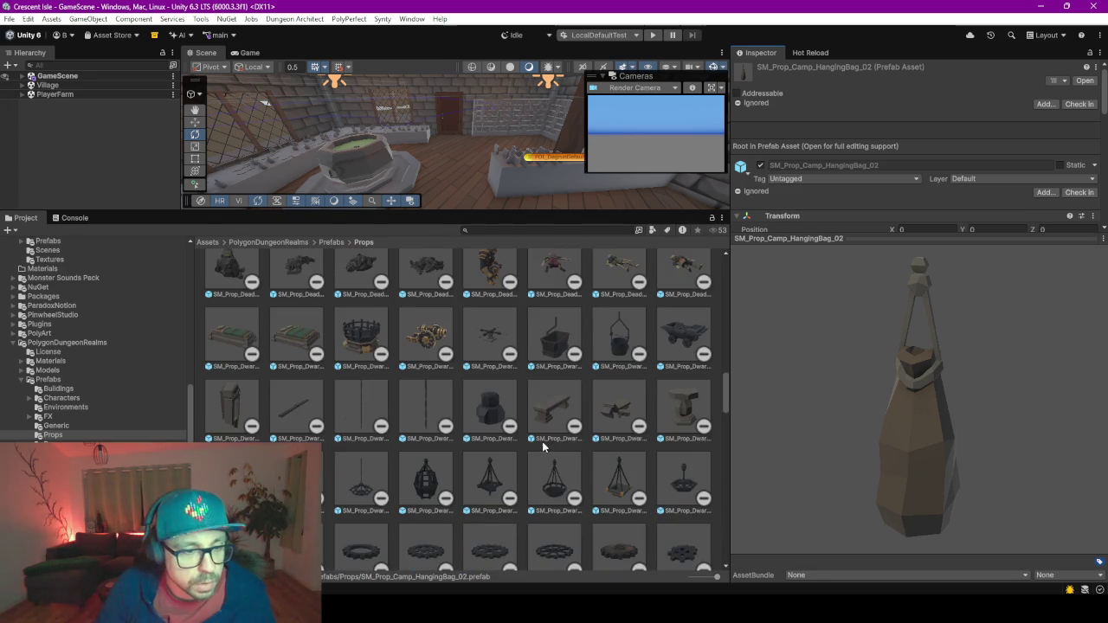
scroll(543, 447, "down", 5)
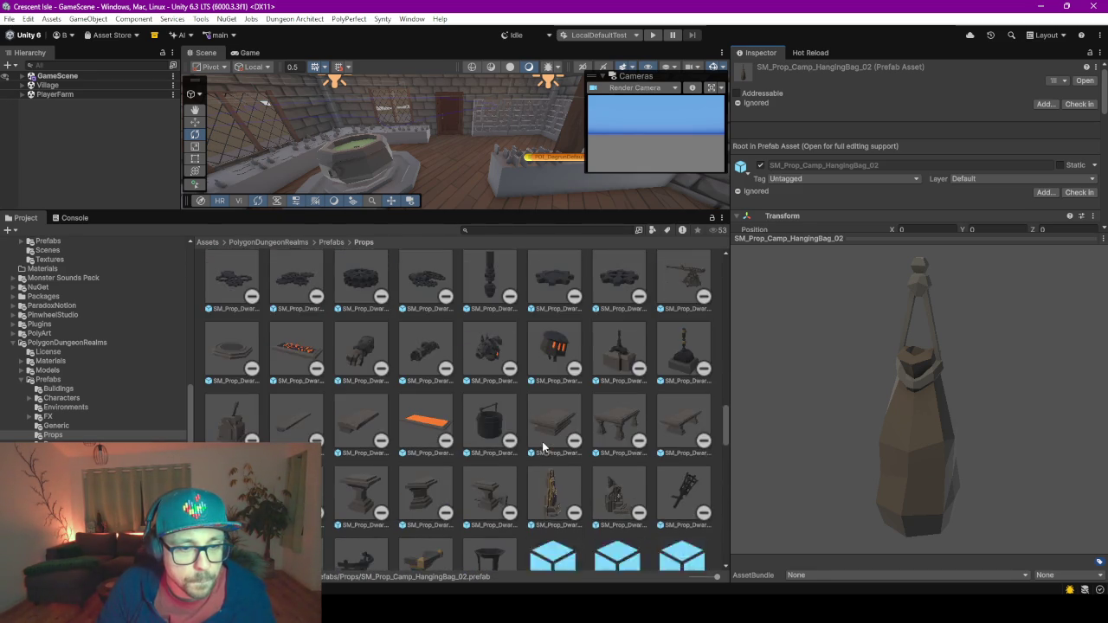
scroll(543, 446, "down", 6)
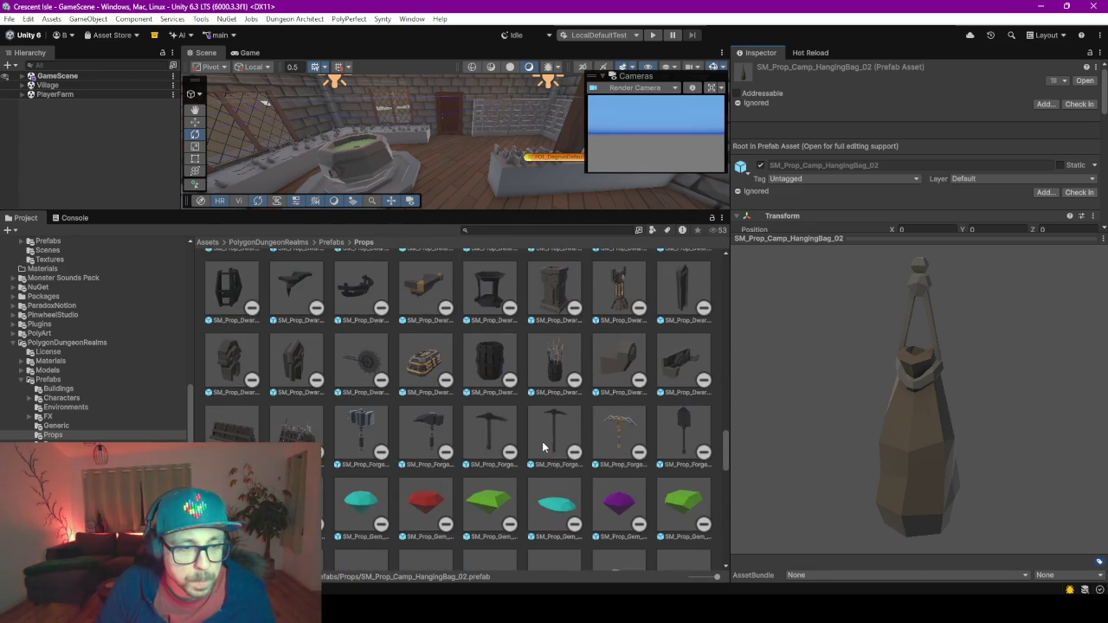
scroll(542, 447, "down", 1)
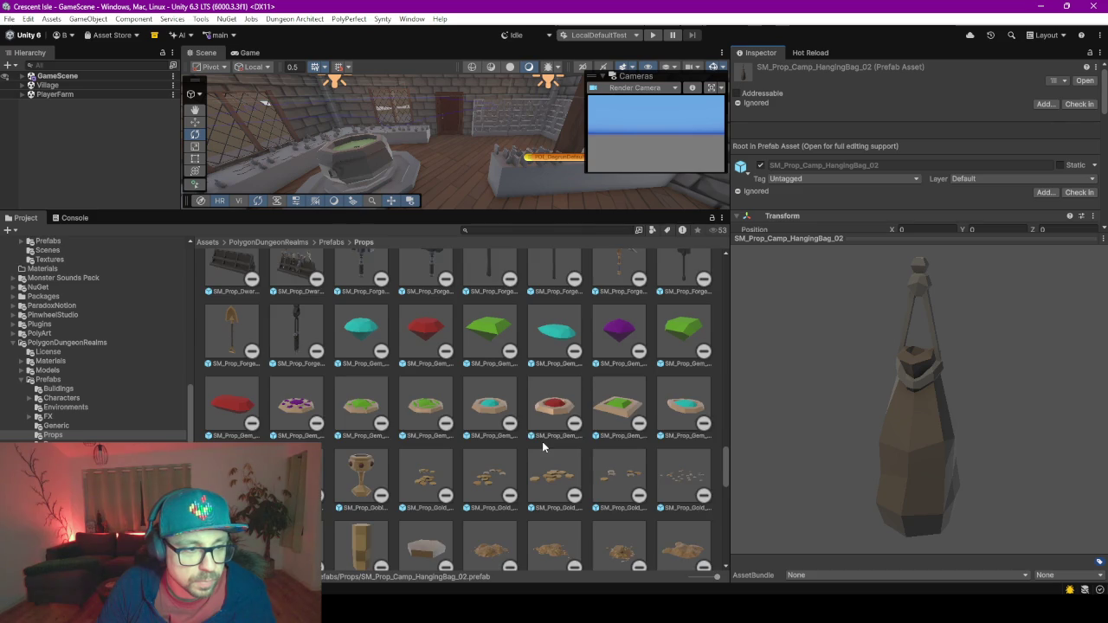
scroll(542, 446, "down", 3)
scroll(542, 447, "up", 5)
scroll(543, 447, "down", 6)
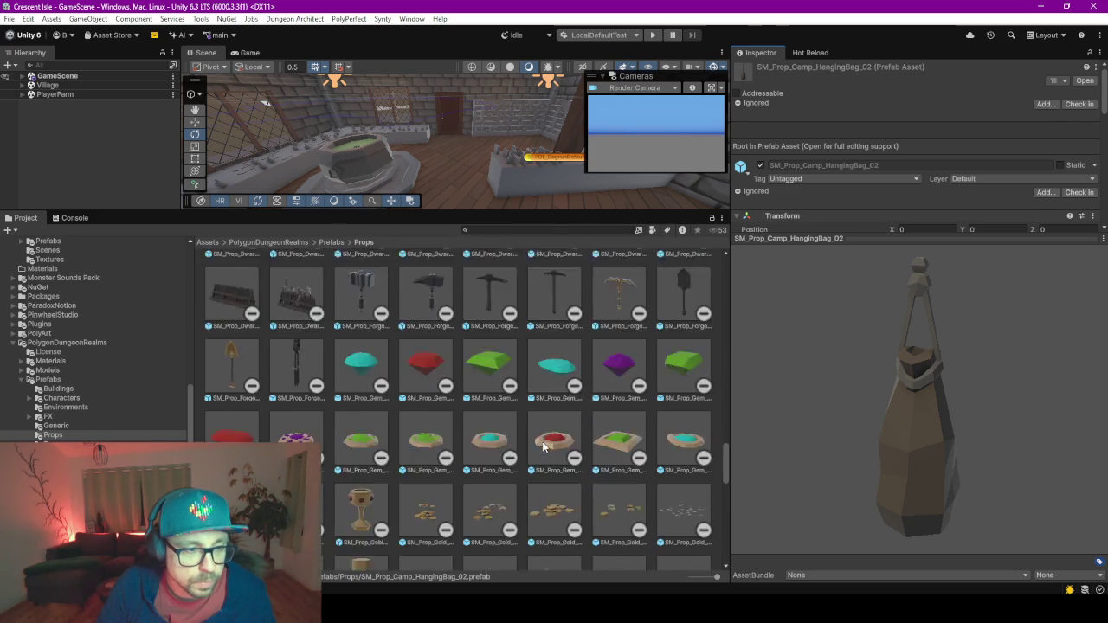
scroll(543, 446, "up", 4)
scroll(542, 446, "up", 1)
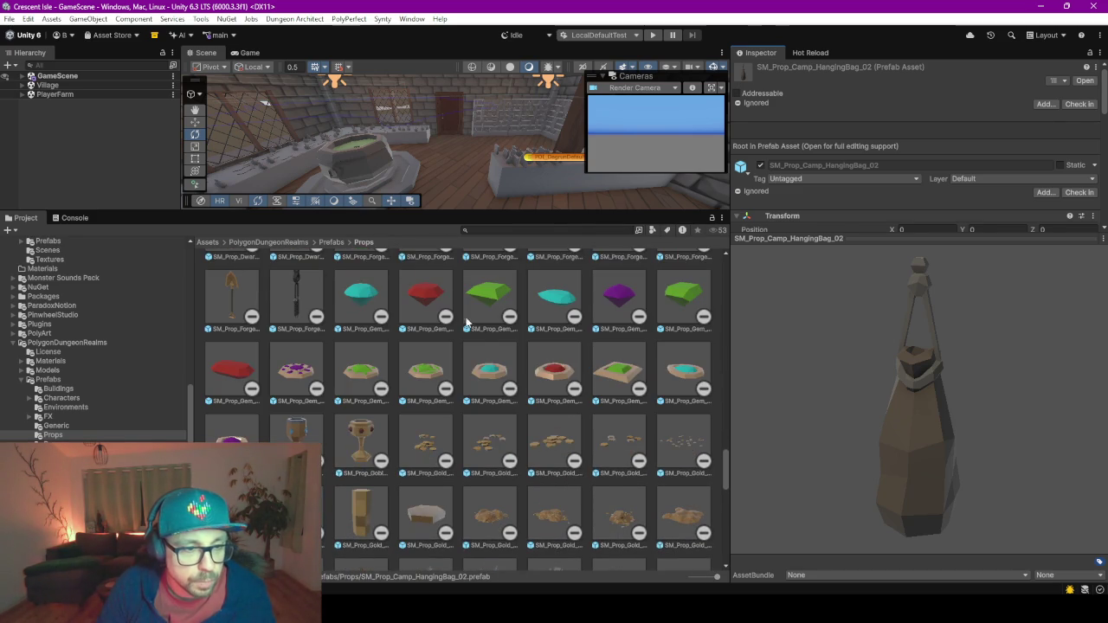
scroll(487, 492, "down", 3)
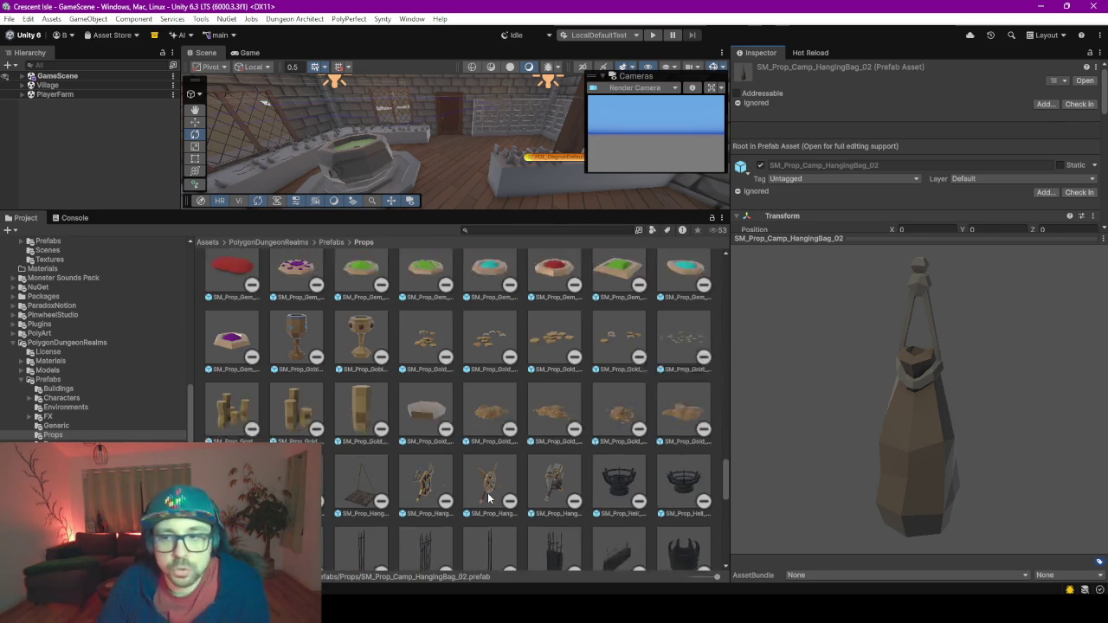
scroll(487, 495, "down", 3)
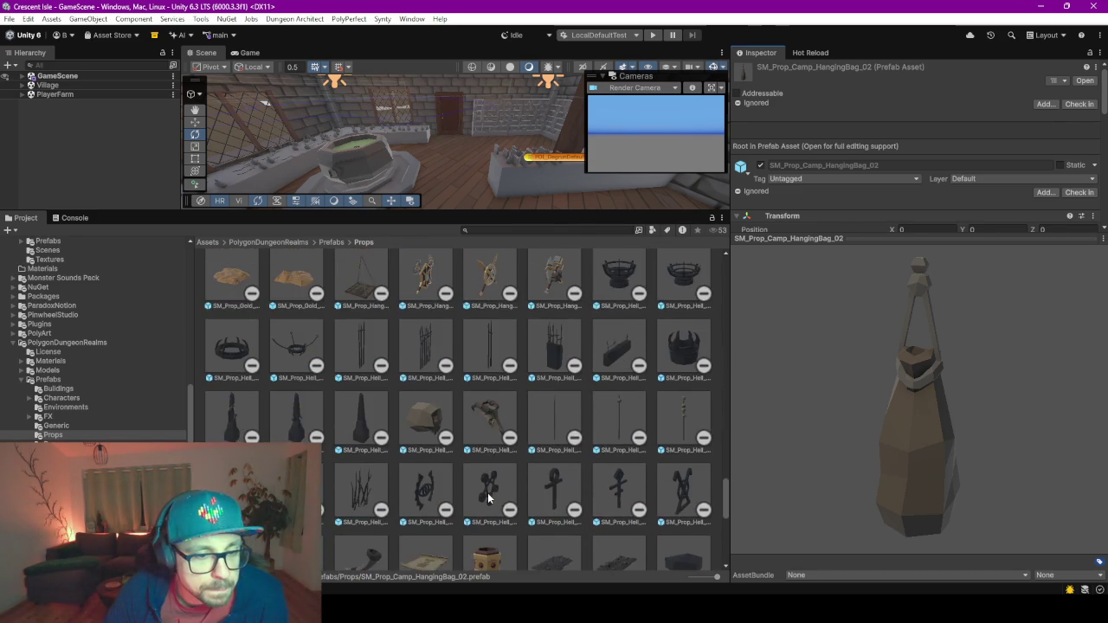
scroll(487, 498, "down", 1)
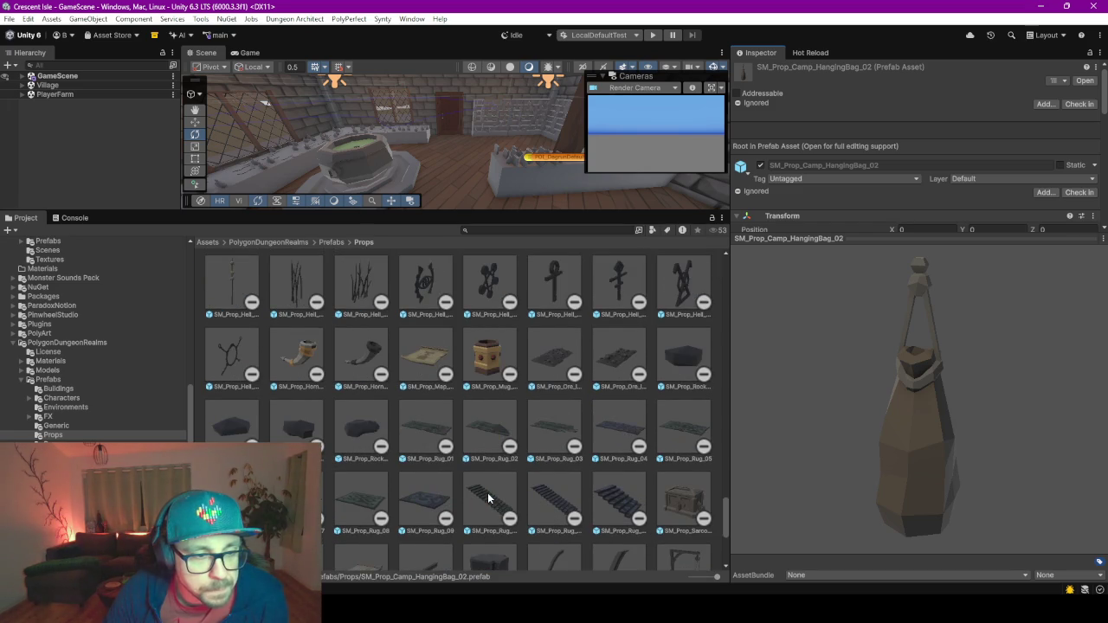
scroll(488, 497, "down", 4)
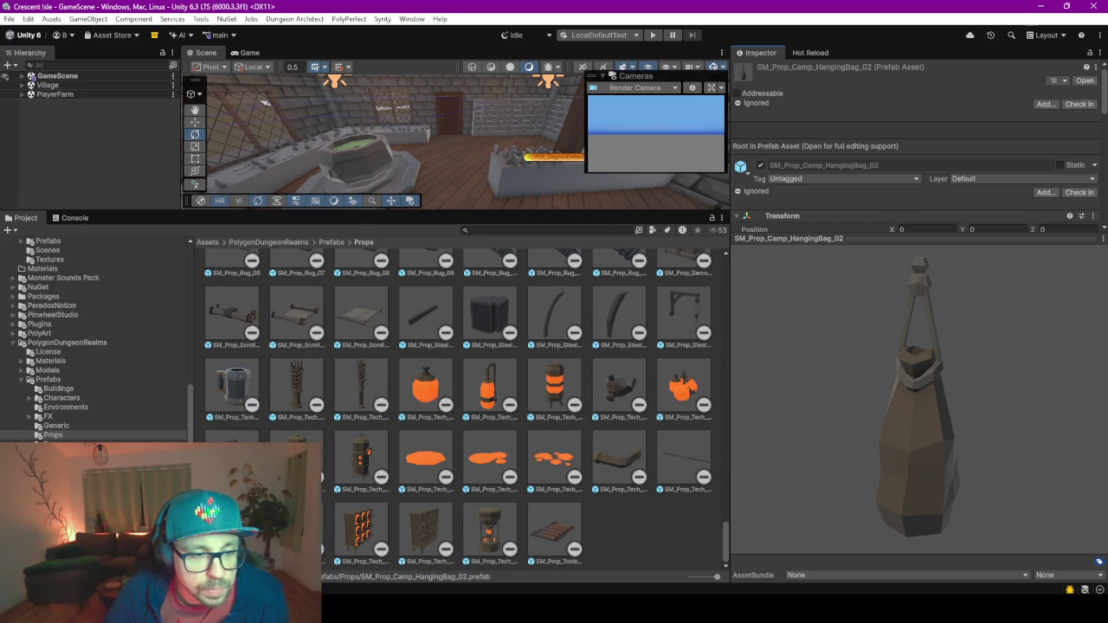
Collapse PolygonDungeonRealms and PolygonElvenRealm, then expand PolygonFantasyKingdom's Prefabs folder.
left_click(14, 343)
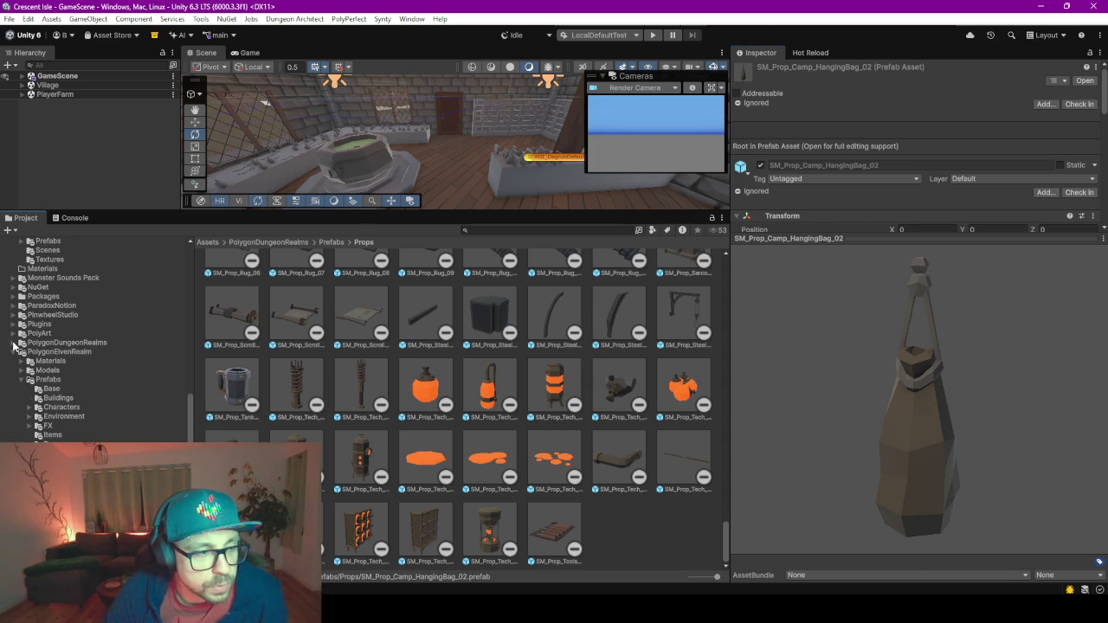
left_click(14, 352)
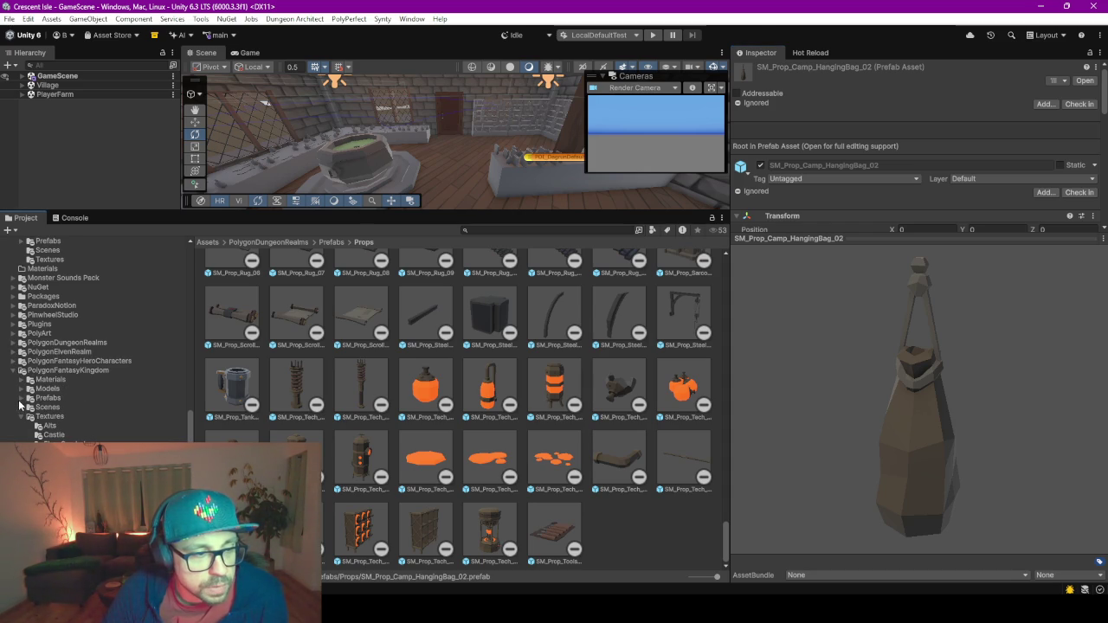
left_click(21, 399)
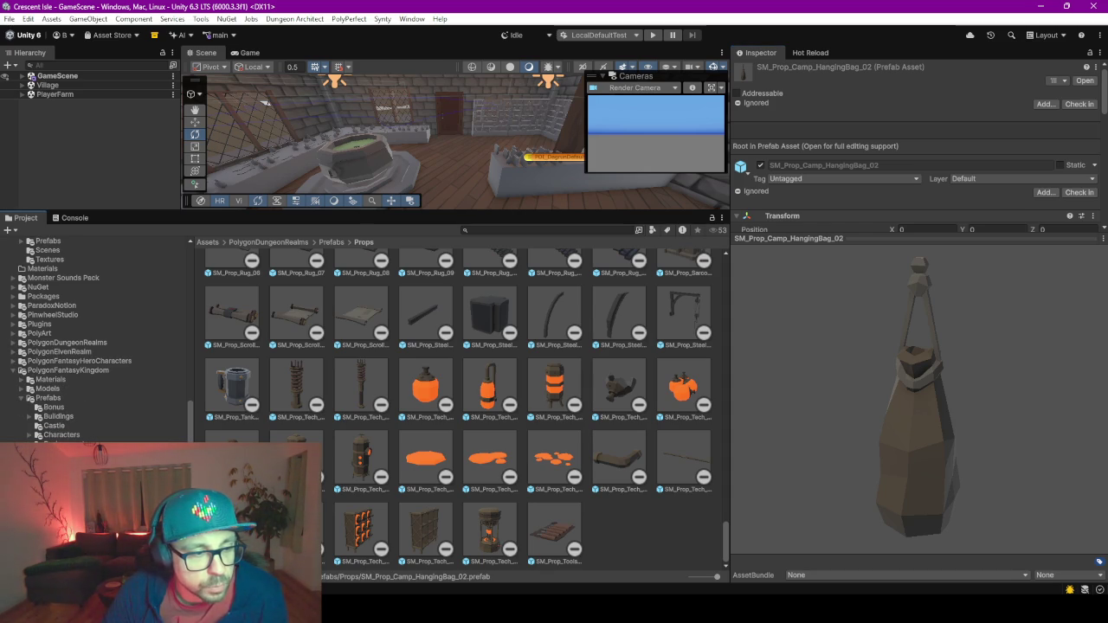
Open PolygonFantasyKingdom/Prefabs/Props and scroll through its prefab grid before returning to the top.
left_click(54, 471)
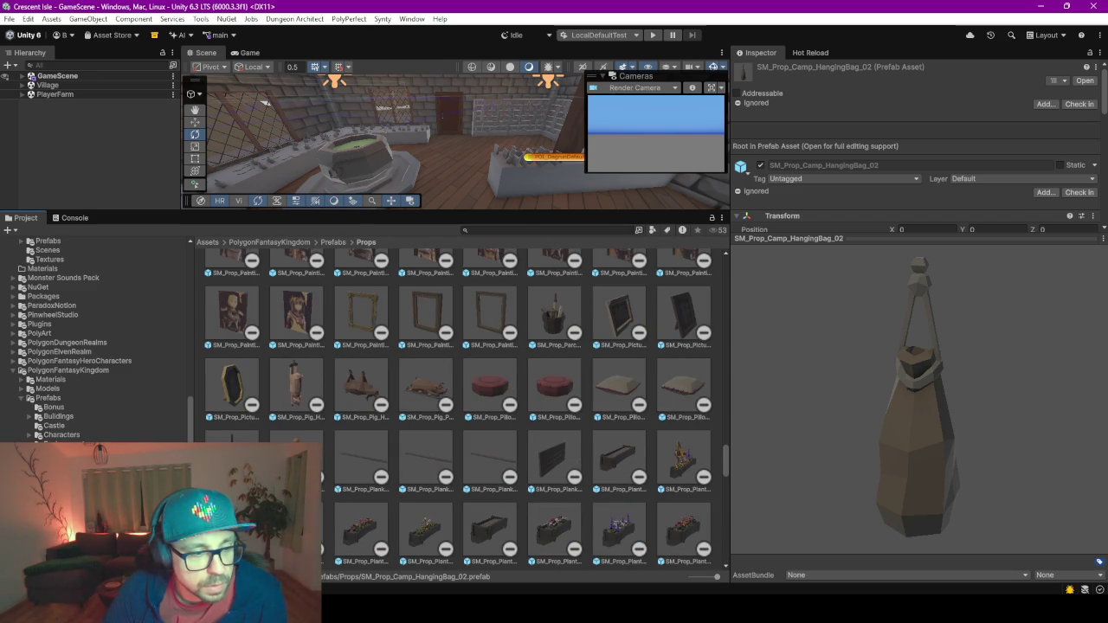
scroll(533, 366, "up", 10)
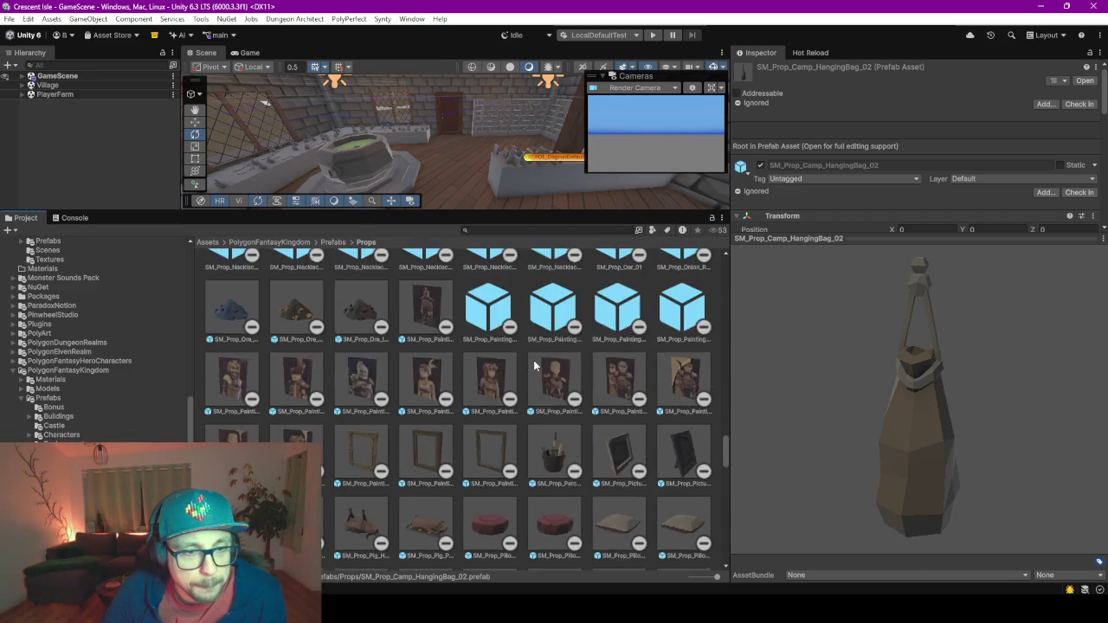
scroll(535, 367, "up", 15)
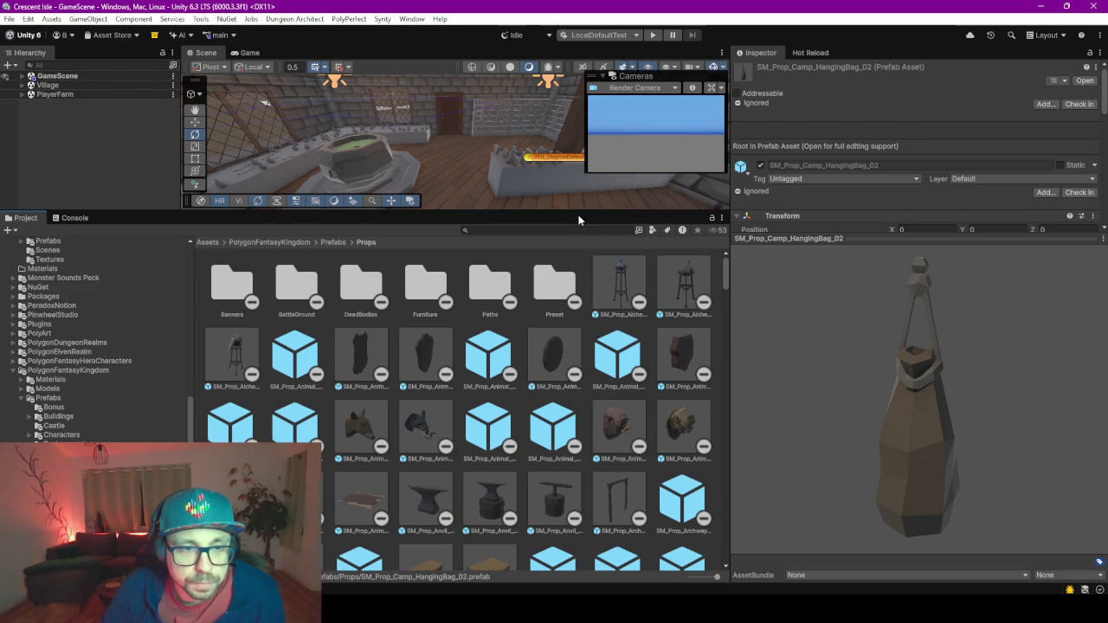
scroll(397, 421, "down", 2)
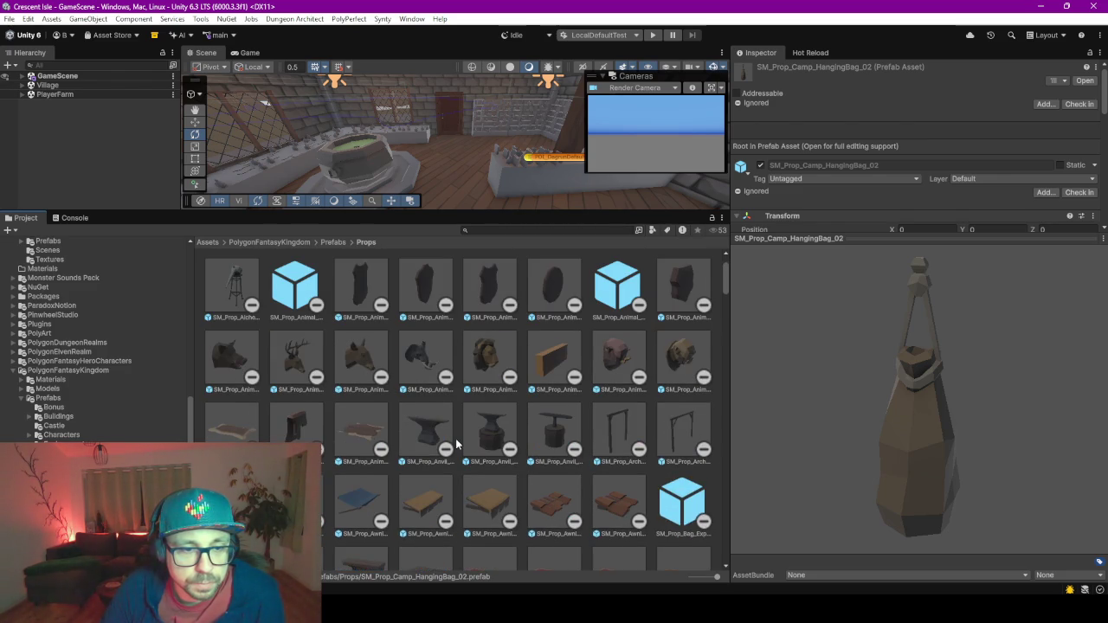
scroll(455, 438, "down", 4)
scroll(455, 438, "down", 10)
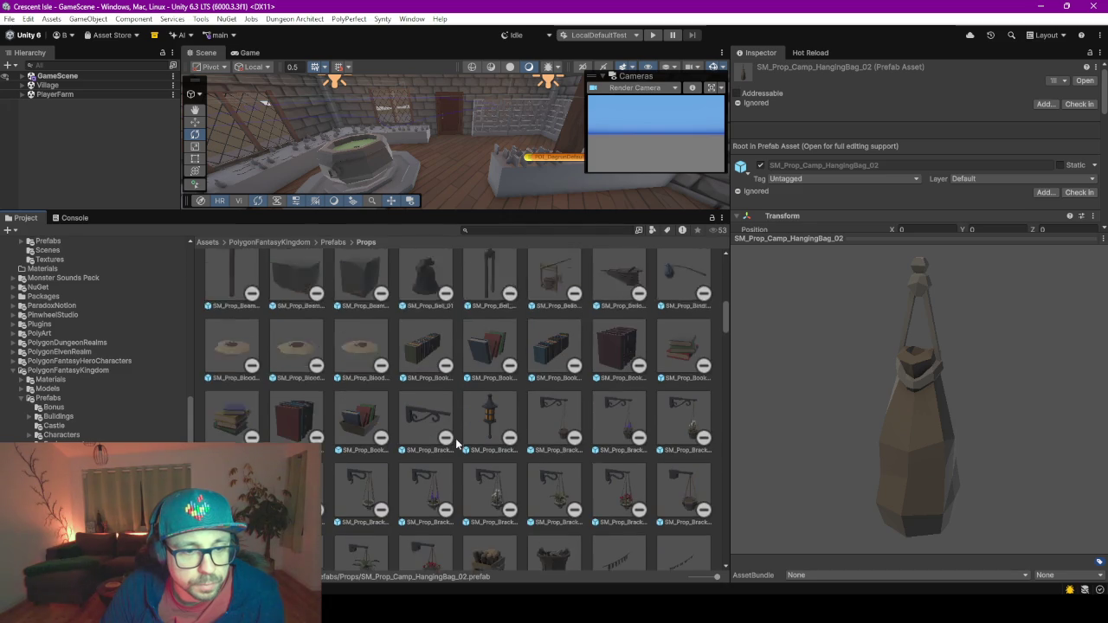
scroll(456, 443, "down", 3)
left_click_drag(437, 316, 460, 196)
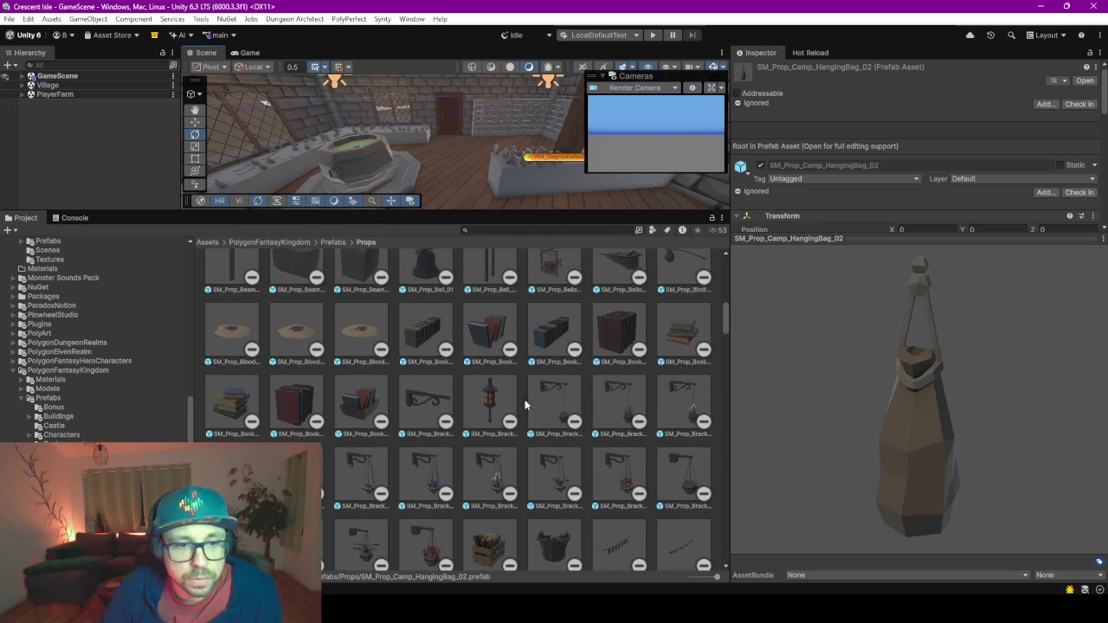
scroll(528, 411, "down", 2)
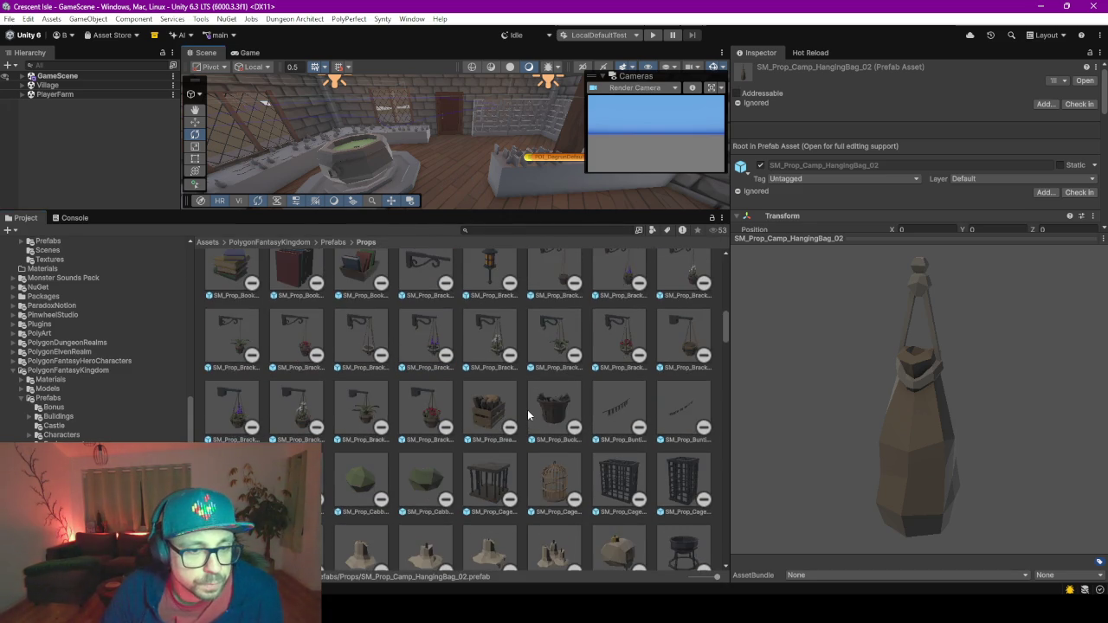
scroll(527, 416, "down", 6)
scroll(528, 414, "down", 7)
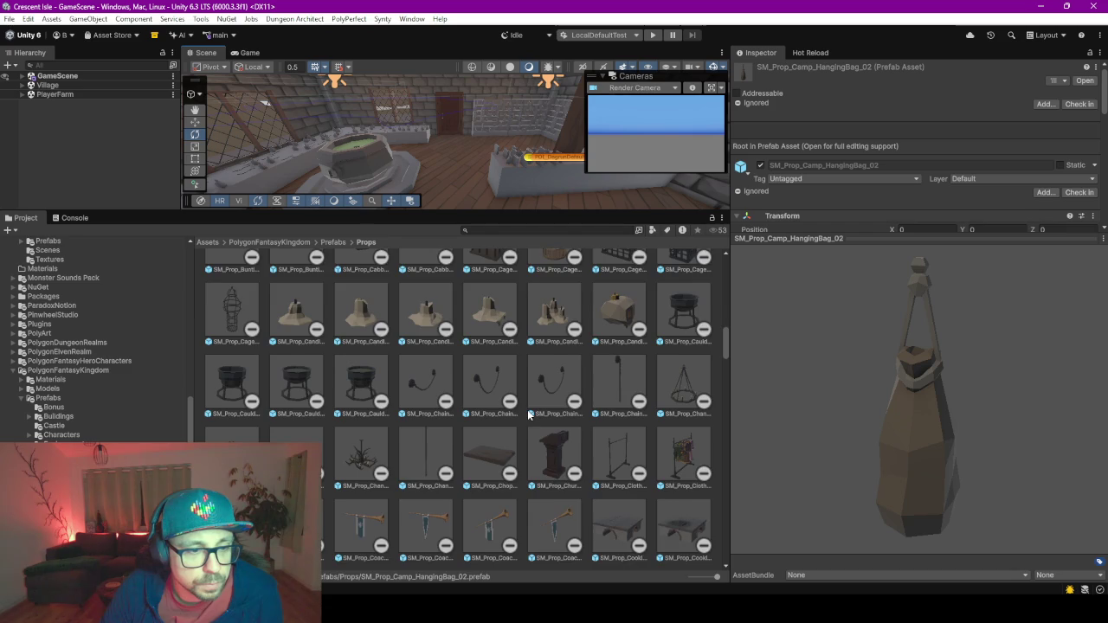
scroll(527, 415, "down", 8)
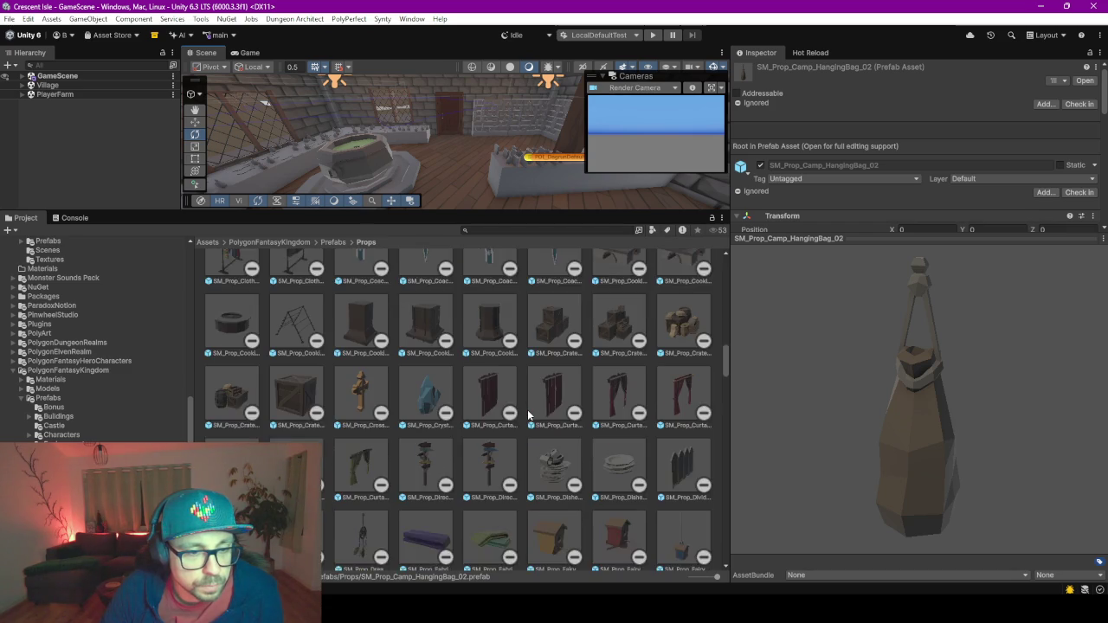
scroll(528, 415, "down", 1)
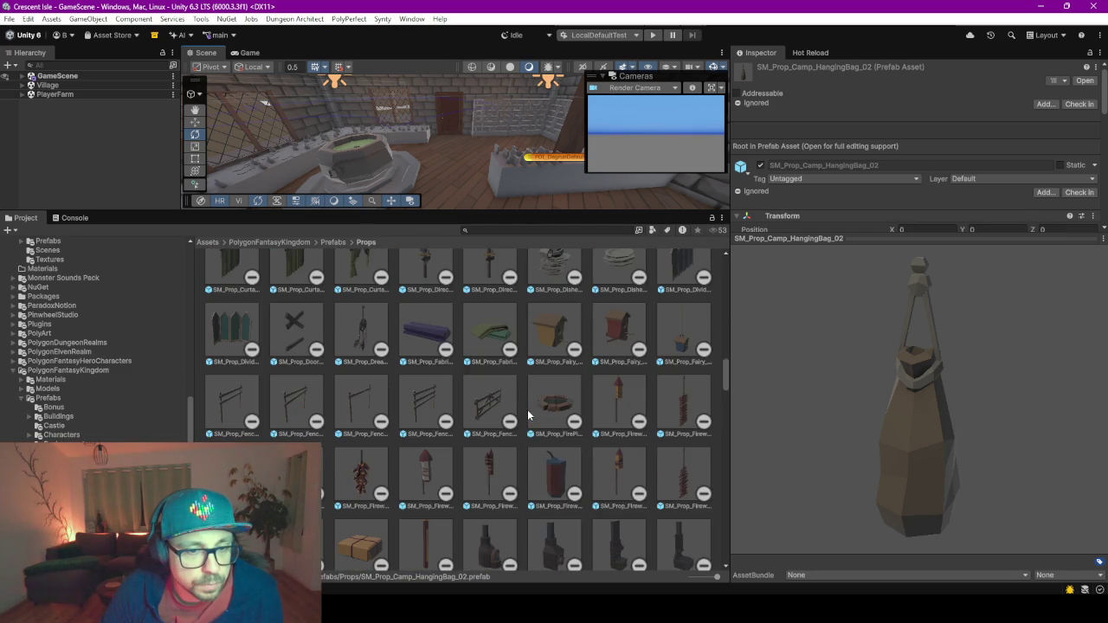
scroll(528, 415, "down", 7)
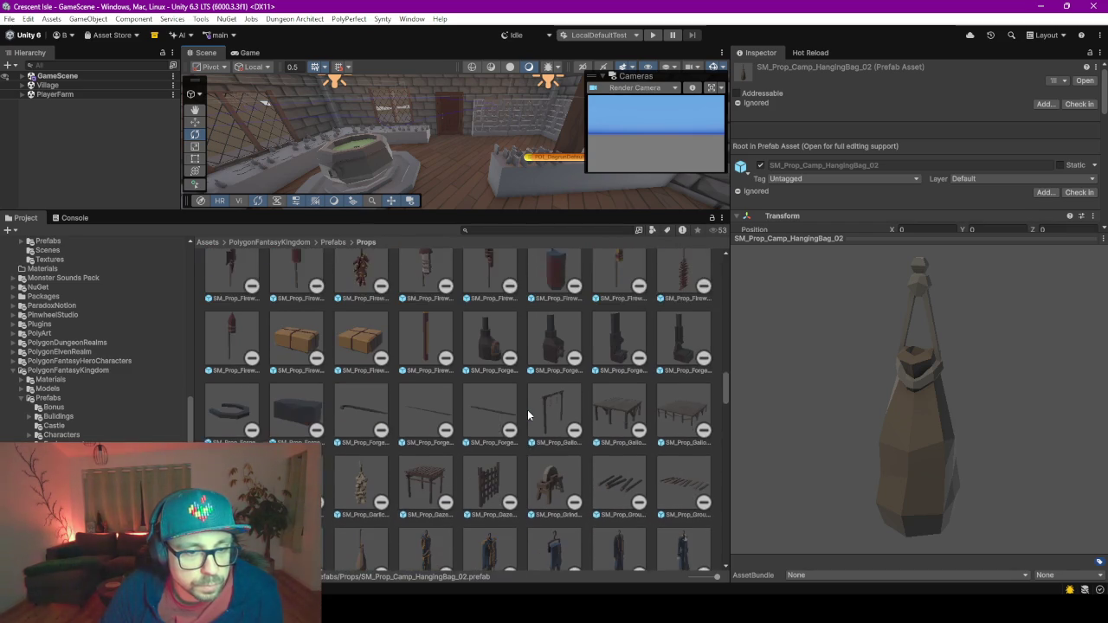
scroll(528, 415, "down", 8)
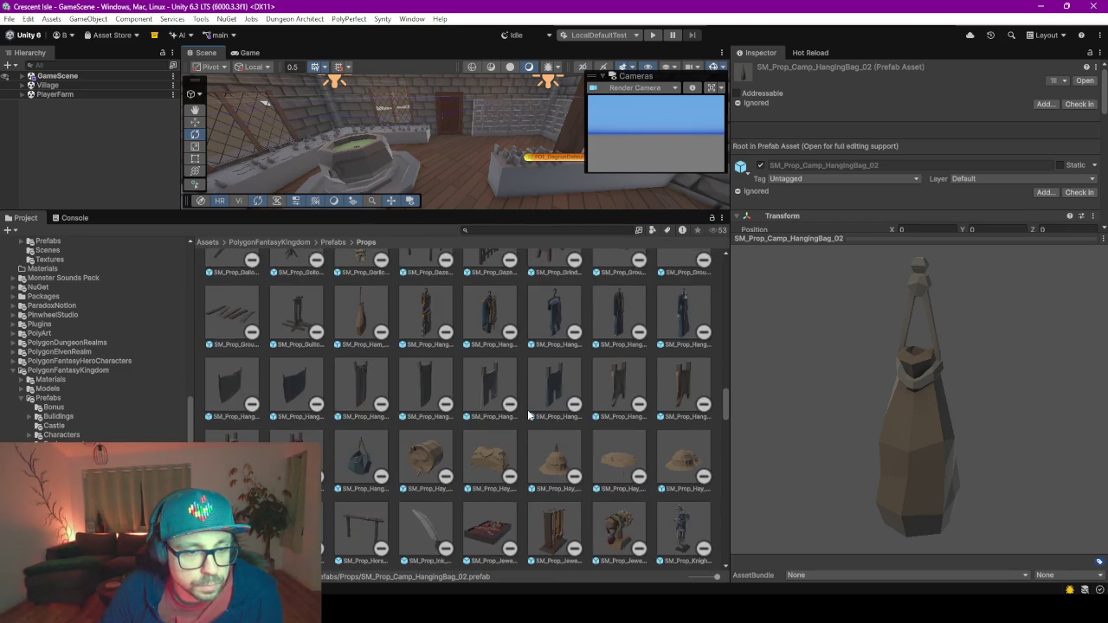
scroll(528, 416, "down", 10)
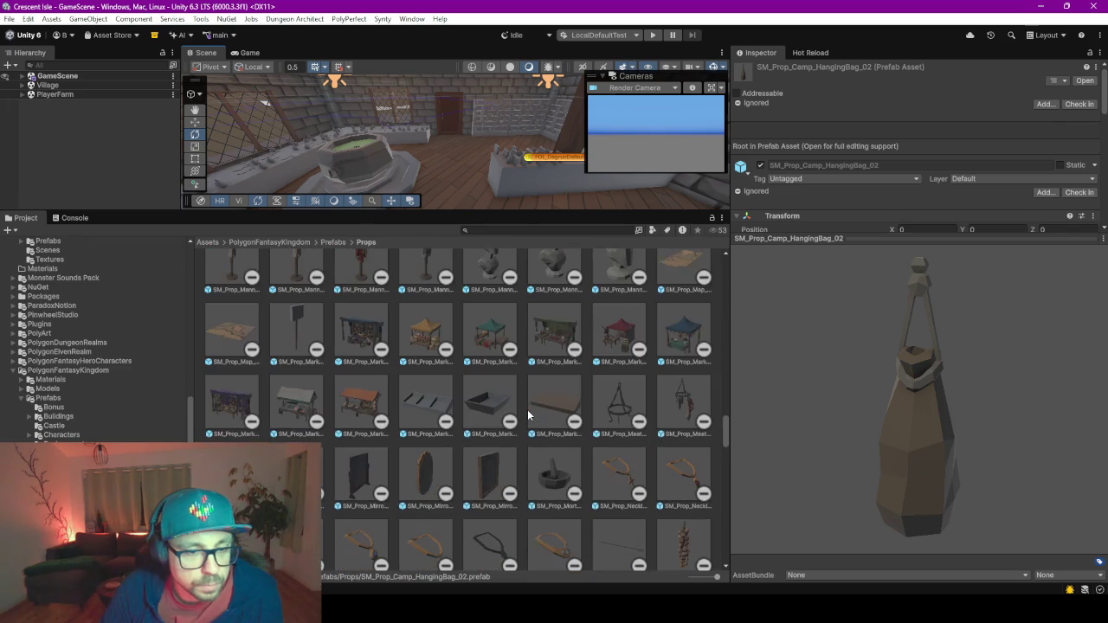
scroll(528, 415, "down", 12)
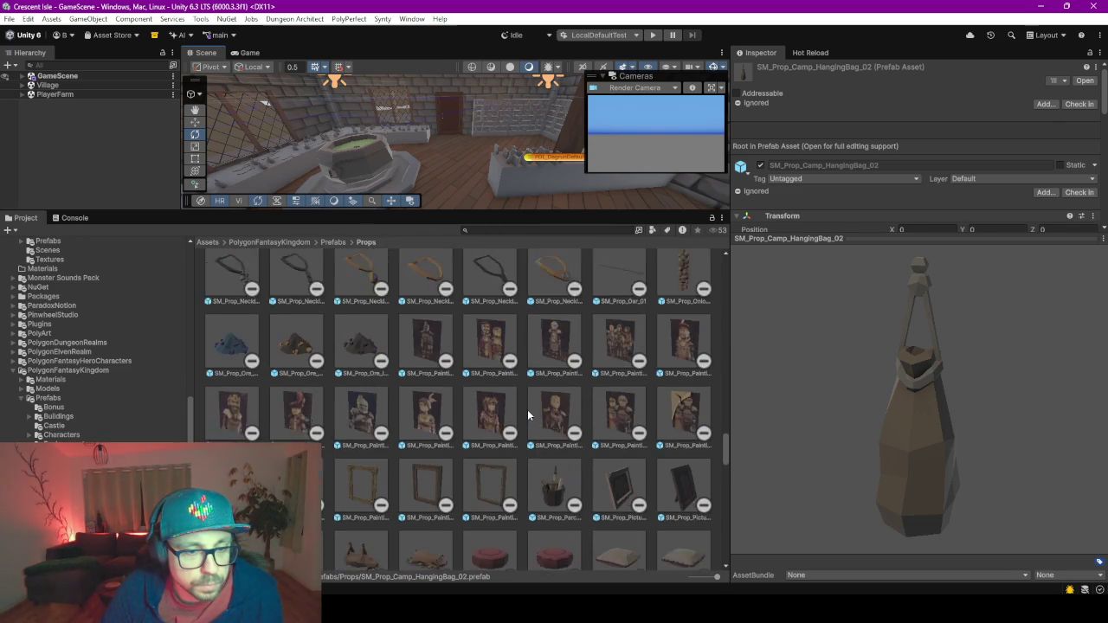
scroll(528, 414, "down", 10)
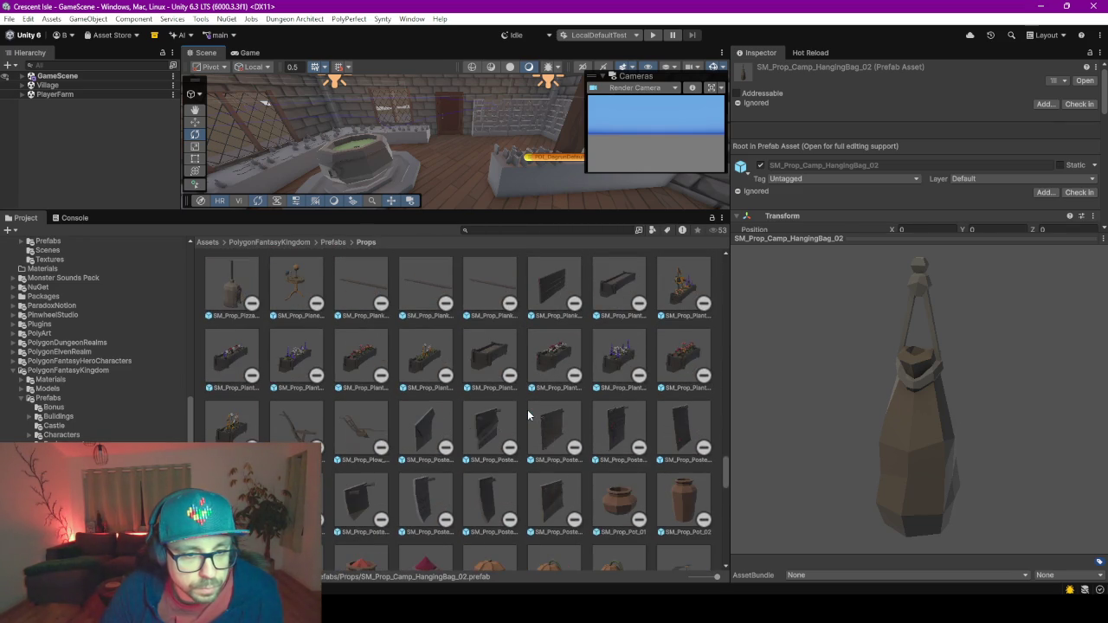
scroll(557, 365, "down", 15)
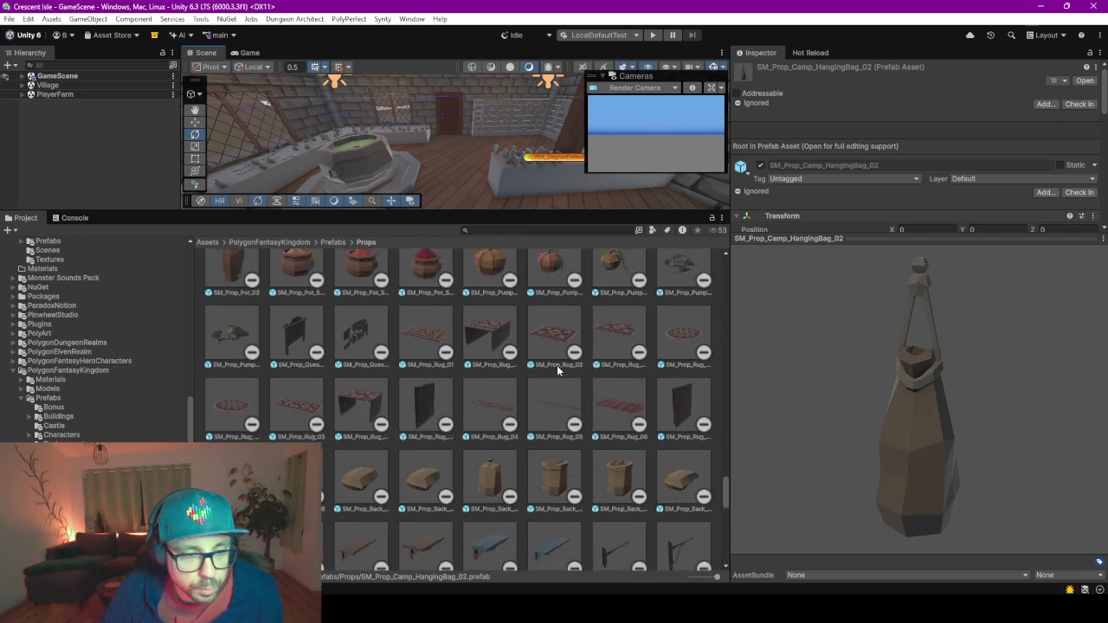
scroll(557, 369, "down", 15)
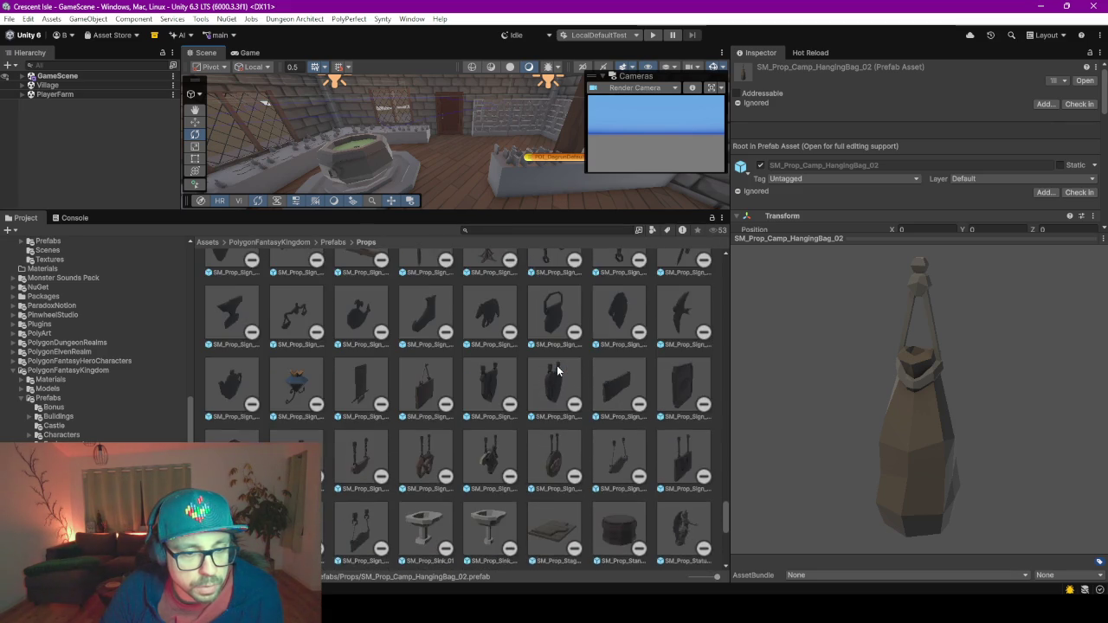
scroll(557, 370, "down", 15)
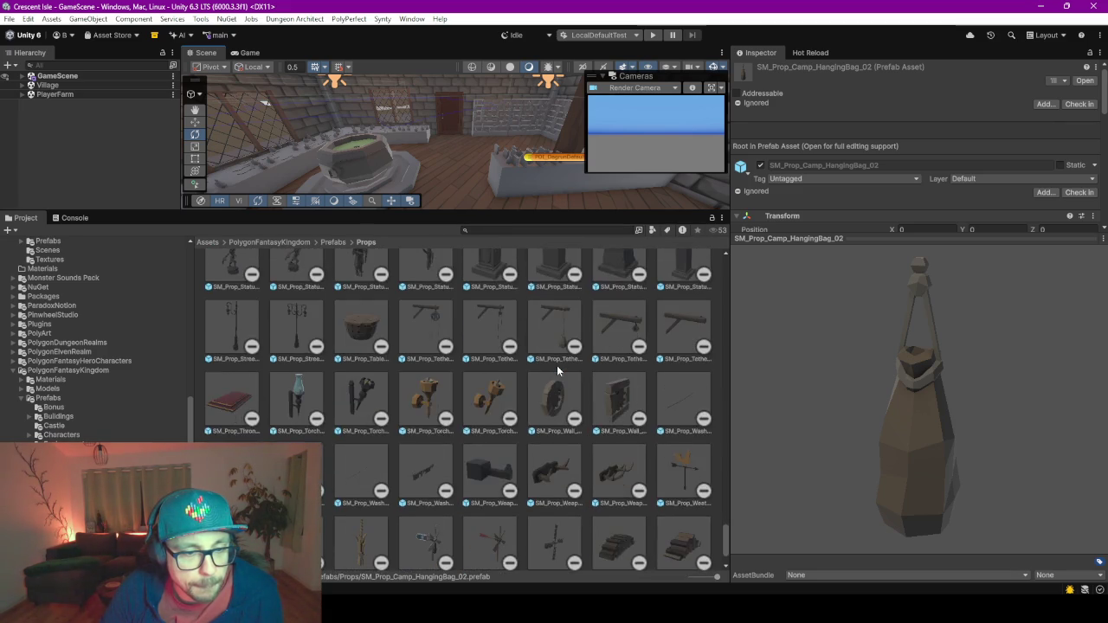
scroll(410, 507, "up", 20)
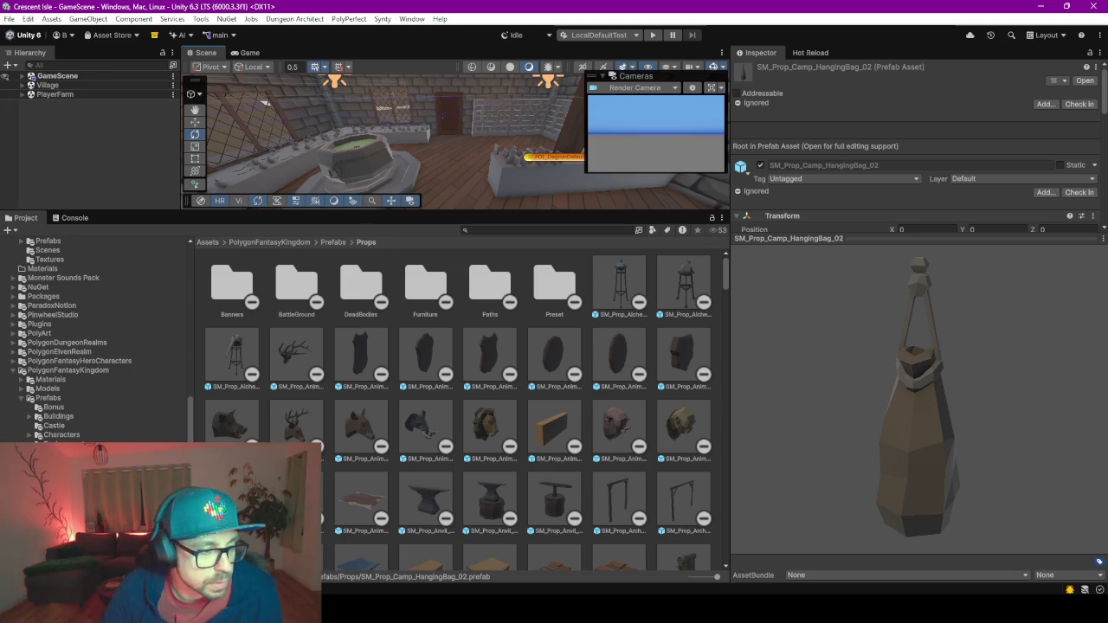
Go through the Furniture and Preset folders into Items to preview SM_Item_Bottle_13.
double_click(425, 286)
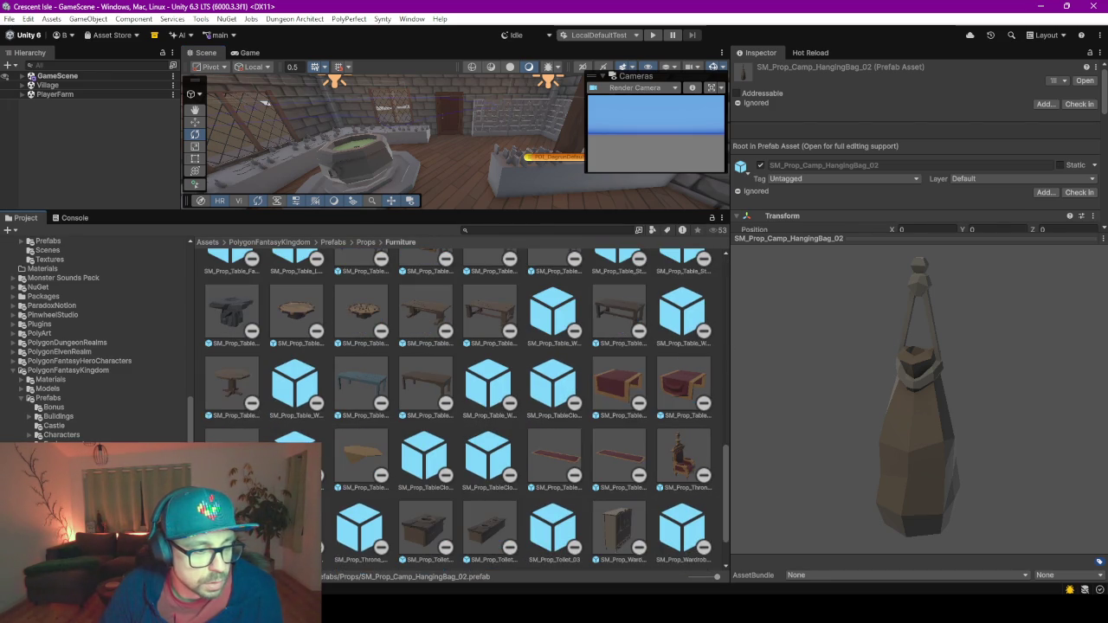
double_click(705, 314)
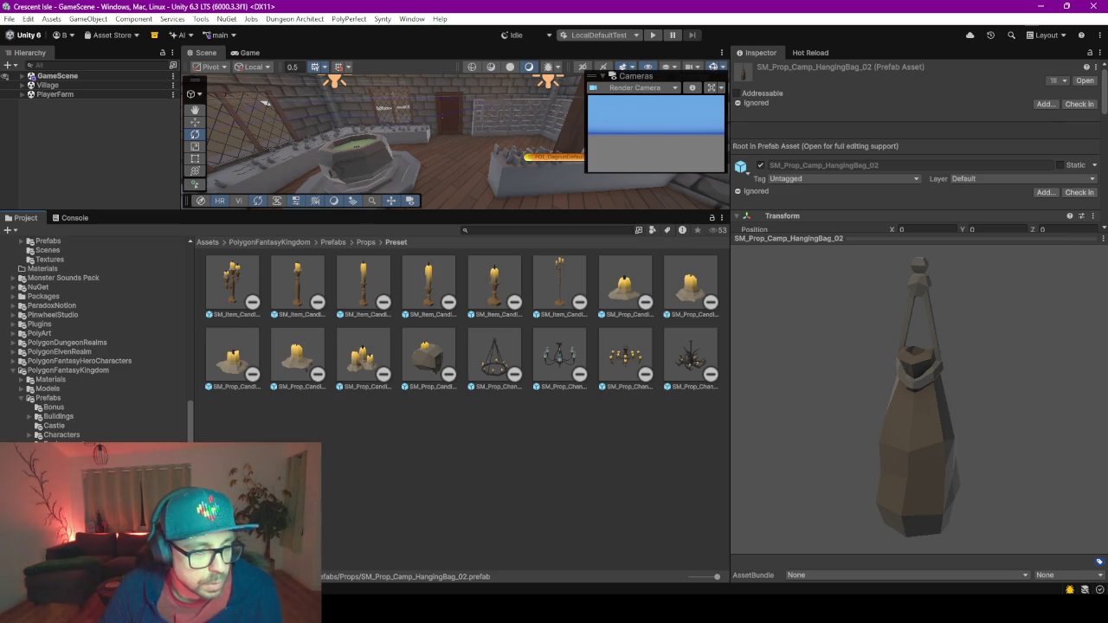
left_click(504, 440)
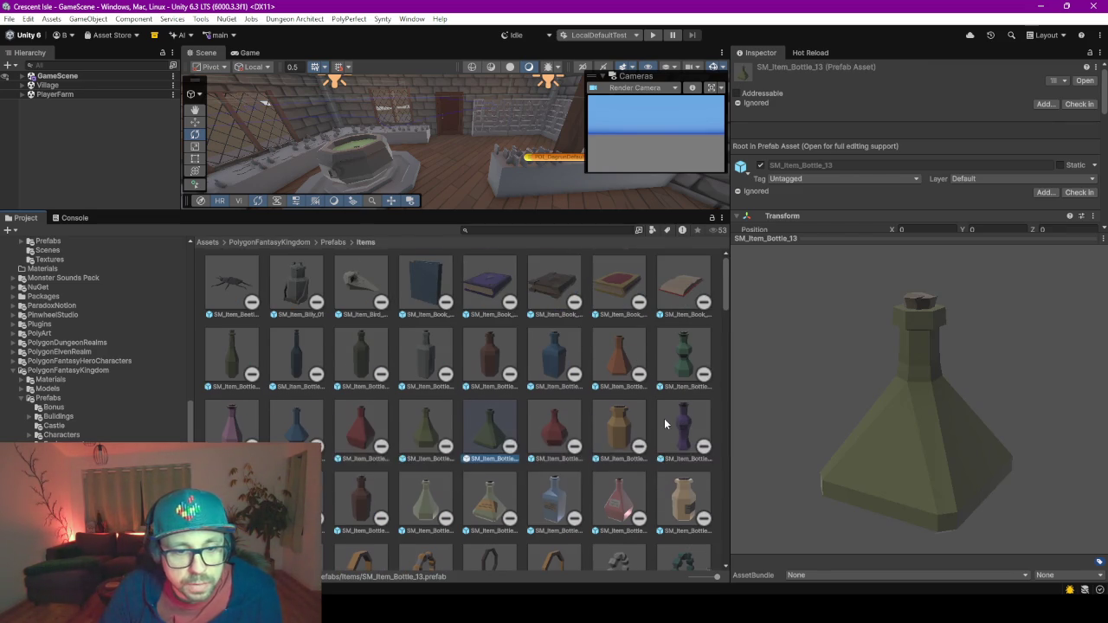
Inspect the pink-labelled clear bottle prefab, rotating its preview to see several sides.
scroll(664, 424, "down", 1)
left_click(616, 428)
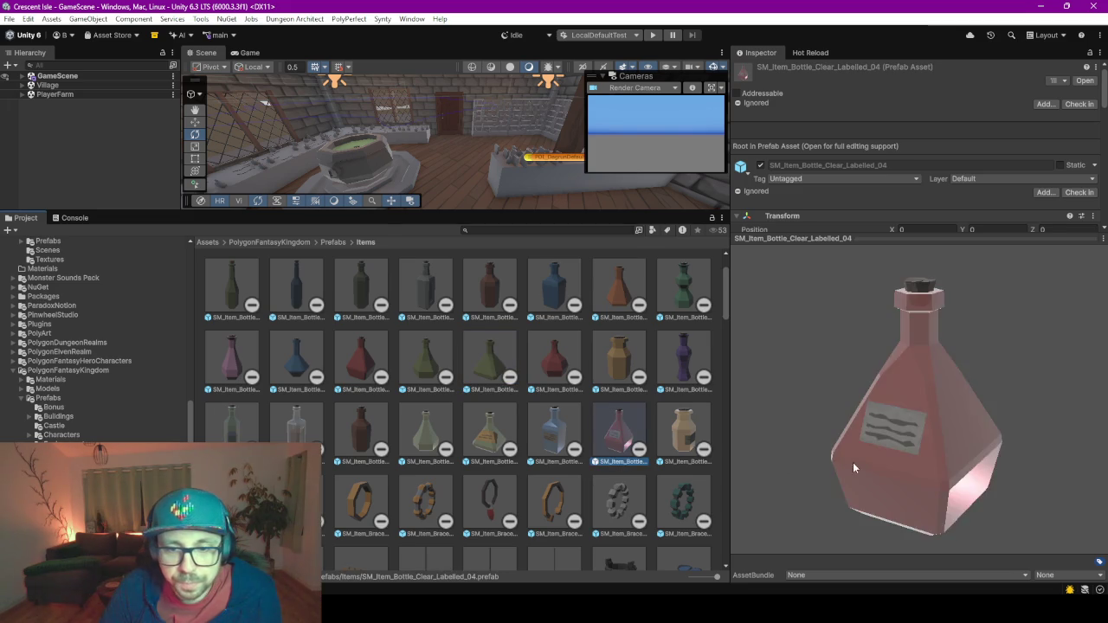
mouse_move(852, 462)
left_mouse_down()
mouse_move(990, 442)
mouse_move(1003, 357)
mouse_move(927, 420)
mouse_move(838, 446)
mouse_move(776, 394)
mouse_move(932, 417)
left_mouse_up()
mouse_move(899, 300)
left_mouse_down()
mouse_move(950, 318)
mouse_move(910, 299)
left_mouse_up()
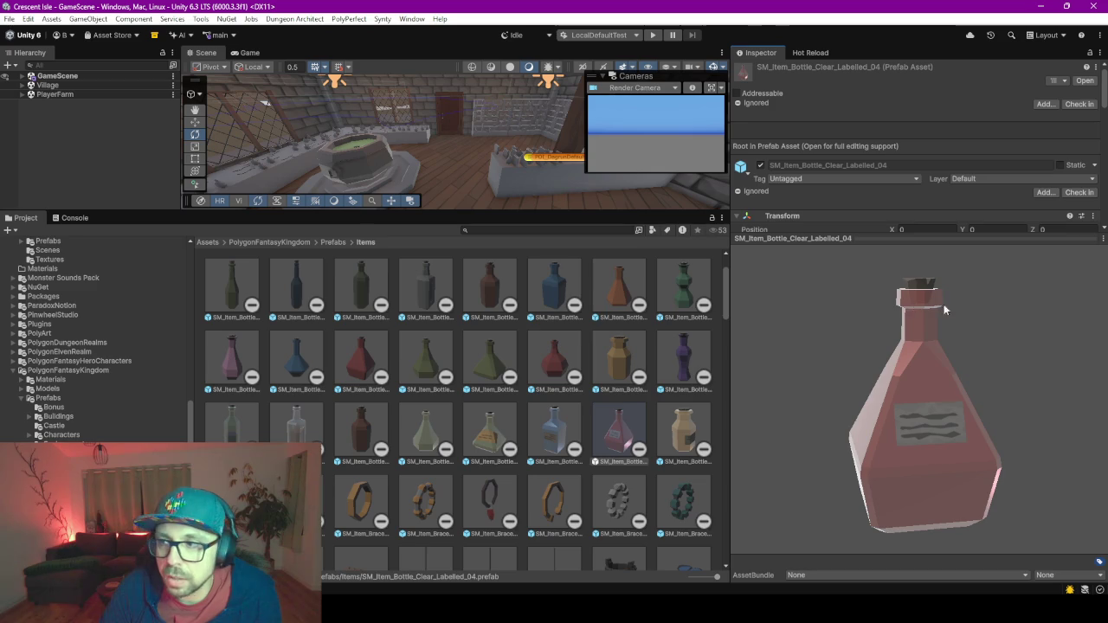
mouse_move(883, 323)
left_mouse_down()
mouse_move(936, 359)
mouse_move(992, 352)
mouse_move(934, 296)
left_mouse_up()
mouse_move(907, 384)
left_mouse_down()
mouse_move(994, 406)
mouse_move(968, 408)
left_mouse_up()
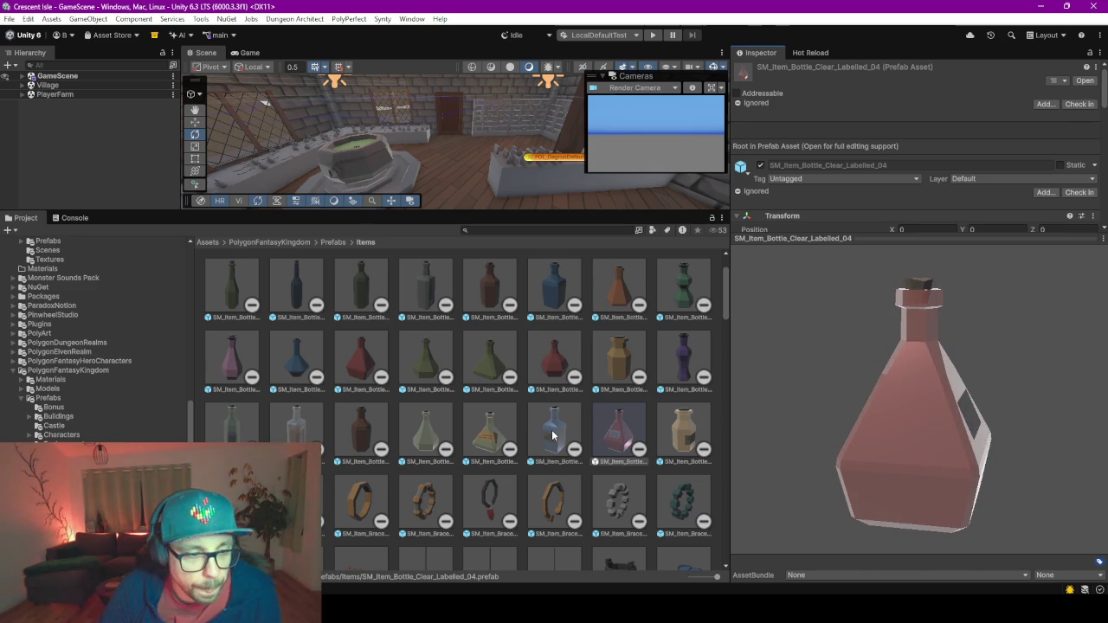
Inspect SM_Item_Bottle_Clear_02, turning its preview back and forth.
left_click(296, 428)
mouse_move(924, 446)
left_mouse_down()
mouse_move(993, 387)
mouse_move(811, 370)
mouse_move(815, 381)
left_mouse_up()
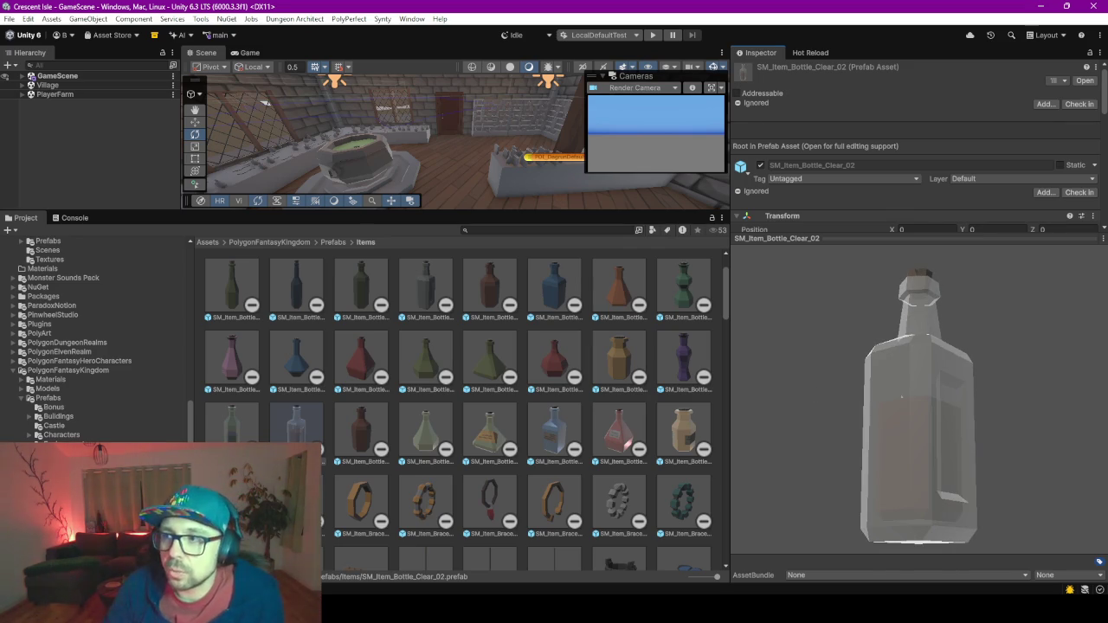
mouse_move(942, 425)
left_mouse_down()
mouse_move(915, 479)
mouse_move(1049, 470)
mouse_move(973, 449)
mouse_move(878, 497)
mouse_move(1068, 444)
mouse_move(987, 430)
left_mouse_up()
mouse_move(872, 429)
left_mouse_down()
mouse_move(985, 441)
mouse_move(882, 443)
mouse_move(906, 441)
mouse_move(969, 358)
left_mouse_up()
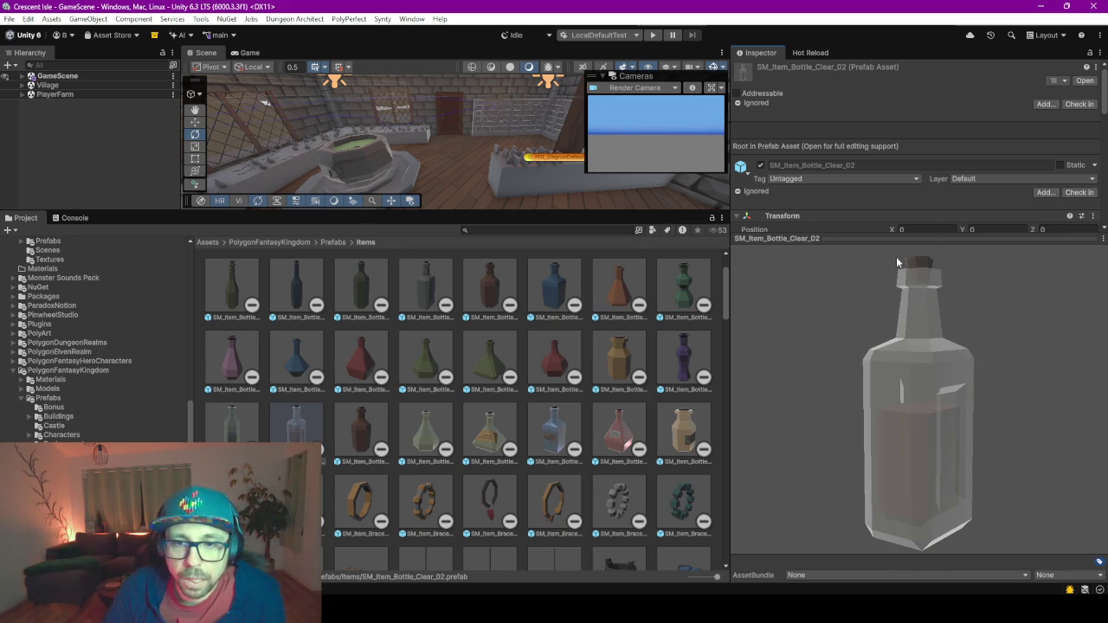
mouse_move(901, 394)
left_mouse_down()
mouse_move(1045, 420)
mouse_move(853, 413)
left_mouse_up()
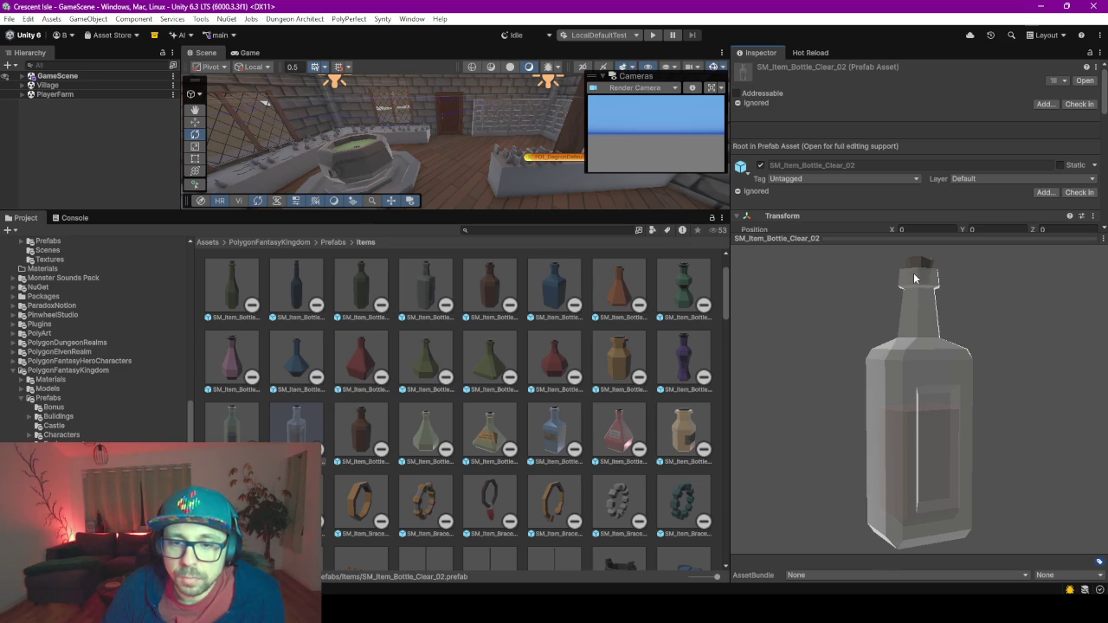
left_click_drag(881, 476, 968, 470)
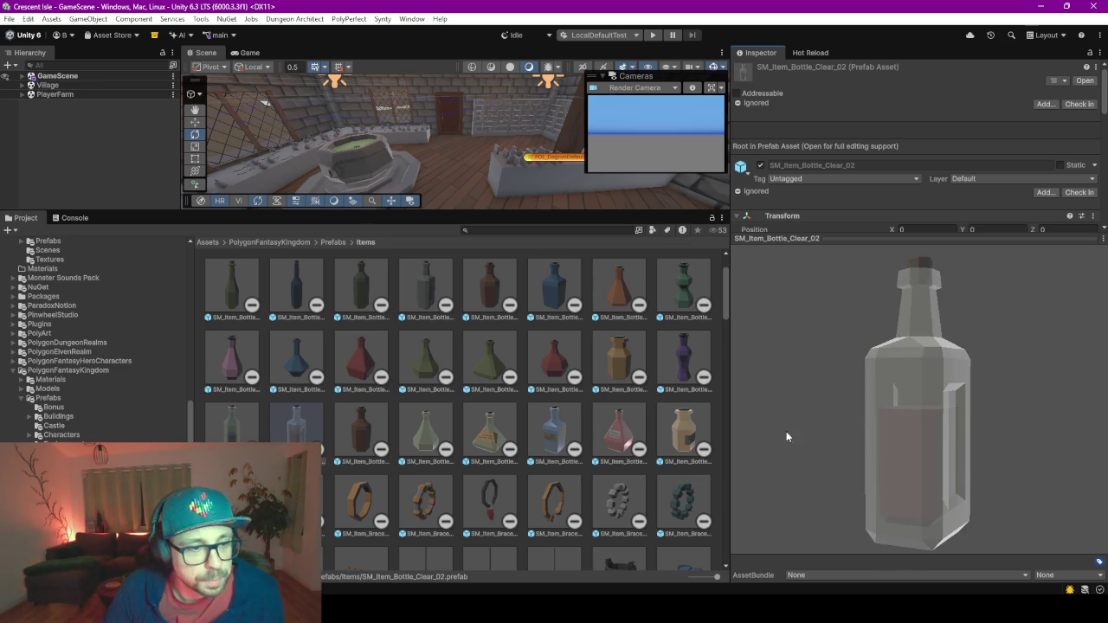
Inspect SM_Item_Bottle_Clear_01, spinning its preview around.
left_click(232, 423)
mouse_move(865, 455)
left_mouse_down()
mouse_move(1024, 401)
mouse_move(957, 395)
mouse_move(877, 415)
mouse_move(831, 409)
mouse_move(861, 437)
mouse_move(1004, 430)
mouse_move(1029, 455)
mouse_move(989, 501)
mouse_move(940, 403)
mouse_move(824, 409)
mouse_move(932, 438)
mouse_move(996, 437)
mouse_move(914, 435)
left_mouse_up()
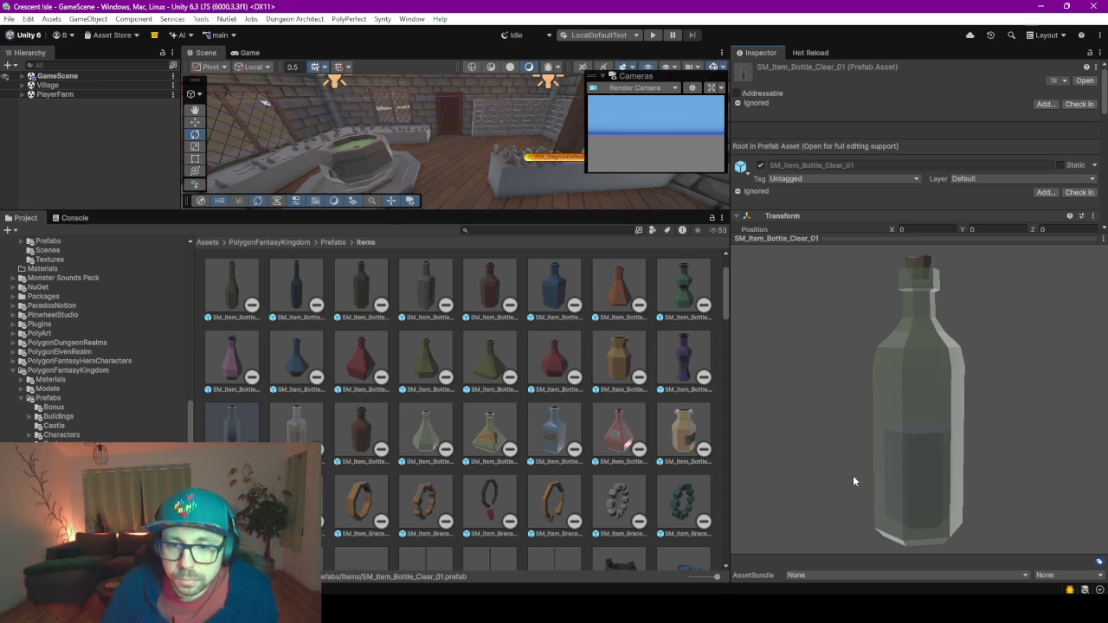
mouse_move(853, 477)
left_mouse_down()
mouse_move(966, 487)
mouse_move(902, 489)
left_mouse_up()
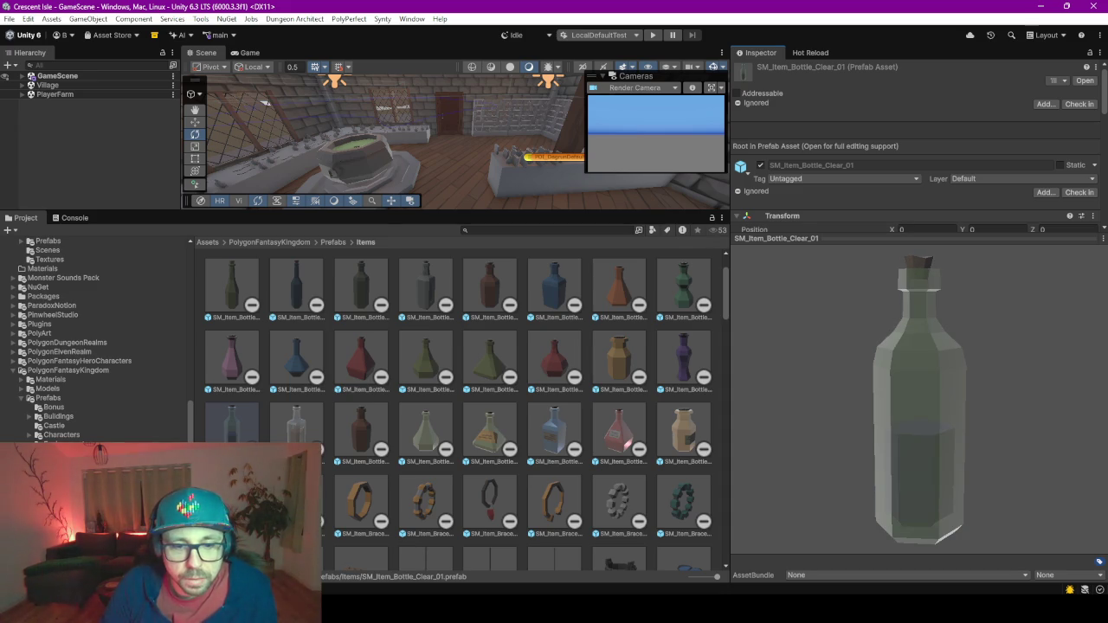
scroll(627, 457, "down", 5)
scroll(626, 457, "up", 2)
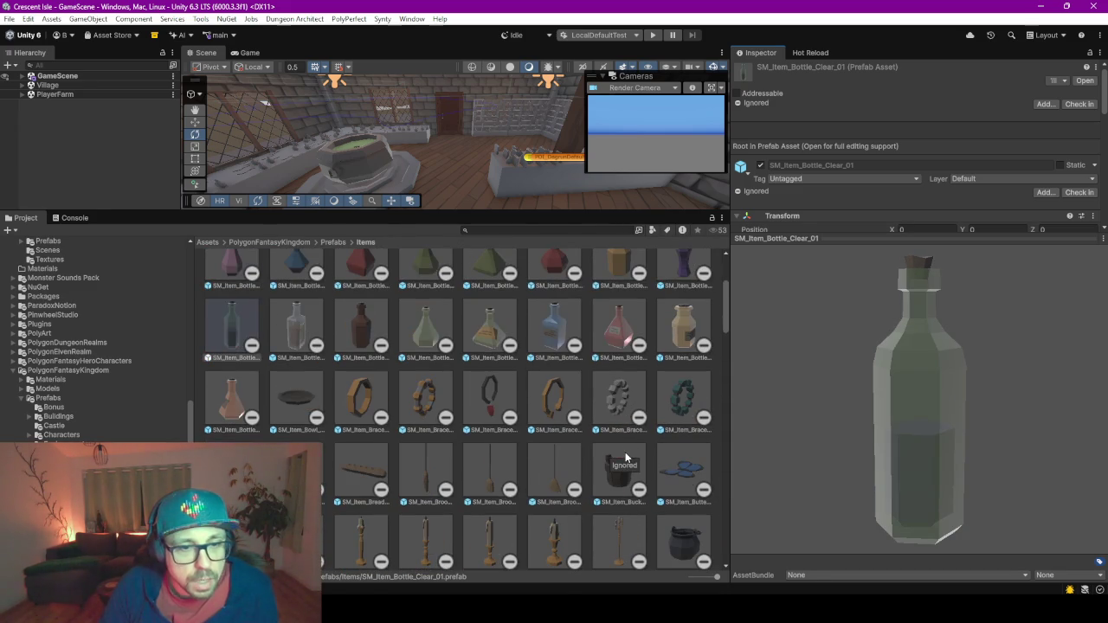
scroll(656, 555, "up", 3)
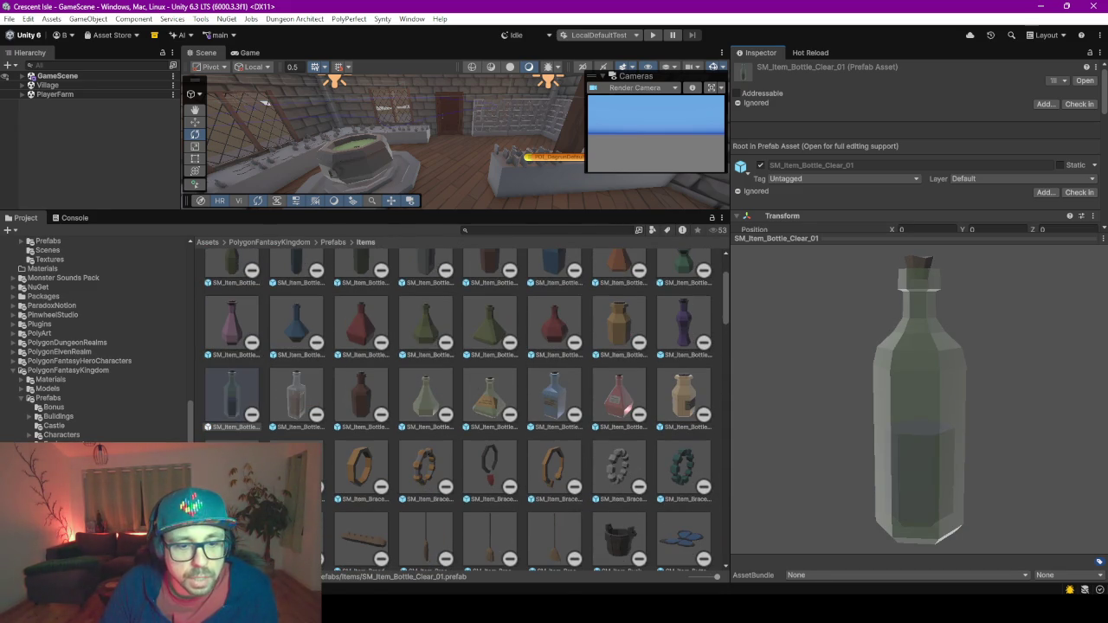
Switch to Blender and orbit out to view the whole tower house and base.
left_click(708, 543)
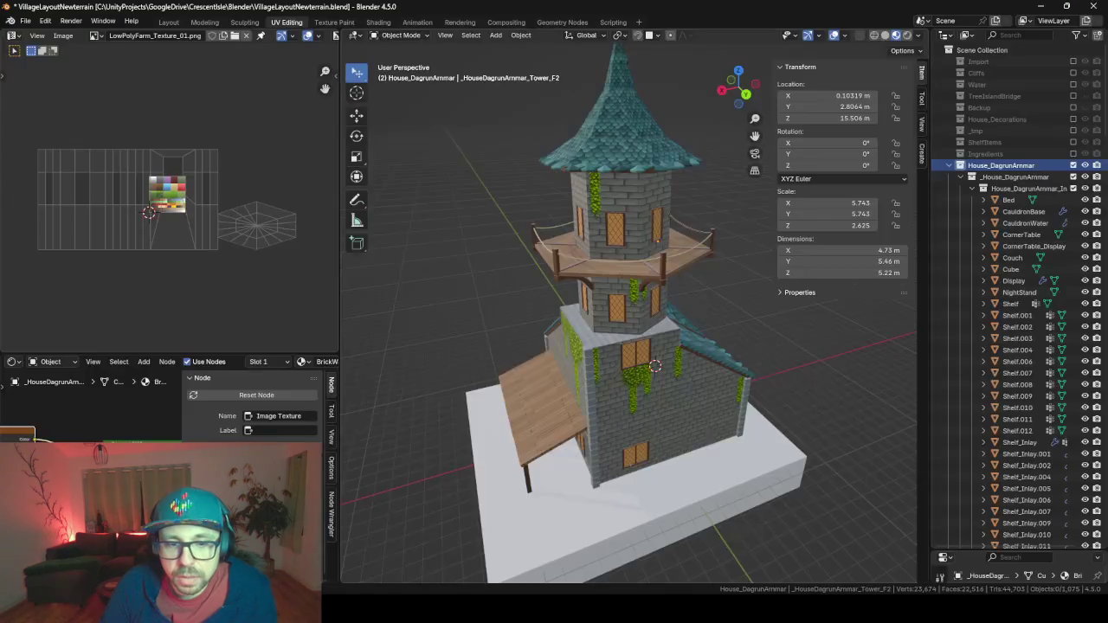
scroll(542, 349, "up", 4)
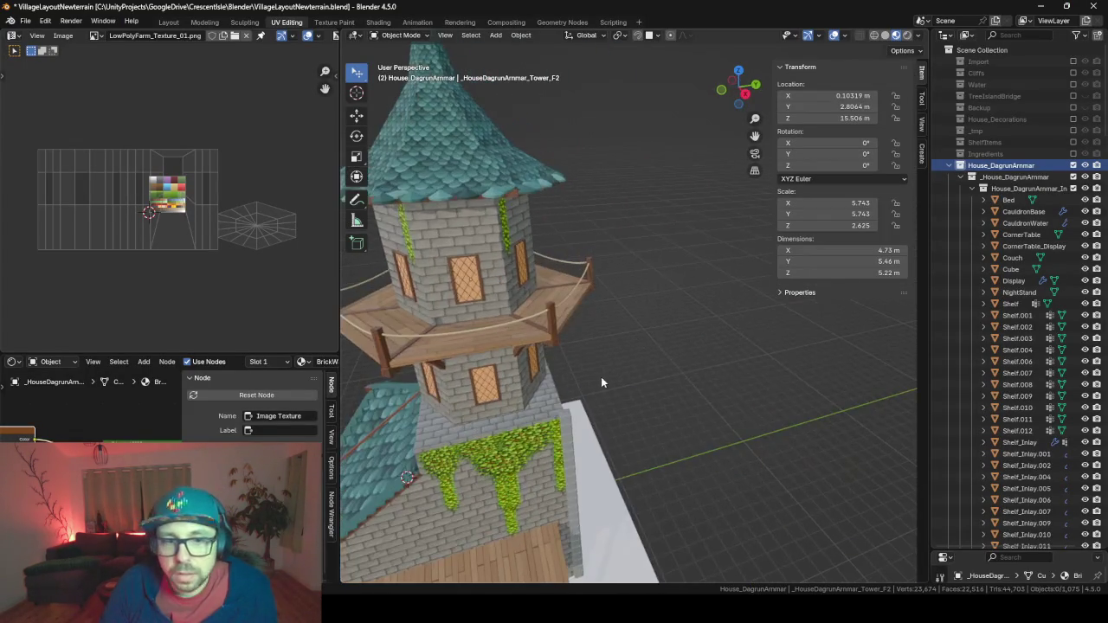
mouse_move(619, 374)
left_mouse_down()
mouse_move(730, 369)
mouse_move(603, 382)
mouse_move(708, 394)
mouse_move(733, 412)
mouse_move(723, 364)
left_mouse_up()
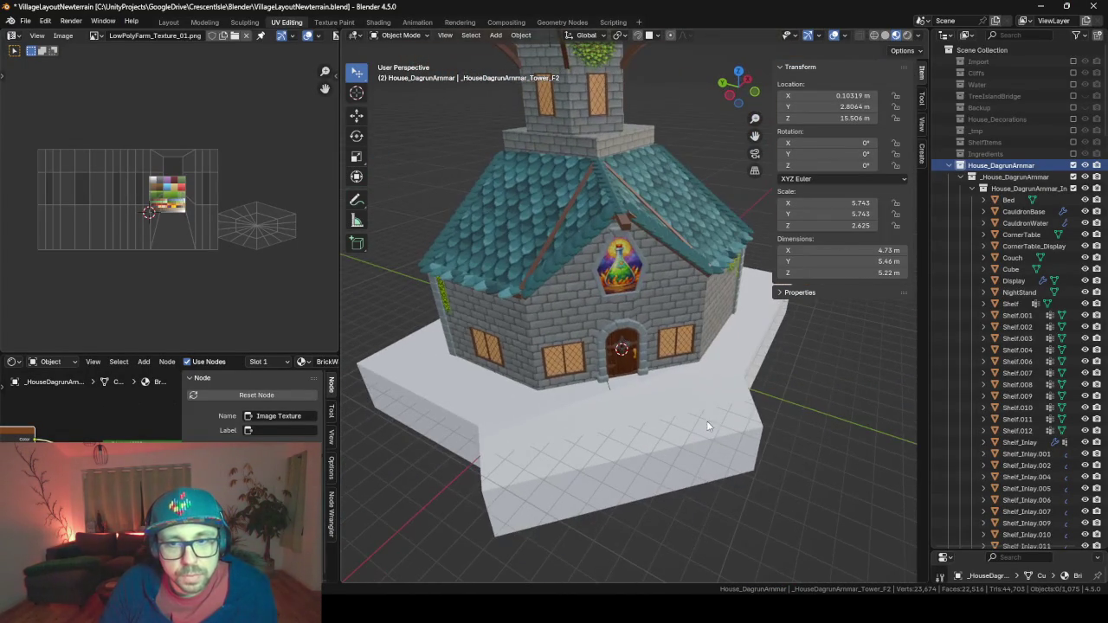
scroll(531, 394, "up", 8)
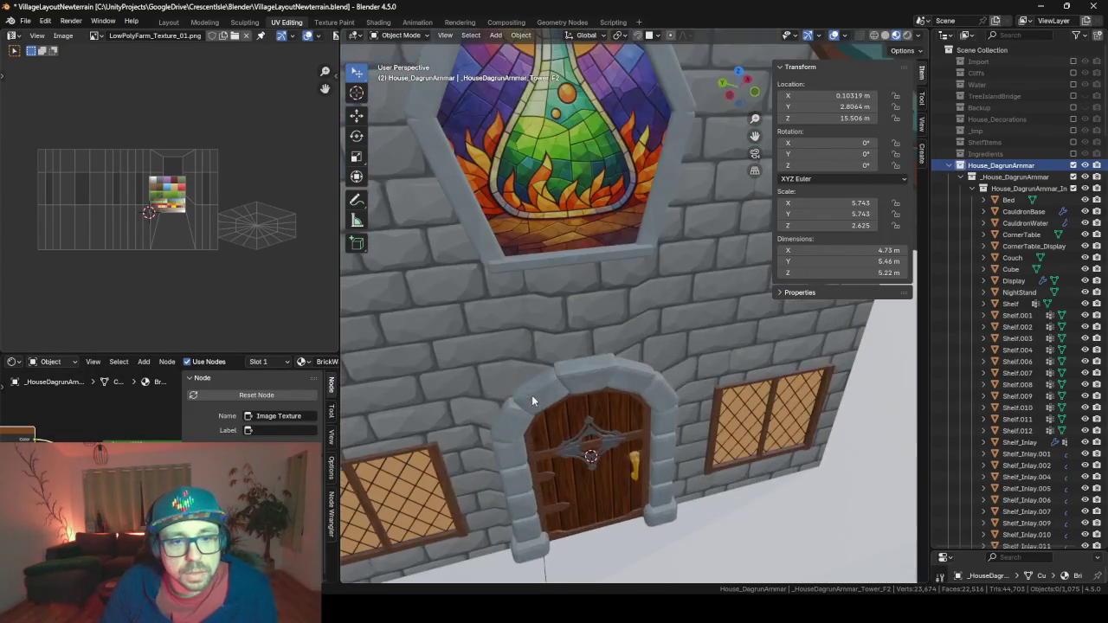
Walk through the interior past the bottle counter, shelves and cauldron, then open Objects.blend.
right_click(532, 395)
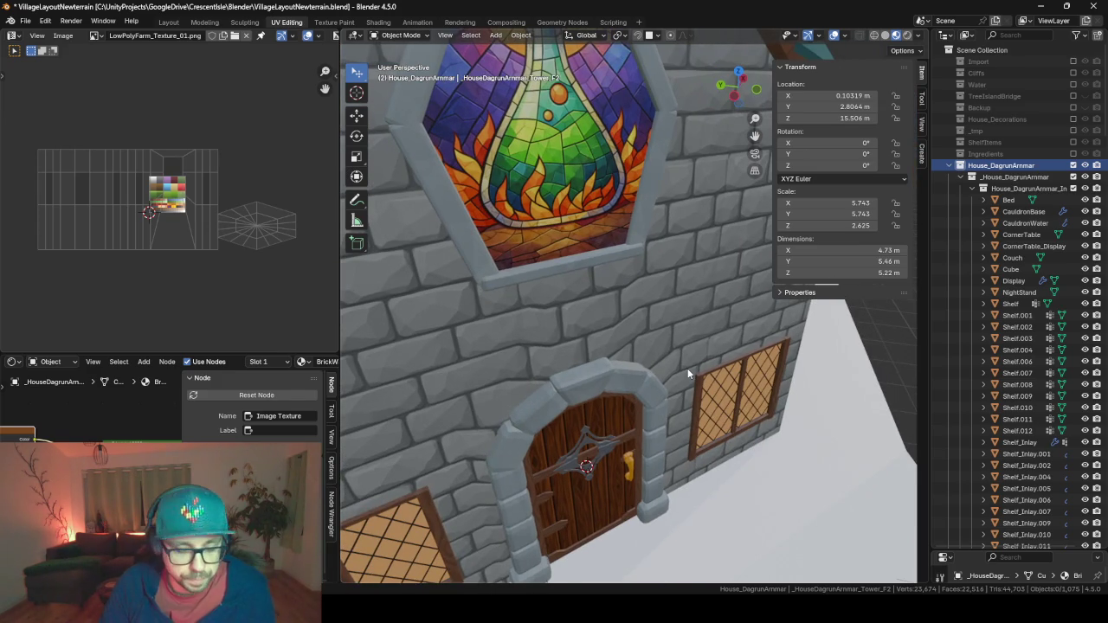
key("w")
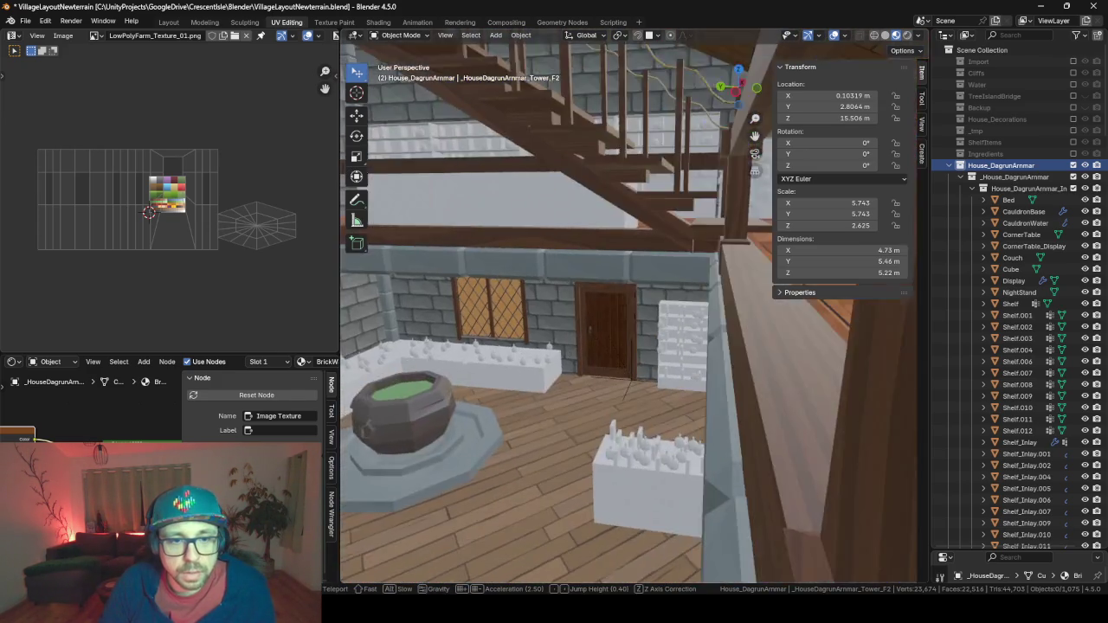
key("w")
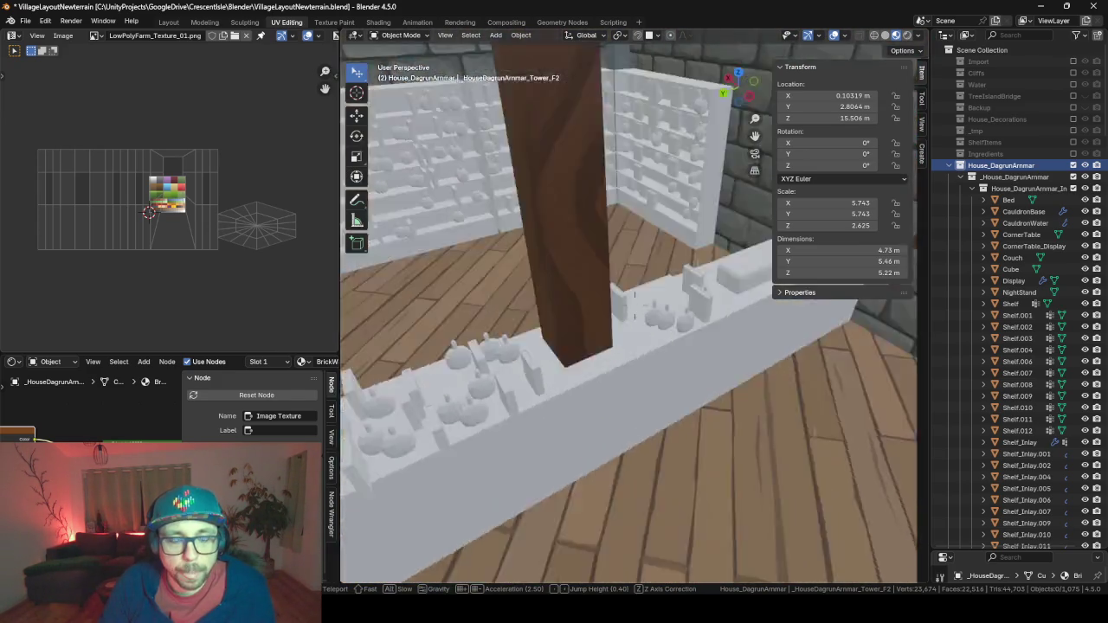
key("w")
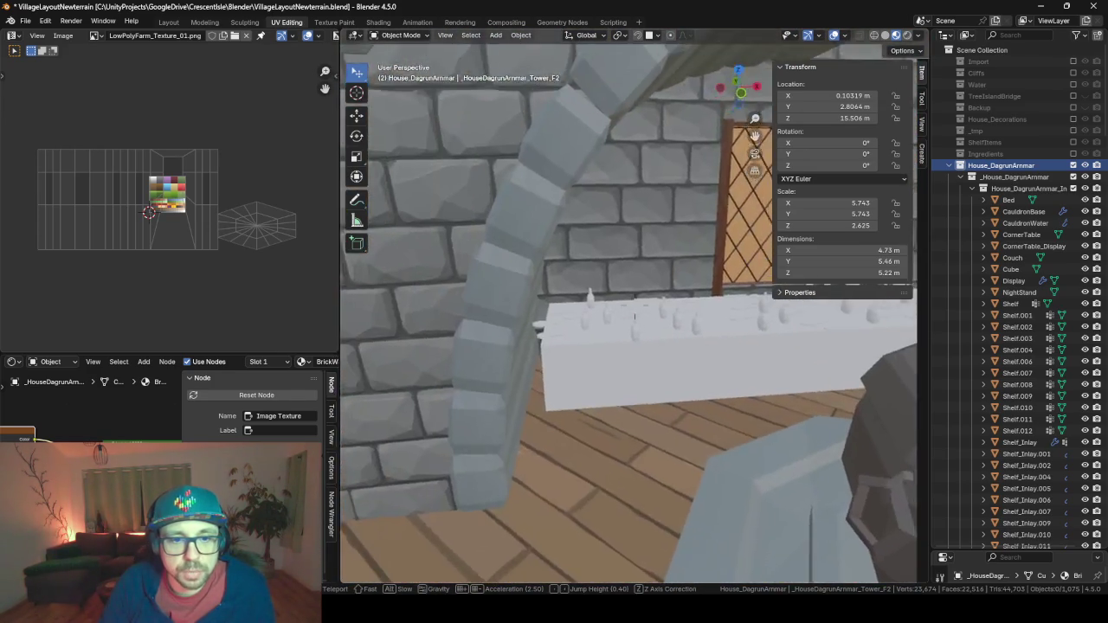
key("w")
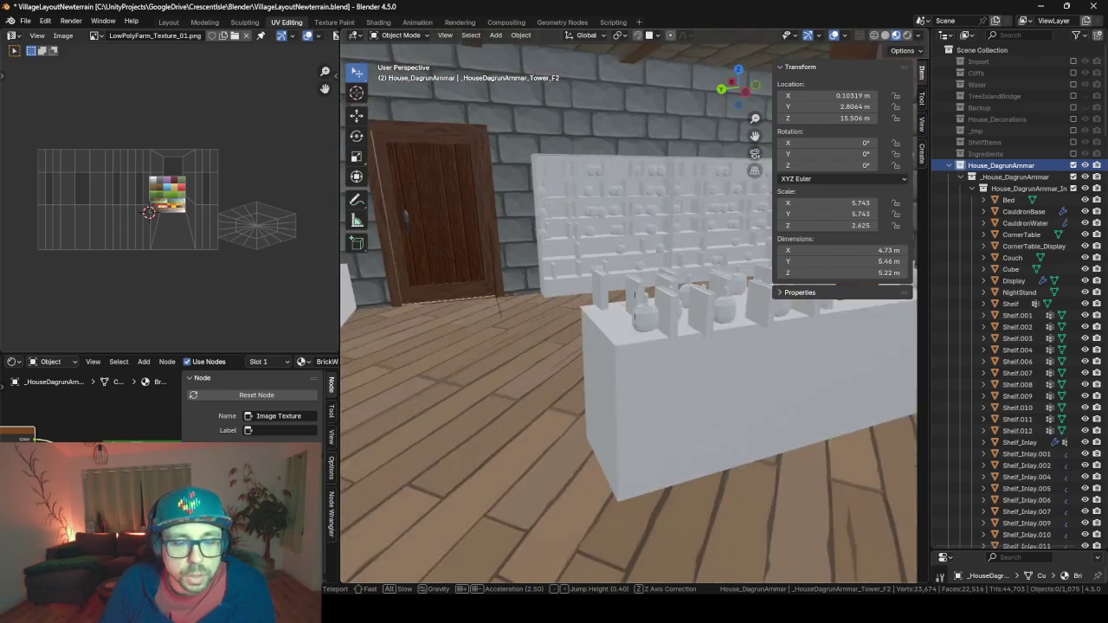
key("w")
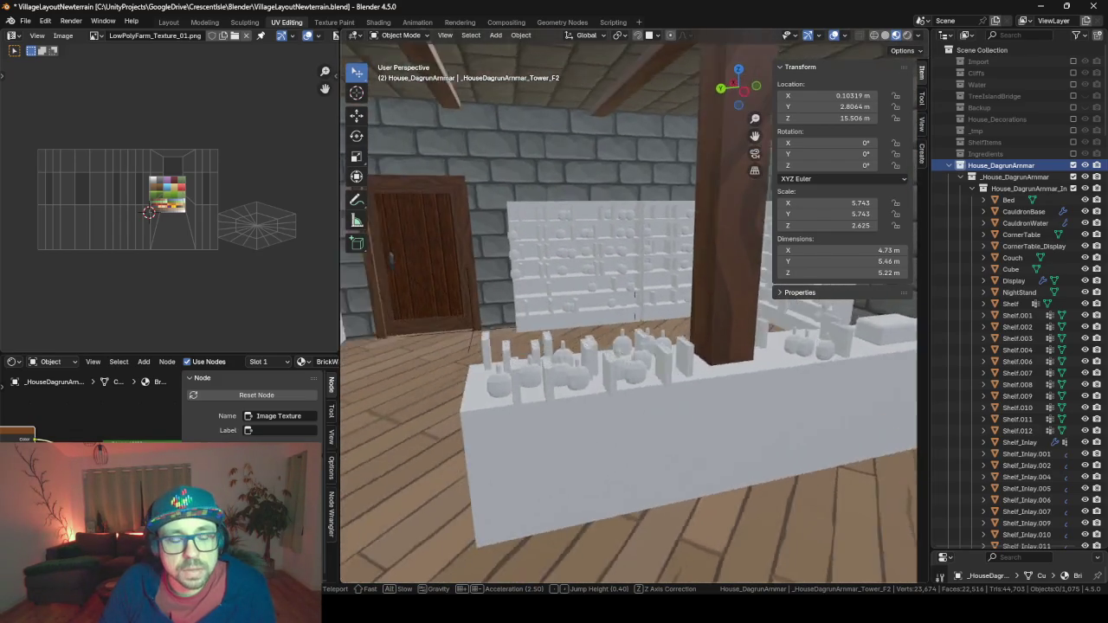
key("s")
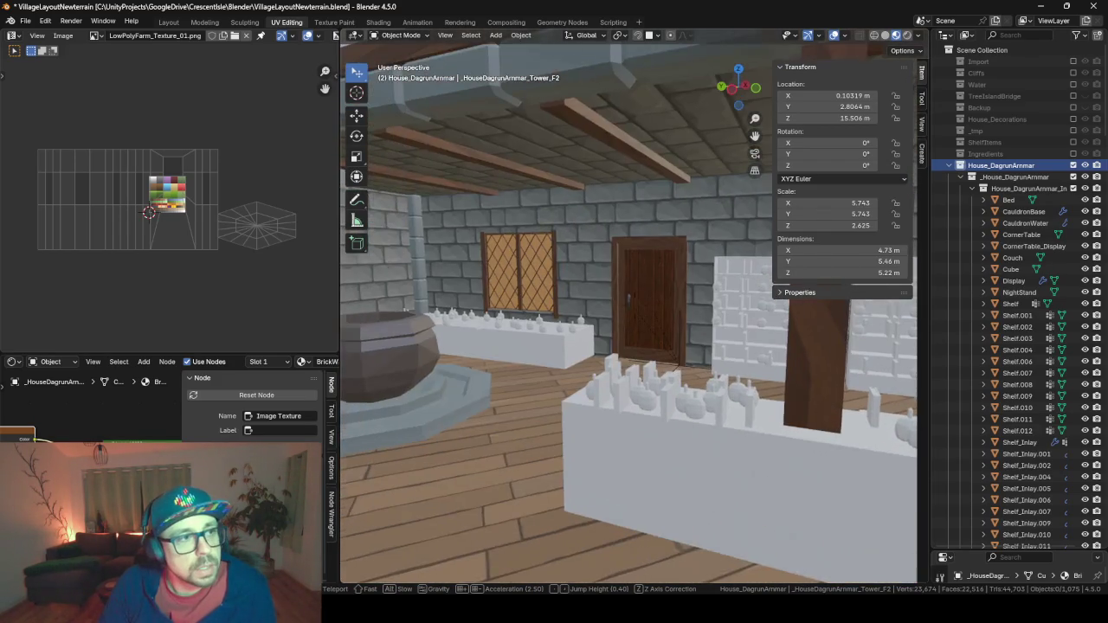
key("w")
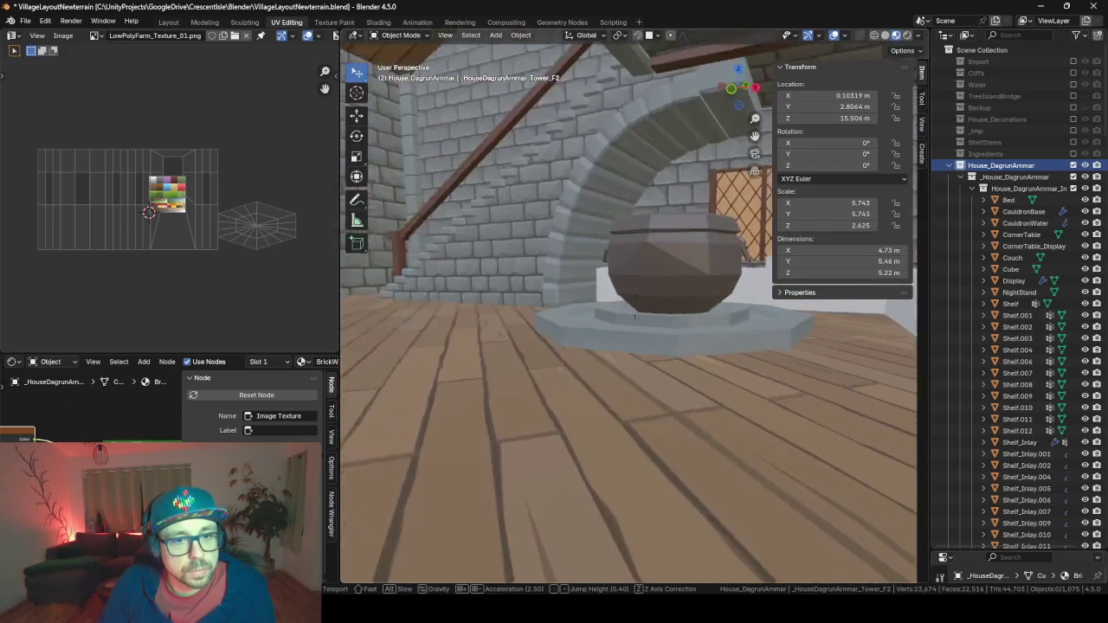
key("w")
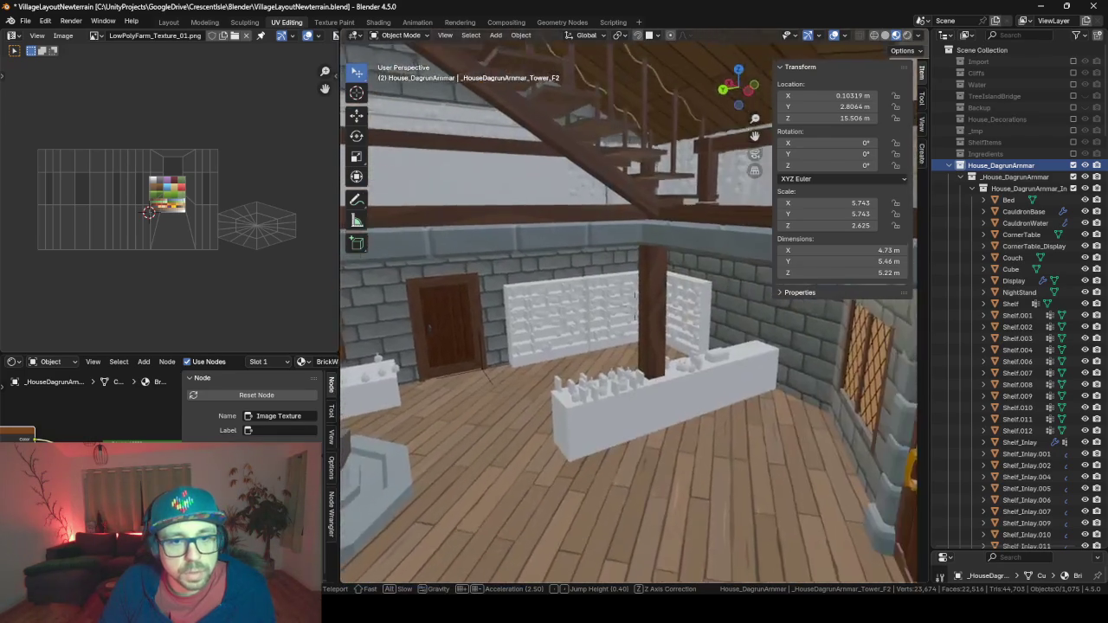
key("w")
left_click(634, 294)
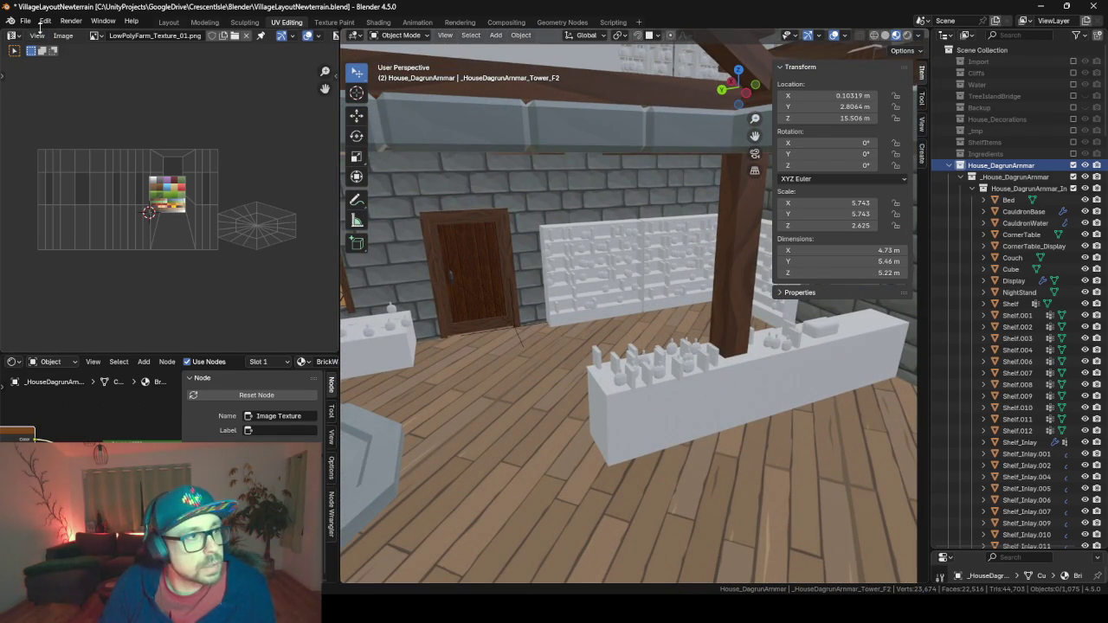
left_click(26, 23)
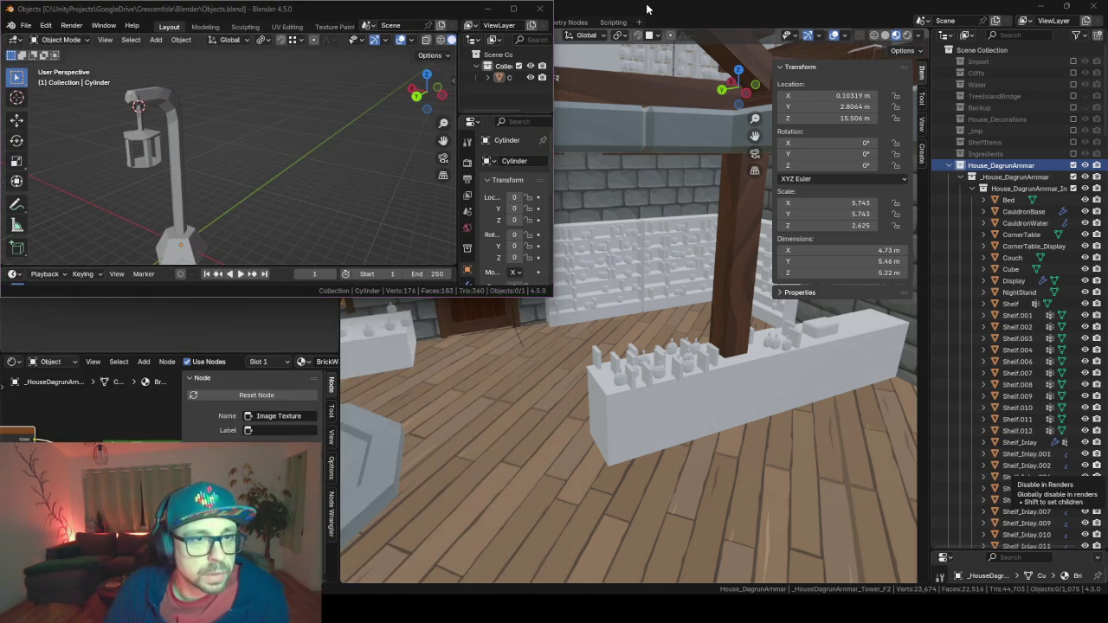
Maximize the Objects.blend window, rename the collection to StreetsObj and exclude it from the view layer.
key("super+Up")
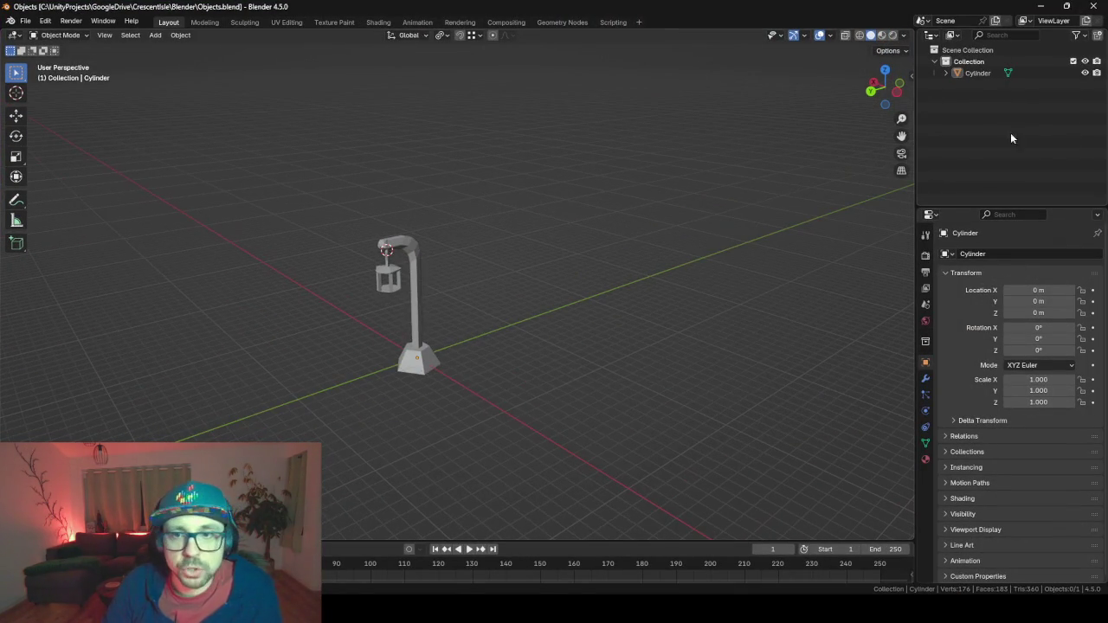
double_click(974, 62)
type("Streets")
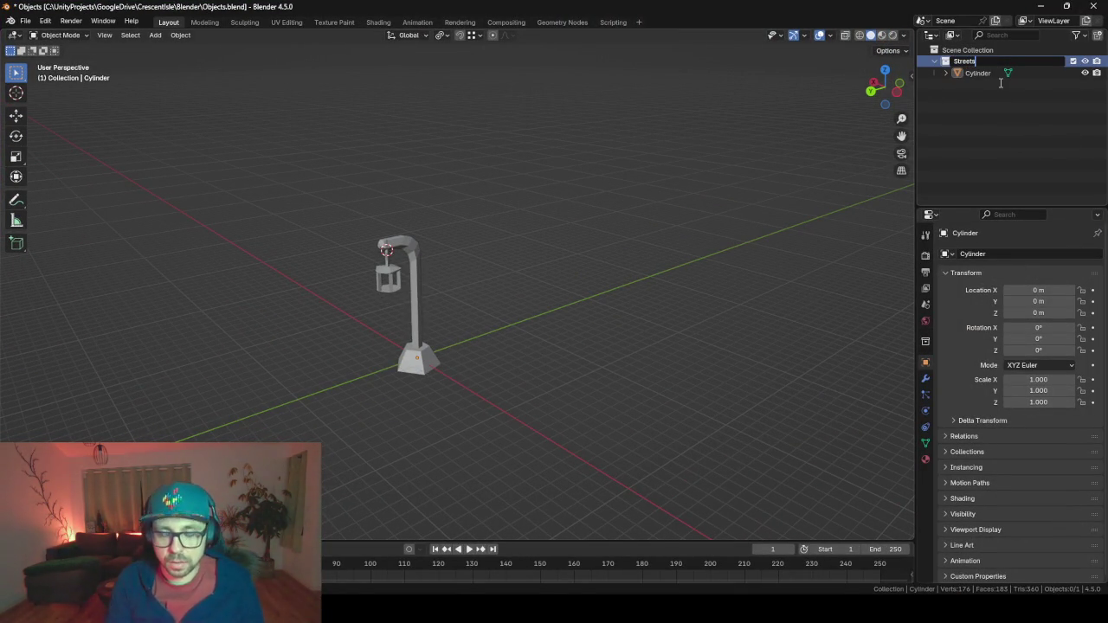
type("Obj")
key("Return")
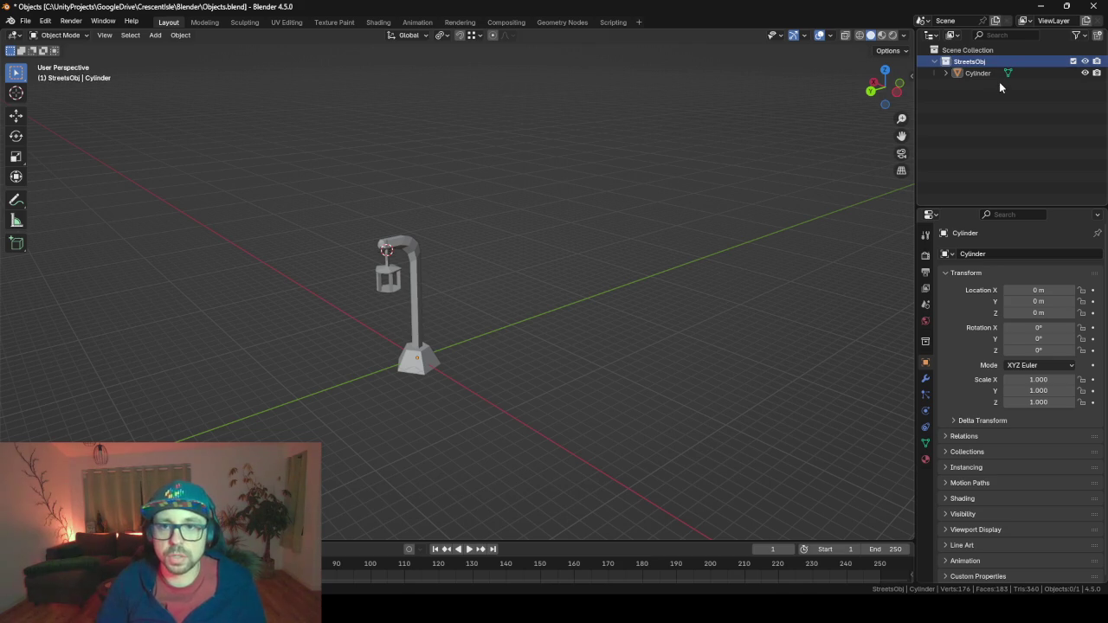
left_click(1073, 60)
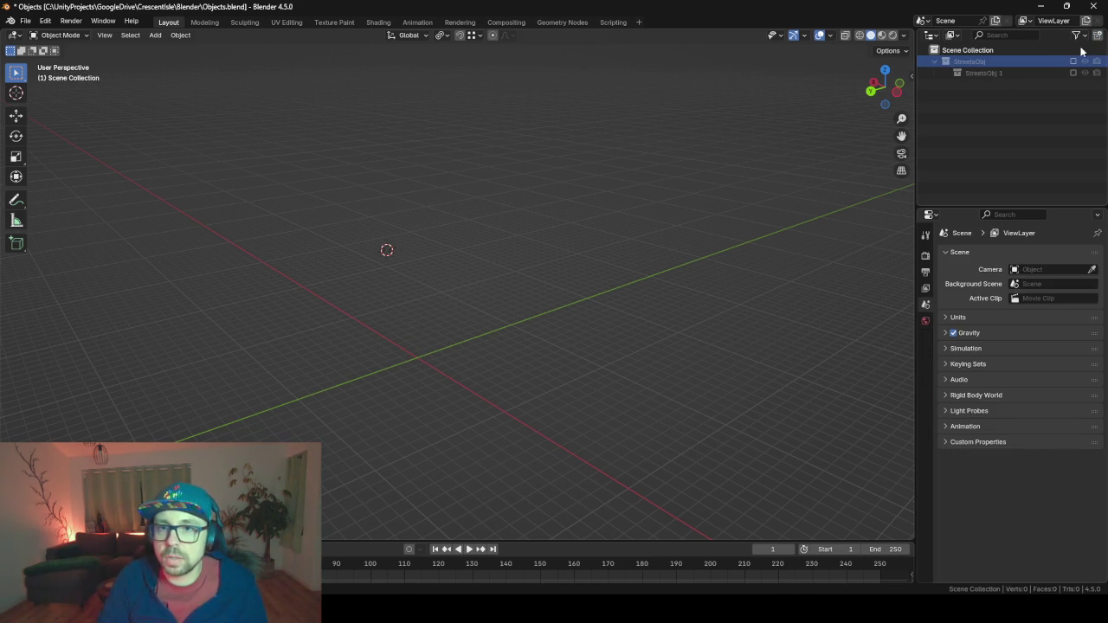
Duplicate the StreetsObj collection and rename the copy to Bottles.
key("shift+d")
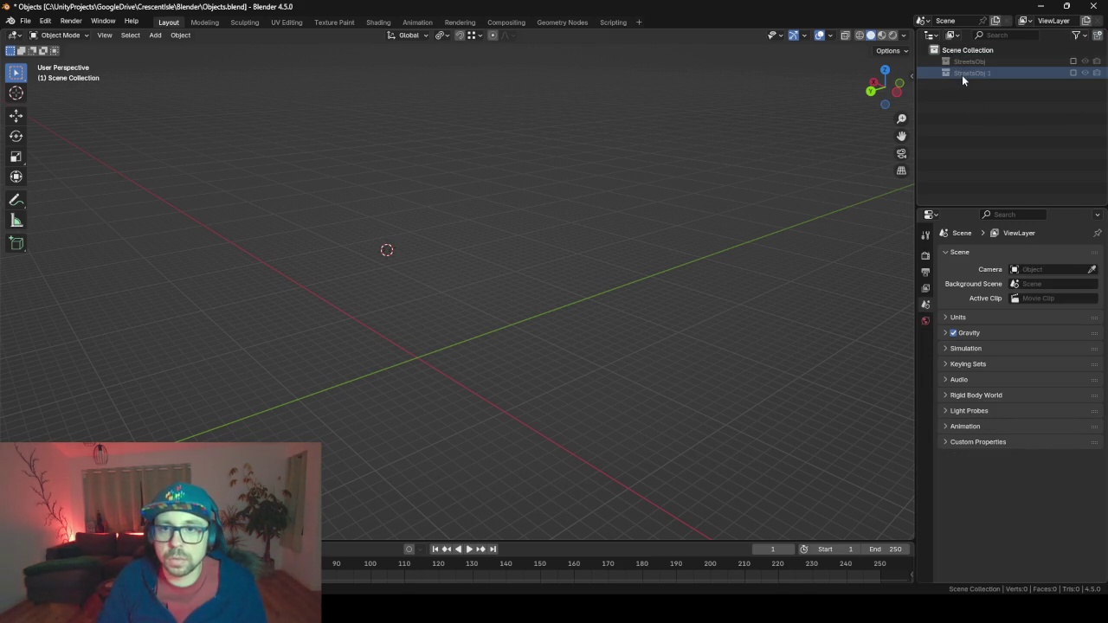
double_click(961, 74)
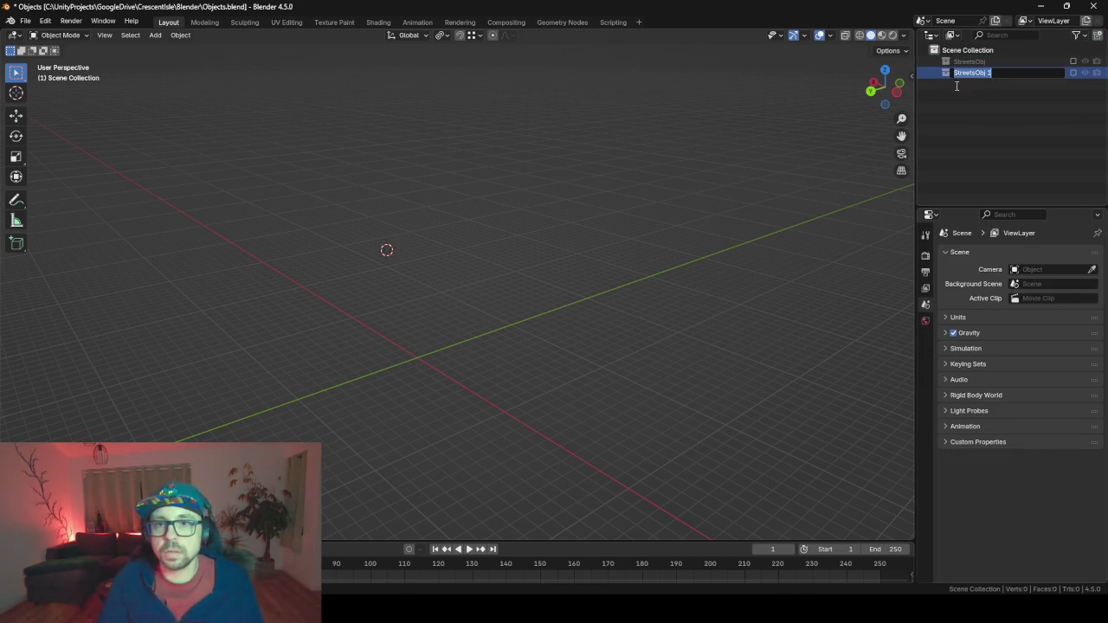
key("Return")
double_click(996, 73)
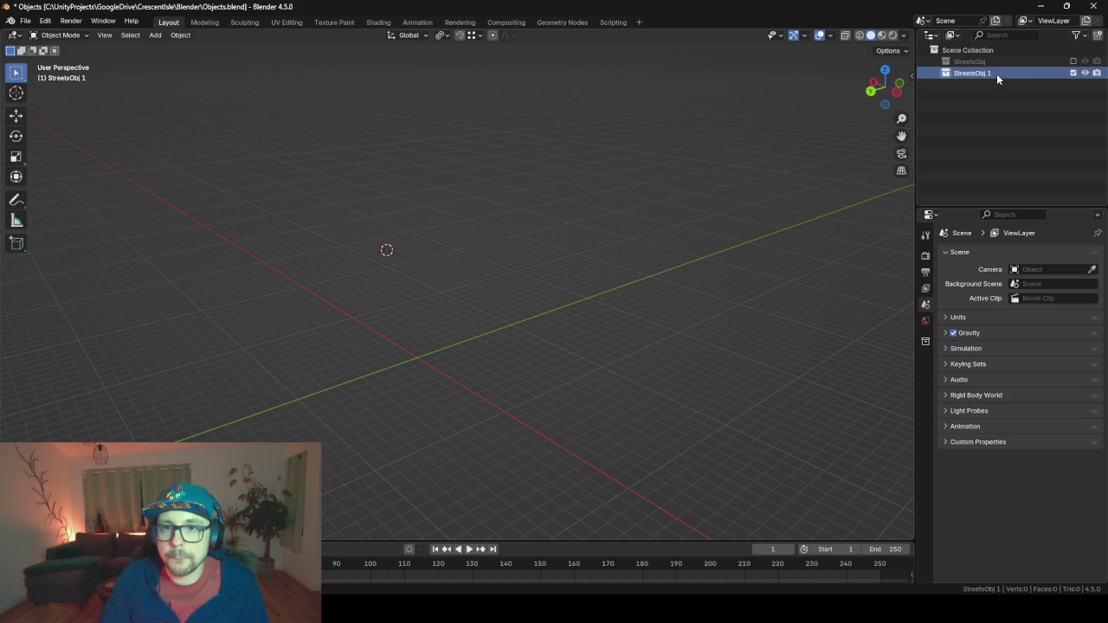
type("Bottles")
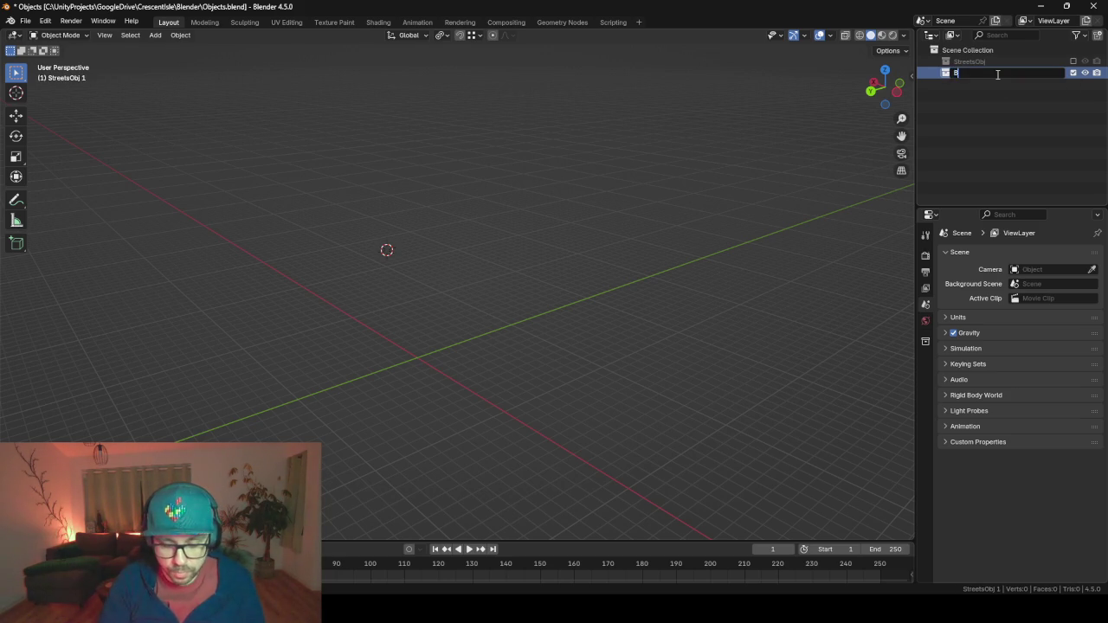
key("Return")
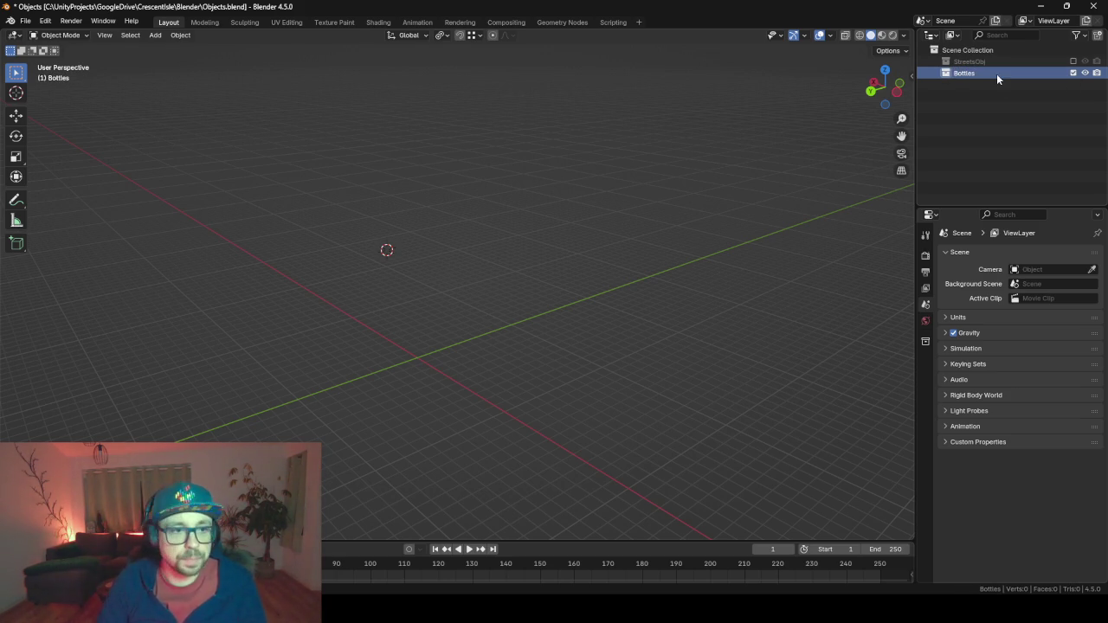
Snap the 3D cursor to world origin and add a new collection named _tmp.
key("shift+s")
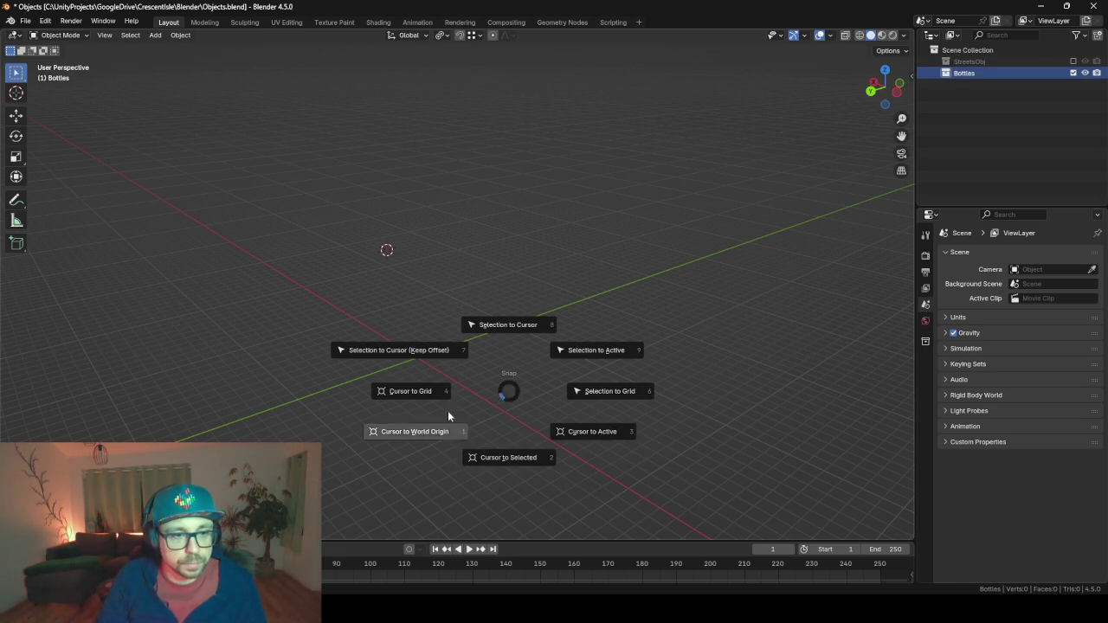
left_click(424, 433)
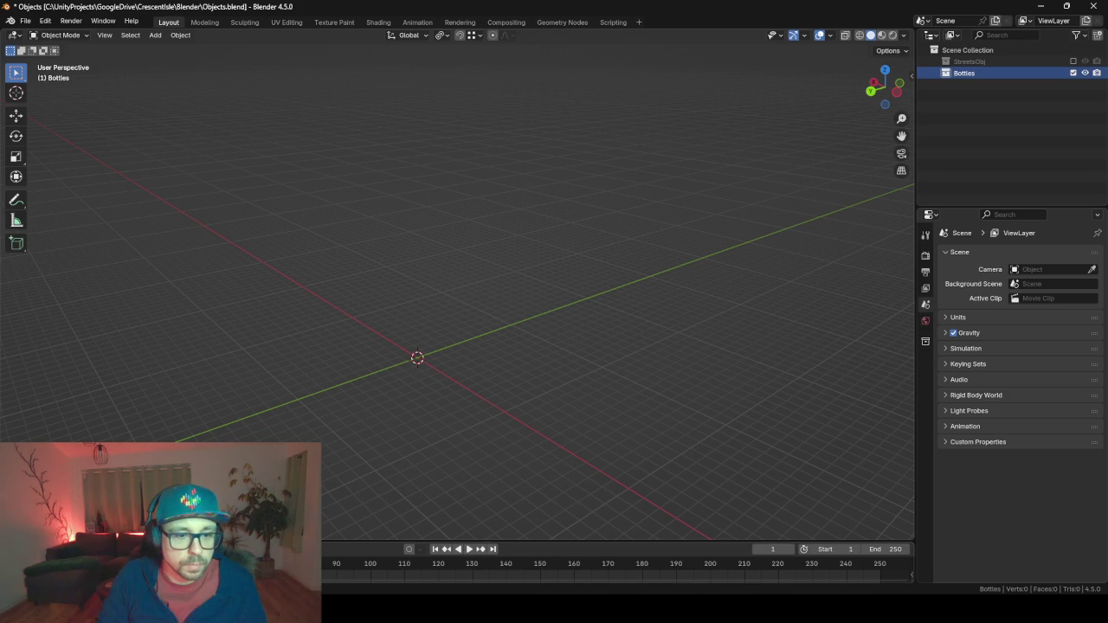
left_click(1097, 35)
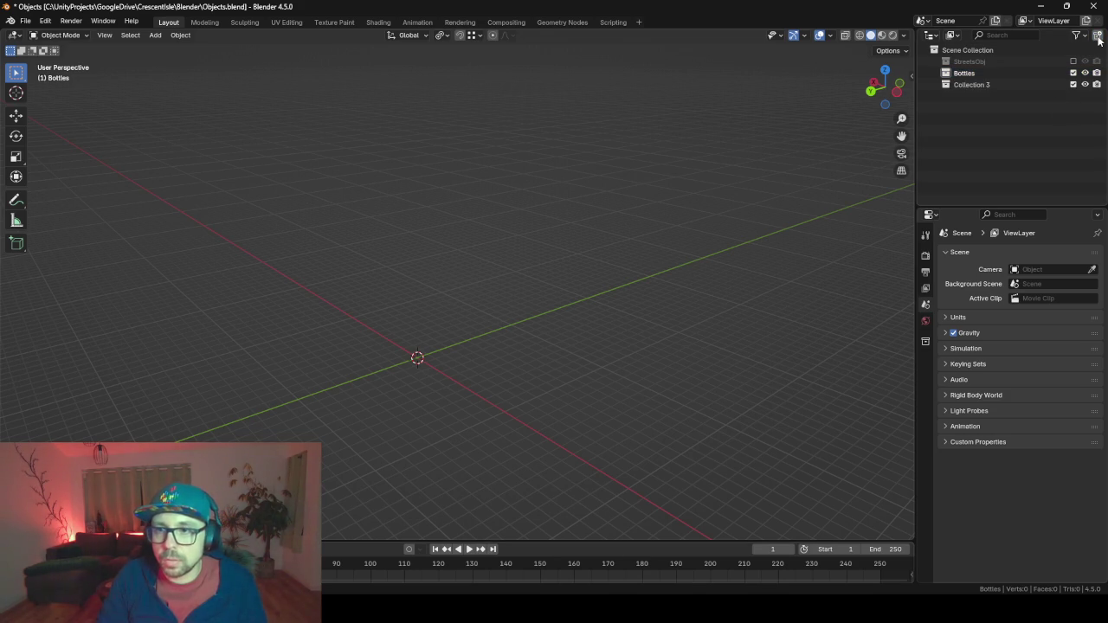
double_click(976, 85)
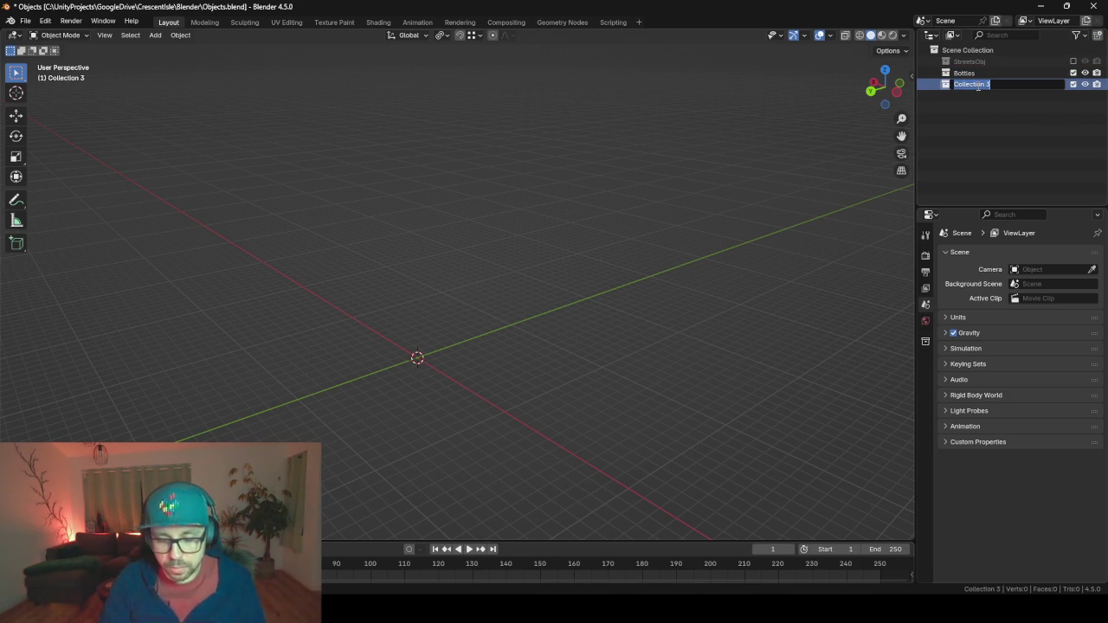
type("S")
key("Return")
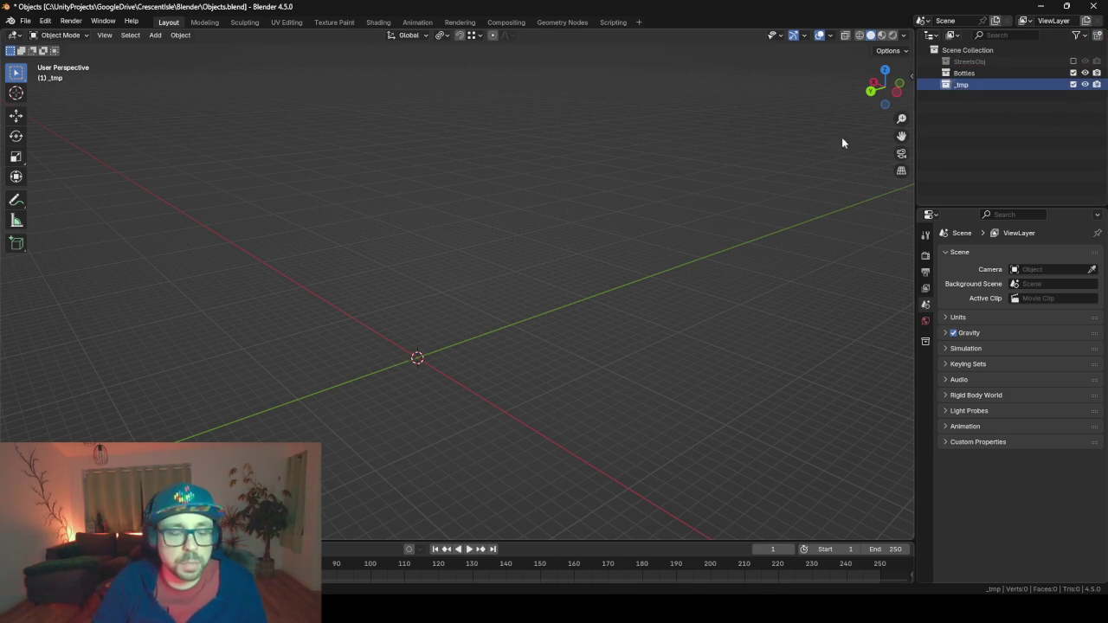
Bring up the browser's ChatGPT image chat and browse the generated flask sheets.
mouse_move(531, 606)
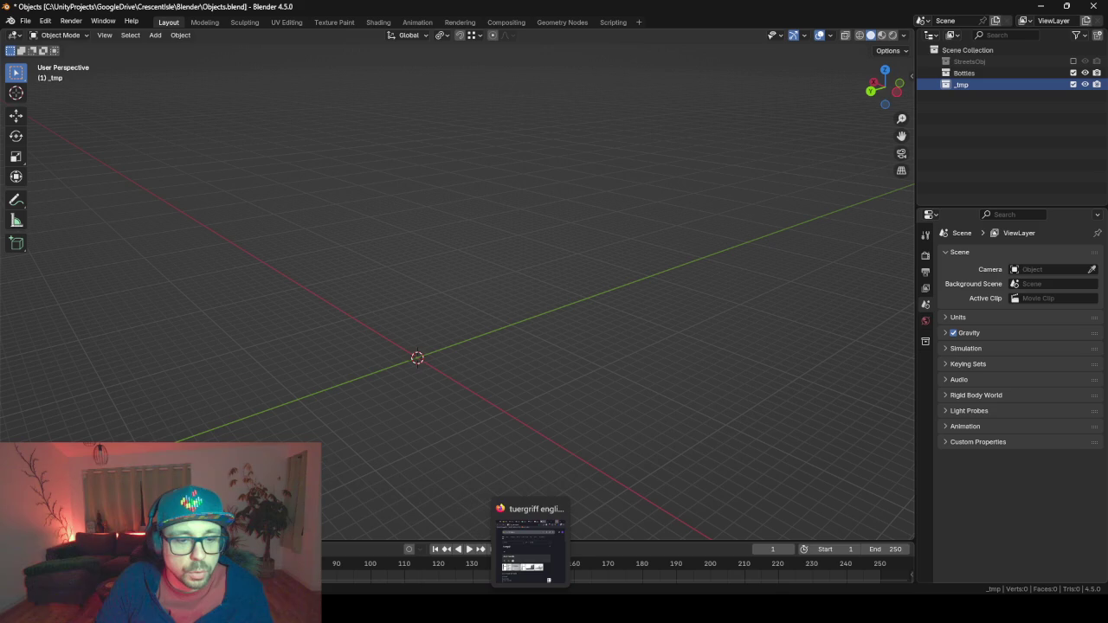
left_click(530, 542)
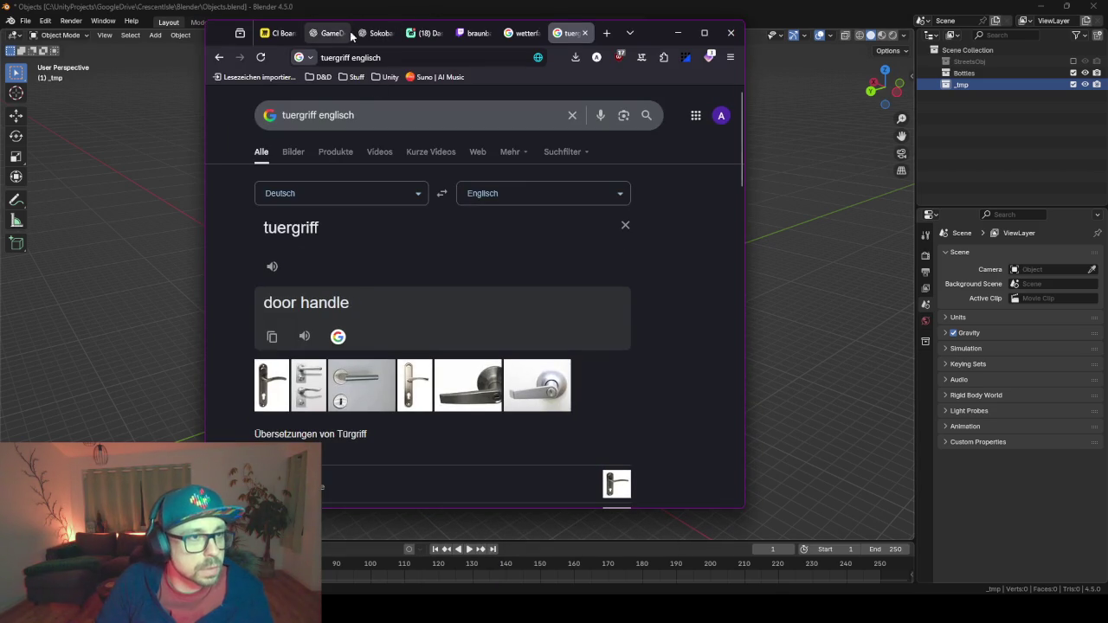
left_click(334, 36)
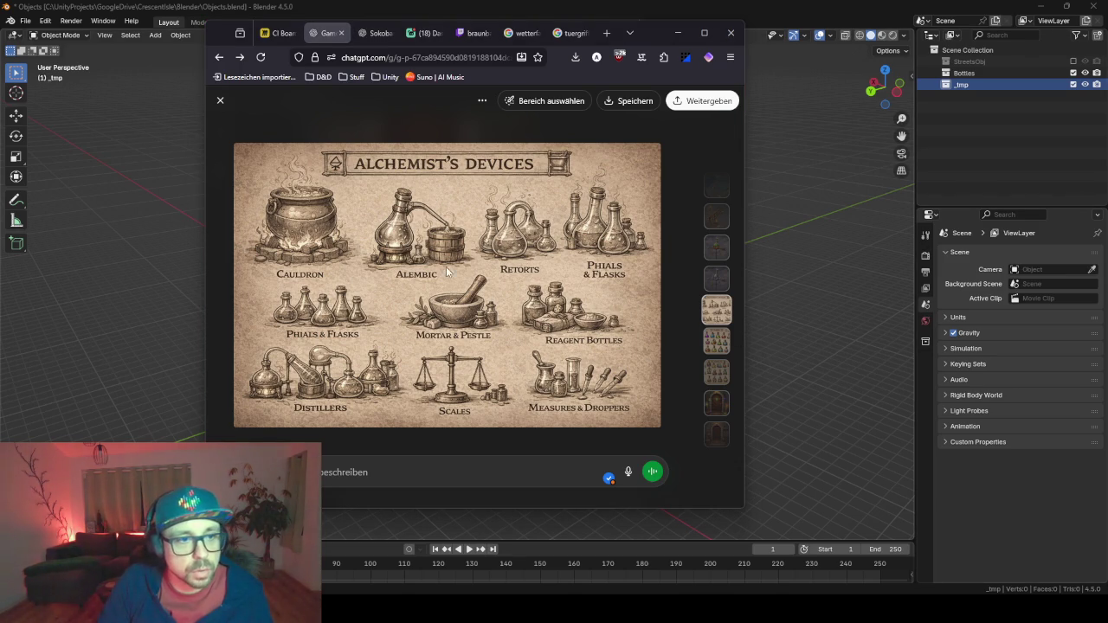
left_click(717, 346)
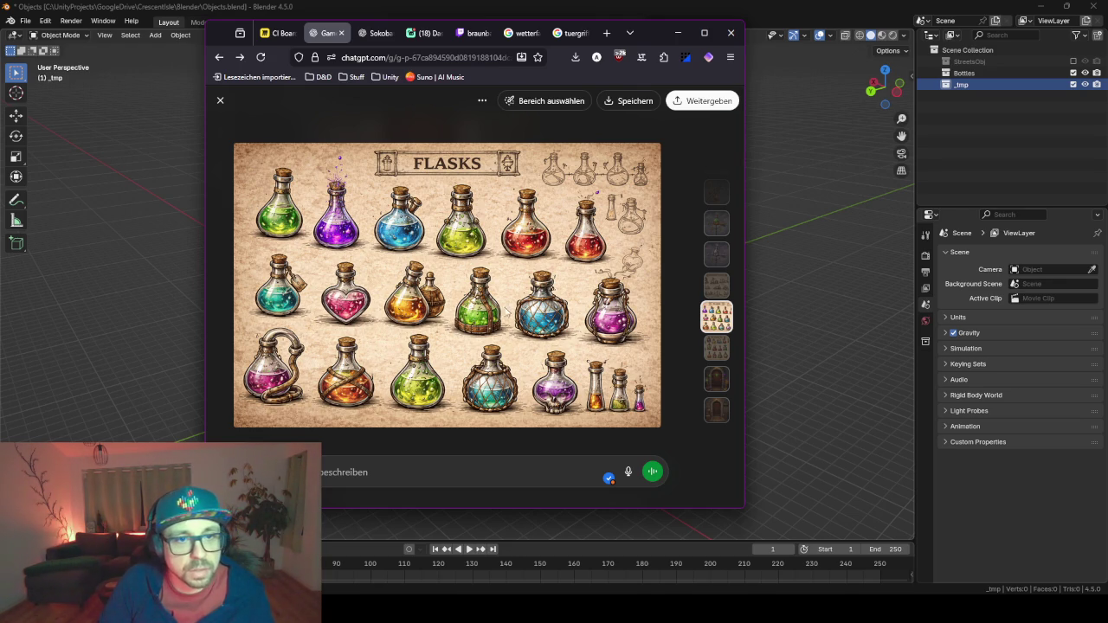
left_click(715, 350)
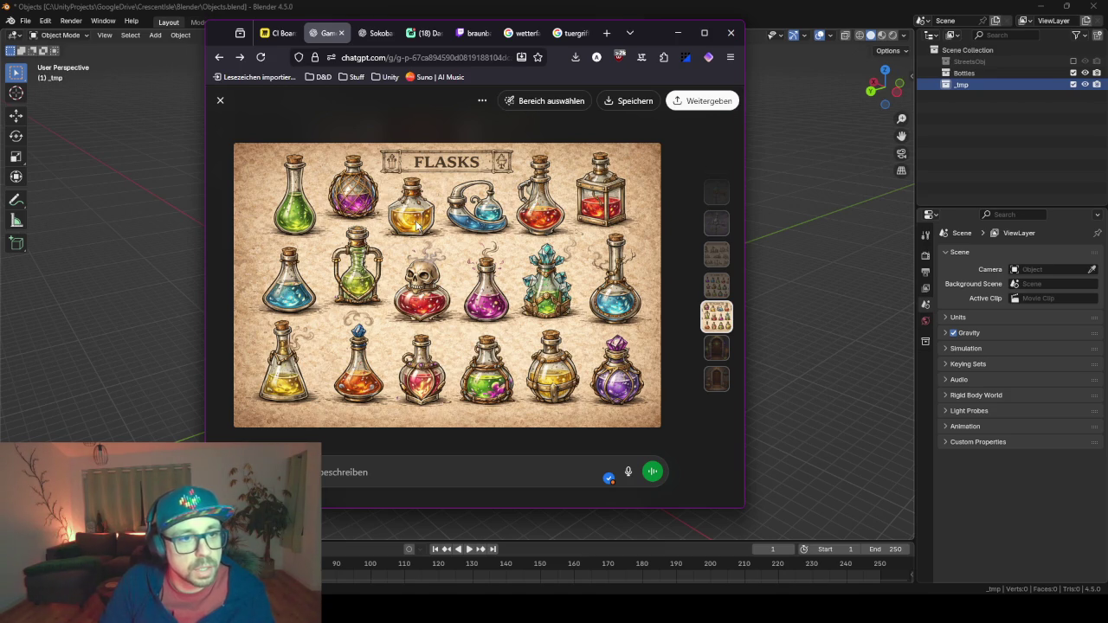
left_click(722, 287)
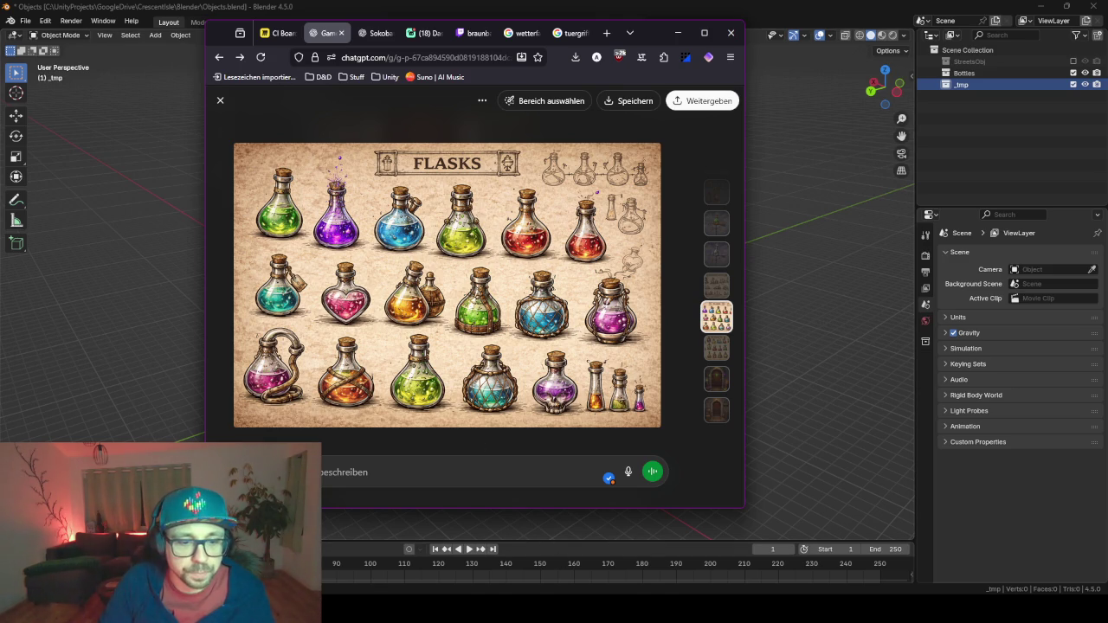
Download the colourful Flasks image and minimize the browser.
mouse_move(530, 611)
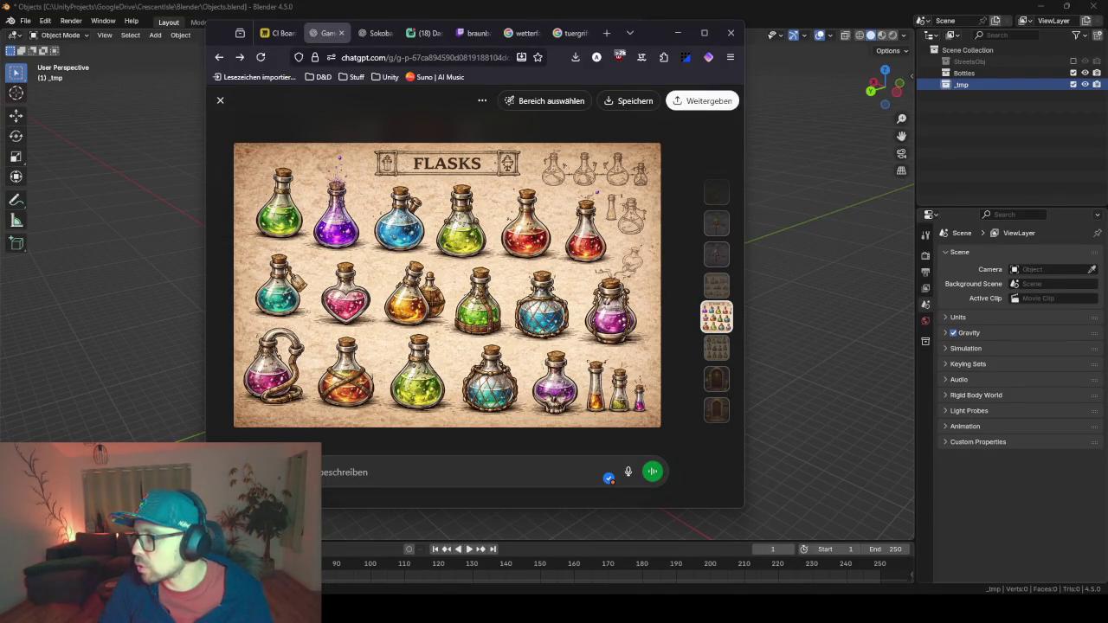
left_click(686, 290)
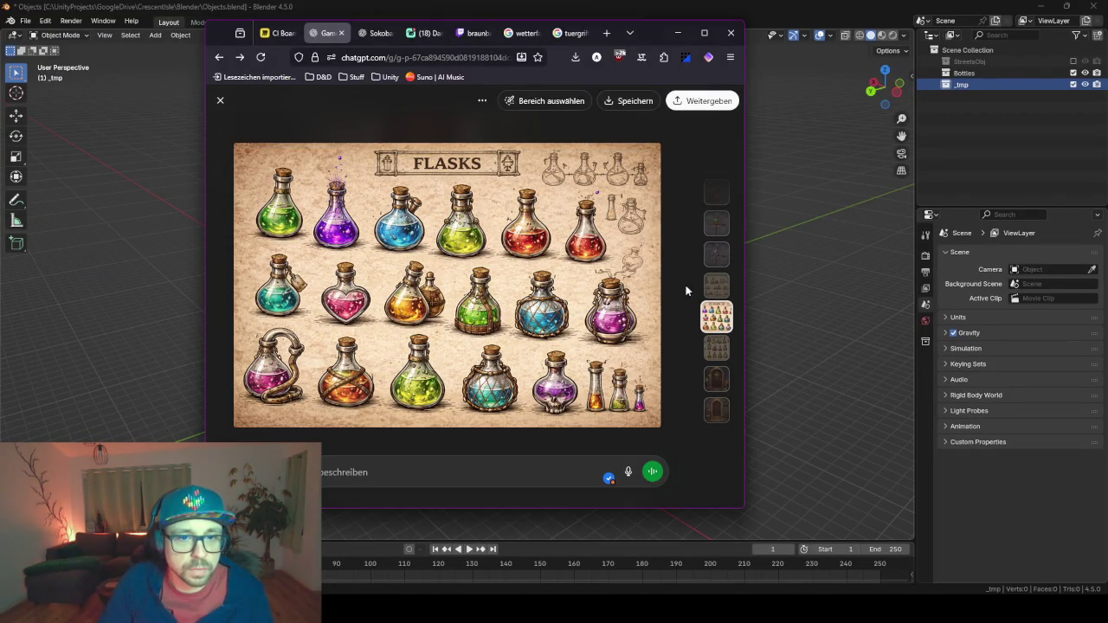
scroll(652, 379, "down", 1)
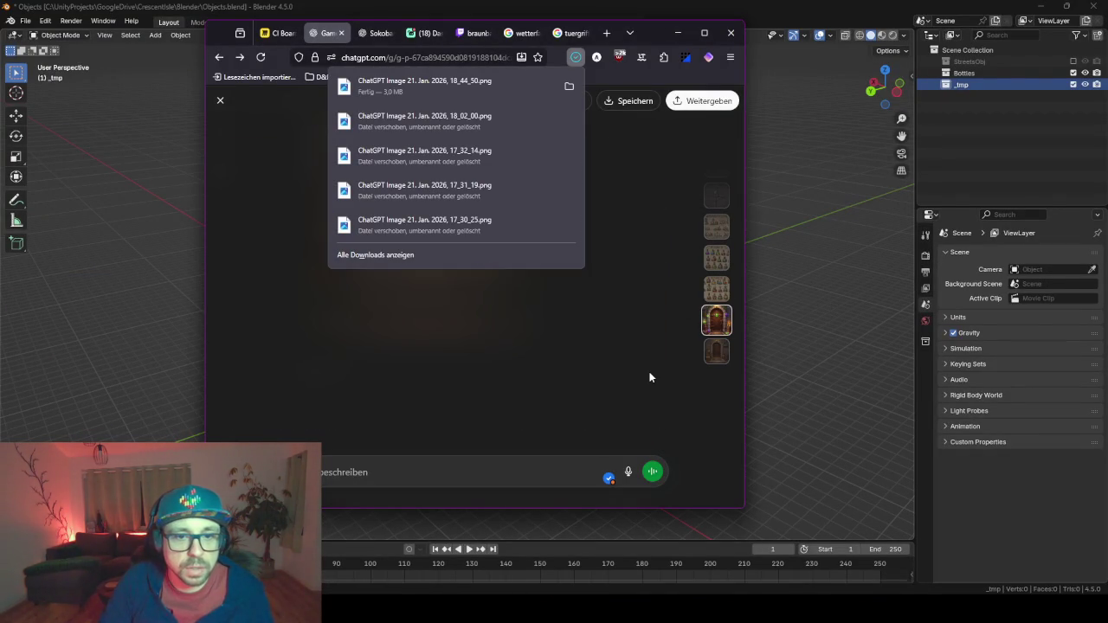
left_click(652, 287)
scroll(657, 299, "up", 1)
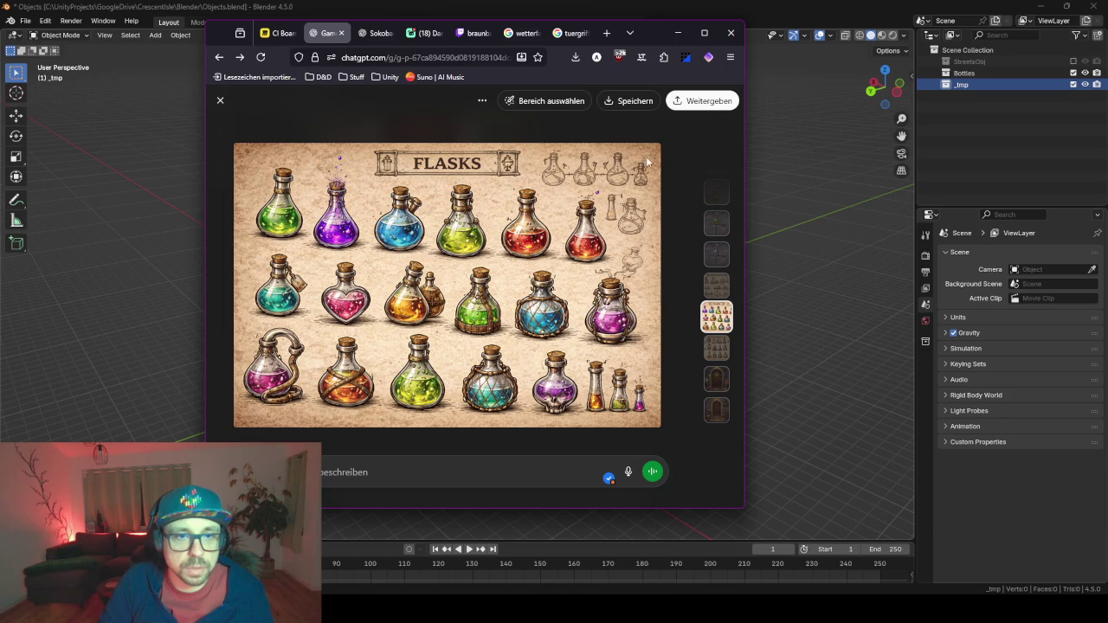
left_click(631, 102)
left_click(677, 33)
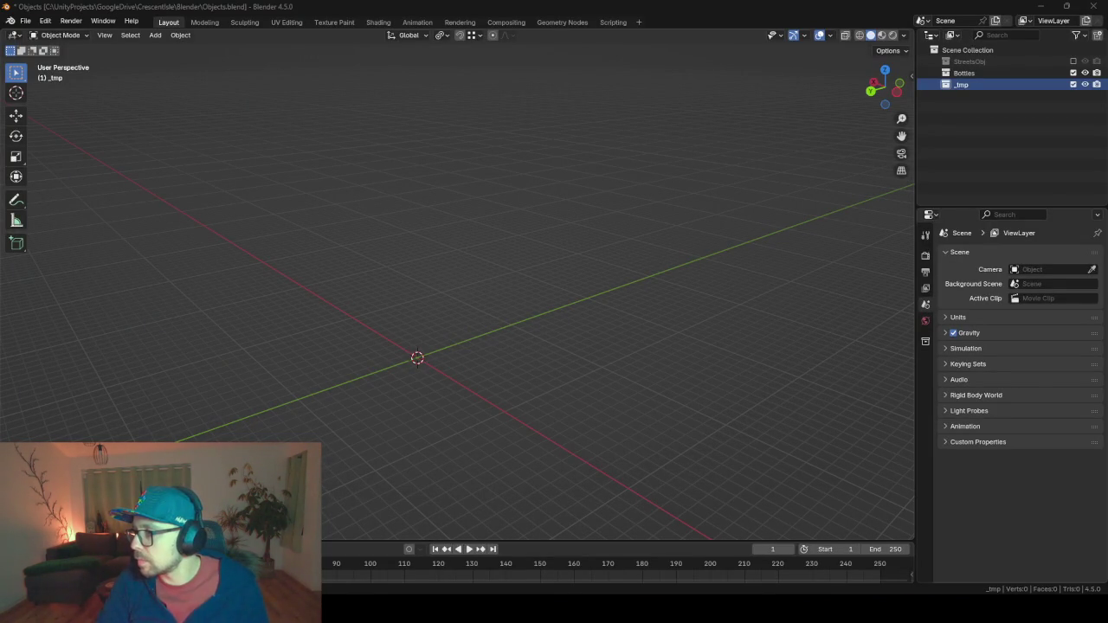
Drop the Flasks image into the scene, clear its rotation and location, and frame it.
left_click_drag(418, 274, 418, 275)
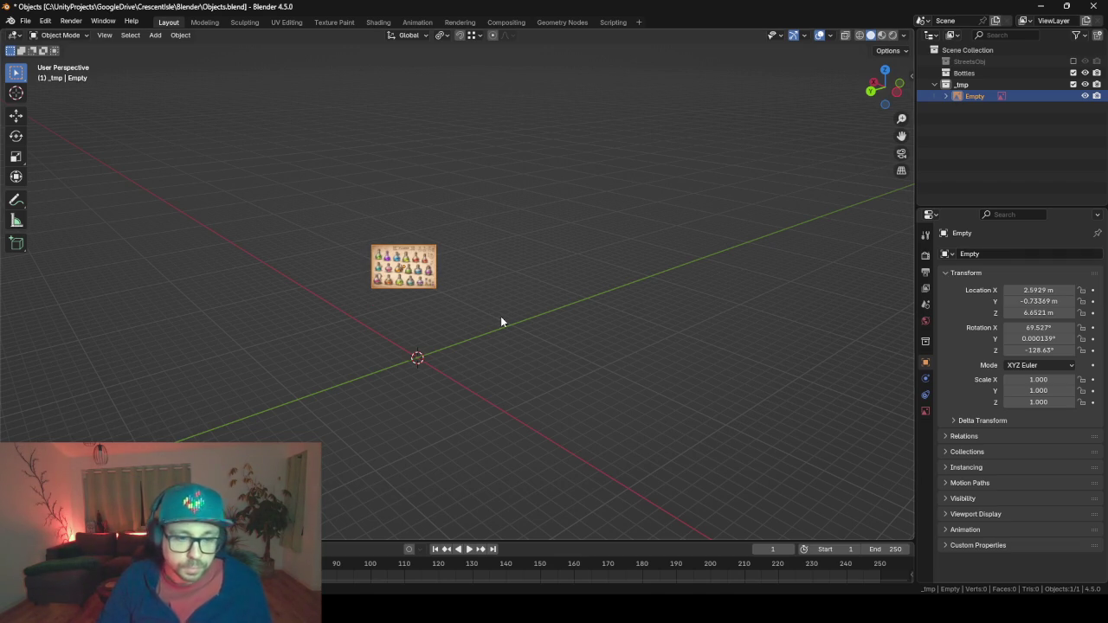
key("alt+r")
key("alt+g")
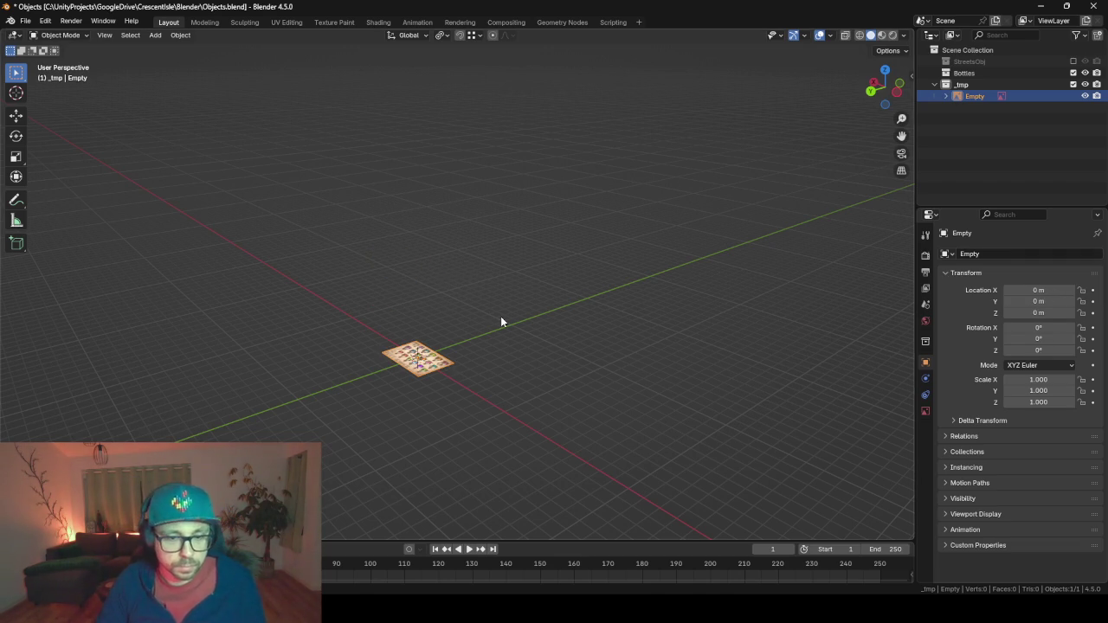
key("KP_Decimal")
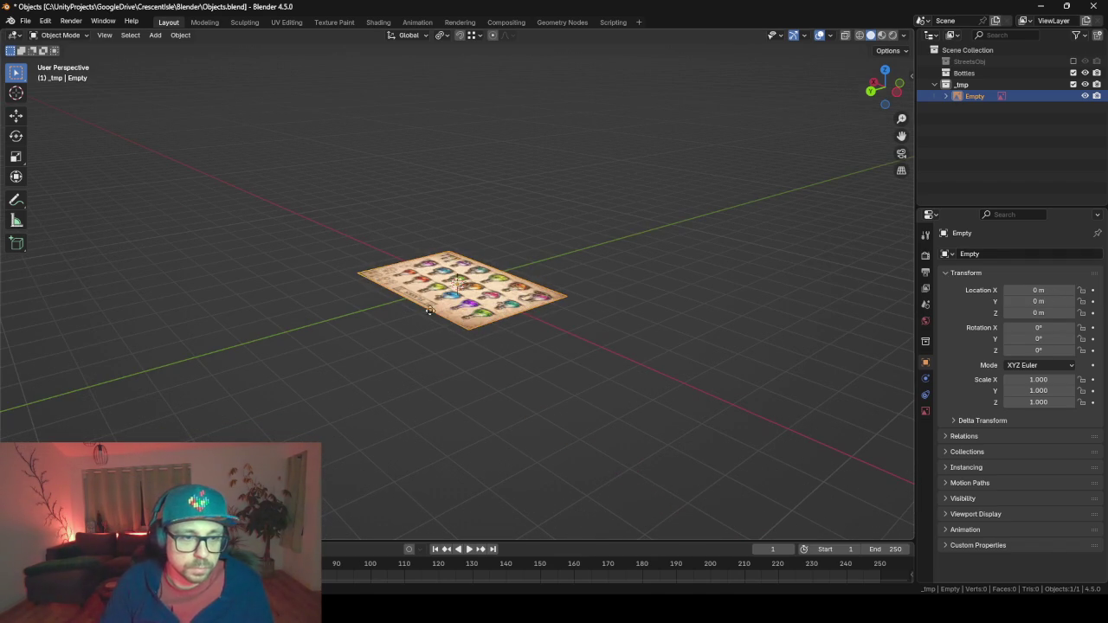
Move the reference image 3.7827 m along X and switch to top view.
key("g")
key("x")
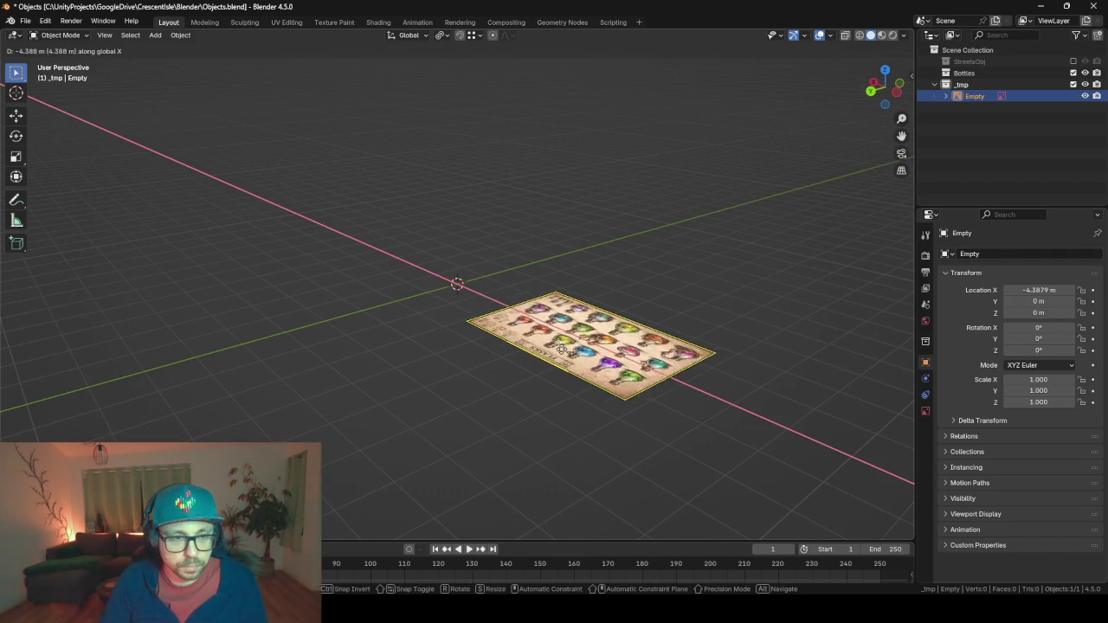
left_click(385, 213)
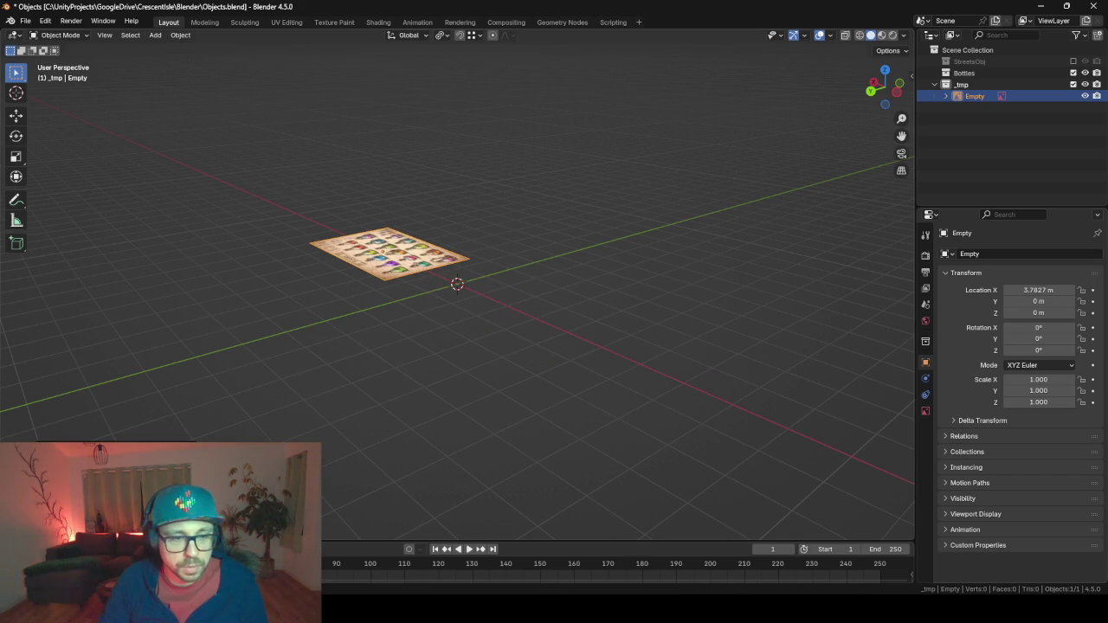
key("KP_7")
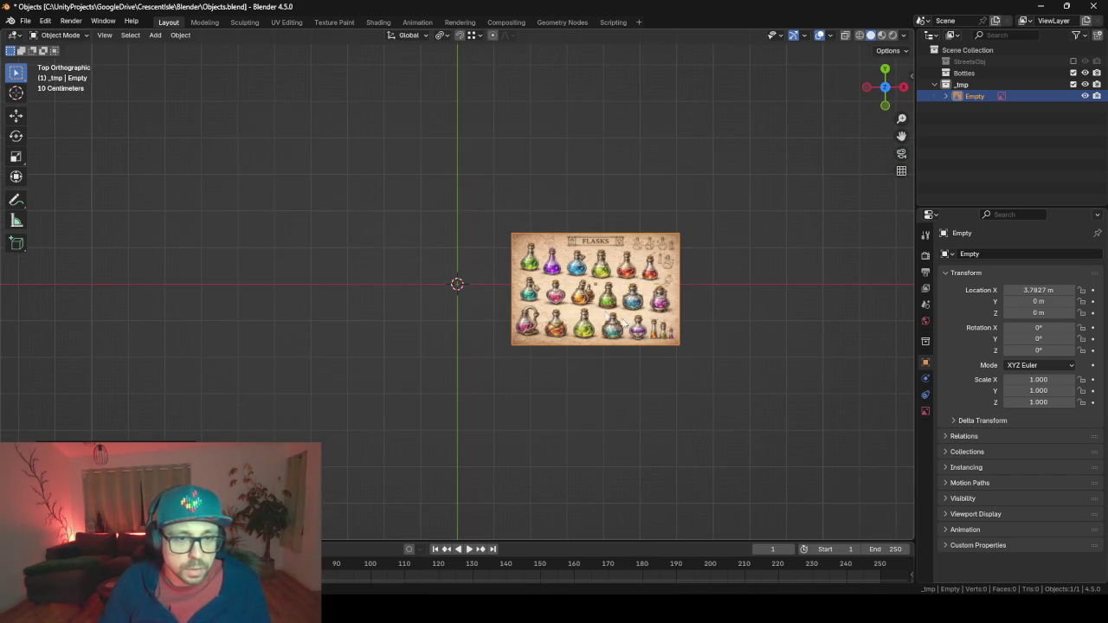
scroll(665, 311, "up", 1)
scroll(665, 313, "down", 3)
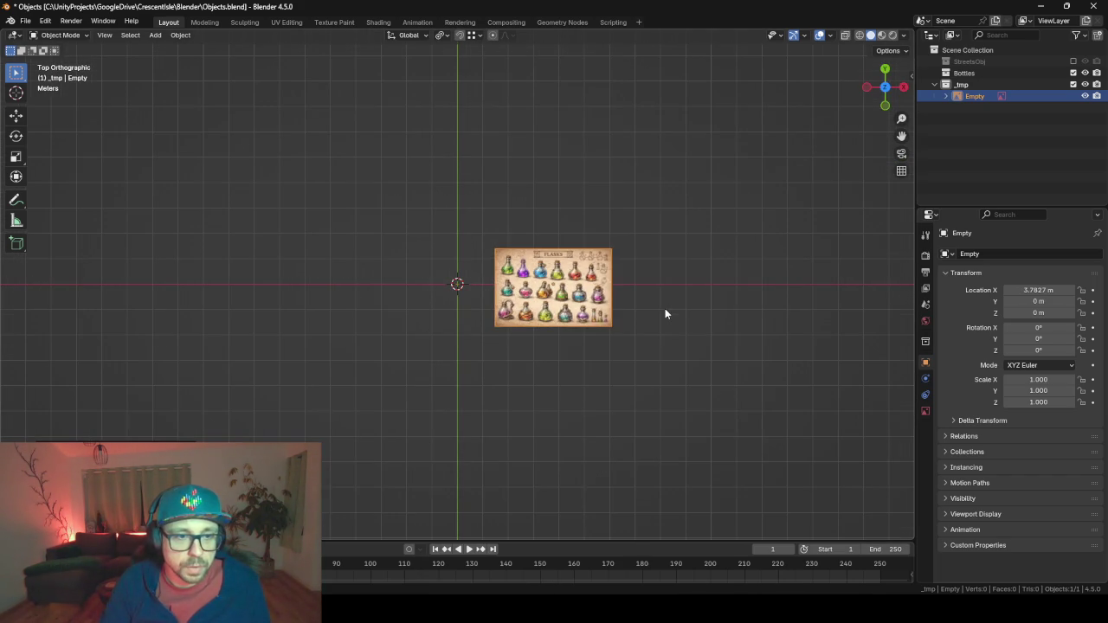
scroll(562, 343, "up", 4)
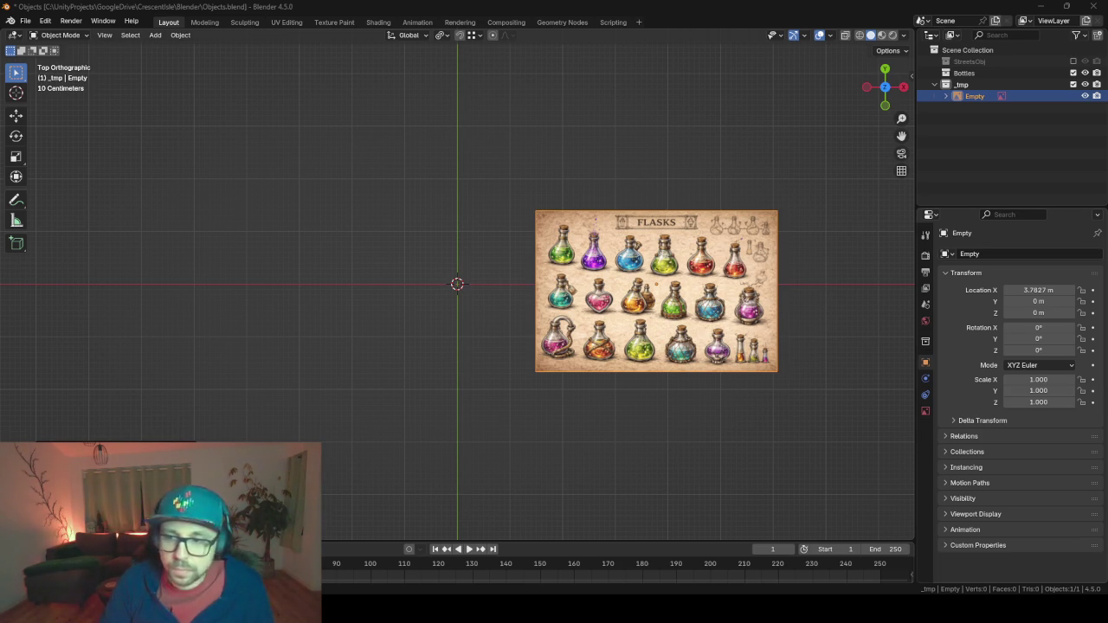
Download the skull-bottle Flasks sheet from ChatGPT, minimize the browser and open the Downloads folder.
key("alt+Tab")
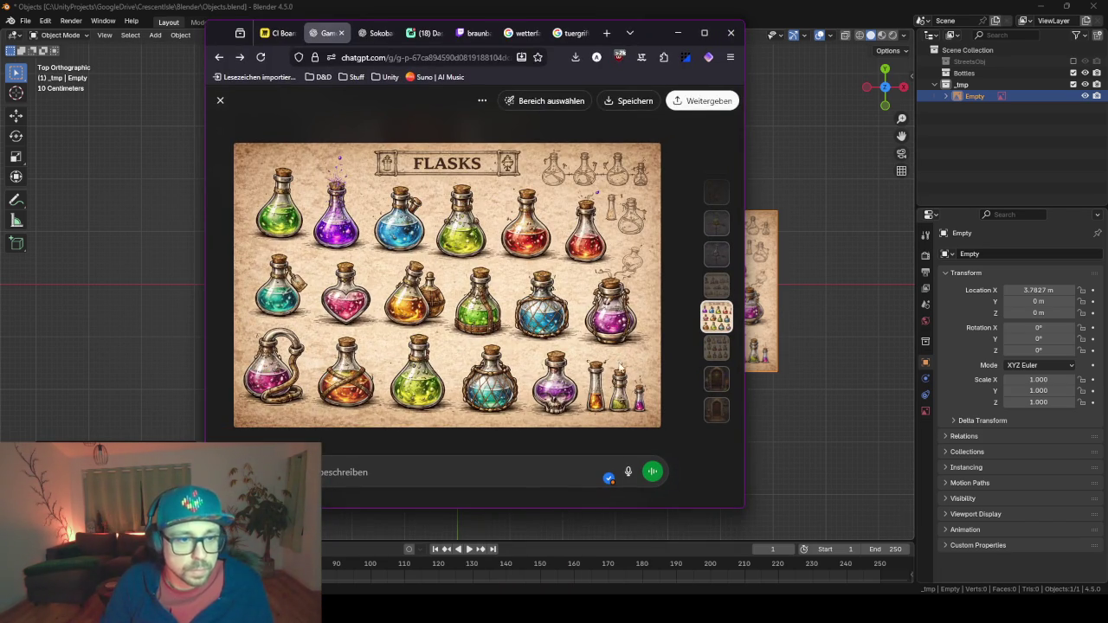
key("Right")
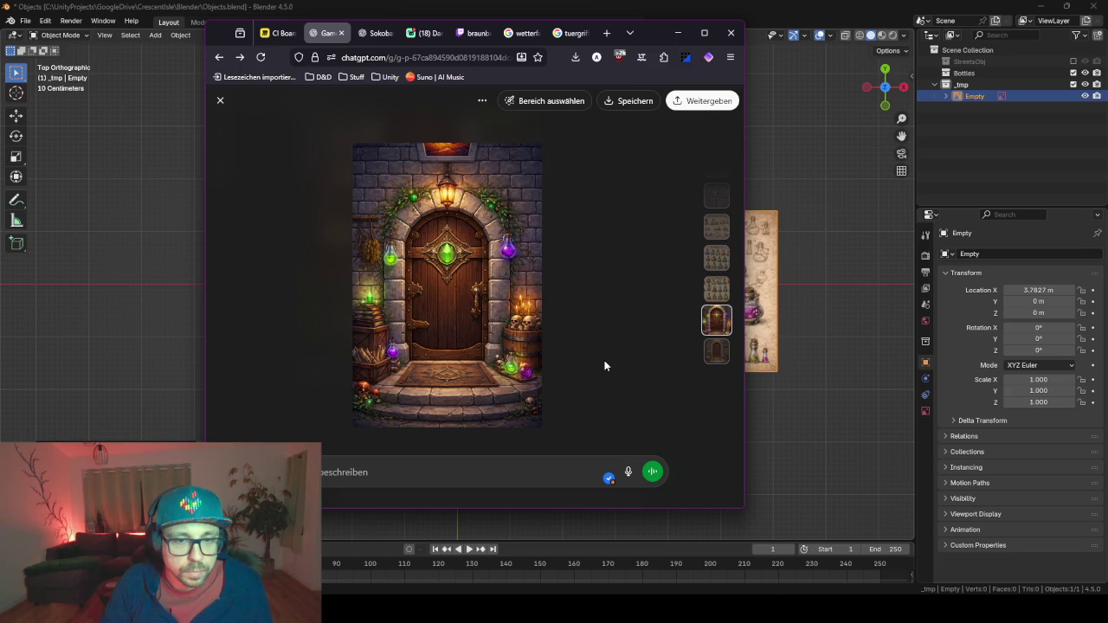
key("Left")
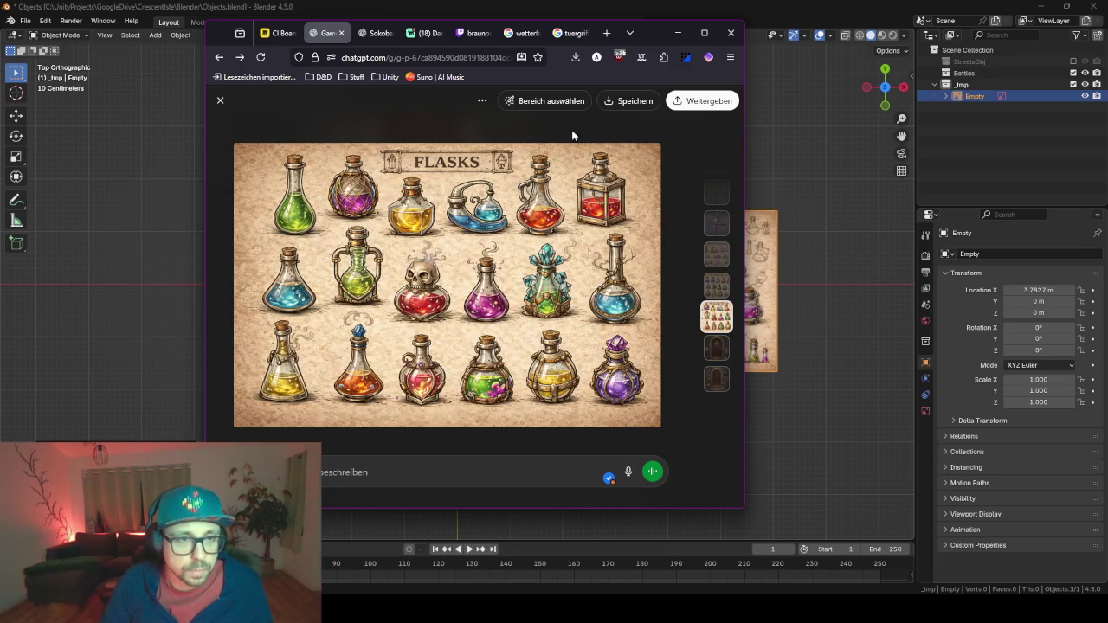
left_click(634, 100)
left_click(678, 33)
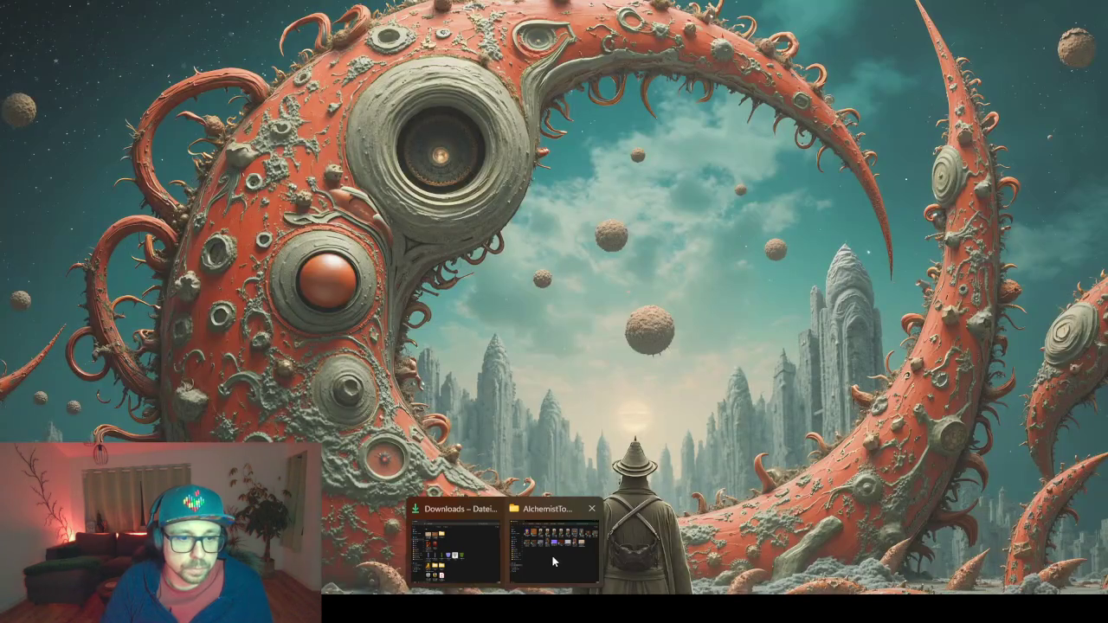
left_click(557, 557)
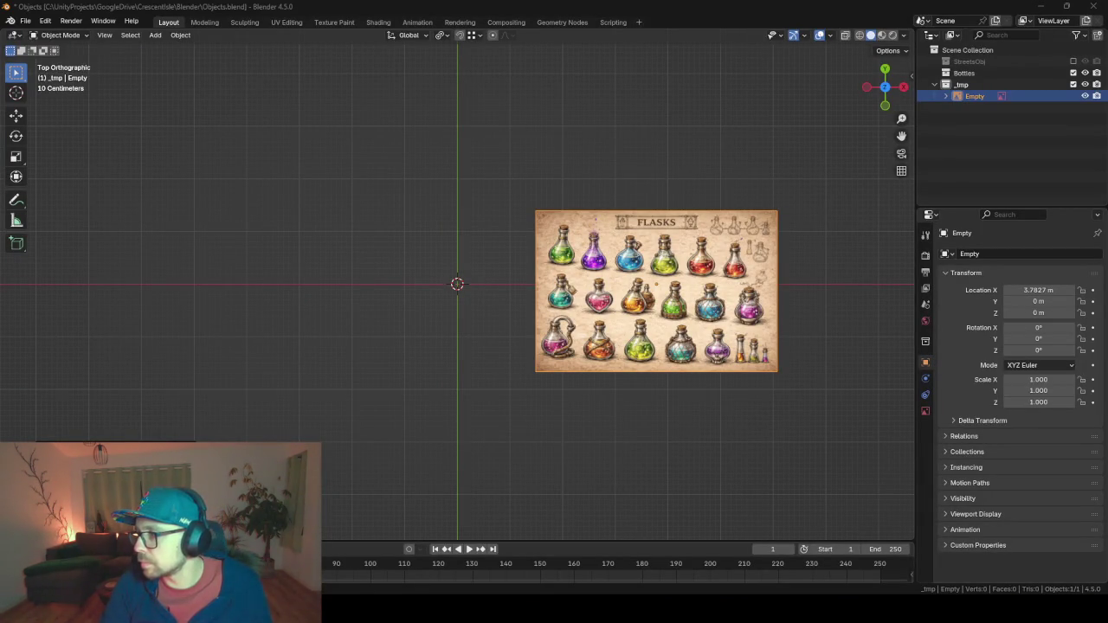
Drop the second Flasks image into the Blender scene beside the first.
left_click_drag(442, 362, 328, 313)
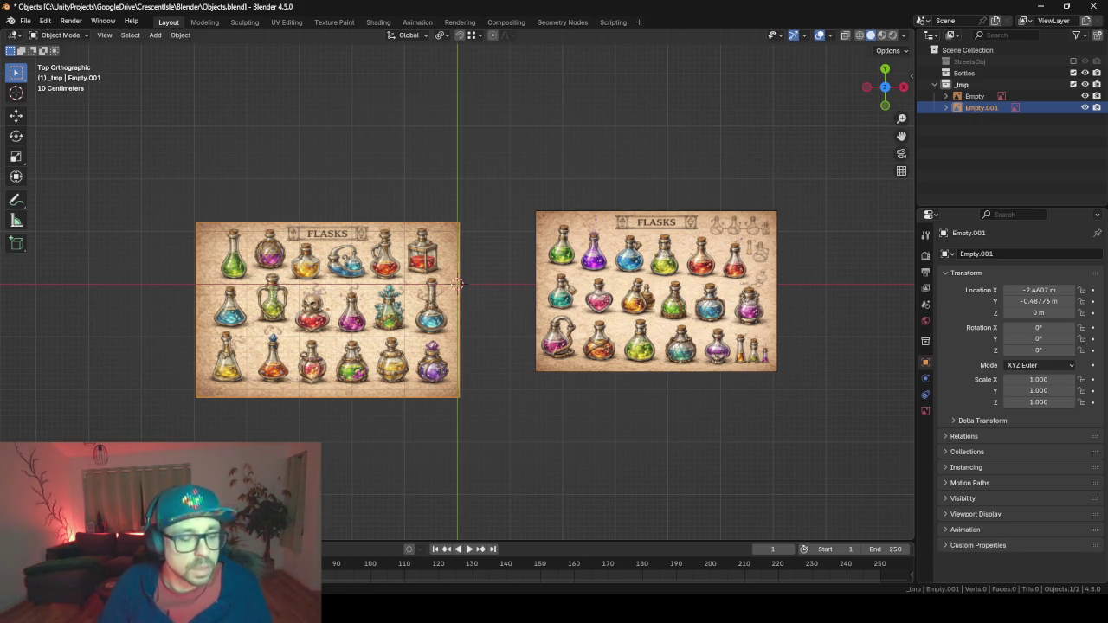
scroll(456, 284, "up", 3)
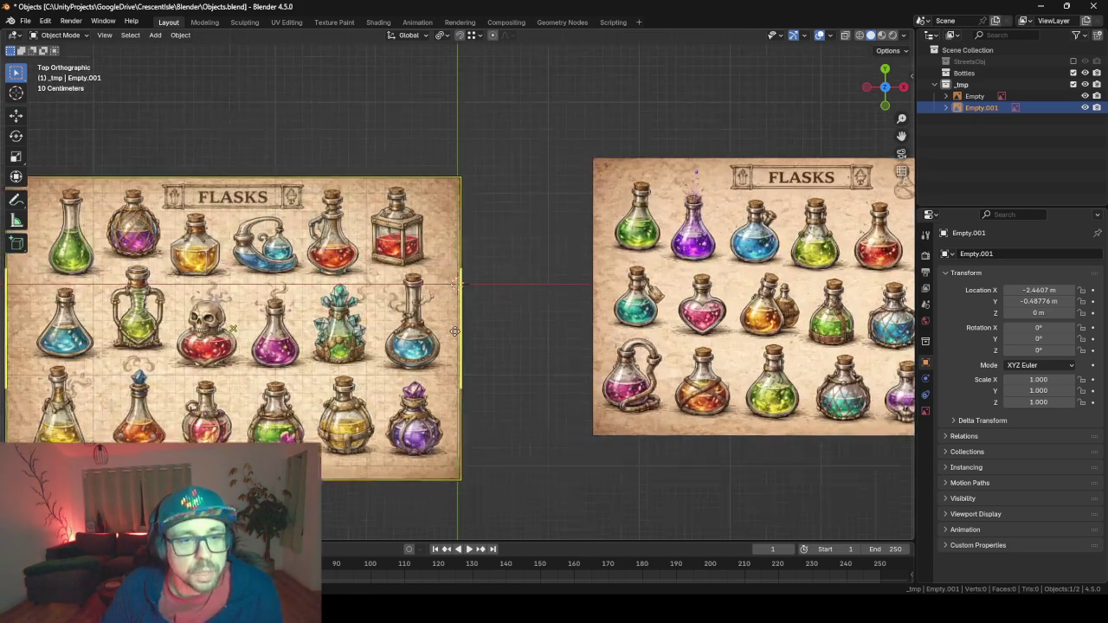
scroll(454, 332, "down", 2)
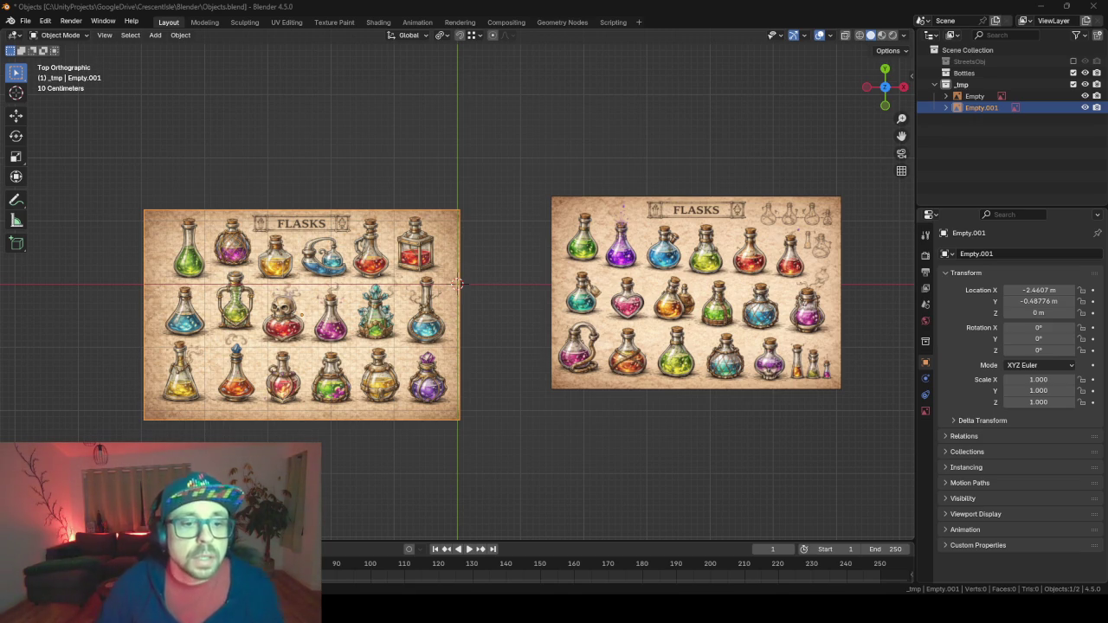
Select the left FLASKS image and move it up-left away from the centre.
left_click(451, 270)
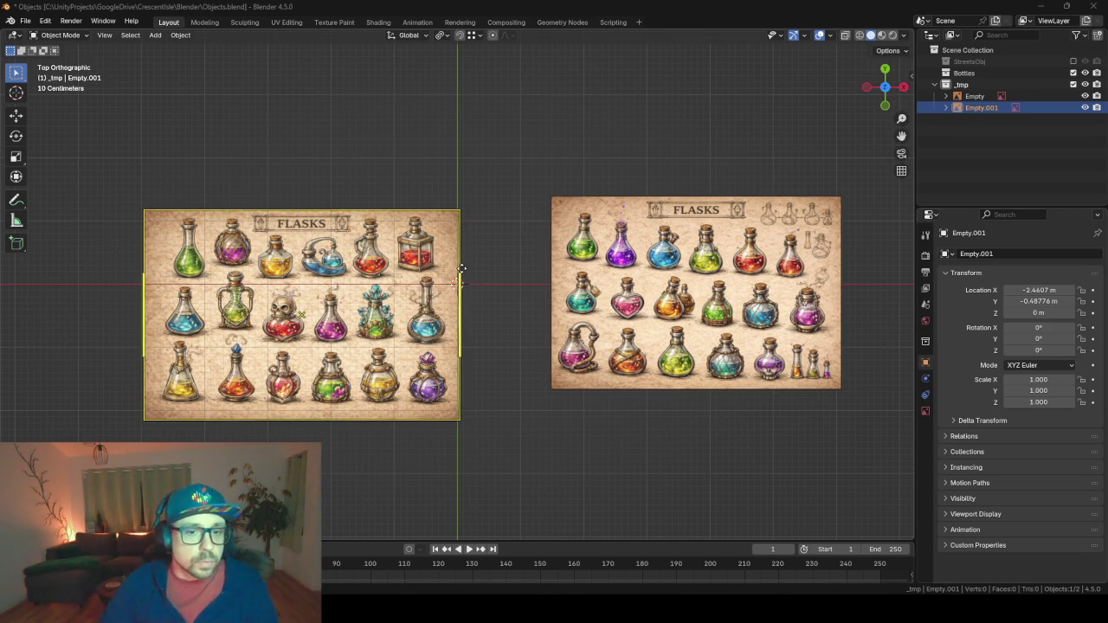
left_click(680, 264)
left_click(286, 354)
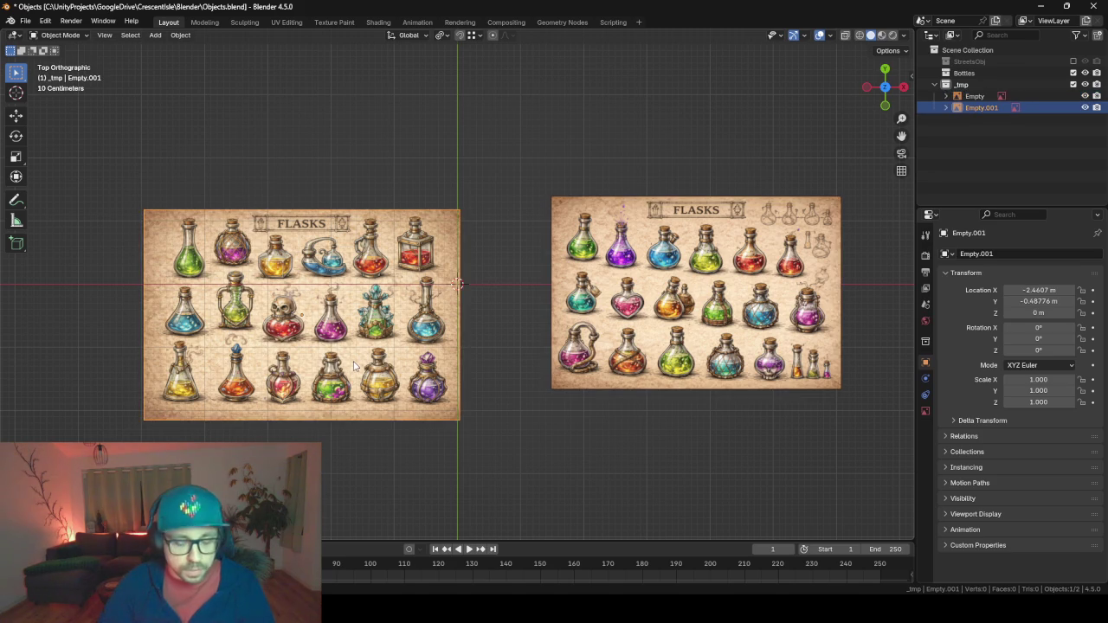
left_click_drag(356, 367, 110, 297)
Move the right FLASKS image to the scene centre and start adding a Mesh > Circle.
left_click(769, 347)
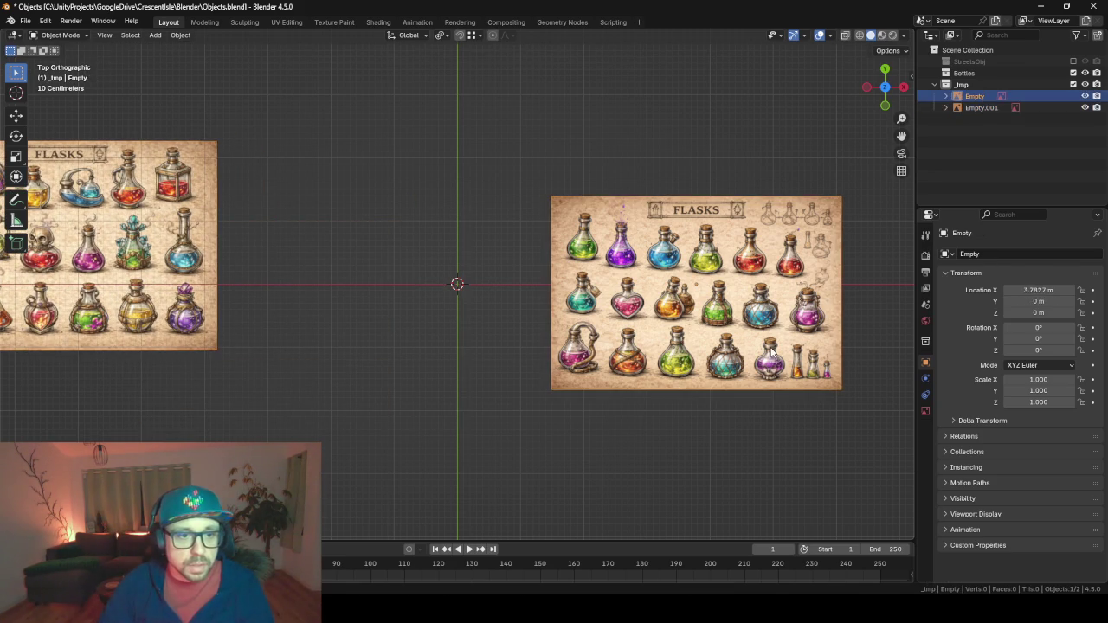
mouse_move(769, 347)
left_mouse_down()
mouse_move(626, 319)
mouse_move(534, 341)
left_mouse_up()
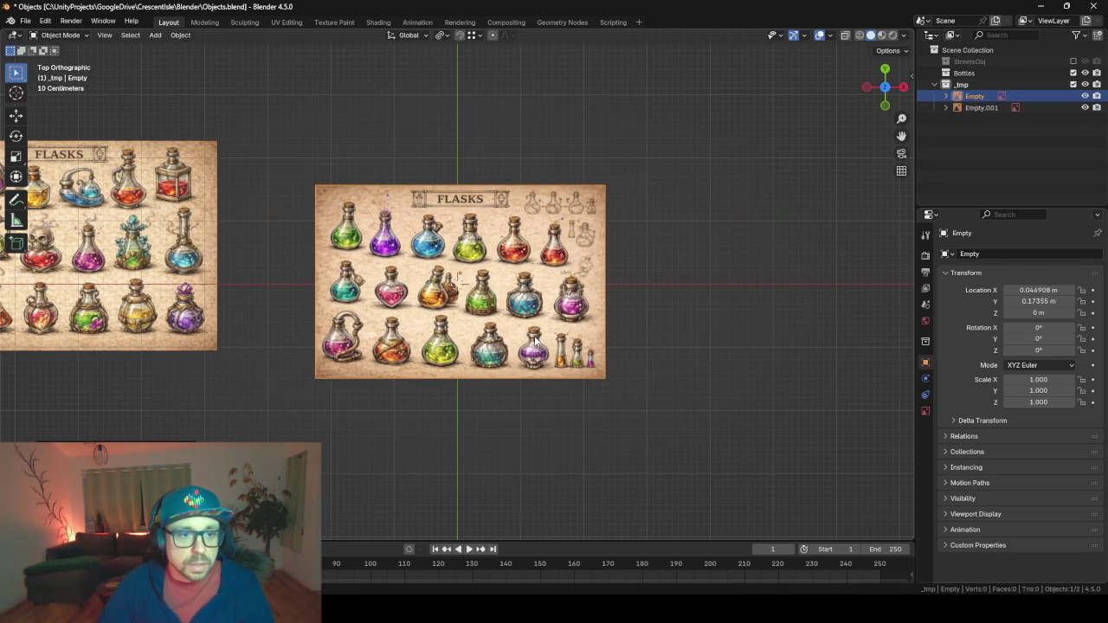
scroll(534, 341, "up", 2)
scroll(534, 341, "down", 3)
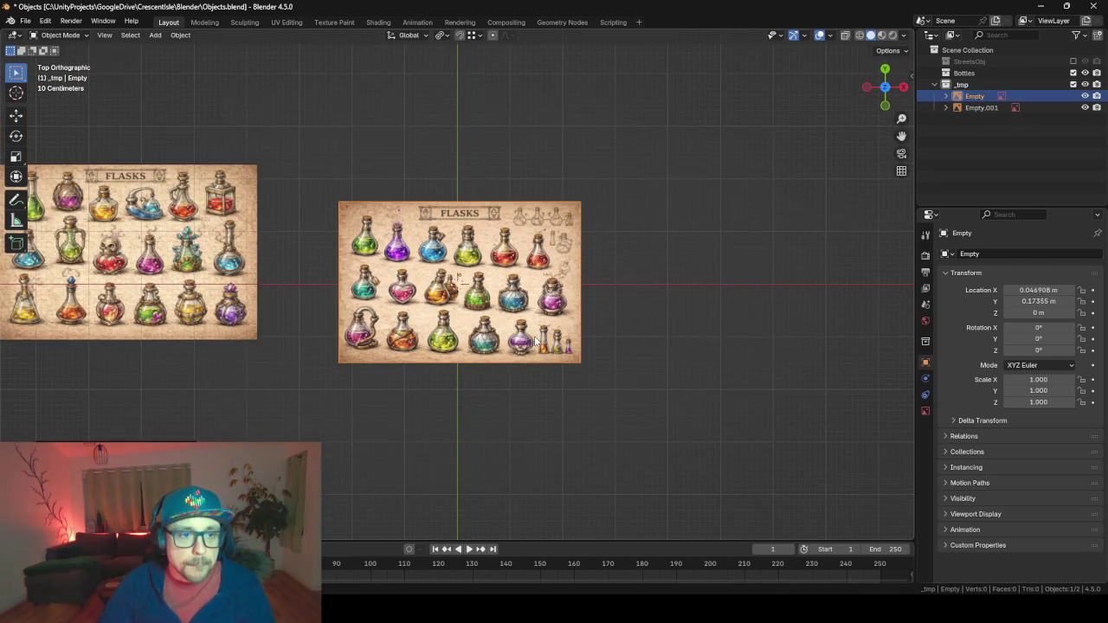
key("shift+a")
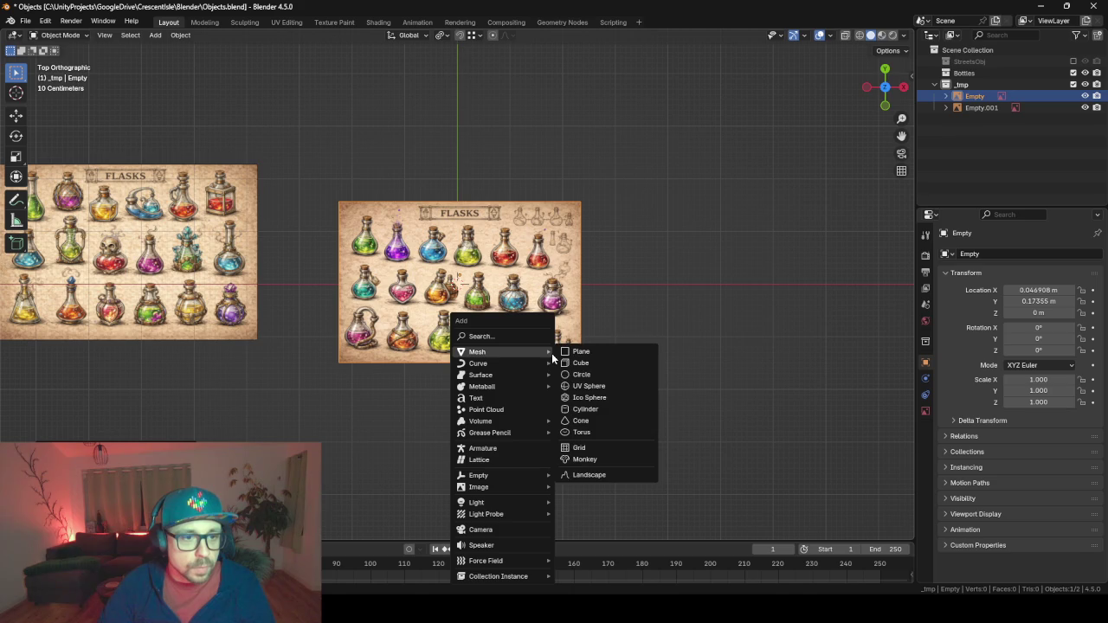
mouse_move(525, 351)
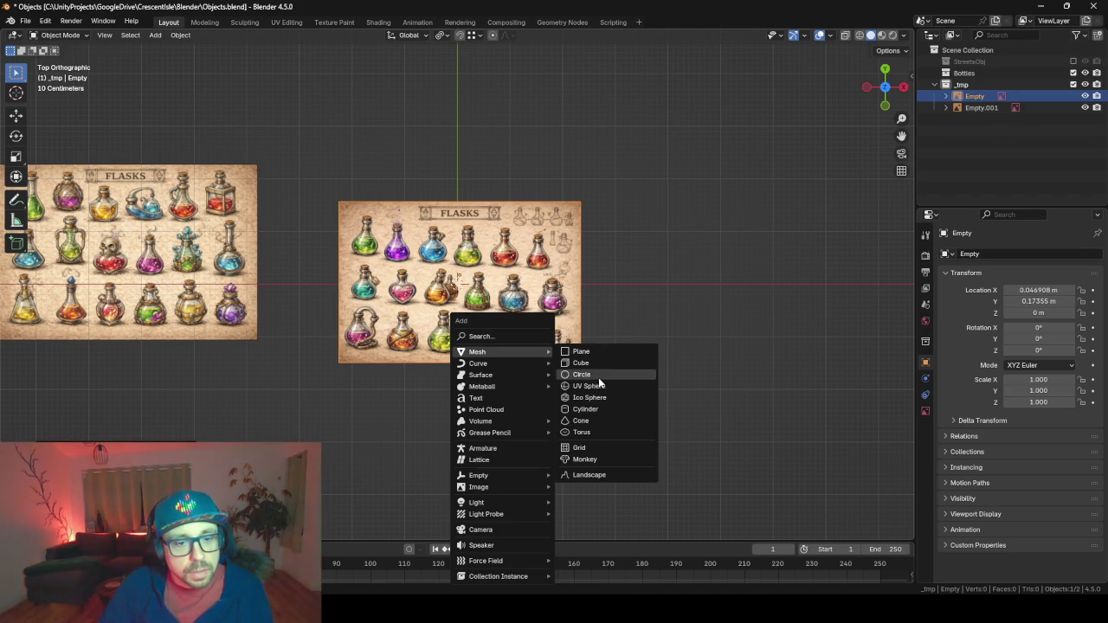
Add a circle mesh and settle its vertex count at 7 in the redo panel.
left_click(597, 376)
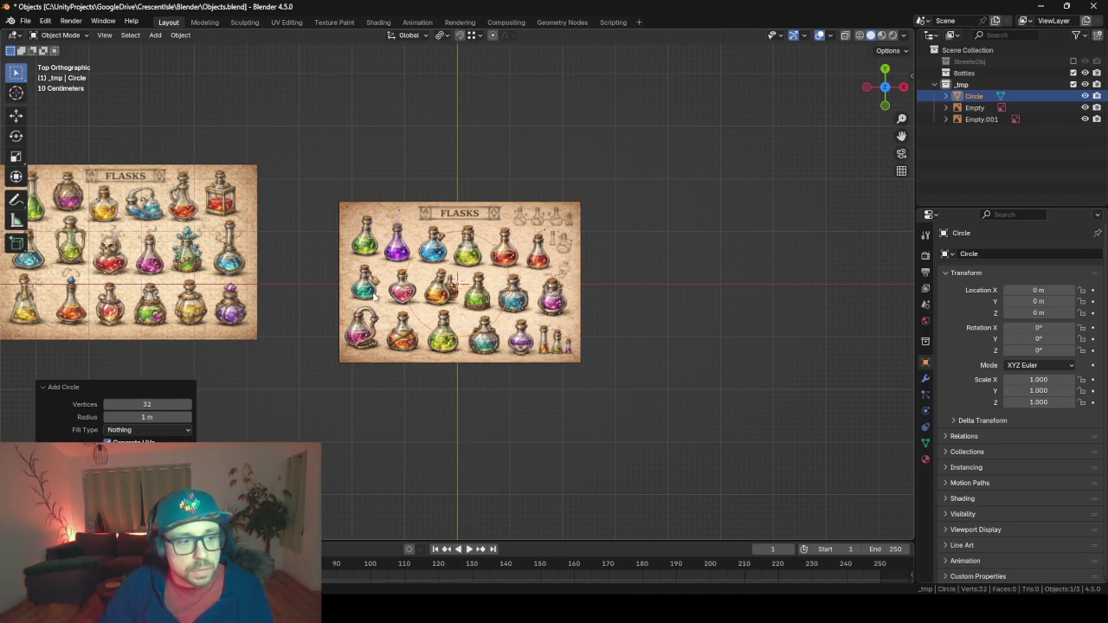
left_click(148, 405)
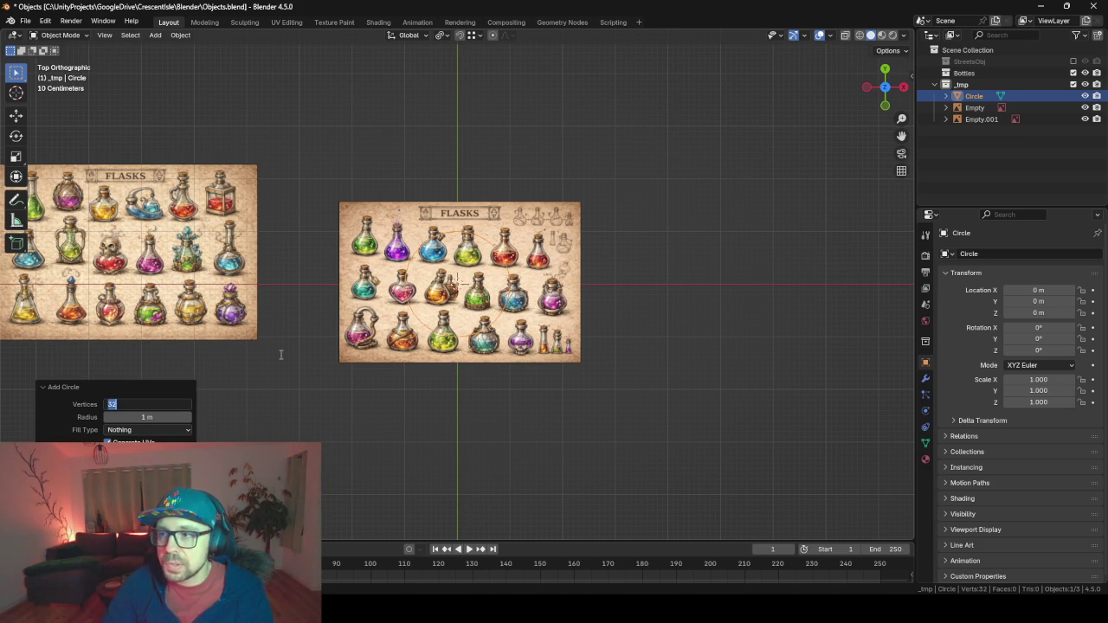
type("56")
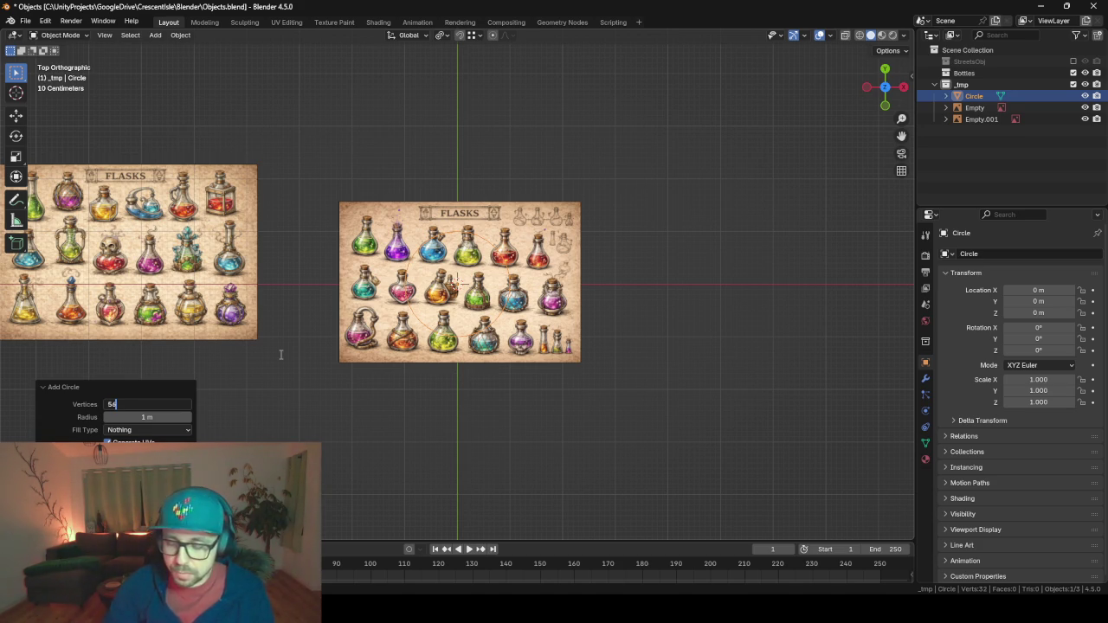
key("BackSpace")
key("BackSpace")
type("6")
key("Return")
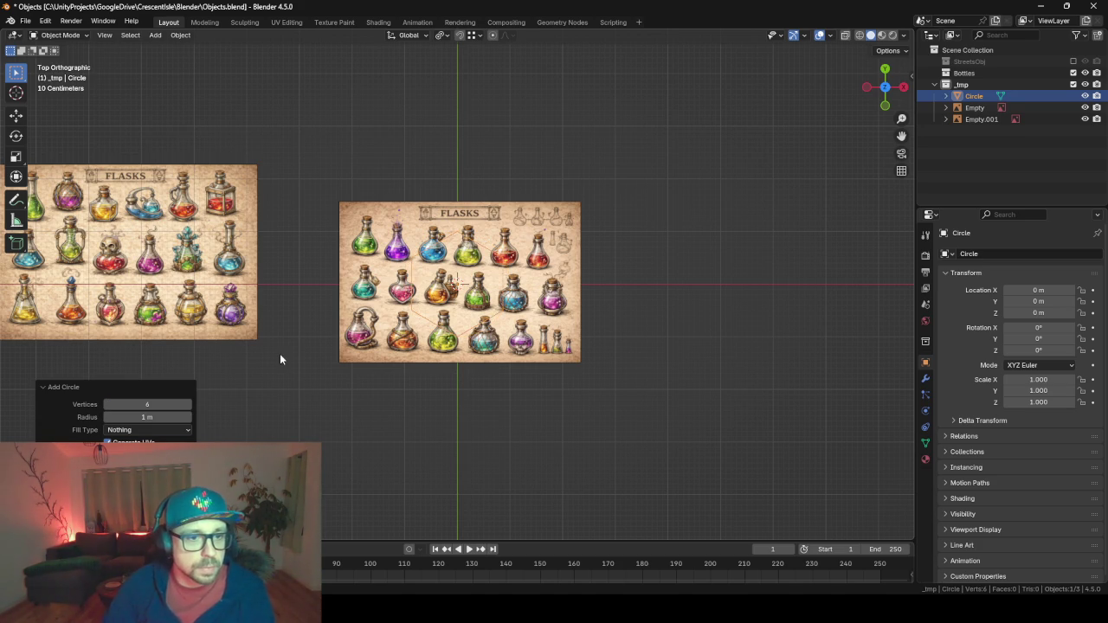
scroll(462, 130, "up", 4)
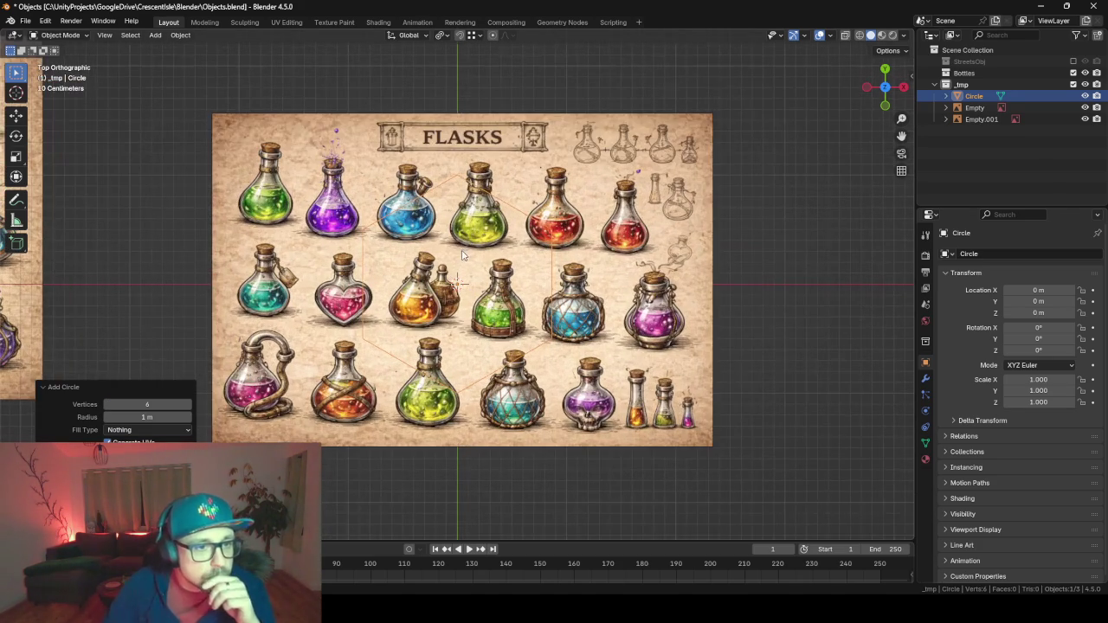
left_click(186, 405)
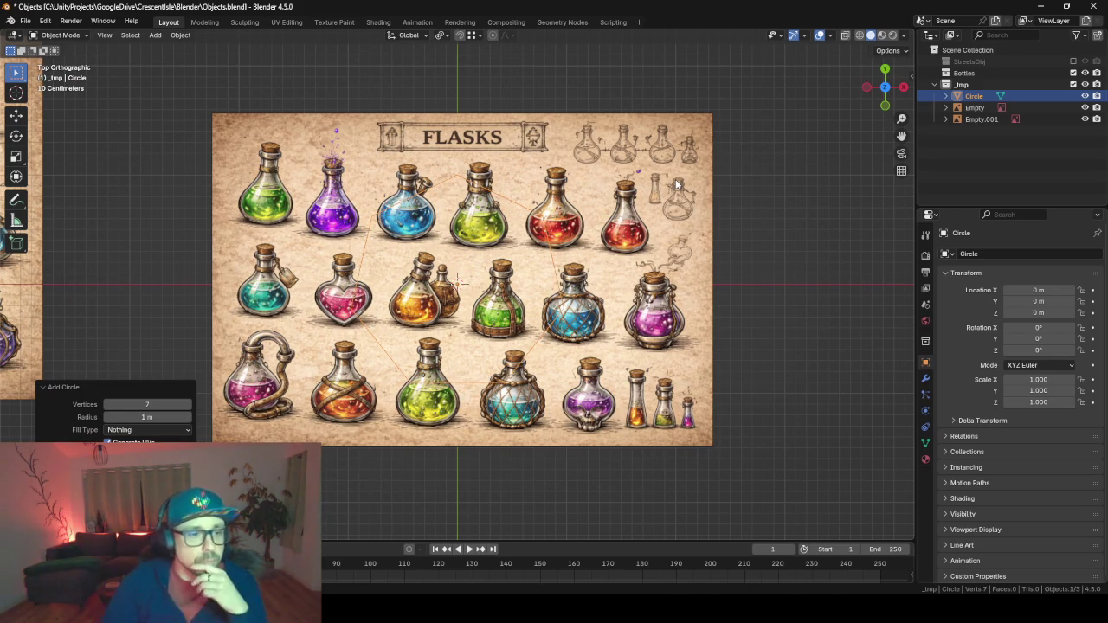
left_click(108, 404)
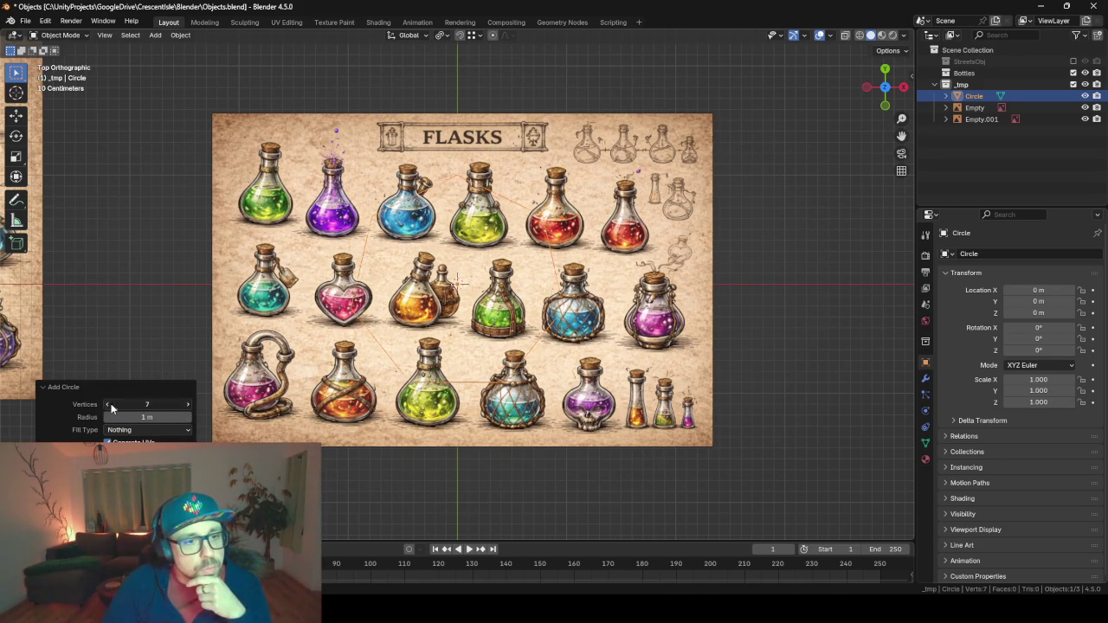
left_click(108, 405)
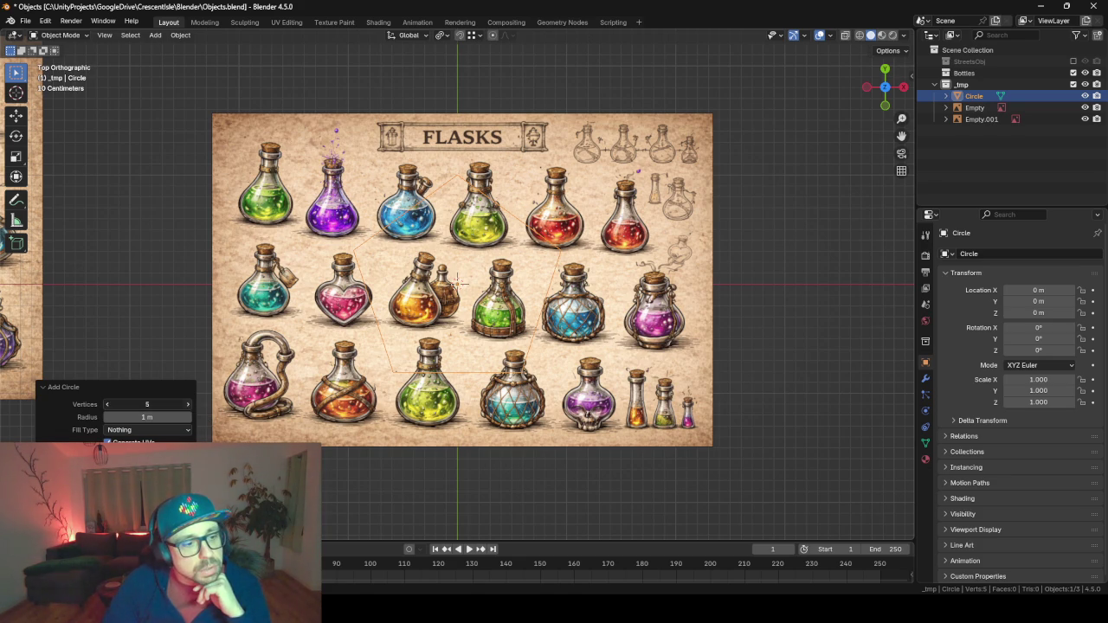
left_click(187, 404)
left_click(186, 404)
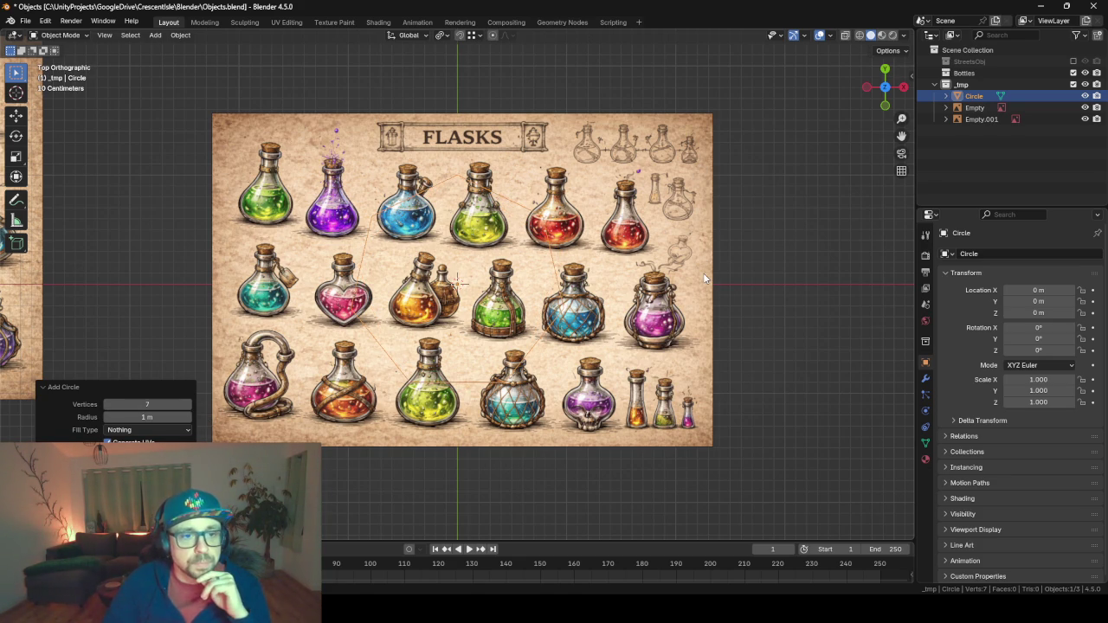
Rotate the FLASKS reference image 90° about X and move it back along Y.
key("Tab")
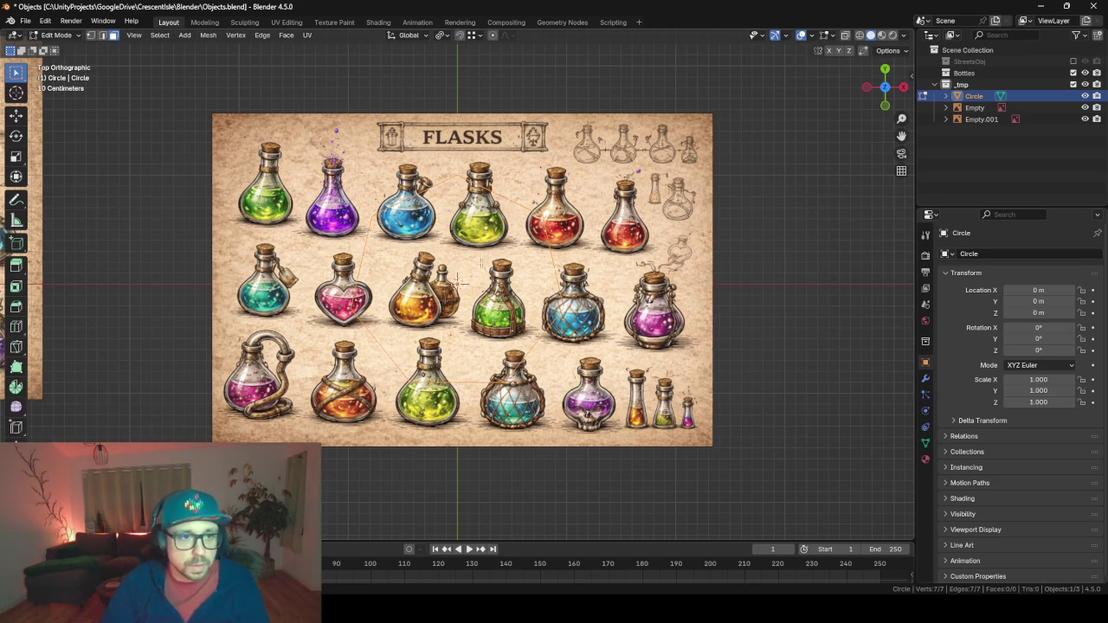
key("Tab")
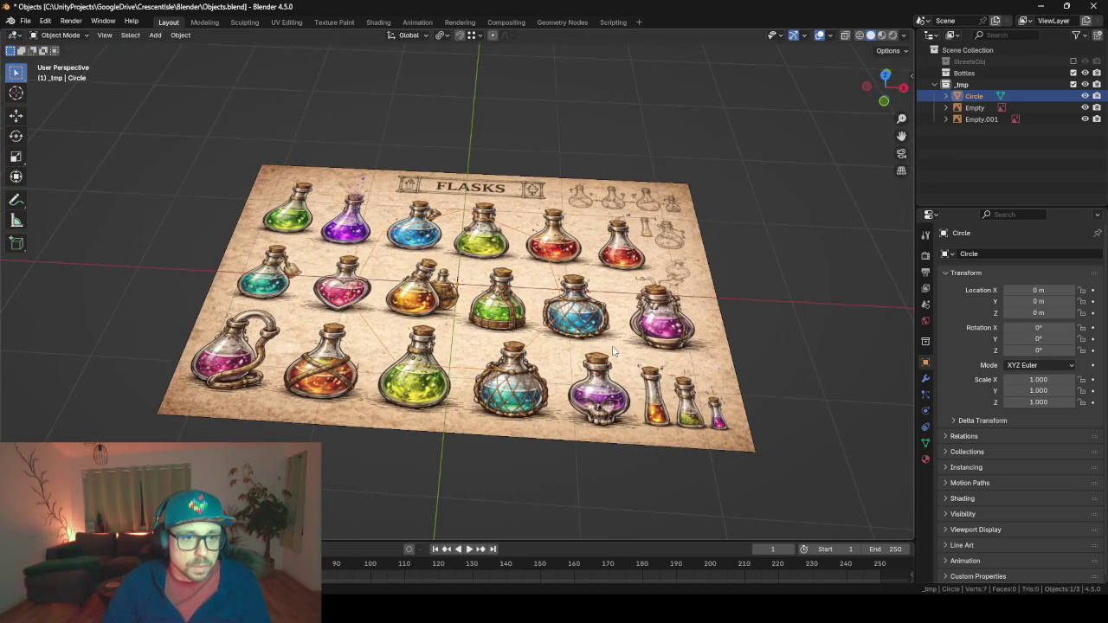
left_click(615, 353)
type("rx")
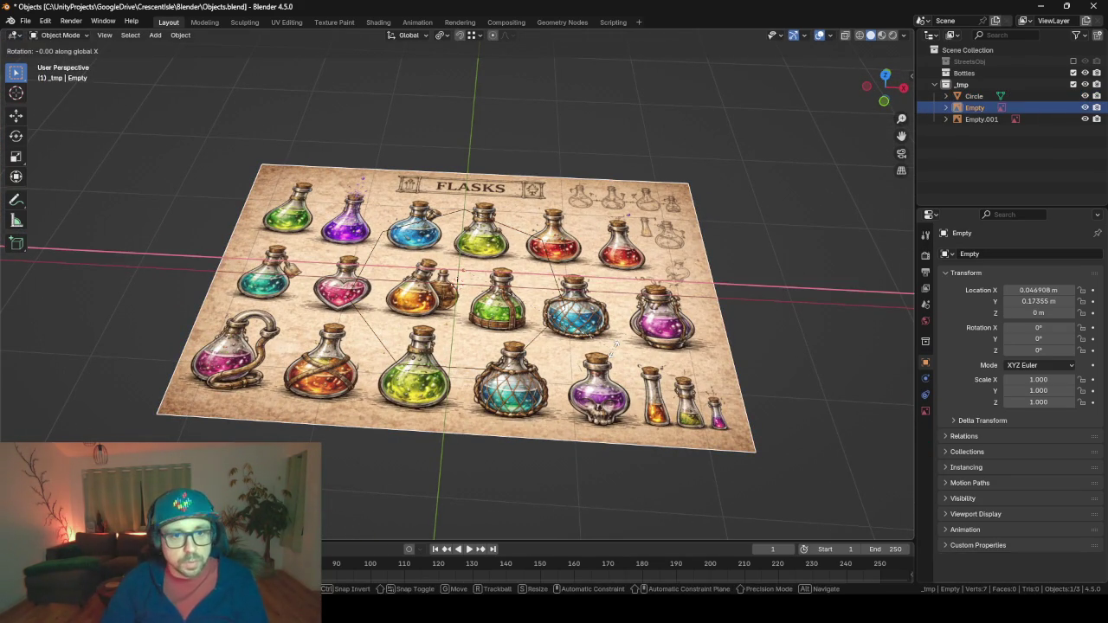
type("9")
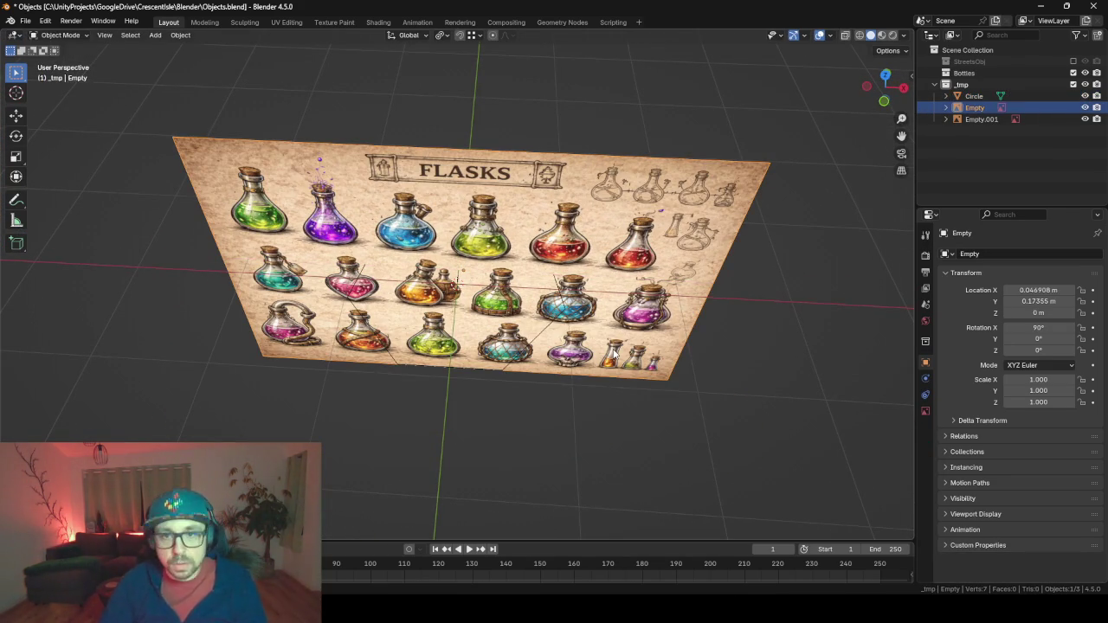
key("g")
key("z")
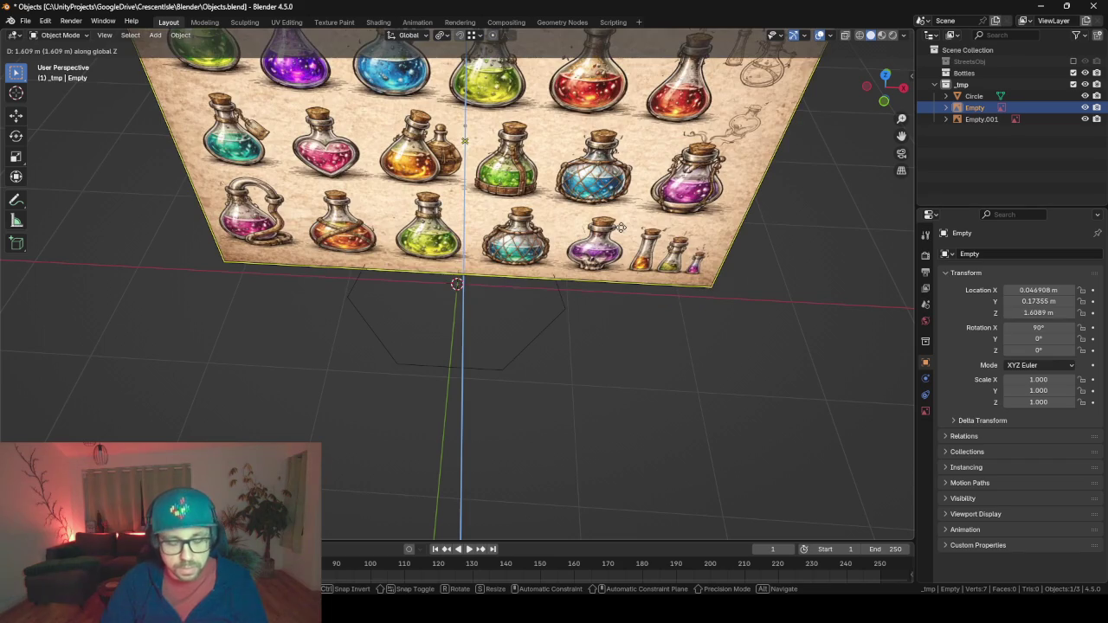
key("x")
key("y")
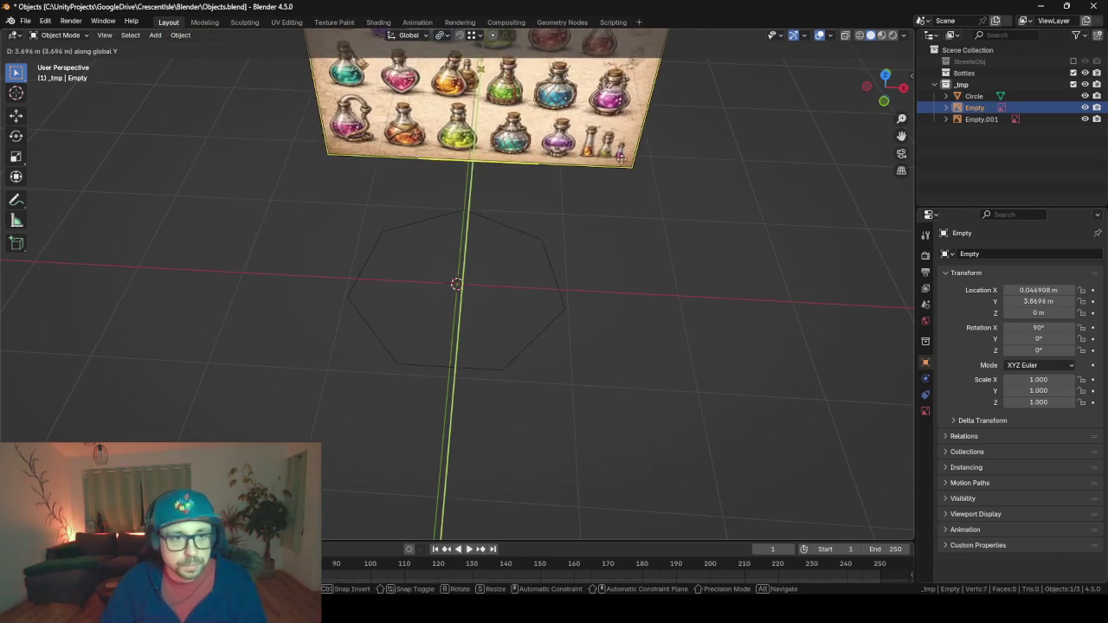
left_click(606, 297)
Lower the reference image in front view, then put the circle back into edit mode.
mouse_move(606, 296)
left_mouse_down()
mouse_move(586, 245)
mouse_move(523, 321)
left_mouse_up()
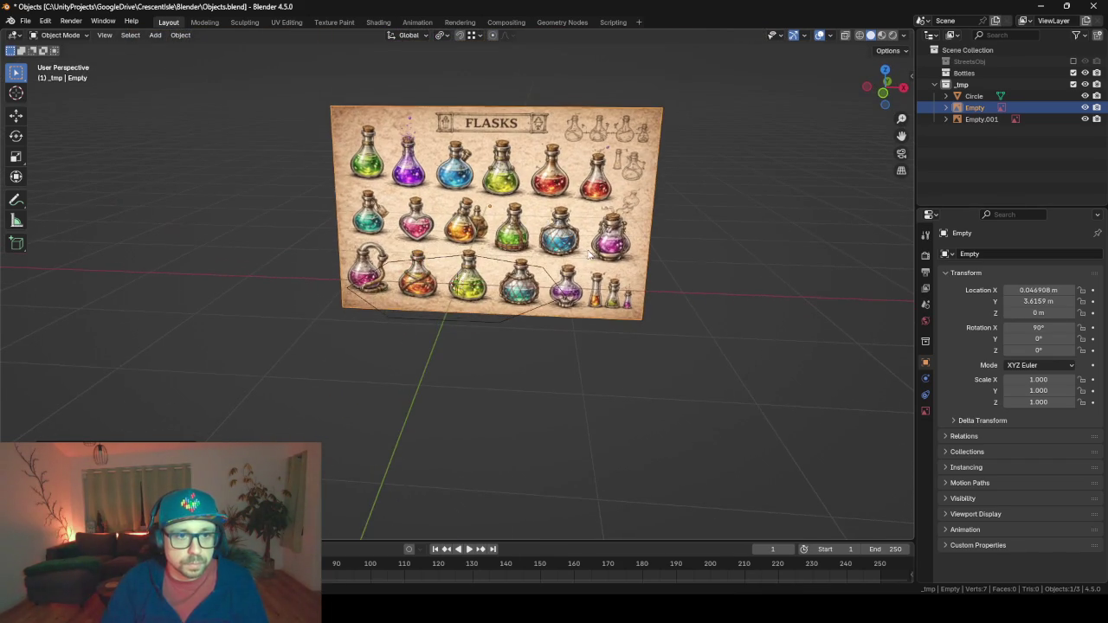
key("KP_1")
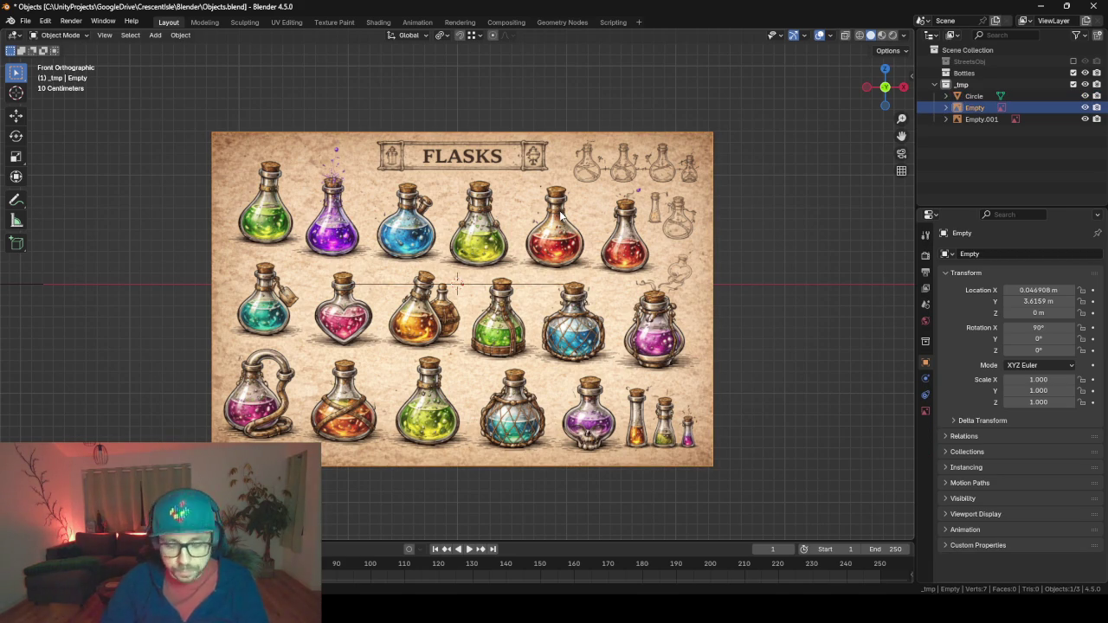
key("g")
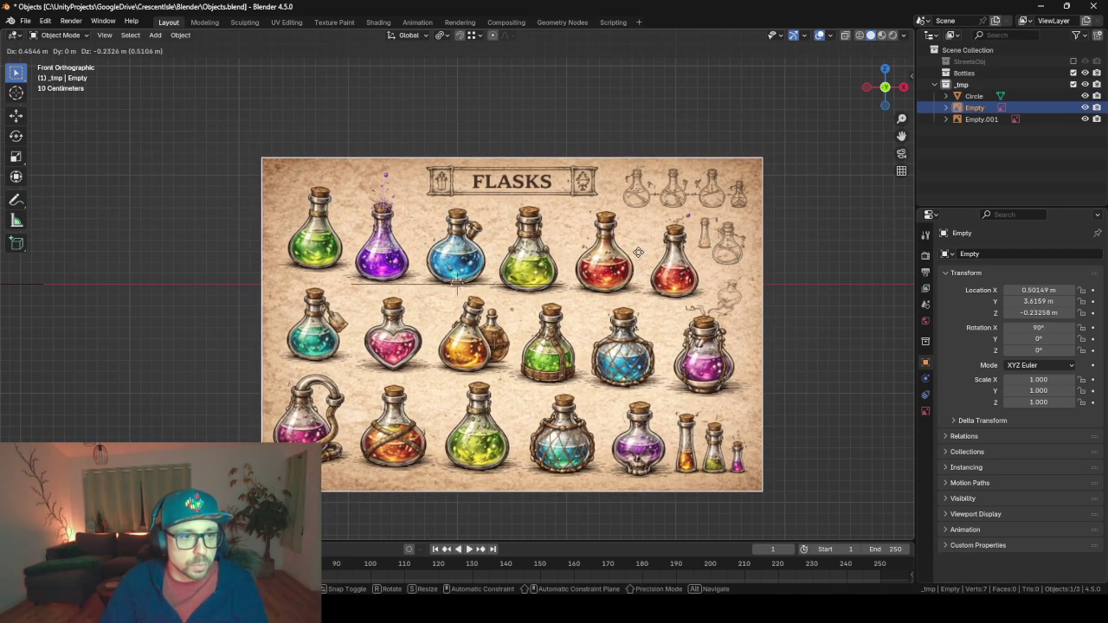
left_click(638, 252)
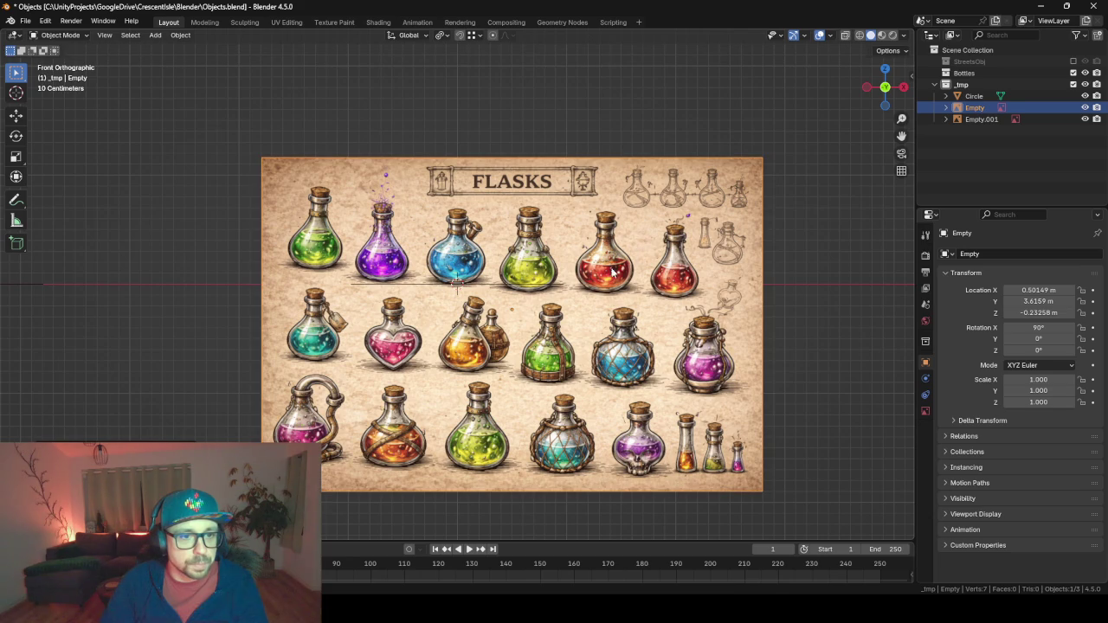
left_click(519, 288)
key("Tab")
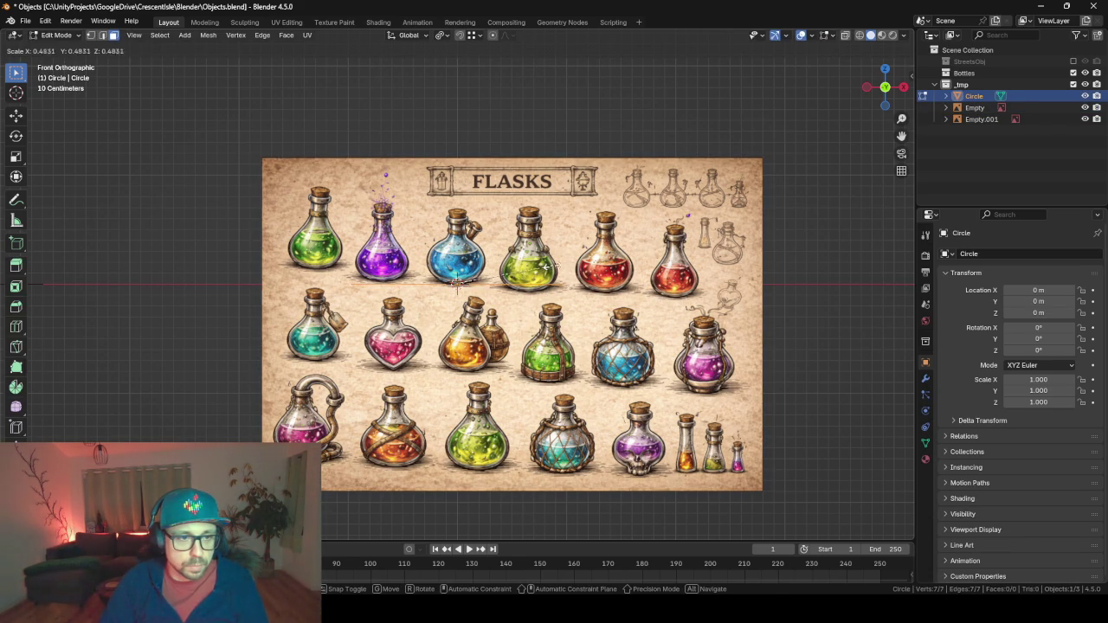
Scale the seven-vertex circle down to the blue flask base's width, checking from the front.
left_click_drag(467, 231, 787, 371)
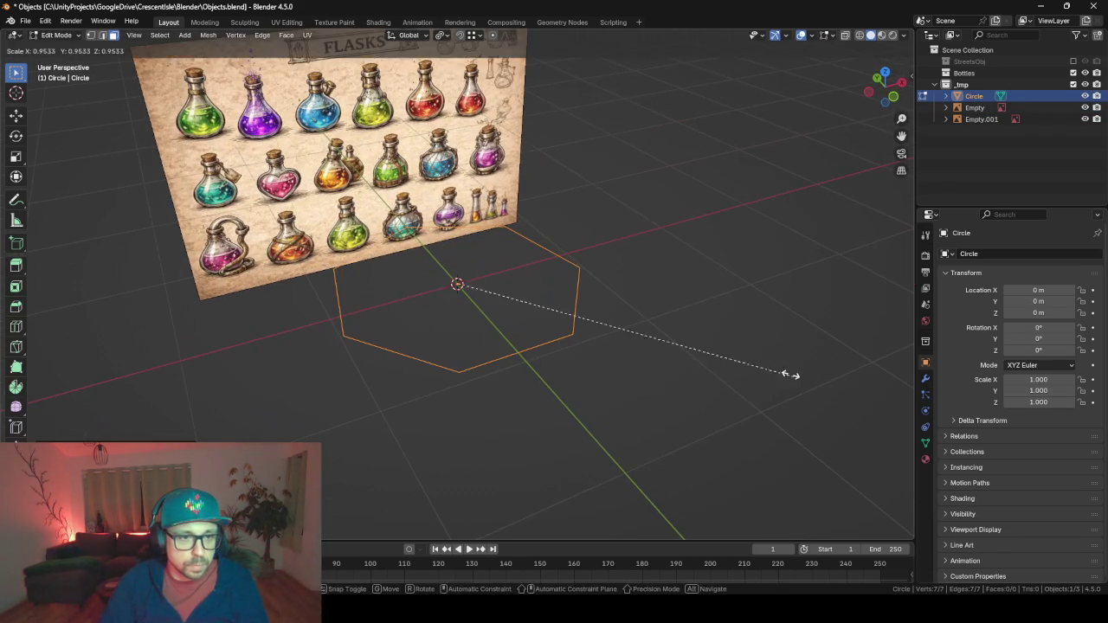
key("Tab")
key("Tab")
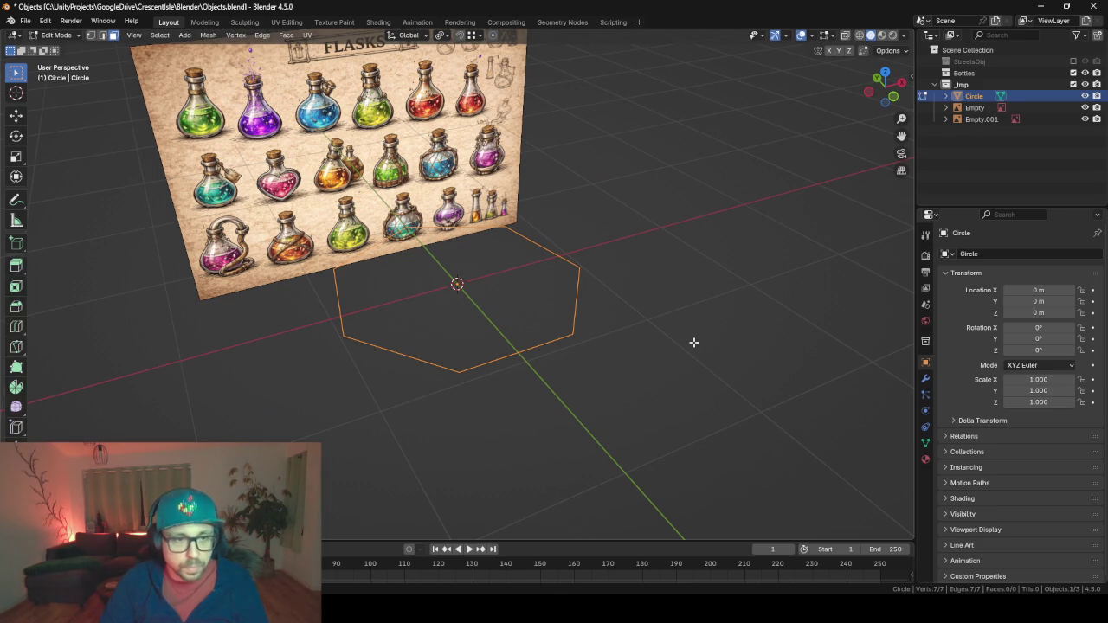
key("Tab")
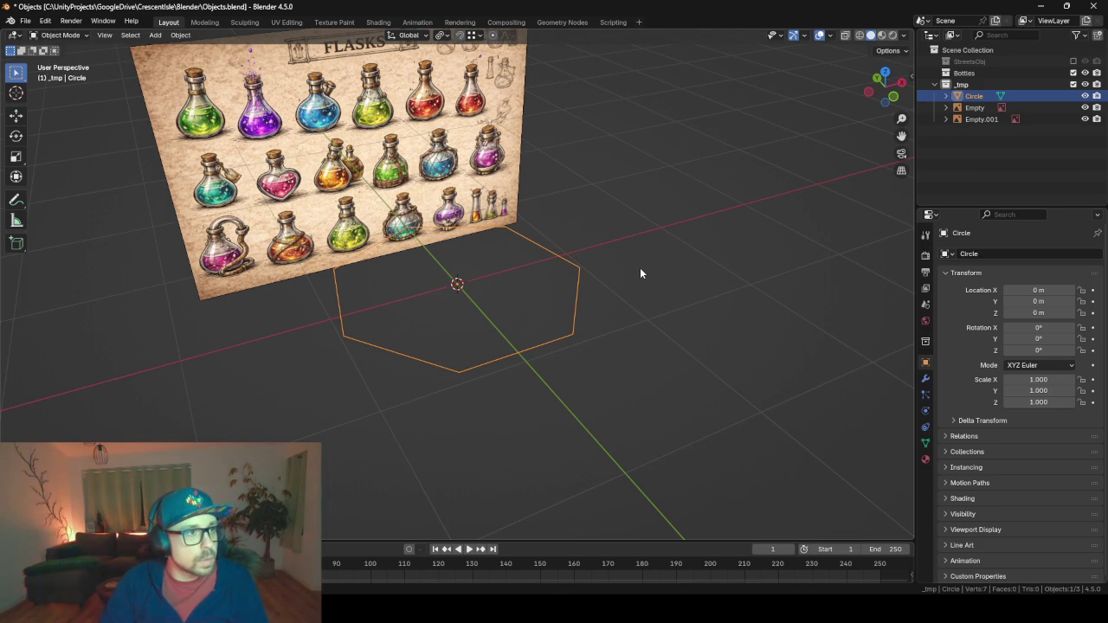
key("Tab")
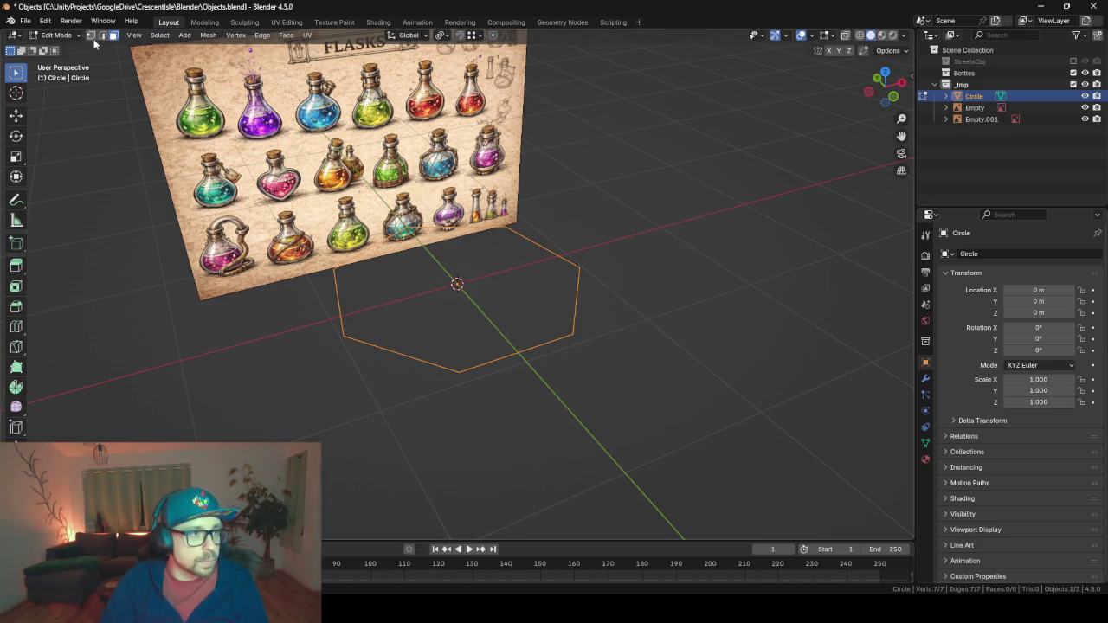
key("s")
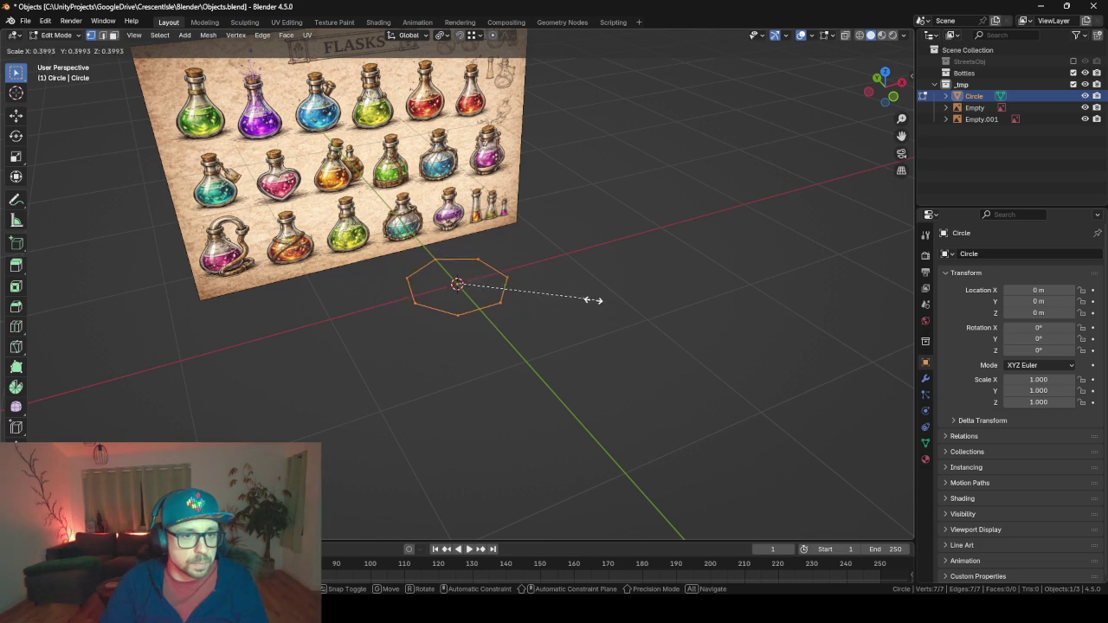
left_click(558, 293)
key("KP_1")
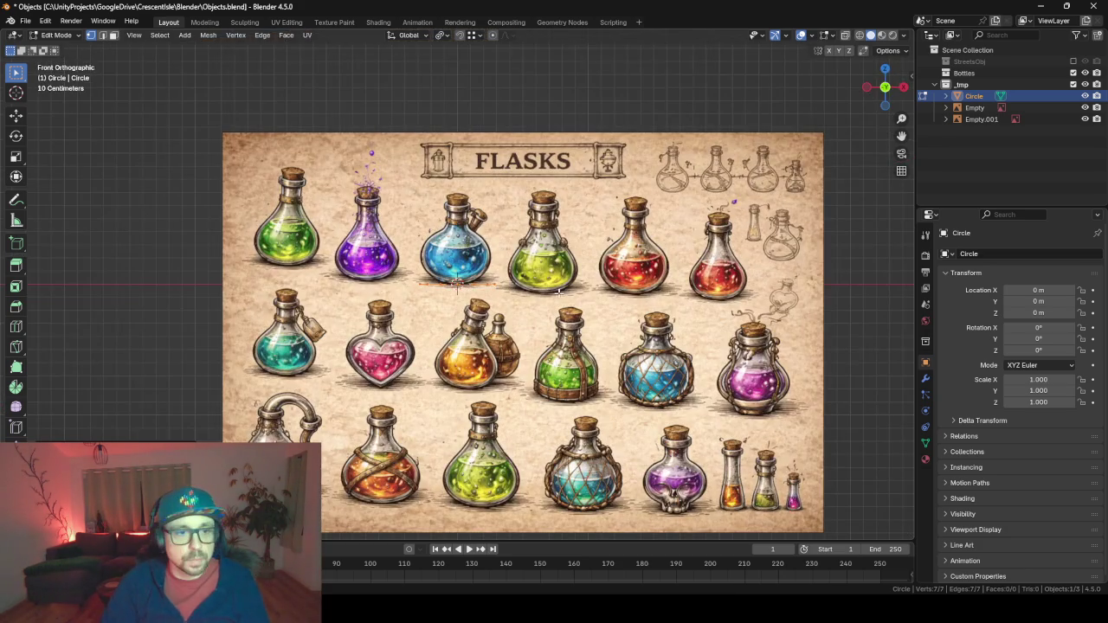
key("s")
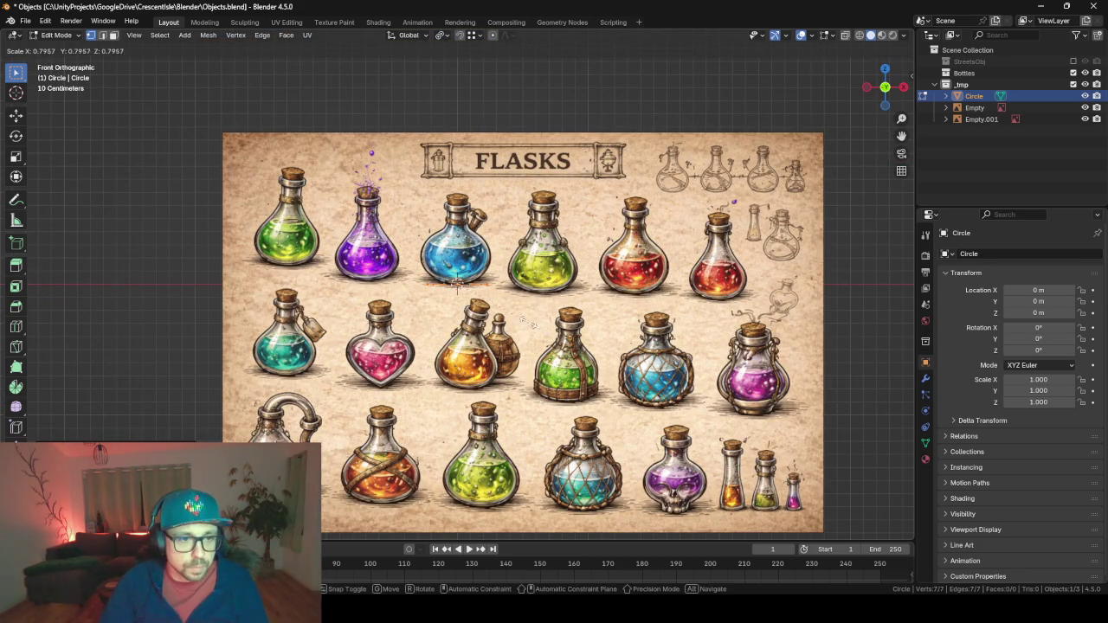
left_click(488, 304)
Extrude and scale three bands upward to form the rounded lower flask body.
scroll(487, 304, "up", 9)
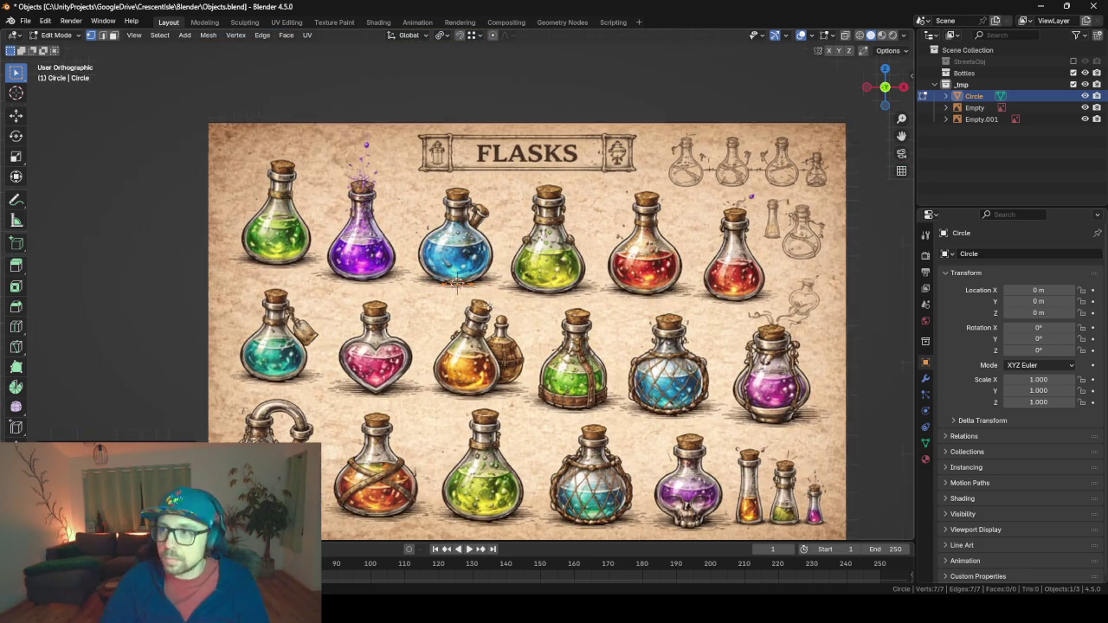
scroll(487, 304, "down", 3)
scroll(544, 169, "up", 5)
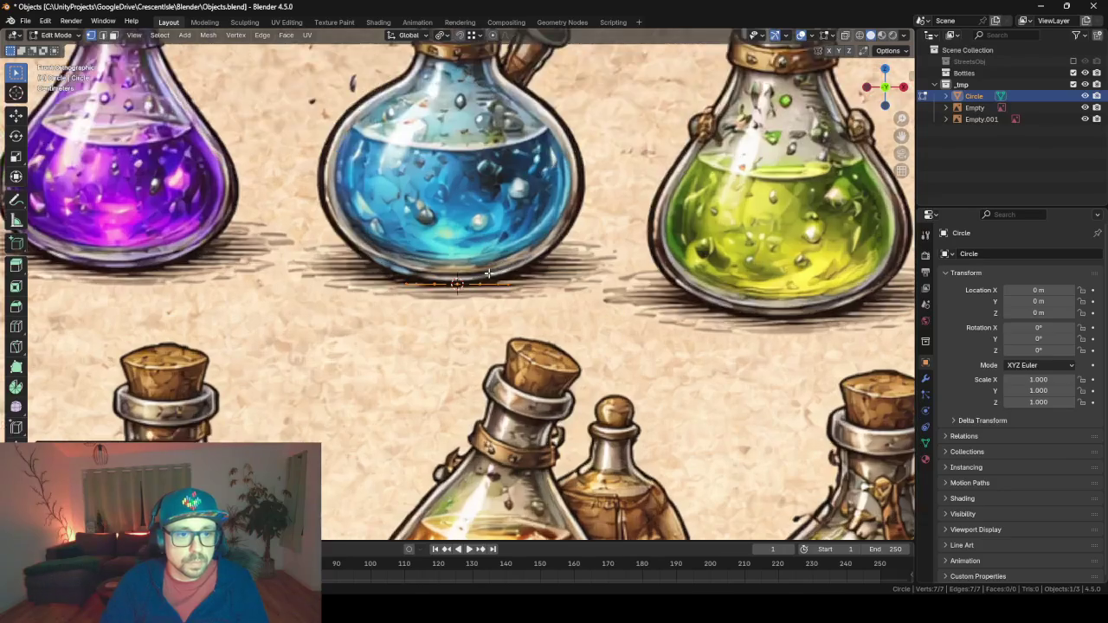
scroll(544, 169, "down", 4)
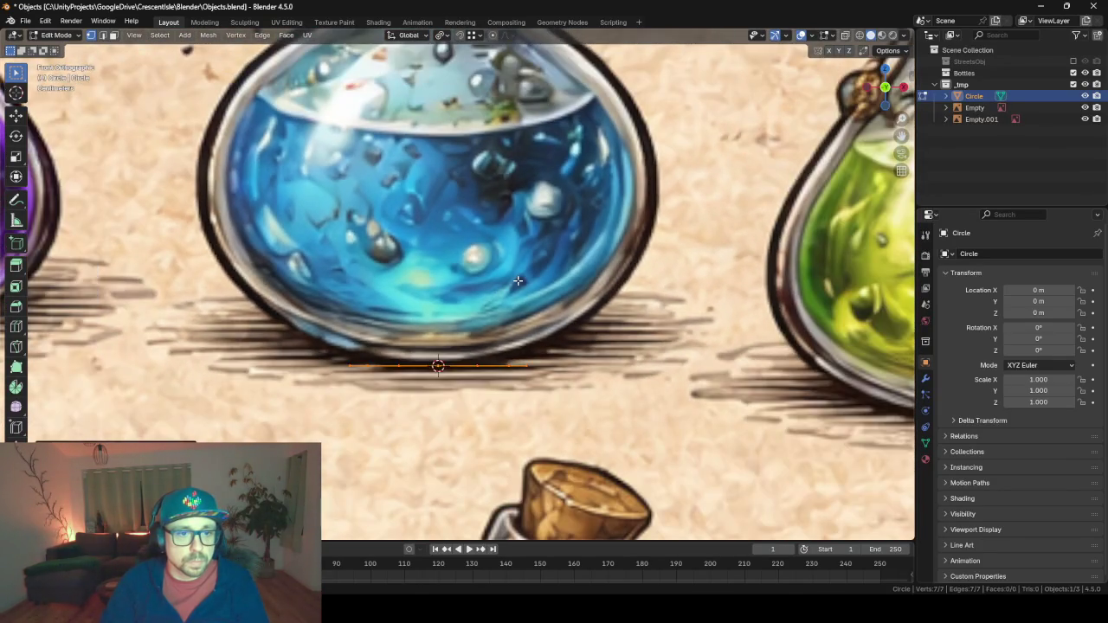
key("e")
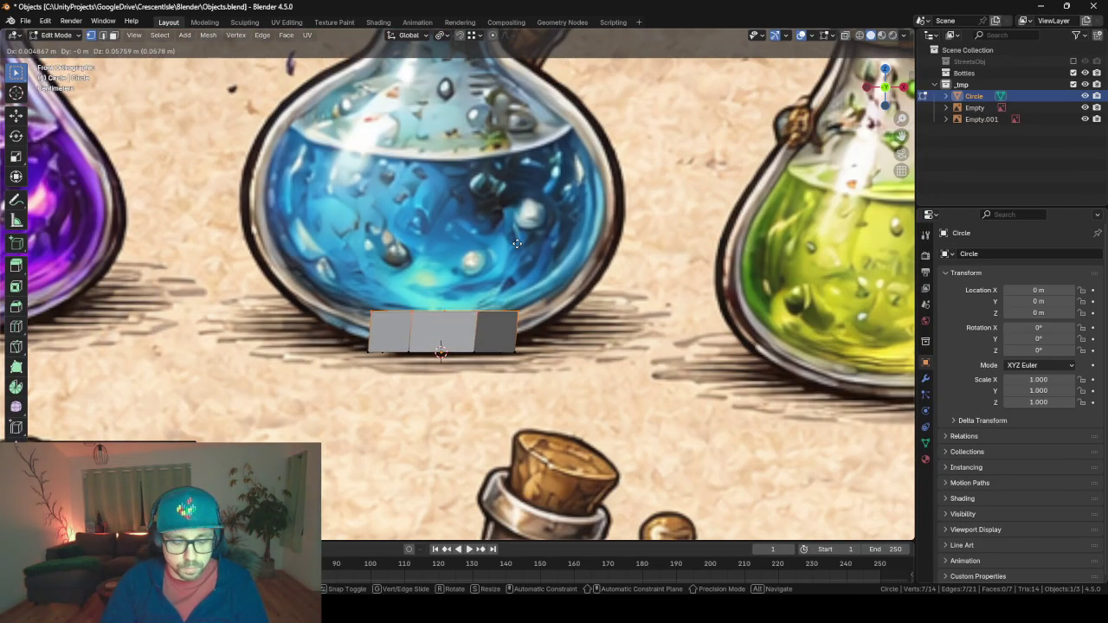
left_click(514, 227)
key("s")
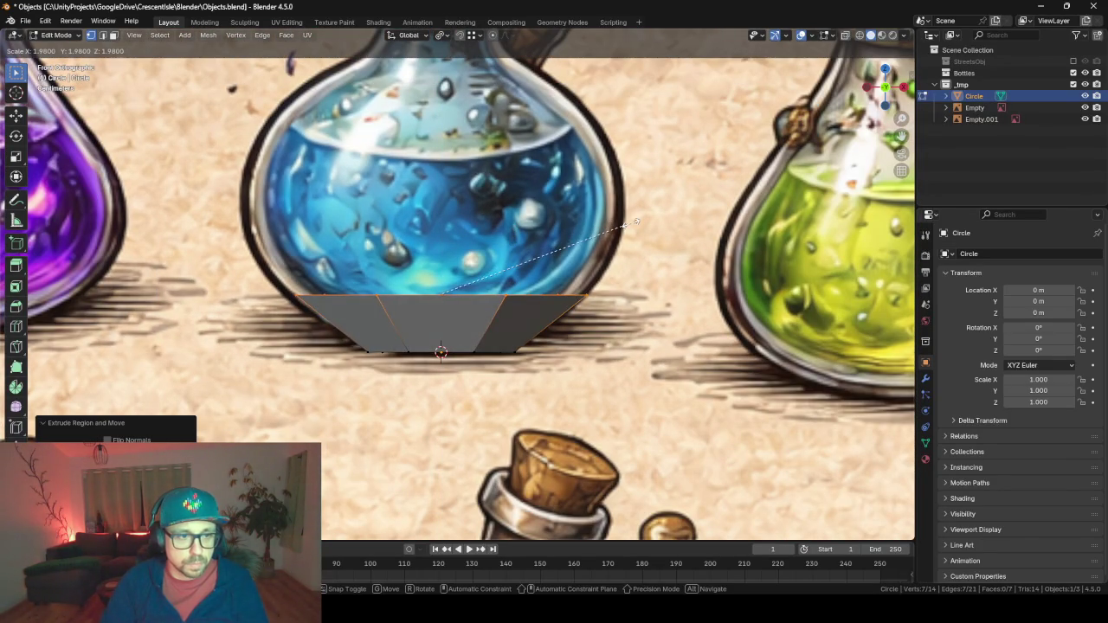
left_click(650, 225)
key("e")
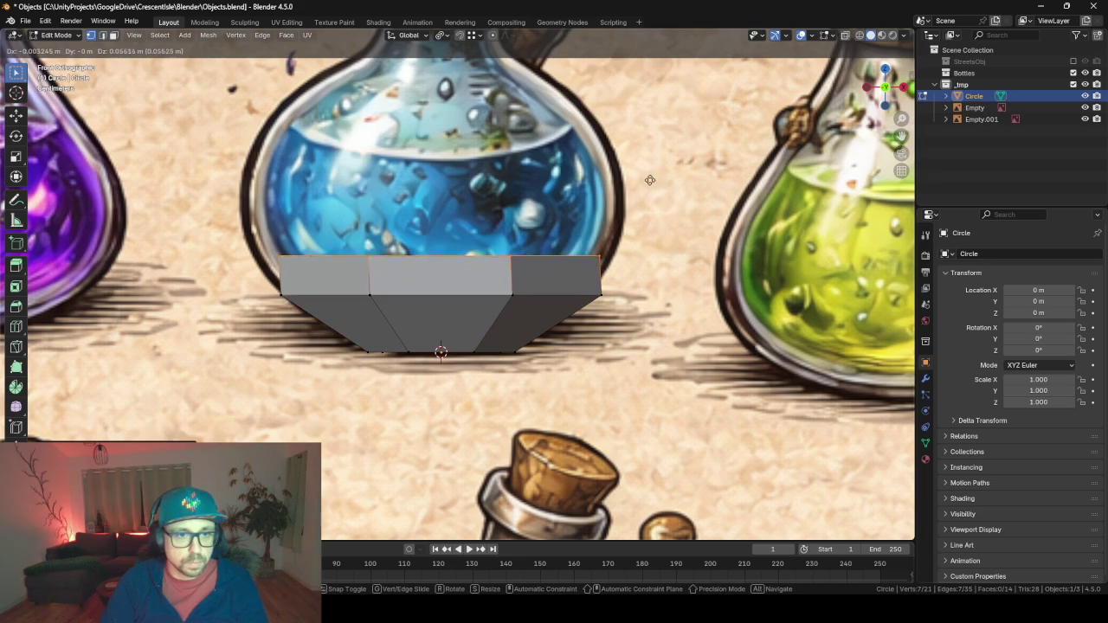
left_click(651, 157)
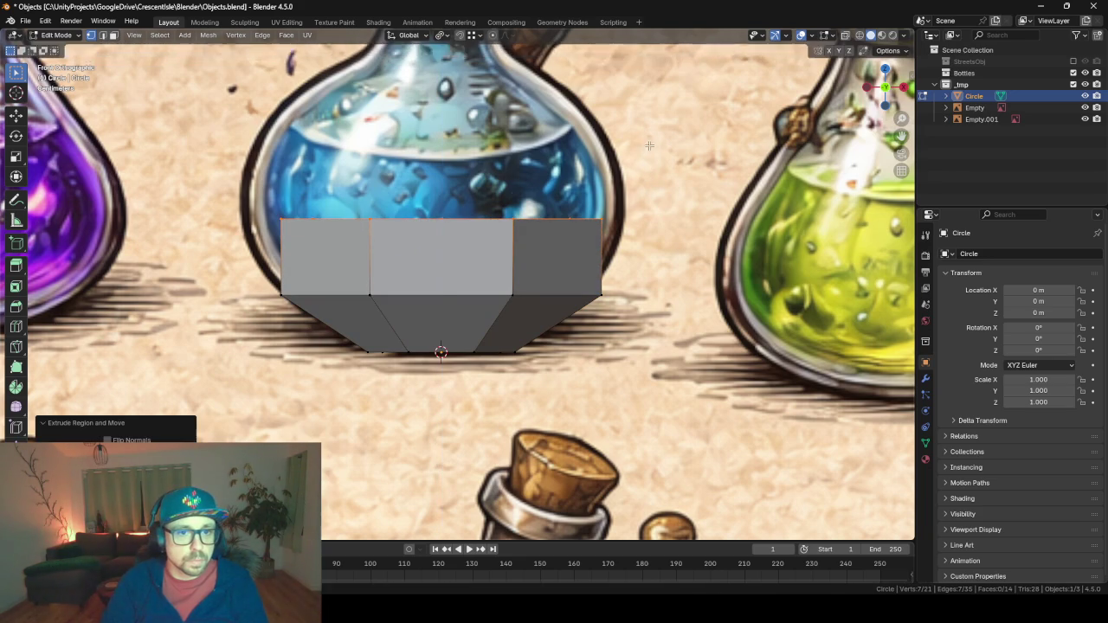
key("s")
left_click(686, 141)
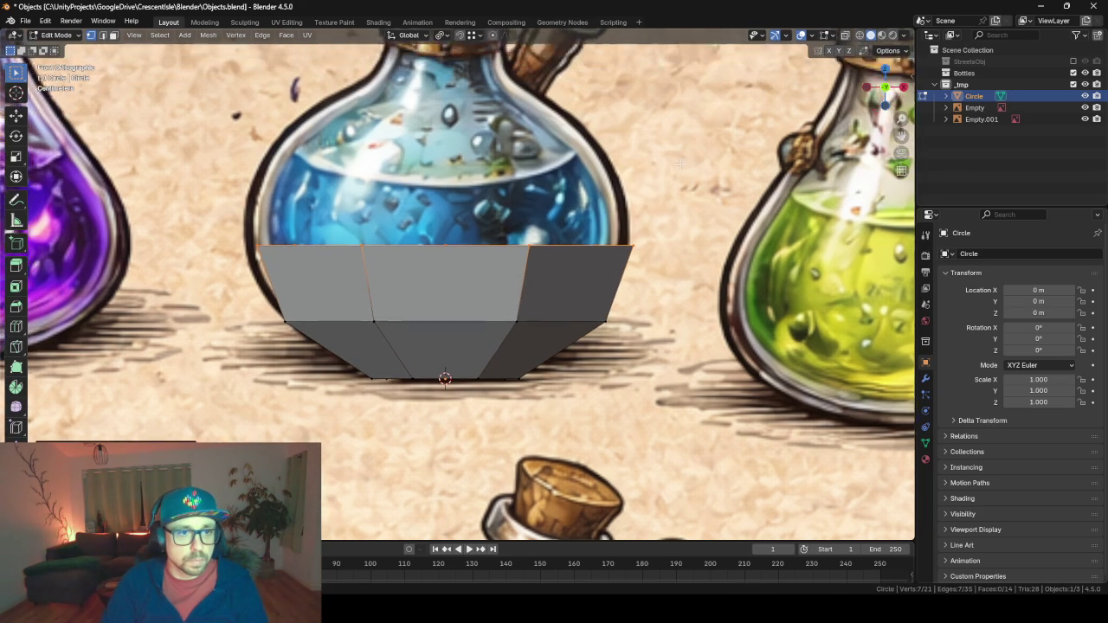
key("e")
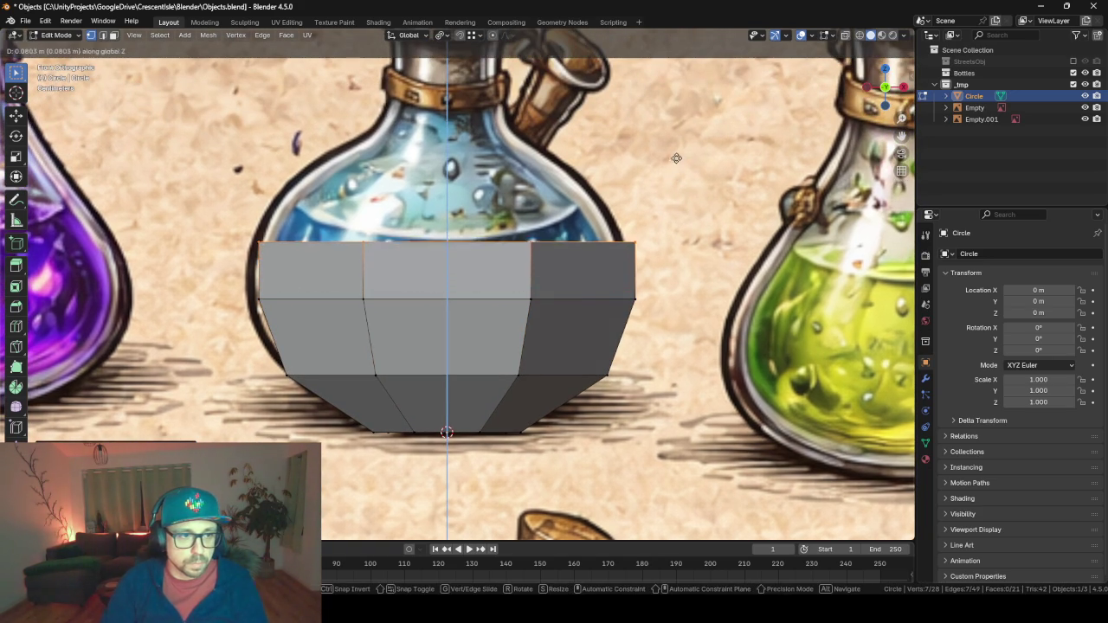
left_click(676, 152)
key("s")
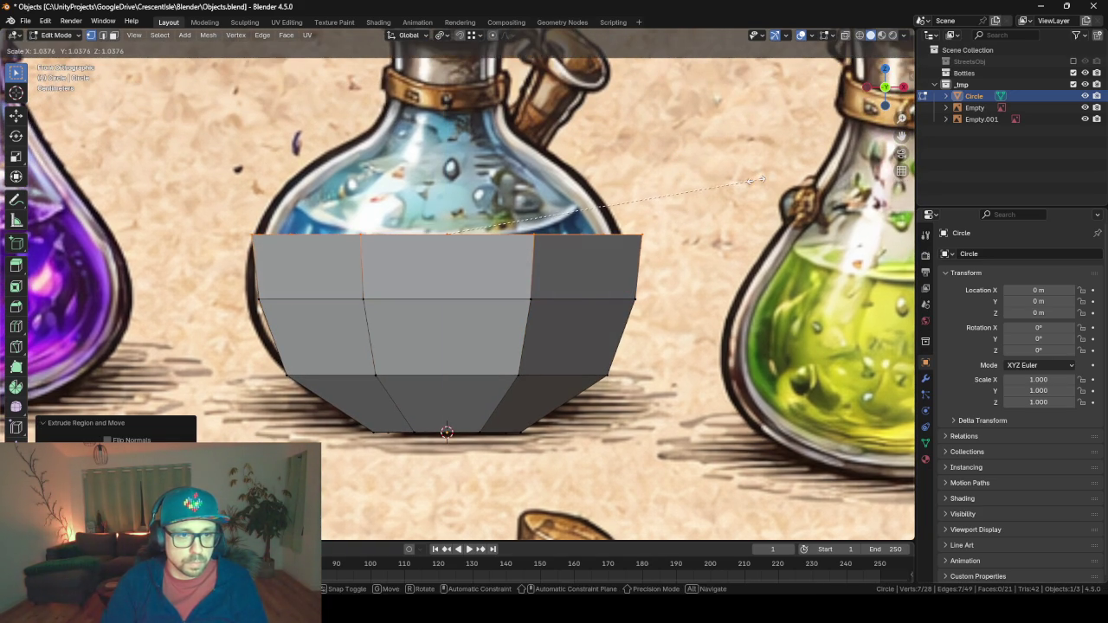
left_click(738, 170)
Shift the reference image sideways along X to line up with the mesh.
key("Tab")
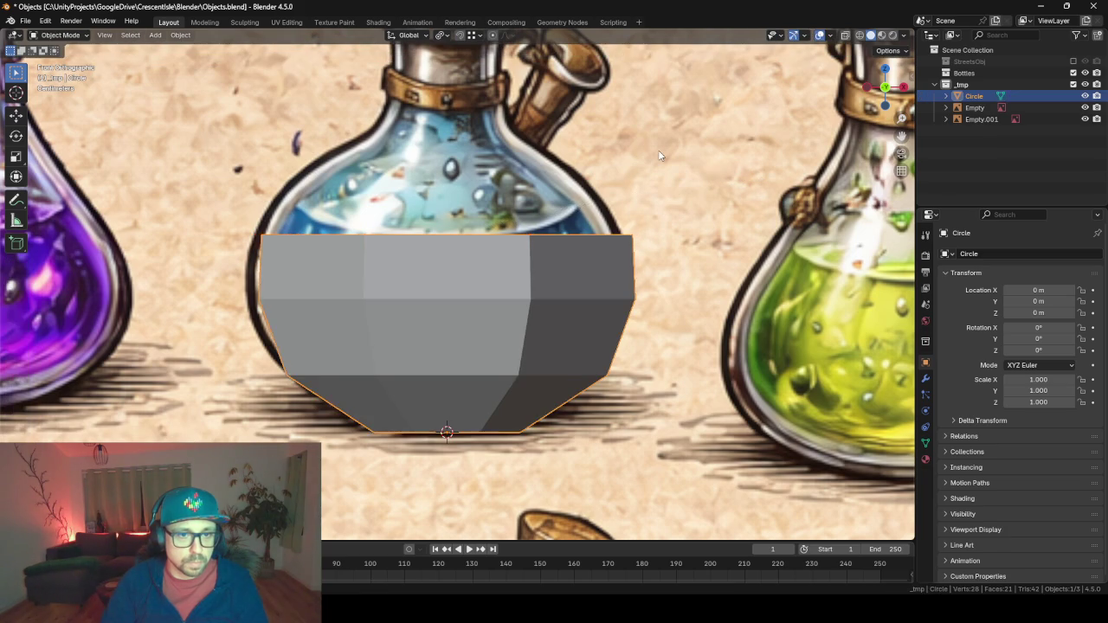
left_click(658, 149)
key("g")
key("y")
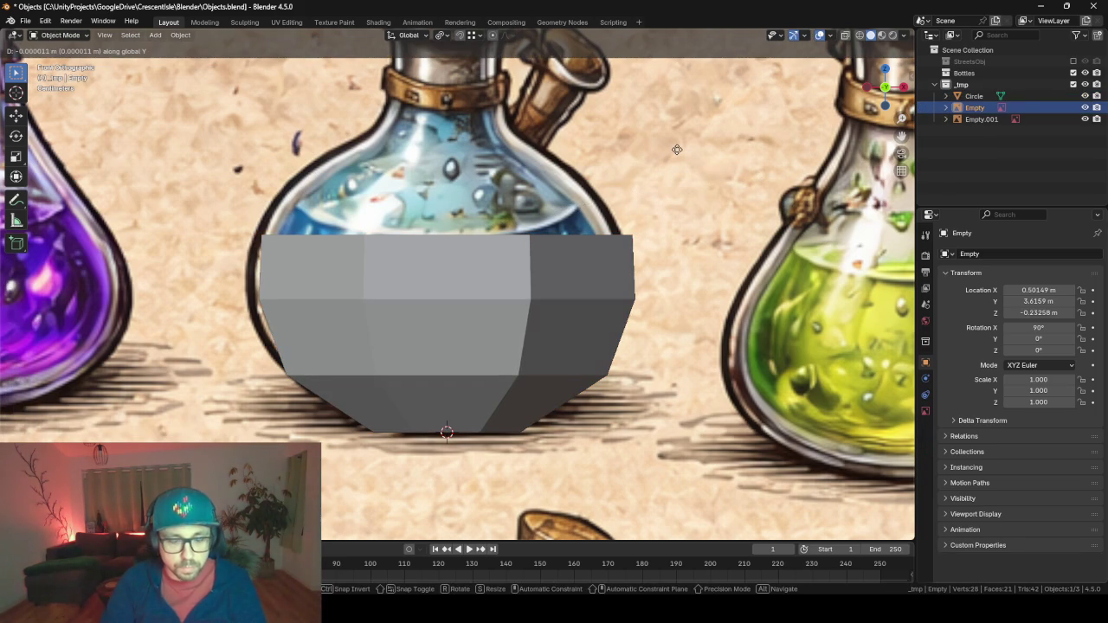
key("x")
left_click(667, 151)
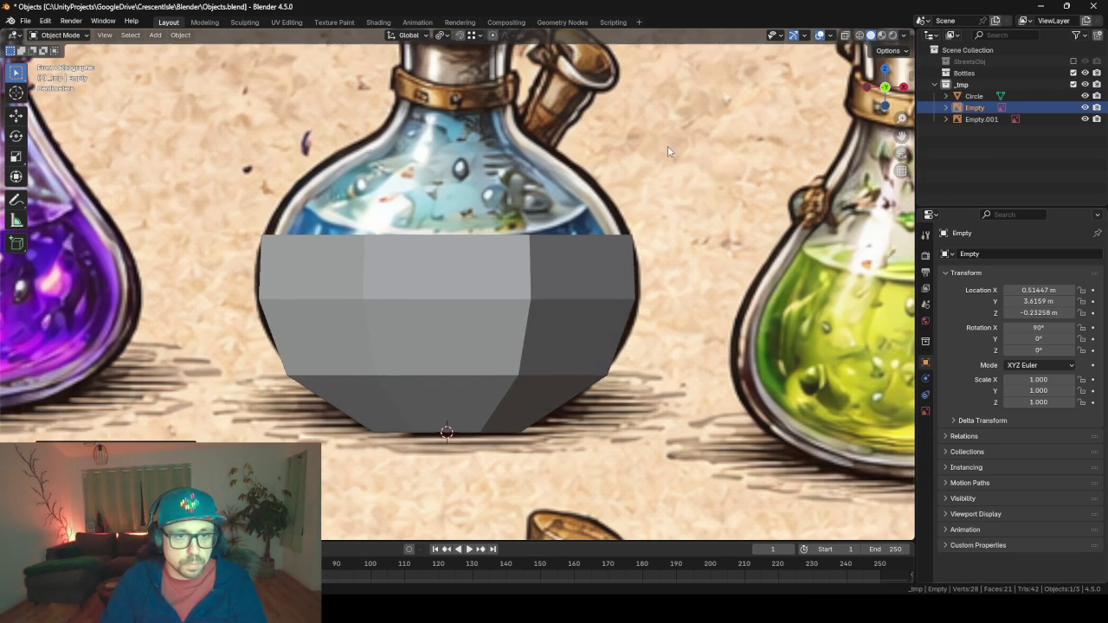
left_click(543, 265)
key("Tab")
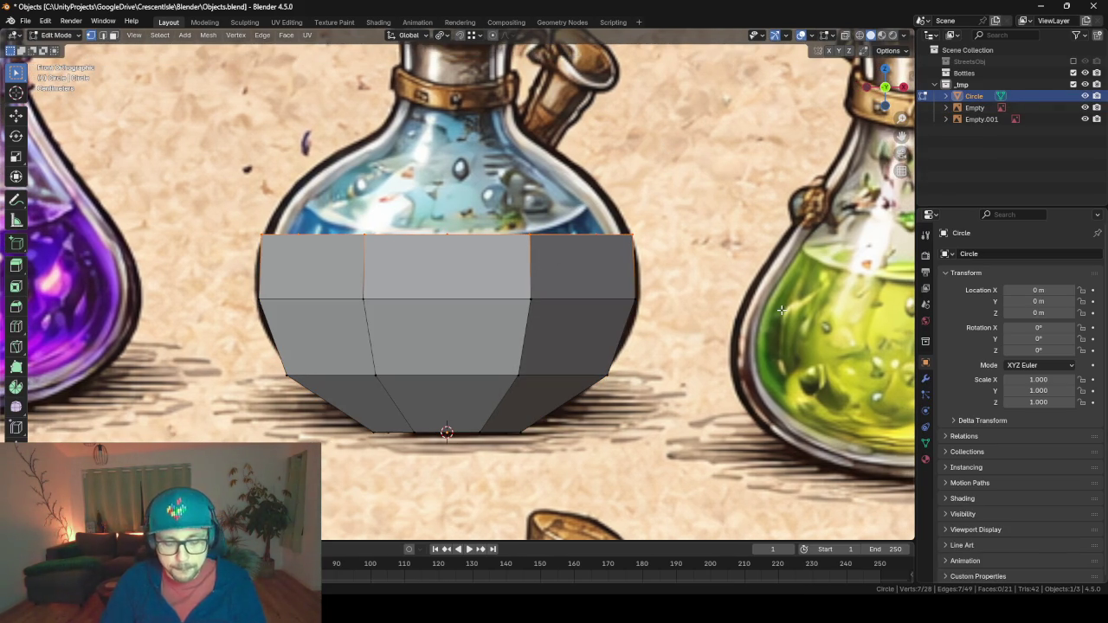
Extrude two more vertical bands, narrowing the top ring into the shoulder toward the neck.
key("e")
key("z")
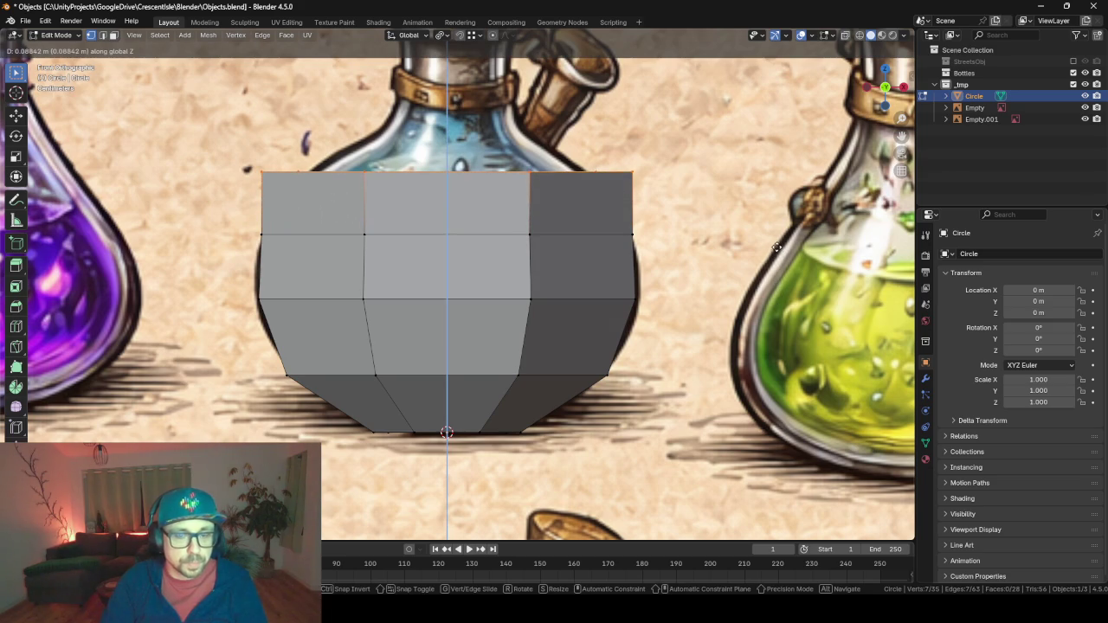
left_click(776, 248)
key("s")
left_click(739, 208)
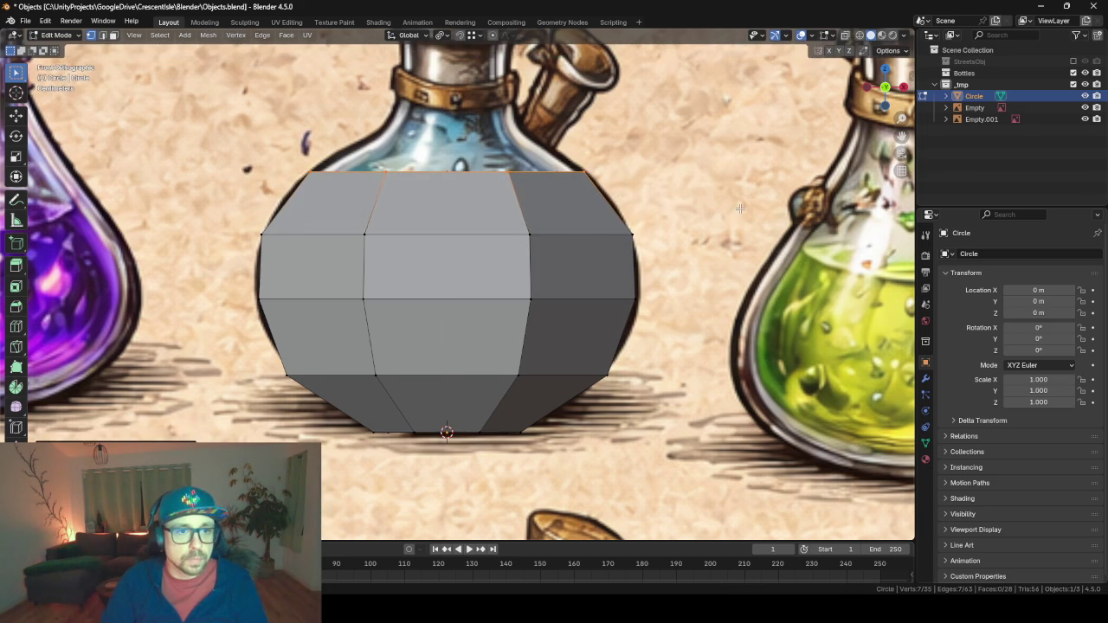
key("e")
key("z")
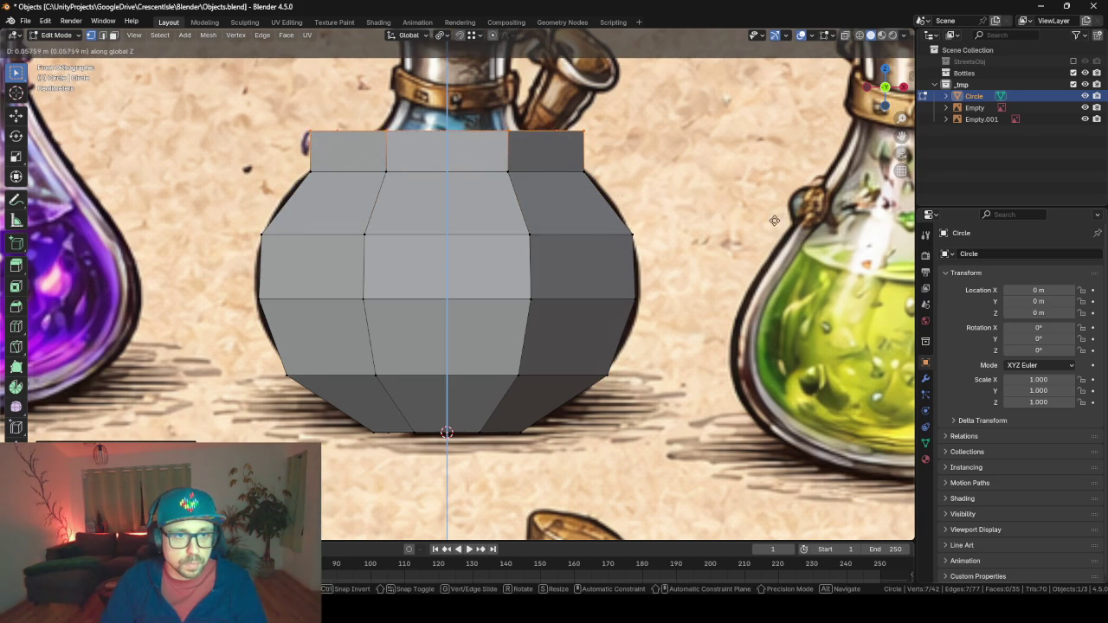
left_click(773, 217)
key("s")
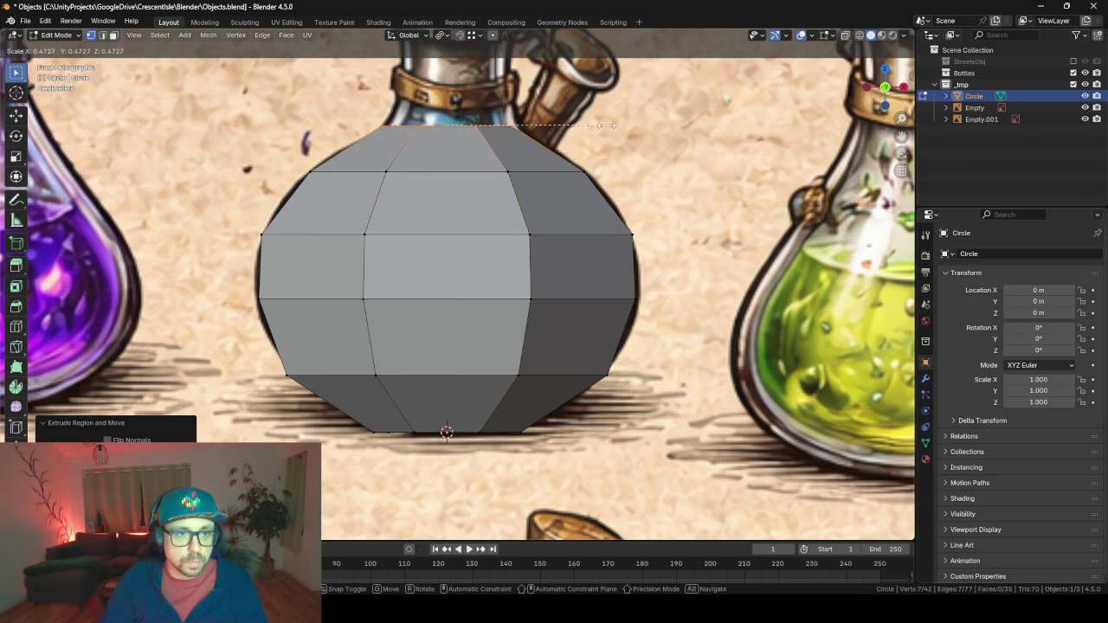
left_click(595, 117)
scroll(606, 190, "up", 5, "shift")
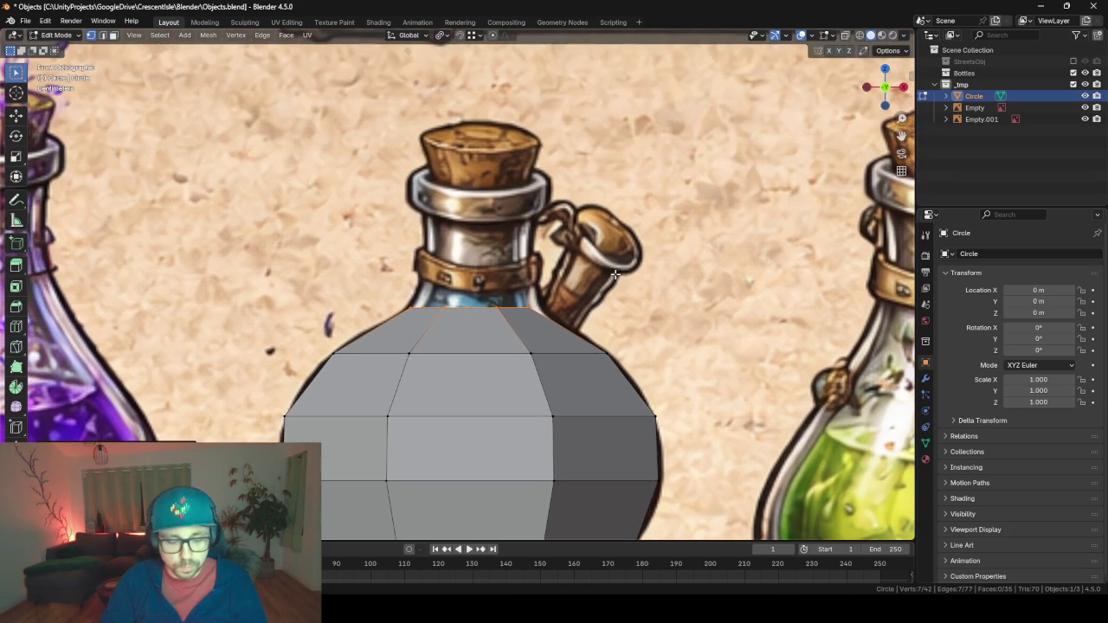
Extrude and narrow several vertical bands to form the flask's narrow neck.
key("e")
key("z")
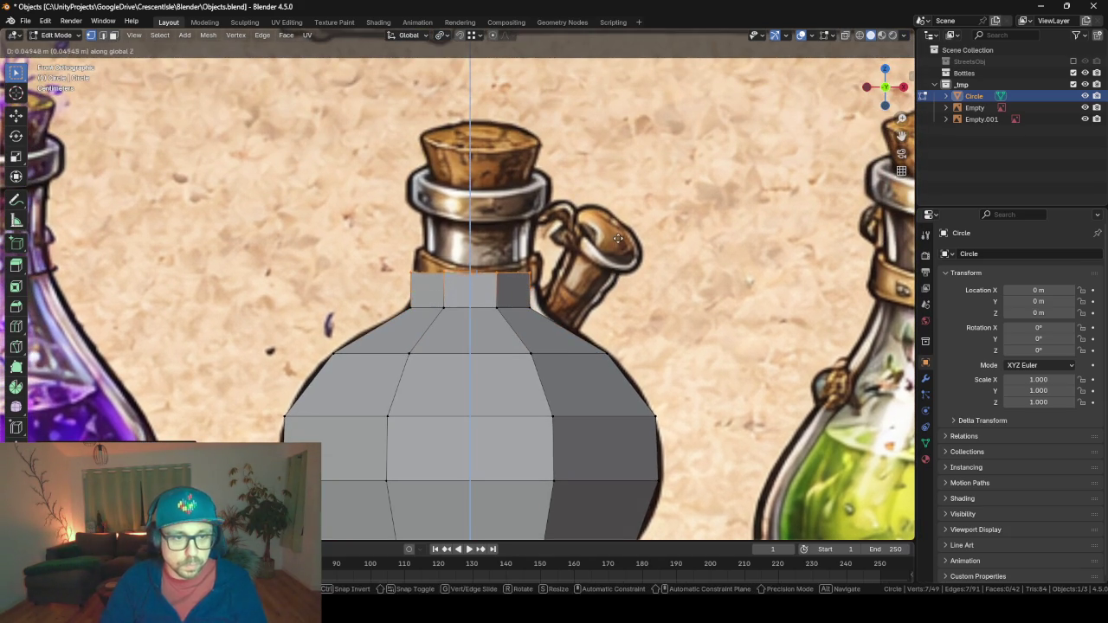
left_click(617, 232)
key("s")
left_click(627, 250)
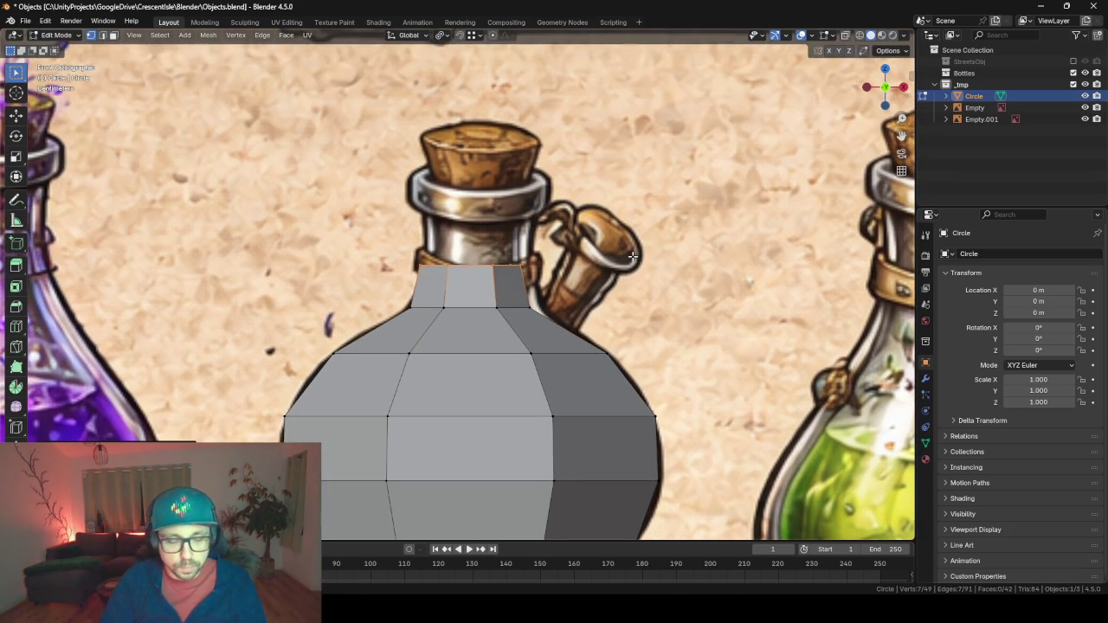
key("e")
left_click(622, 214)
key("s")
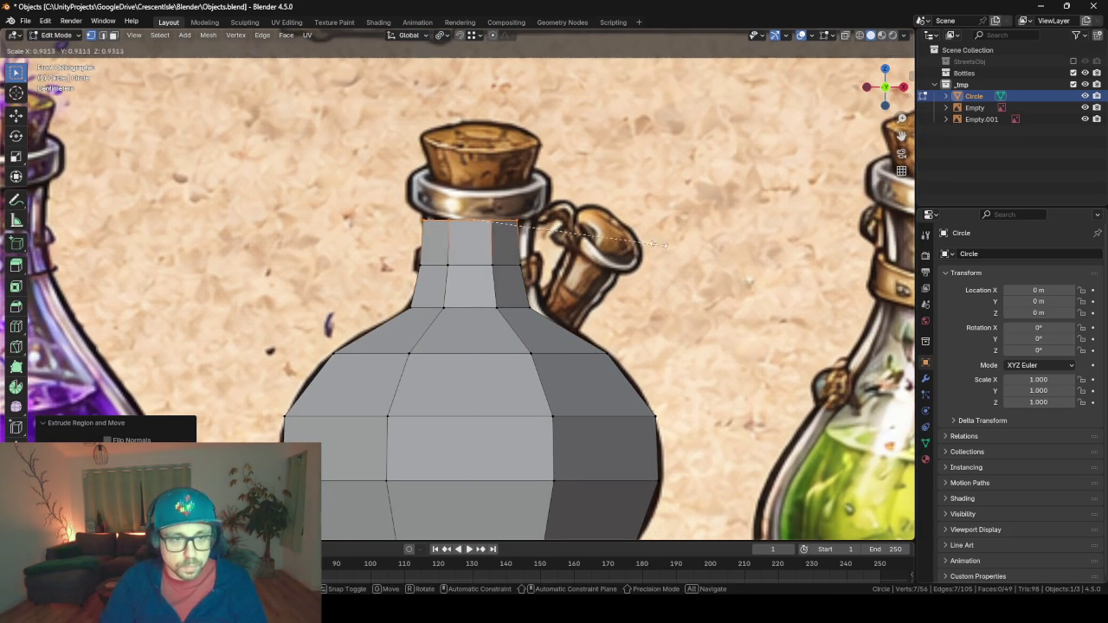
left_click(688, 243)
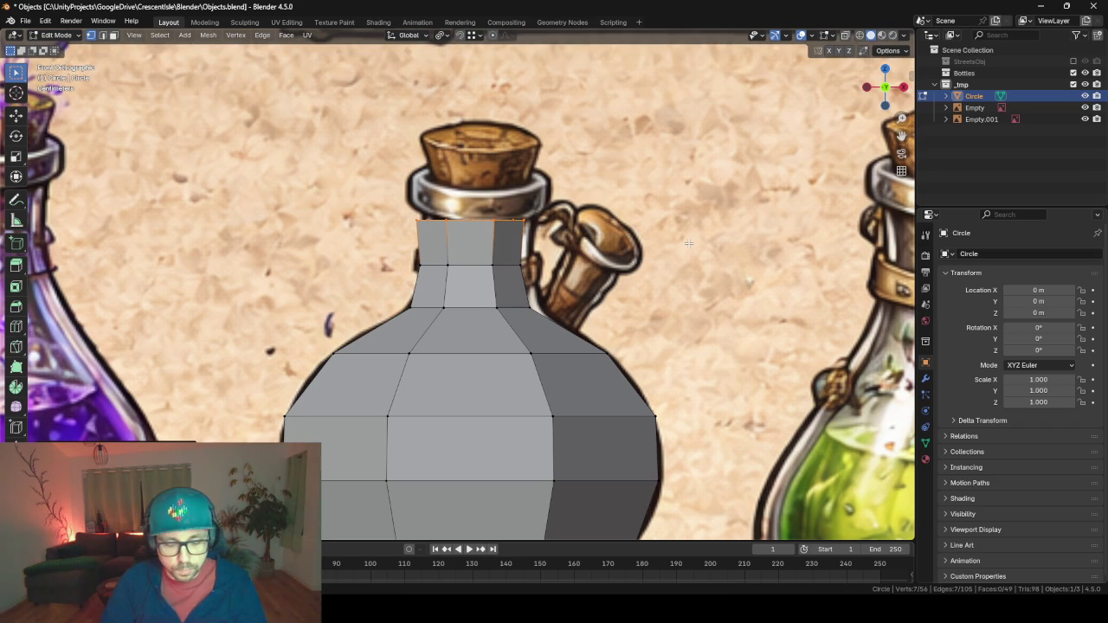
key("e")
left_click(688, 223)
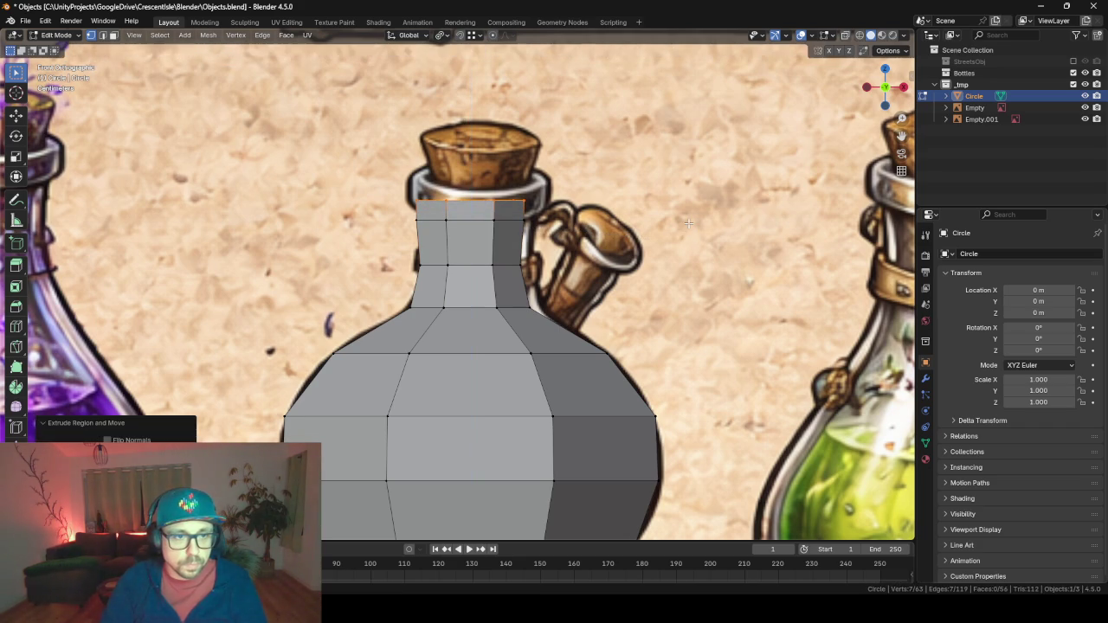
Widen the top ring and extrude it upward to form the lip.
key("g")
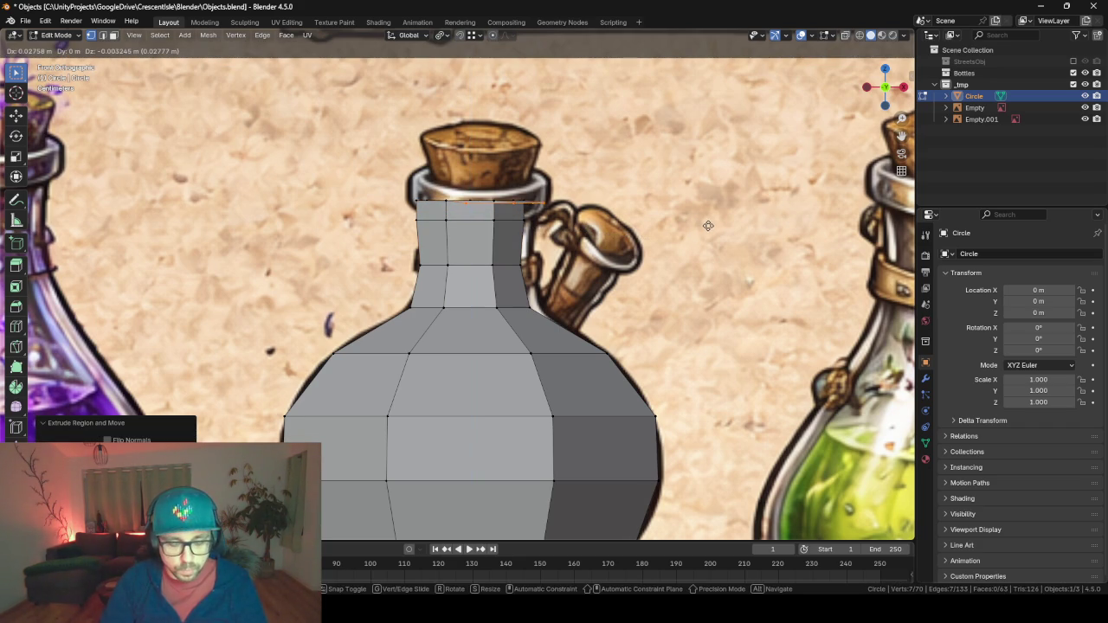
key("Escape")
key("s")
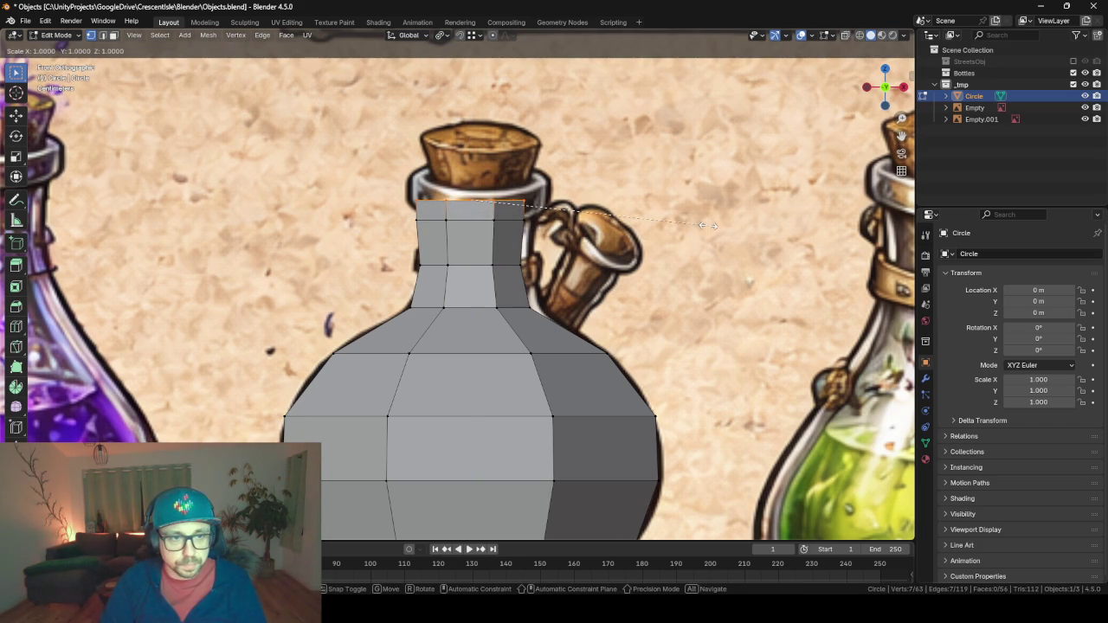
left_click(817, 237)
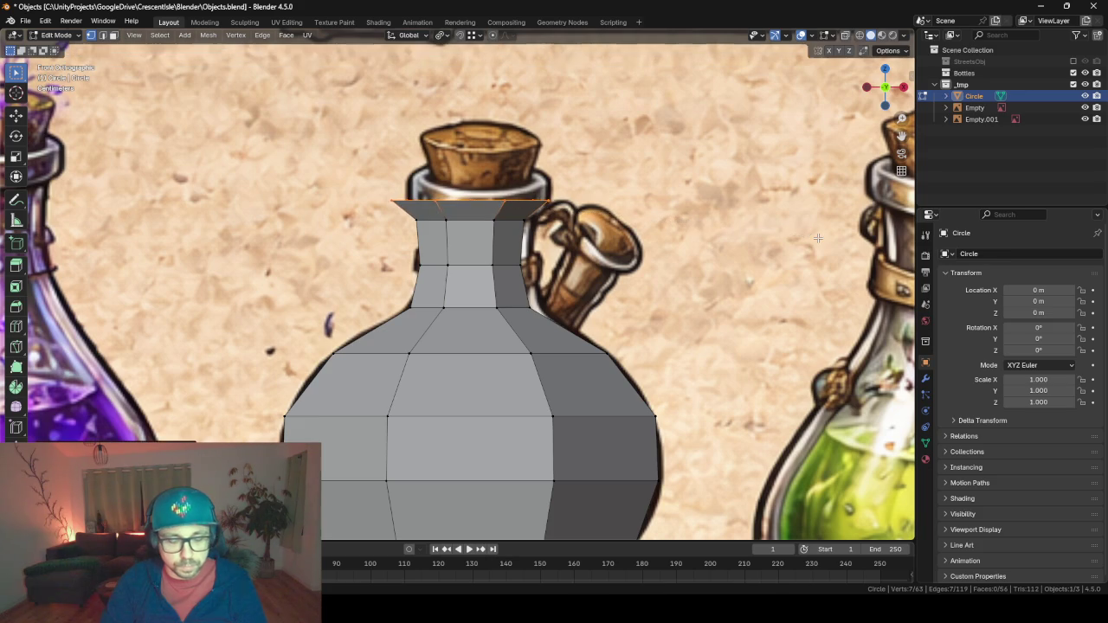
key("e")
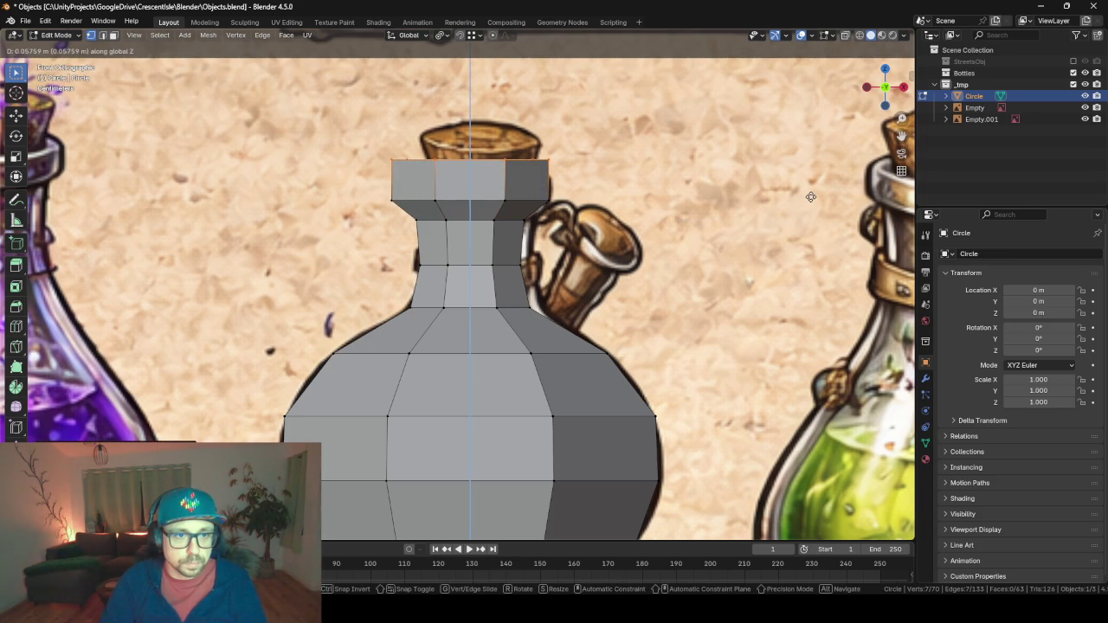
left_click(810, 196)
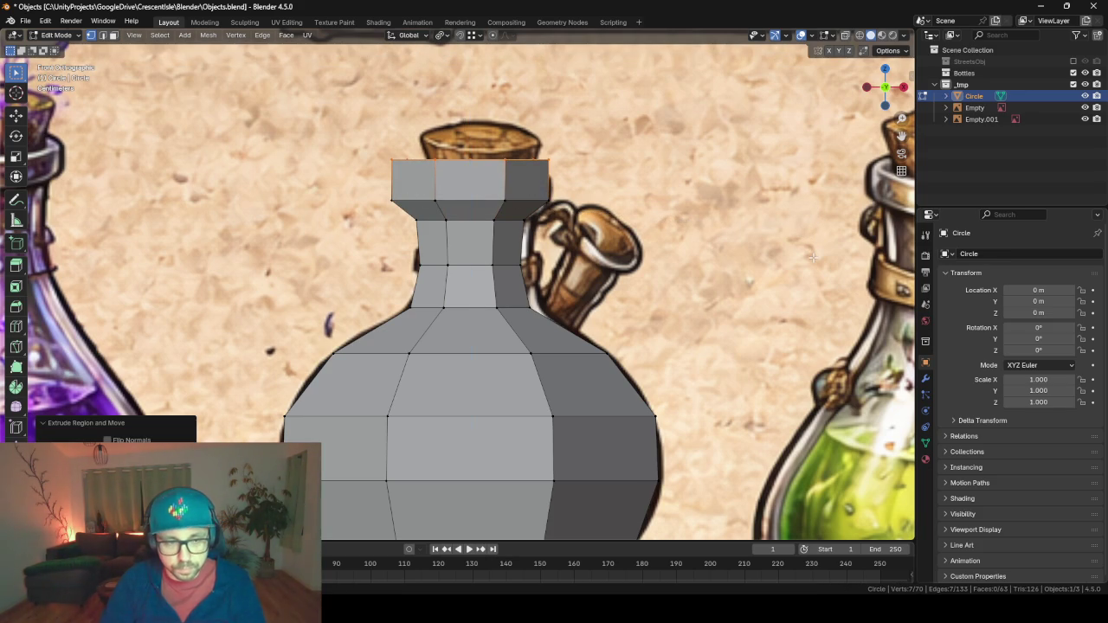
mouse_move(714, 202)
left_mouse_down()
mouse_move(771, 294)
mouse_move(598, 217)
mouse_move(684, 232)
mouse_move(711, 257)
left_mouse_up()
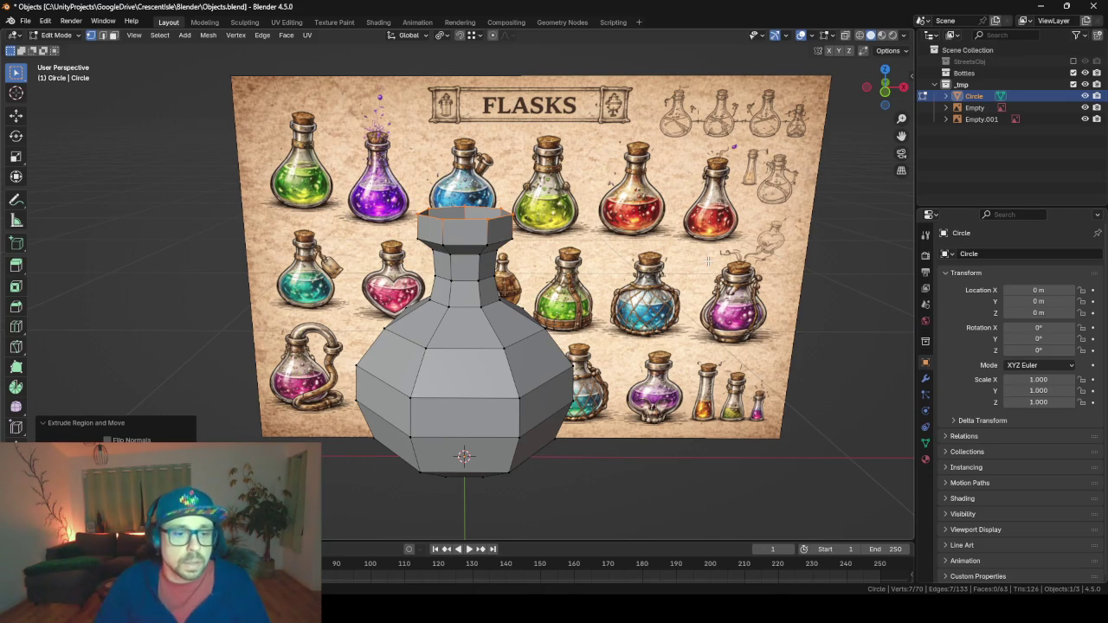
Switch to face select mode and look up into the open base of the flask.
left_click_drag(525, 430, 509, 349)
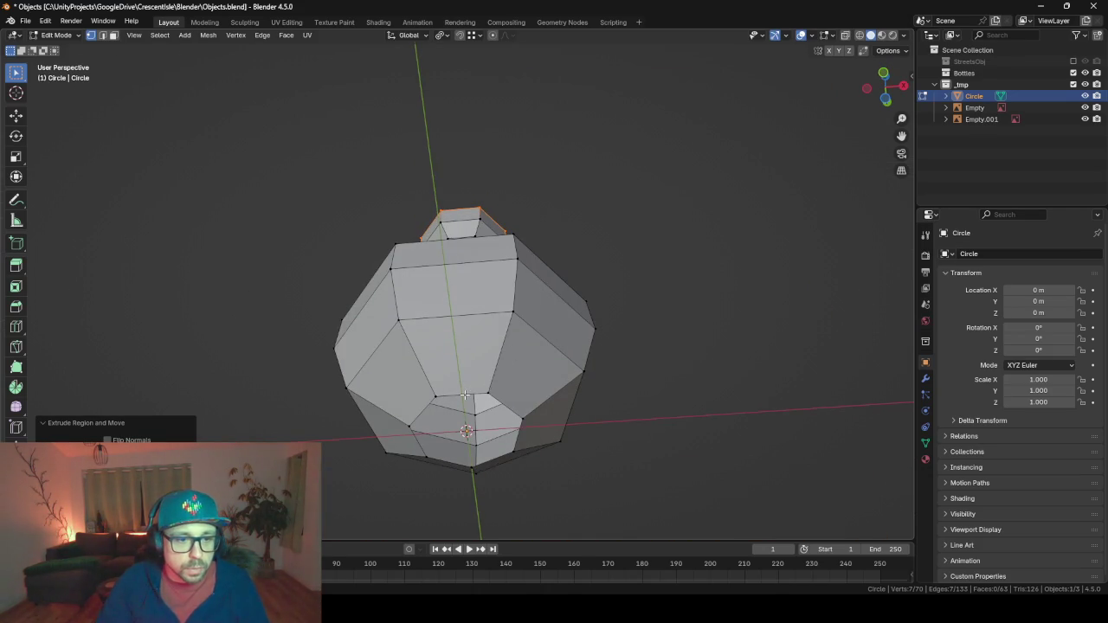
left_click(465, 395, "alt")
left_click(114, 36)
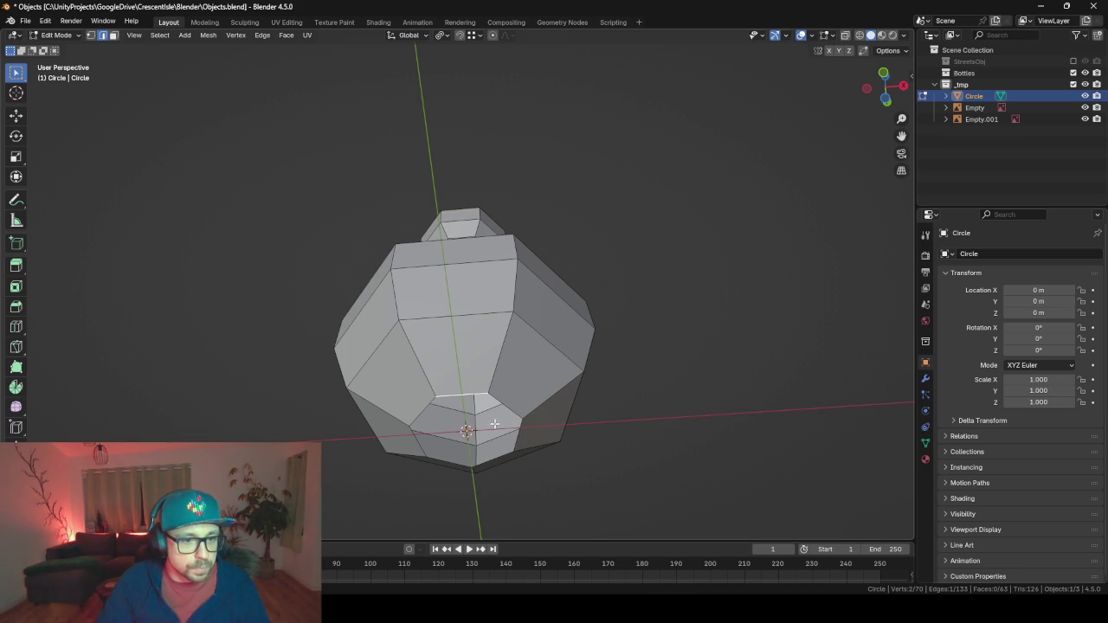
mouse_move(494, 423)
left_mouse_down()
mouse_move(370, 370)
mouse_move(374, 392)
mouse_move(407, 390)
mouse_move(336, 386)
left_mouse_up()
scroll(374, 392, "up", 3)
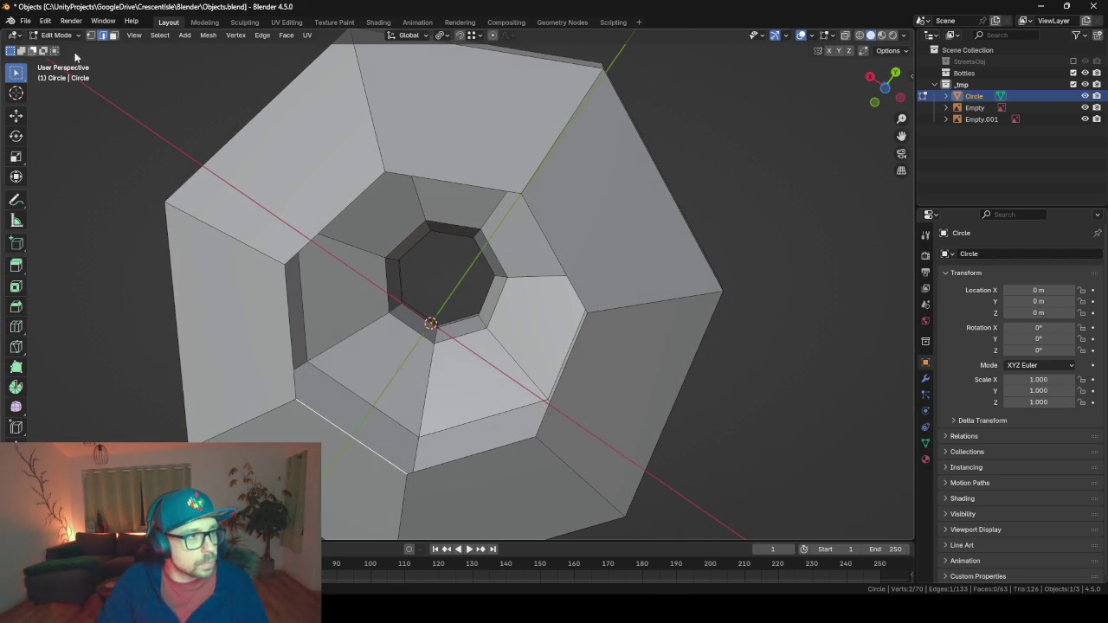
Try filling faces across the base hole between rim edges, then undo the test faces.
key("f")
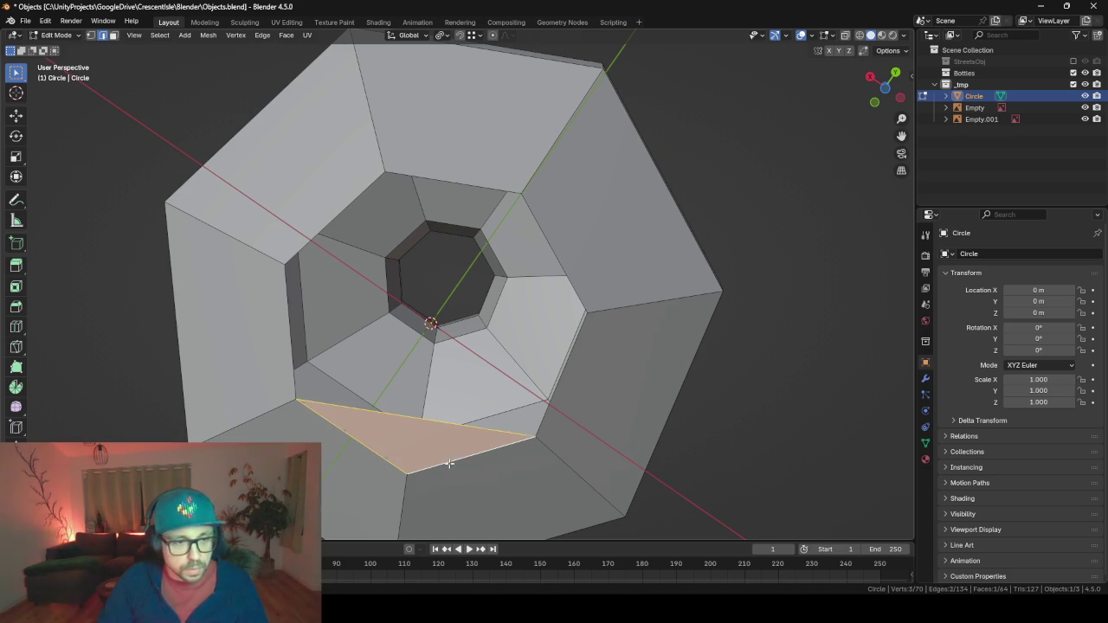
left_click(394, 349)
left_click(552, 371, "shift")
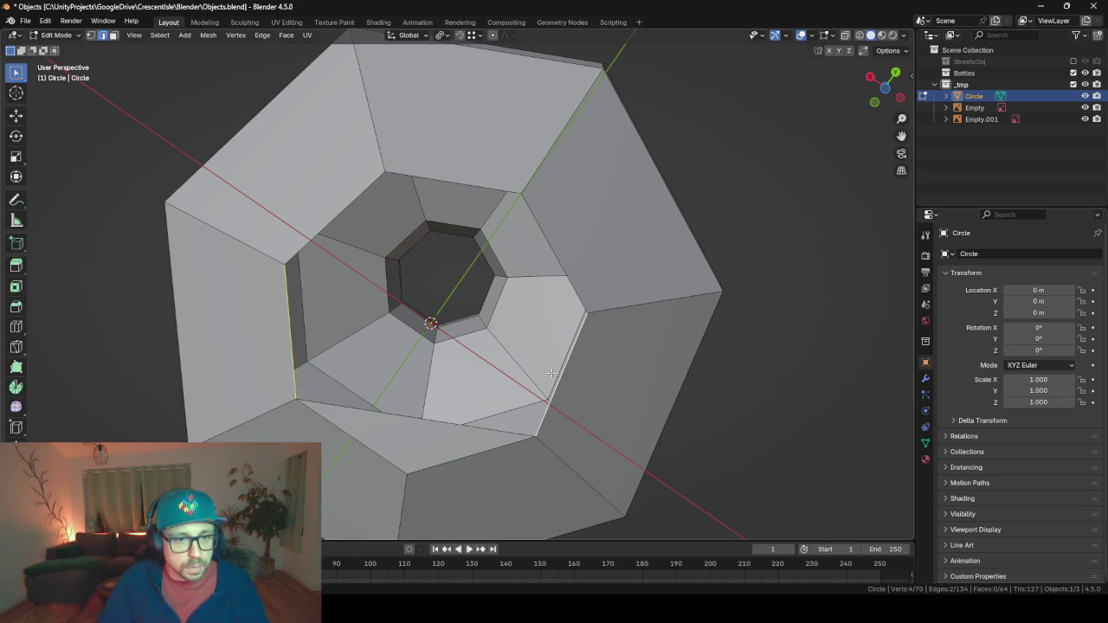
key("f")
left_click(337, 214)
left_click(556, 233, "shift")
key("f")
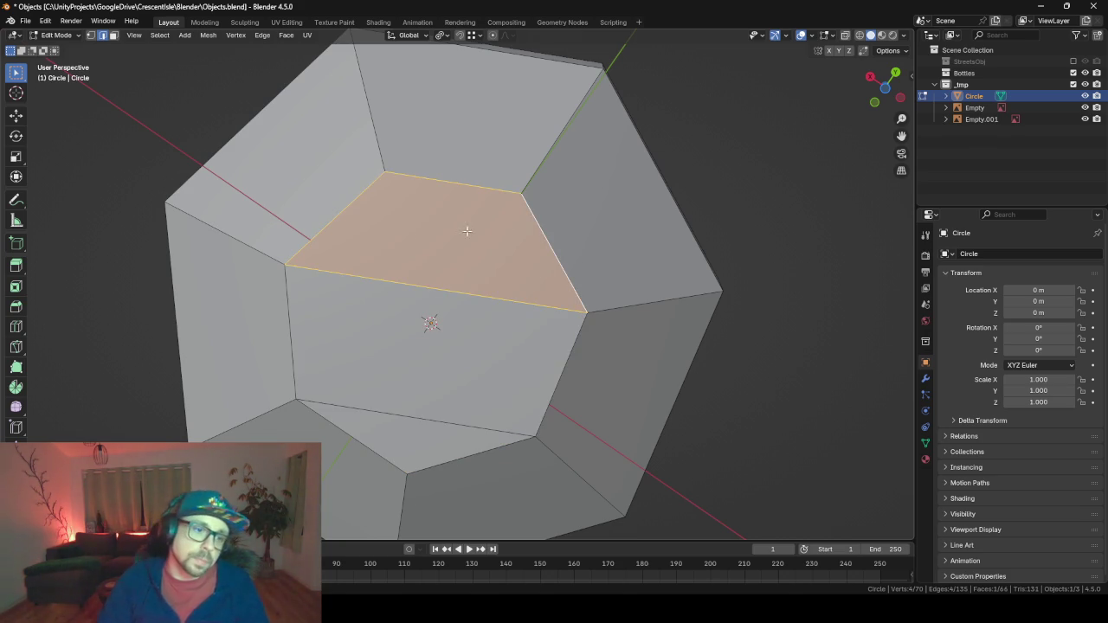
left_click_drag(489, 156, 491, 184)
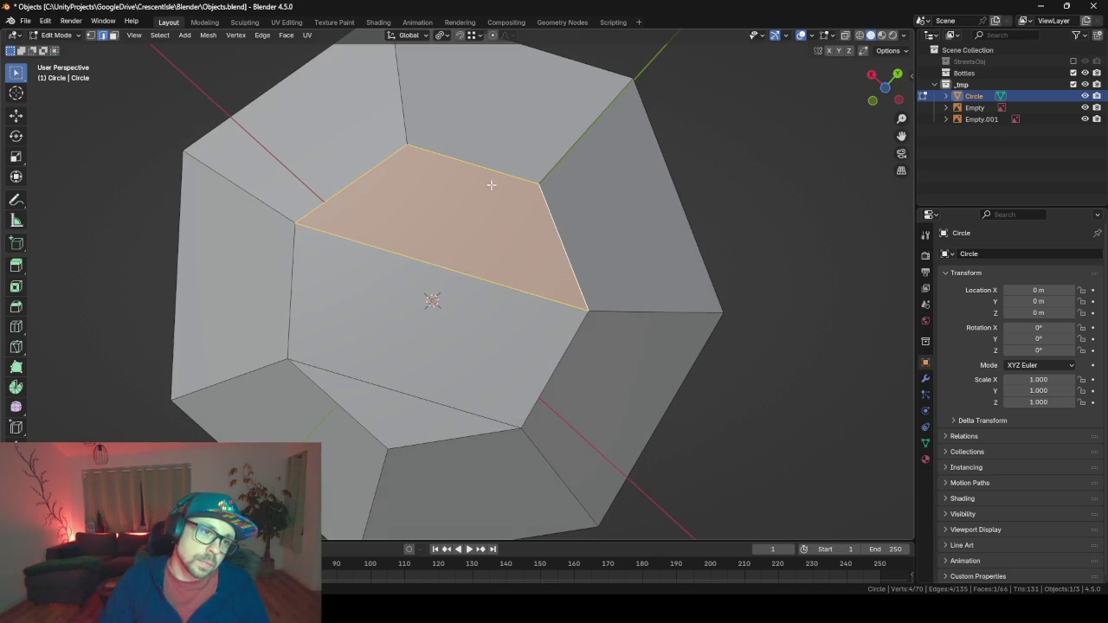
key("ctrl+z")
key("ctrl+z")
key("ctrl+z")
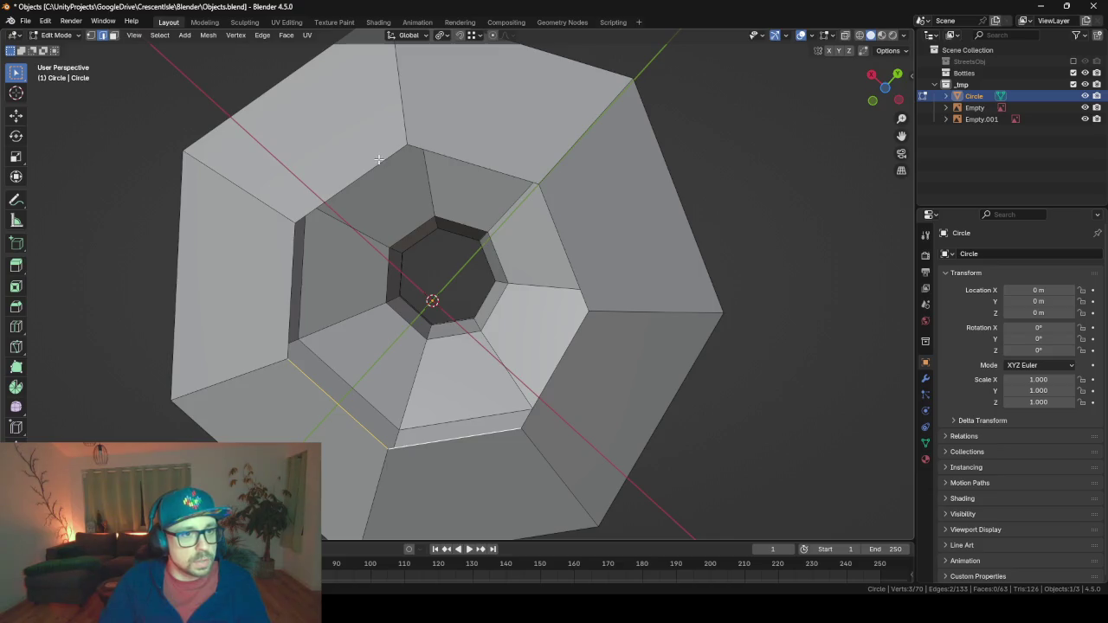
Extrude the base boundary loop and scale it to 0, collapsing it to one centre point.
key("e")
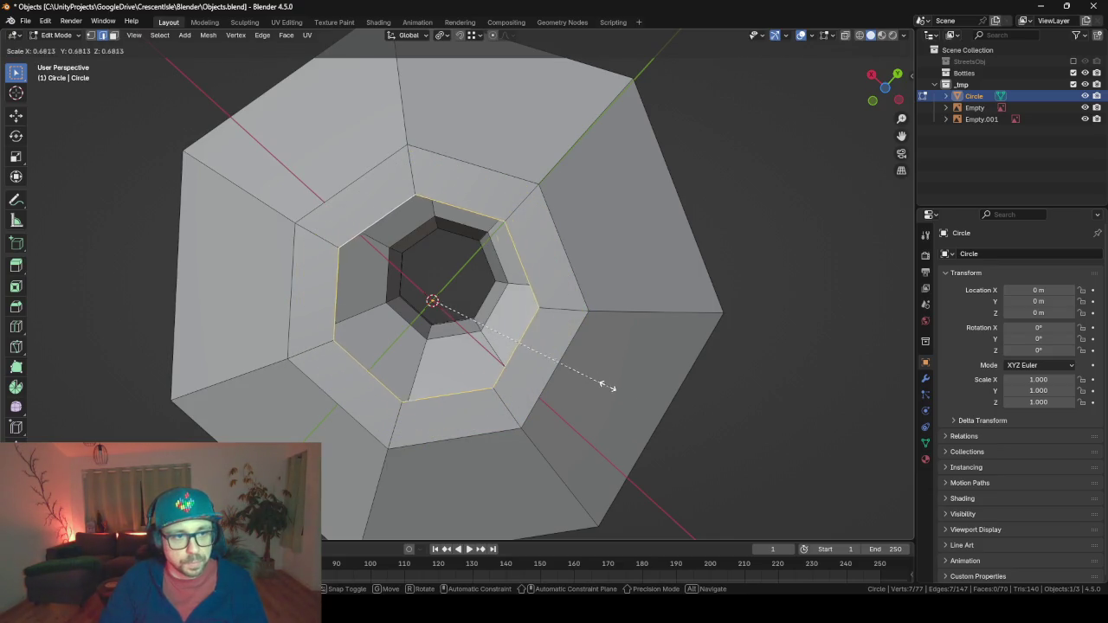
left_click(564, 358)
key("s")
key("0")
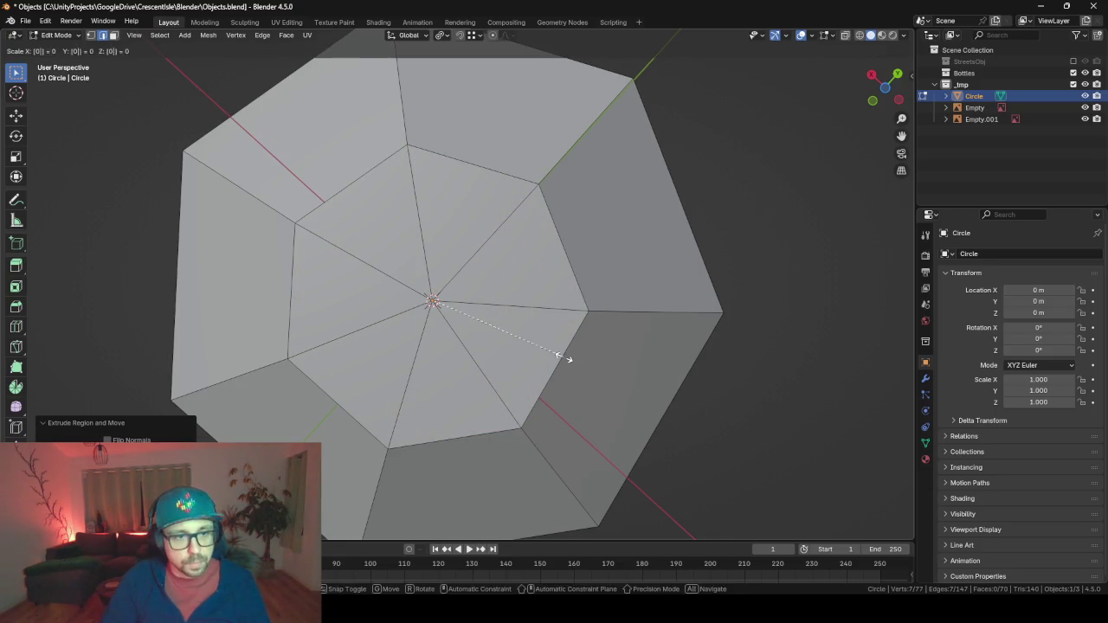
key("Return")
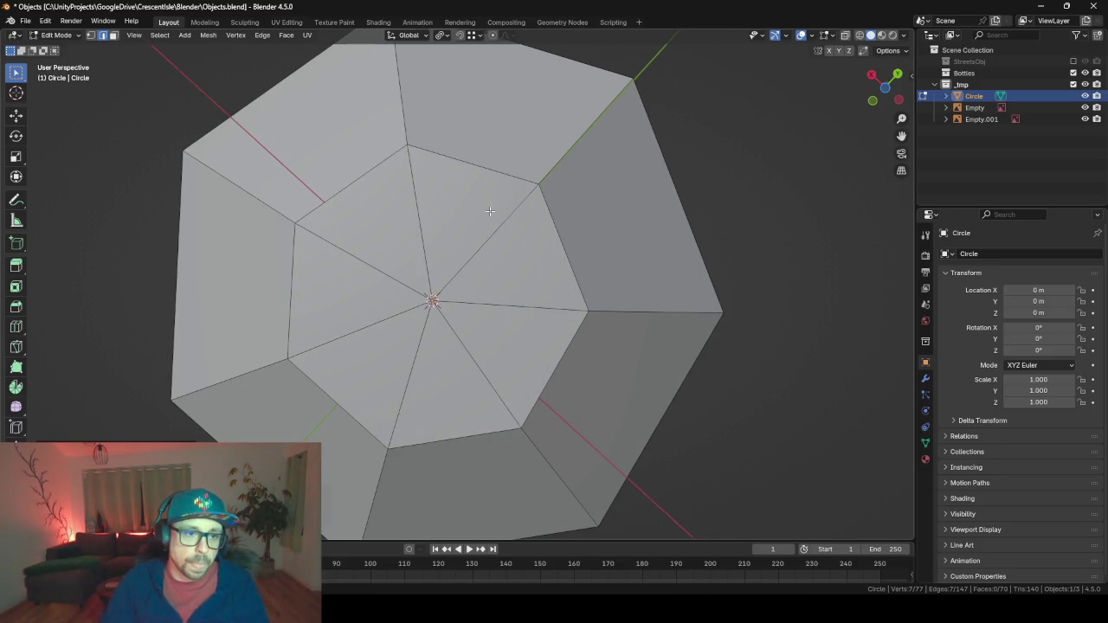
scroll(489, 211, "down", 5)
Select the top rim loop and inset it inward by extruding and scaling from top view.
left_click(401, 157)
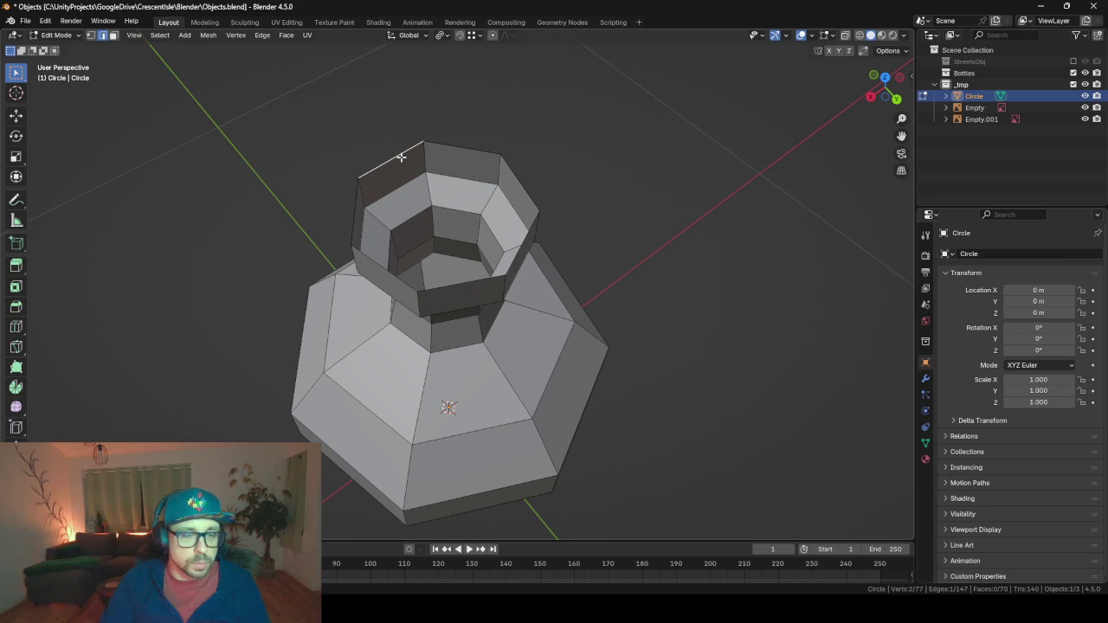
left_click(401, 157, "alt")
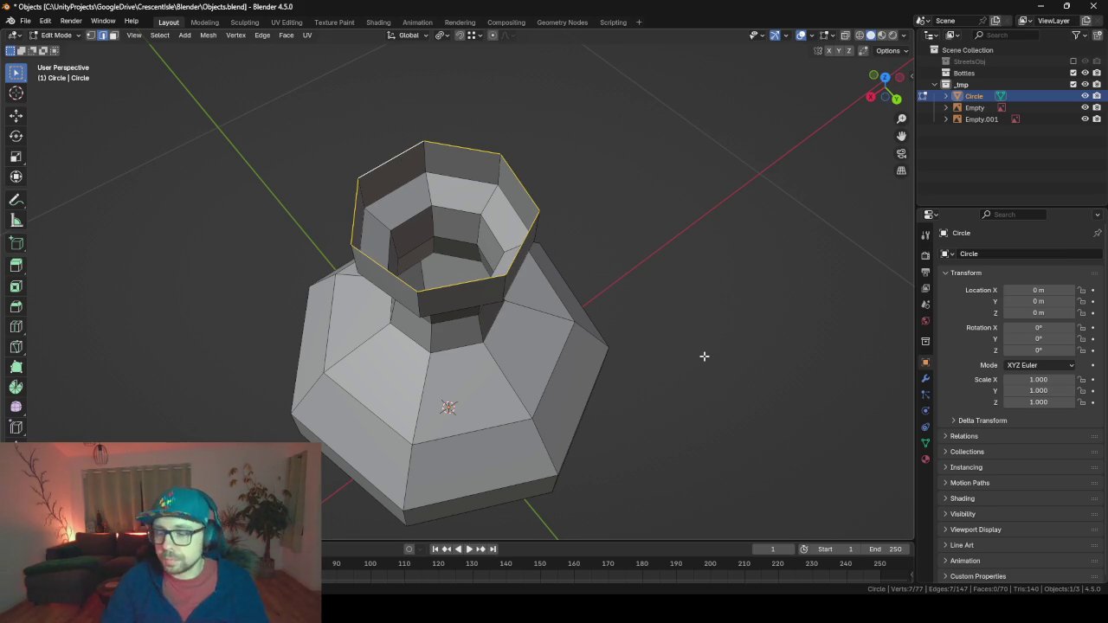
key("KP_Decimal")
key("KP_7")
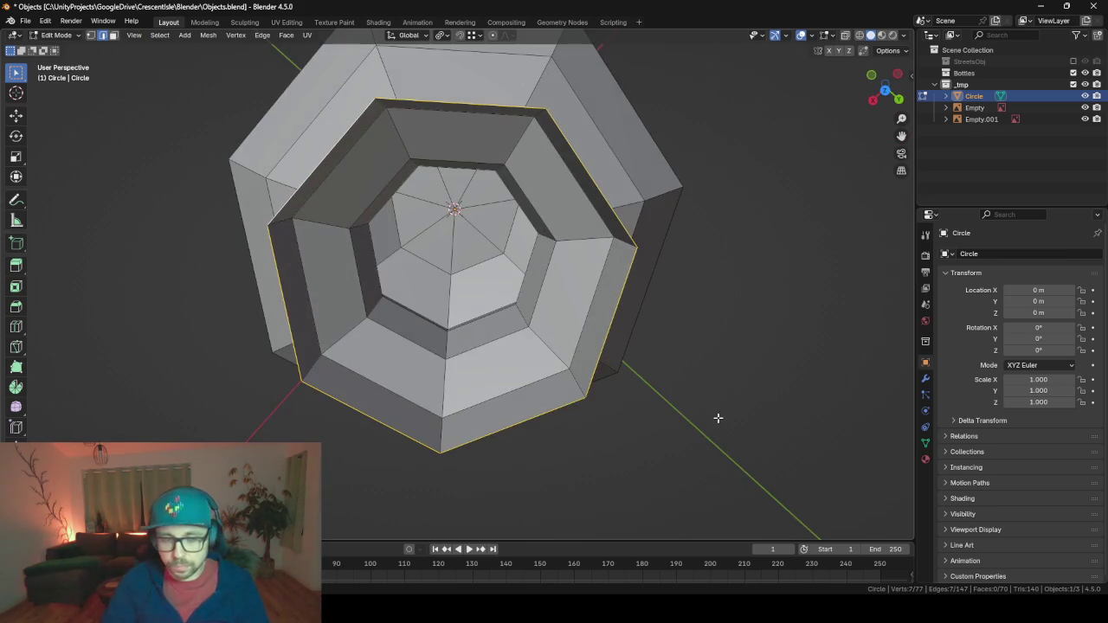
scroll(717, 416, "up", 3)
scroll(717, 418, "down", 3)
key("e")
key("s")
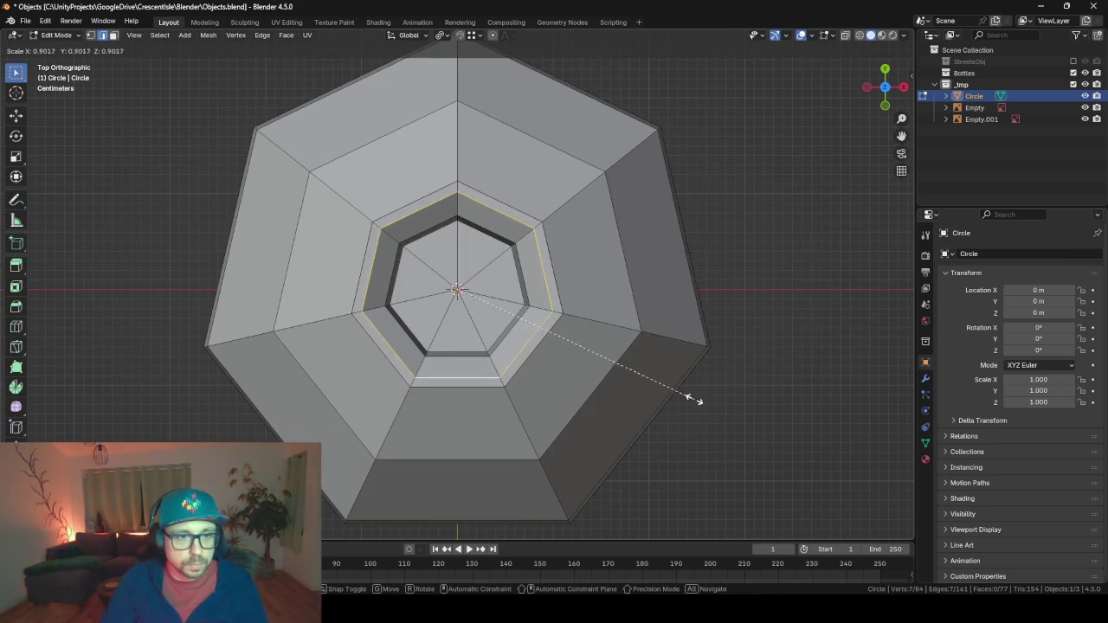
left_click(605, 349)
Extrude the inset opening down into the neck and cap it by scaling a loop to 0.
left_click_drag(588, 348, 507, 273)
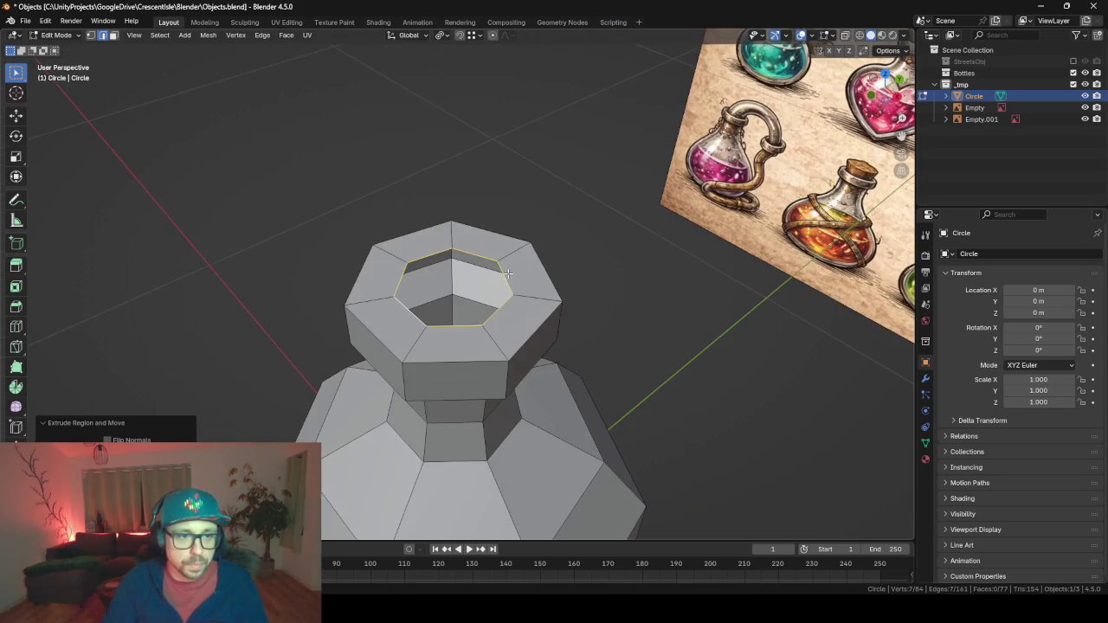
key("e")
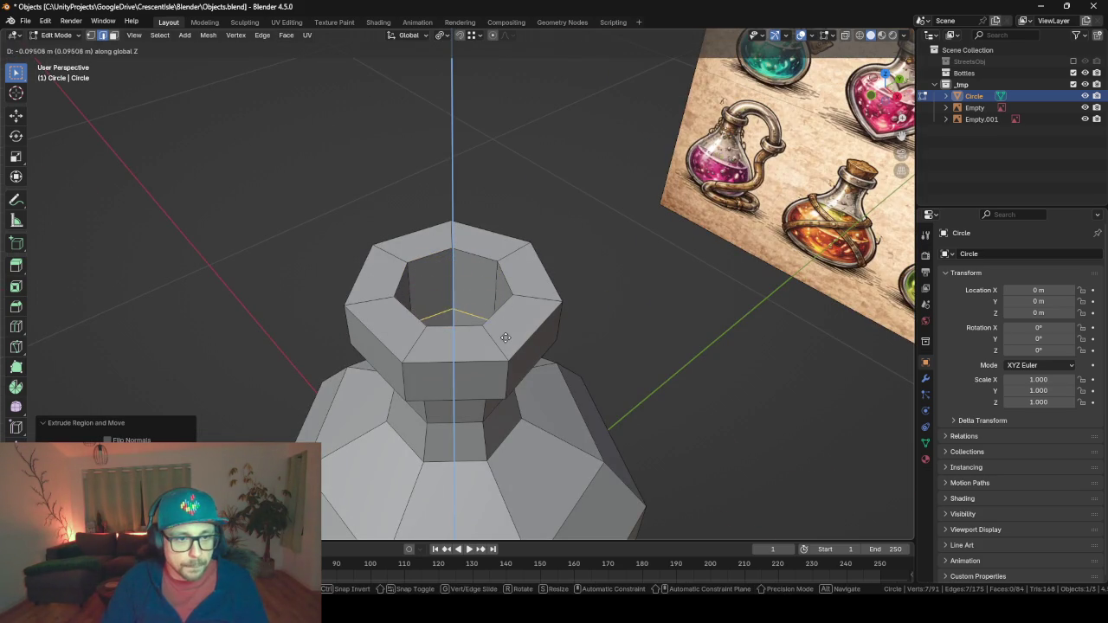
left_click(496, 324)
left_click_drag(495, 324, 549, 353)
key("e")
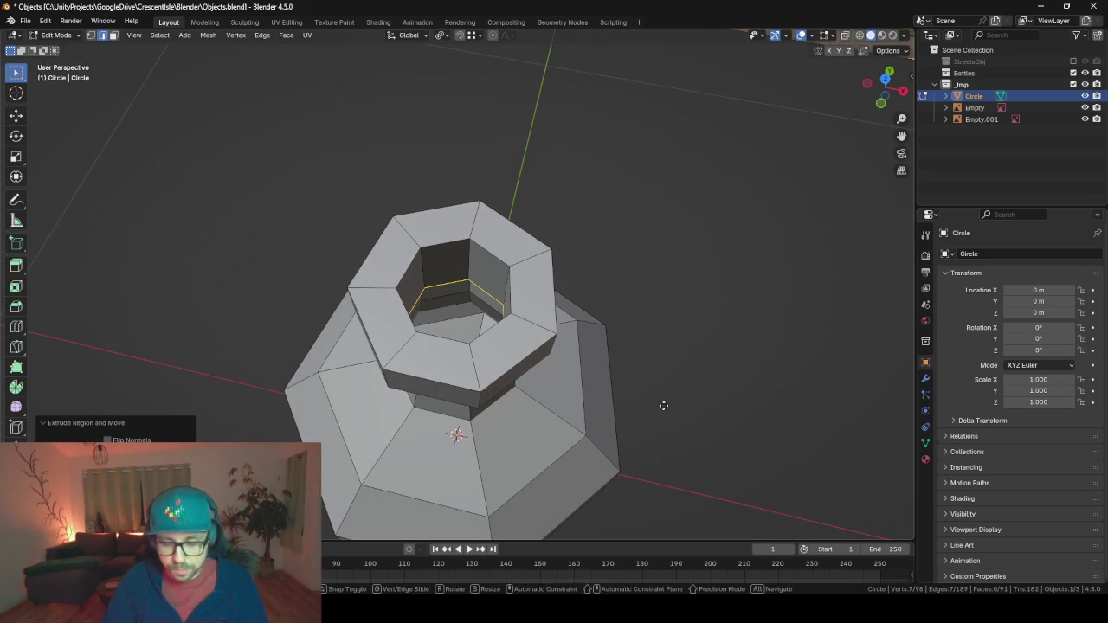
key("s")
key("0")
key("Return")
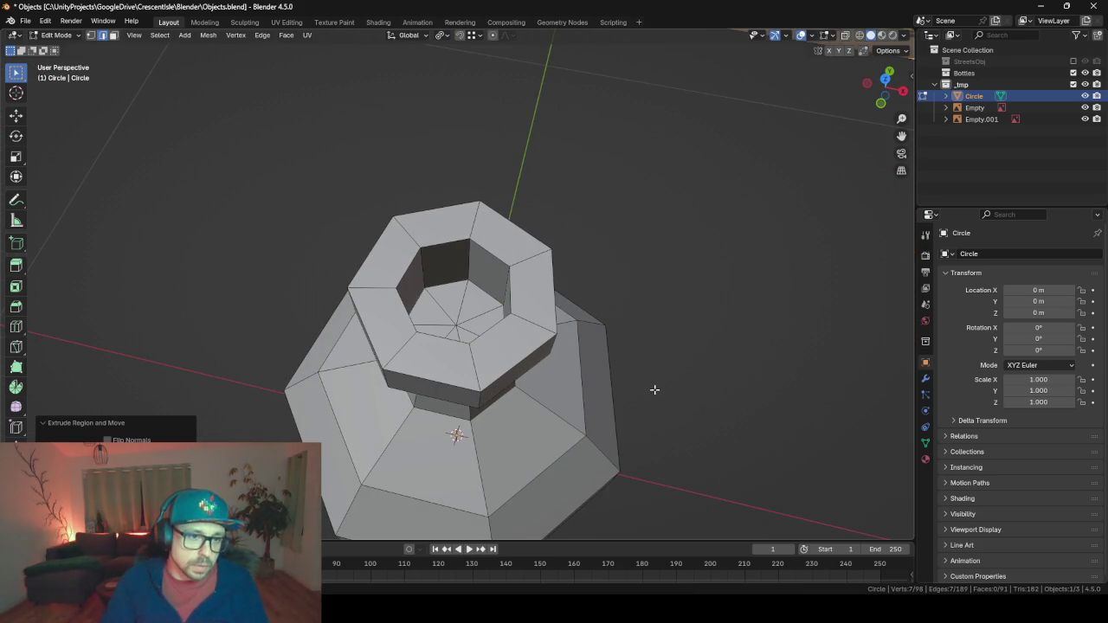
mouse_move(654, 389)
left_mouse_down()
mouse_move(287, 351)
mouse_move(388, 391)
left_mouse_up()
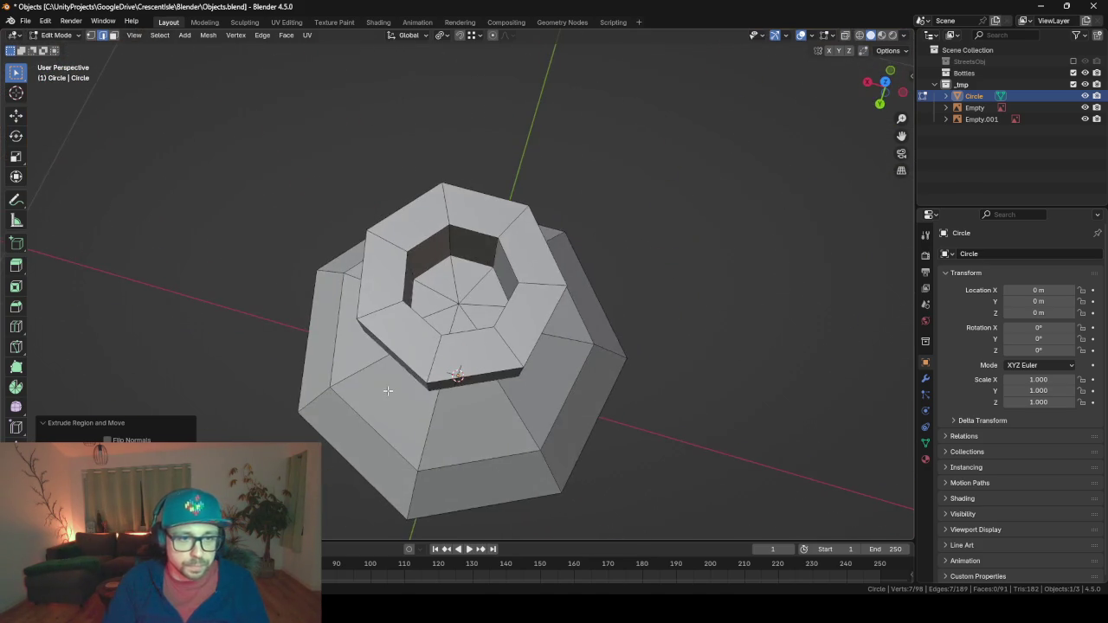
Merge the whole mesh by distance, removing 12 vertices, and view it from the front.
key("a")
key("m")
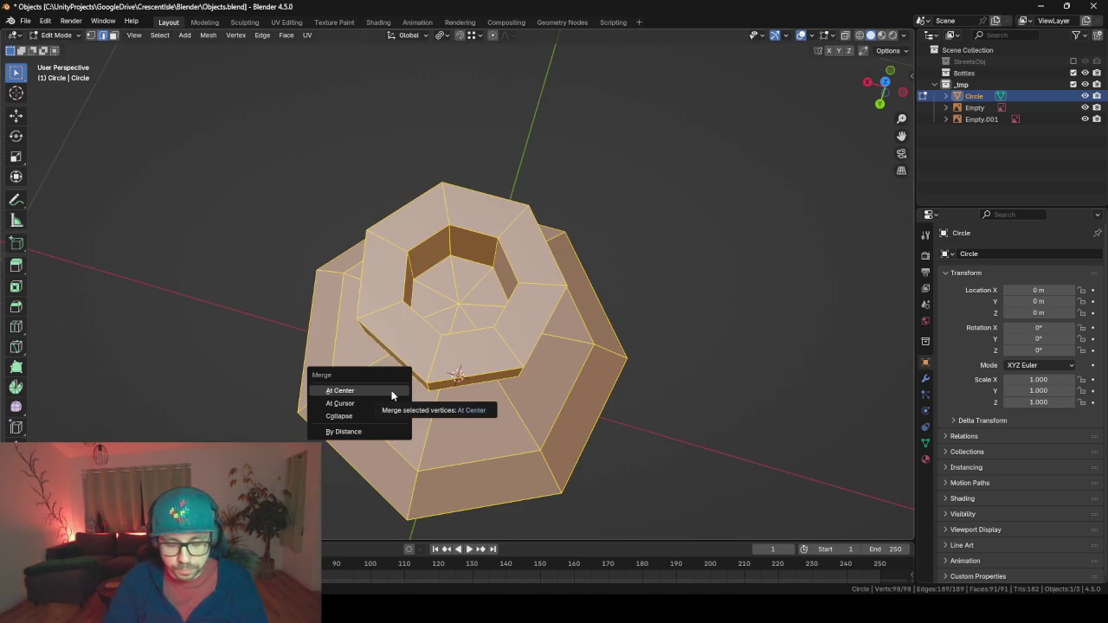
left_click(391, 389)
left_click_drag(391, 390, 470, 336)
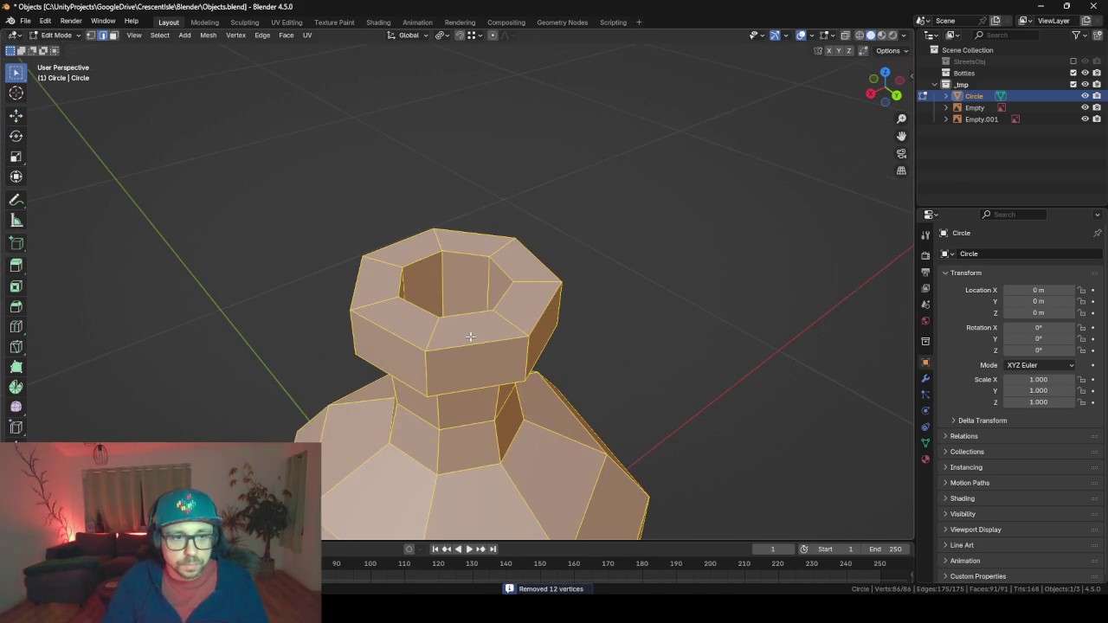
key("KP_1")
scroll(469, 337, "down", 5)
scroll(470, 346, "up", 4)
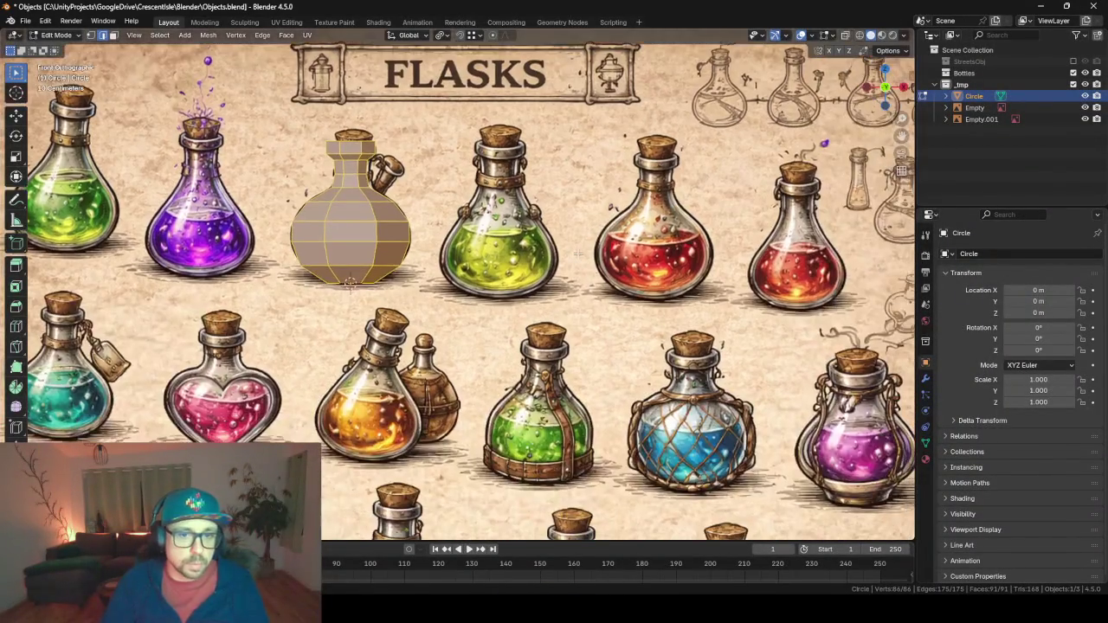
scroll(471, 352, "down", 2)
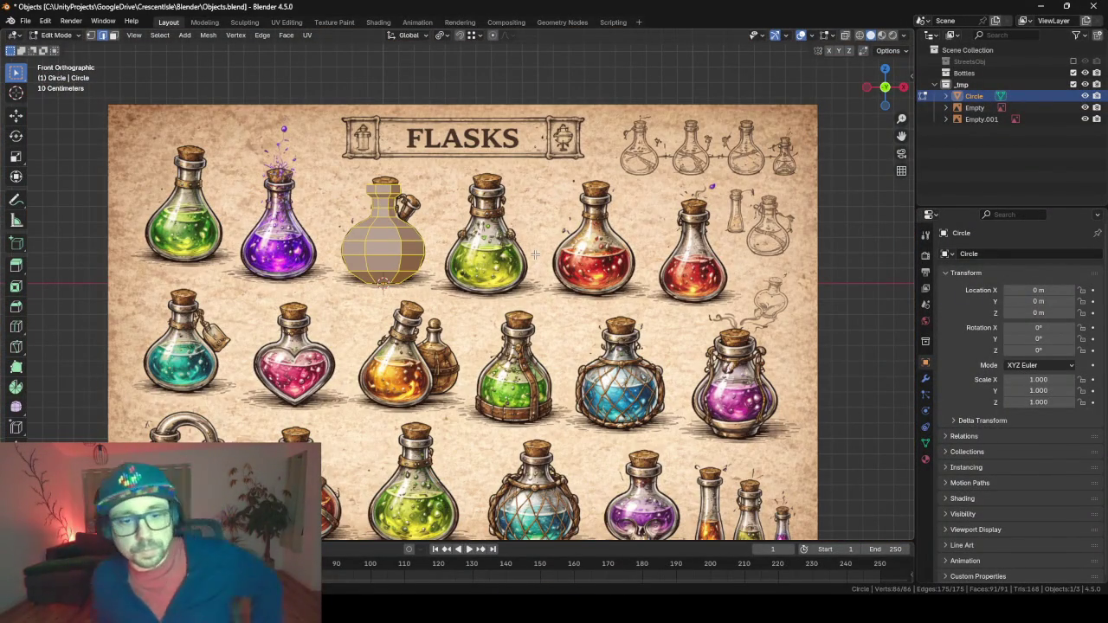
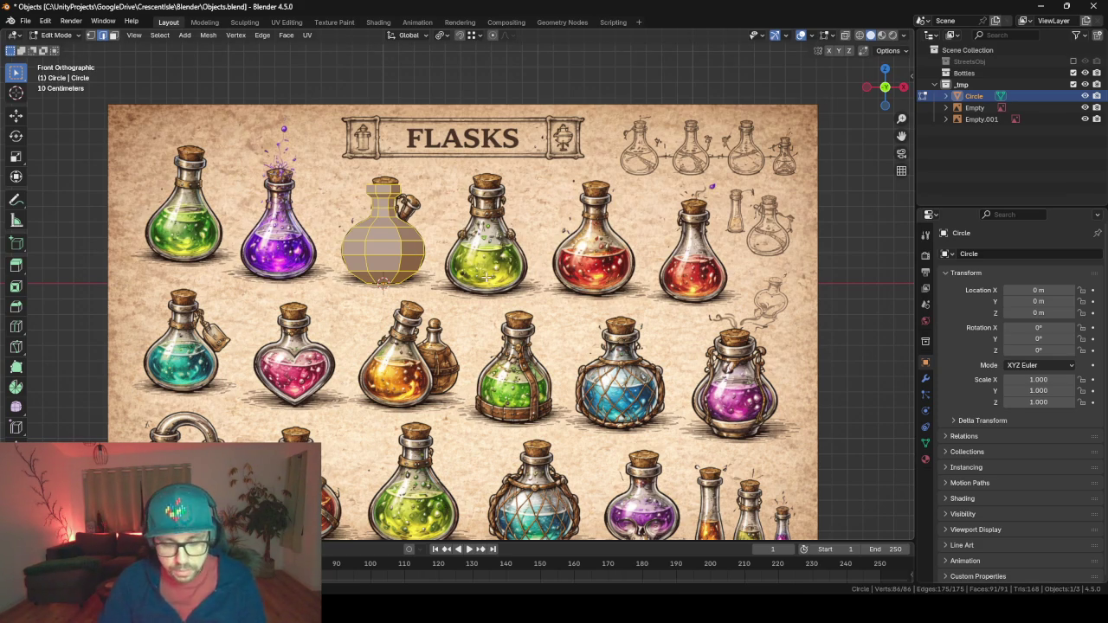
Cancel the sideways X move and re-enter Edit Mode on the bottle mesh.
key("g")
key("x")
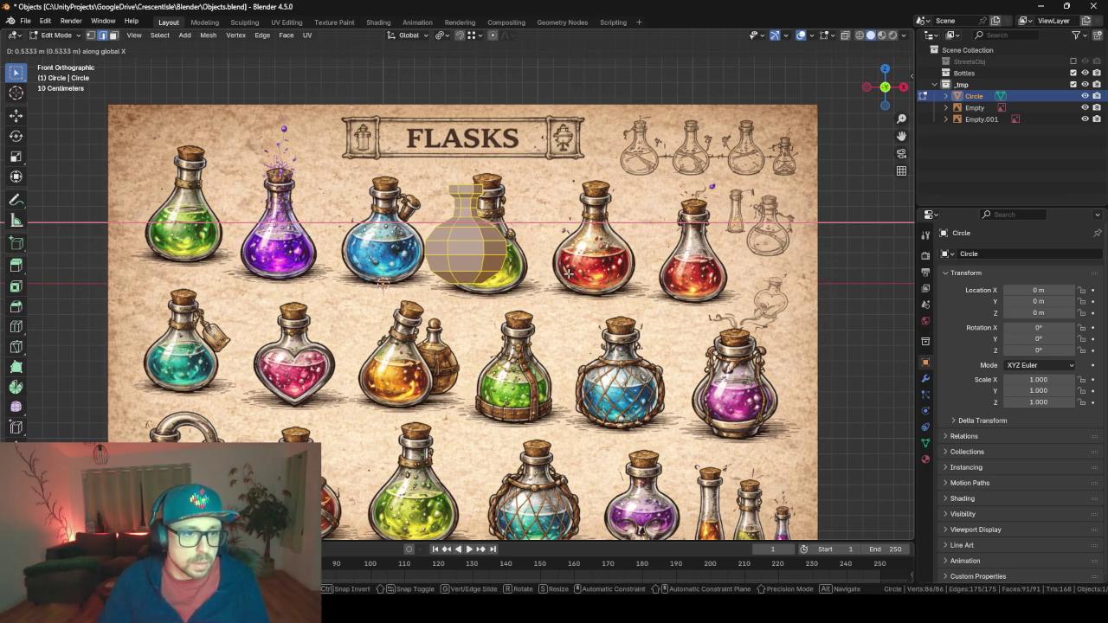
key("Escape")
key("Tab")
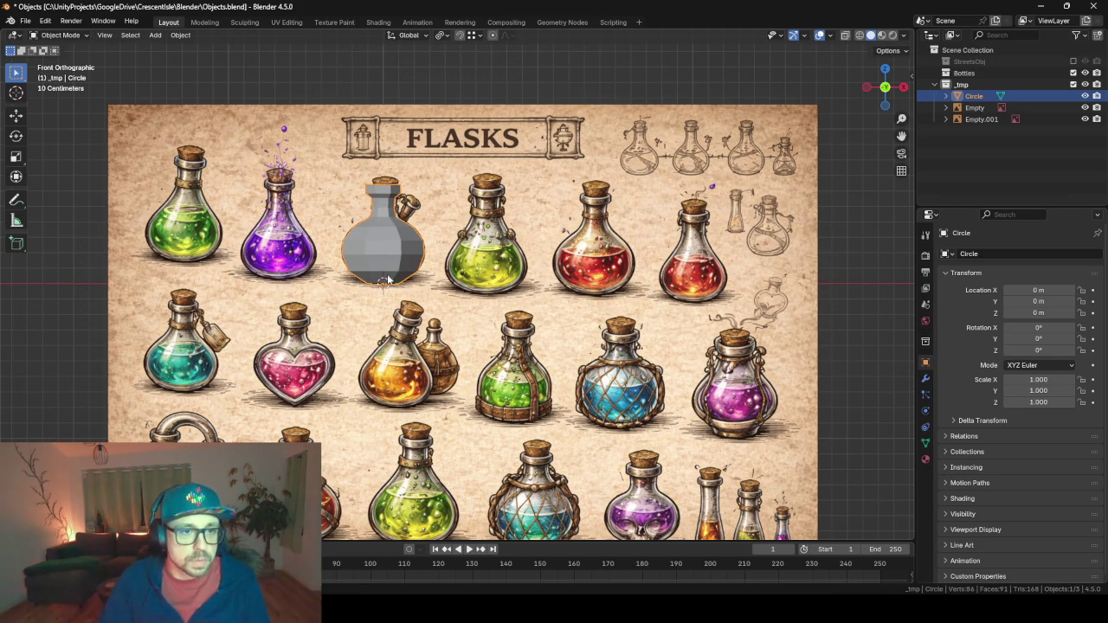
key("ctrl+Tab")
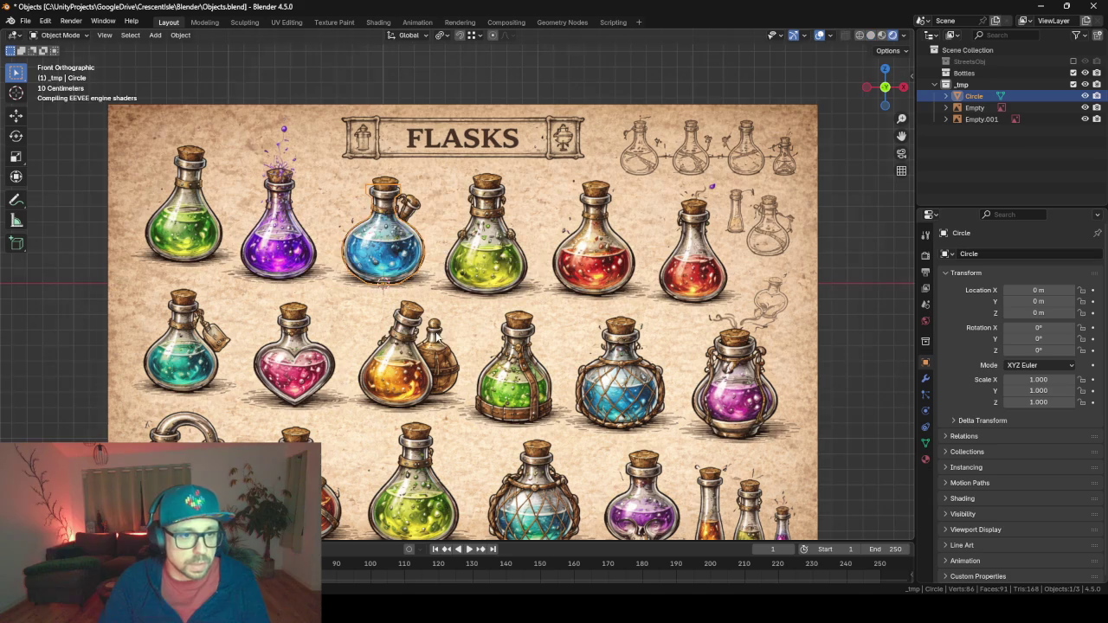
In vertex select, grow the selection from the bottom vertex two rings up the bottle.
mouse_move(390, 247)
left_mouse_down()
mouse_move(285, 253)
mouse_move(450, 260)
mouse_move(410, 269)
mouse_move(355, 256)
left_mouse_up()
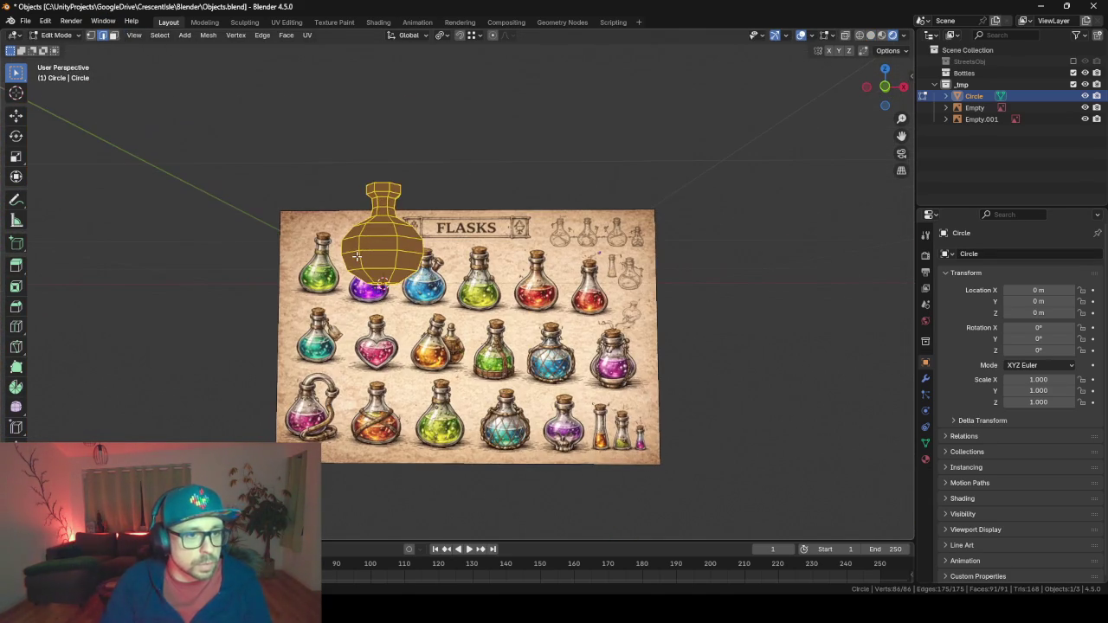
key("alt+a")
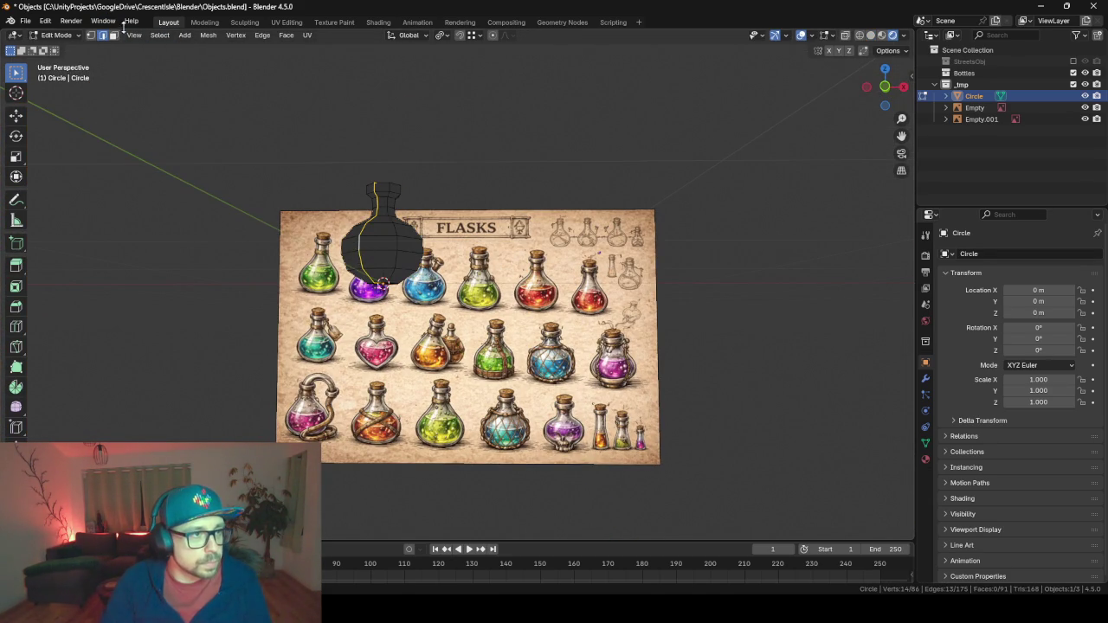
left_click_drag(286, 213, 357, 200)
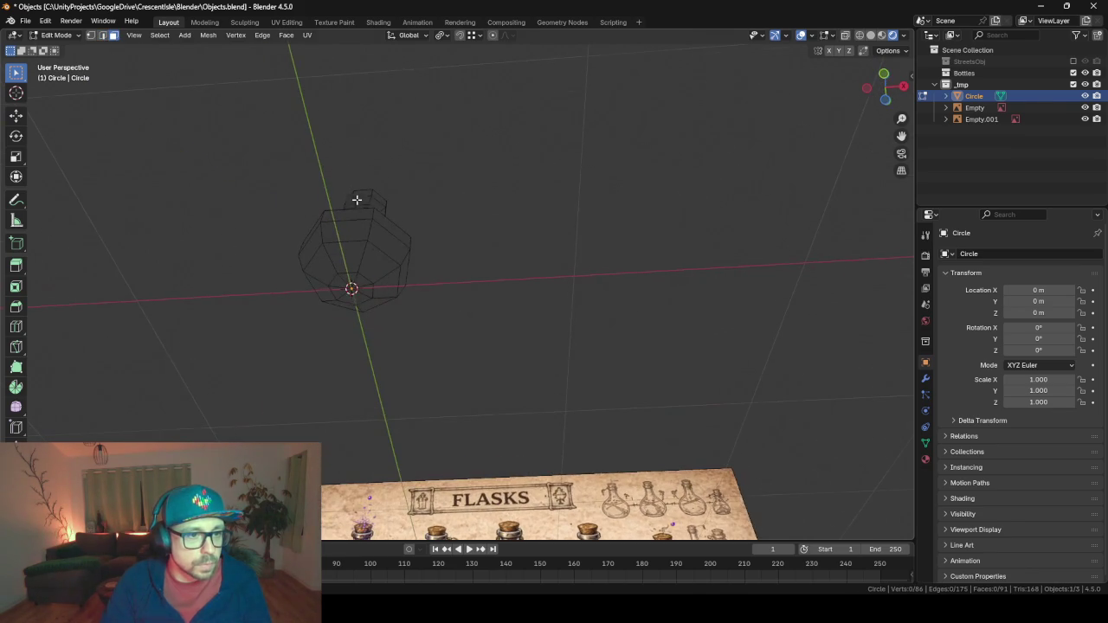
left_click(90, 35)
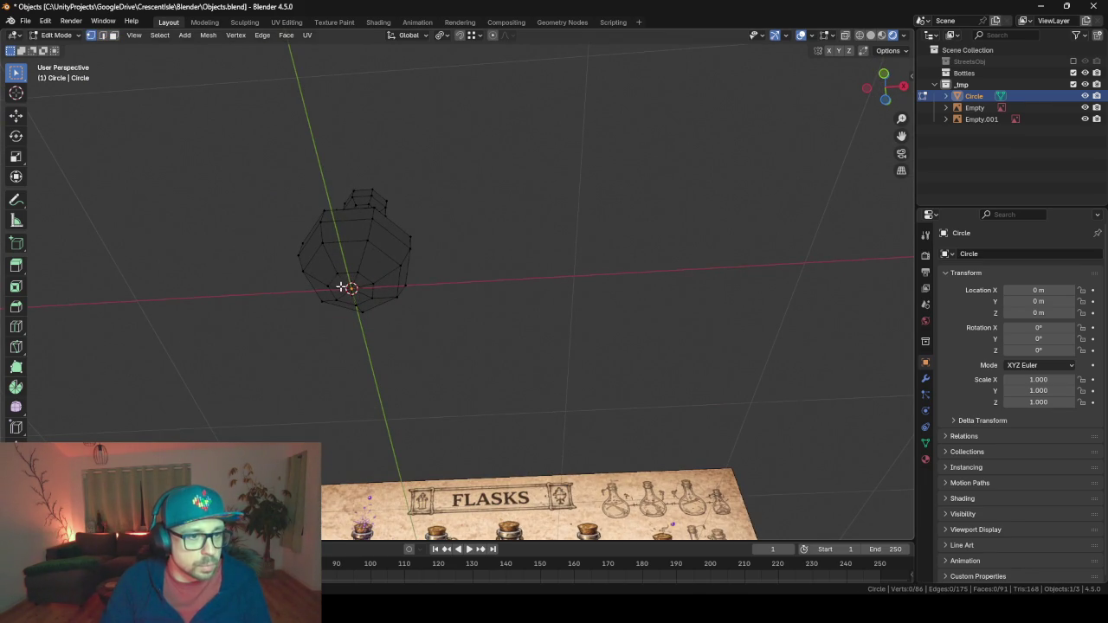
mouse_move(350, 287)
left_mouse_down()
mouse_move(554, 279)
mouse_move(568, 314)
left_mouse_up()
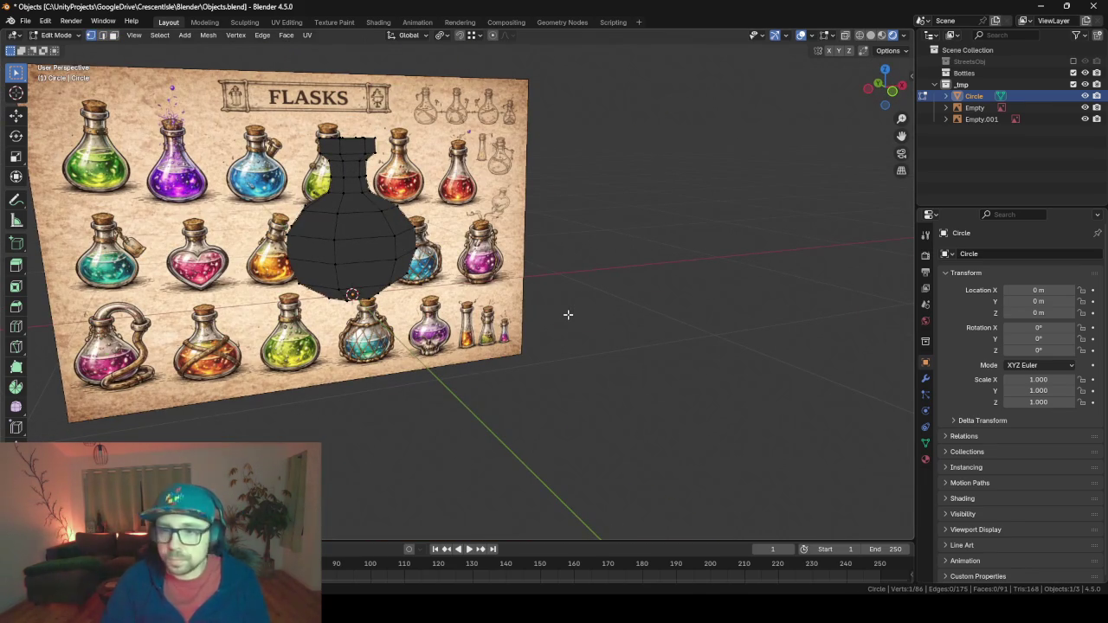
key("ctrl+KP_Add")
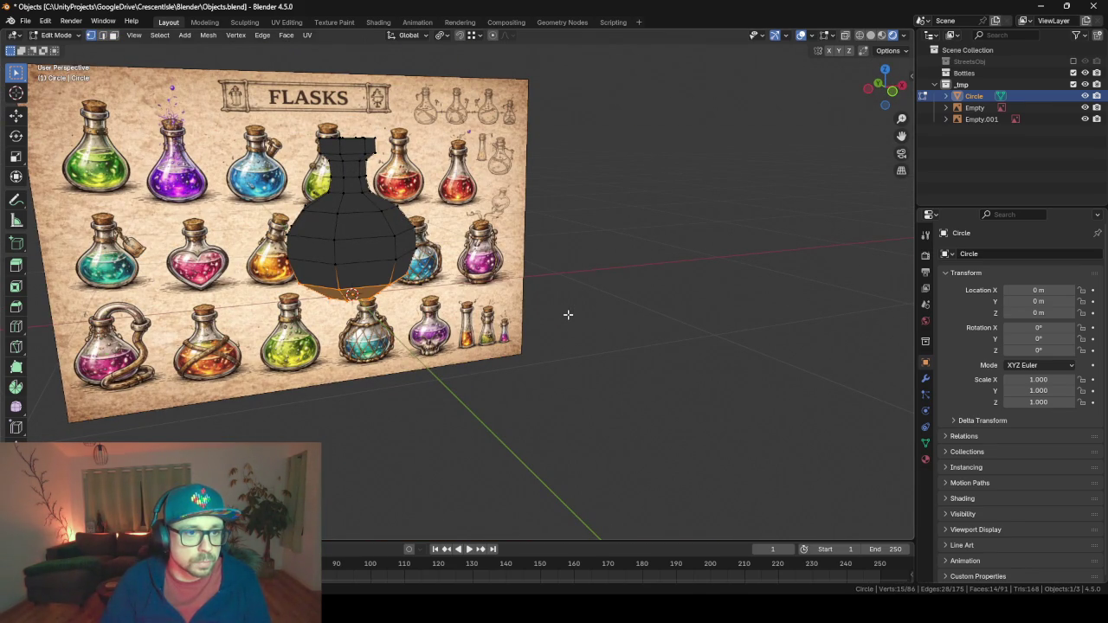
key("ctrl+KP_Add")
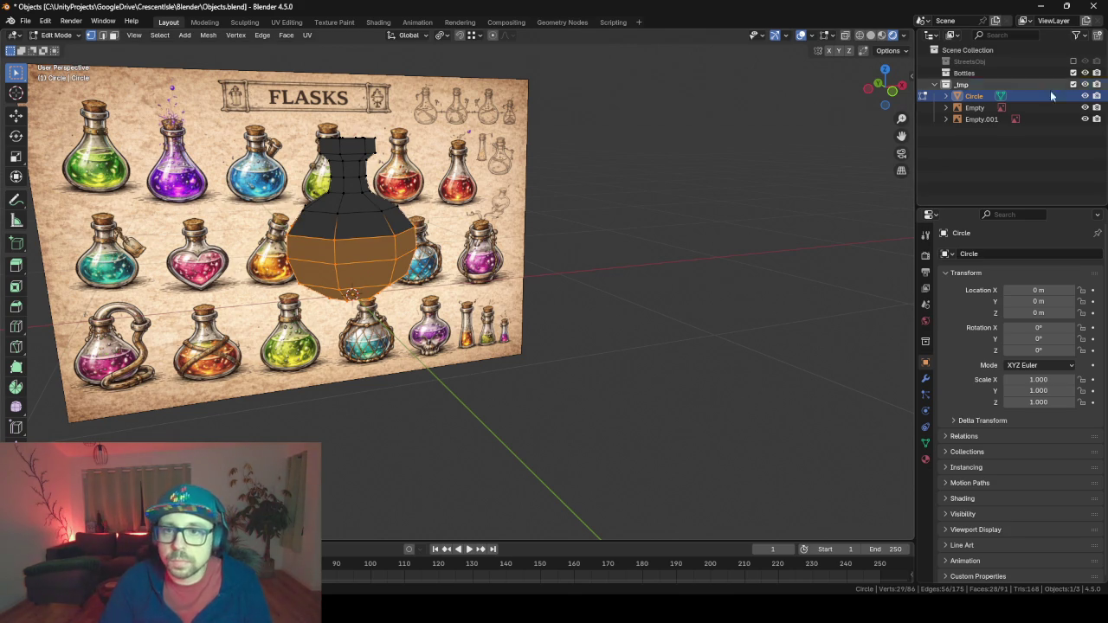
Rename the Circle object to BS_Bottle_01 and shrink the selection to the bottom faces.
double_click(974, 96)
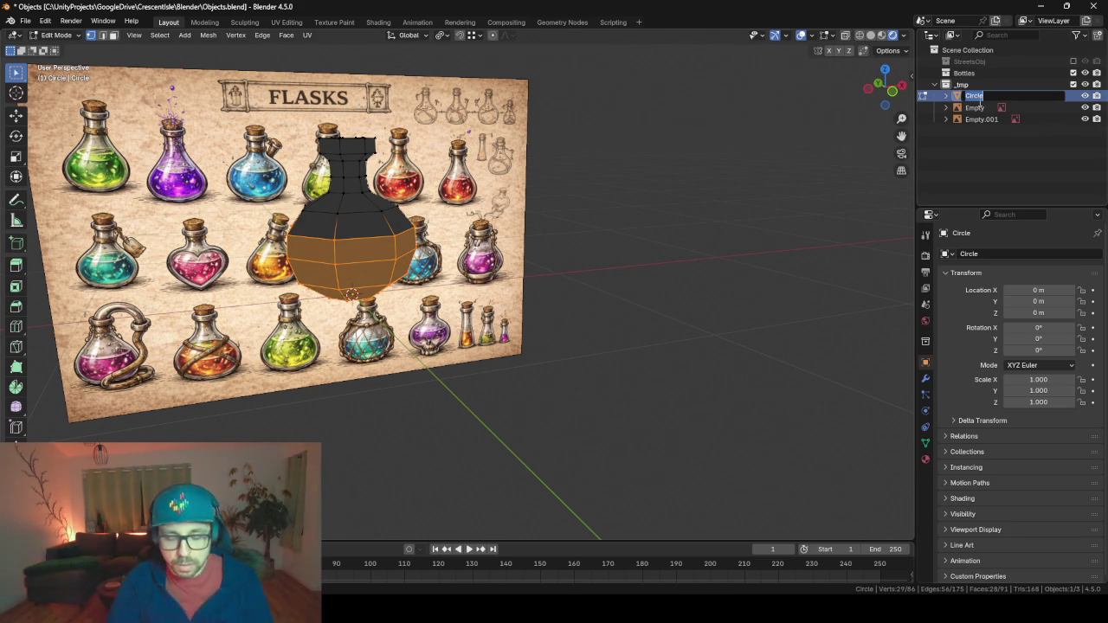
type("Bs")
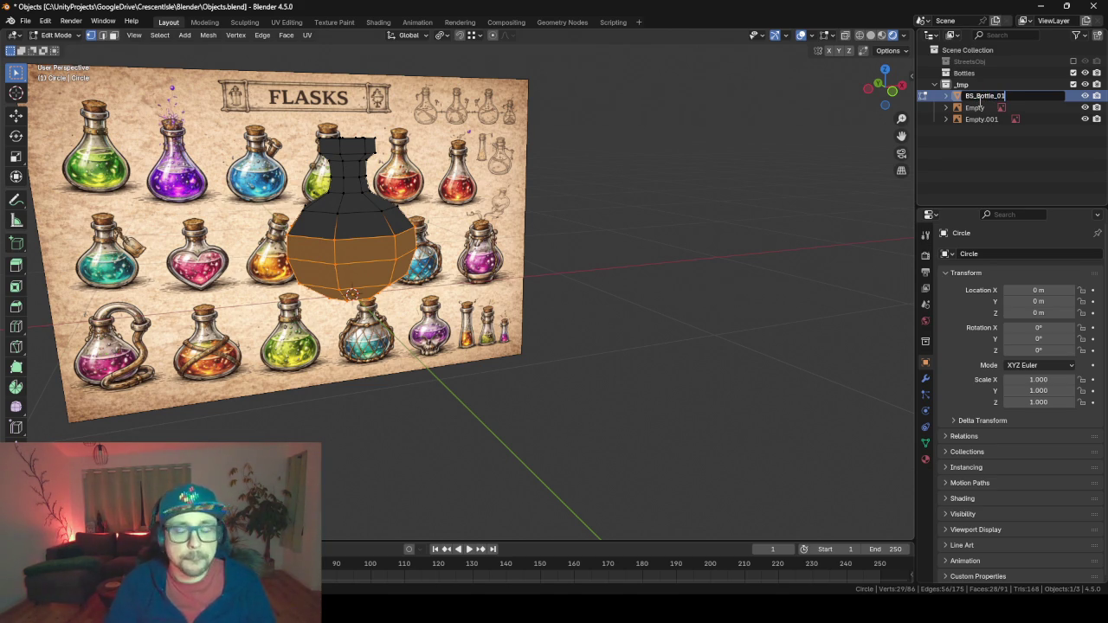
key("Return")
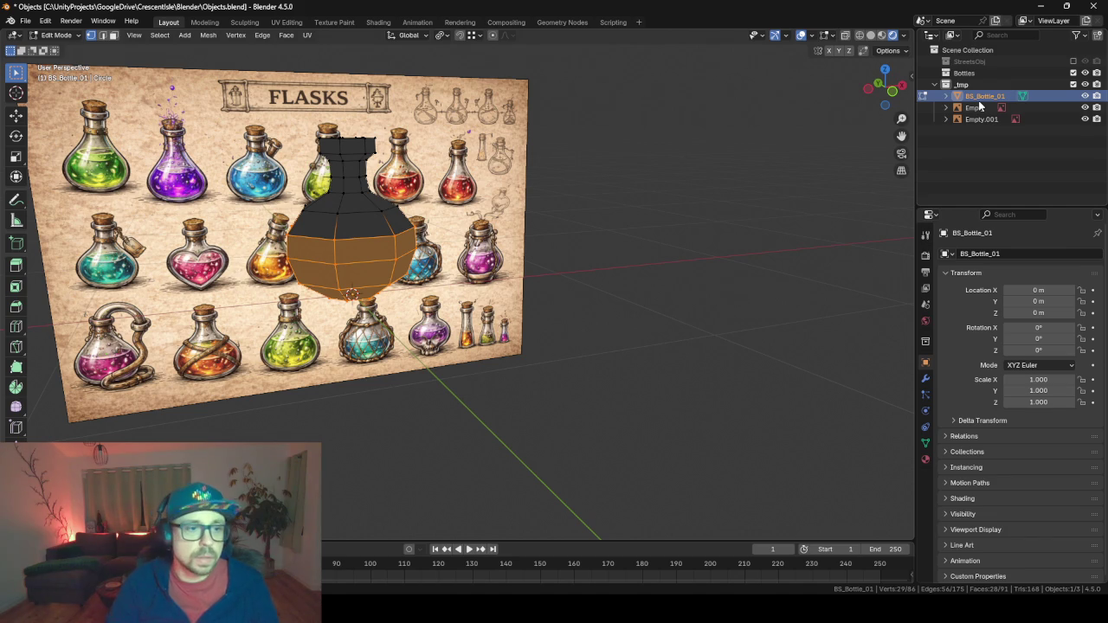
key("ctrl+KP_Subtract")
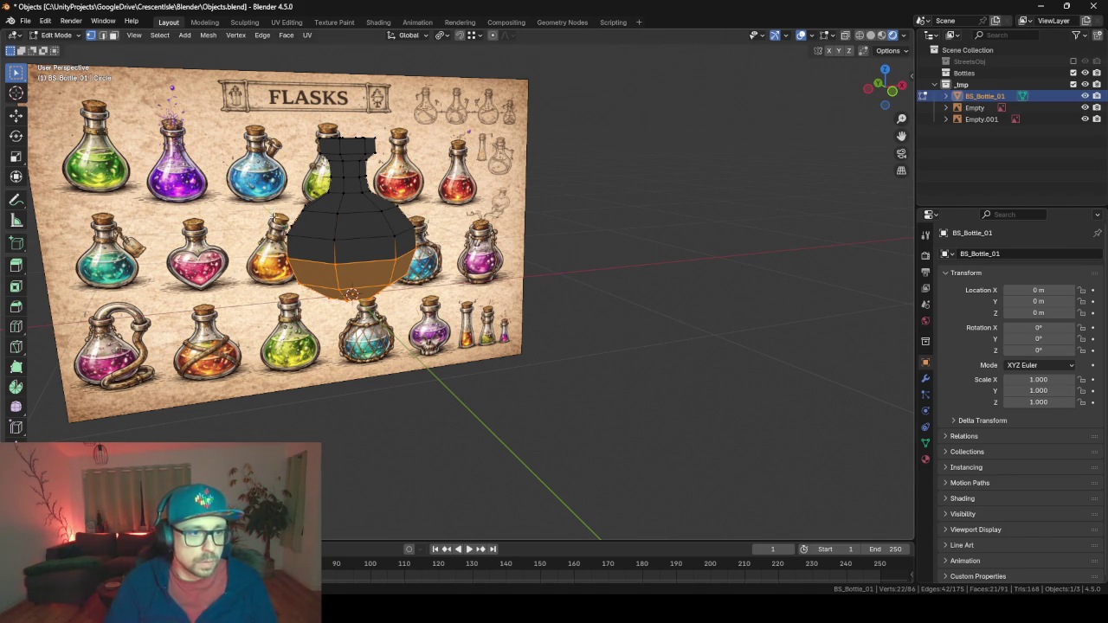
Select the bottom edge loop and snap the 3D cursor to it.
scroll(406, 300, "up", 4)
left_click_drag(426, 221, 489, 197)
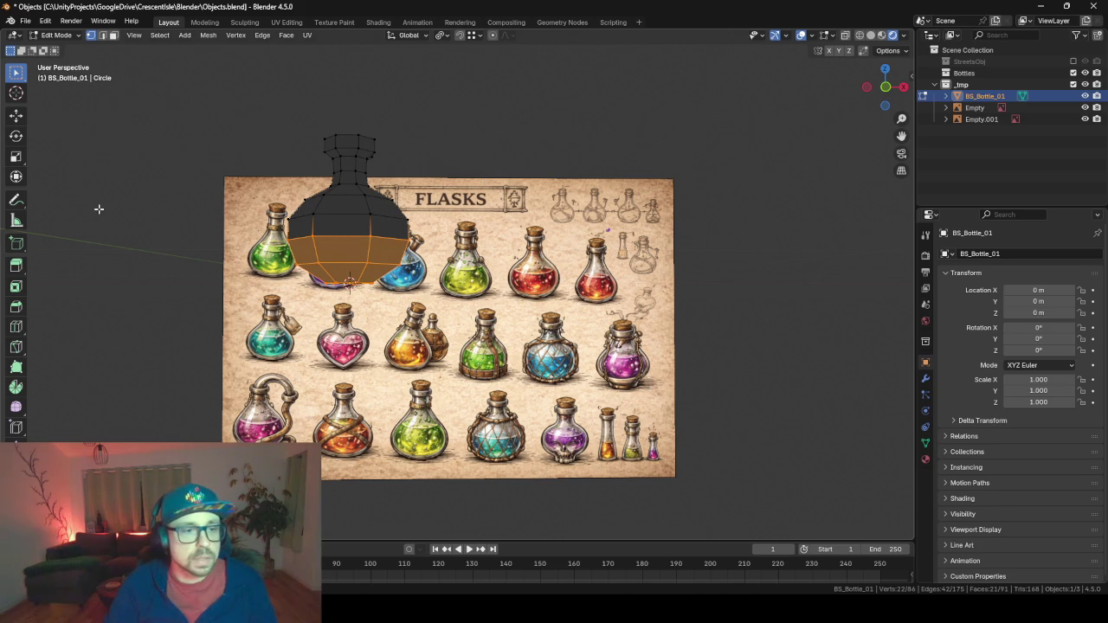
mouse_move(322, 365)
left_mouse_down()
mouse_move(372, 295)
mouse_move(451, 246)
left_mouse_up()
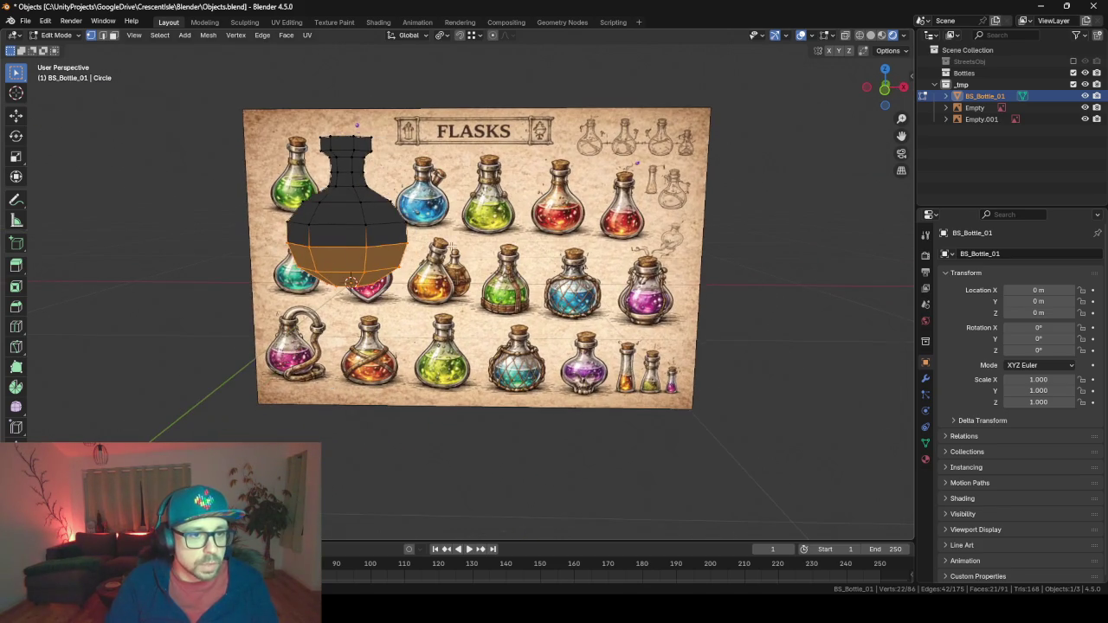
mouse_move(456, 297)
left_mouse_down()
mouse_move(526, 297)
mouse_move(514, 257)
mouse_move(502, 270)
mouse_move(574, 289)
mouse_move(521, 286)
mouse_move(559, 289)
mouse_move(509, 272)
left_mouse_up()
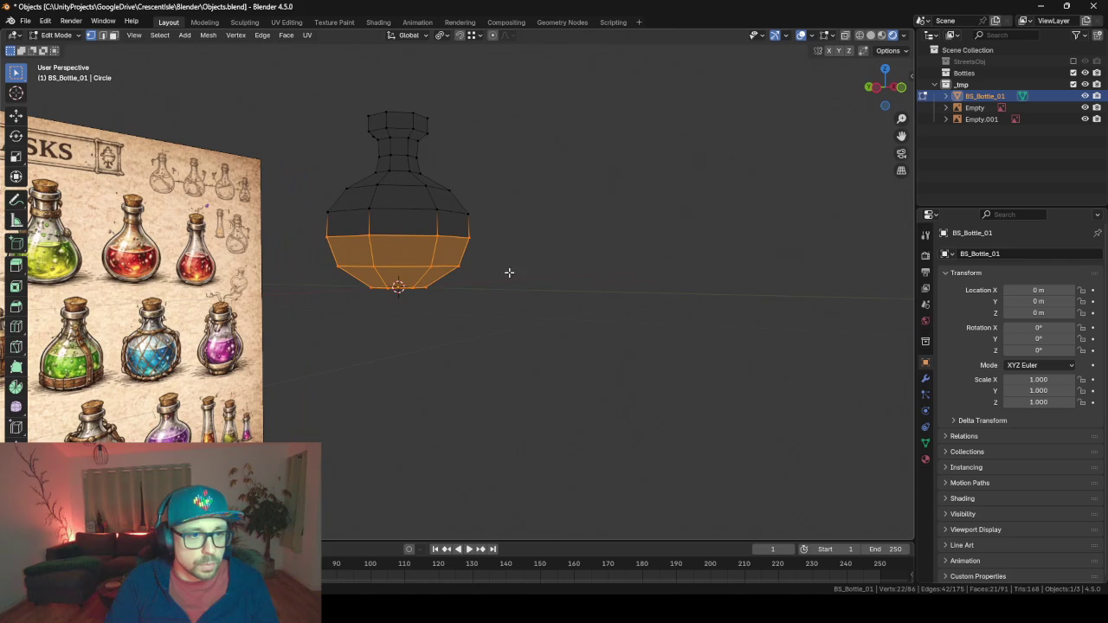
left_click(429, 269, "alt")
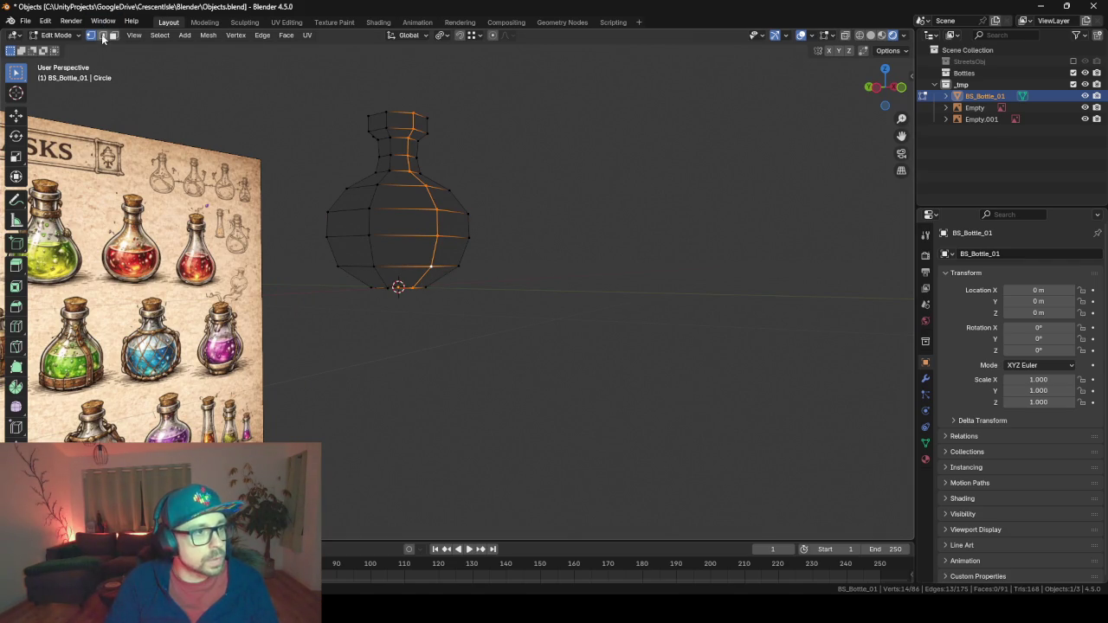
left_click(102, 34)
left_click(420, 266, "alt")
key("shift+s")
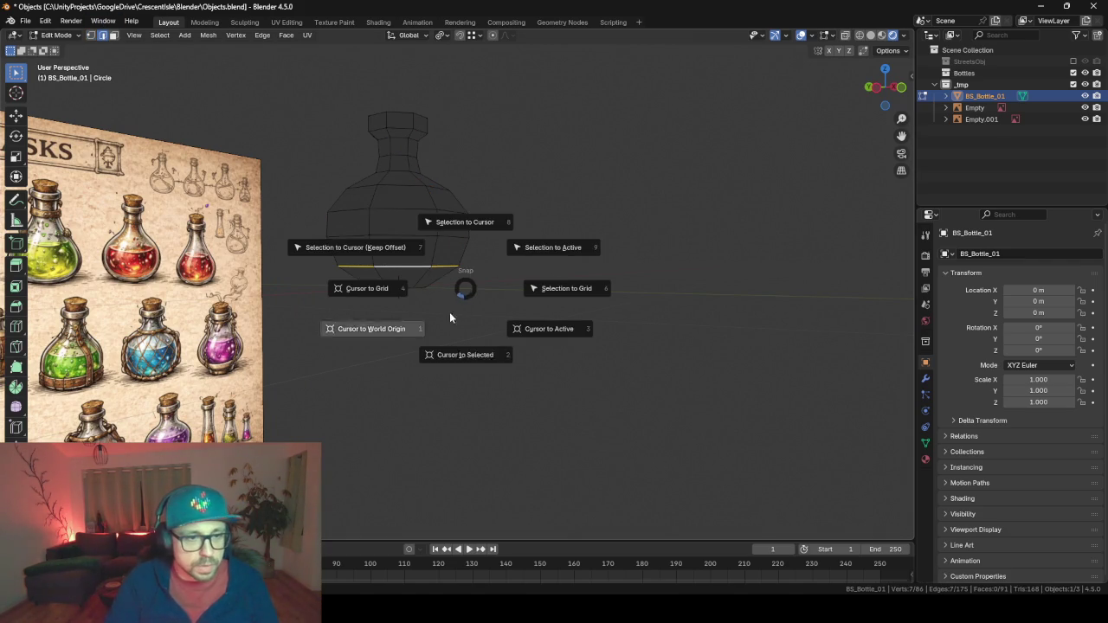
left_click(464, 355)
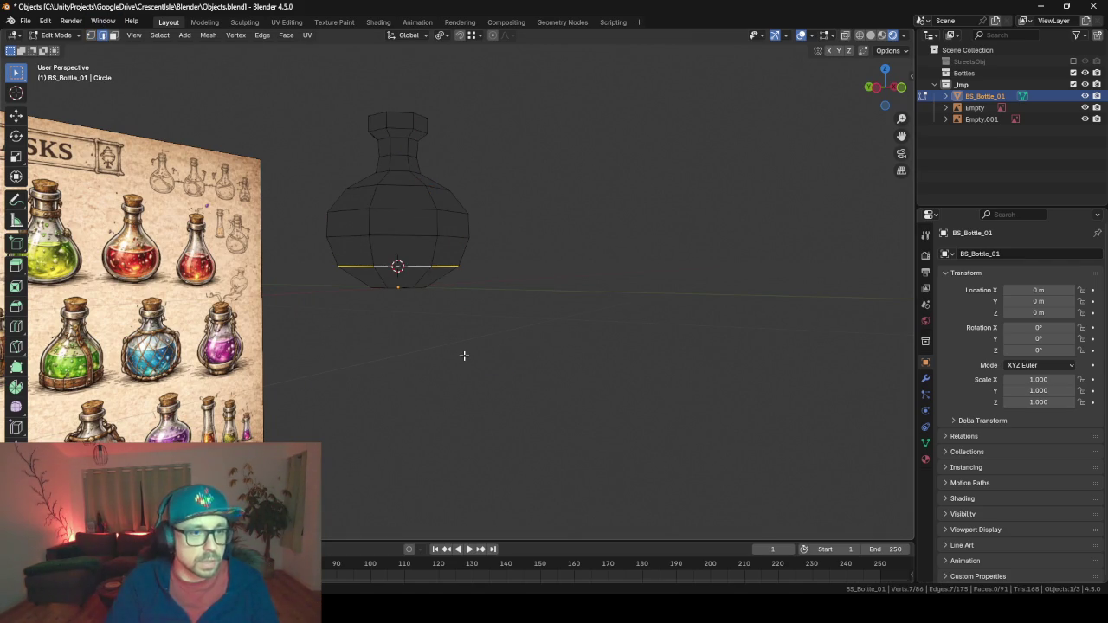
Select the lower rings from the bottom vertex in X-ray and duplicate them in place.
left_click_drag(467, 291, 361, 281)
left_click(113, 35)
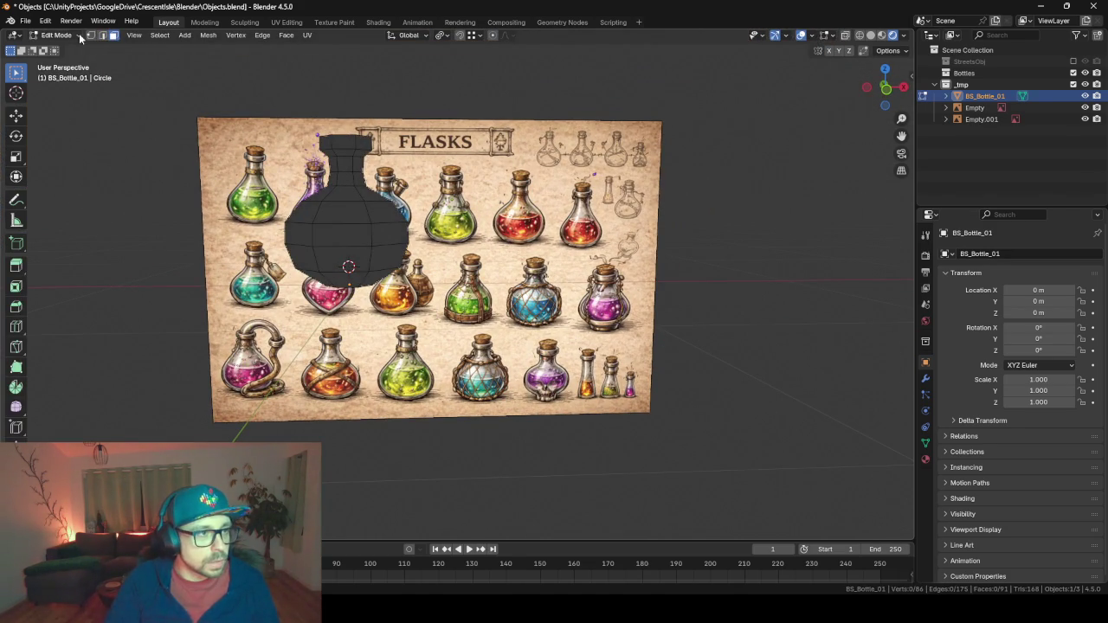
left_click(90, 36)
key("alt+z")
left_click_drag(363, 260, 372, 277)
left_click(376, 278)
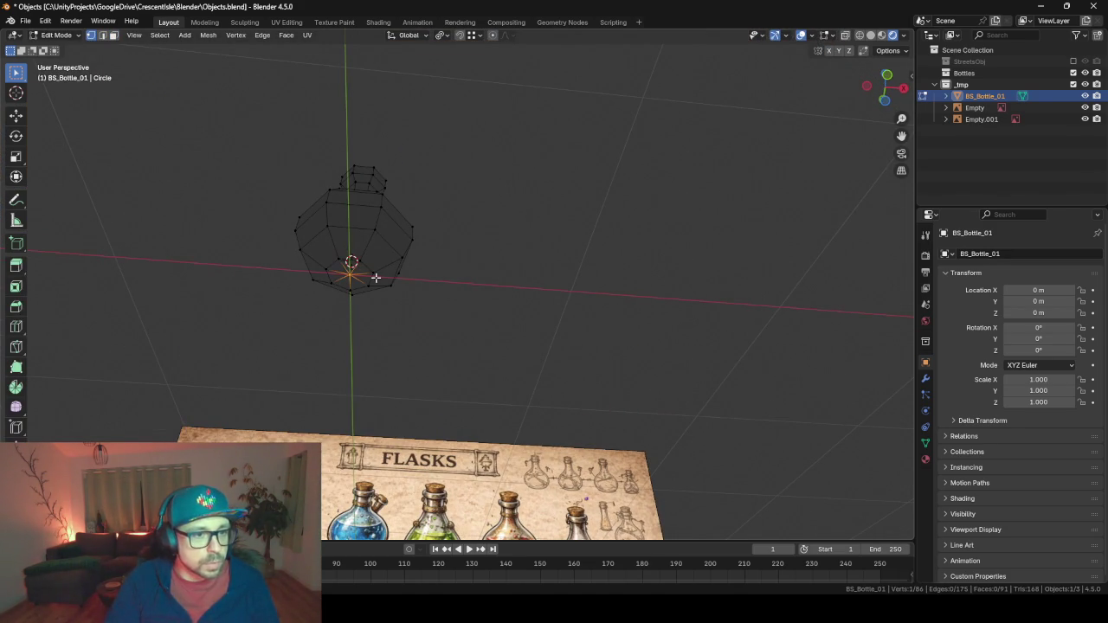
key("ctrl+KP_Add")
key("ctrl+KP_Add")
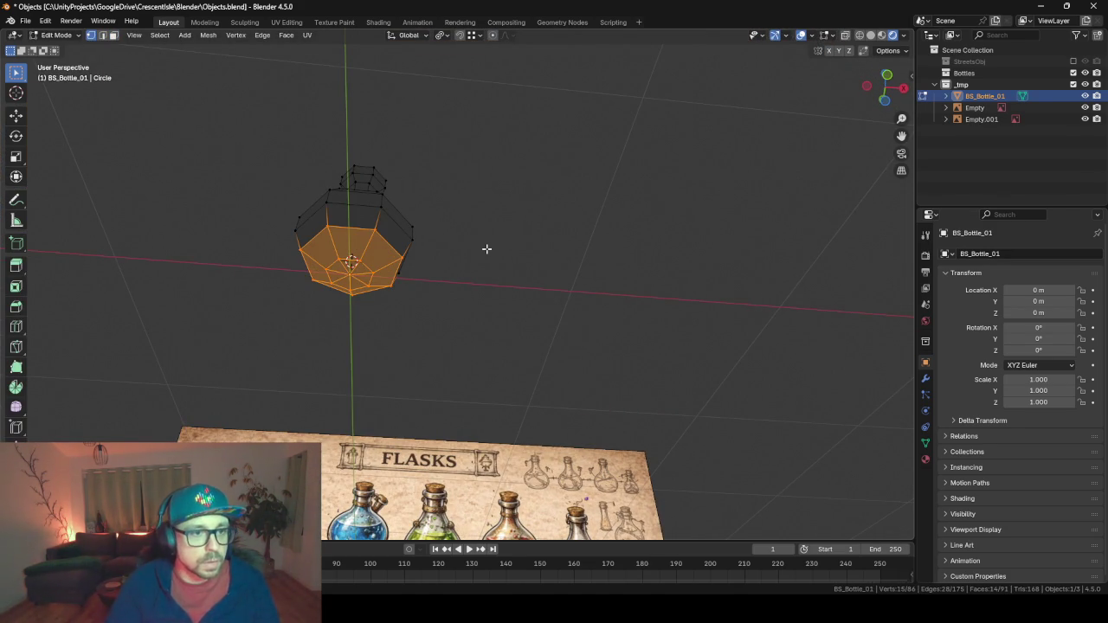
left_click_drag(486, 248, 474, 329)
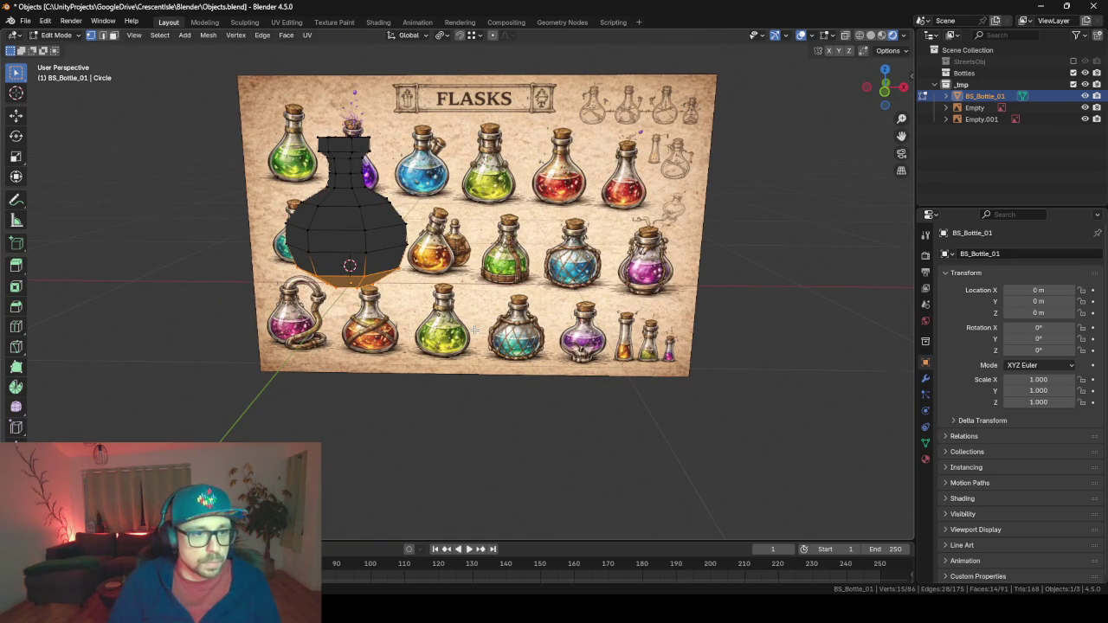
key("ctrl+KP_Add")
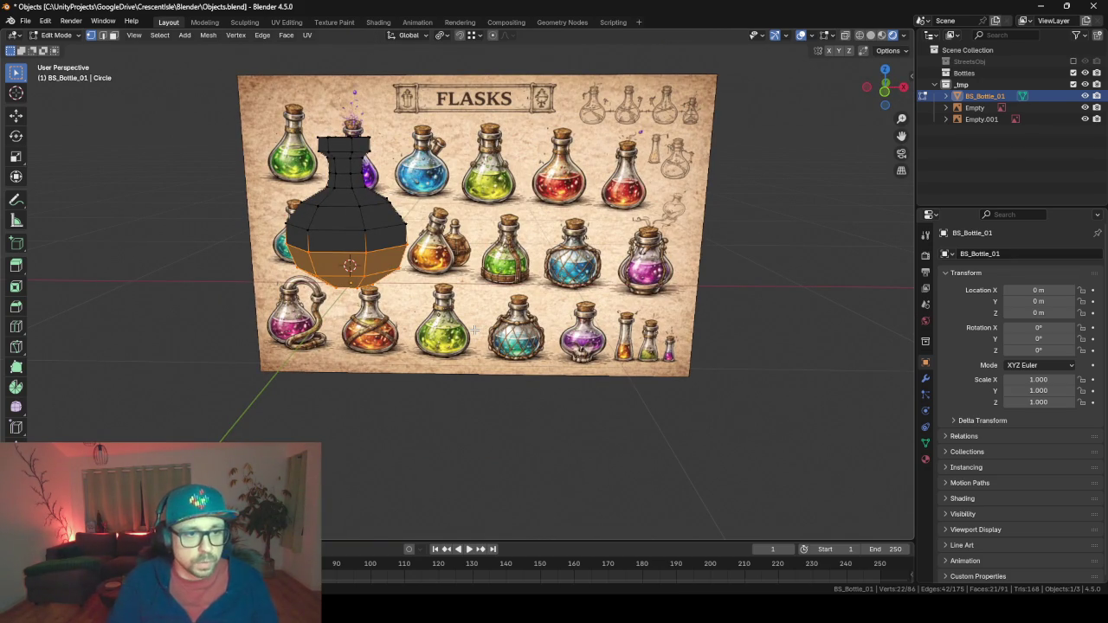
key("shift+d")
key("Escape")
Separate the duplicated faces into their own object and return to Object Mode with BS_Bottle_01 selected.
key("p")
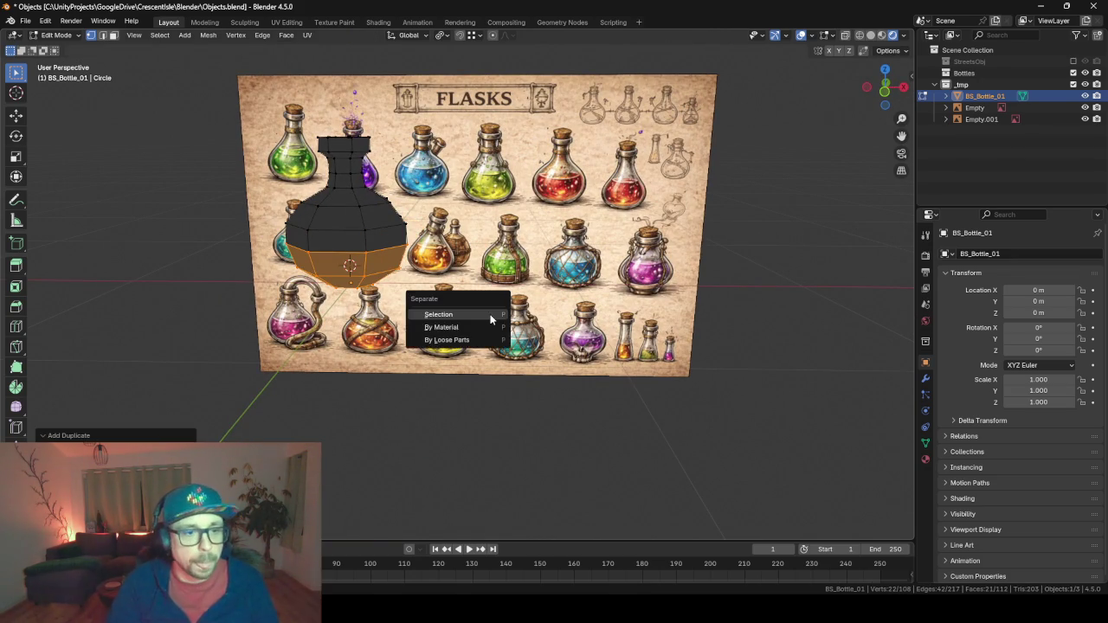
left_click(490, 320)
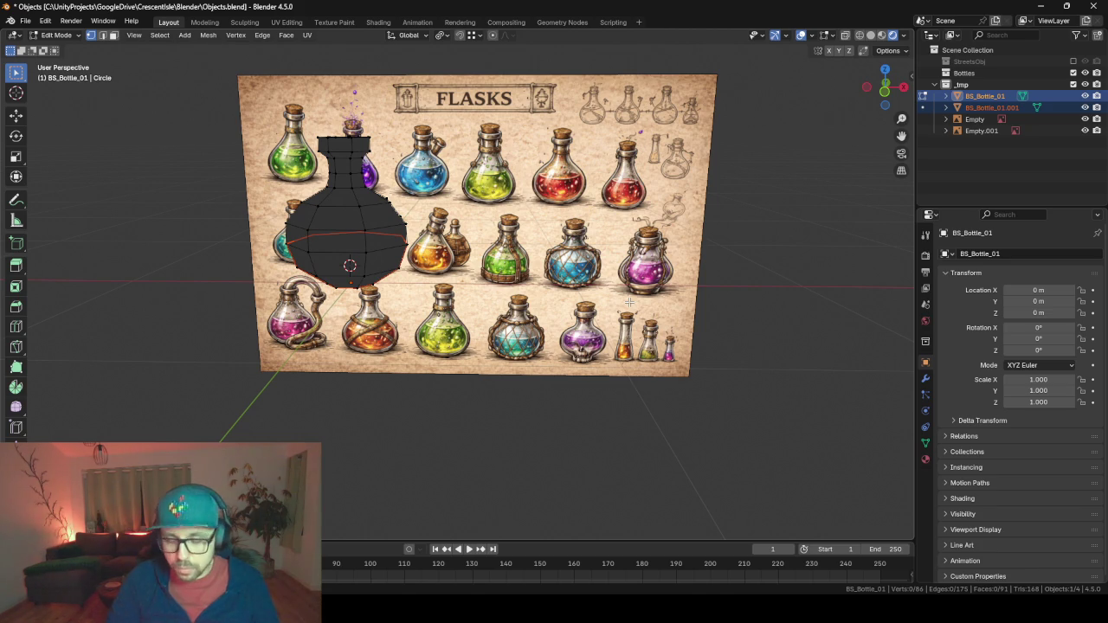
right_click(588, 269)
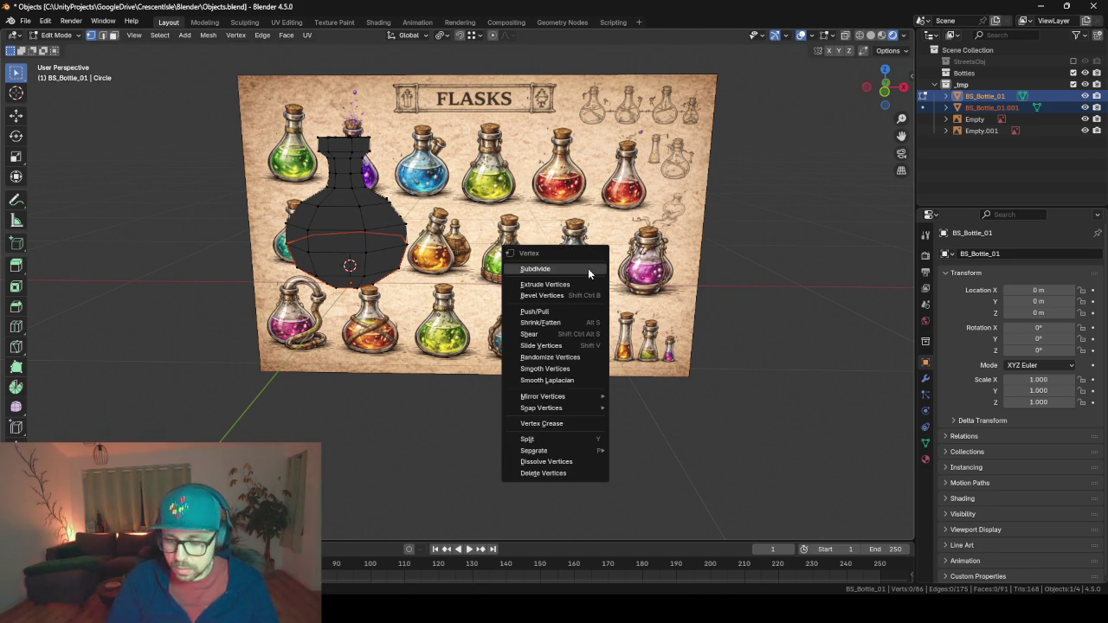
left_click(587, 268)
key("KP_1")
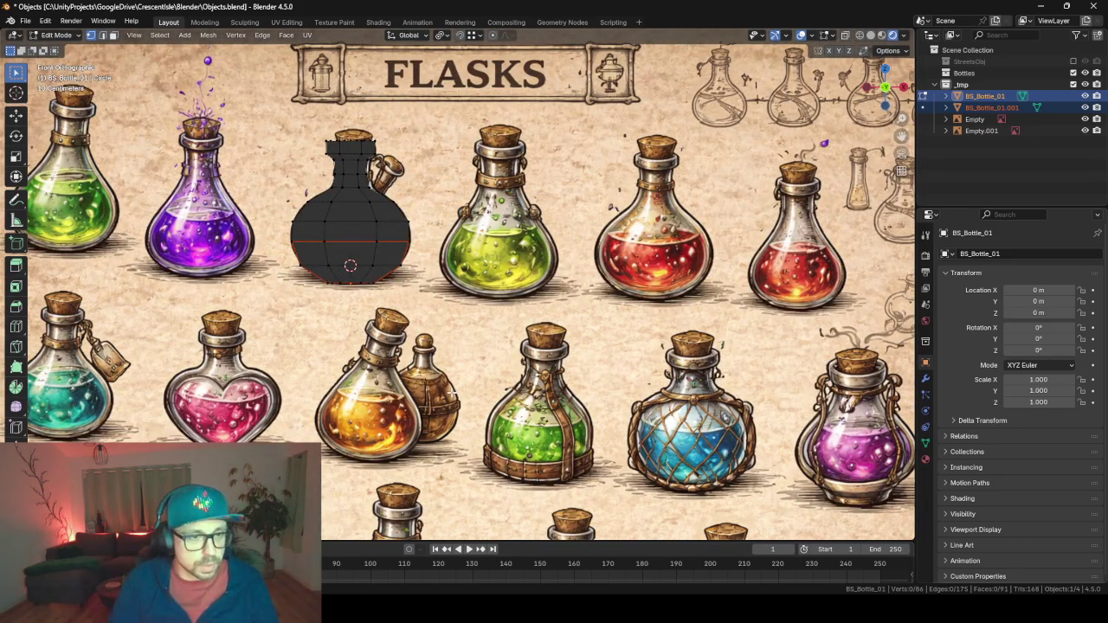
right_click(555, 351)
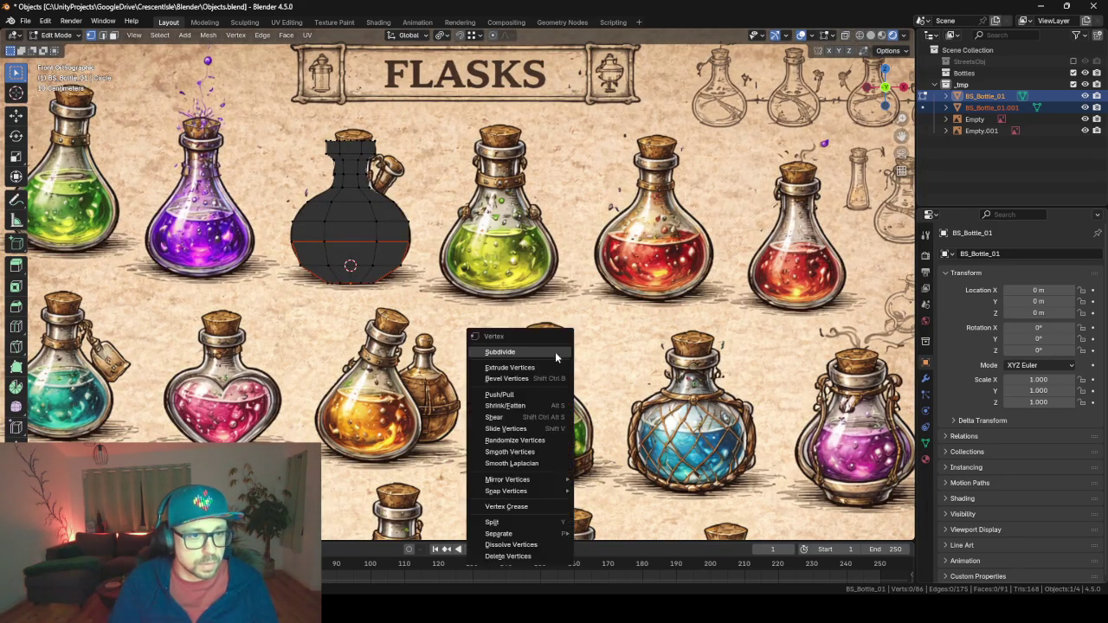
key("Tab")
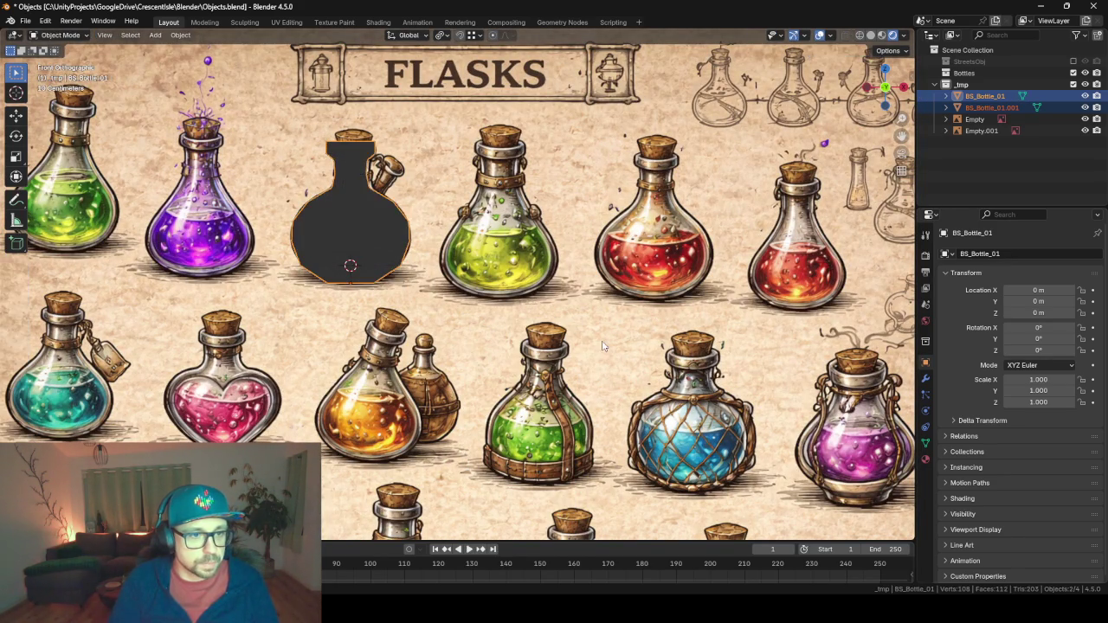
key("Tab")
key("Tab")
left_click(365, 270)
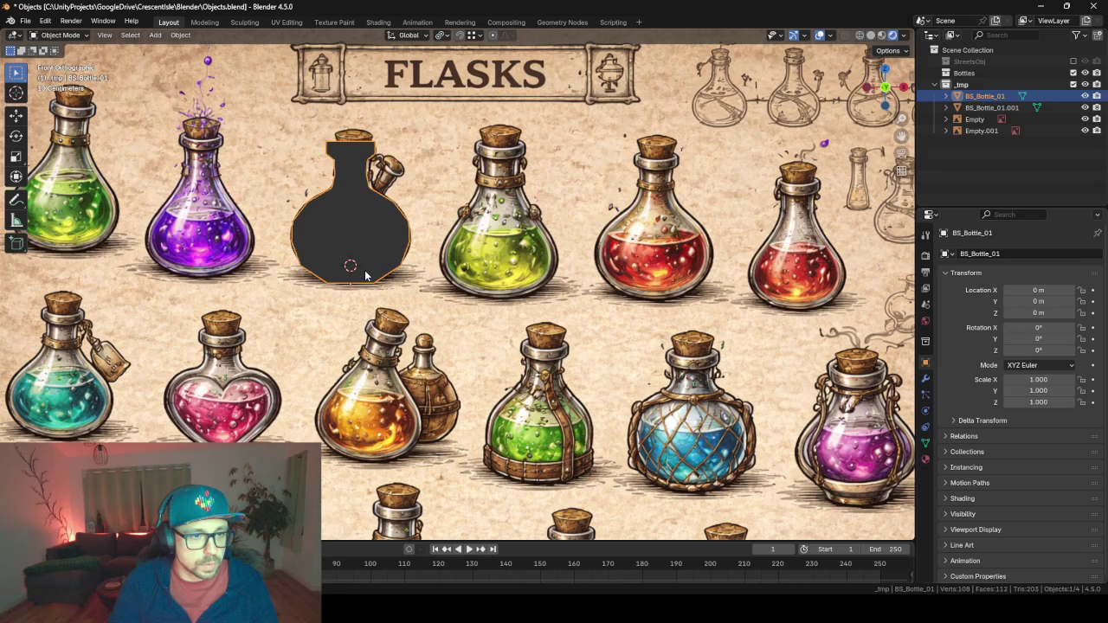
Edit BS_Bottle_01.001 in wireframe display, trying a couple of scale adjustments.
left_click(1018, 107)
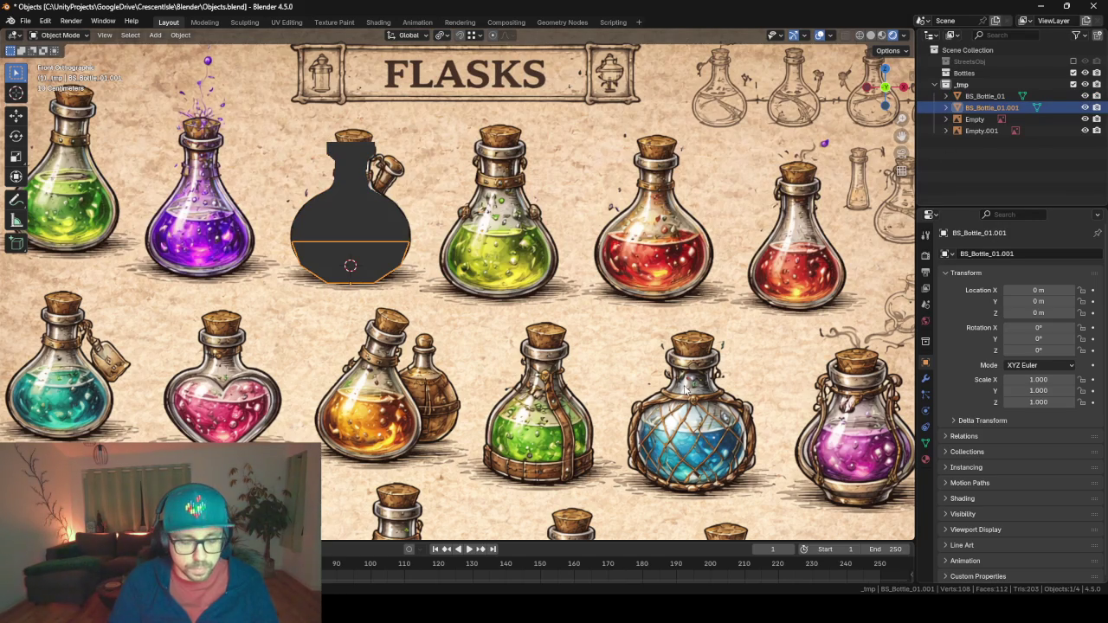
key("Tab")
key("s")
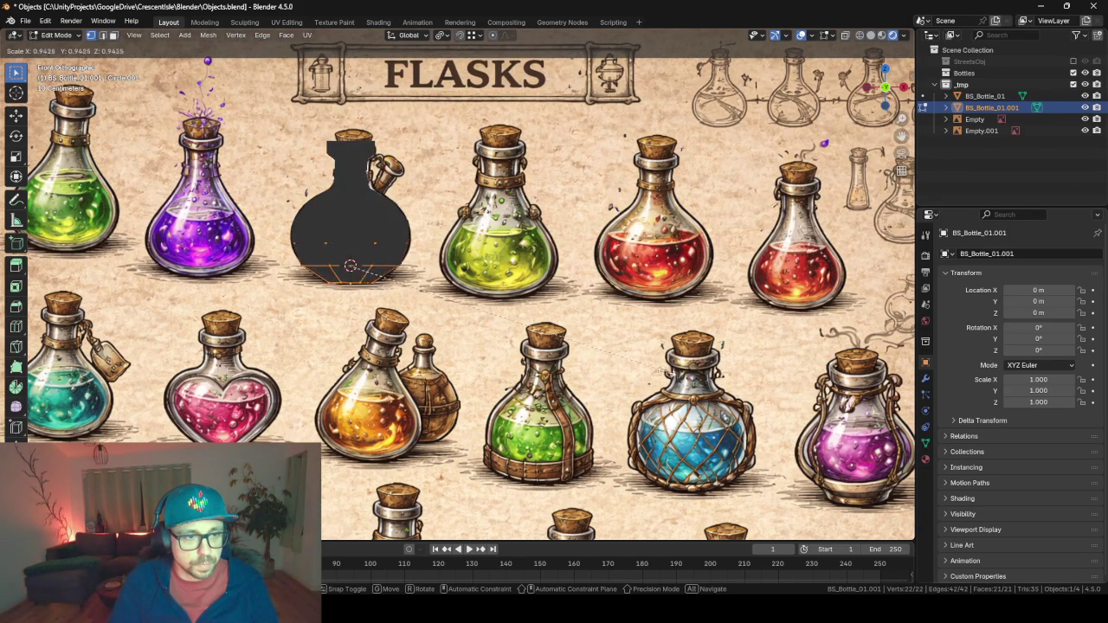
left_click(642, 363)
key("z")
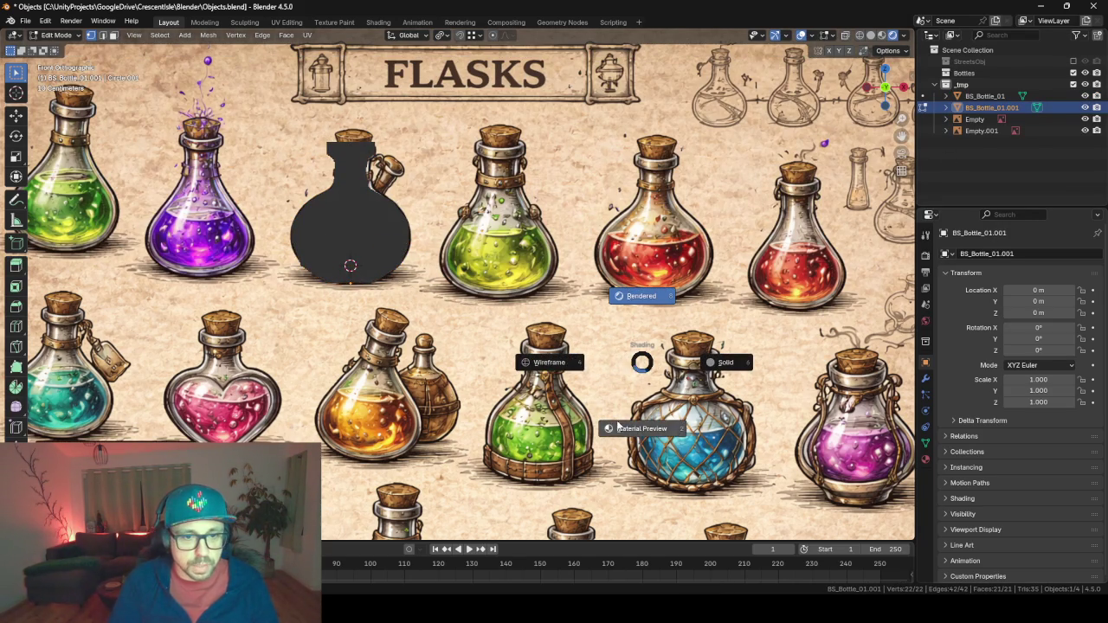
left_click(541, 368)
key("s")
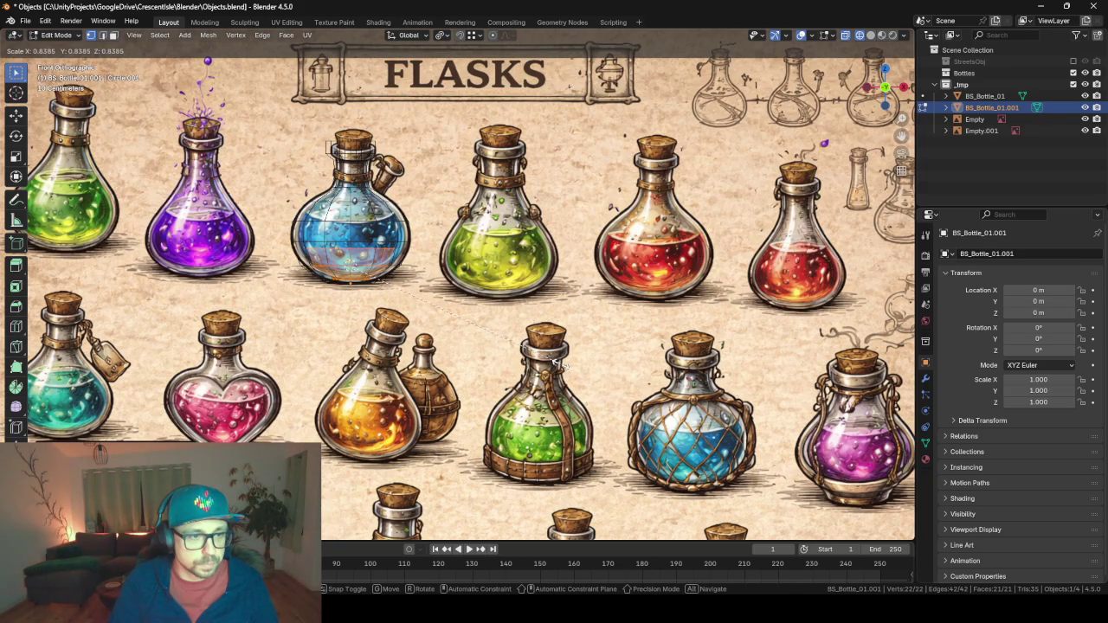
left_click(556, 362)
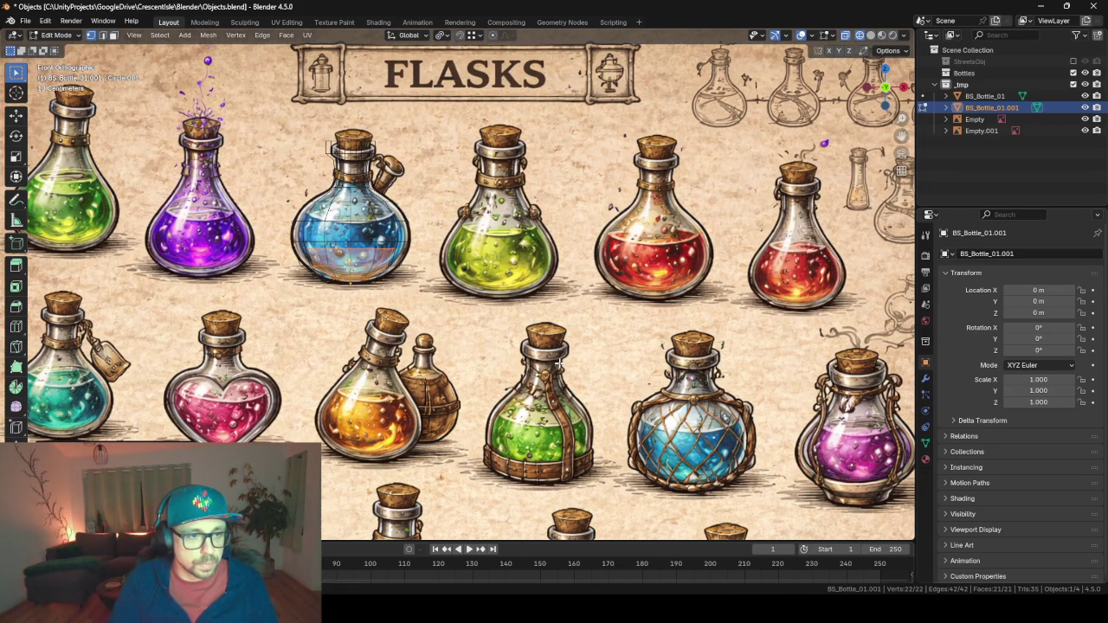
Scale the band of rings near the base to 0.7 around Individual Origins.
left_click(441, 35)
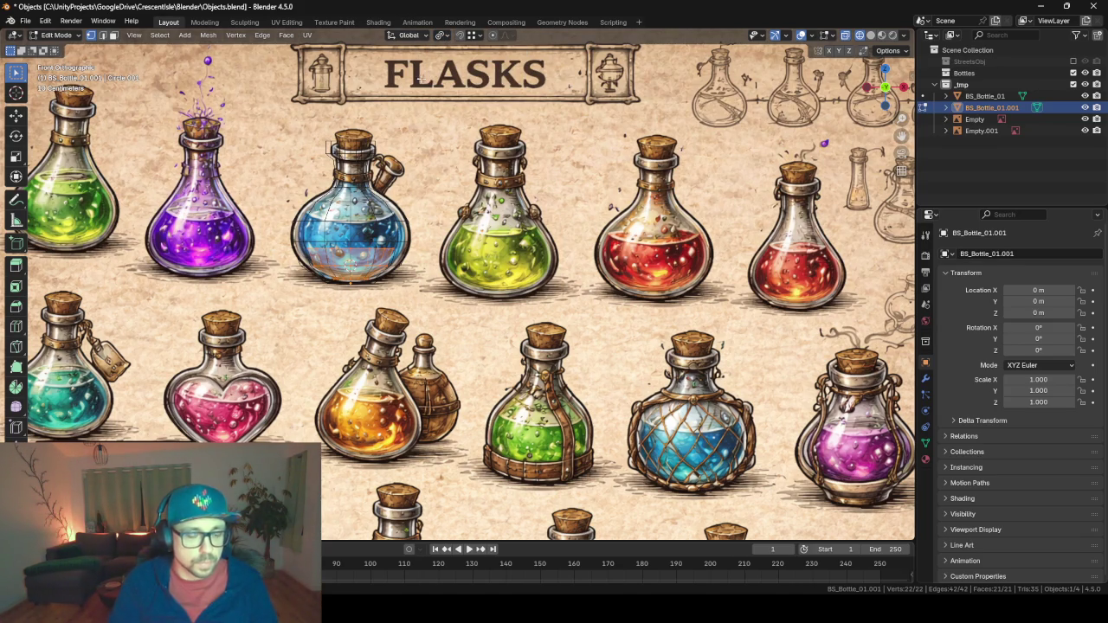
key("ctrl+KP_Add")
key("ctrl+KP_Add")
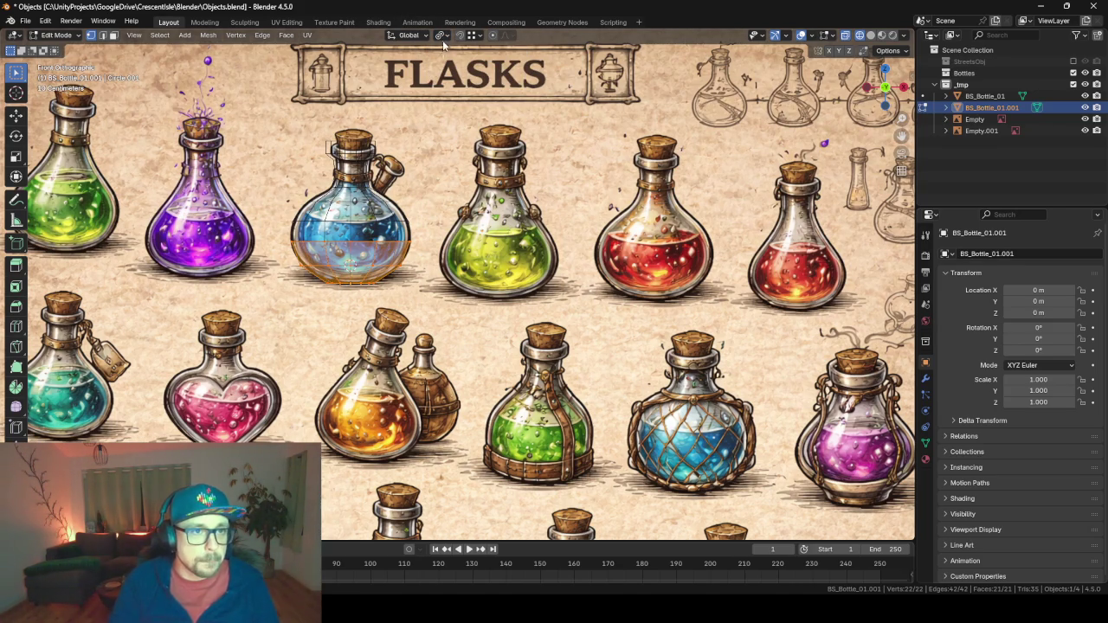
left_click(442, 36)
left_click(476, 87)
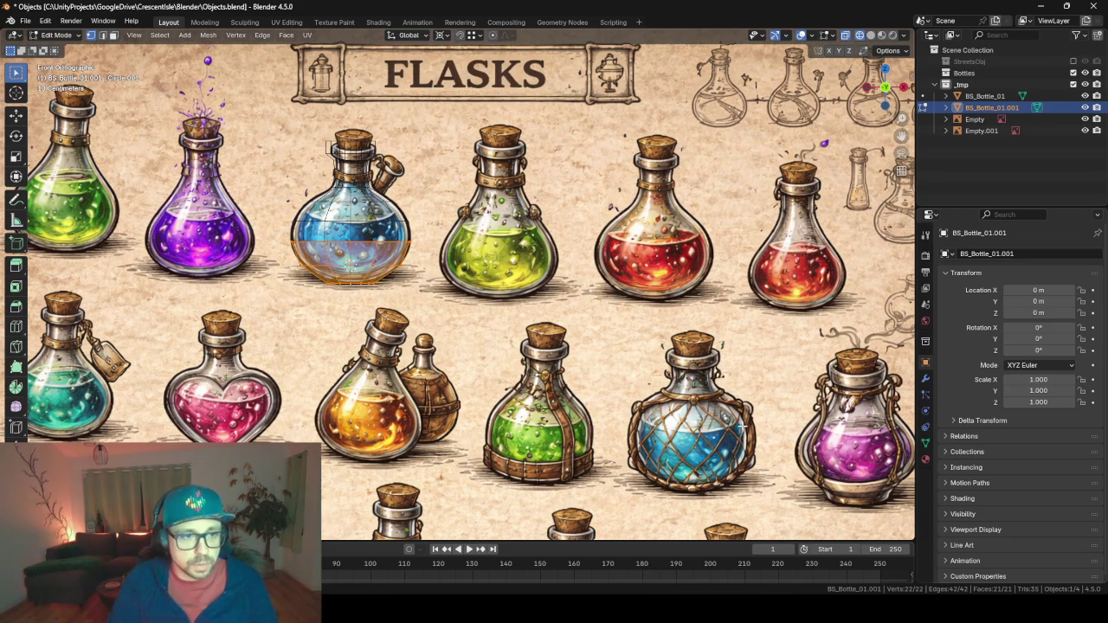
key("s")
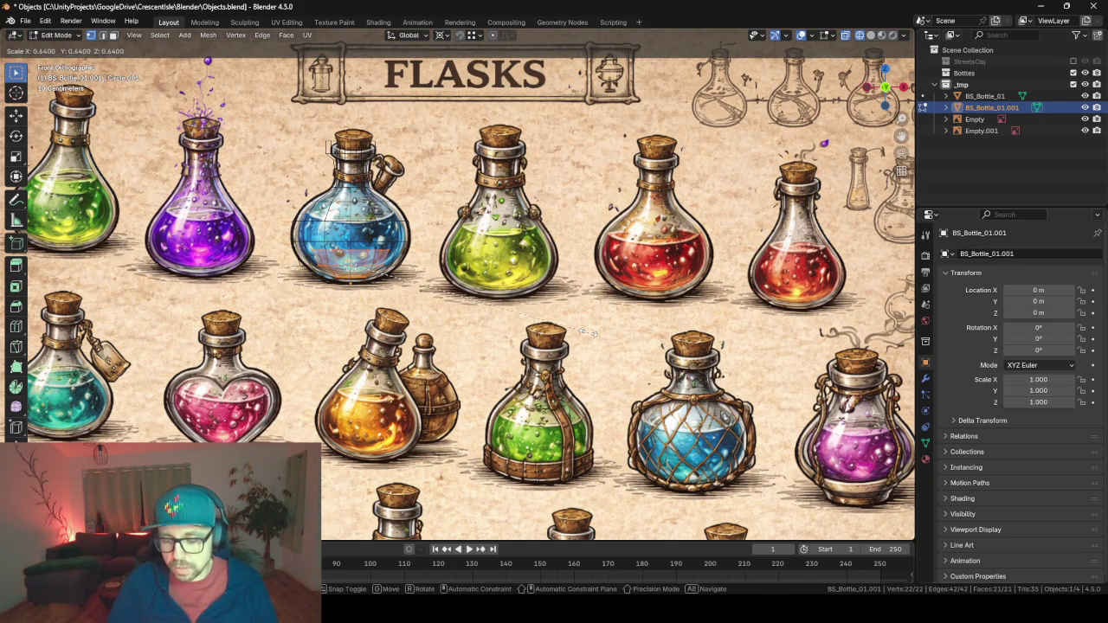
type(".8")
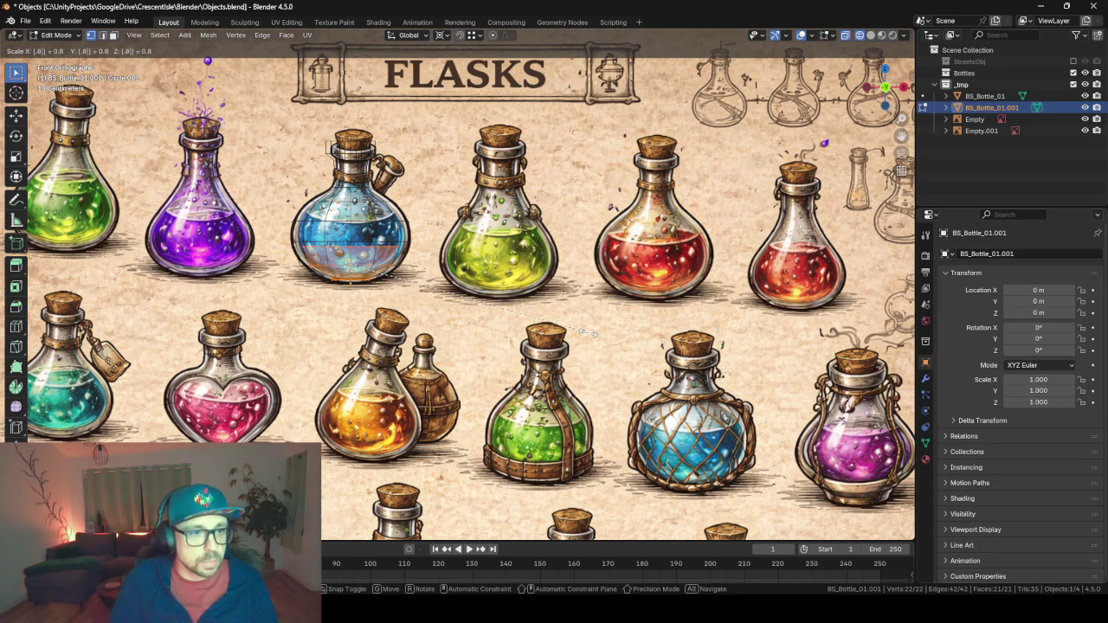
key("BackSpace")
type("7")
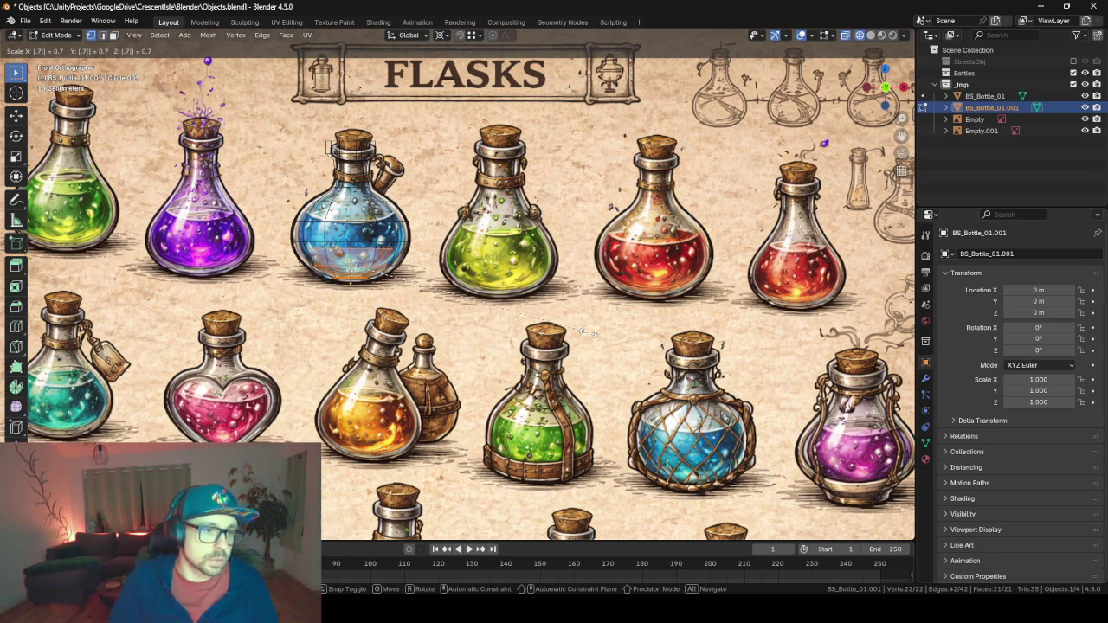
key("Return")
scroll(499, 321, "down", 4)
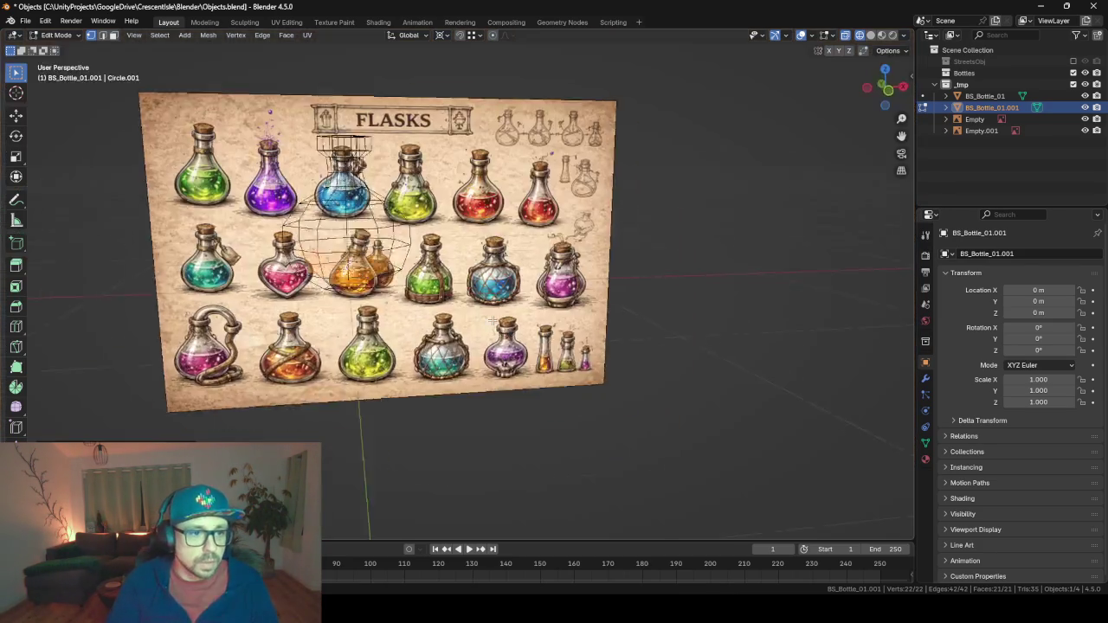
mouse_move(500, 322)
left_mouse_down()
mouse_move(525, 341)
mouse_move(454, 307)
left_mouse_up()
key("Tab")
left_click(380, 254)
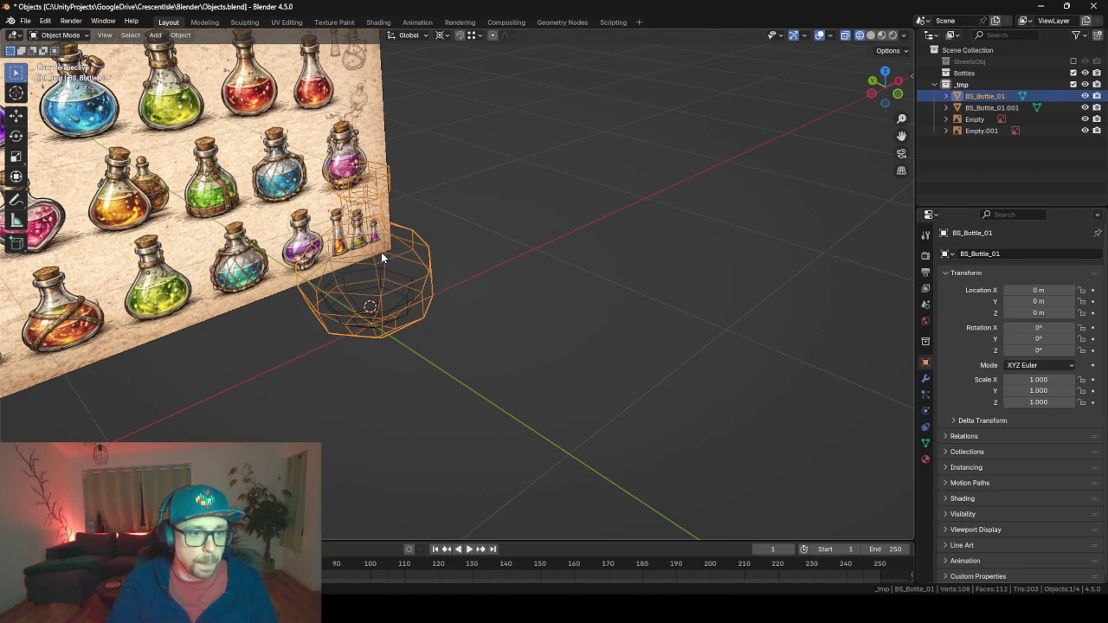
Hide BS_Bottle_01 and extrude BS_Bottle_01.001's top rim loop inward.
key("h")
left_click(390, 288)
key("Tab")
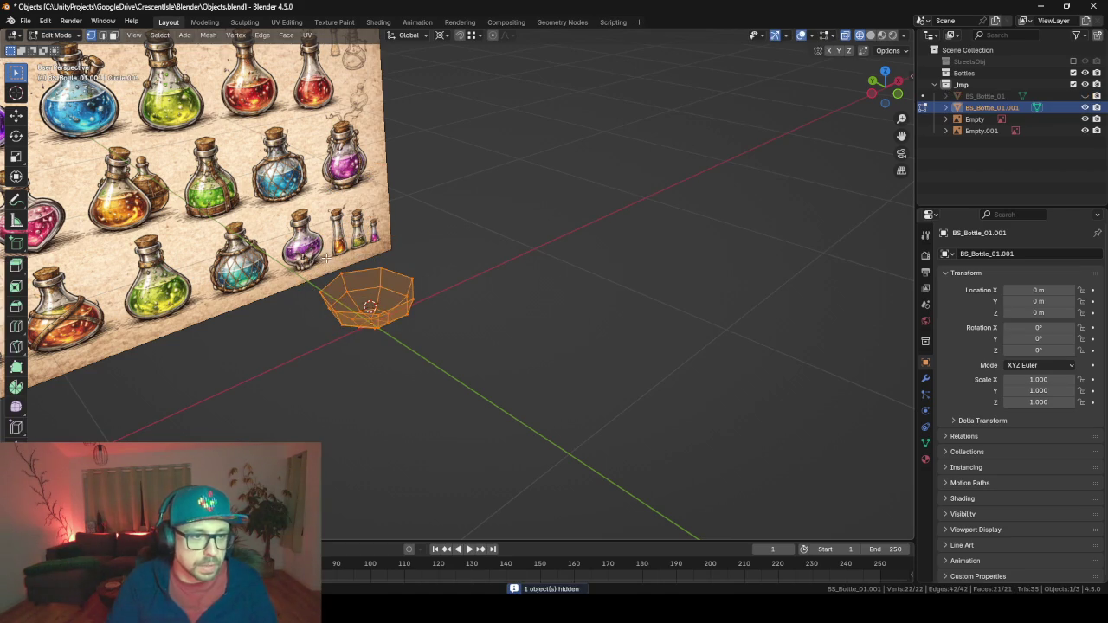
scroll(328, 304, "up", 2)
left_click(113, 35)
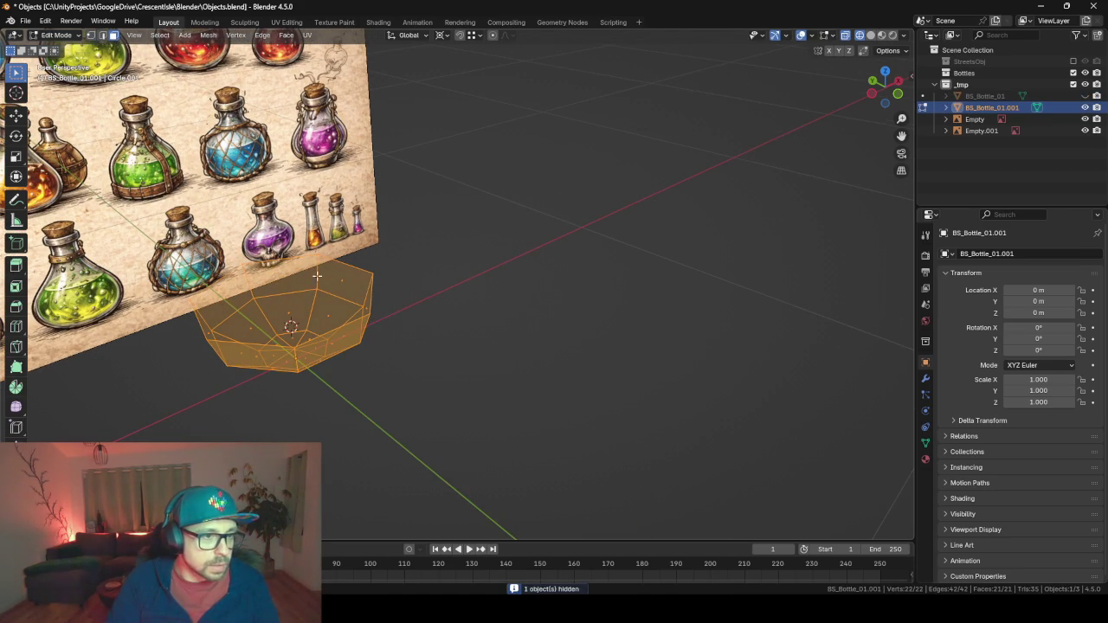
left_click(102, 35)
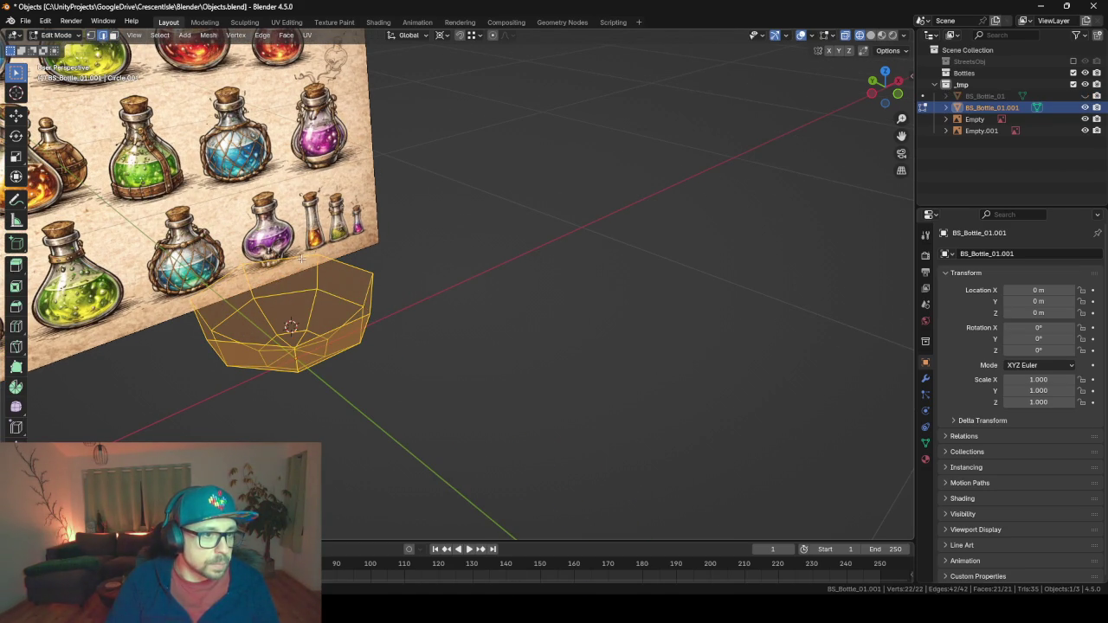
left_click(299, 258, "alt")
key("KP_8")
key("s")
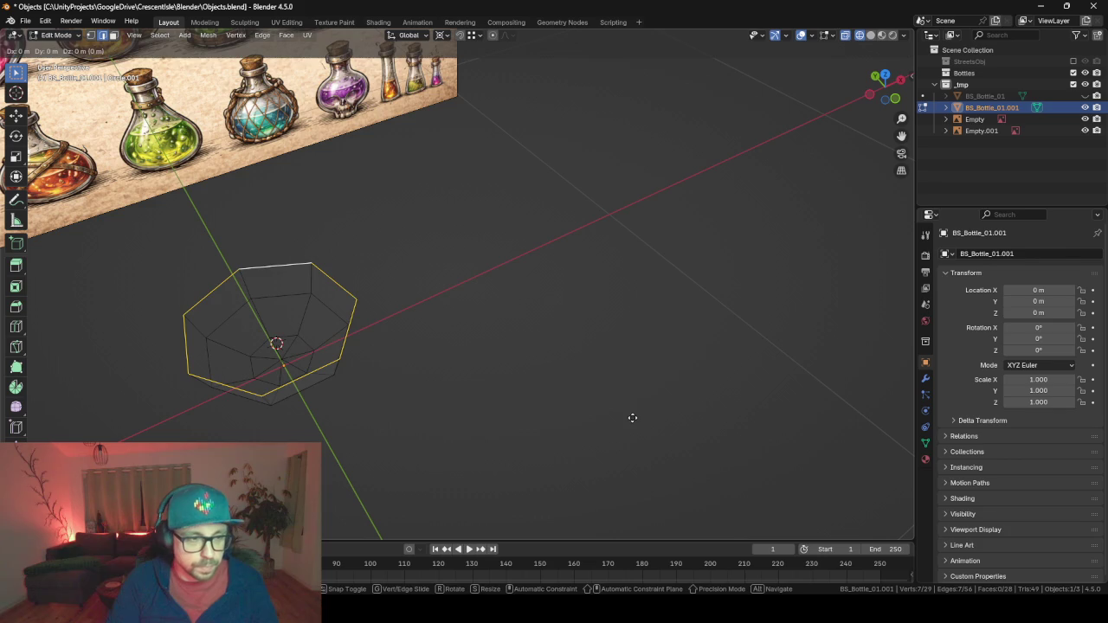
left_click(502, 371)
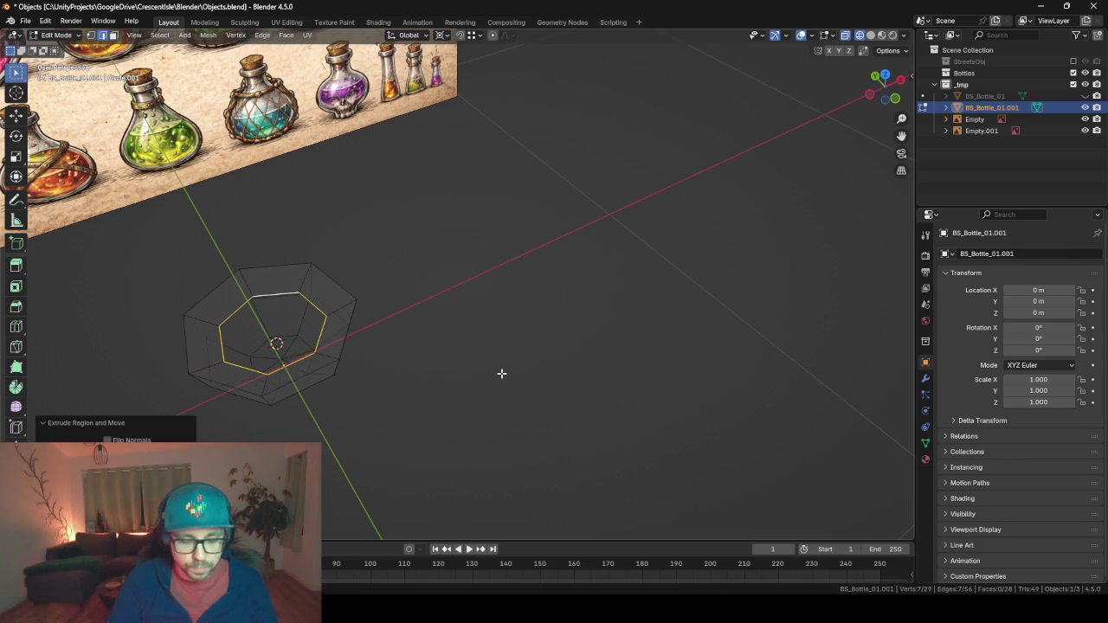
key("s")
key("Escape")
Merge 6 duplicate vertices by distance, return to Object Mode and unhide BS_Bottle_01.
key("a")
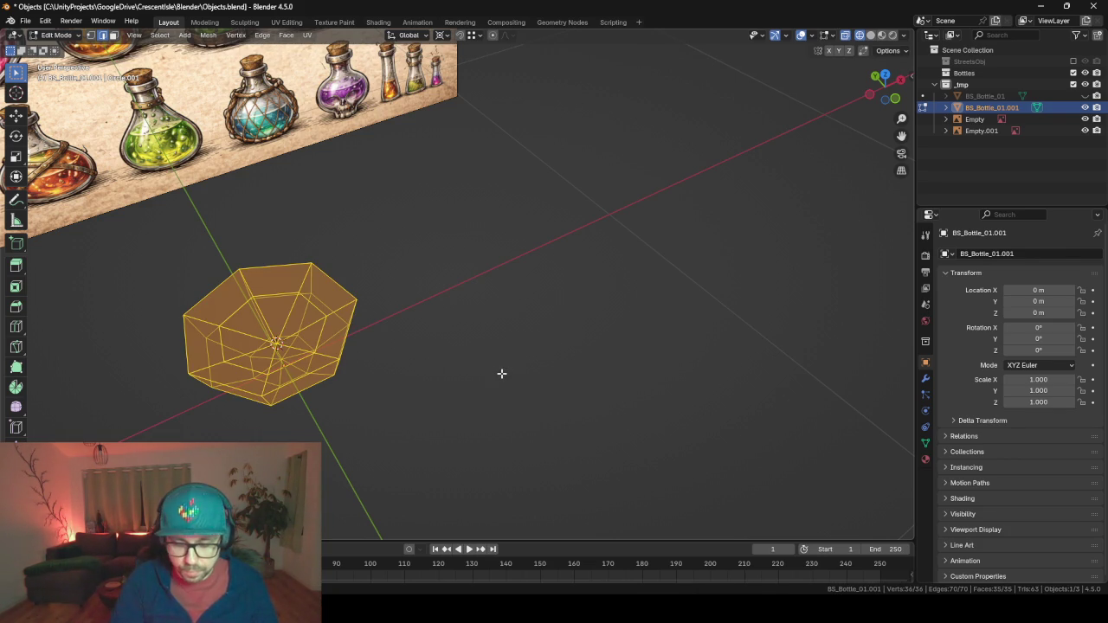
key("m")
left_click(501, 372)
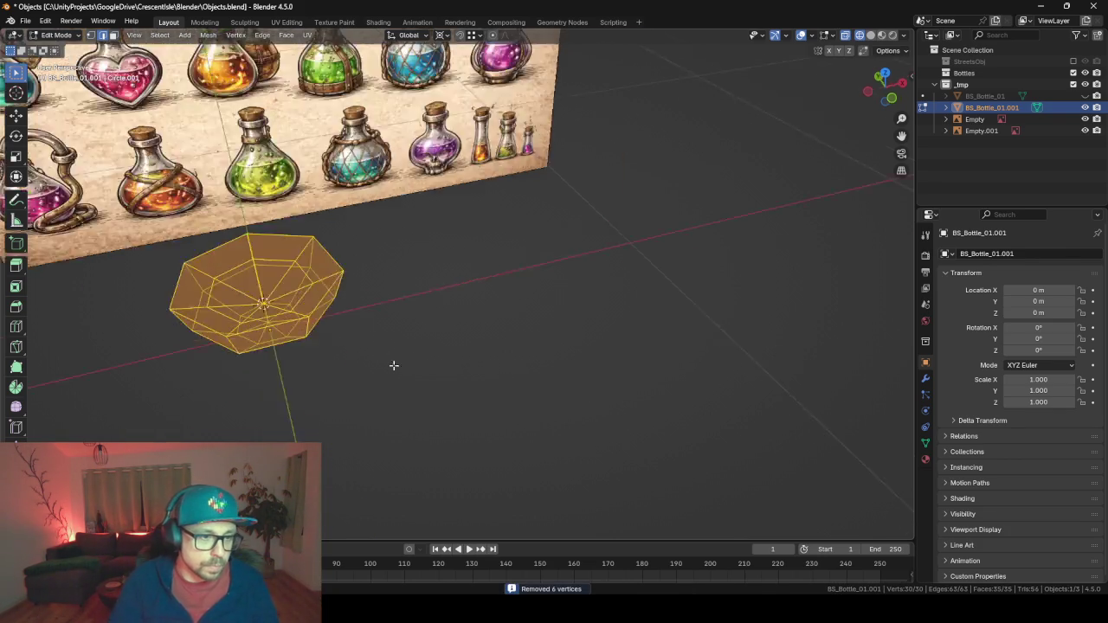
key("Tab")
scroll(417, 310, "up", 3)
key("KP_Decimal")
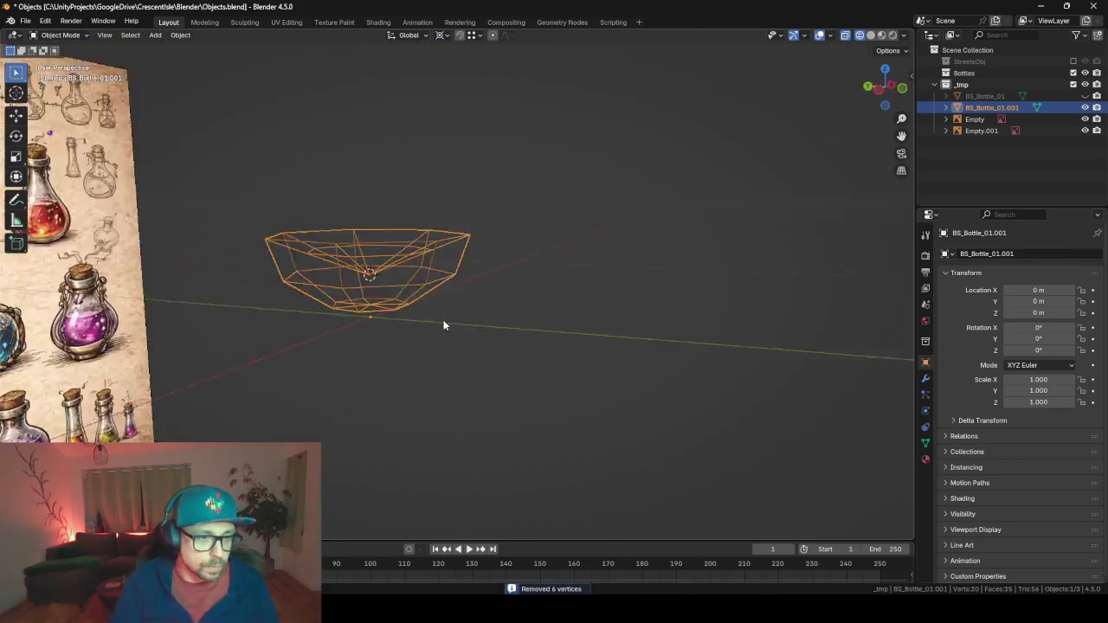
scroll(445, 324, "down", 3)
left_click(977, 96)
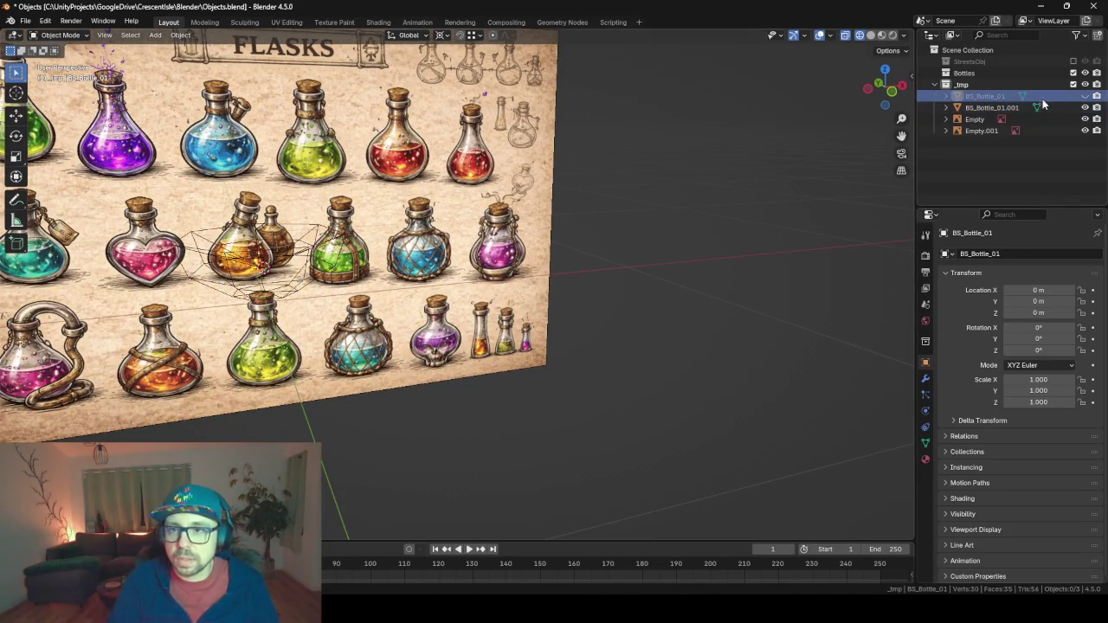
left_click(1085, 97)
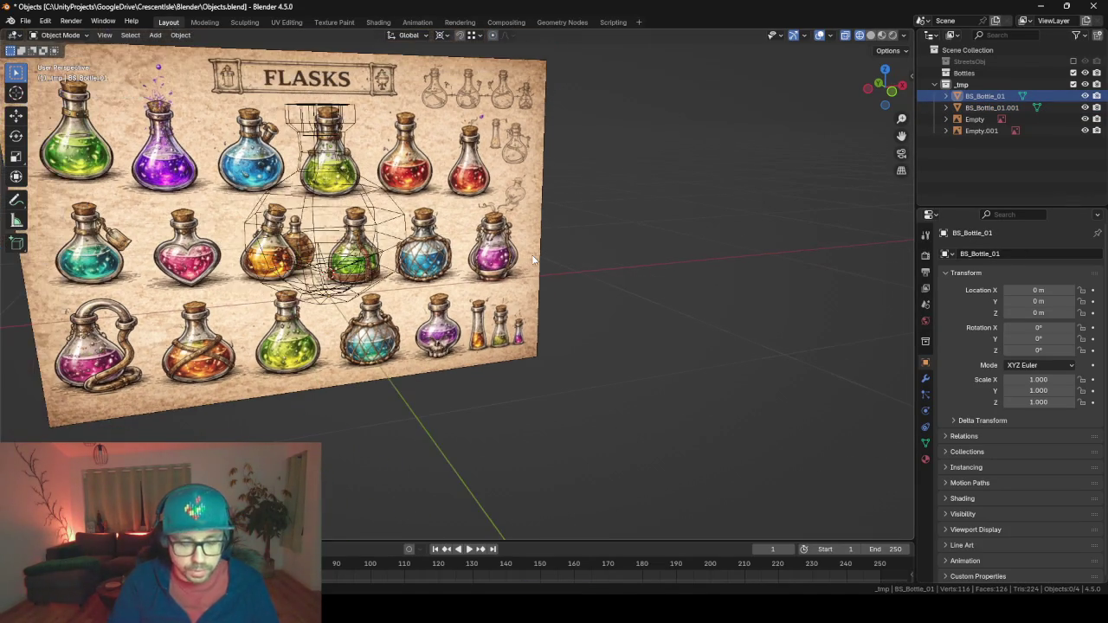
Switch to Material Preview shading and move the bottle along Y away from the small piece.
key("z")
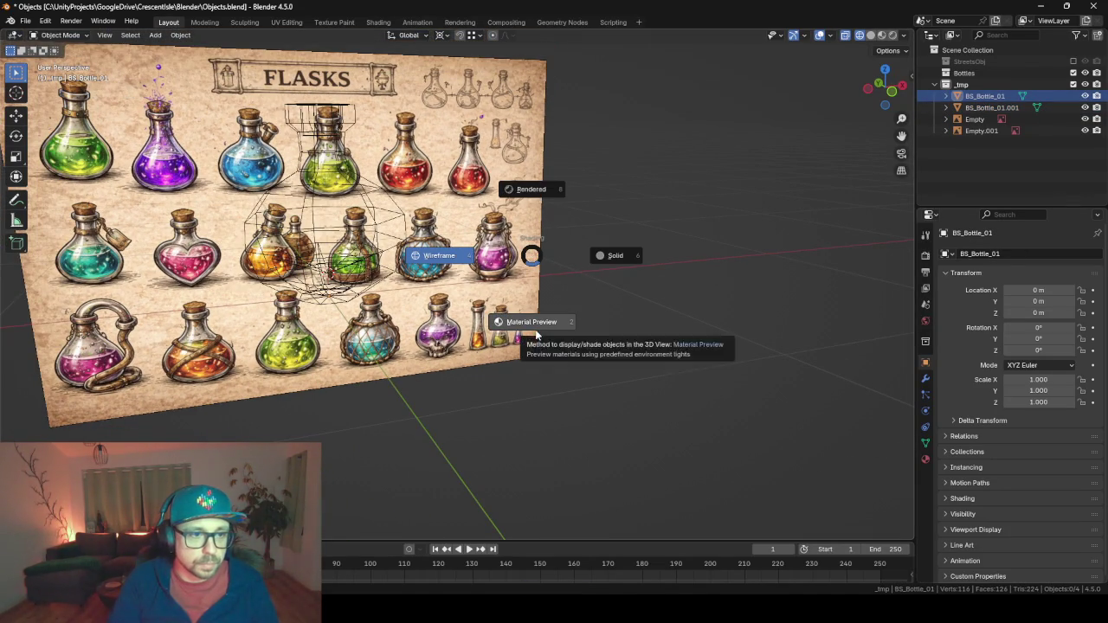
left_click(522, 320)
key("KP_Decimal")
left_click(460, 285)
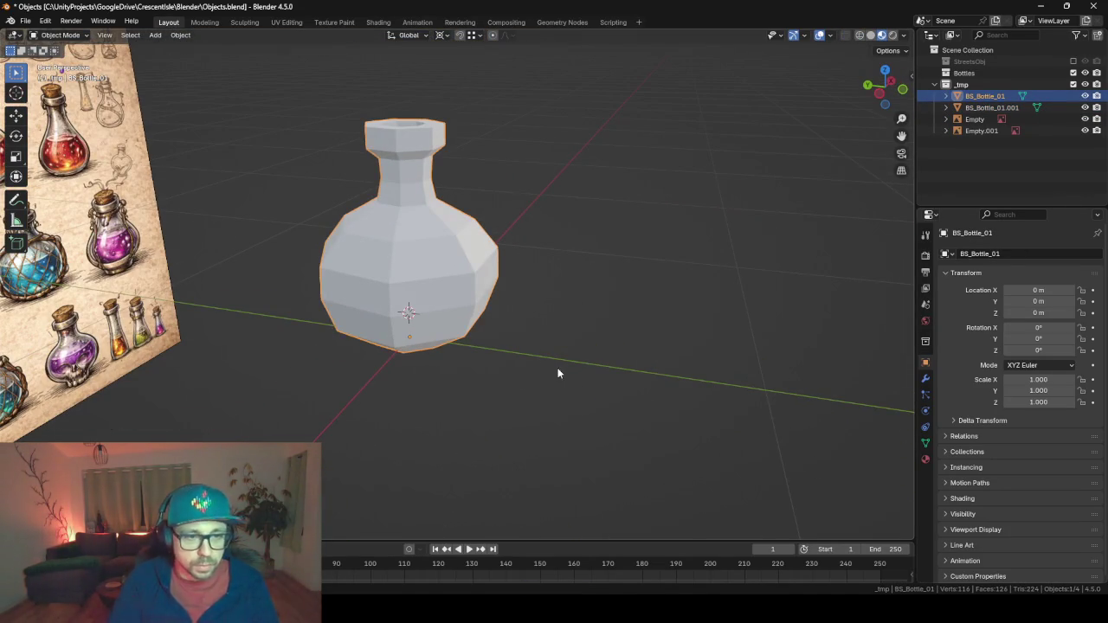
key("g")
key("y")
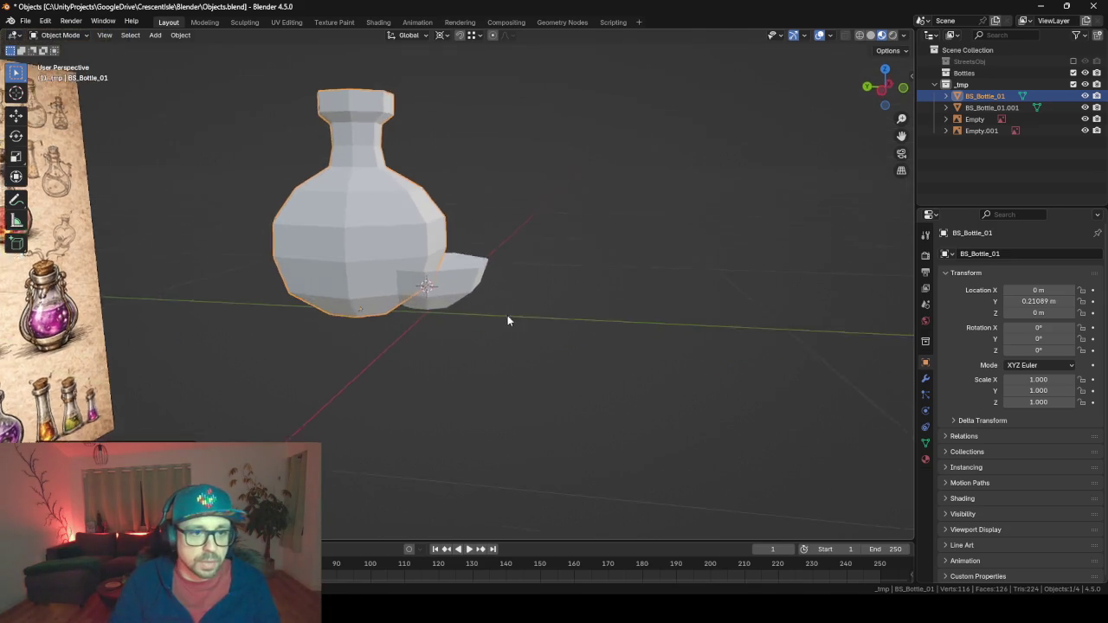
left_click(450, 270)
mouse_move(450, 271)
left_mouse_down()
mouse_move(496, 296)
mouse_move(393, 334)
mouse_move(407, 328)
left_mouse_up()
left_click(437, 322)
Isolate the small piece in Edit Mode and remove its top cap, leaving an open bowl.
key("Tab")
scroll(407, 329, "up", 5)
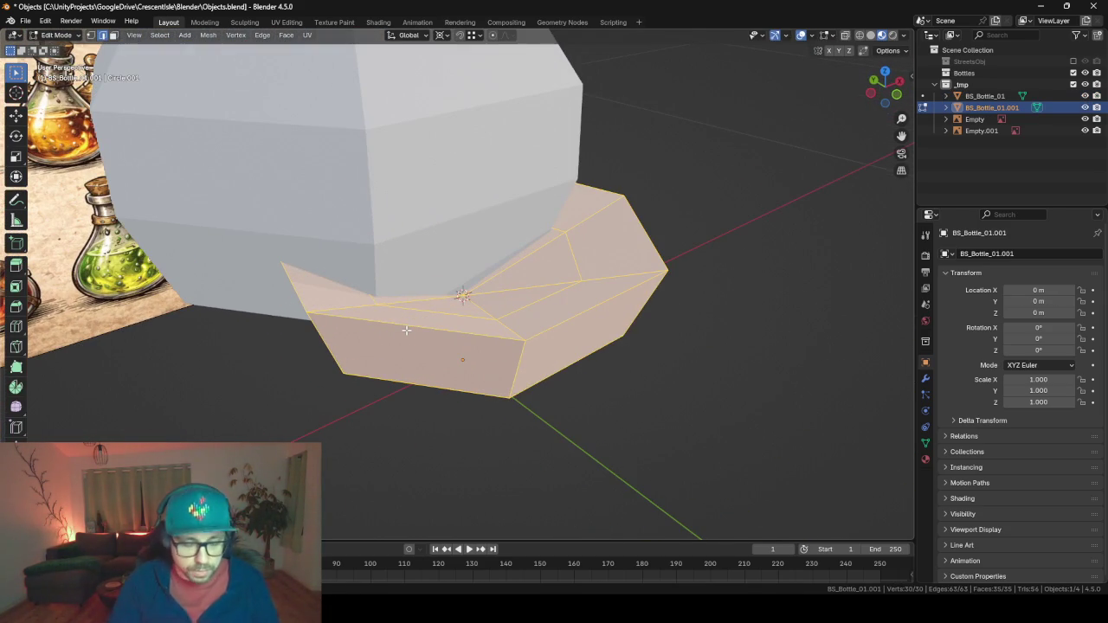
key("Tab")
key("h")
key("ctrl+z")
key("shift+h")
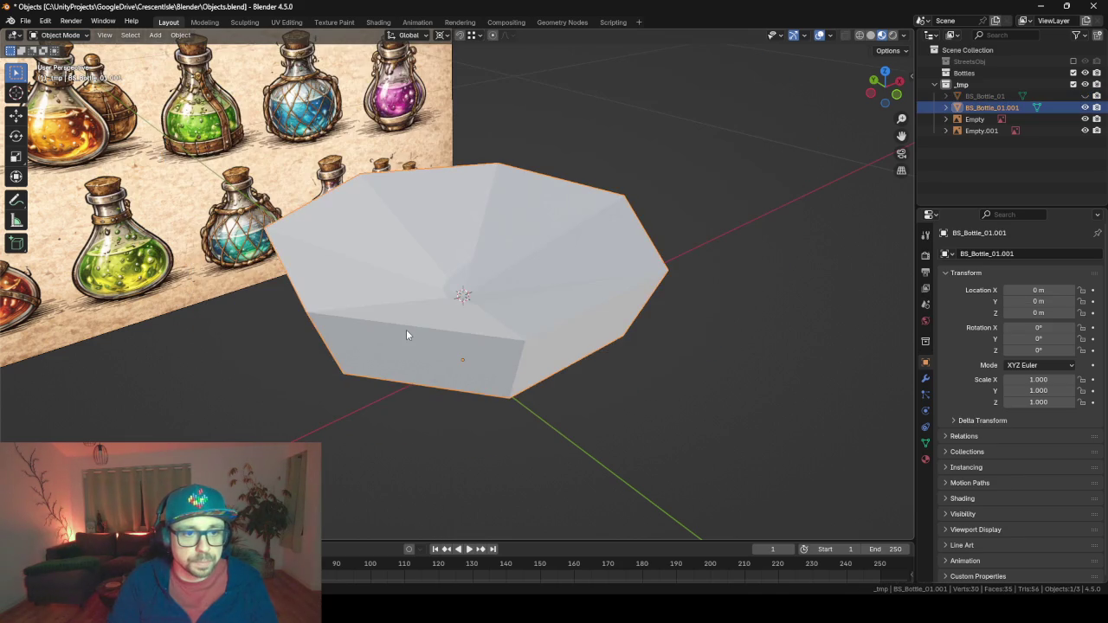
key("Tab")
key("ctrl+z")
key("ctrl+z")
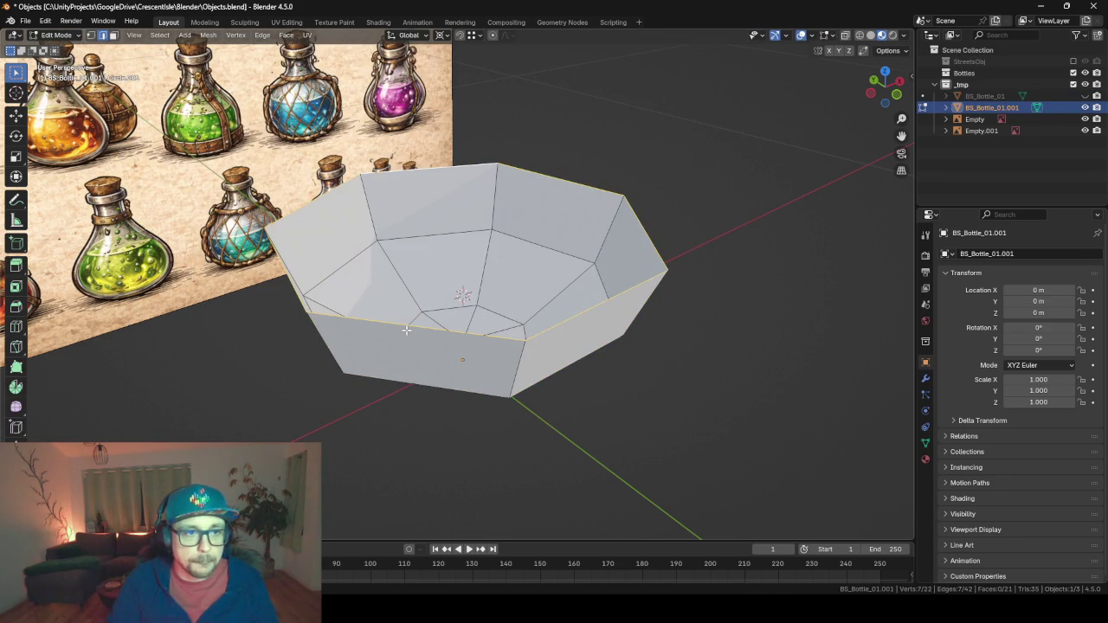
left_click(440, 36)
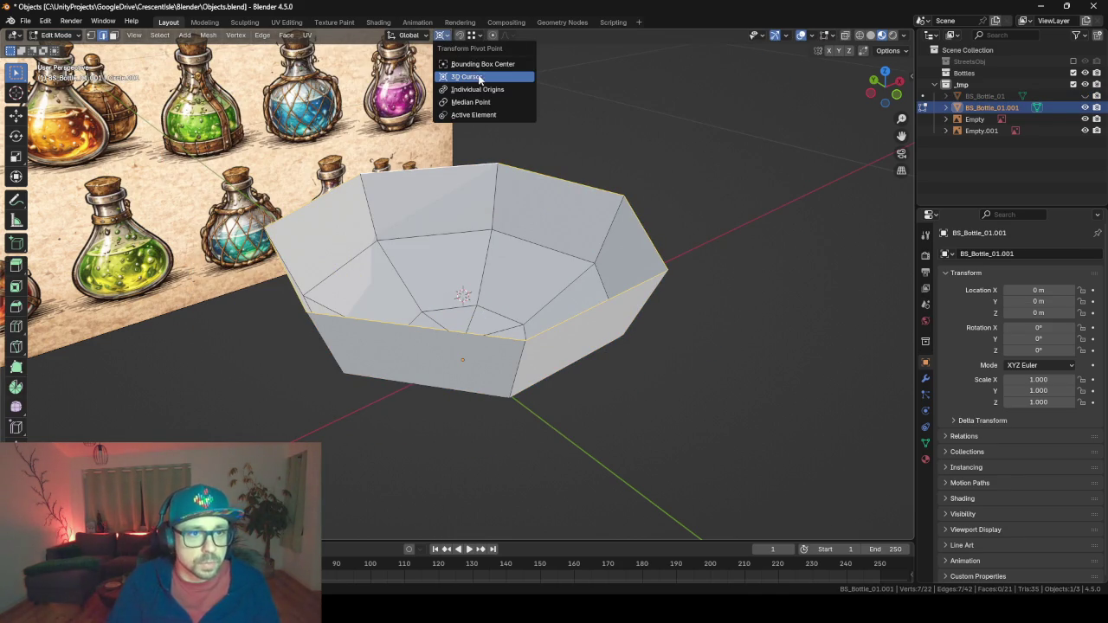
Extrude the rim inward, extrude and scale it to 0 into a flat cap, then merge by distance.
key("e")
key("s")
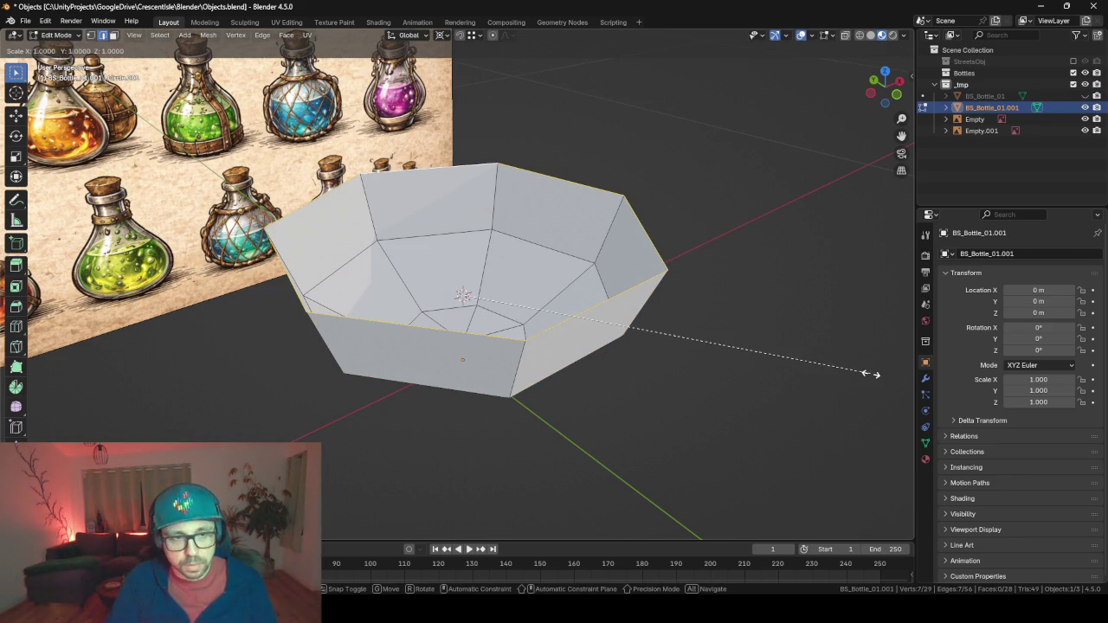
left_click(724, 327)
key("e")
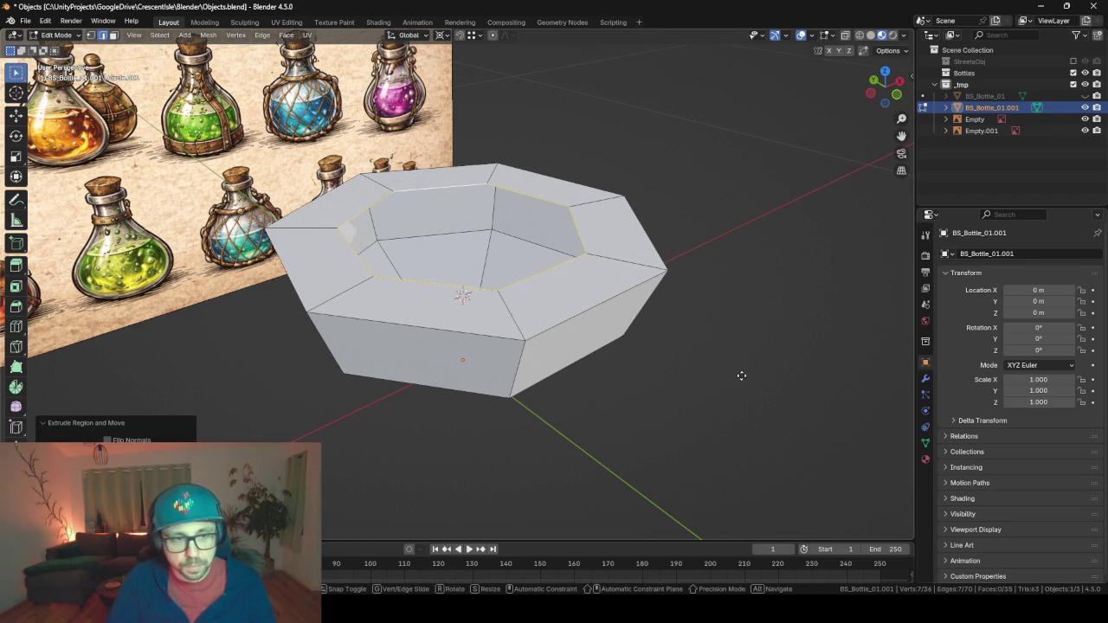
key("s")
key("shift+z")
type("0")
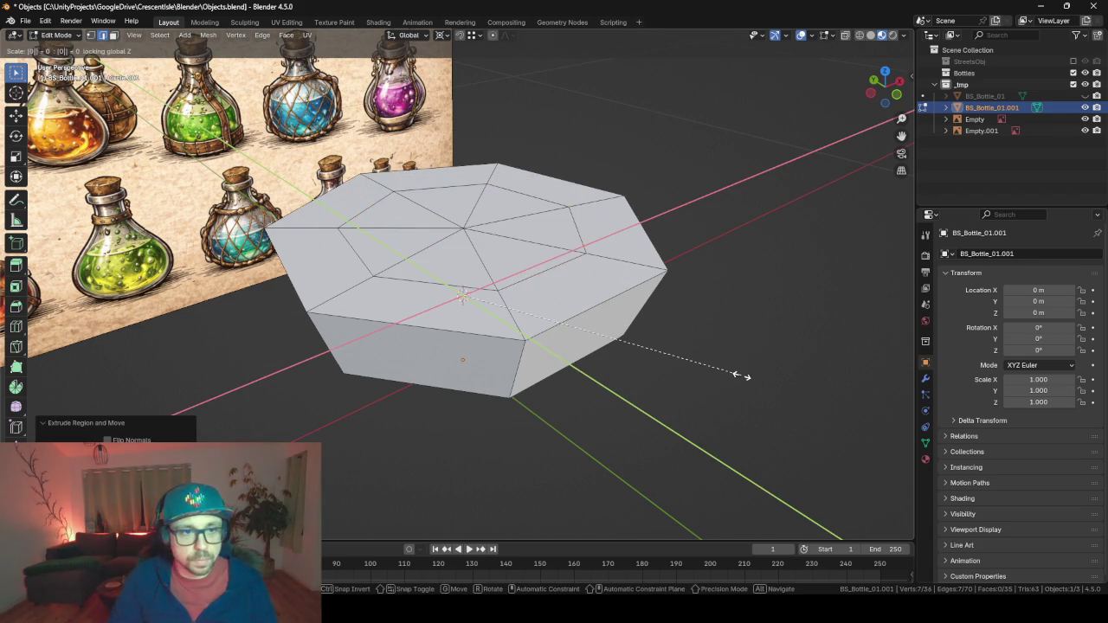
key("Return")
key("a")
key("m")
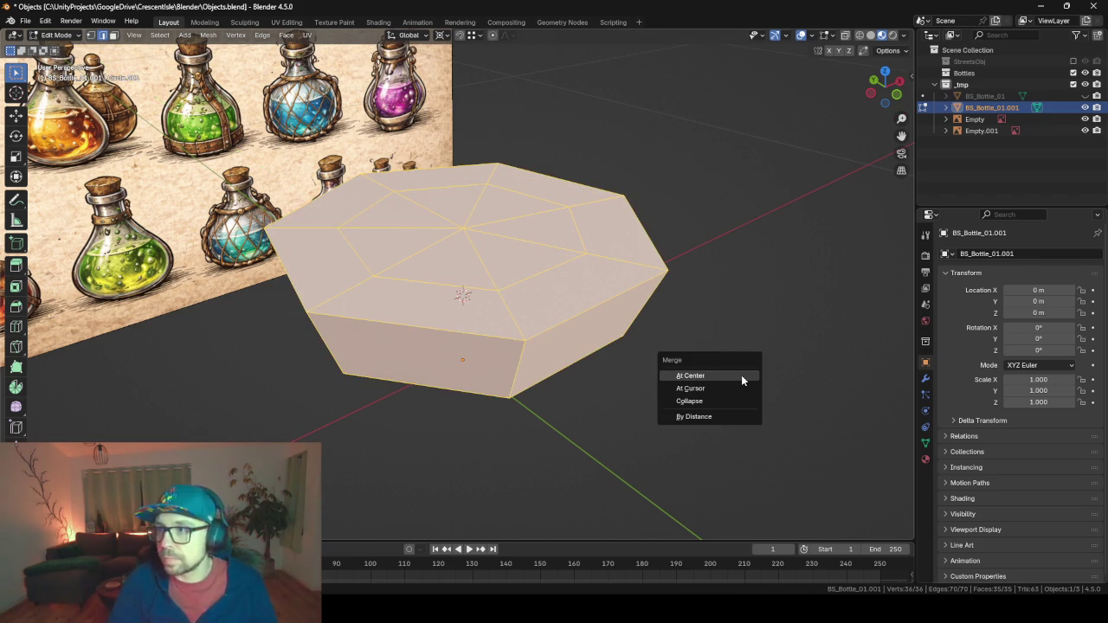
left_click(741, 375)
mouse_move(719, 374)
left_mouse_down()
mouse_move(666, 372)
mouse_move(710, 381)
mouse_move(526, 309)
mouse_move(658, 320)
left_mouse_up()
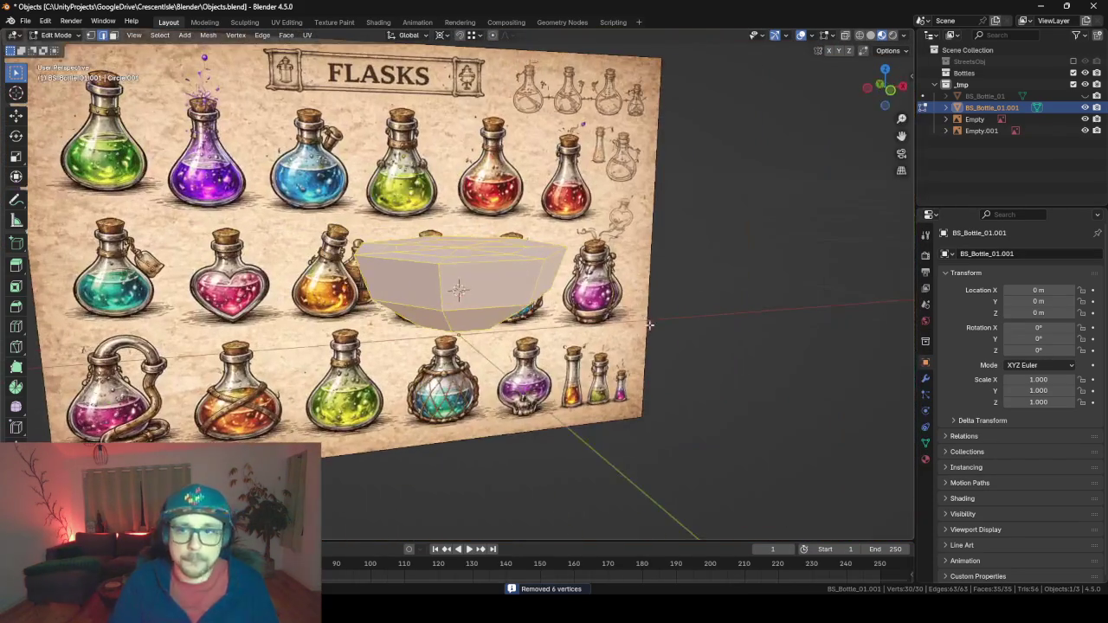
Rename BS_Bottle_01.001 to BS_Bottle_01_Liq_Low, correcting an interim 'Liq_half' name.
double_click(1027, 108)
type("_Liq_half")
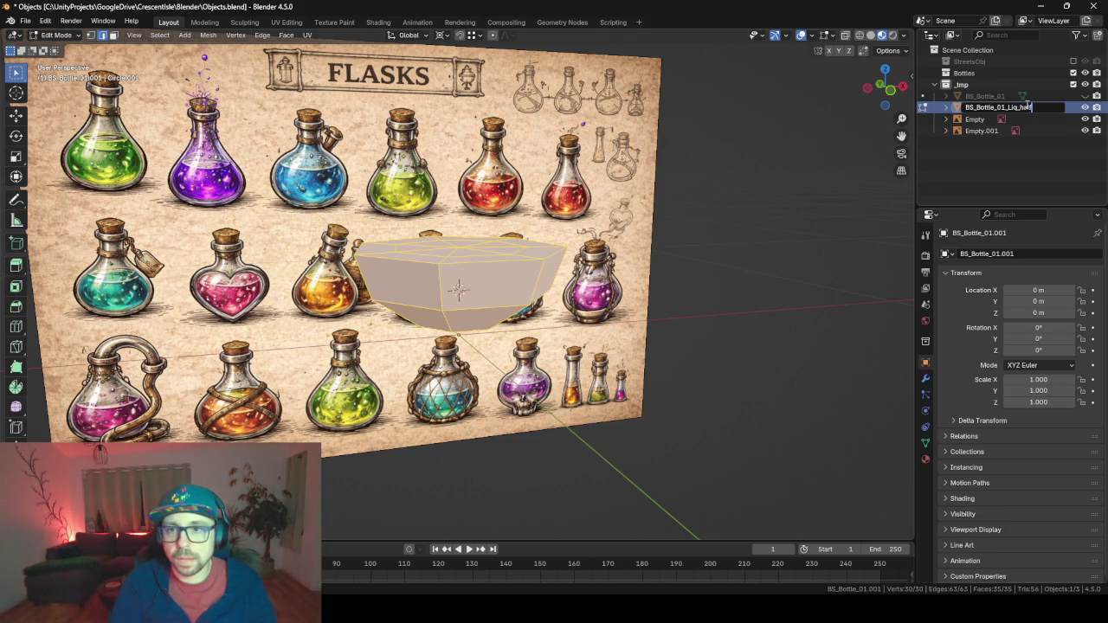
key("Return")
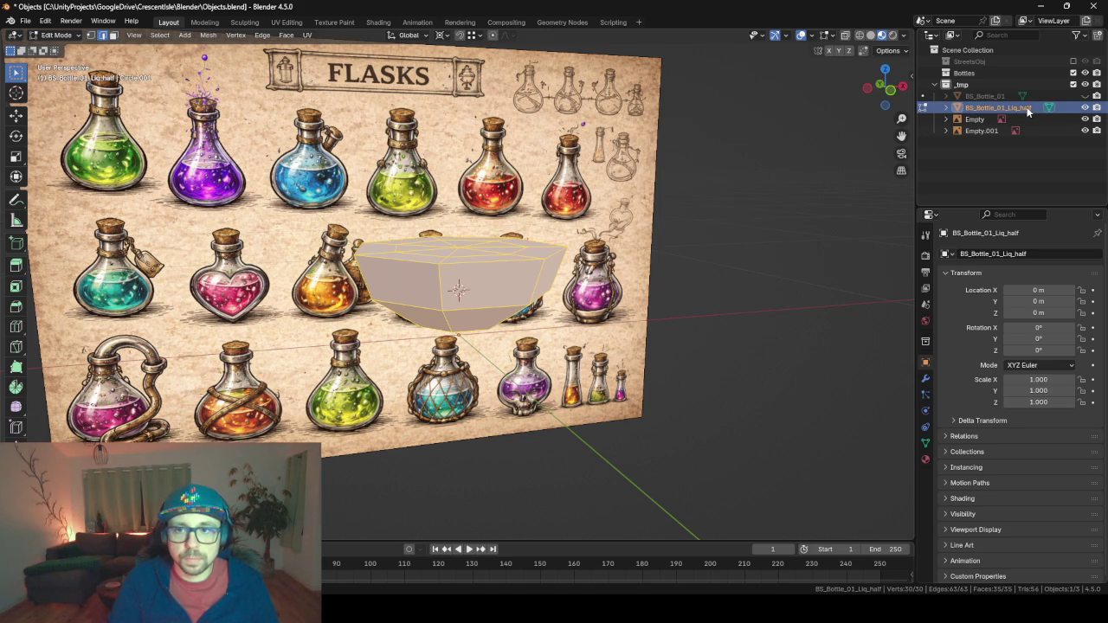
double_click(1029, 109)
key("BackSpace")
key("BackSpace")
key("BackSpace")
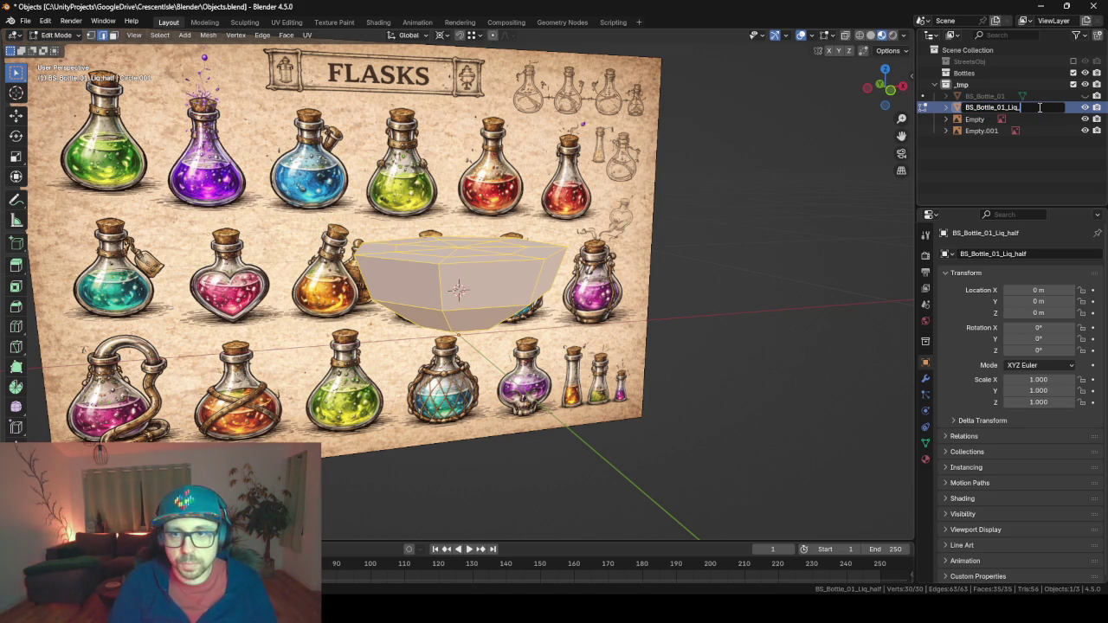
type("Low")
key("Return")
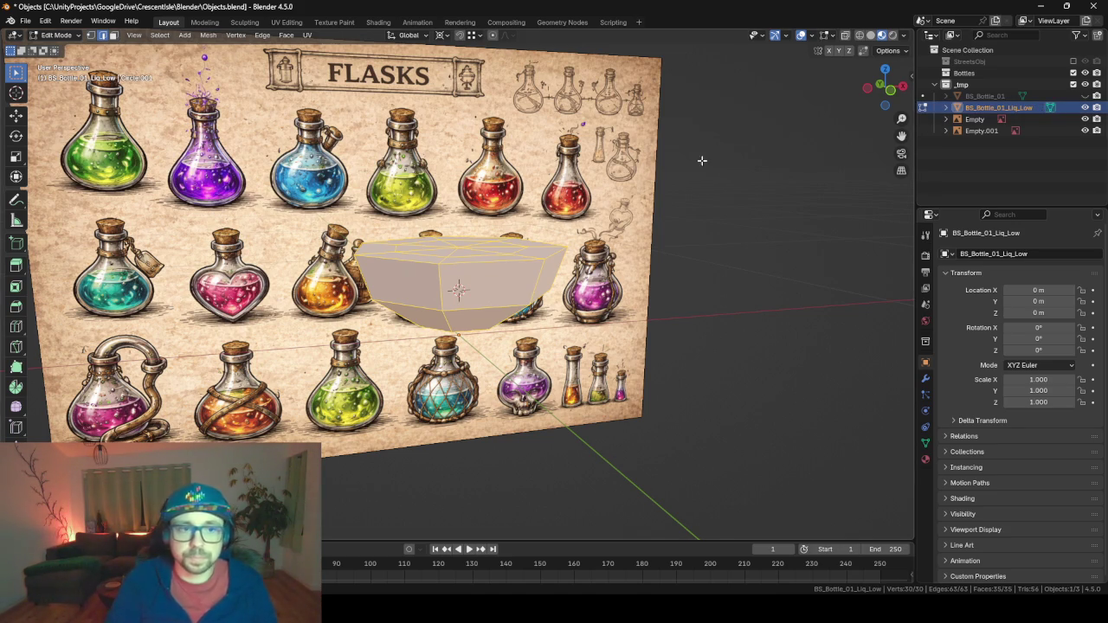
Unhide BS_Bottle_01, duplicate its lower body faces and separate them into a new object.
left_click(1084, 96)
key("Tab")
left_click(526, 264)
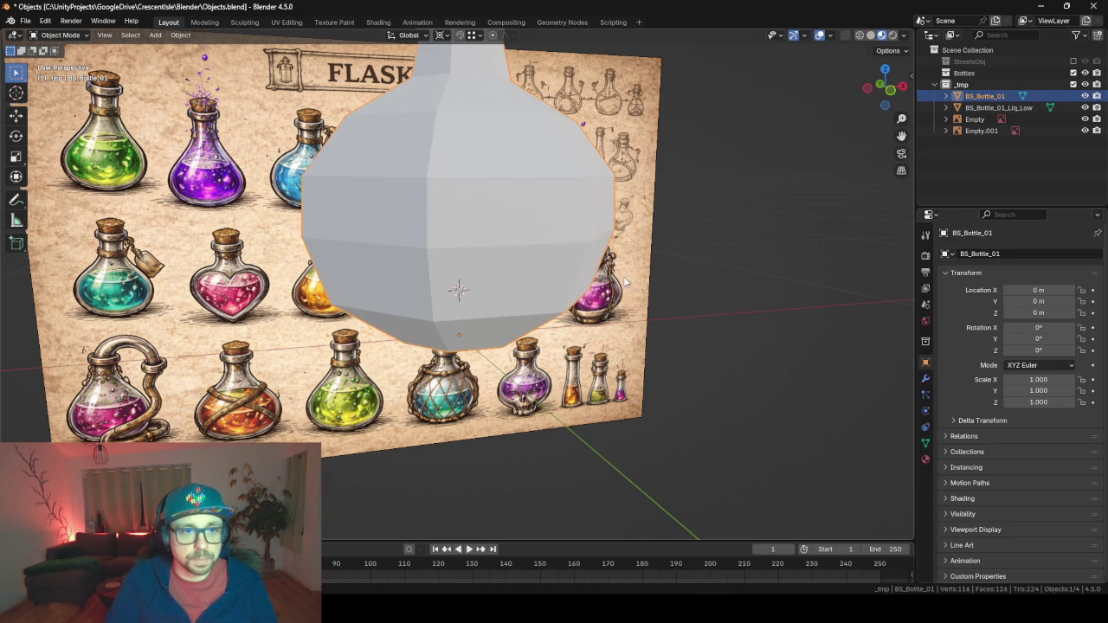
key("Tab")
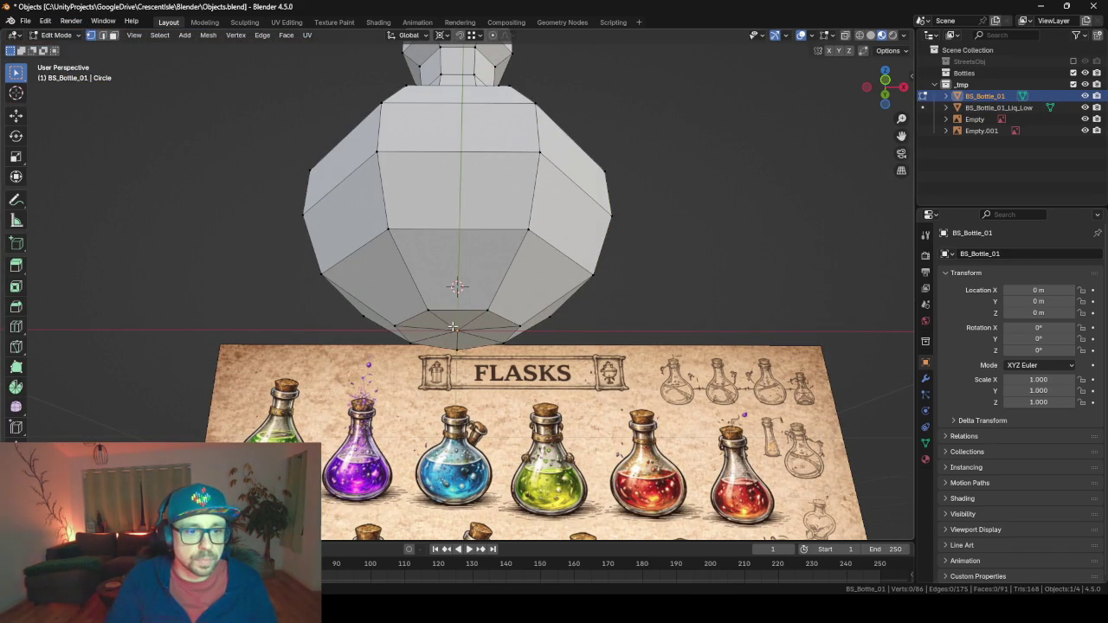
left_click_drag(725, 240, 721, 281)
key("ctrl+KP_Add")
key("ctrl+KP_Add")
key("ctrl+KP_Add")
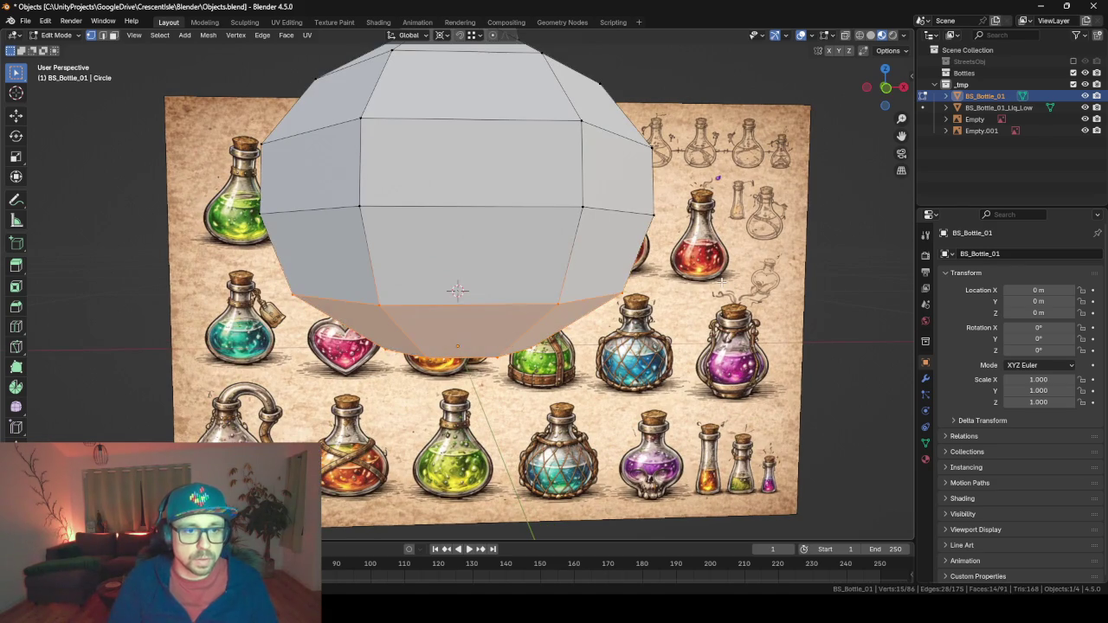
left_click_drag(505, 145, 536, 305)
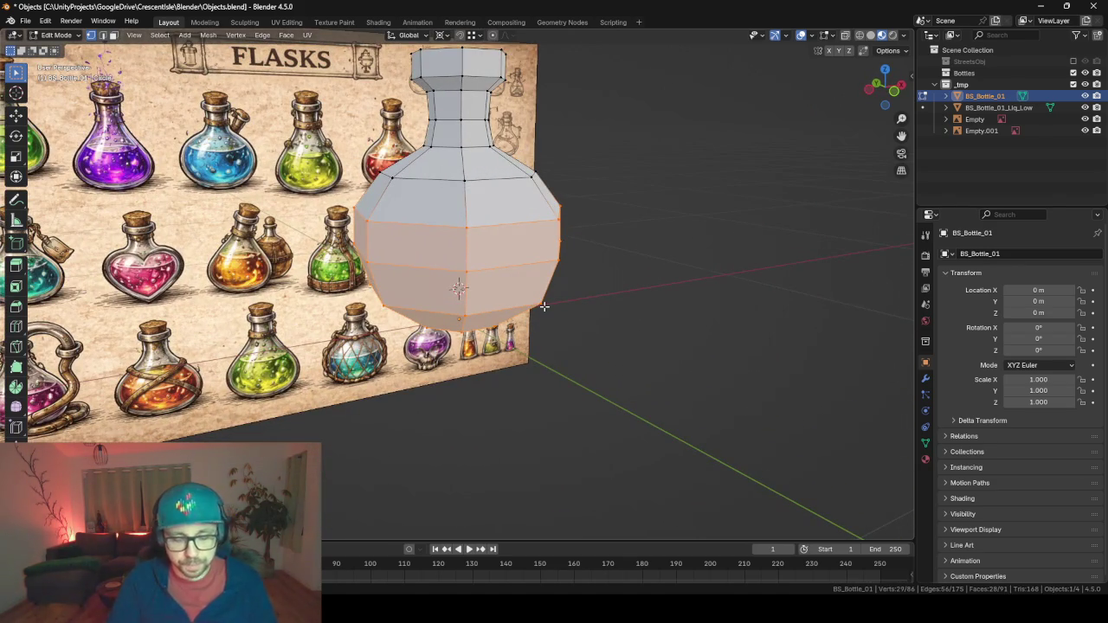
key("shift+d")
key("Escape")
key("p")
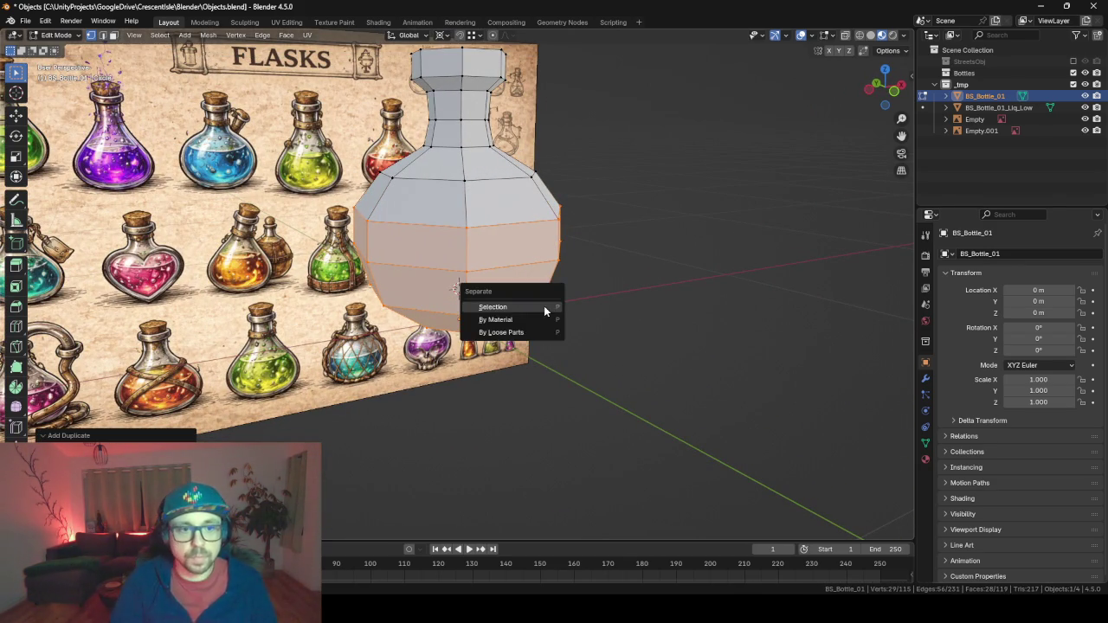
left_click(544, 305)
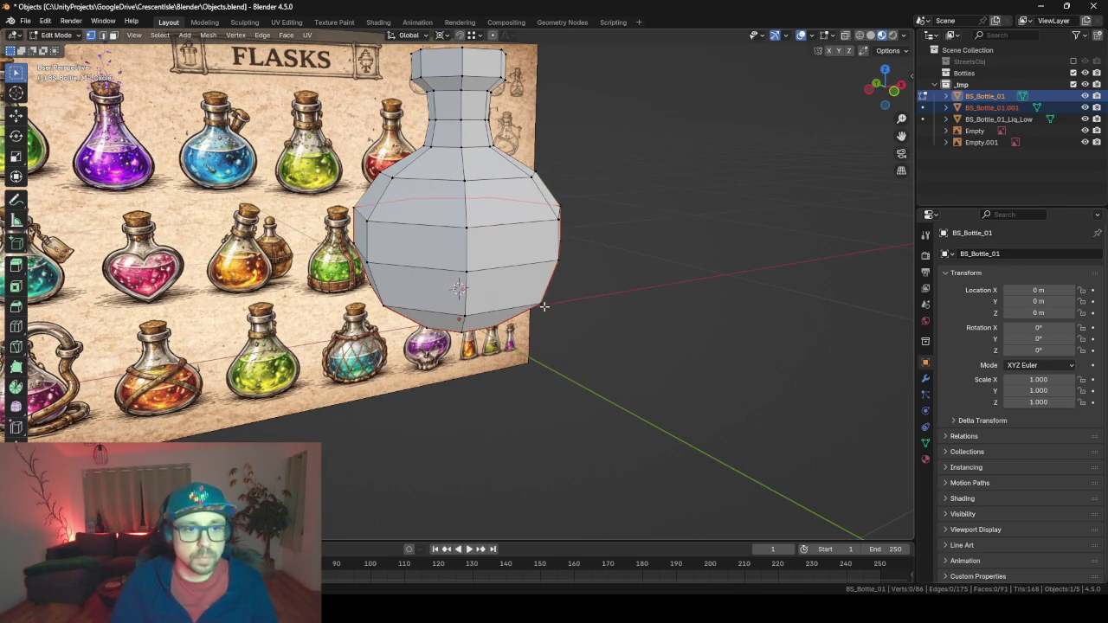
Rename the new object BS_Bottle_01_Liq_Mid and leave Edit Mode.
left_click(1015, 108)
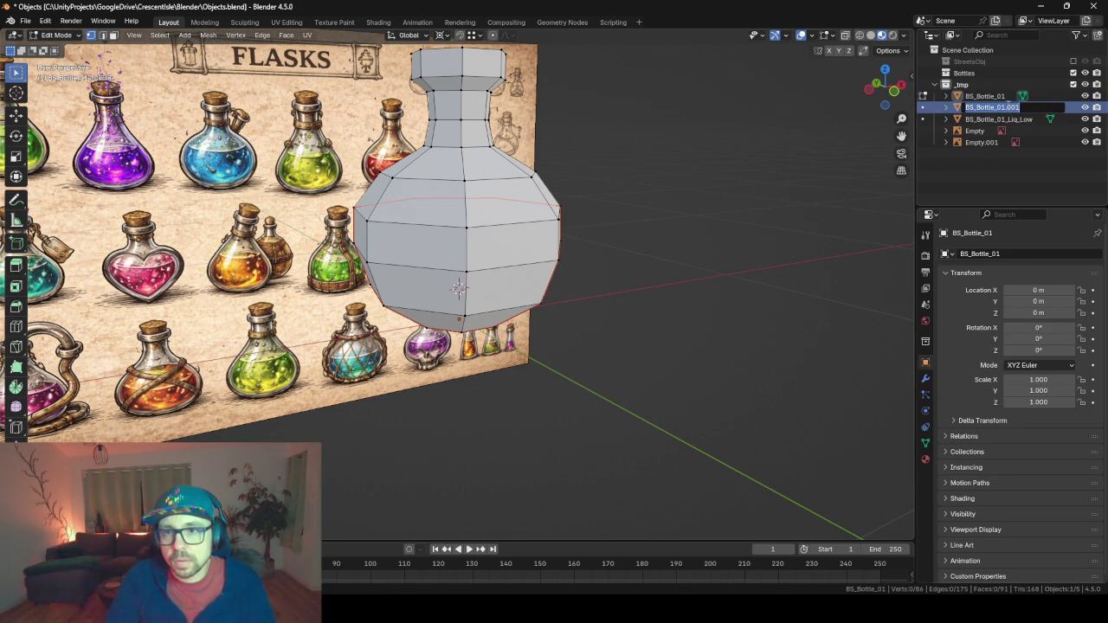
left_click_drag(1007, 106, 1042, 103)
type("Li")
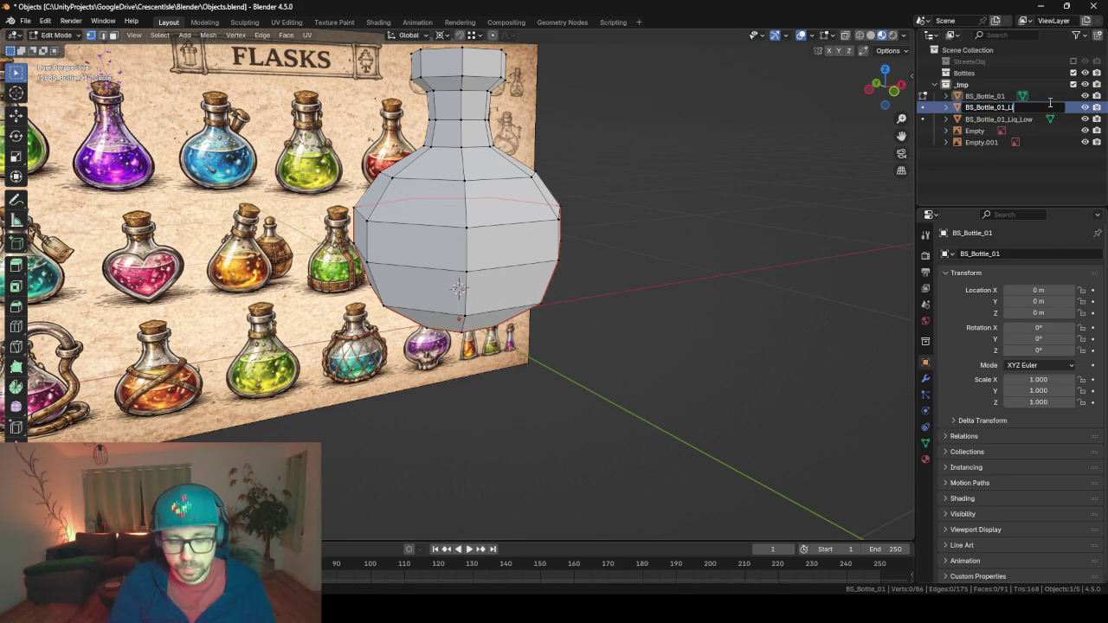
type("q_Mid")
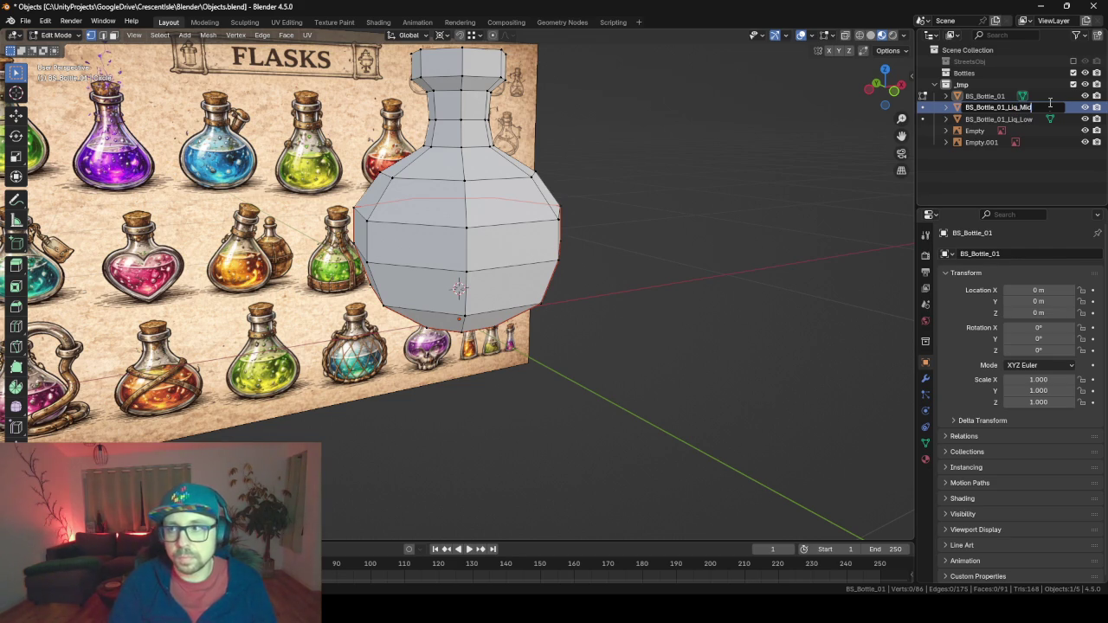
key("Return")
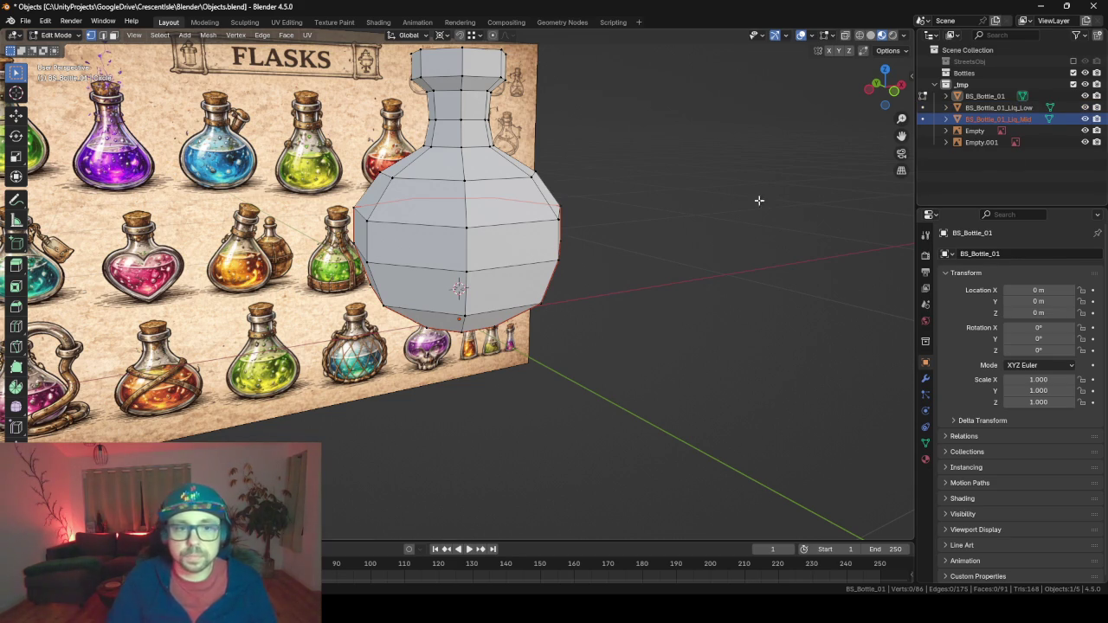
key("Tab")
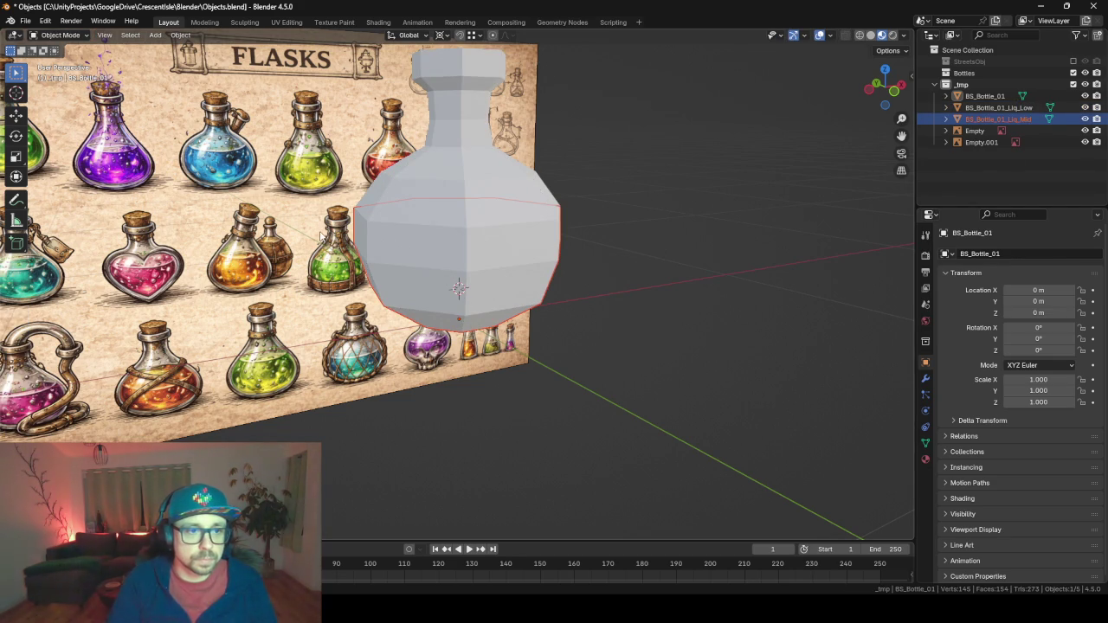
Shrink the selected BS_Bottle_01_Liq_Mid faces to 0.7 scale.
left_click(1019, 107)
left_click(1020, 119)
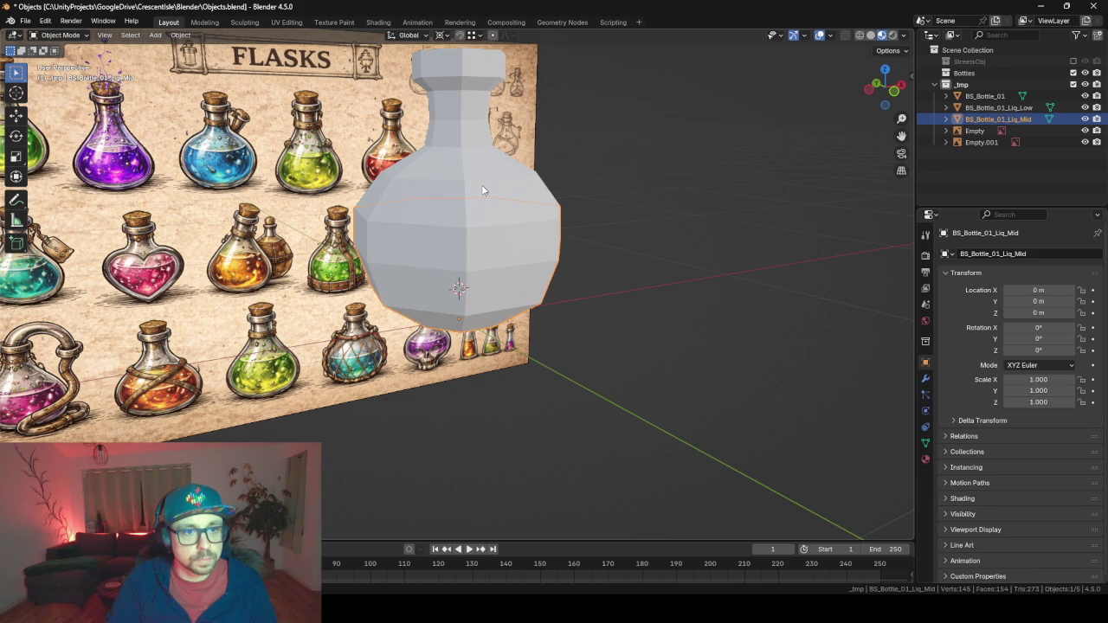
key("Tab")
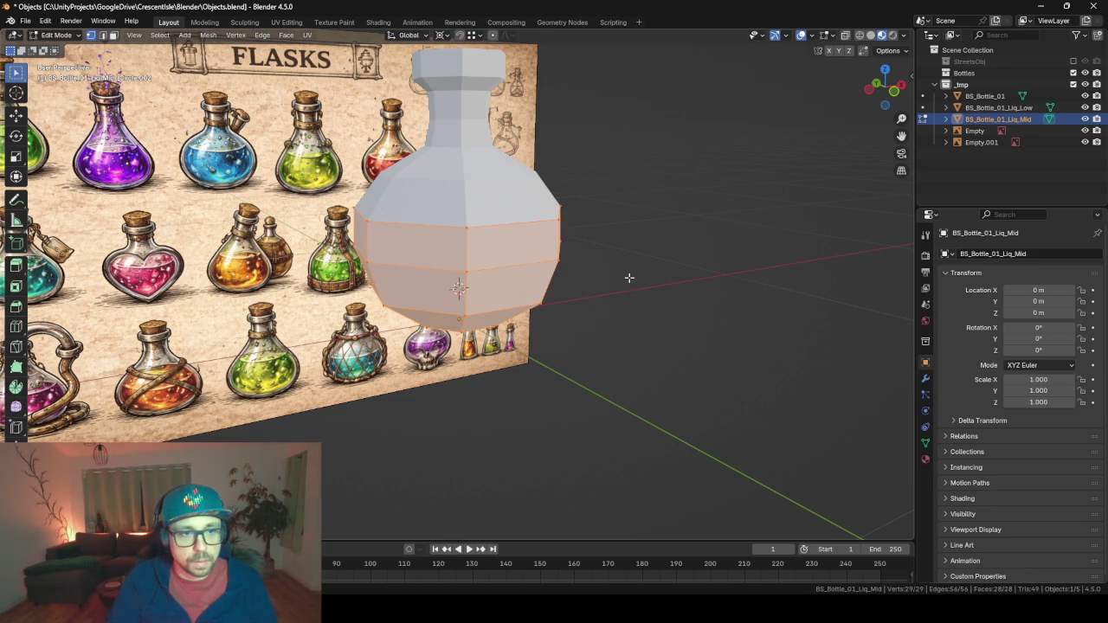
key("s")
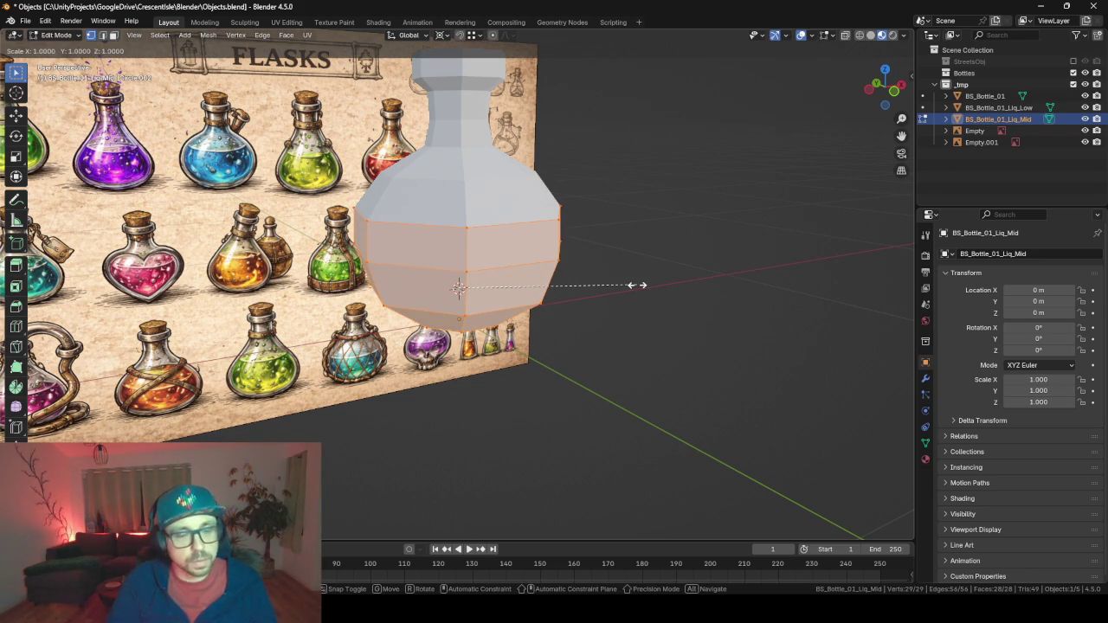
type(".7")
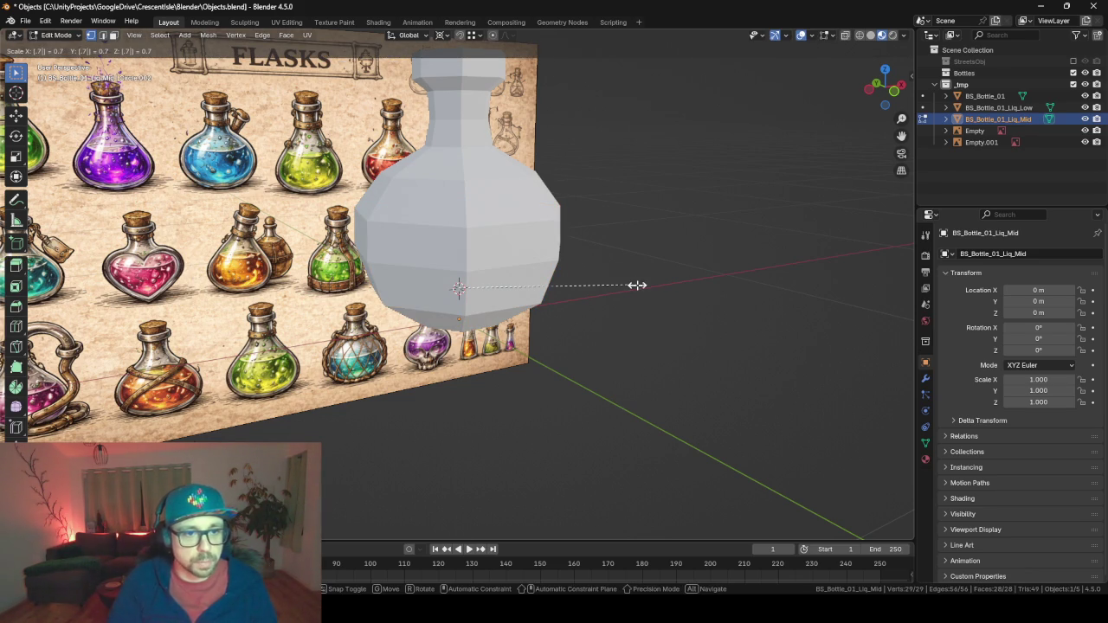
key("Return")
key("Tab")
Hide the outer bottle, then extrude the liquid's top rim loop and scale it inward flat.
left_click(406, 214)
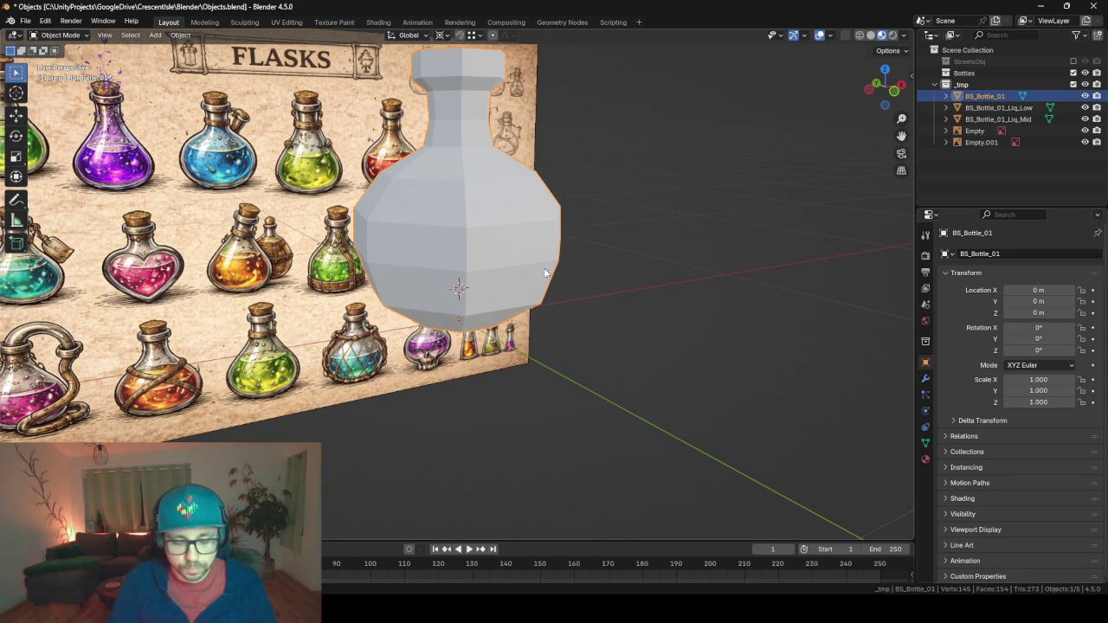
key("h")
left_click(511, 272)
key("Tab")
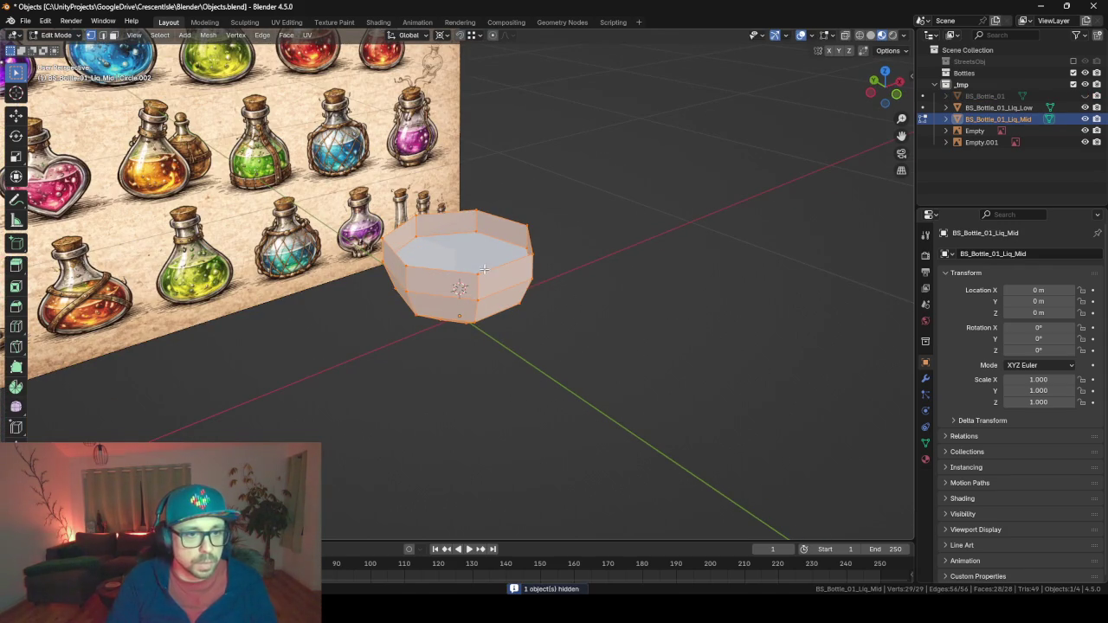
key("alt+a")
left_click(476, 274, "alt")
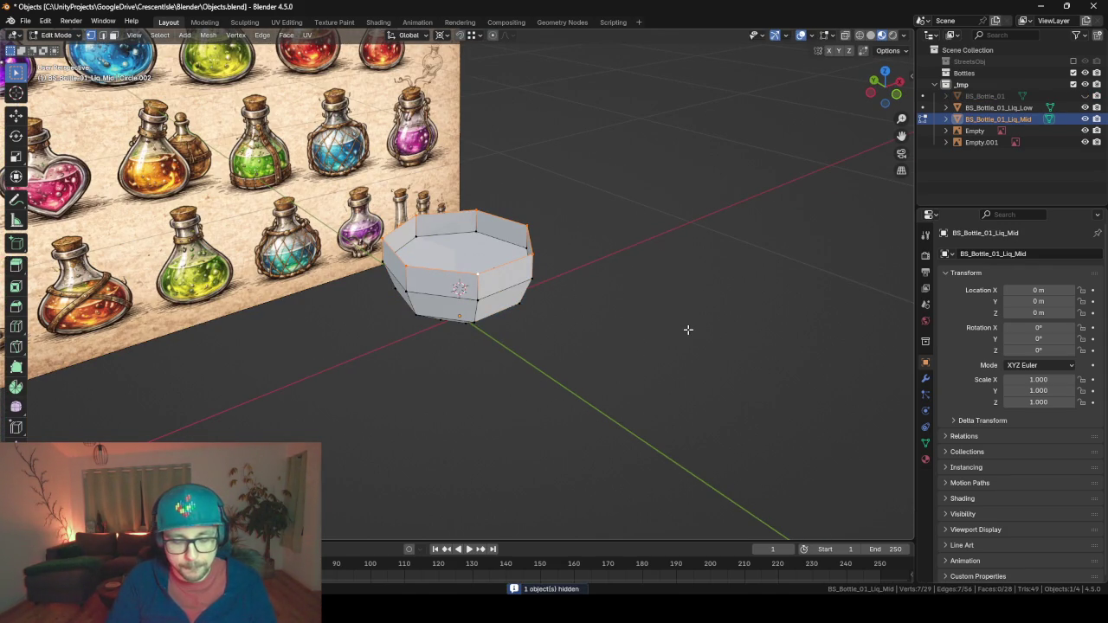
key("e")
key("s")
key("shift+z")
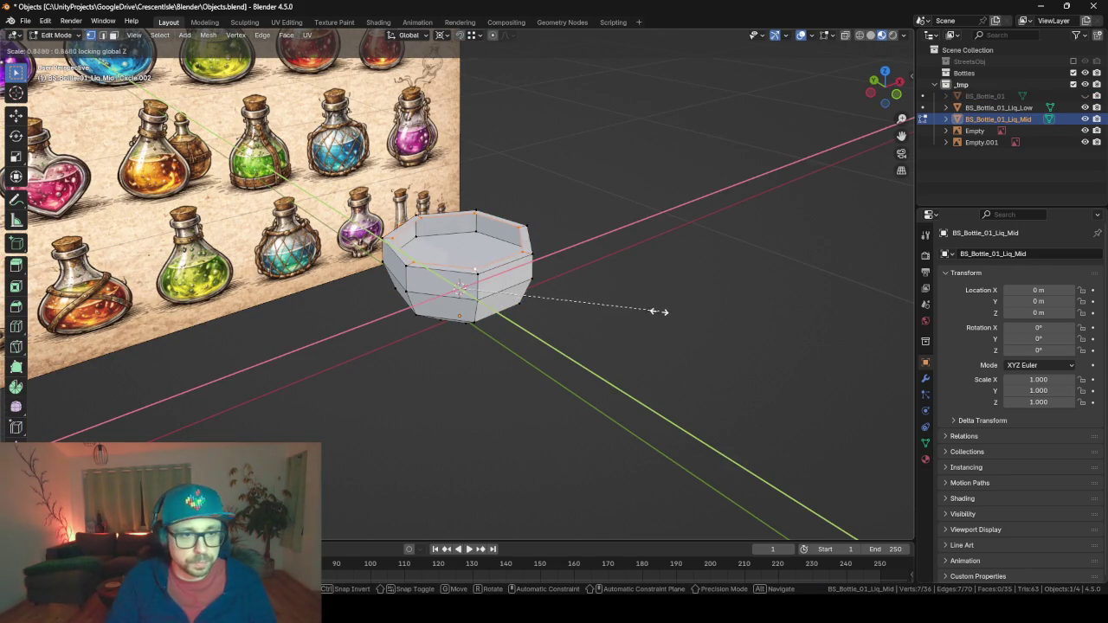
left_click(590, 282)
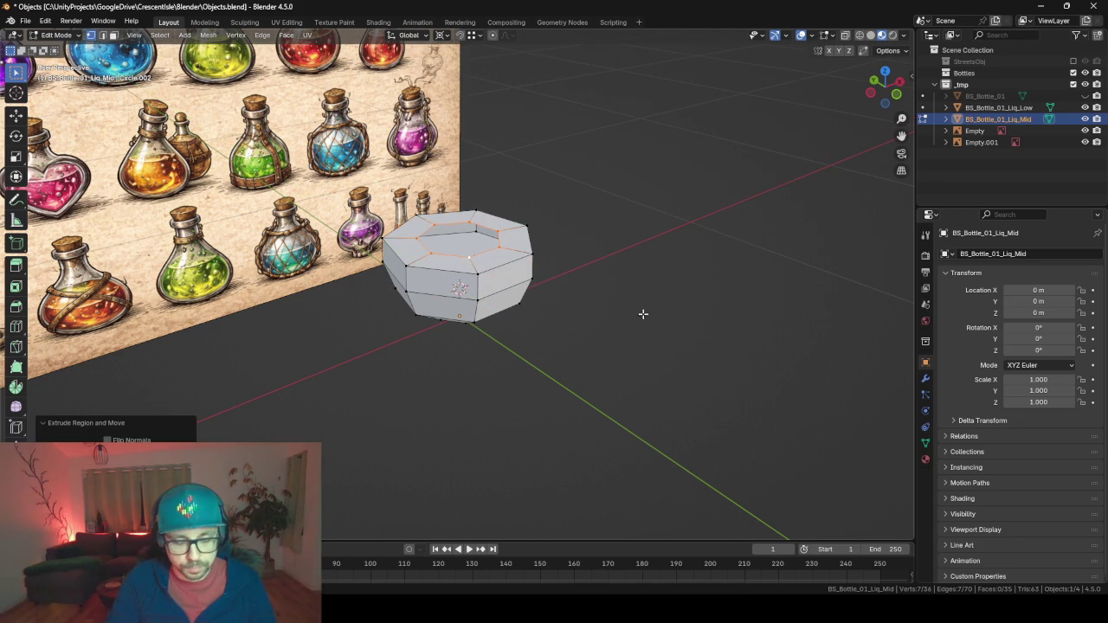
Extrude the rim again, scale it flat to 0 and merge vertices by distance to cap the top.
key("e")
key("s")
key("shift+z")
type("0")
key("Return")
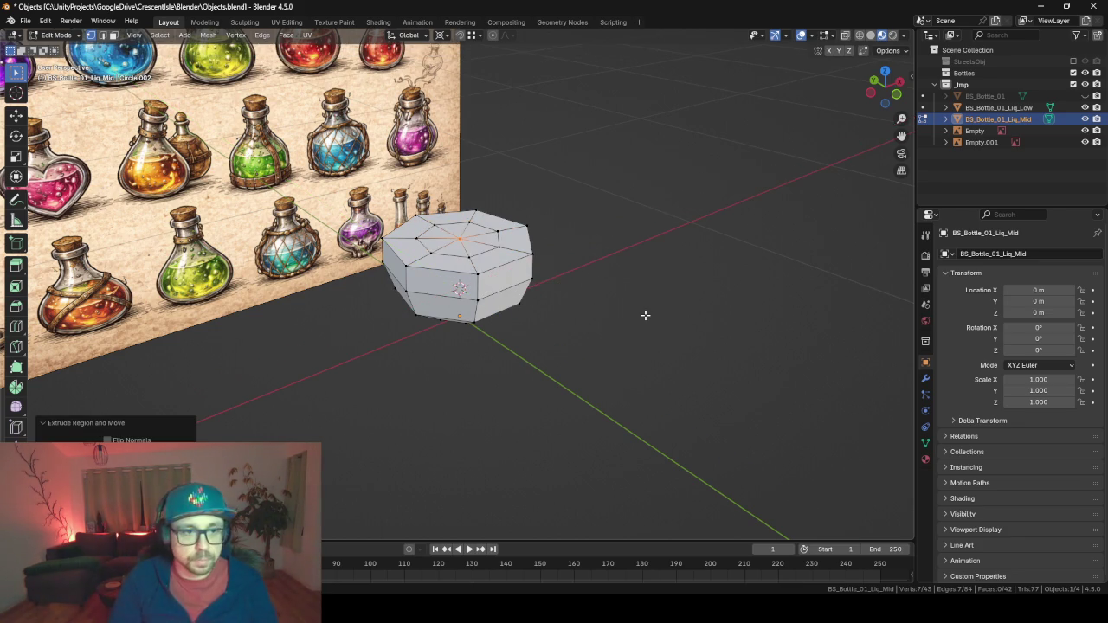
key("a")
key("m")
key("b")
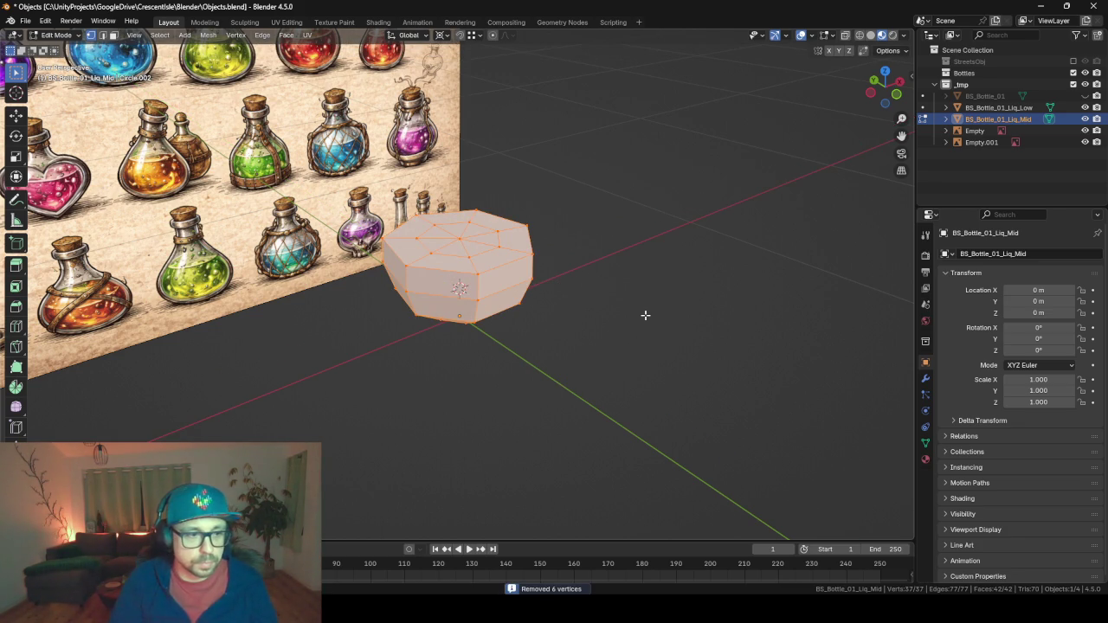
key("Tab")
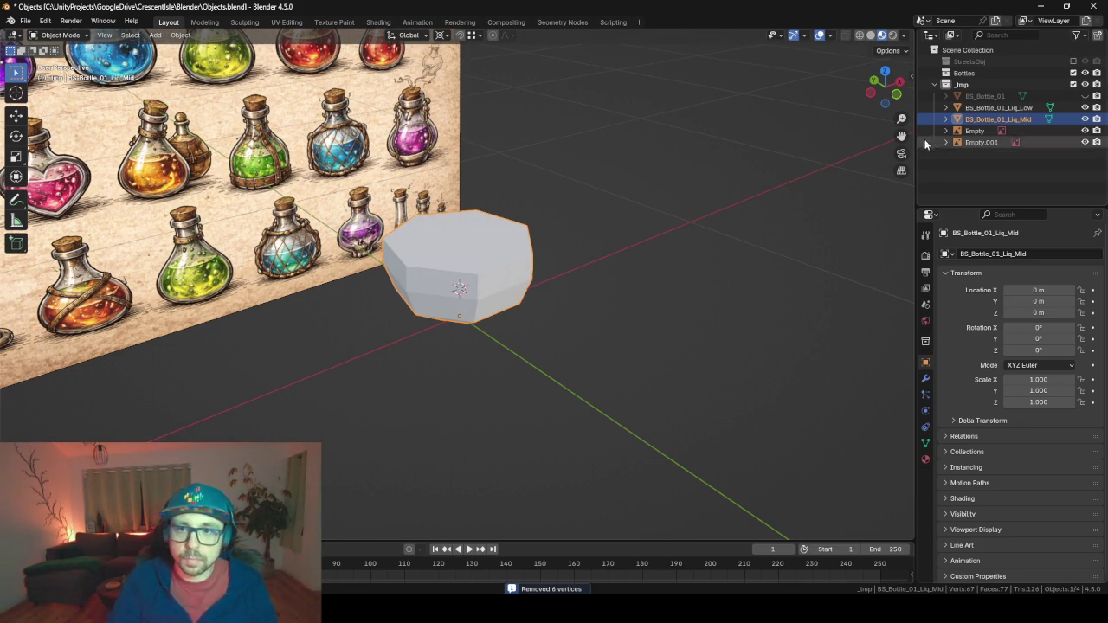
Unhide BS_Bottle_01 and select its base faces, growing the selection up to the widest part.
left_click(1084, 95)
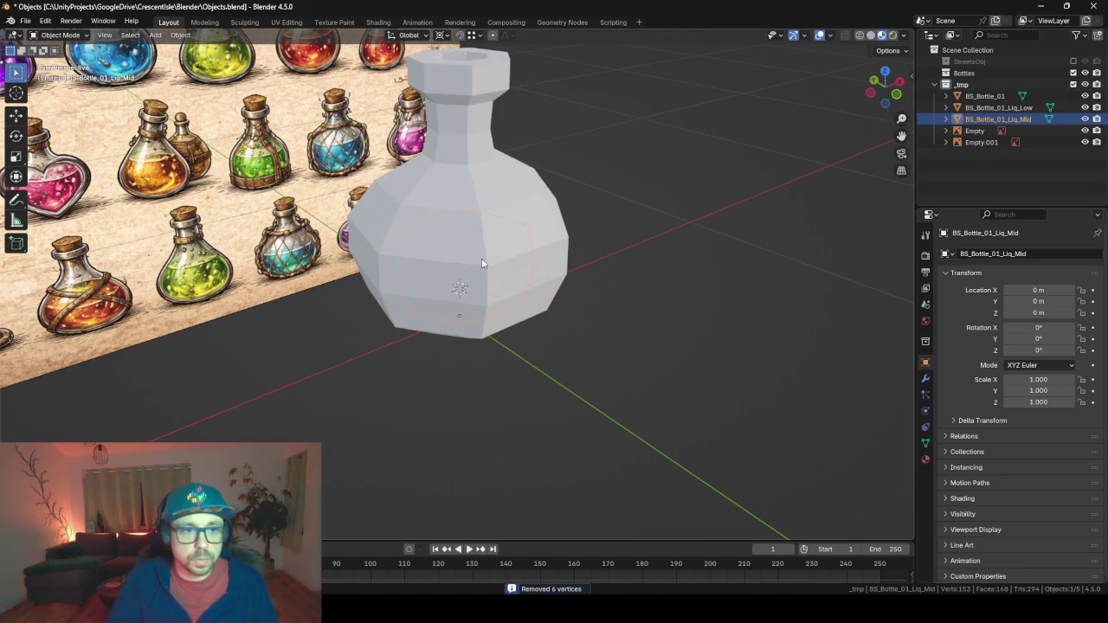
key("Tab")
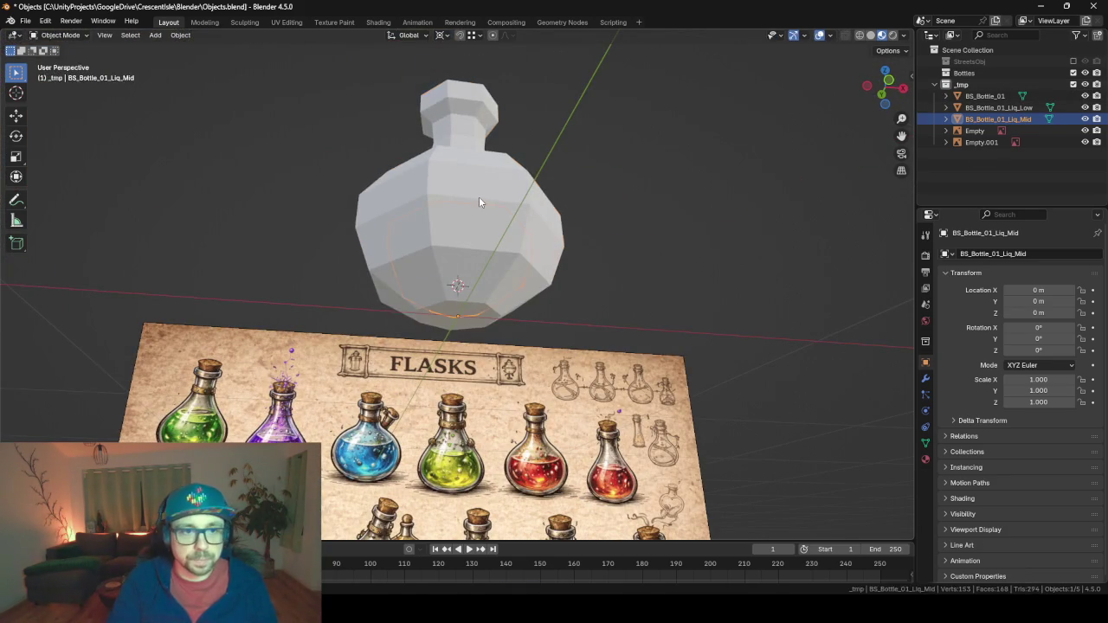
key("alt+q")
left_click(457, 315)
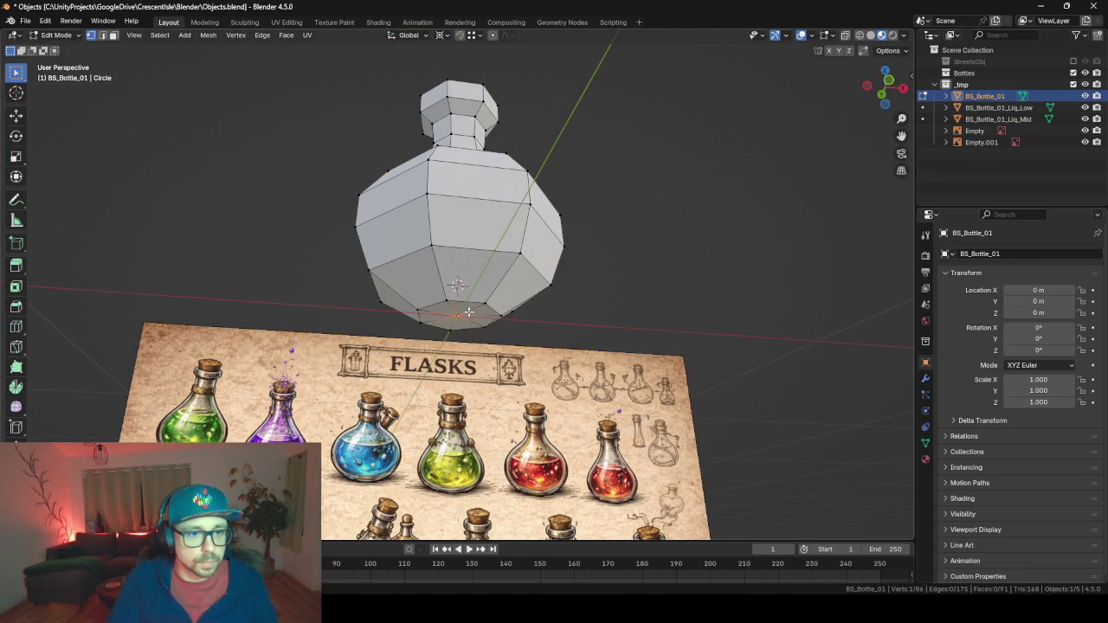
key("ctrl+KP_Add")
key("ctrl+KP_Add")
key("ctrl+KP_Add")
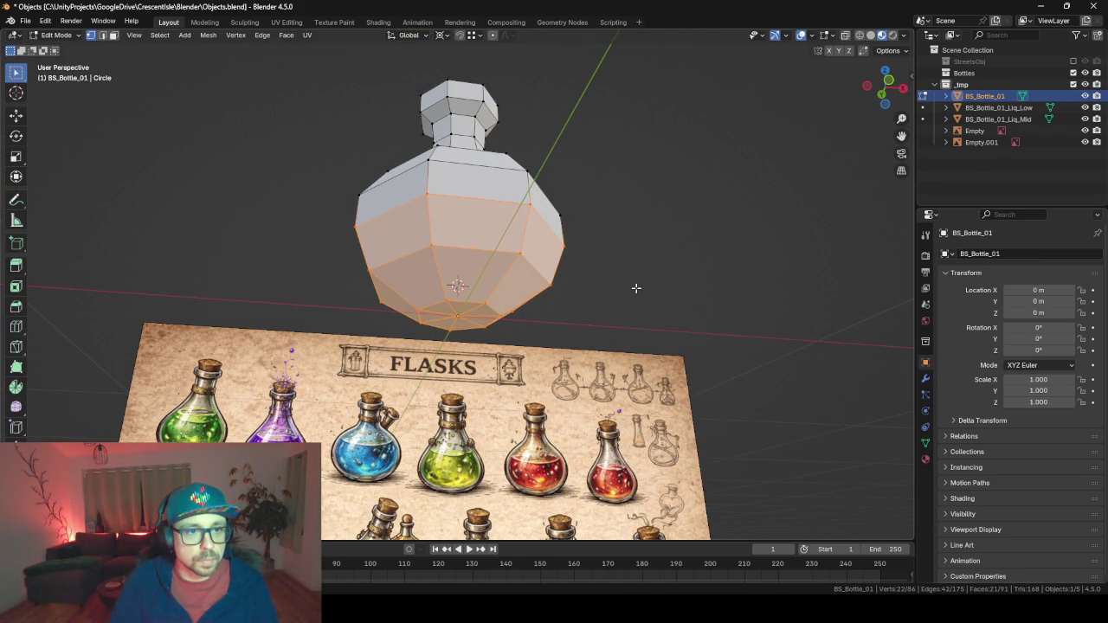
key("ctrl+KP_Add")
key("KP_6")
key("KP_6")
key("KP_6")
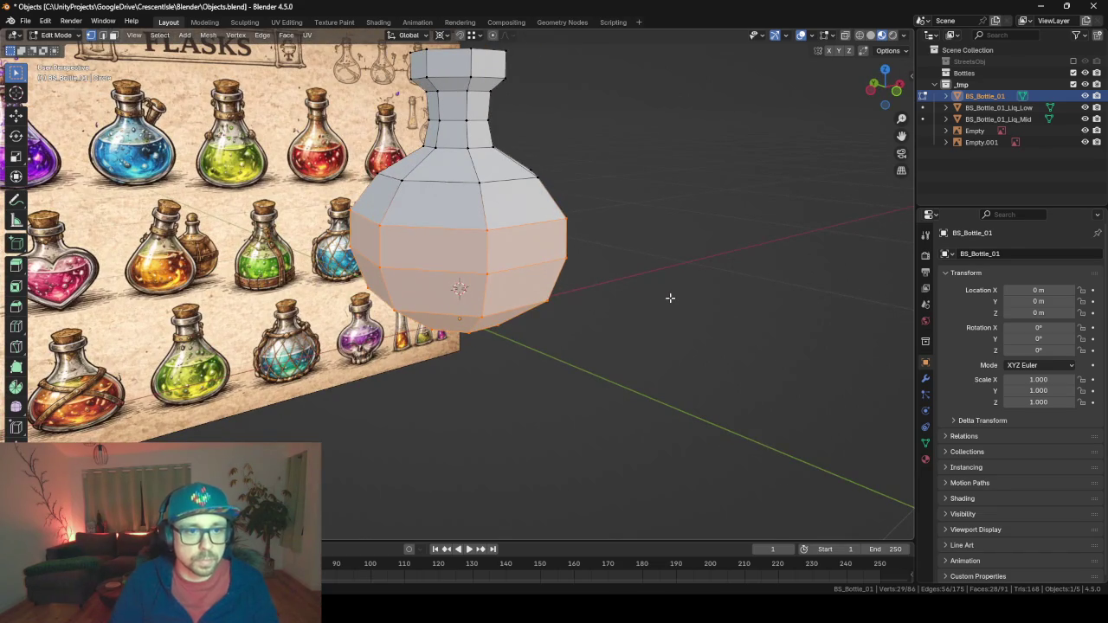
key("ctrl+KP_Add")
key("KP_4")
key("KP_4")
key("KP_6")
key("KP_6")
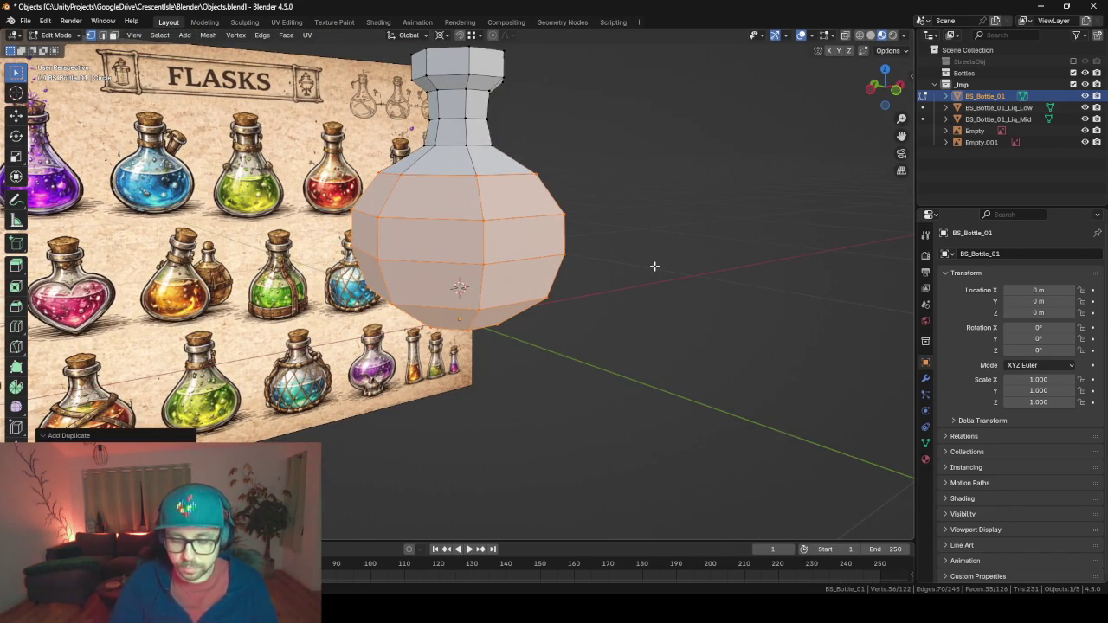
Duplicate the selected faces in place and separate them into a new object.
key("shift+d")
key("Escape")
key("p")
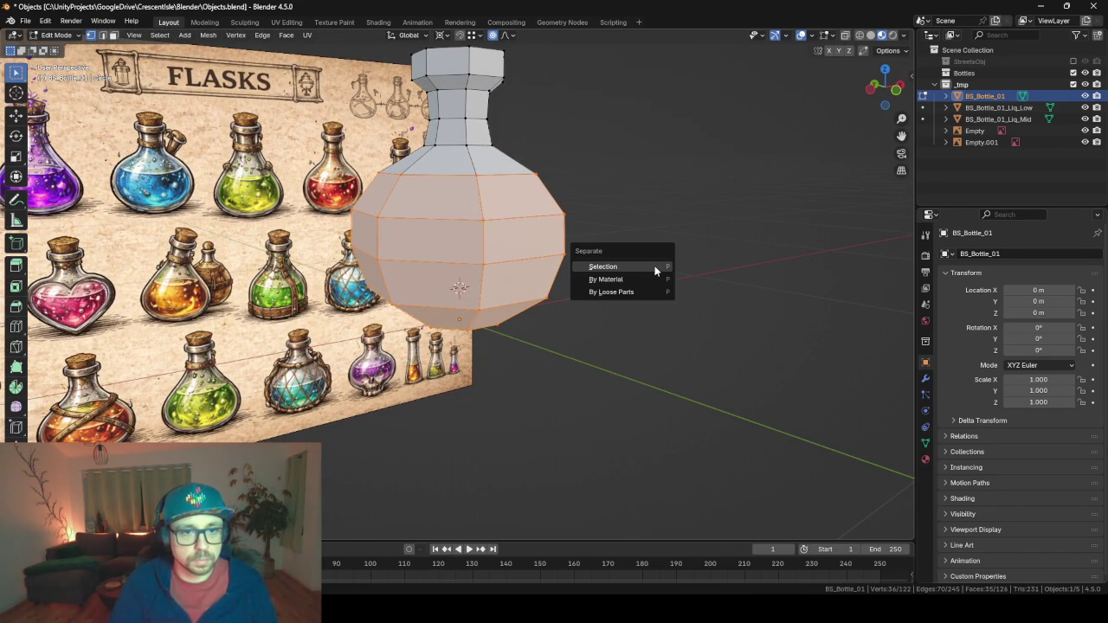
left_click(654, 267)
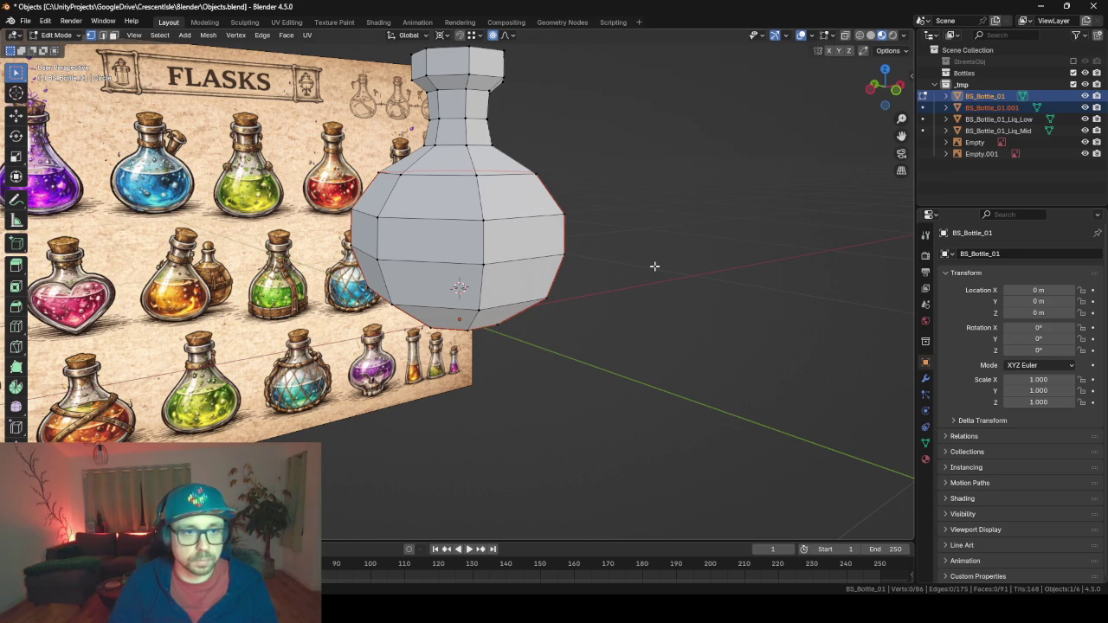
key("Tab")
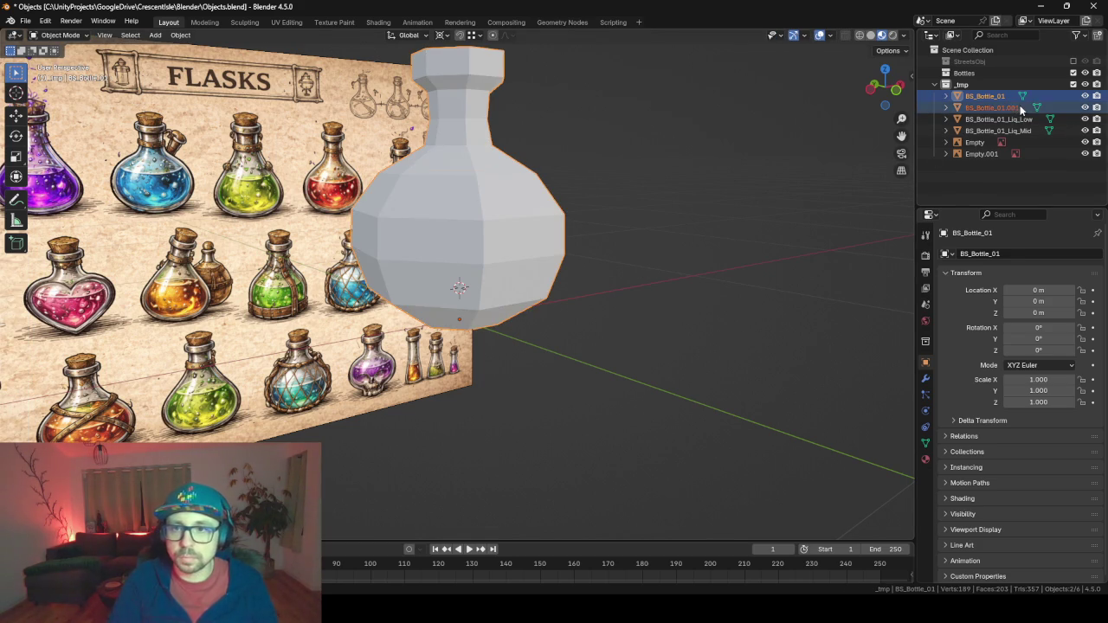
Rename the new BS_Bottle_01.001 object to BS_Bottle_01_Liq_High.
left_click(995, 107)
double_click(996, 107)
left_click(1026, 103)
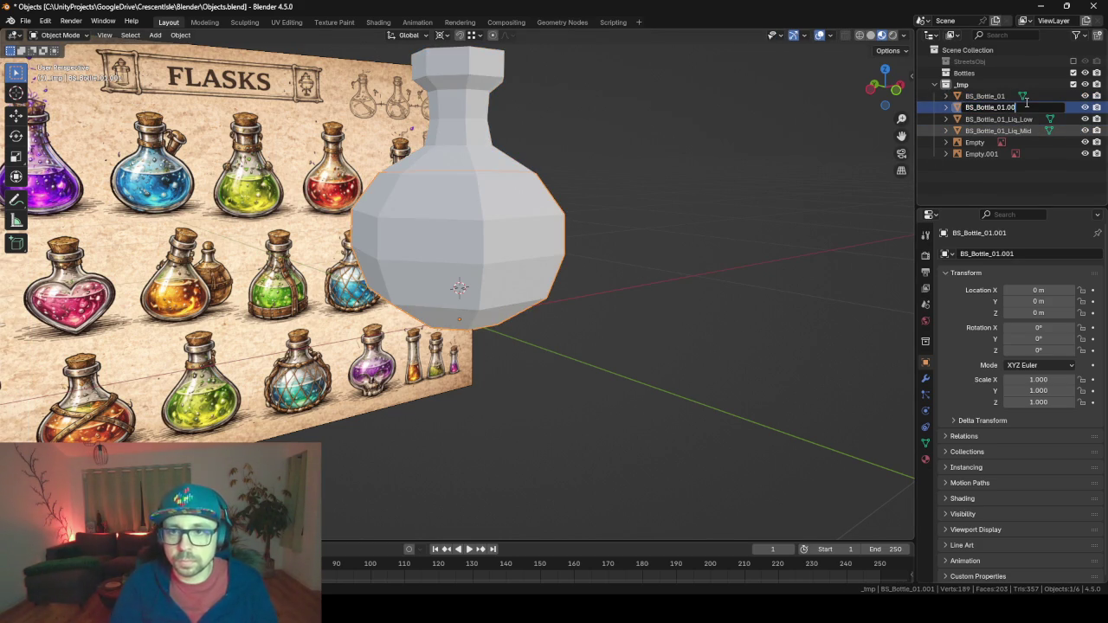
key("BackSpace")
key("BackSpace")
key("BackSpace")
type("_")
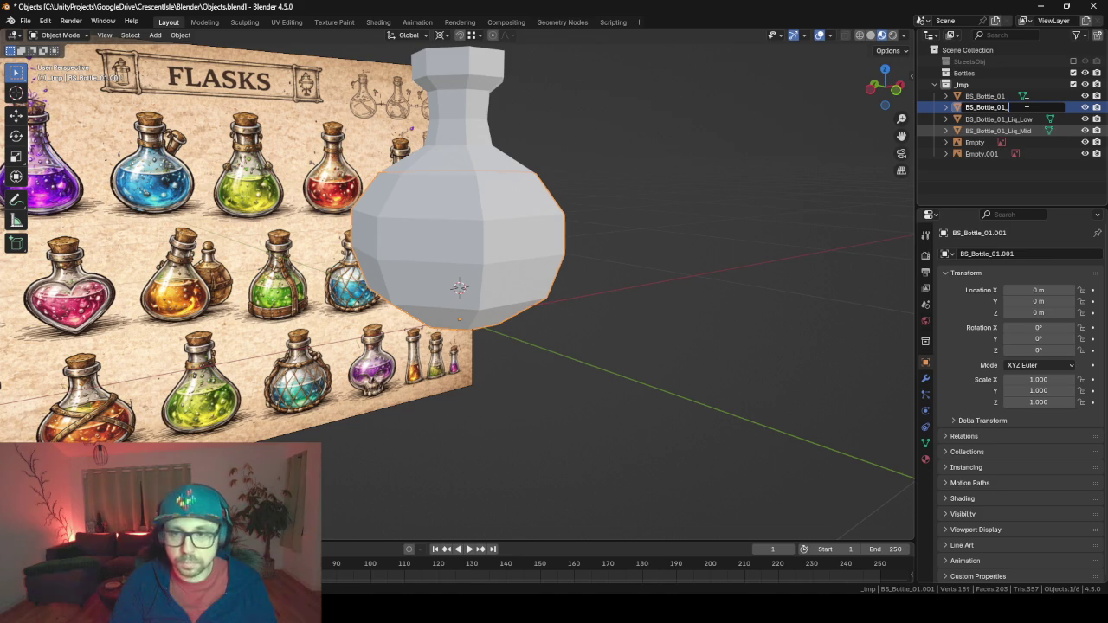
type("Liq_High")
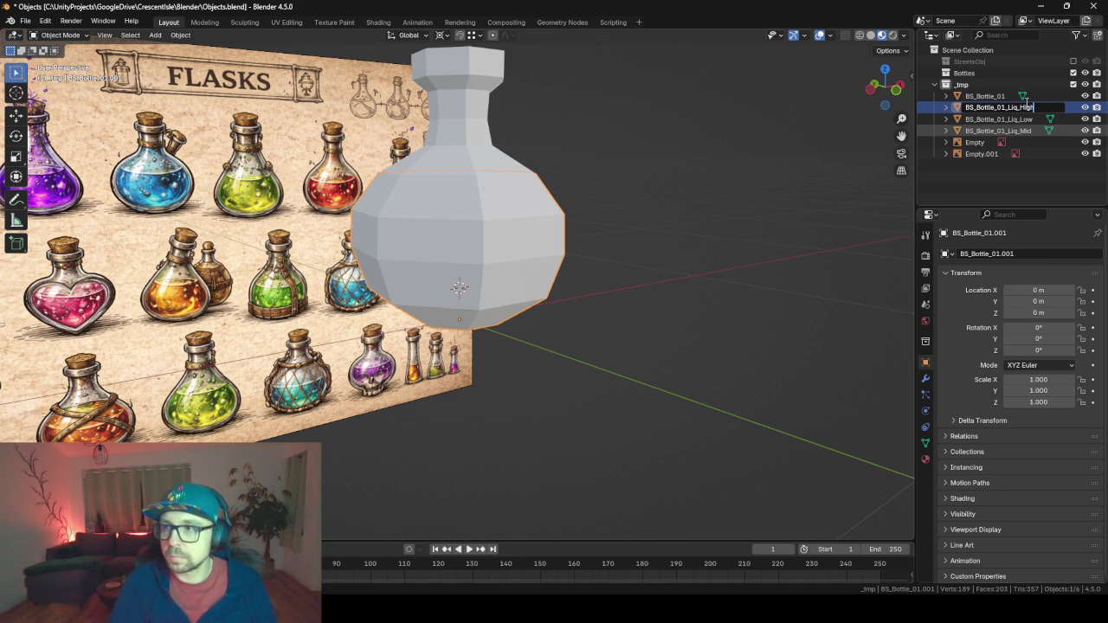
key("Return")
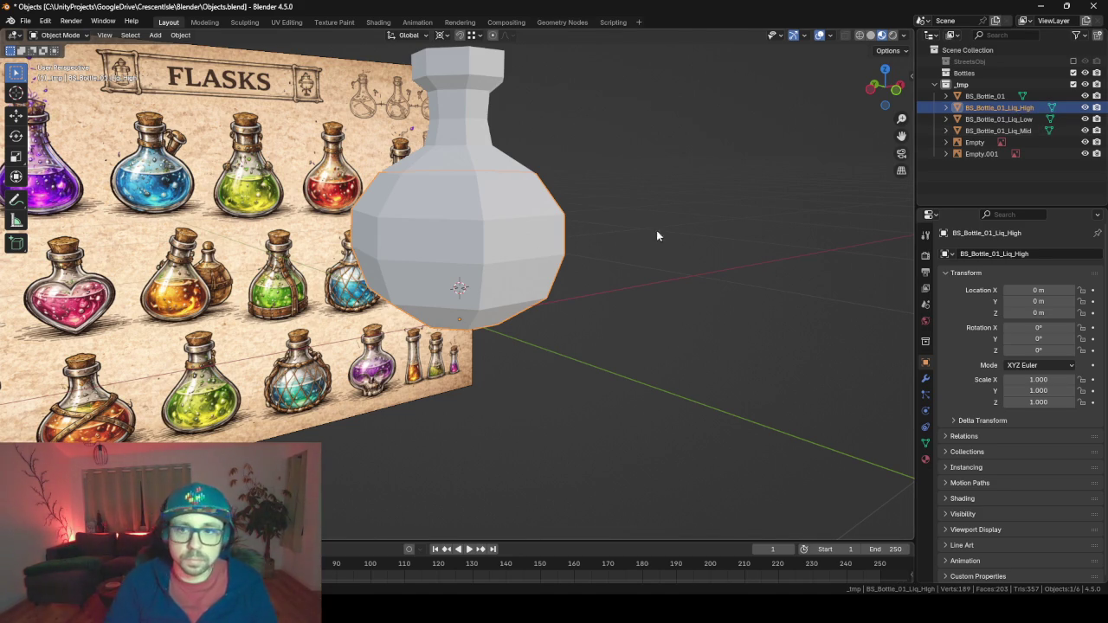
key("Tab")
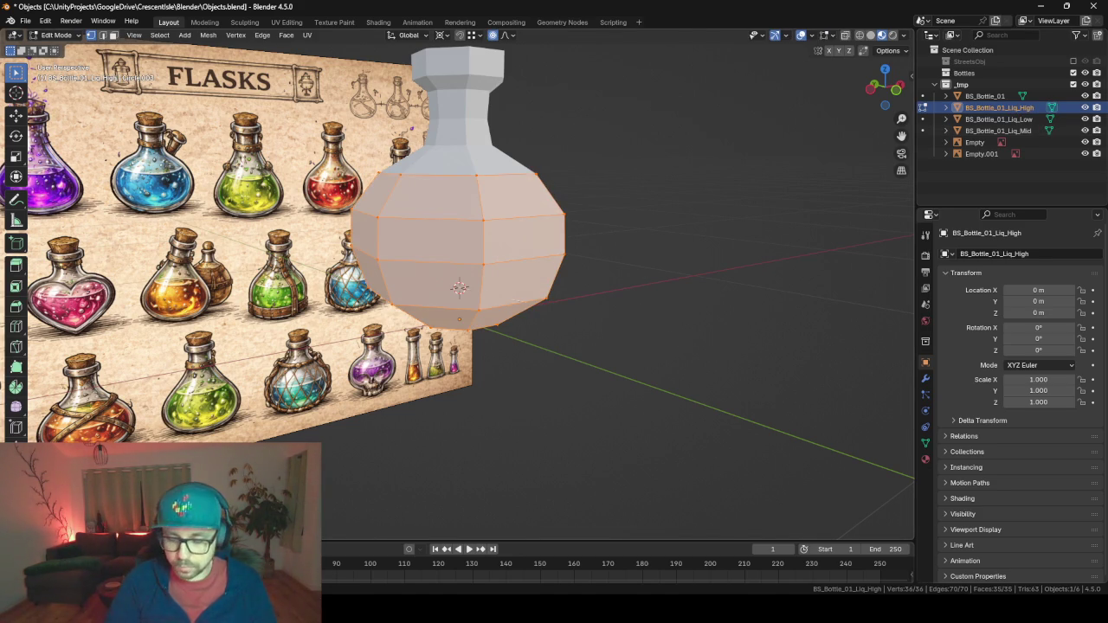
Shrink the Liq_High liquid to 0.7 scale and hide the outer bottle.
type("s.7")
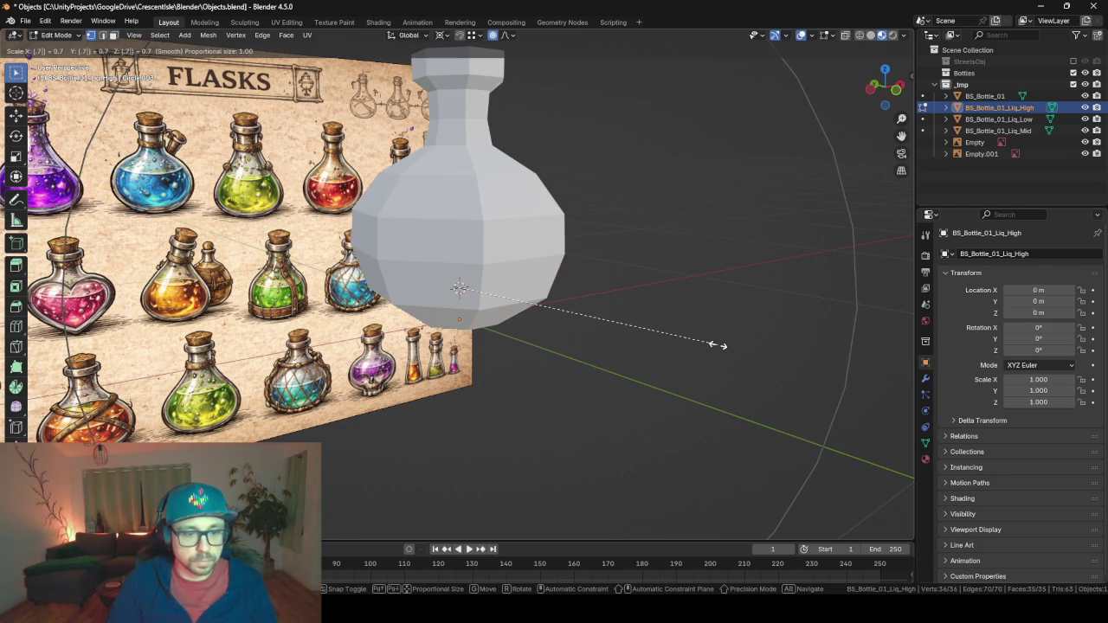
key("Return")
key("Tab")
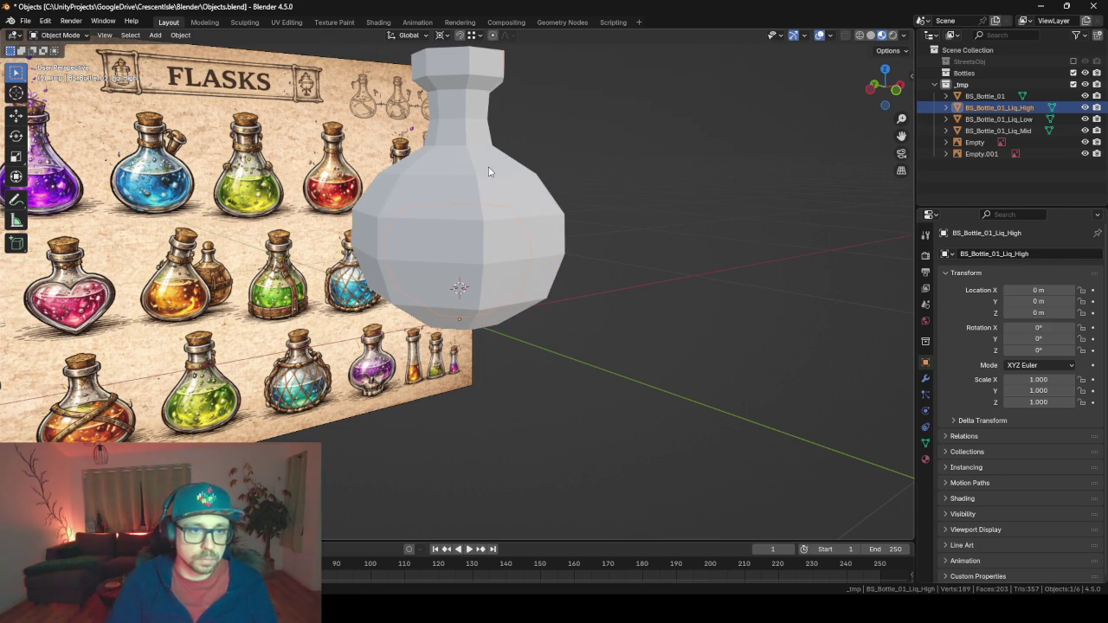
left_click(489, 171)
key("h")
left_click(500, 215)
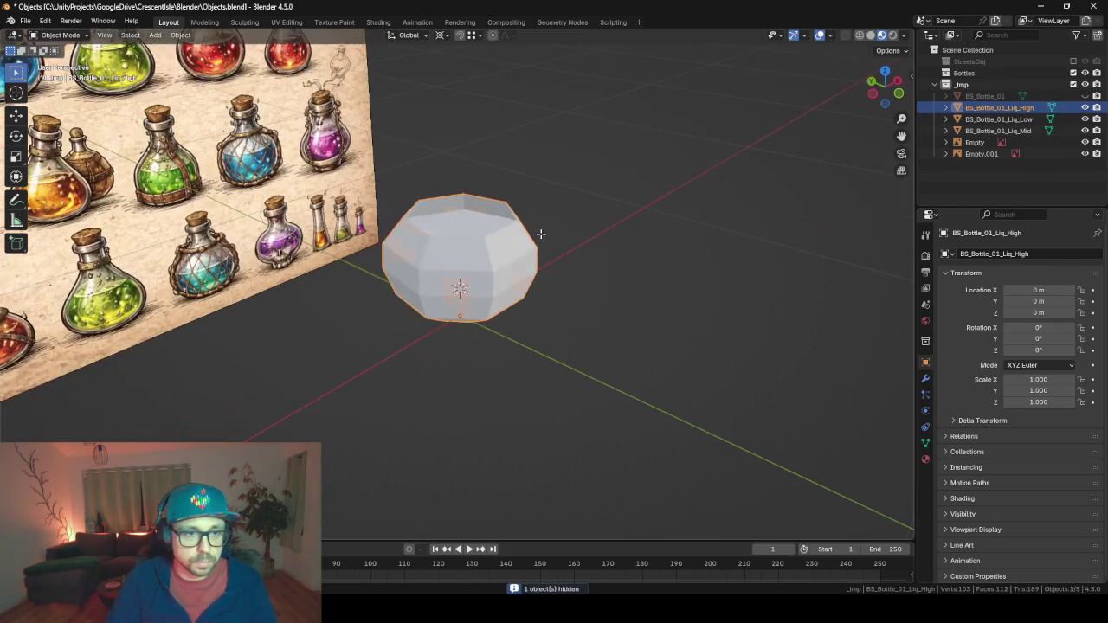
key("Tab")
Select the liquid's top ring loop, then extrude and scale it inward flat.
left_click(487, 239, "alt")
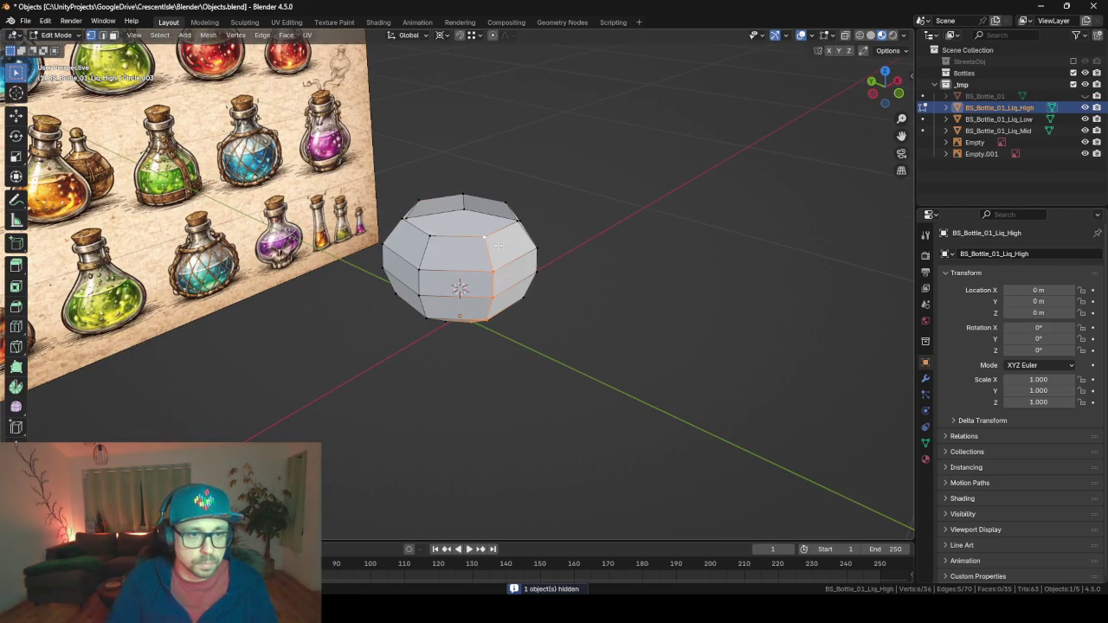
left_click(487, 237, "alt")
left_click(486, 234, "alt")
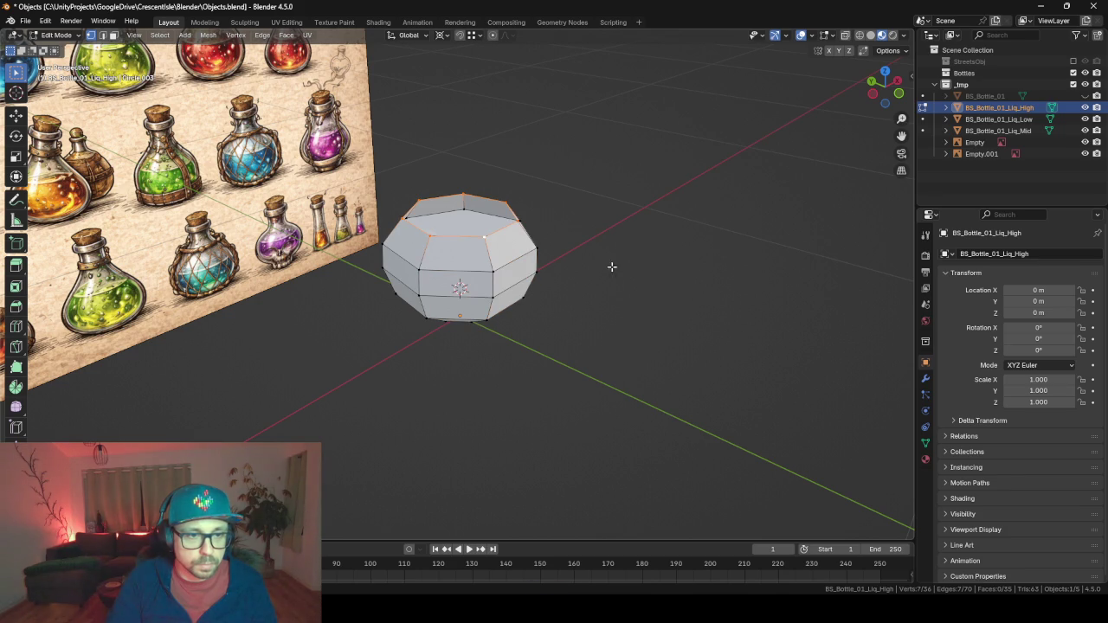
key("e")
key("s")
key("shift+z")
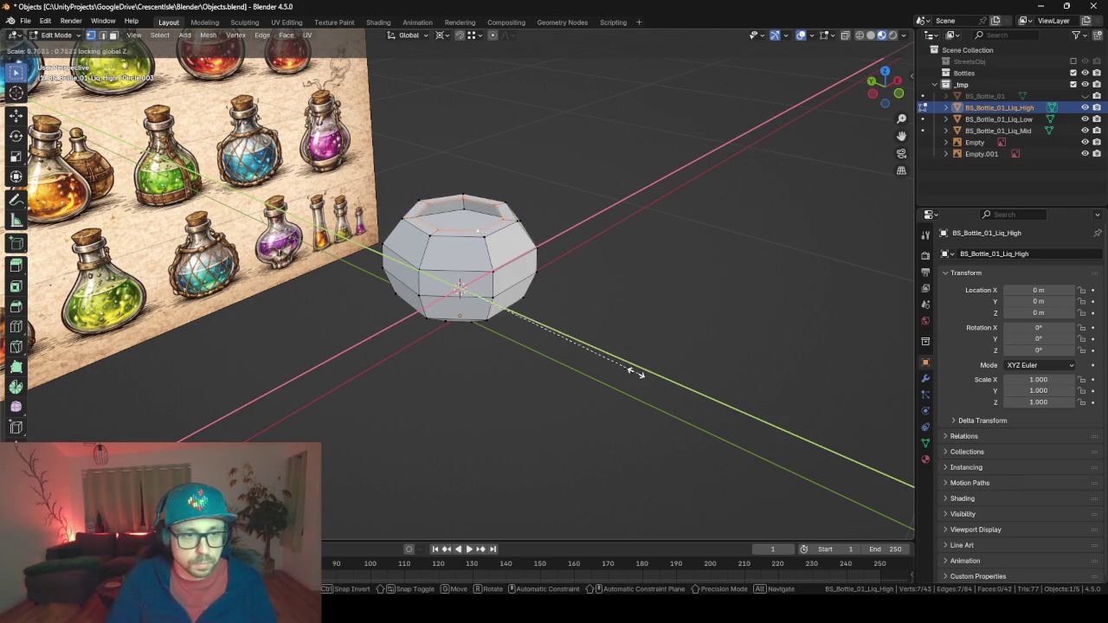
left_click(602, 350)
Collapse a second extrusion to 0, merge by distance, and unhide BS_Bottle_01.
key("e")
key("s")
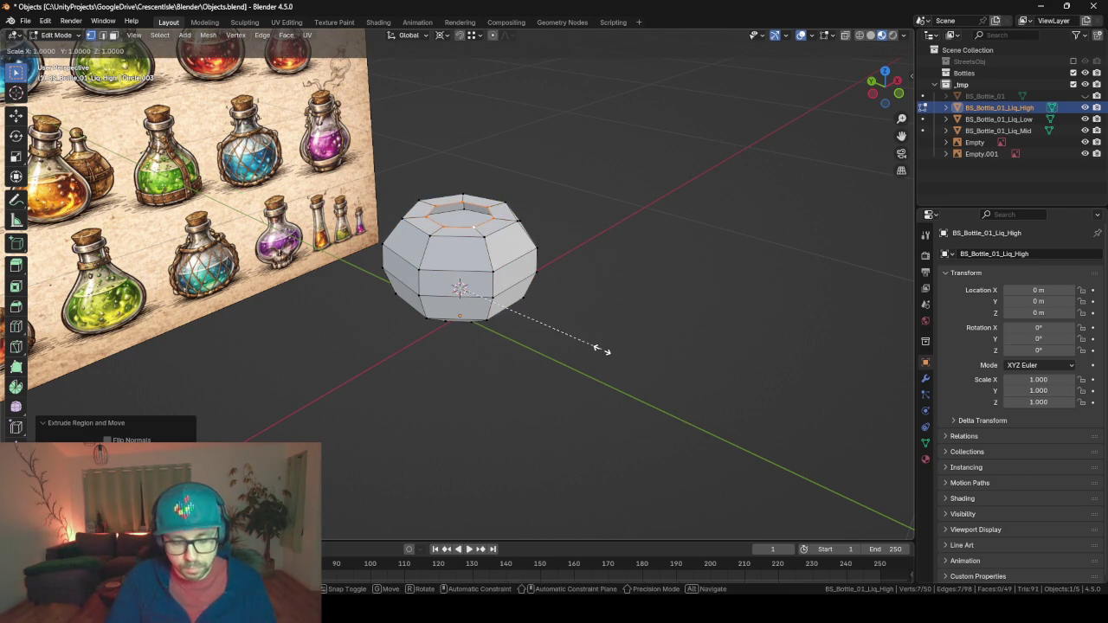
key("shift+z")
type("0")
key("Return")
key("a")
key("m")
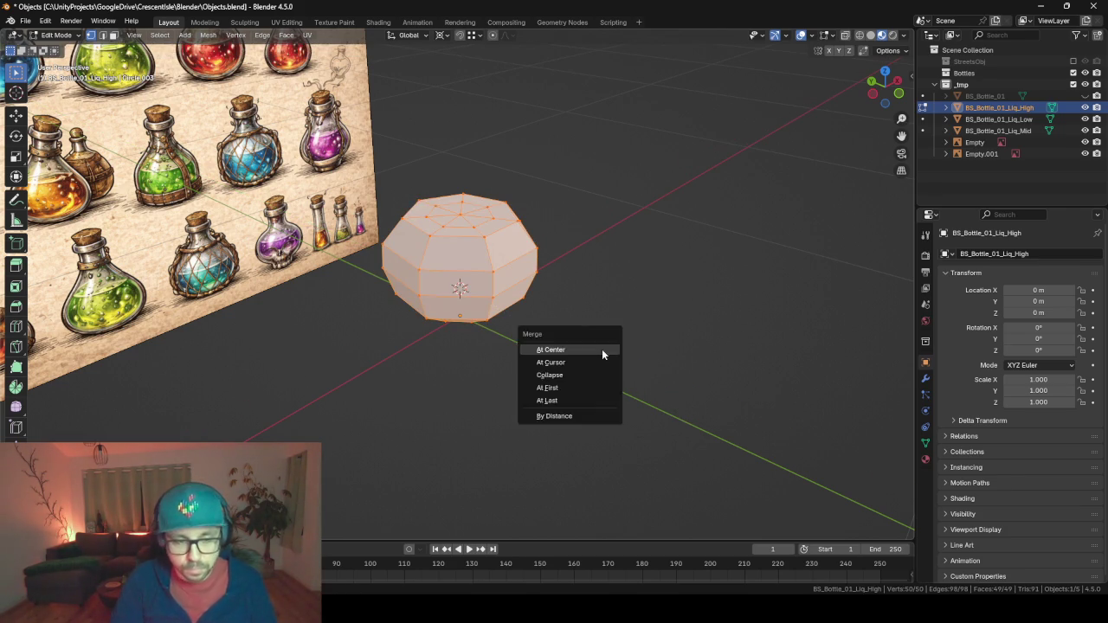
left_click(601, 350)
key("Tab")
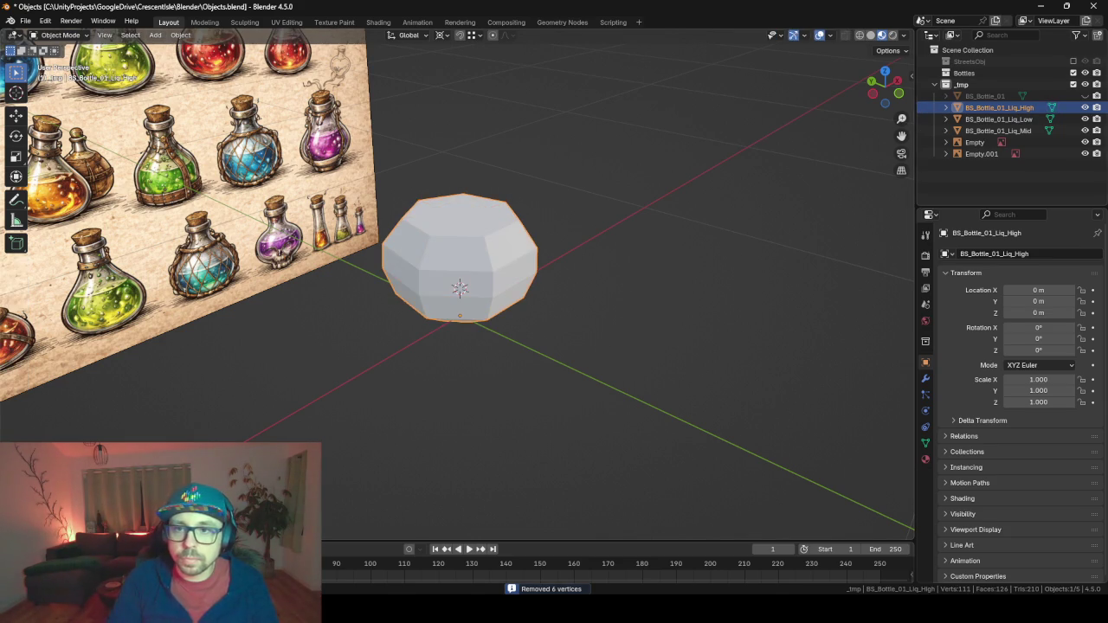
left_click(1085, 95)
key("KP_1")
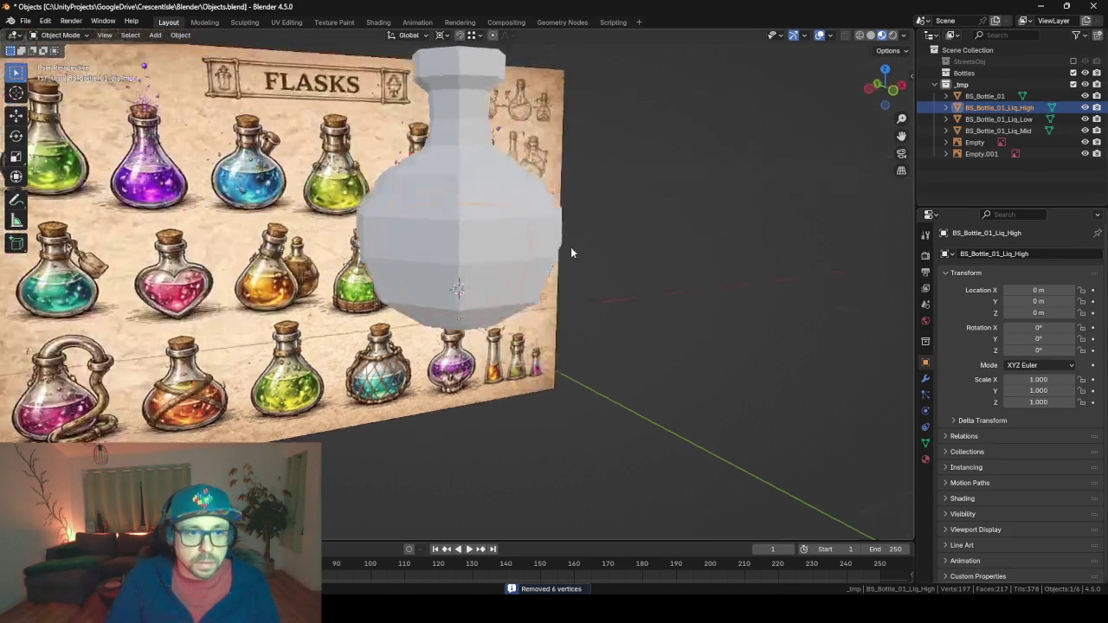
scroll(568, 251, "up", 6)
scroll(558, 305, "down", 4)
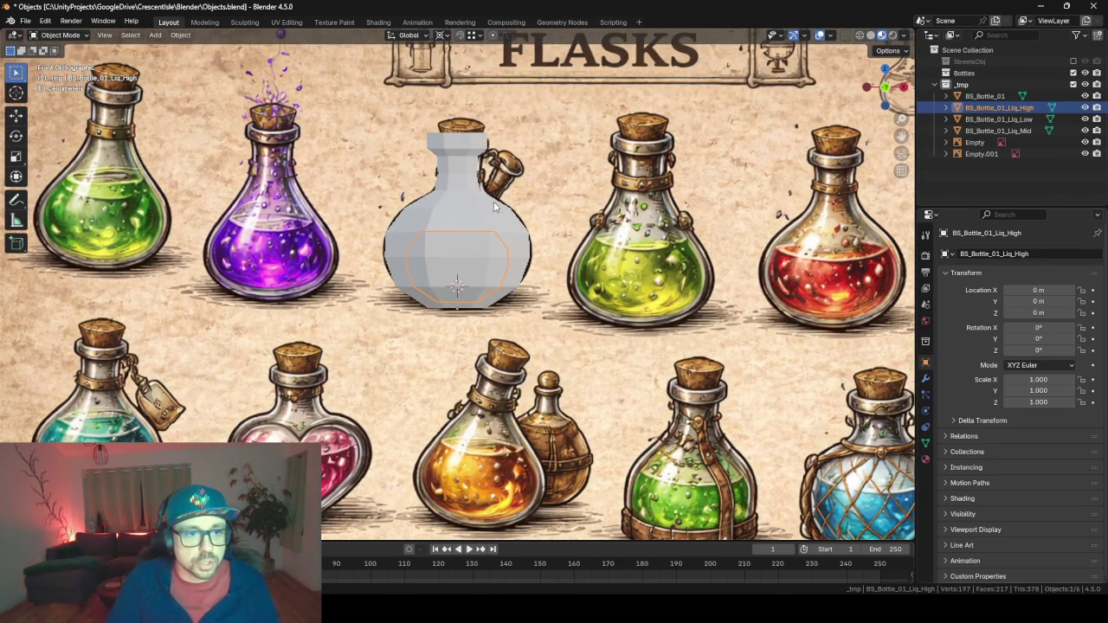
scroll(456, 266, "up", 4)
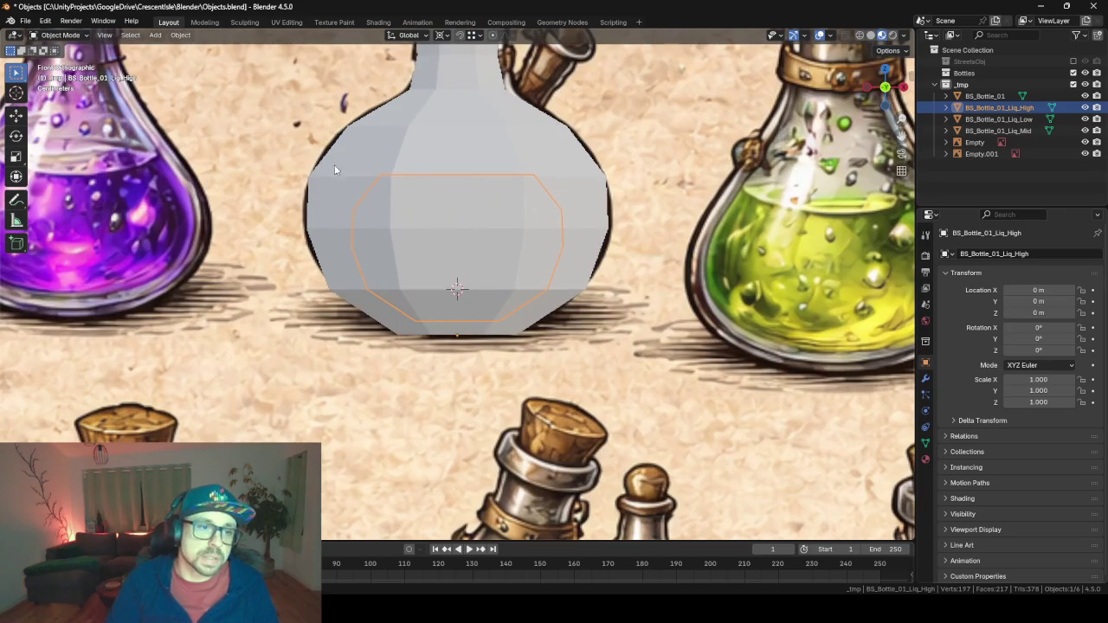
scroll(578, 193, "up", 2, "shift")
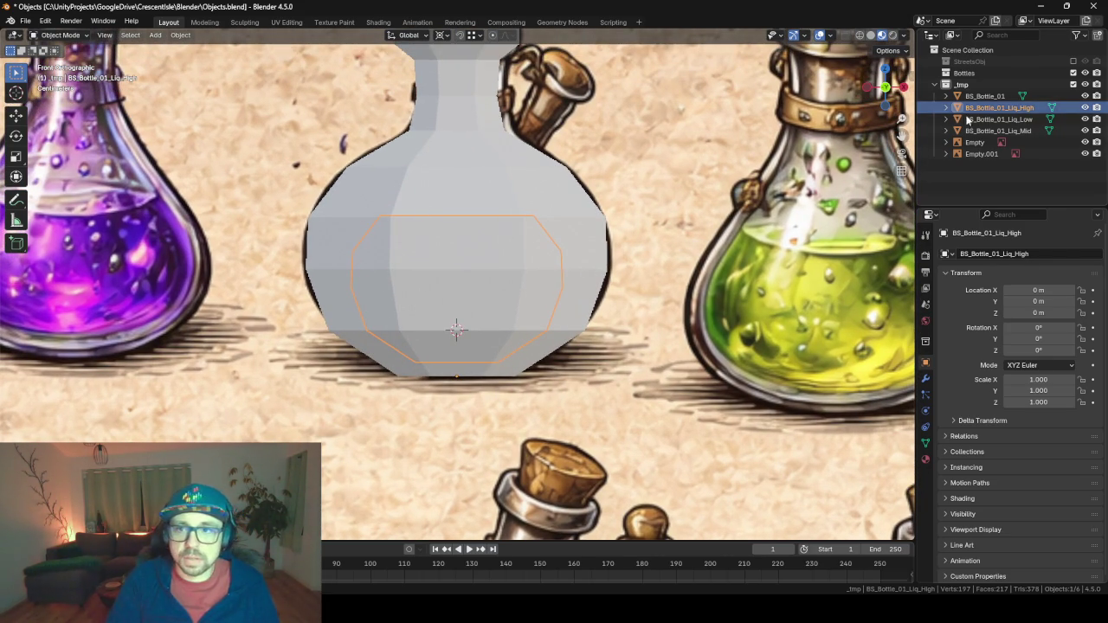
left_click(997, 118)
left_click(1004, 130)
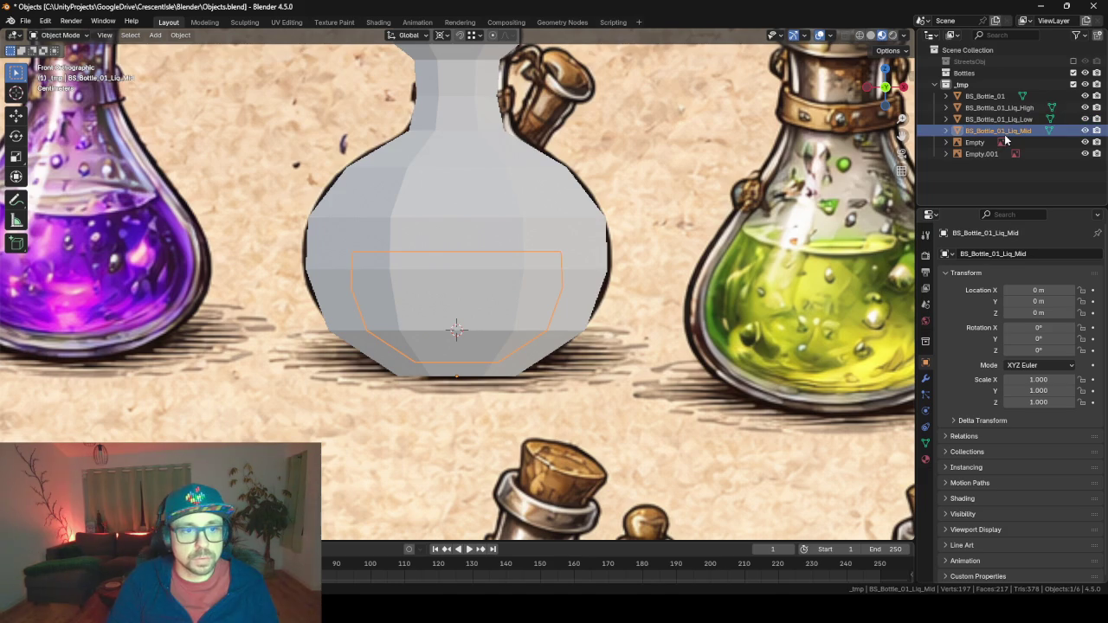
left_click(999, 108)
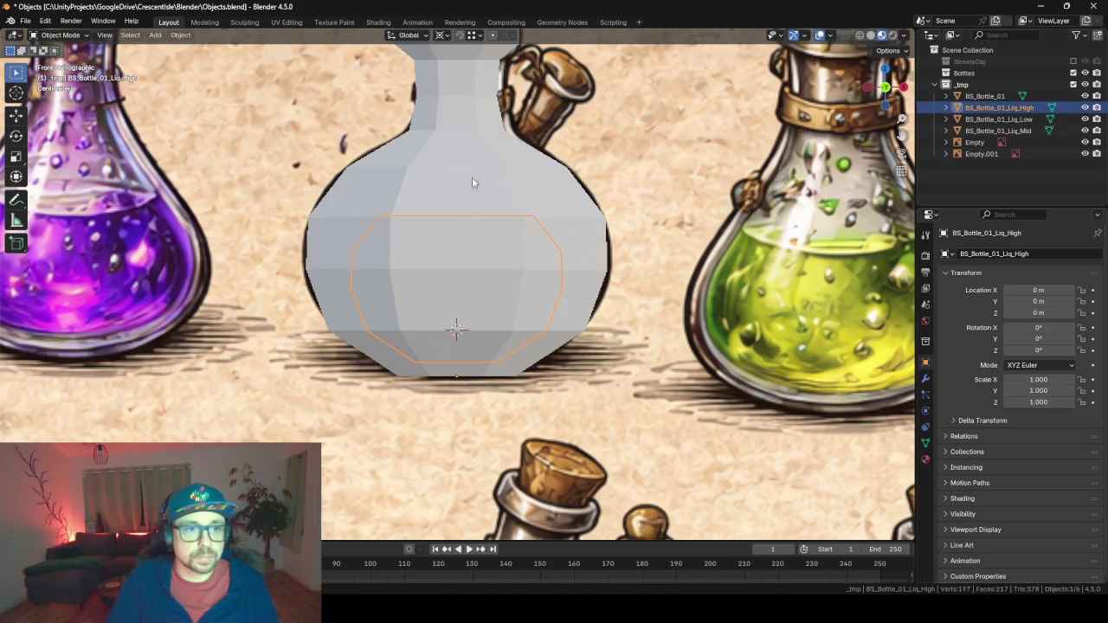
mouse_move(339, 248)
left_mouse_down()
mouse_move(425, 265)
mouse_move(601, 250)
mouse_move(302, 277)
mouse_move(418, 254)
mouse_move(495, 289)
mouse_move(525, 289)
mouse_move(487, 200)
mouse_move(444, 242)
left_mouse_up()
Drag BS_Bottle_01 and its Liq_Low, Liq_Mid and Liq_High meshes into the Bottles collection.
left_click(454, 270)
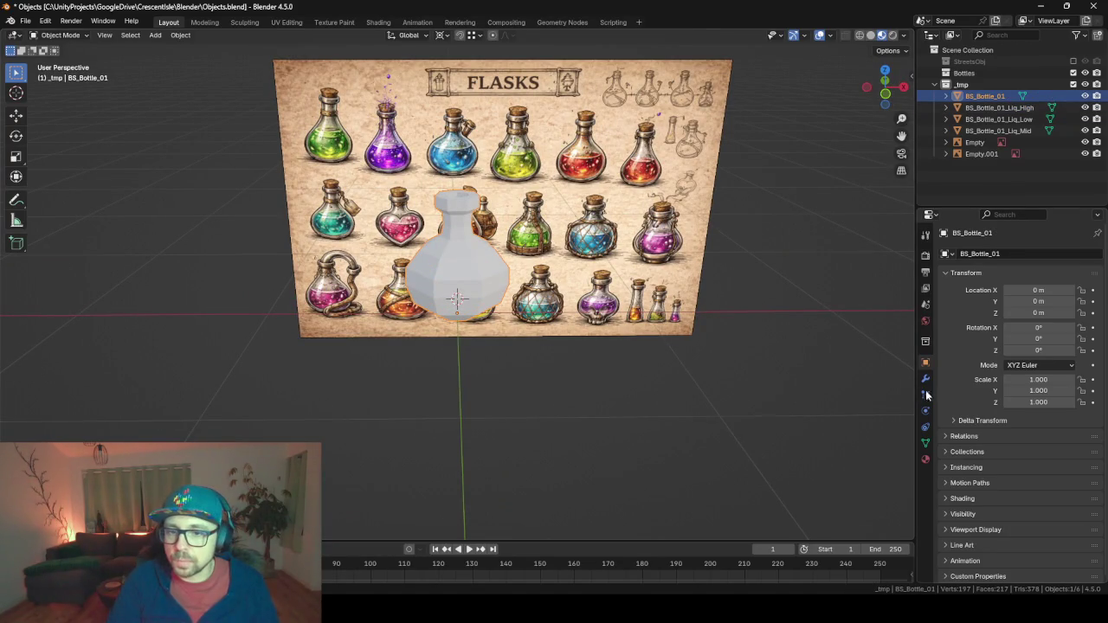
mouse_move(915, 336)
left_mouse_down()
mouse_move(793, 317)
mouse_move(839, 317)
left_mouse_up()
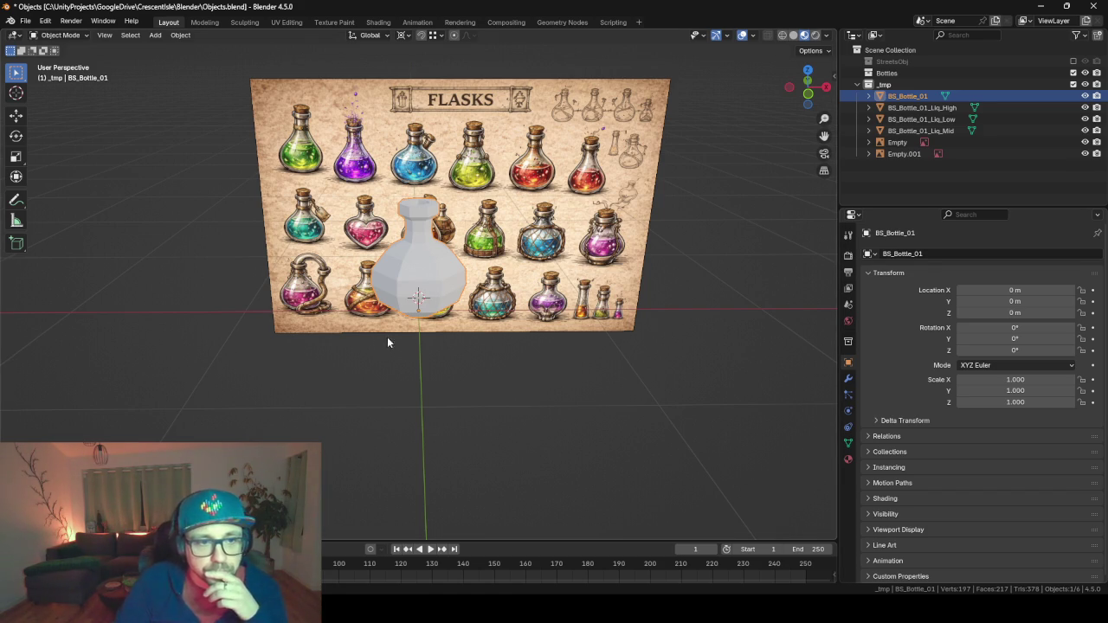
mouse_move(387, 336)
left_mouse_down()
mouse_move(480, 332)
mouse_move(383, 329)
mouse_move(433, 329)
left_mouse_up()
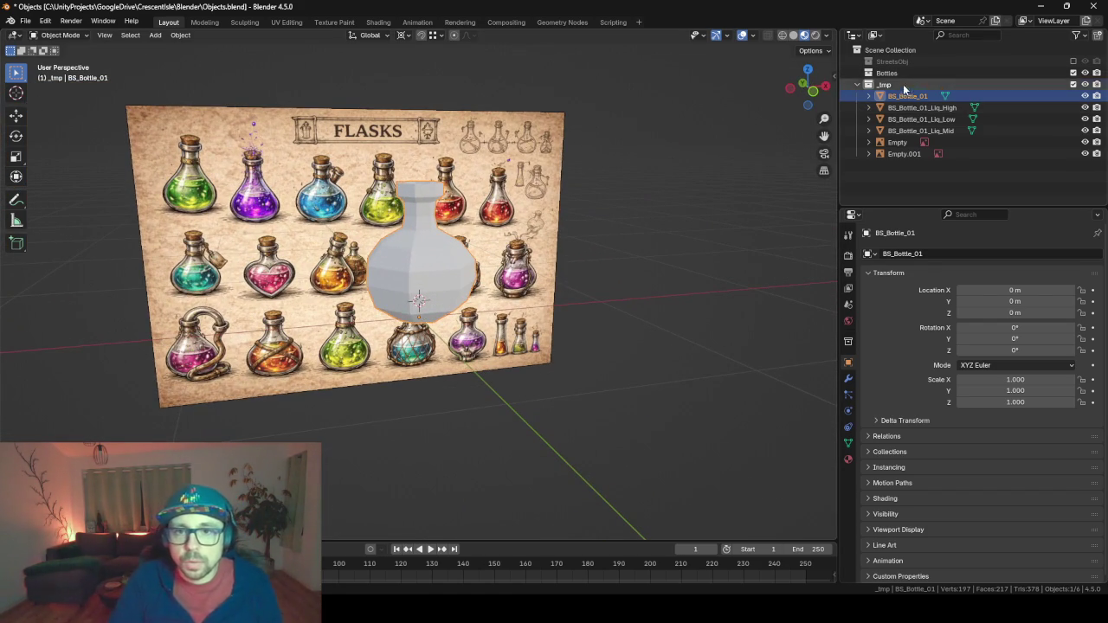
left_click_drag(908, 132, 894, 71)
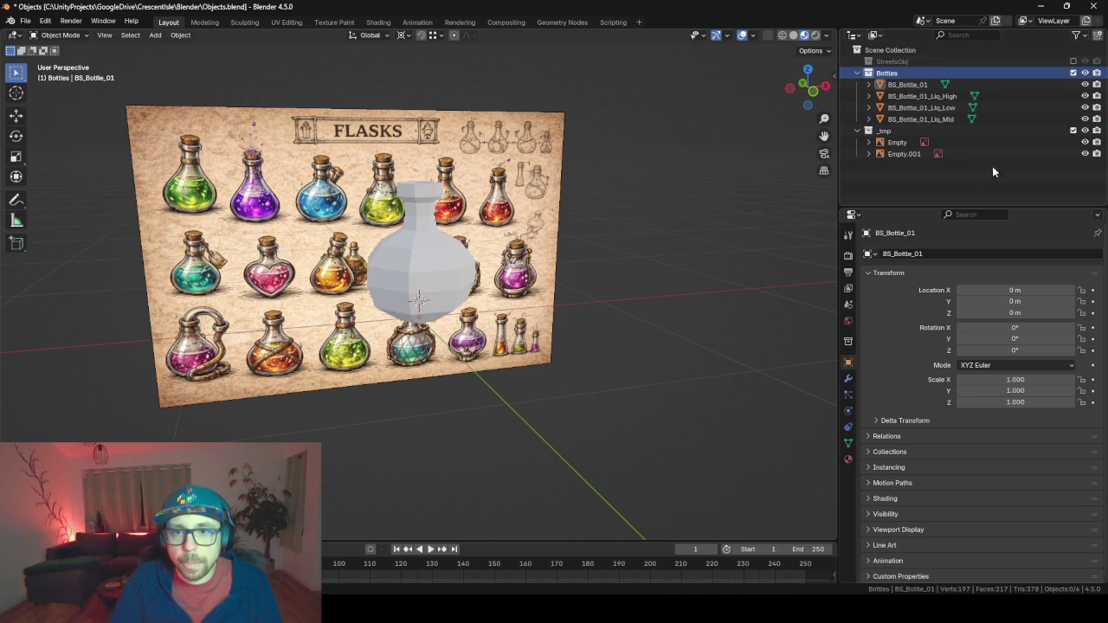
left_click(922, 119)
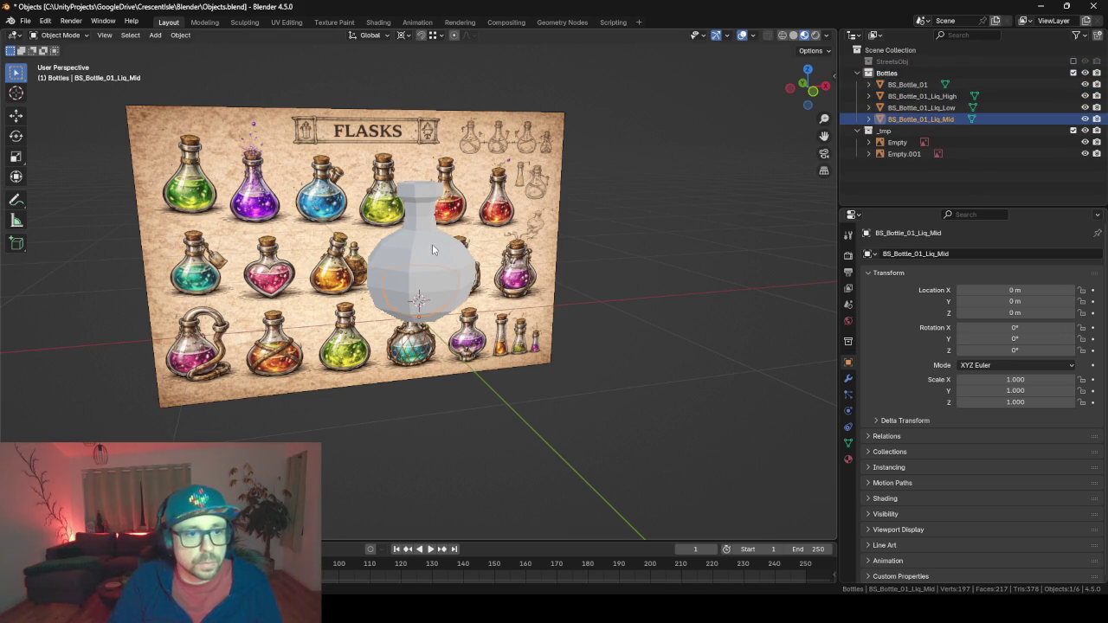
left_click(919, 107)
left_click(922, 96)
left_click(919, 84)
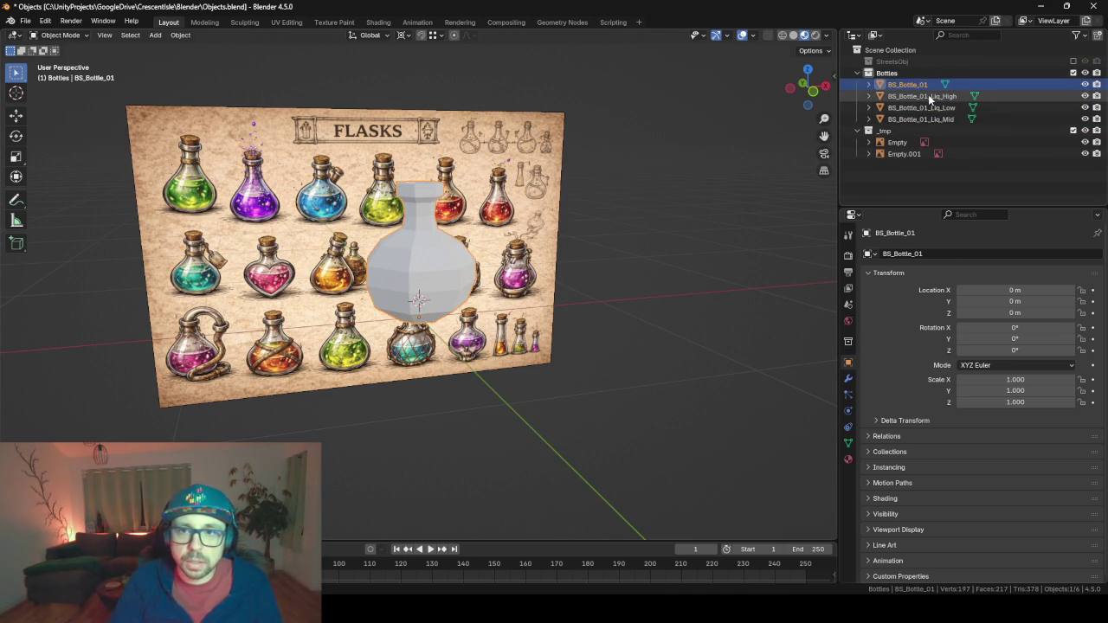
Set up FBX export for the active Bottles collection with Apply Transform on and Animation off.
left_click(927, 96)
left_click(933, 107)
left_click(938, 120)
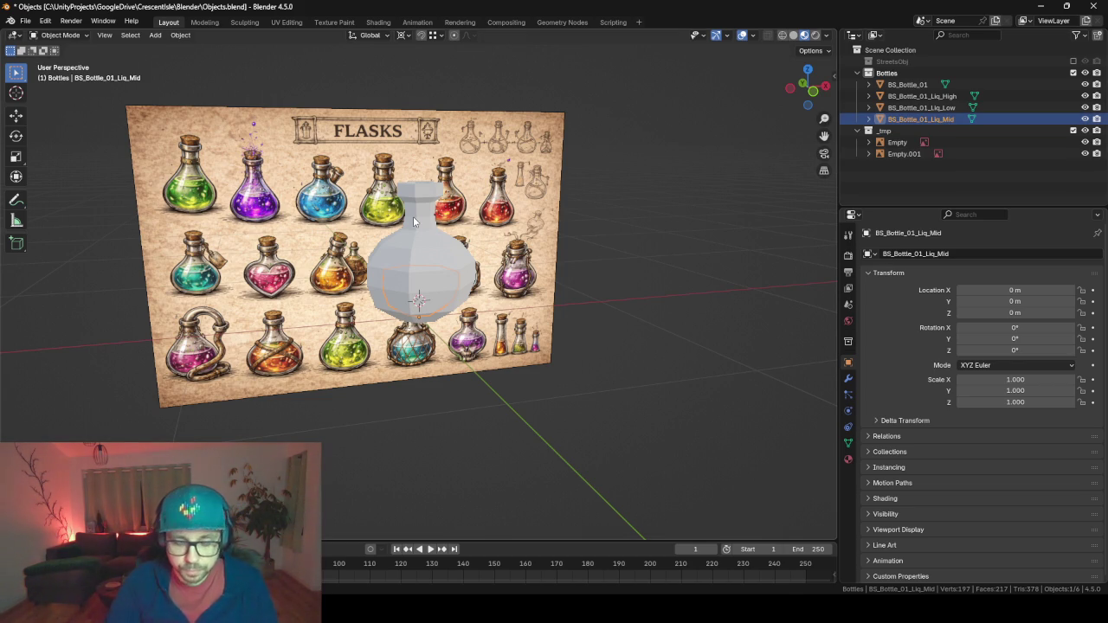
key("F3")
key("Return")
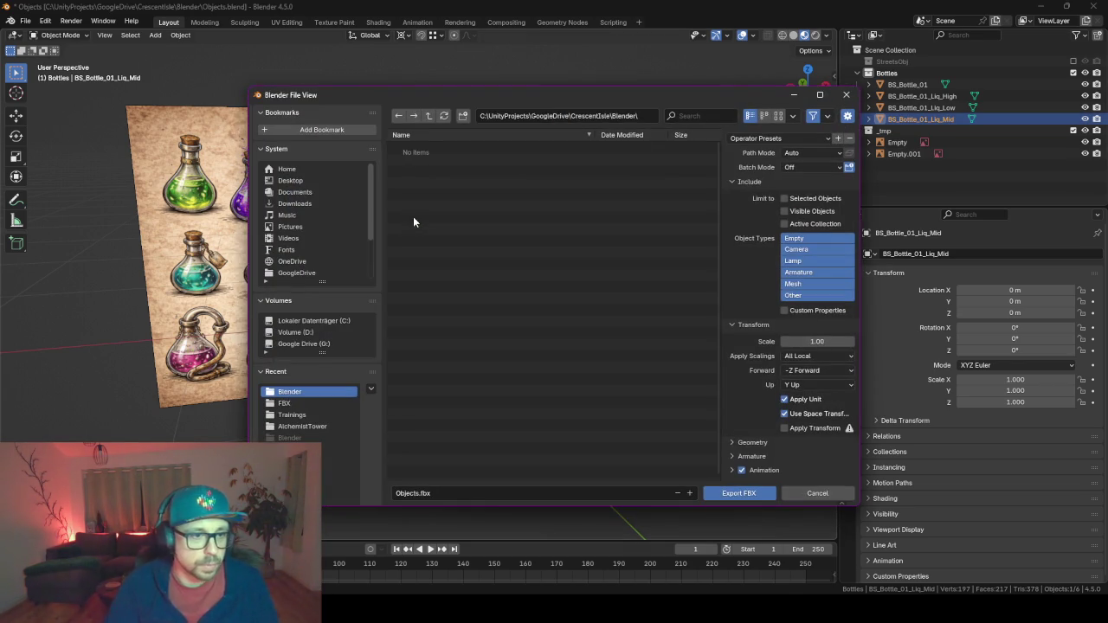
left_click(785, 223)
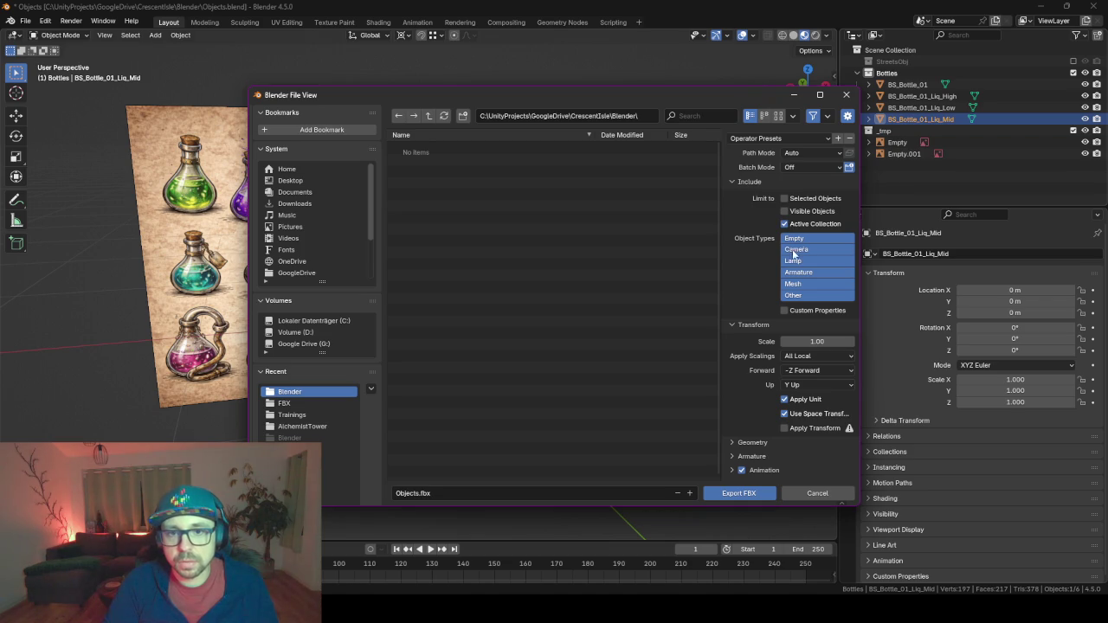
left_click(886, 73)
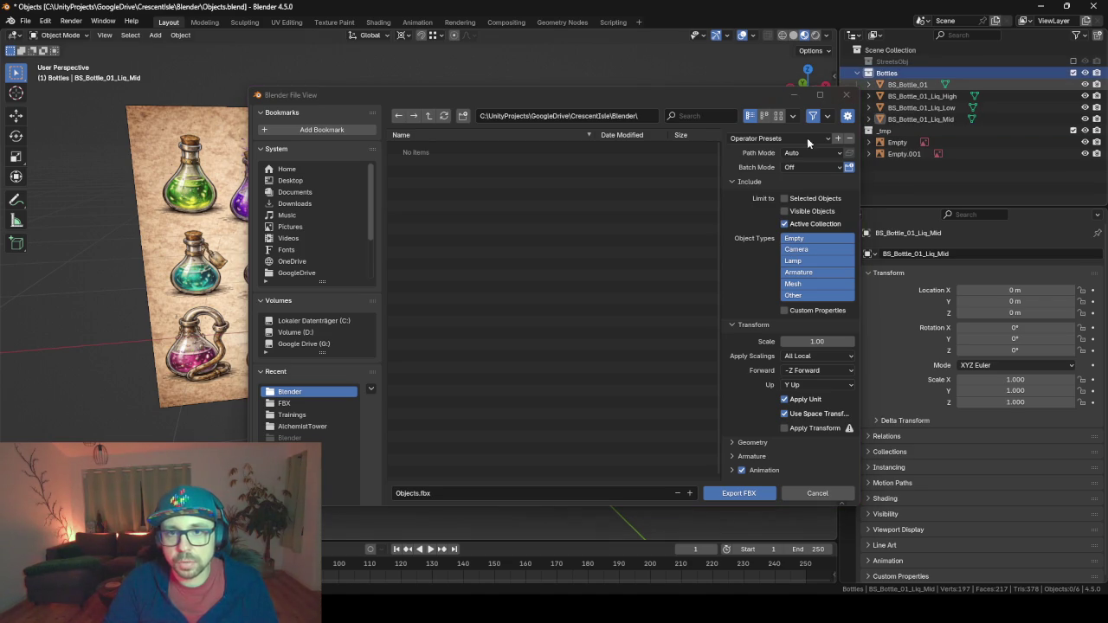
left_click(783, 428)
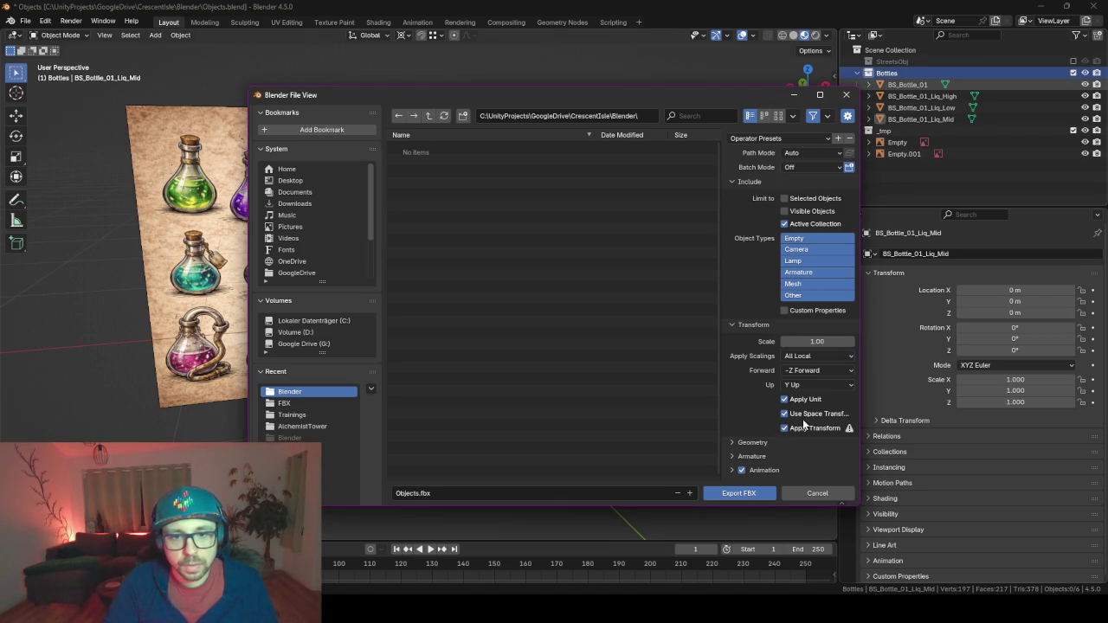
left_click(742, 470)
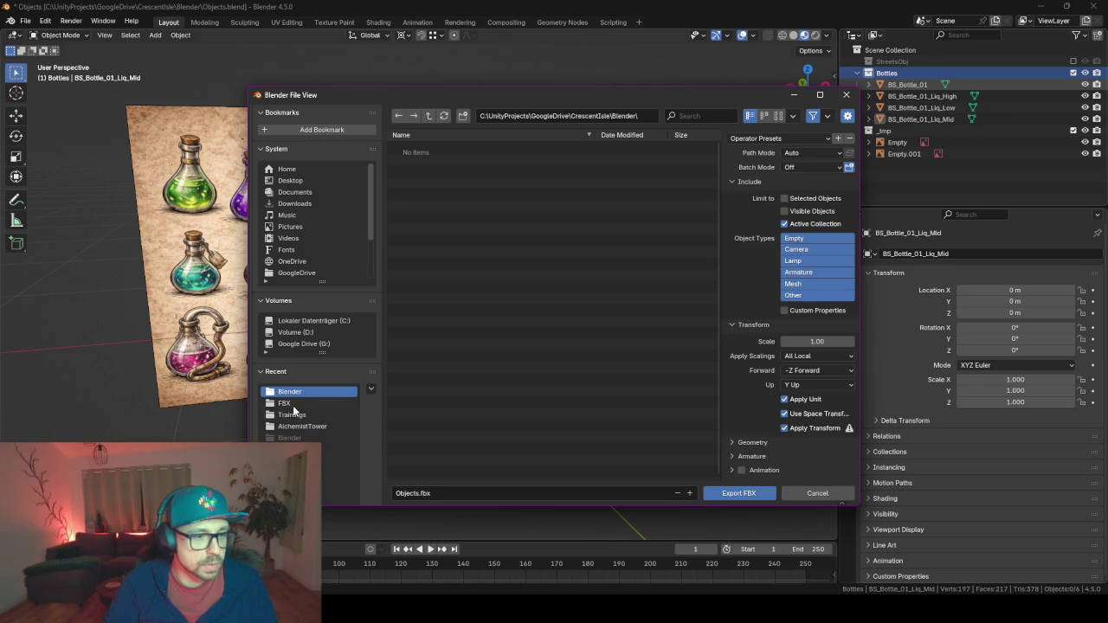
Save the export to the FBX folder as Objects_Bottles.fbx.
left_click(291, 403)
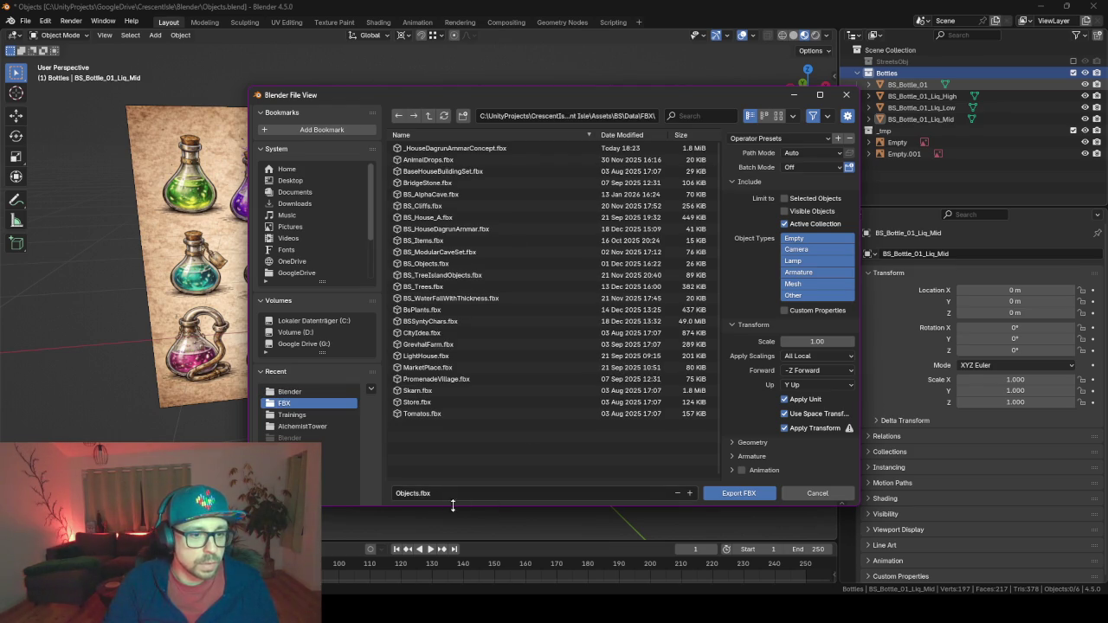
left_click(425, 492)
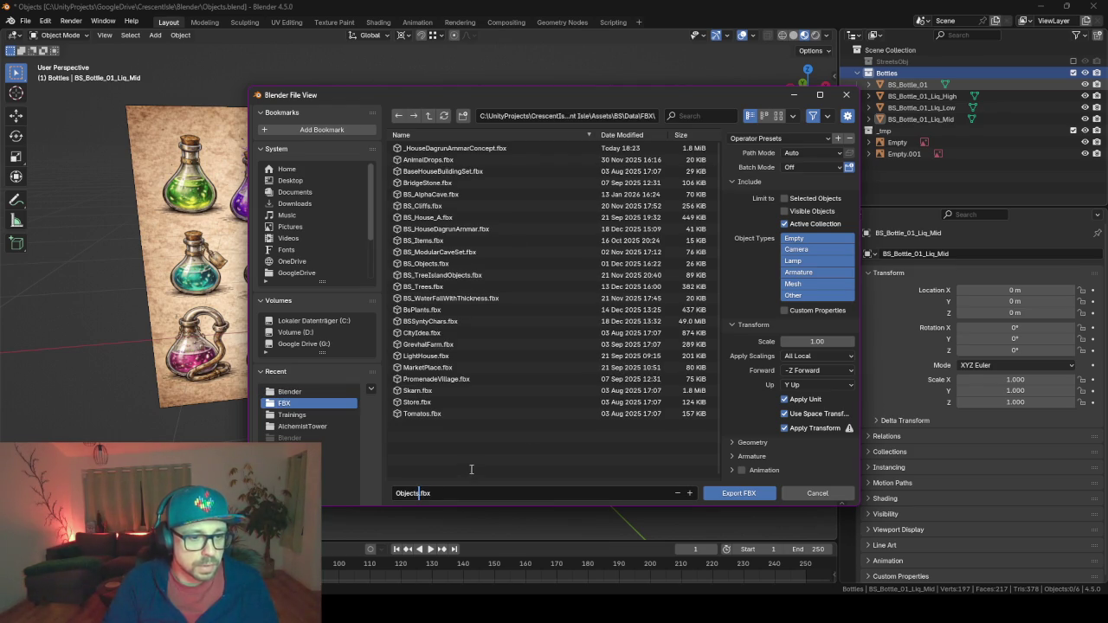
type("_Bottles")
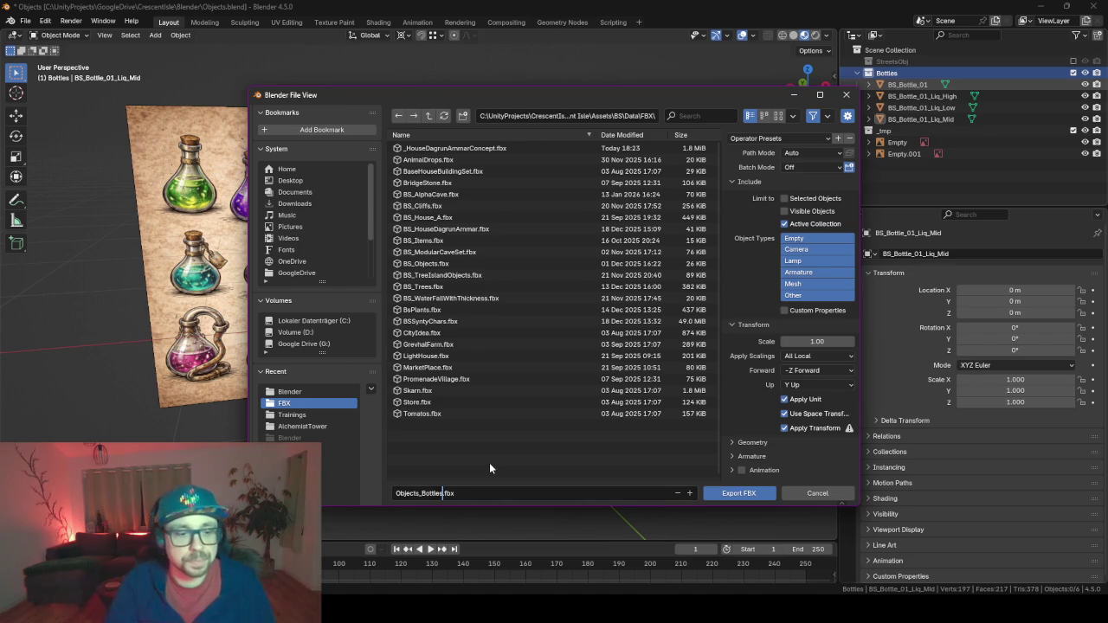
key("Return")
key("Return")
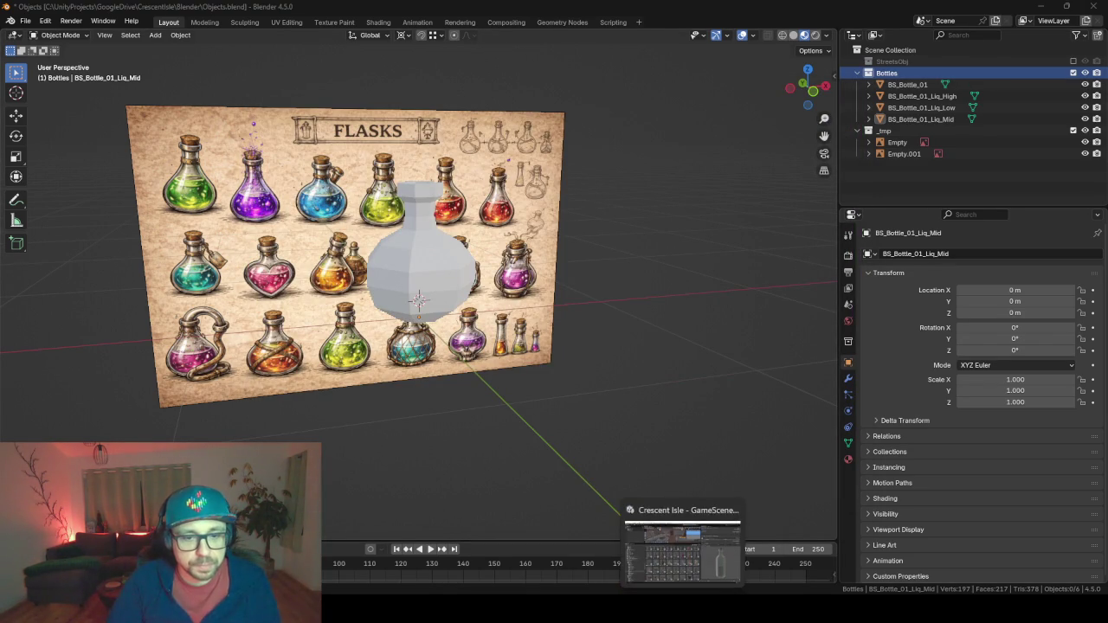
left_click(684, 541)
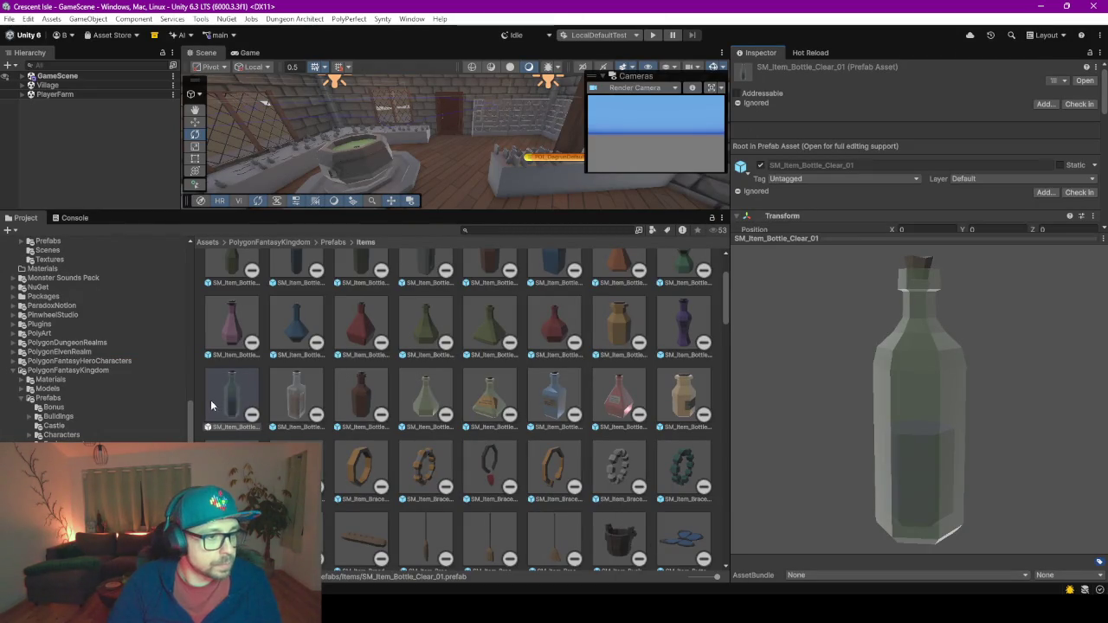
Open the BS/Data/FBX folder and select Objects_Bottles to view its import settings.
left_click_drag(192, 427, 190, 271)
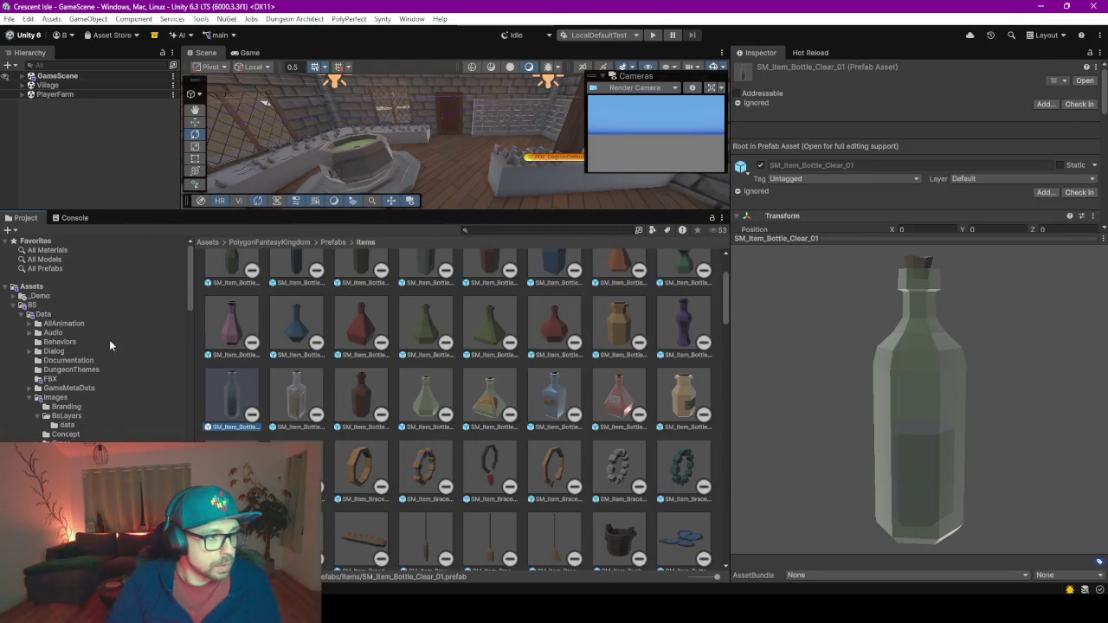
left_click(45, 380)
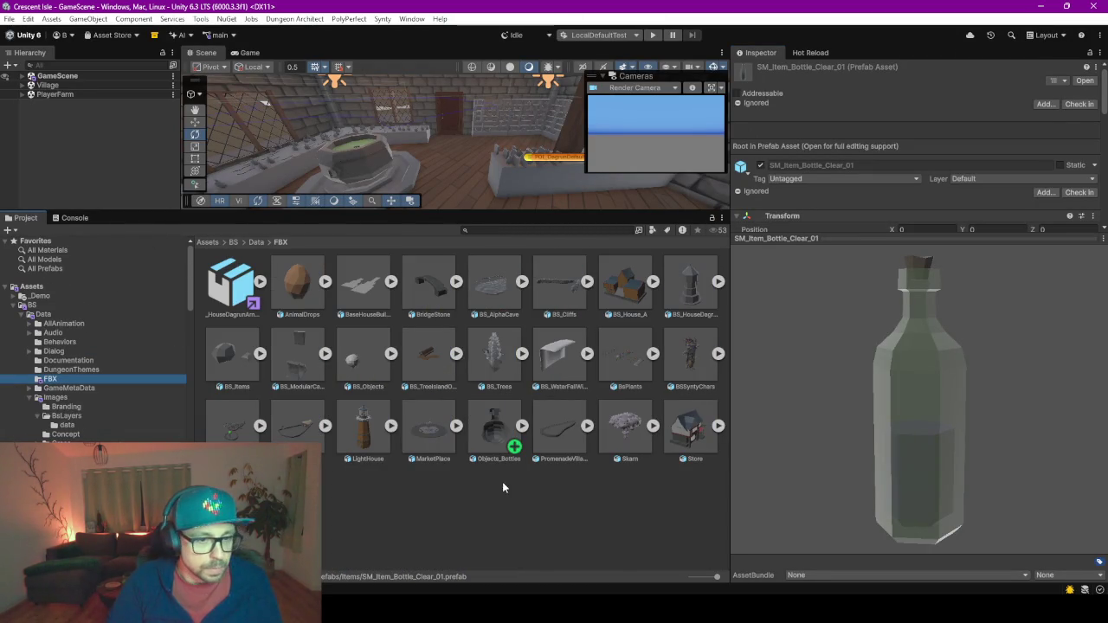
left_click(491, 437)
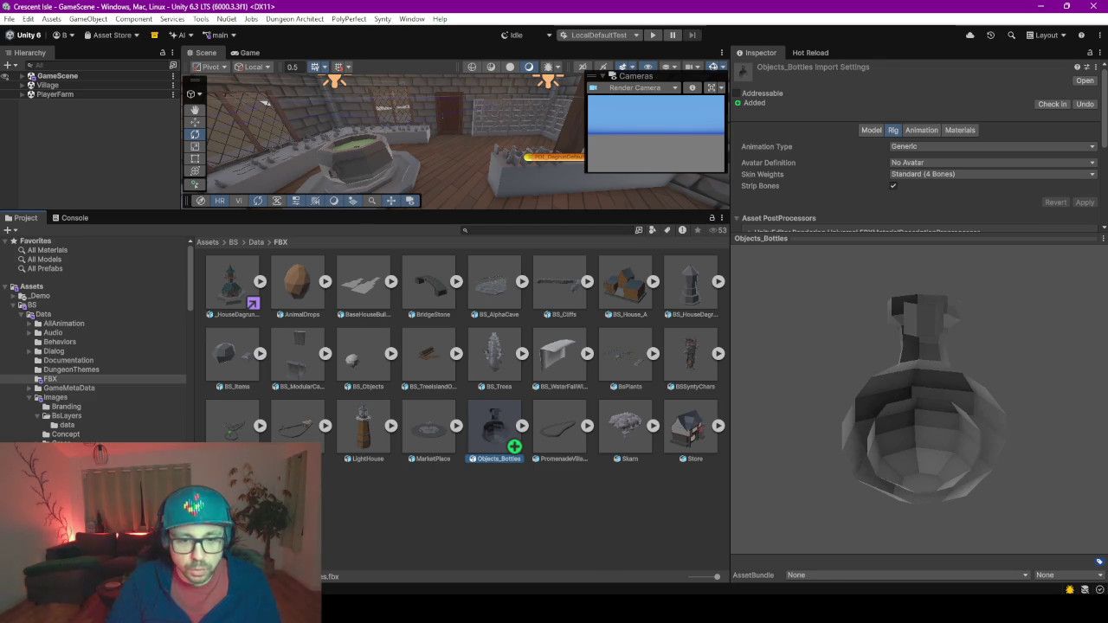
Recalculate normals to point outside on the bottle and its three liquid meshes.
mouse_move(706, 610)
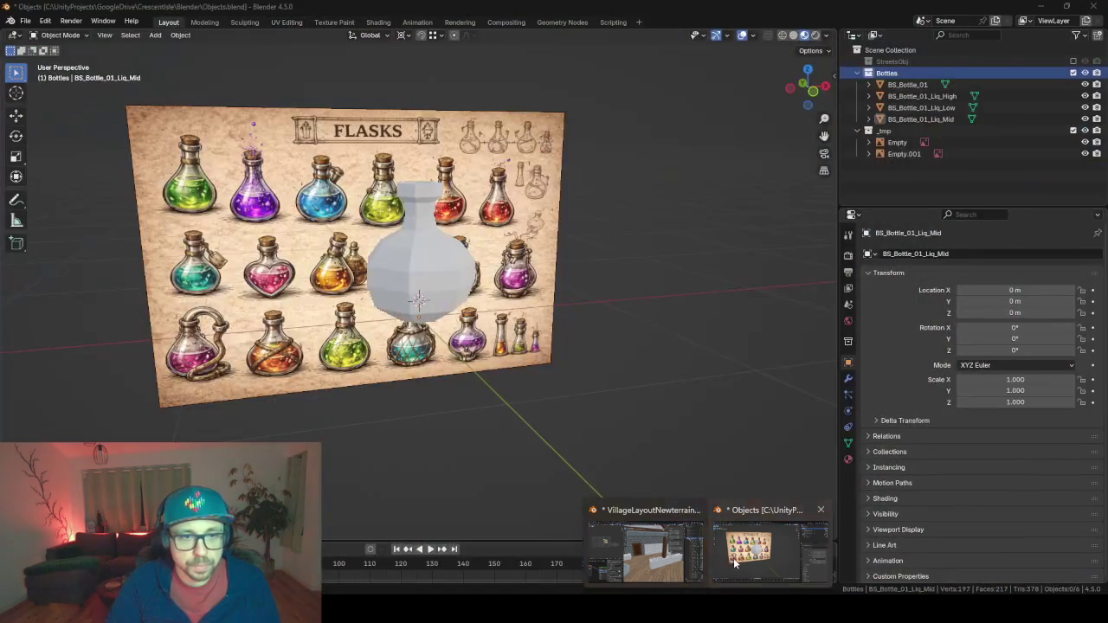
left_click(734, 563)
left_click(866, 85)
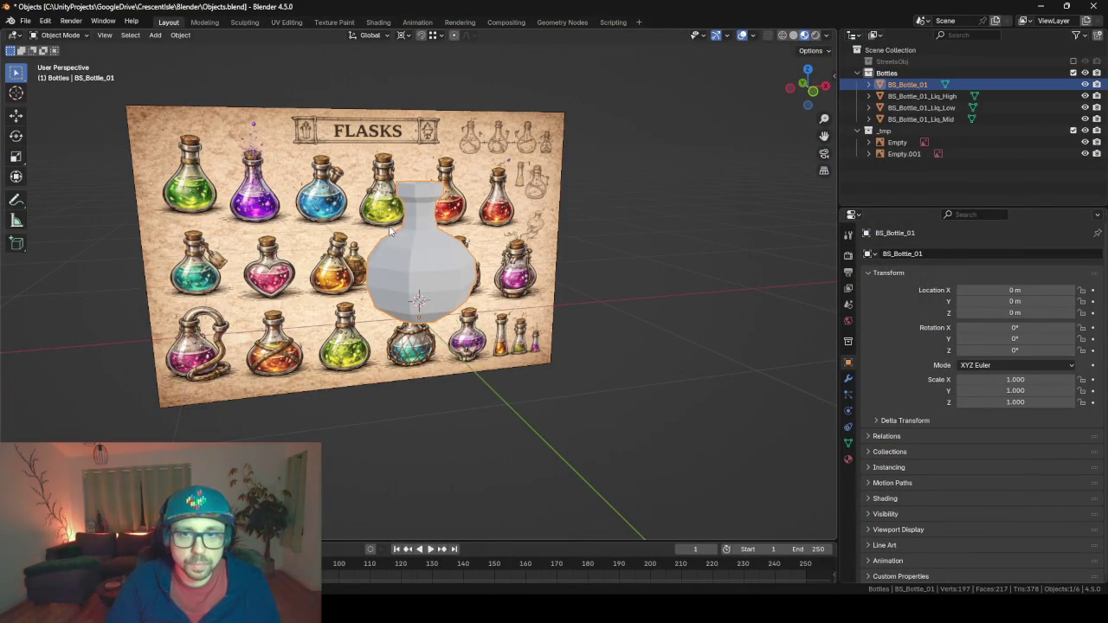
left_click(923, 118, "shift")
key("Tab")
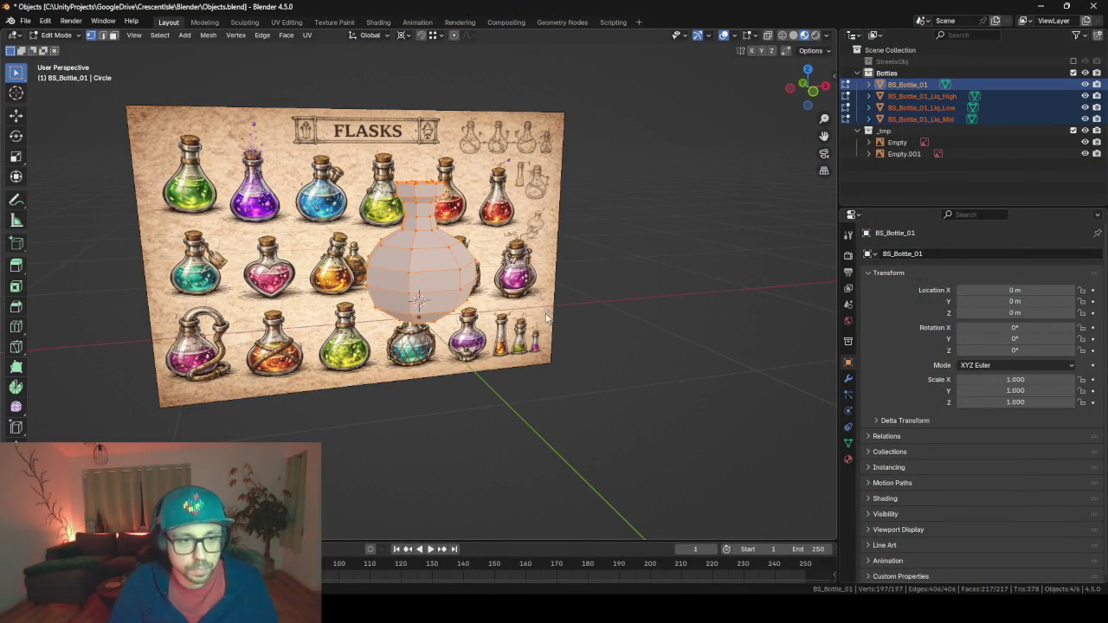
key("alt+n")
left_click(545, 319)
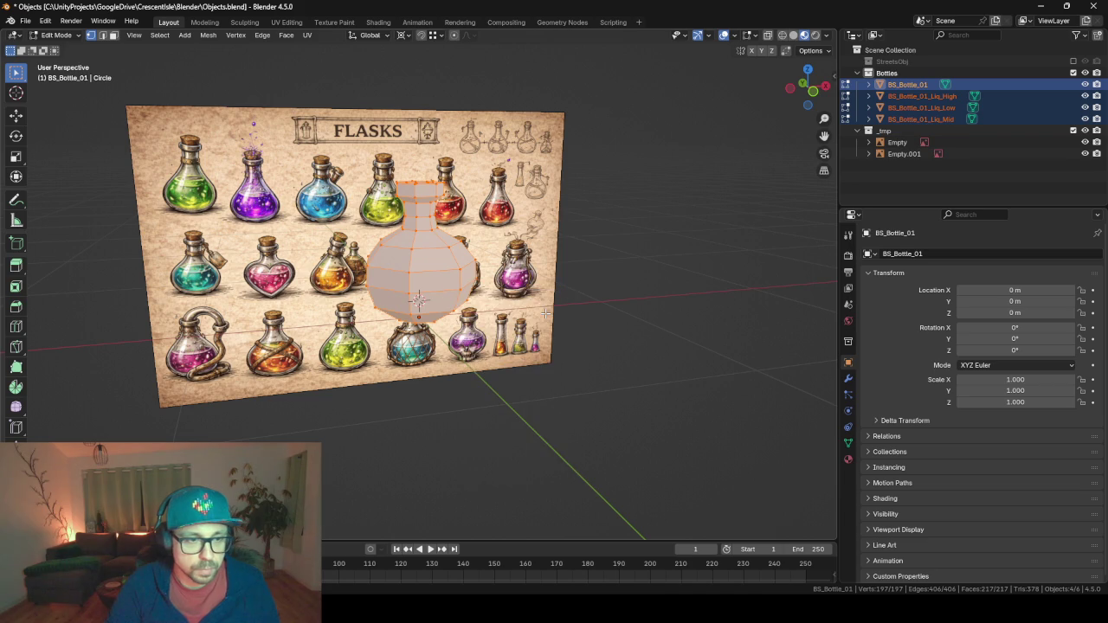
Turn on the face normals overlay and frame the view around the bottle.
left_click(753, 38)
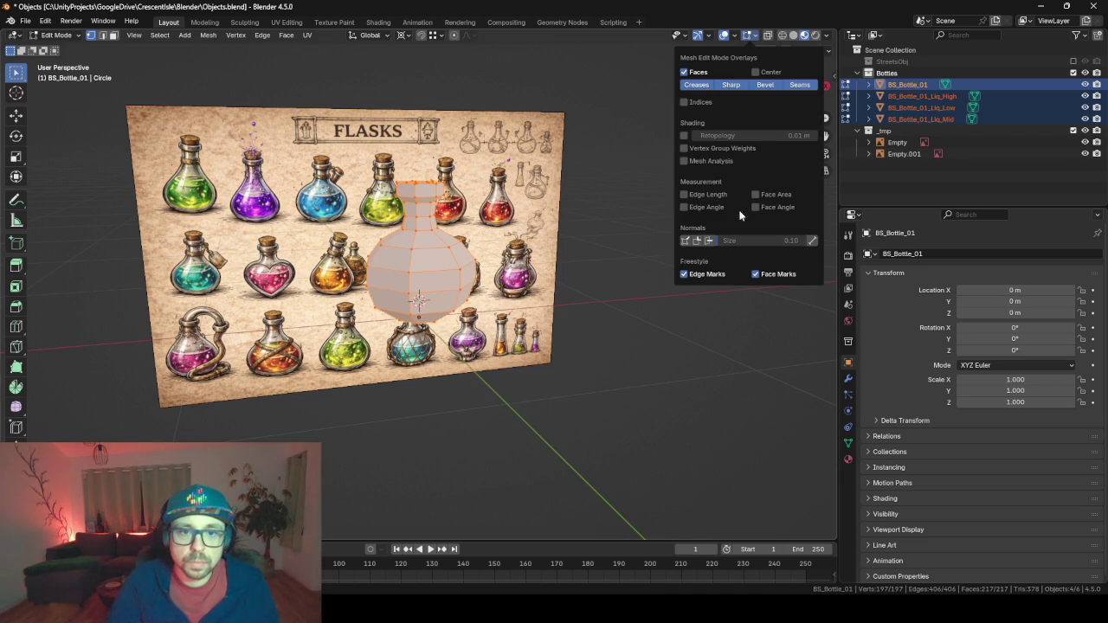
left_click(710, 242)
key("KP_Decimal")
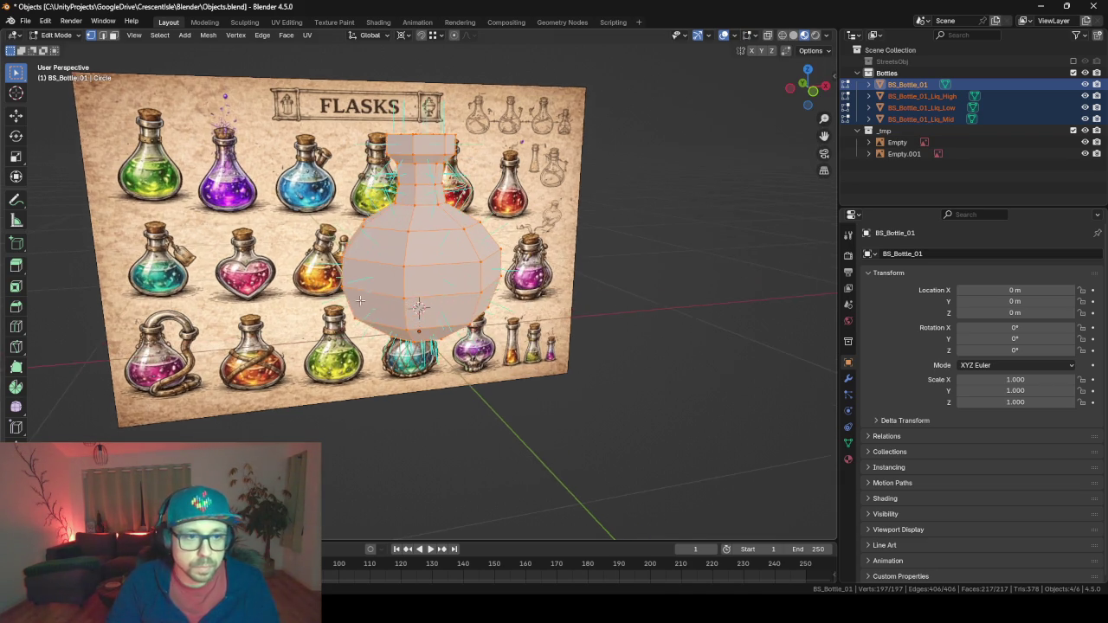
mouse_move(511, 360)
left_mouse_down()
mouse_move(514, 390)
mouse_move(350, 314)
left_mouse_up()
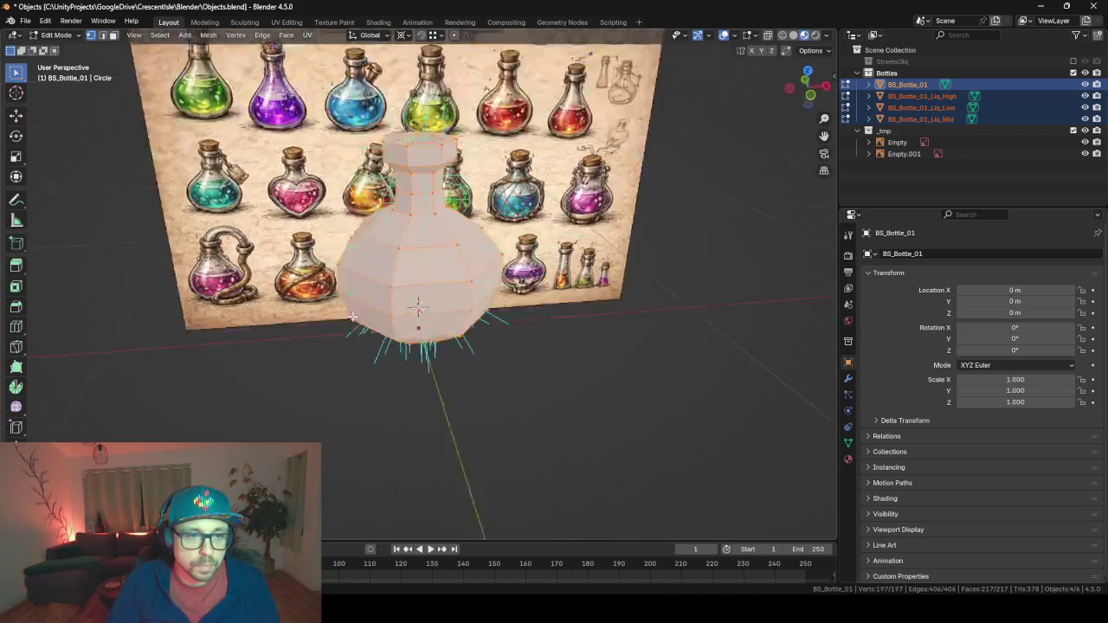
Re-export the bottles as Objects_Bottles.fbx into the project's FBX folder.
key("Tab")
key("F3")
key("Return")
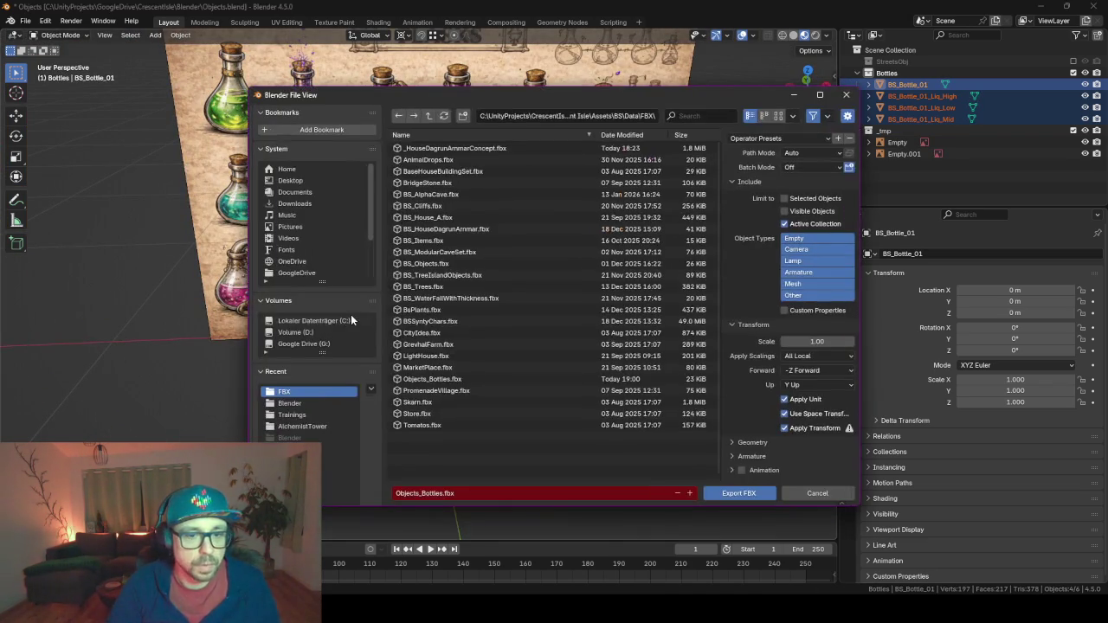
left_click(351, 321)
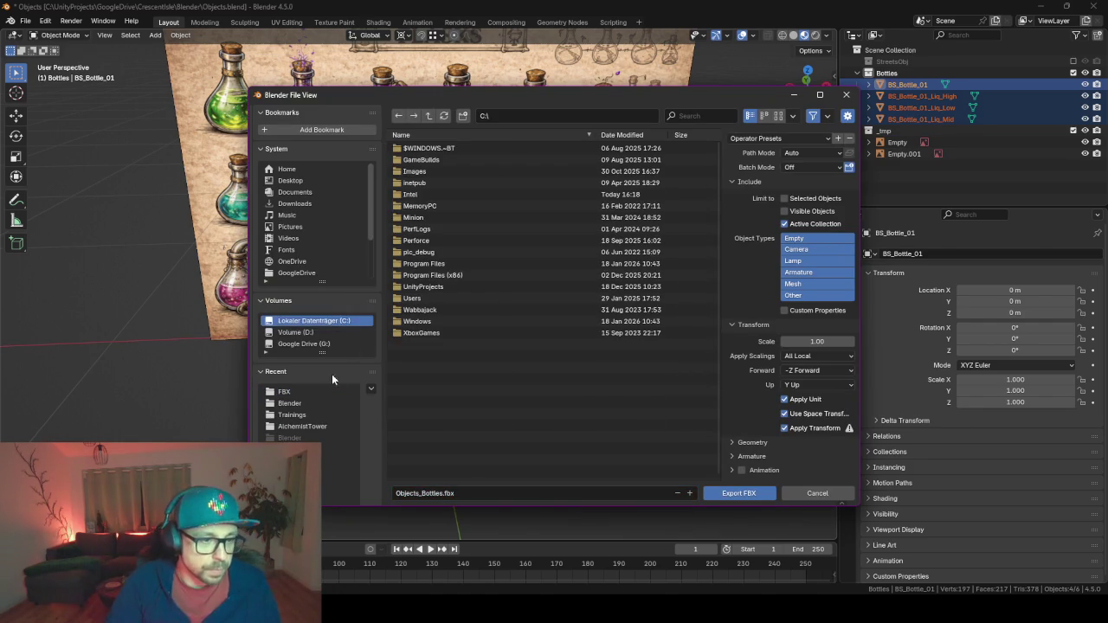
left_click(305, 392)
left_click(740, 493)
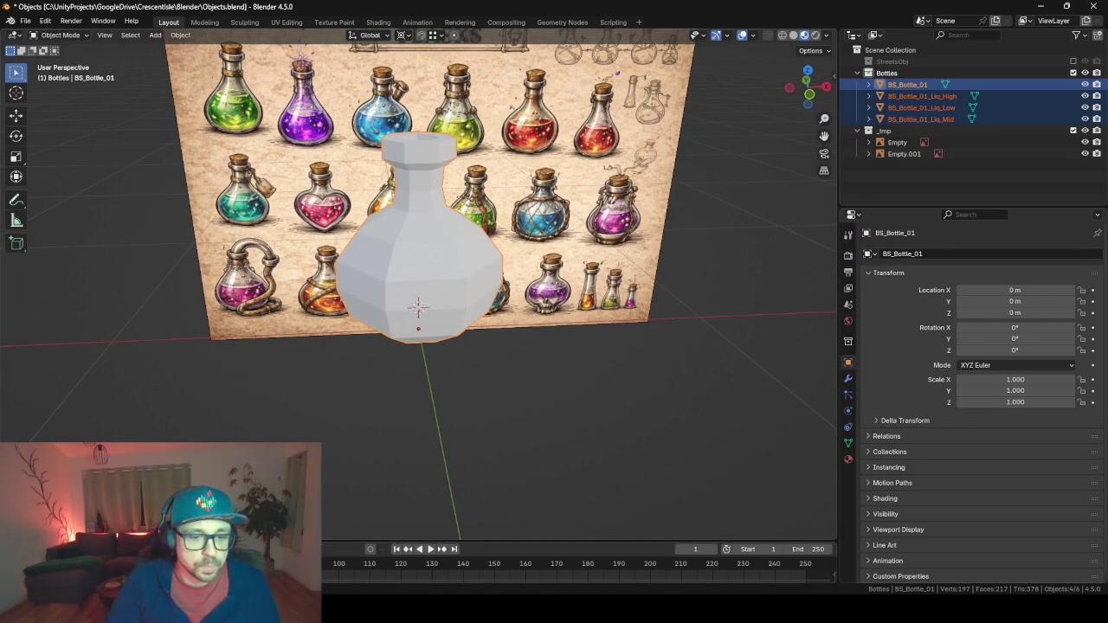
Check the reimported Objects_Bottles sub-assets, collapse the Images folder and enlarge the Scene view.
key("alt+Tab")
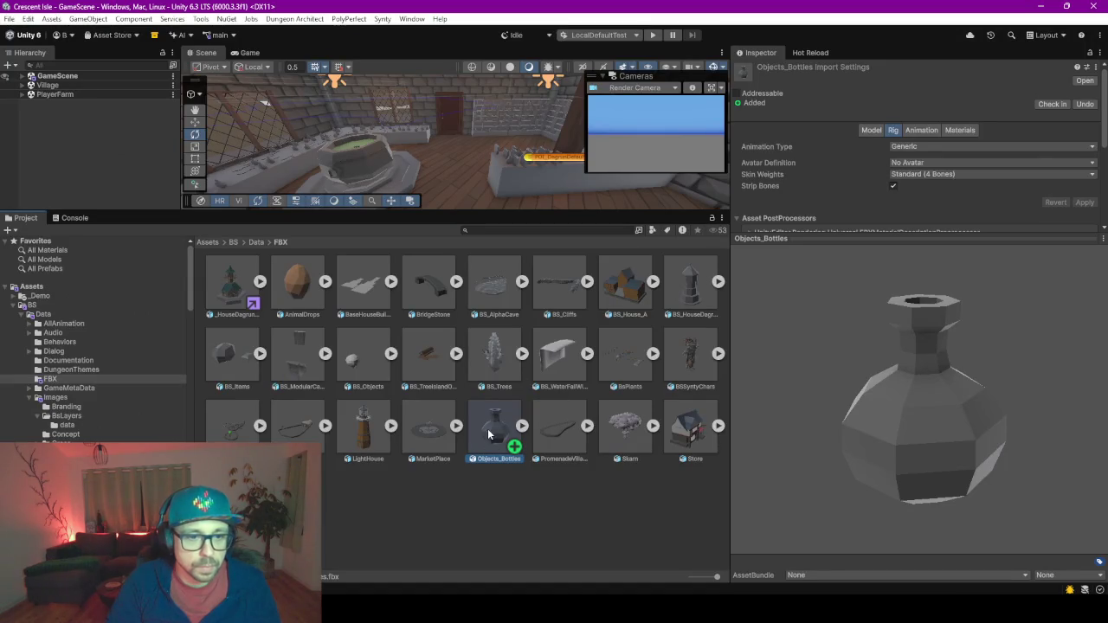
left_click(519, 427)
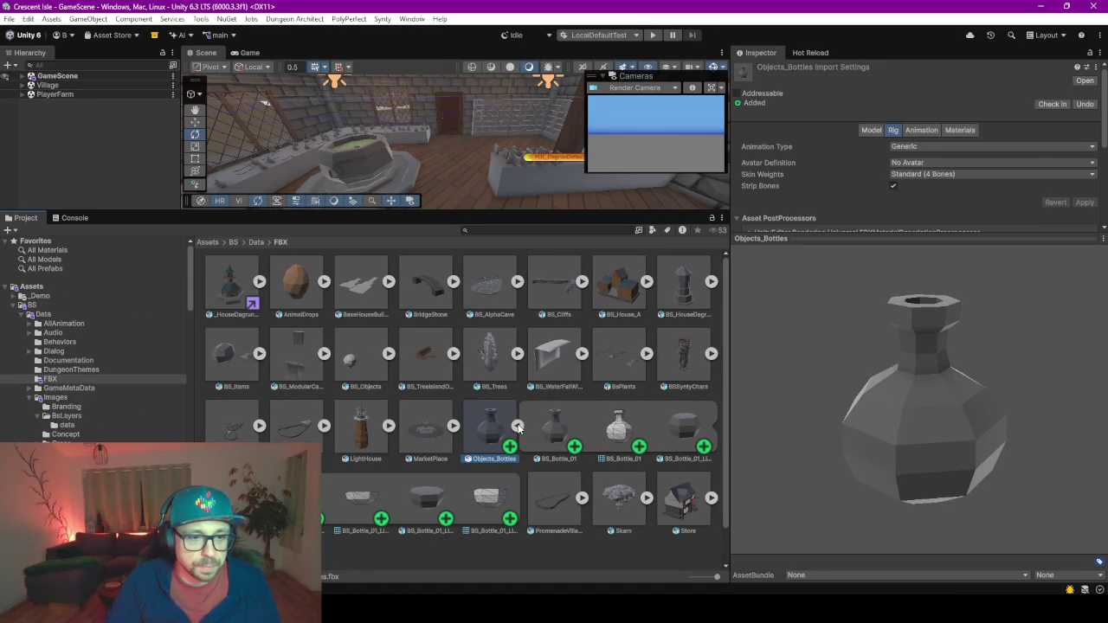
left_click(517, 427)
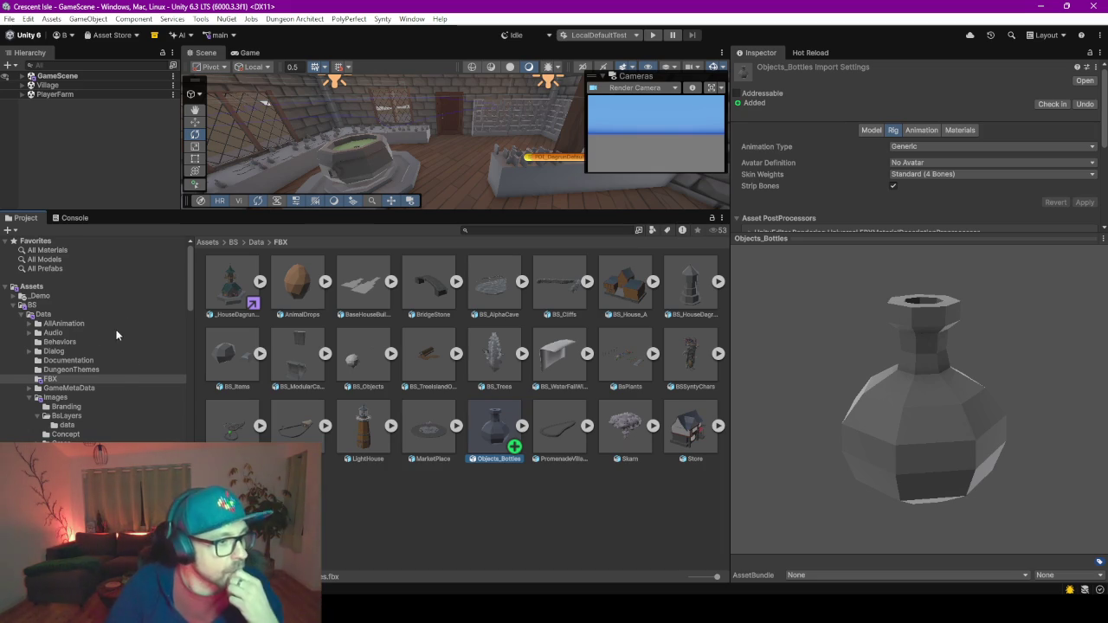
left_click(36, 397)
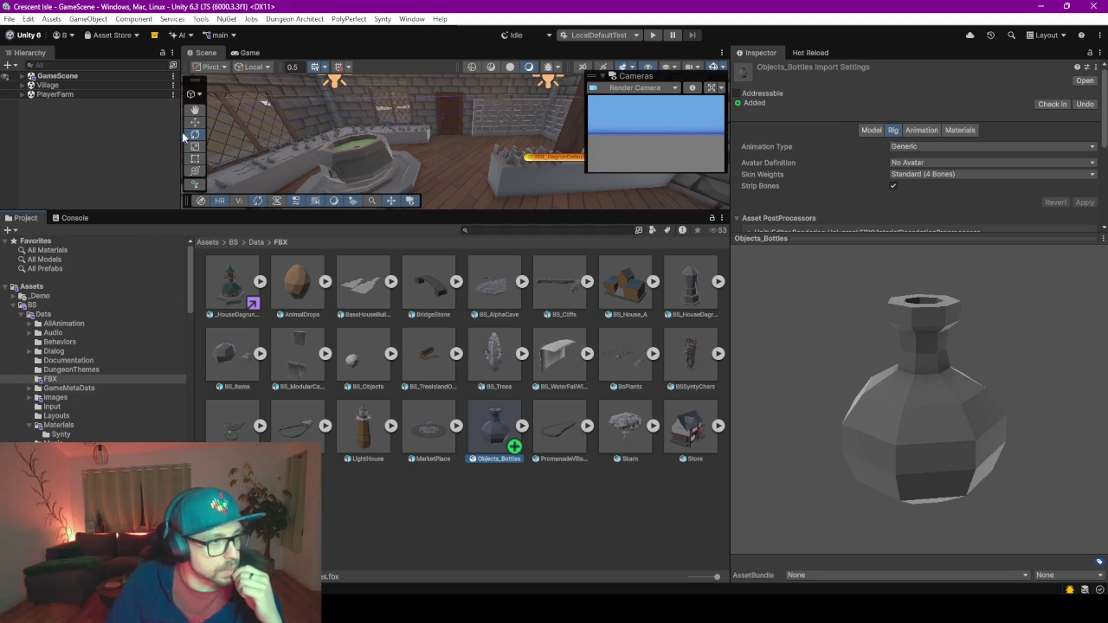
left_click_drag(170, 218, 169, 250)
left_click(113, 181)
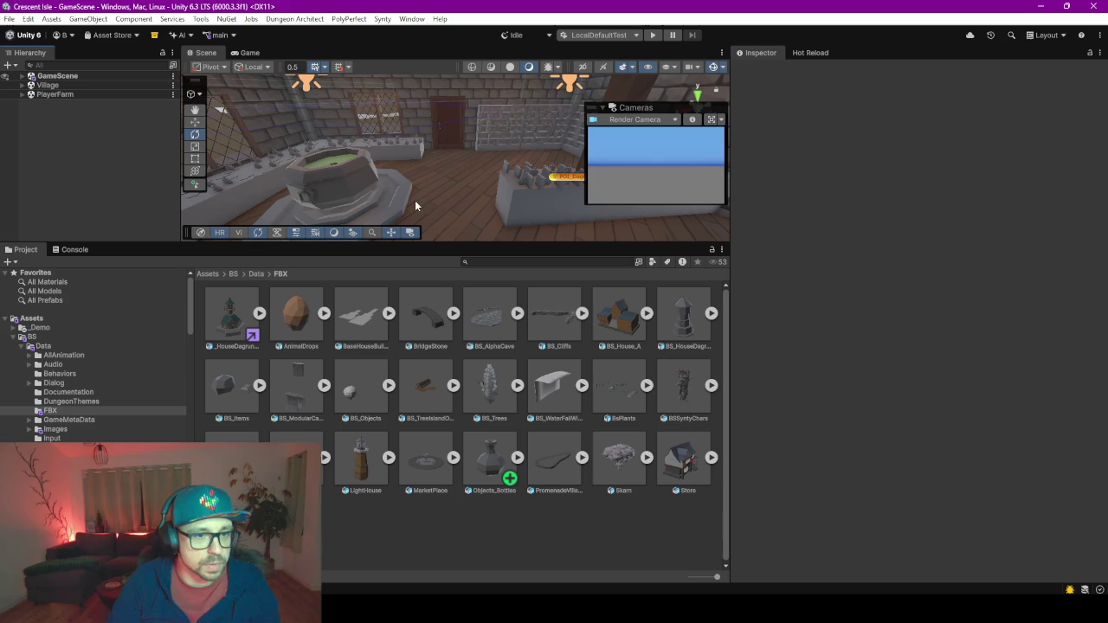
Place Objects_Bottles on the room floor near the door and frame it in the Scene view.
mouse_move(495, 468)
left_mouse_down()
mouse_move(450, 183)
mouse_move(460, 206)
left_mouse_up()
left_click(517, 459)
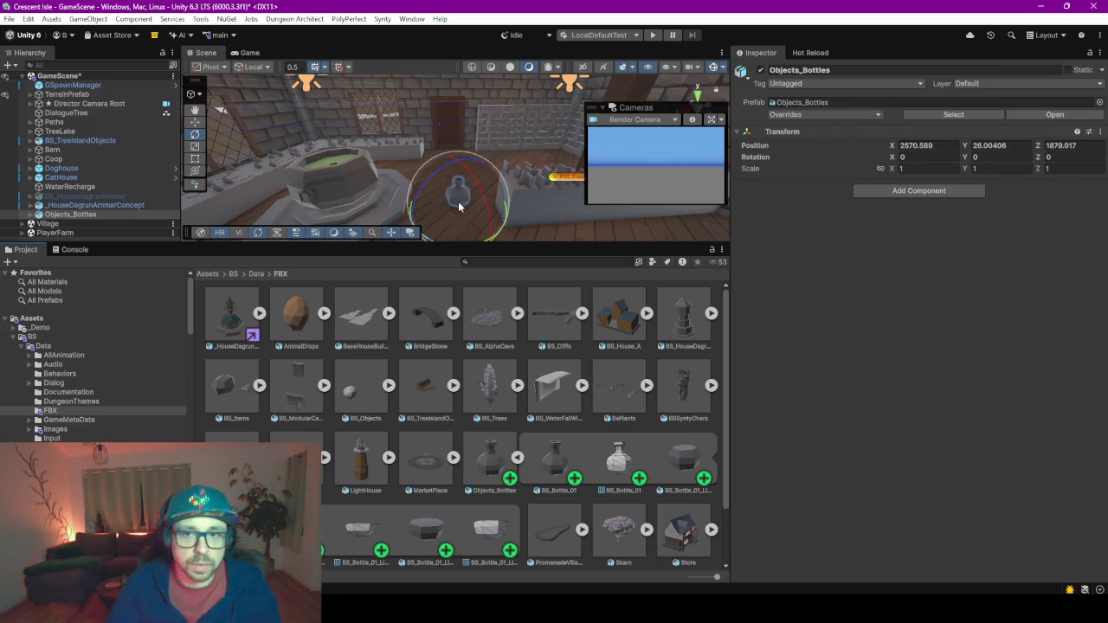
scroll(459, 206, "up", 2)
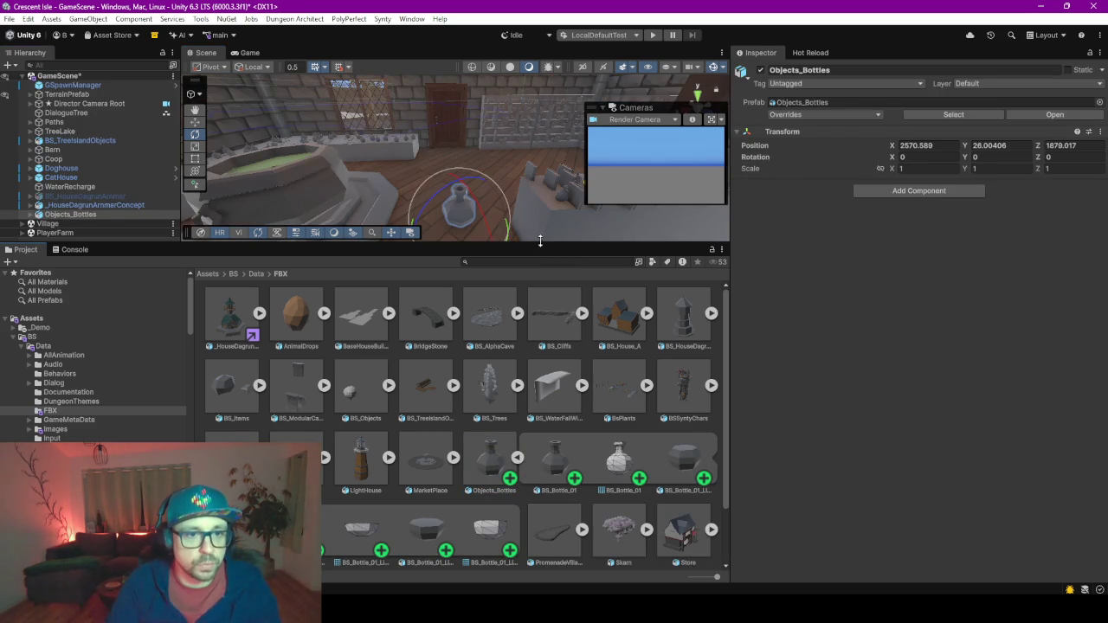
left_click_drag(540, 241, 540, 482)
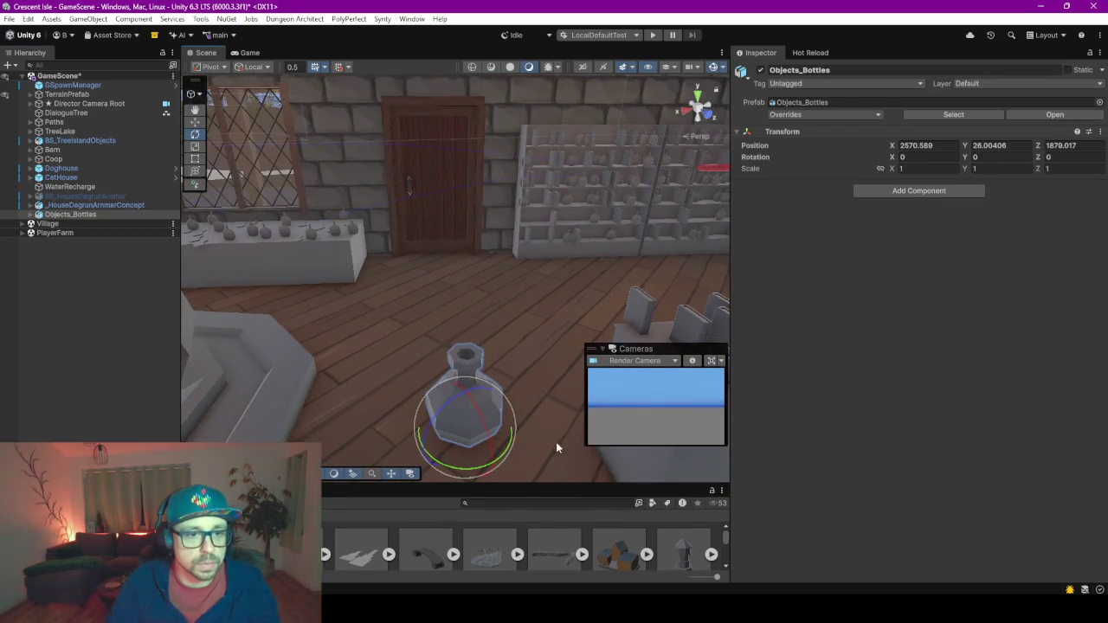
mouse_move(555, 442)
left_mouse_down()
mouse_move(428, 316)
mouse_move(438, 239)
mouse_move(329, 270)
mouse_move(482, 251)
mouse_move(450, 252)
mouse_move(487, 346)
mouse_move(482, 290)
mouse_move(419, 263)
mouse_move(458, 280)
left_mouse_up()
scroll(450, 251, "up", 5)
key("f")
scroll(459, 260, "down", 5)
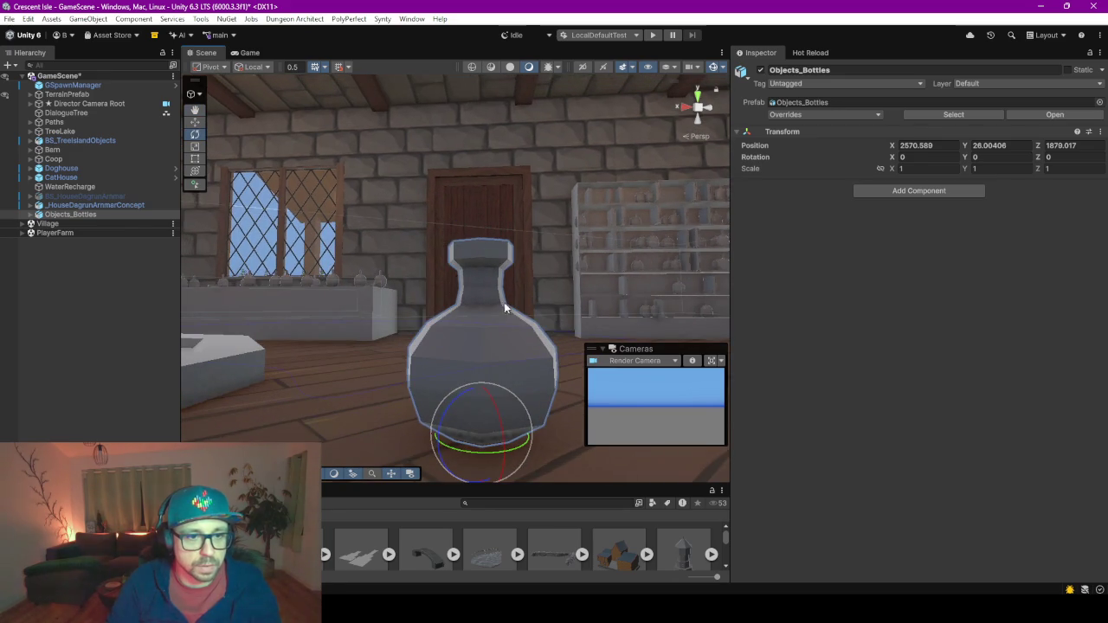
scroll(510, 298, "down", 3)
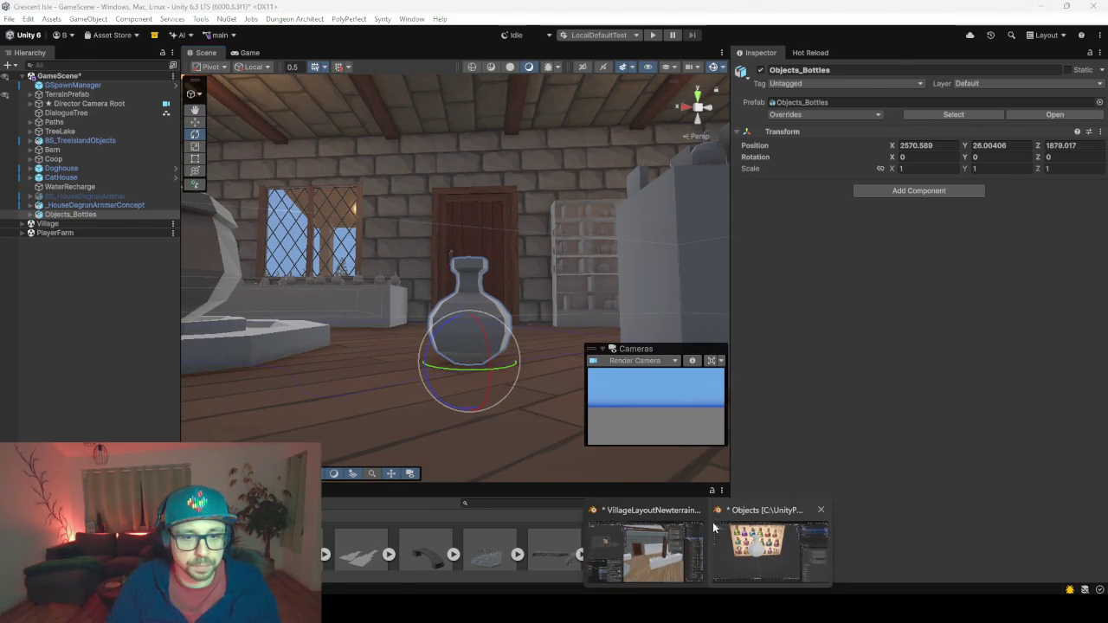
left_click(742, 546)
Select BS_Bottle_01 in Blender and show its dimensions in a front view.
left_click_drag(546, 346, 461, 266)
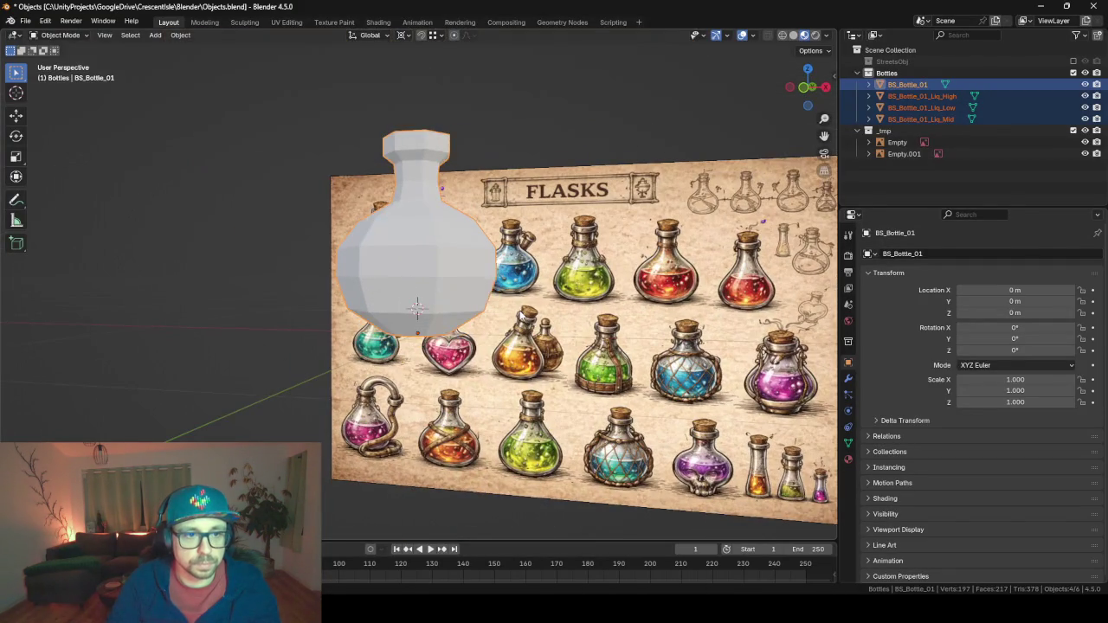
left_click(462, 266)
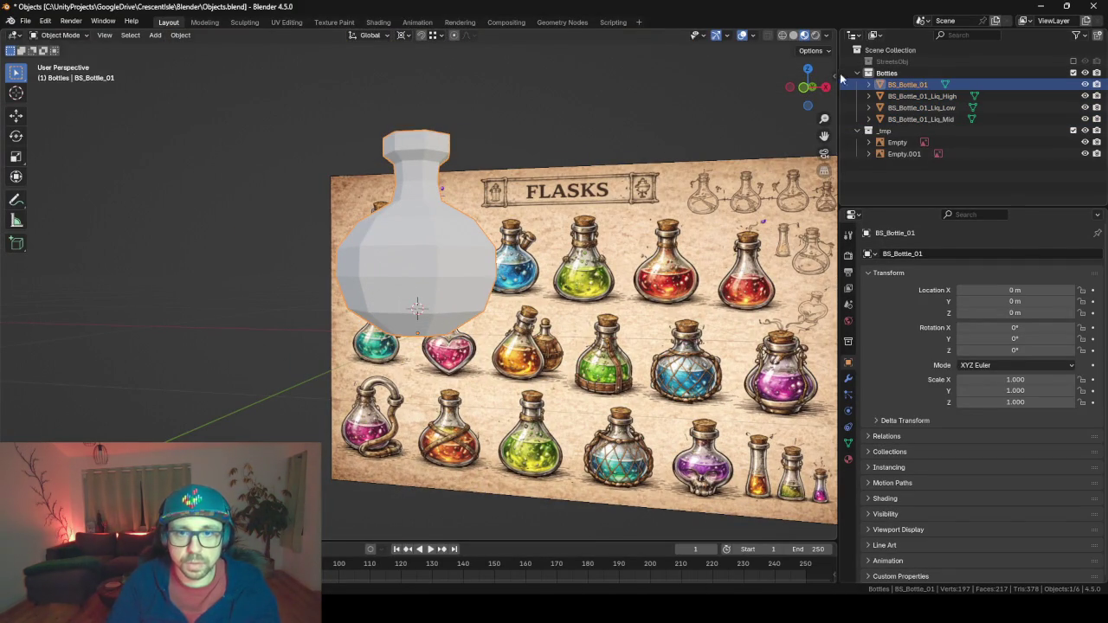
key("n")
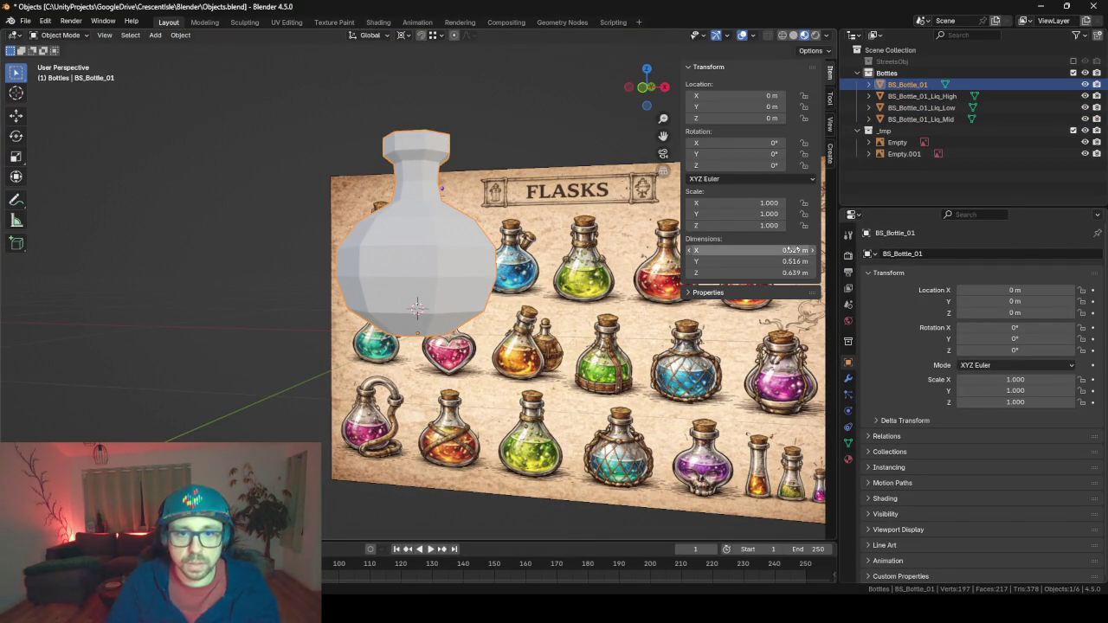
mouse_move(472, 234)
left_mouse_down()
mouse_move(509, 255)
mouse_move(492, 251)
left_mouse_up()
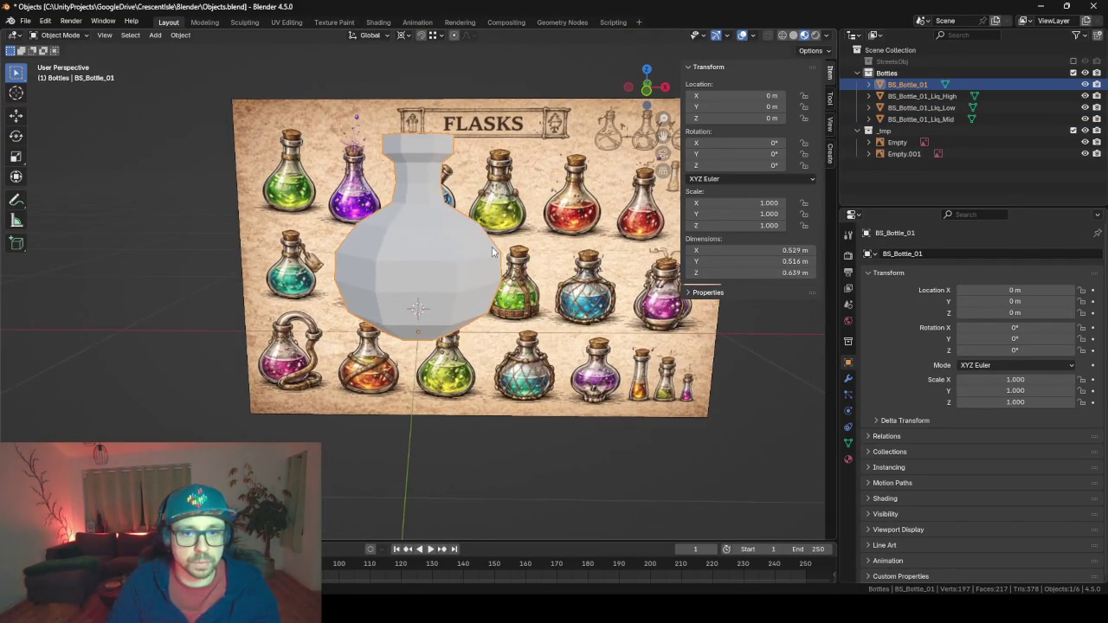
key("KP_1")
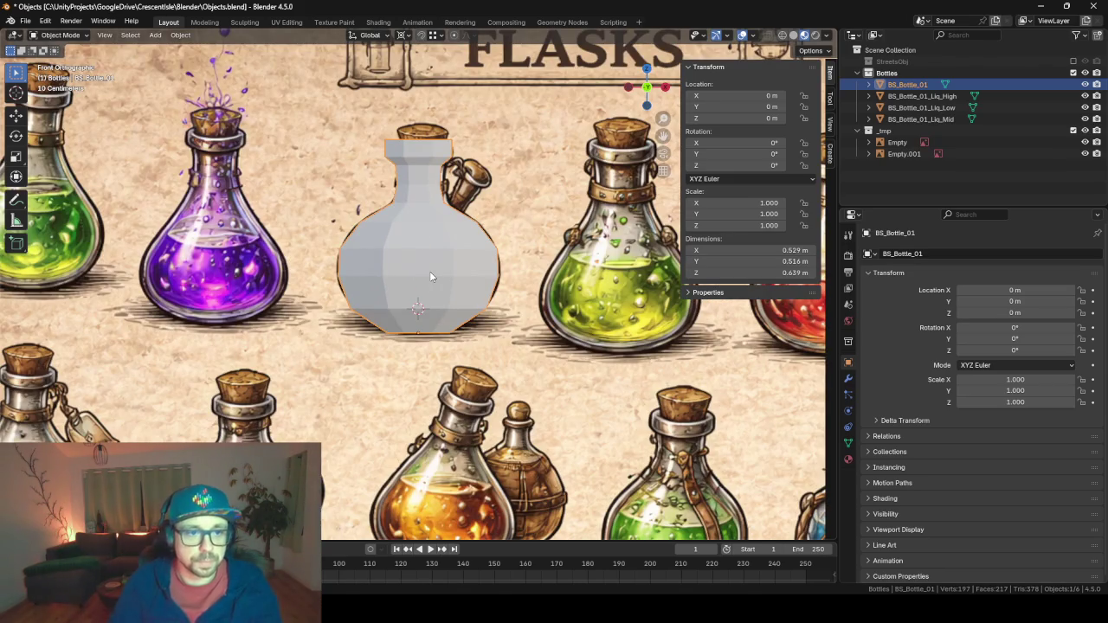
Scale every object down to about 0.379 and apply the scale to the meshes.
key("a")
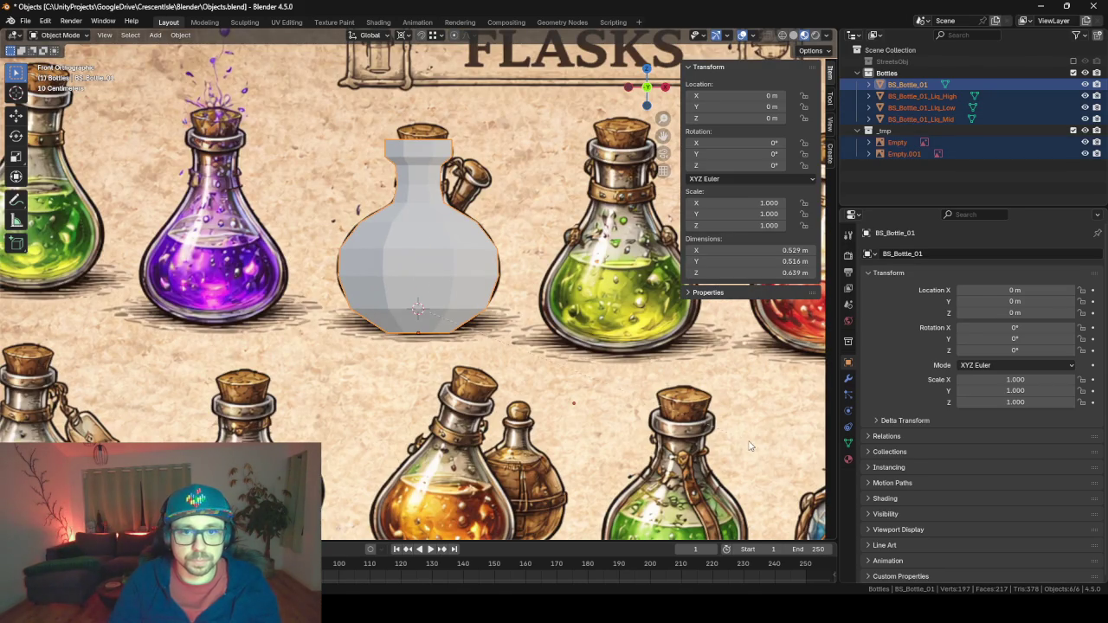
key("s")
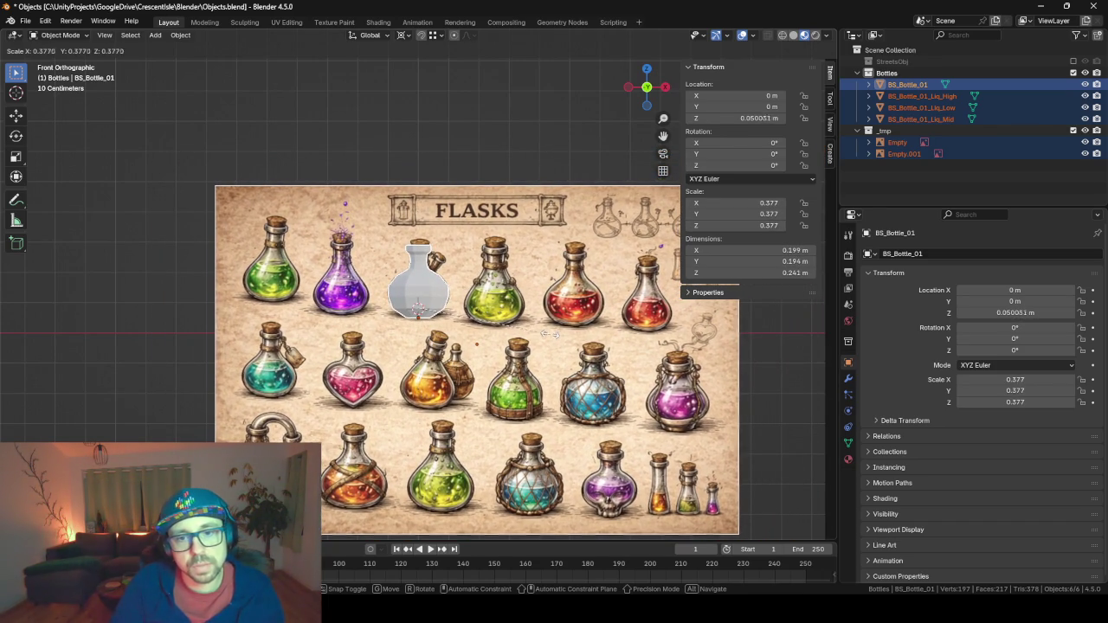
left_click(551, 340)
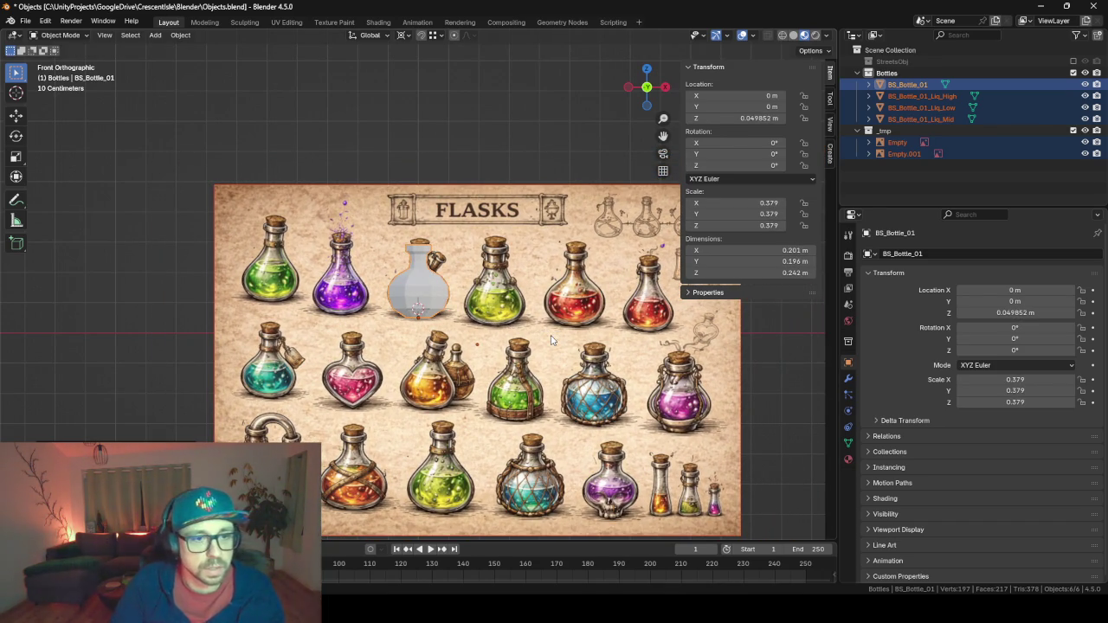
key("ctrl+a")
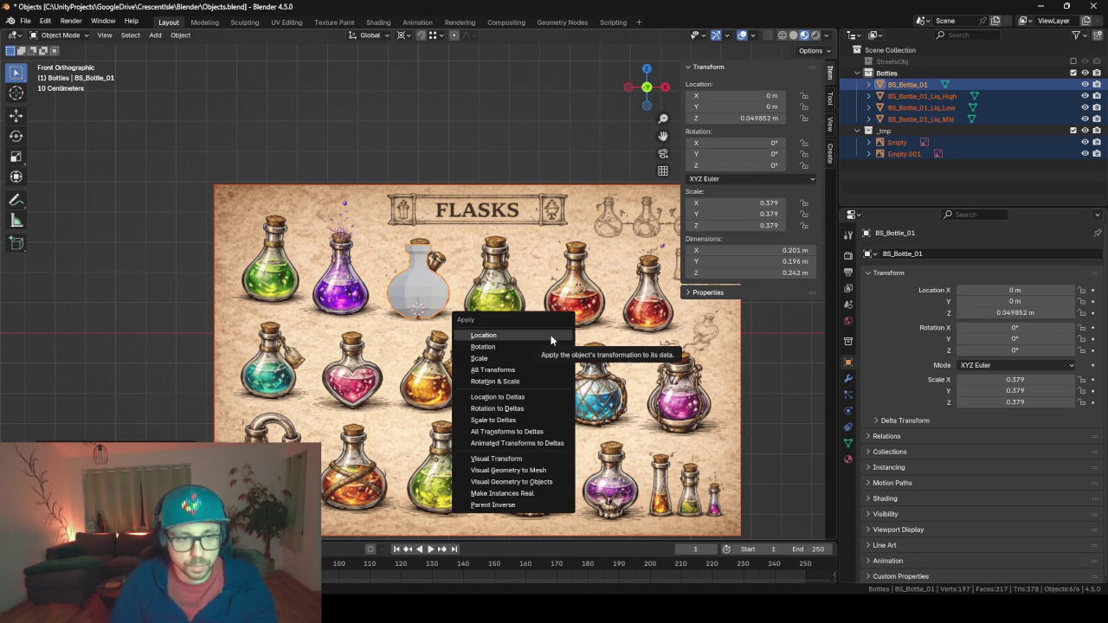
key("s")
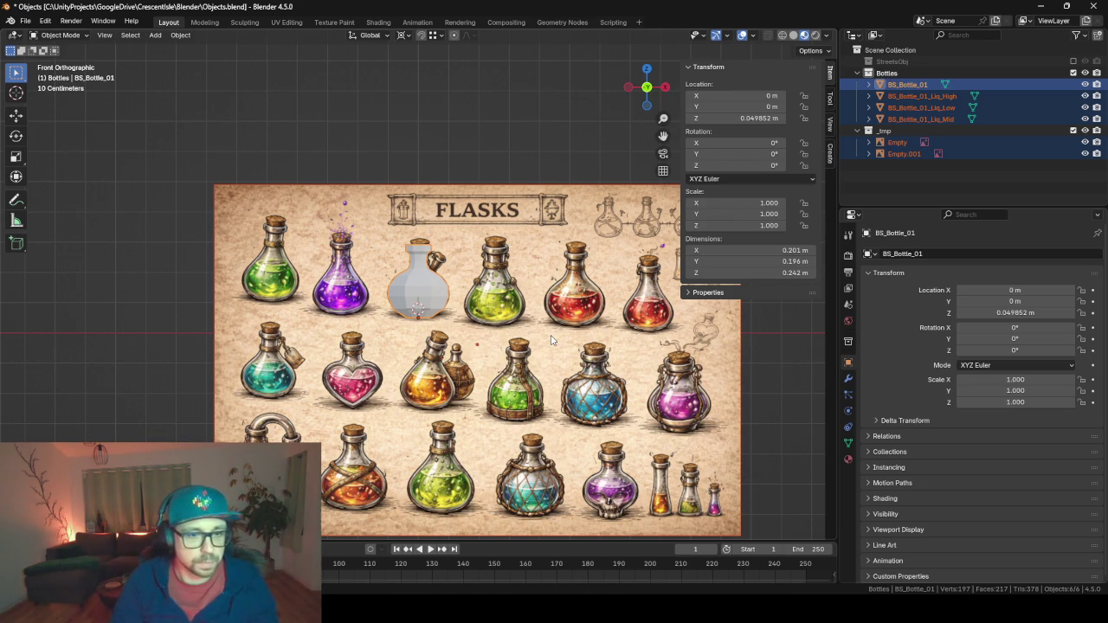
Re-export the resized bottles to FBX and view the bottle in Unity's Scene view.
key("F3")
key("Return")
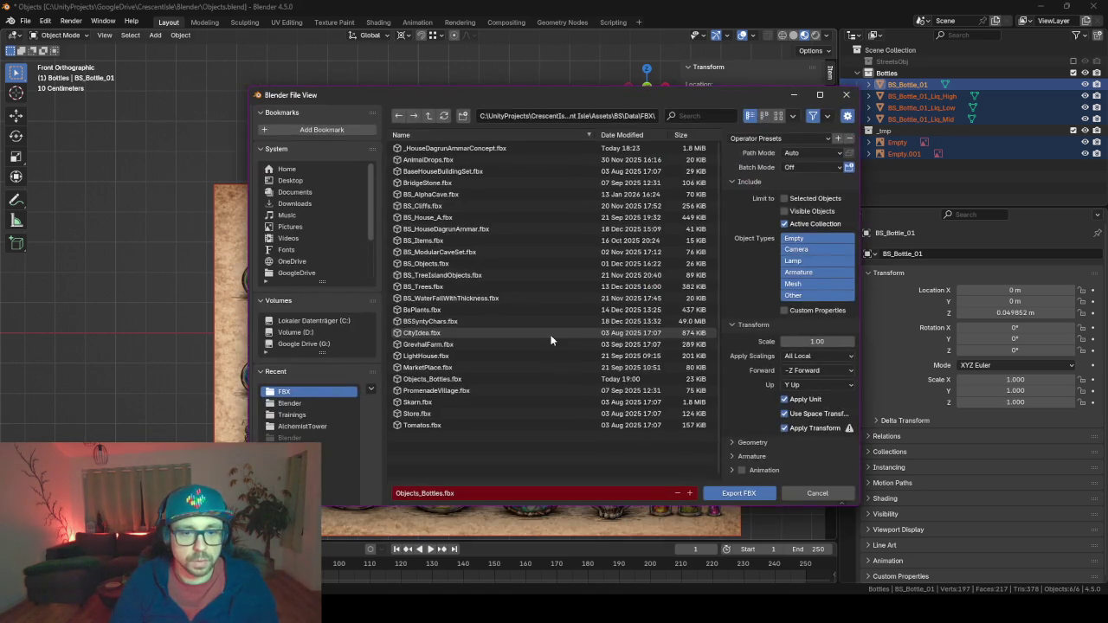
key("Return")
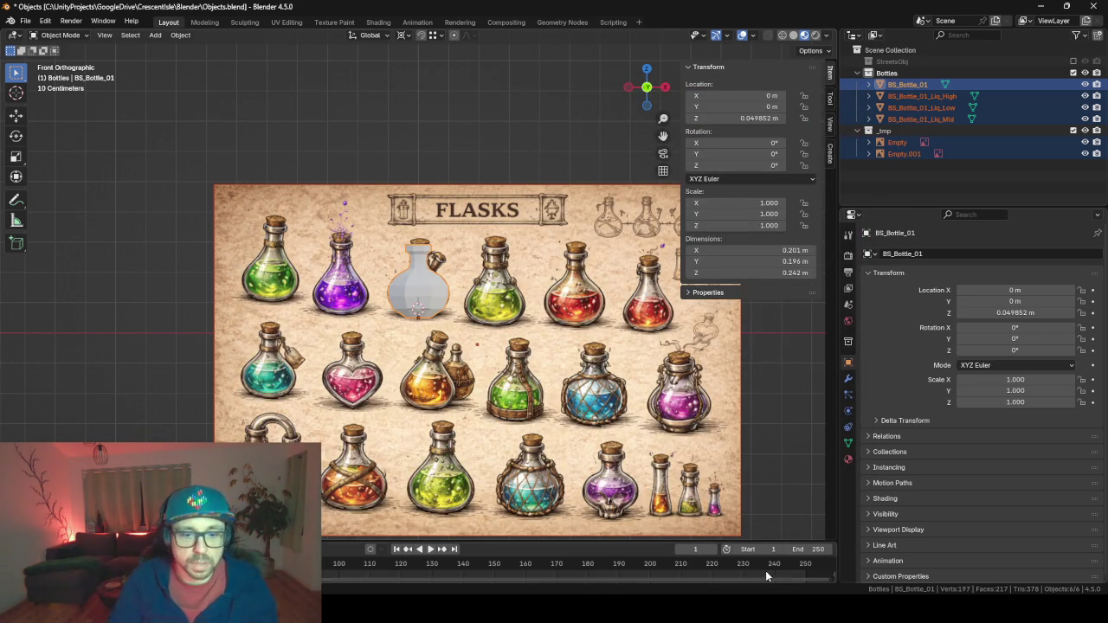
key("alt+Tab")
mouse_move(456, 388)
left_mouse_down()
mouse_move(416, 276)
mouse_move(502, 311)
mouse_move(344, 223)
mouse_move(440, 291)
mouse_move(405, 295)
mouse_move(434, 338)
mouse_move(438, 259)
mouse_move(450, 284)
mouse_move(439, 260)
left_mouse_up()
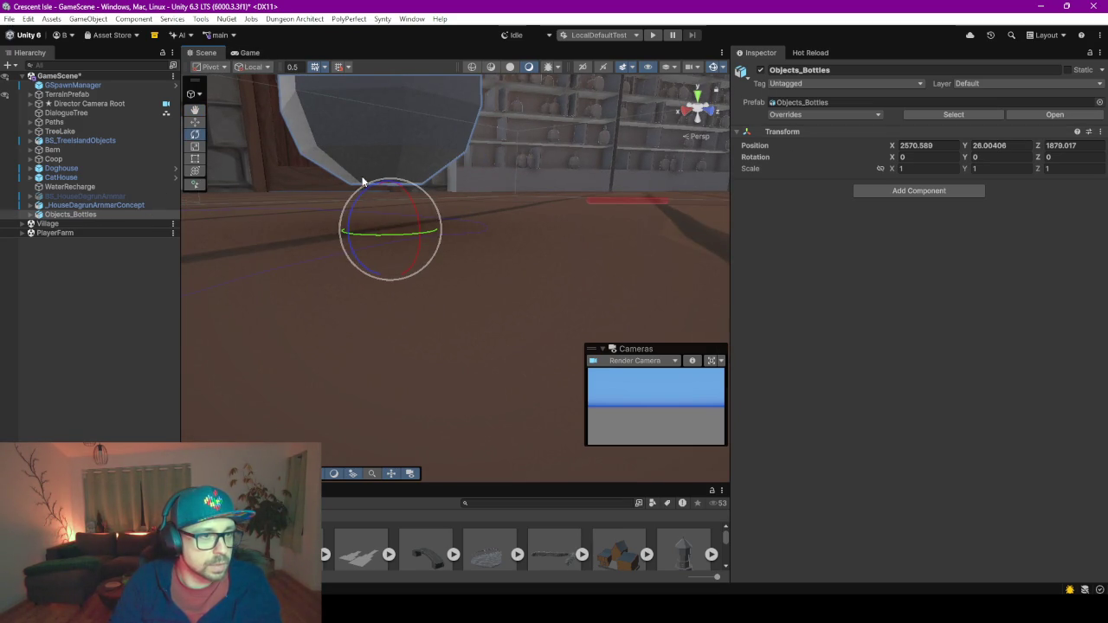
Frame the Objects_Bottles instance, nudge it to X 2570.805, Z 1879.046, then return to Blender.
scroll(365, 186, "down", 3)
key("w")
key("f")
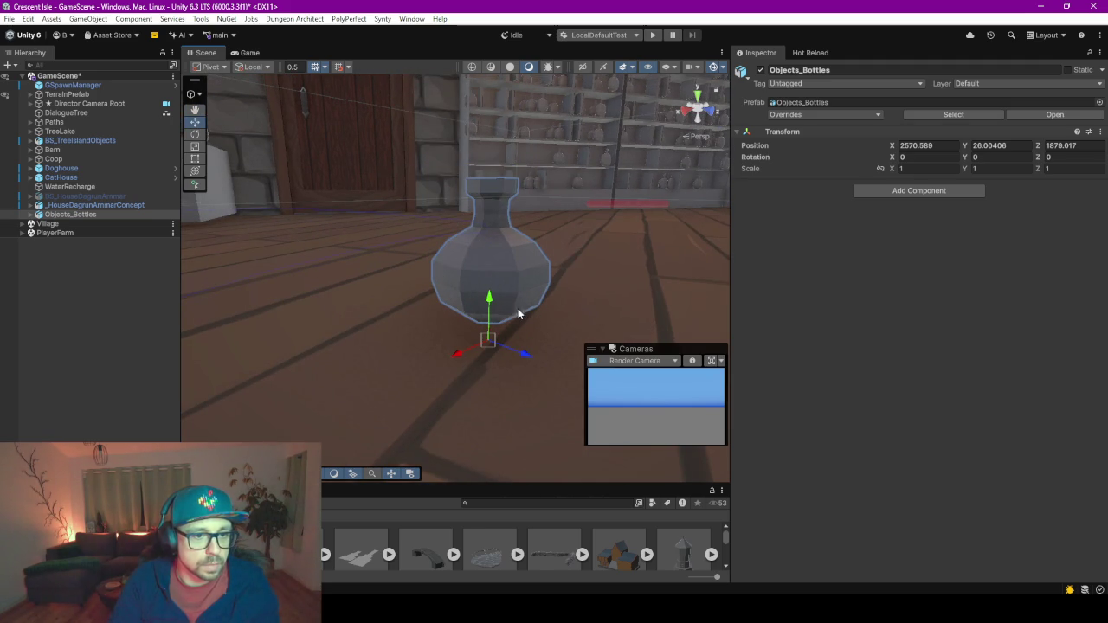
left_click_drag(487, 344, 531, 321)
scroll(498, 364, "up", 10)
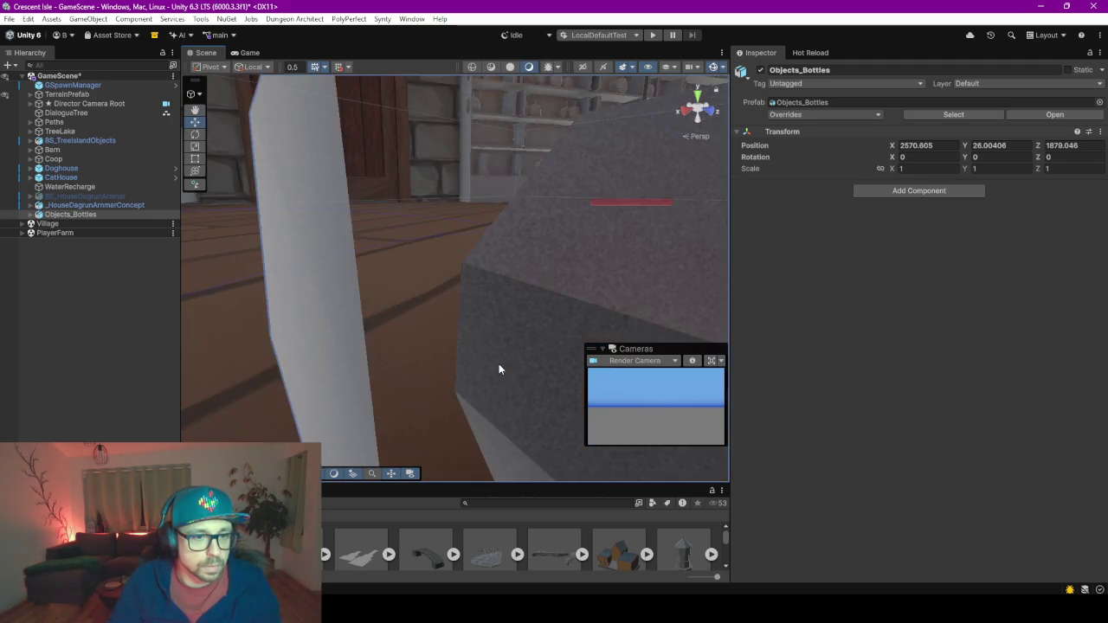
scroll(465, 309, "down", 10)
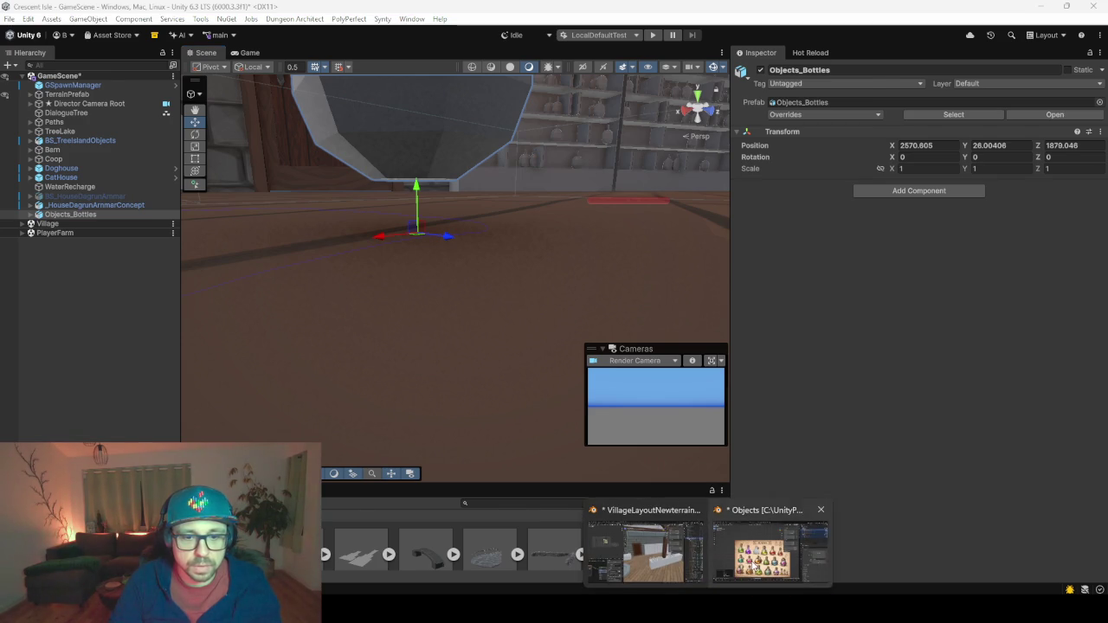
left_click(732, 587)
scroll(473, 379, "up", 5)
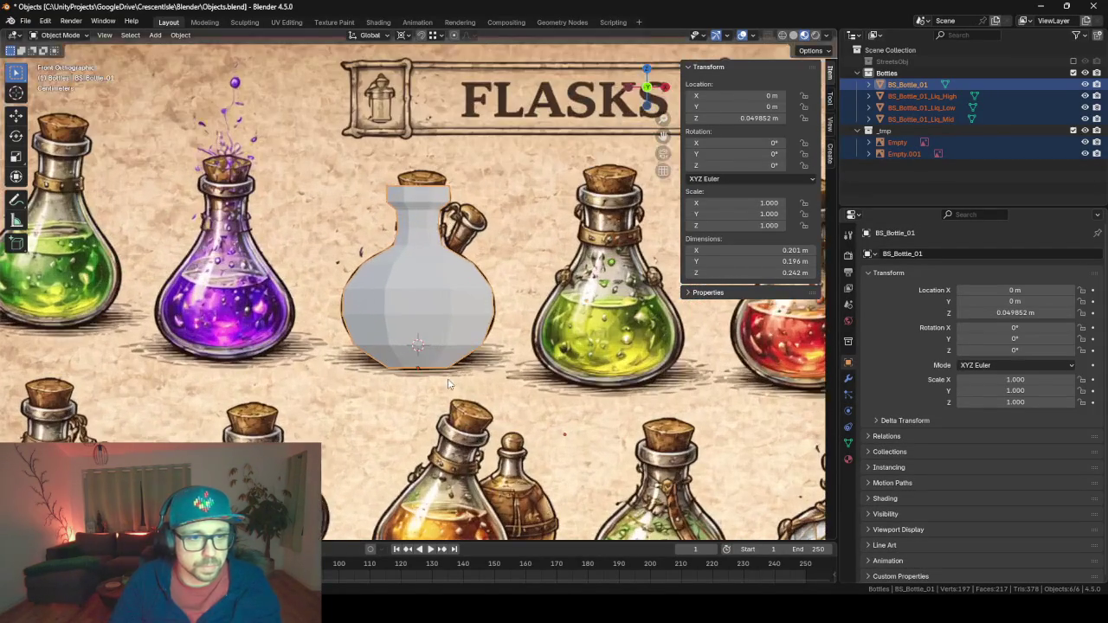
Set Location Z to 0 for the bottle body and its liquid meshes.
left_click(424, 365)
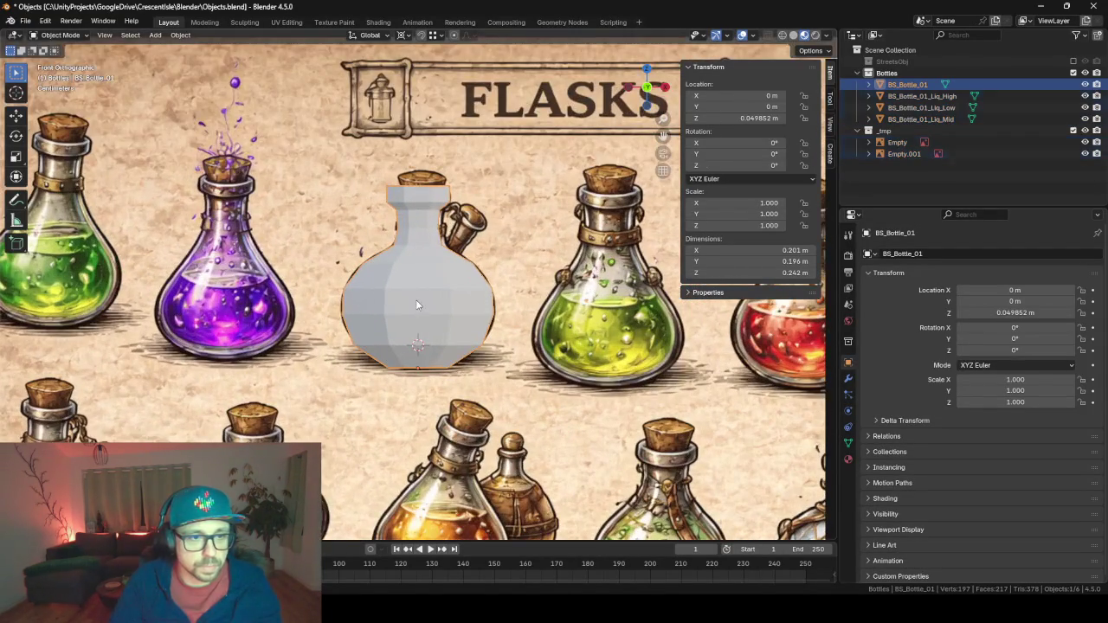
left_click(919, 97)
key("Down")
key("Down")
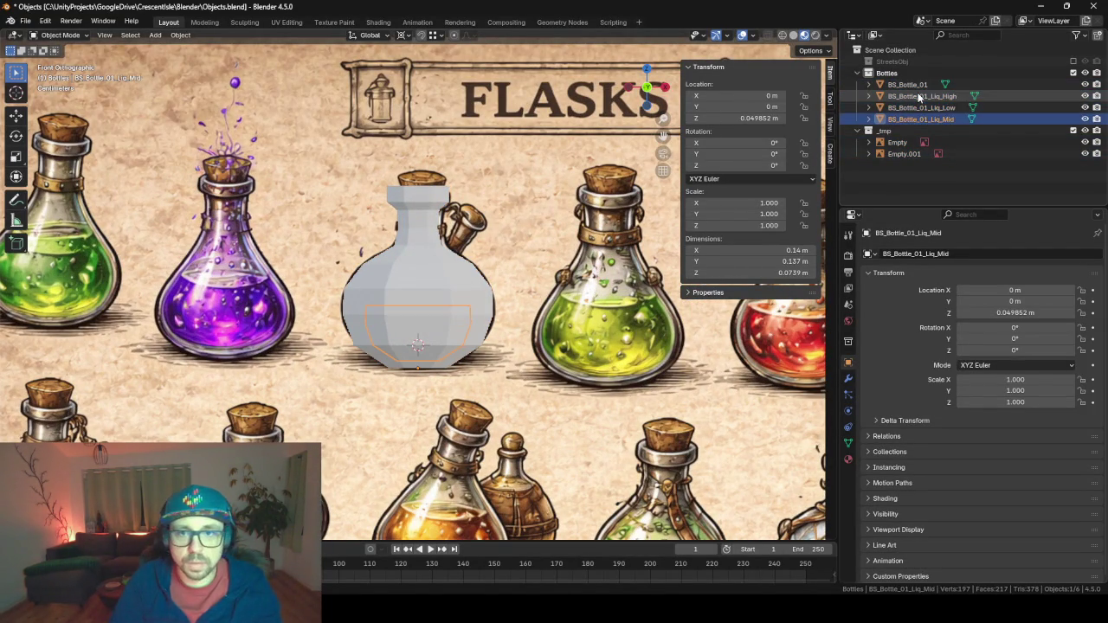
key("Up")
key("Up")
key("Up")
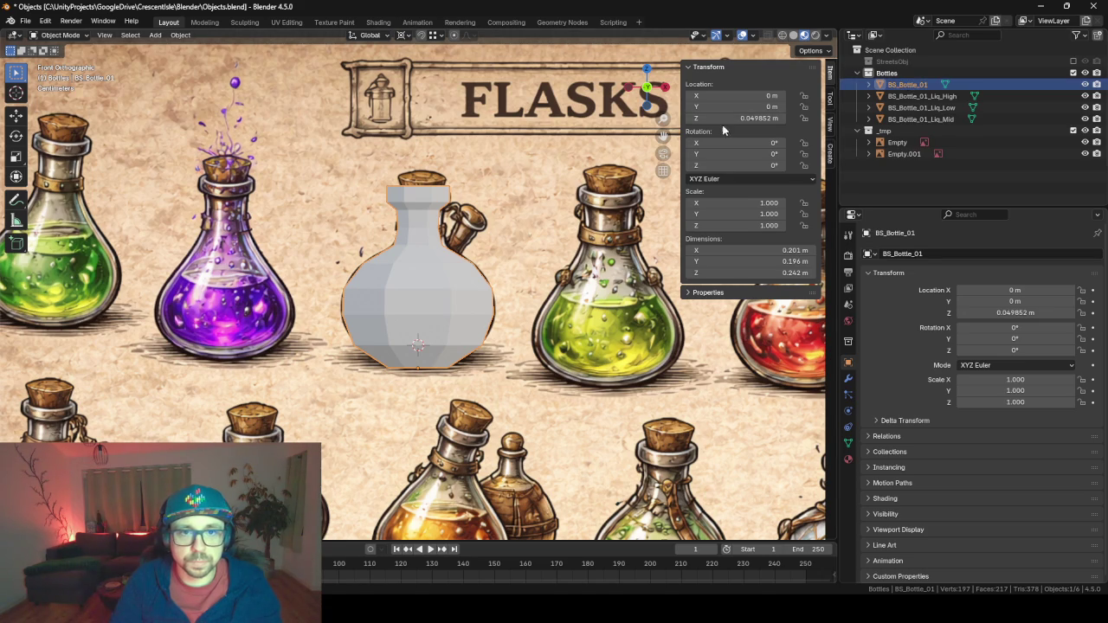
scroll(358, 312, "down", 6)
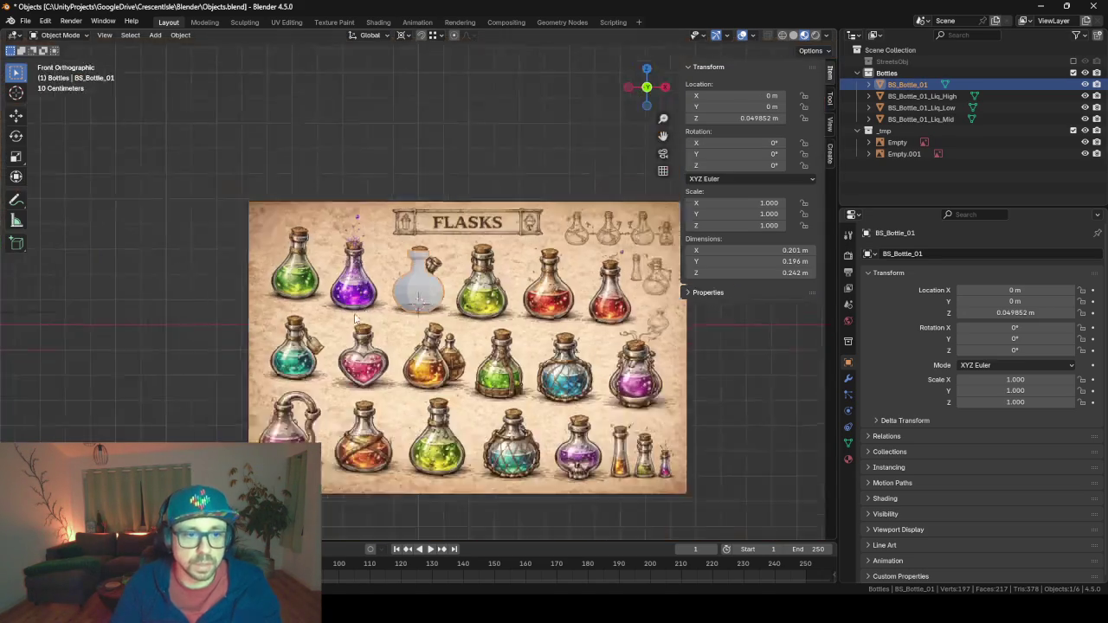
left_click(933, 119, "shift")
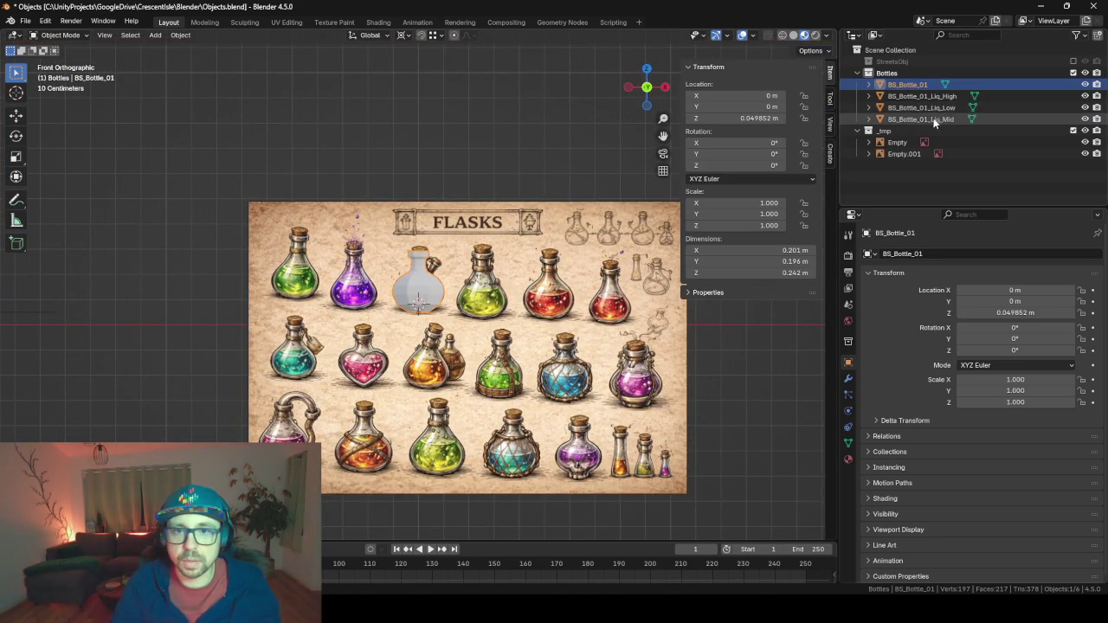
left_click(739, 118)
type("0")
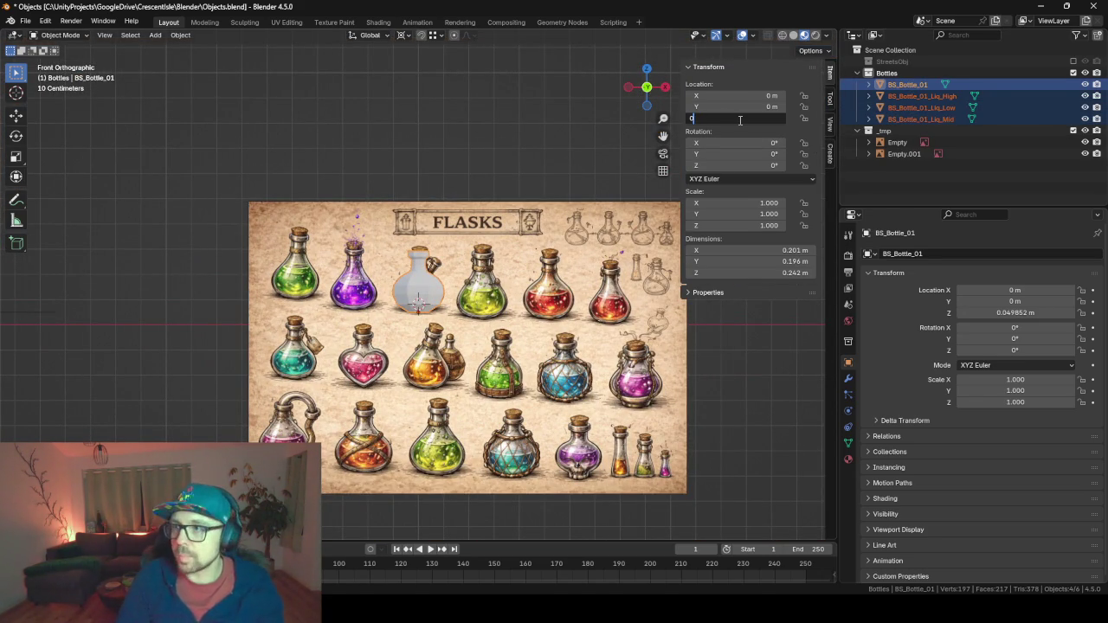
key("Return")
scroll(467, 381, "up", 1)
Lower the flask reference image slightly along the Z axis.
left_click(467, 381)
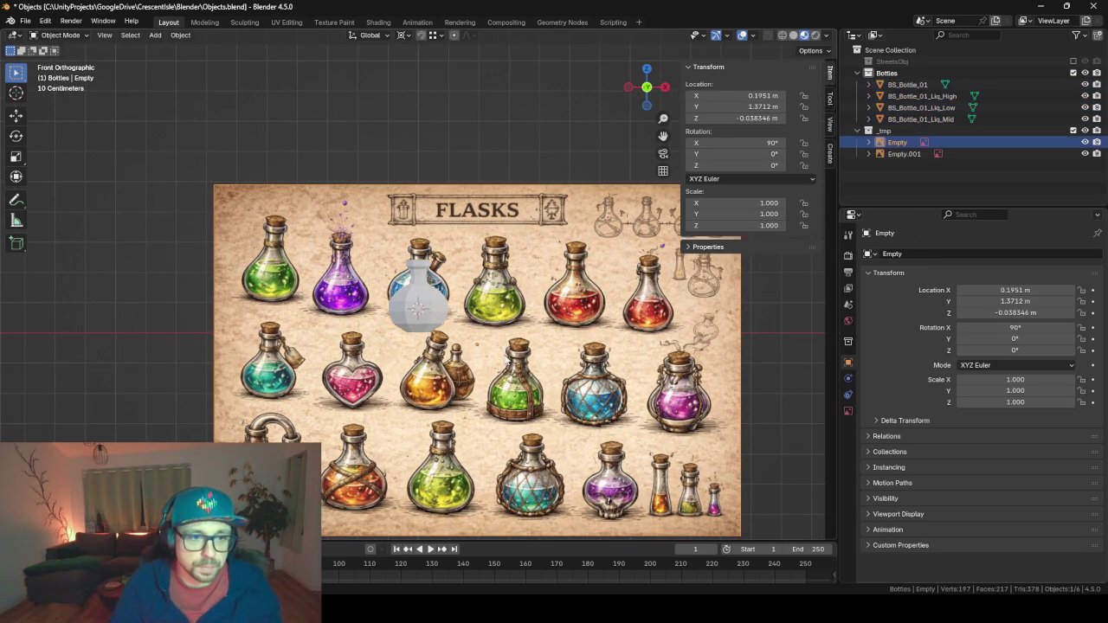
key("g")
key("z")
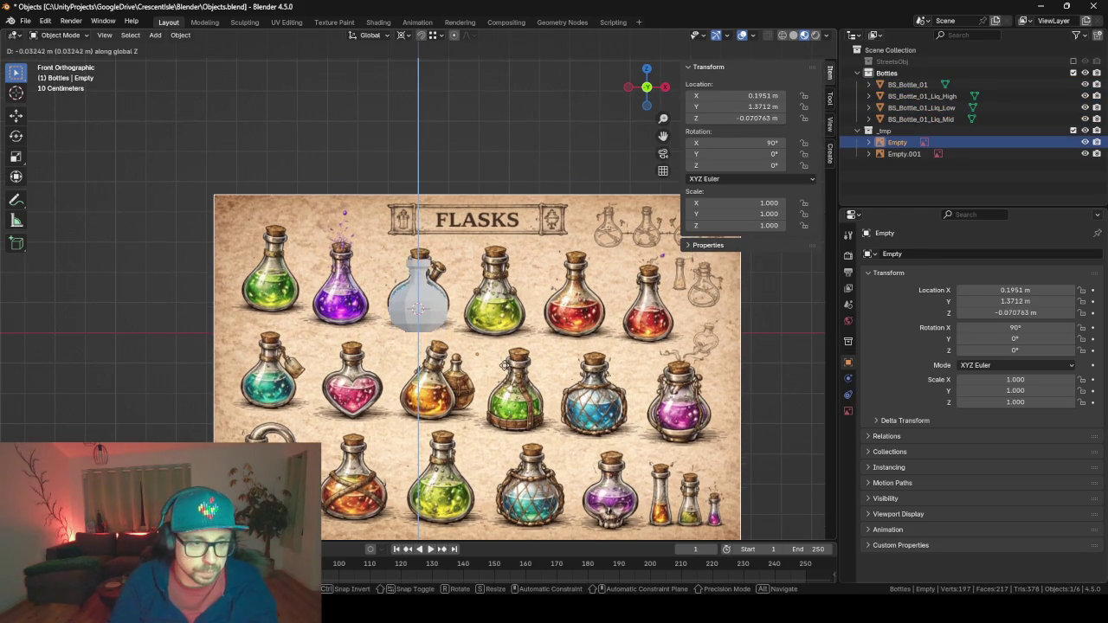
left_click(507, 371)
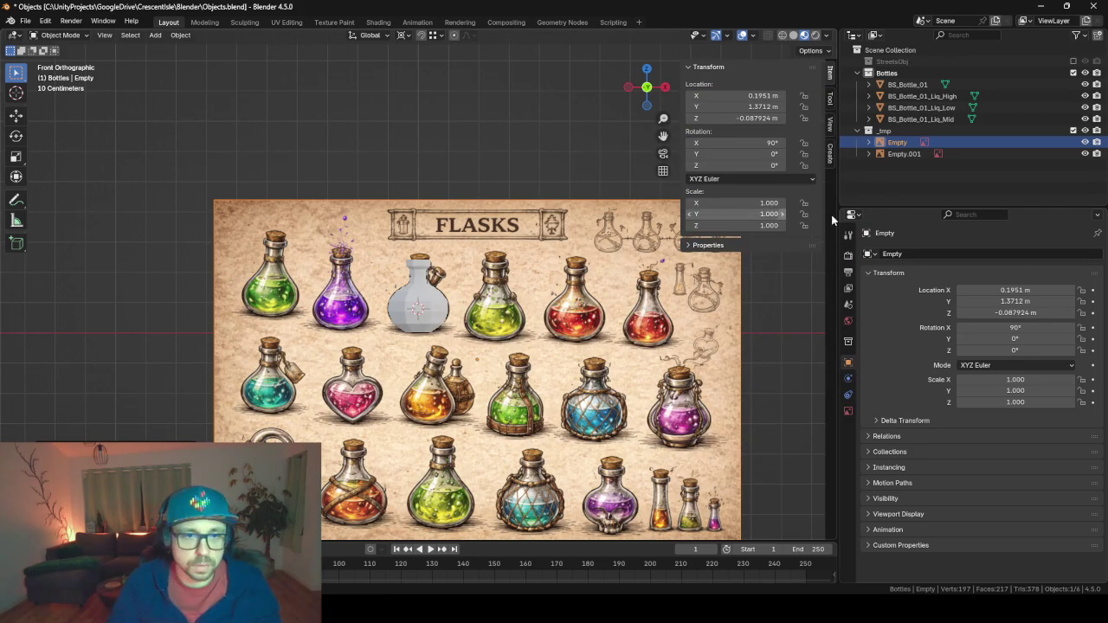
Zero the height of Liq_High, Liq_Low and Liq_Mid and check each object's Z value.
left_click(916, 97)
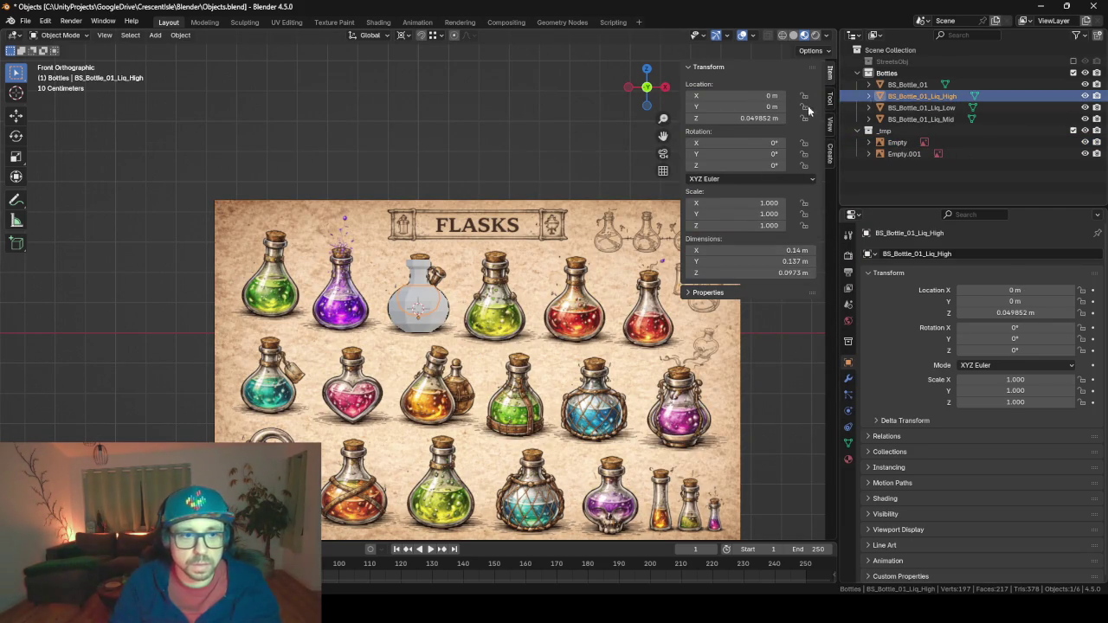
left_click(915, 119, "shift")
left_click(754, 118)
type("0")
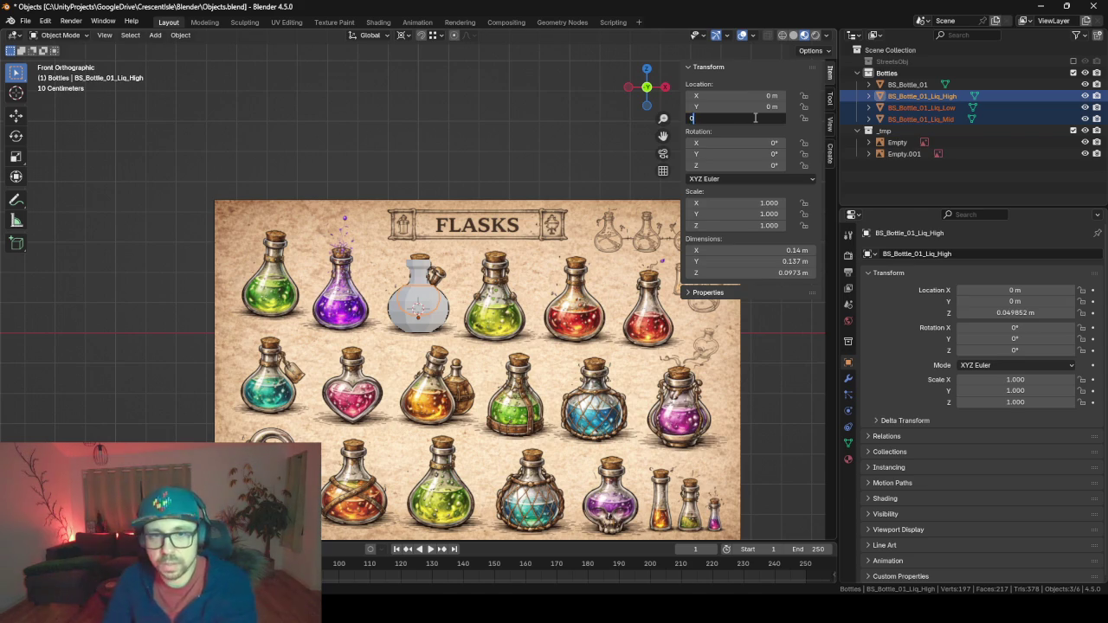
key("alt+Return")
left_click(921, 107)
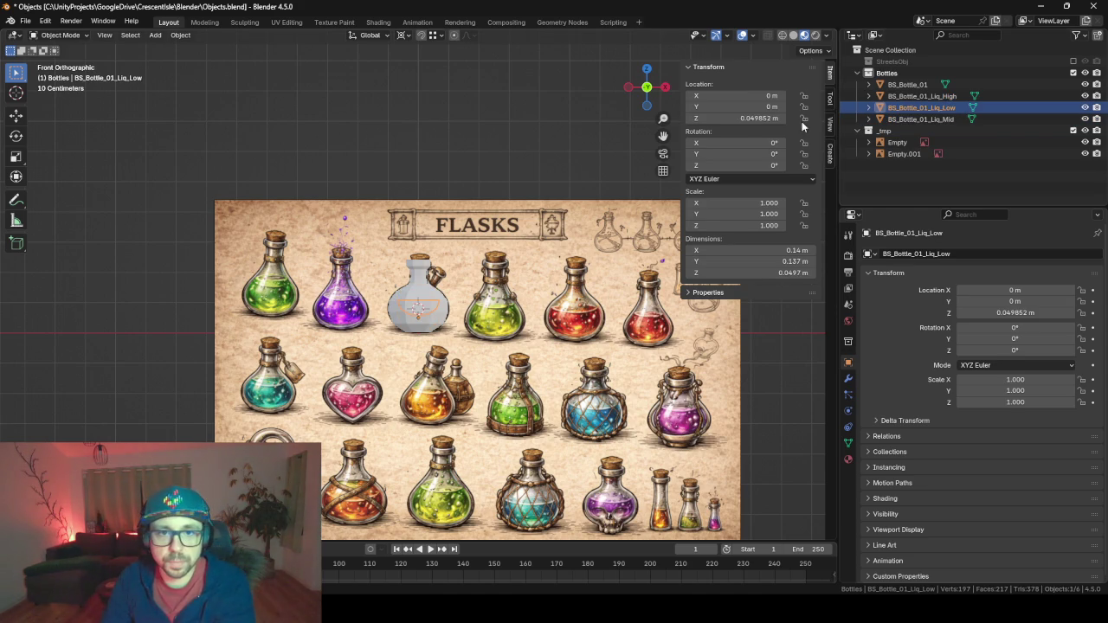
left_click(917, 118)
key("BackSpace")
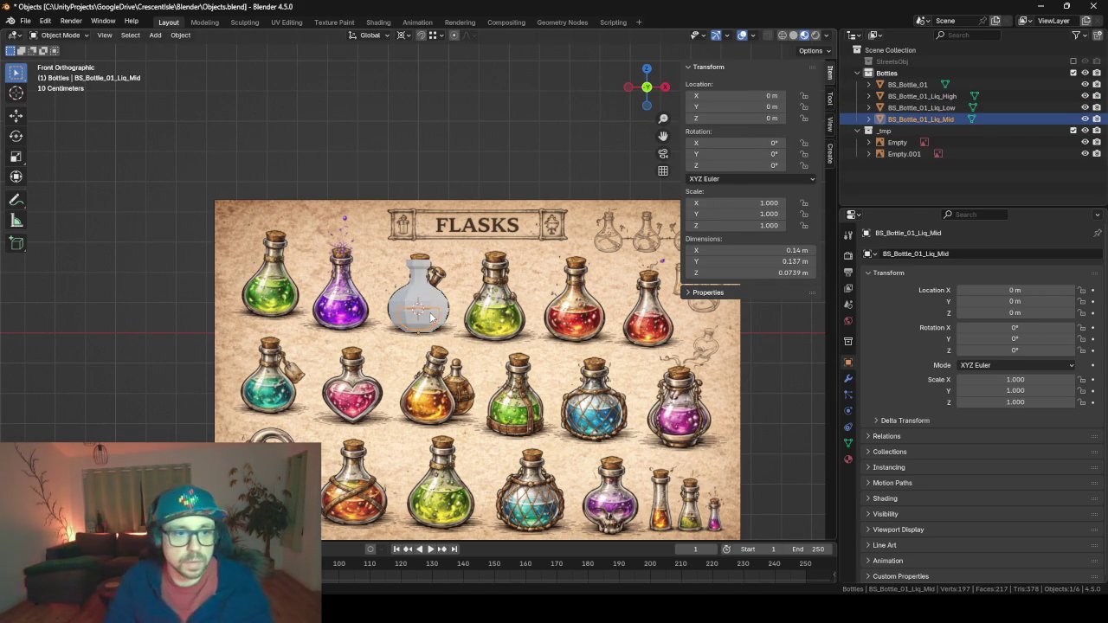
left_click(921, 96)
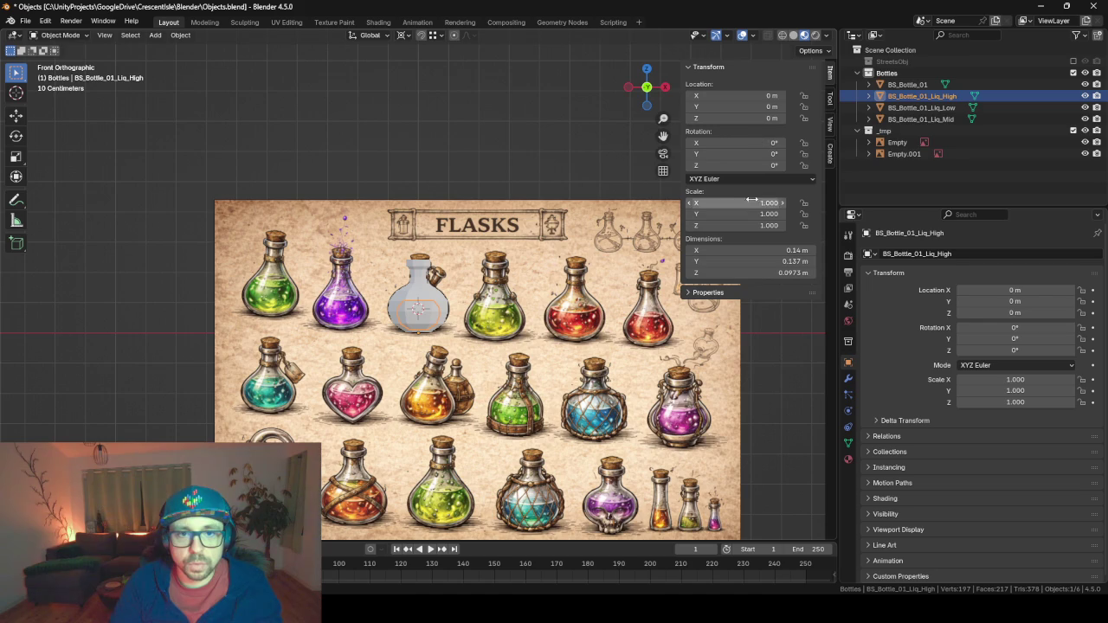
left_click(915, 107)
left_click(907, 84)
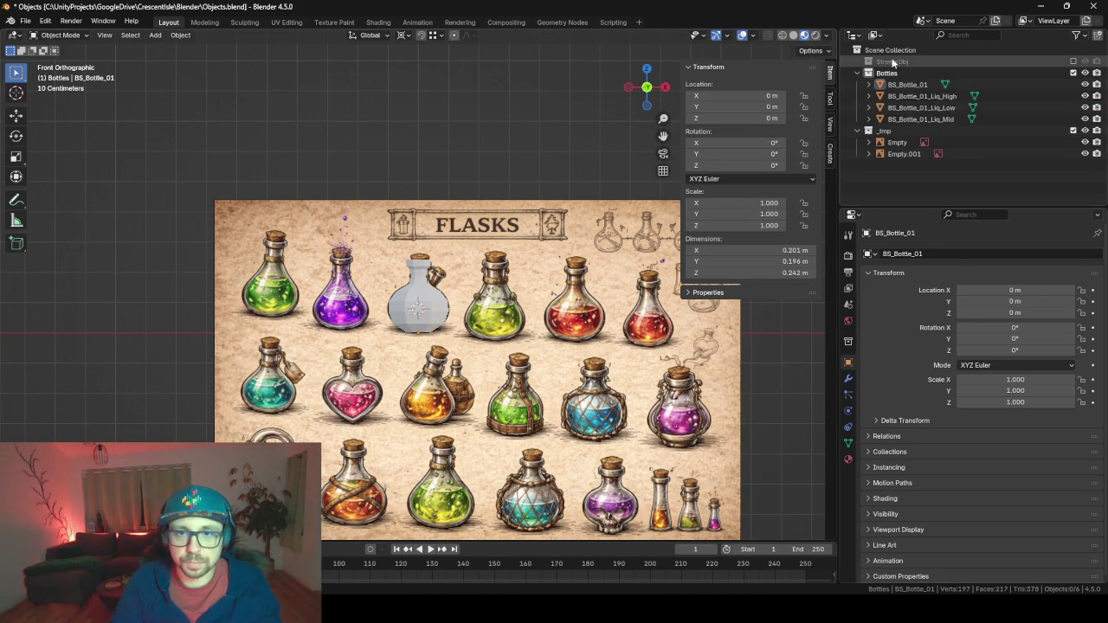
Export the Bottles collection to Objects_Bottles.fbx and return to Unity.
left_click(888, 73)
key("F3")
key("Return")
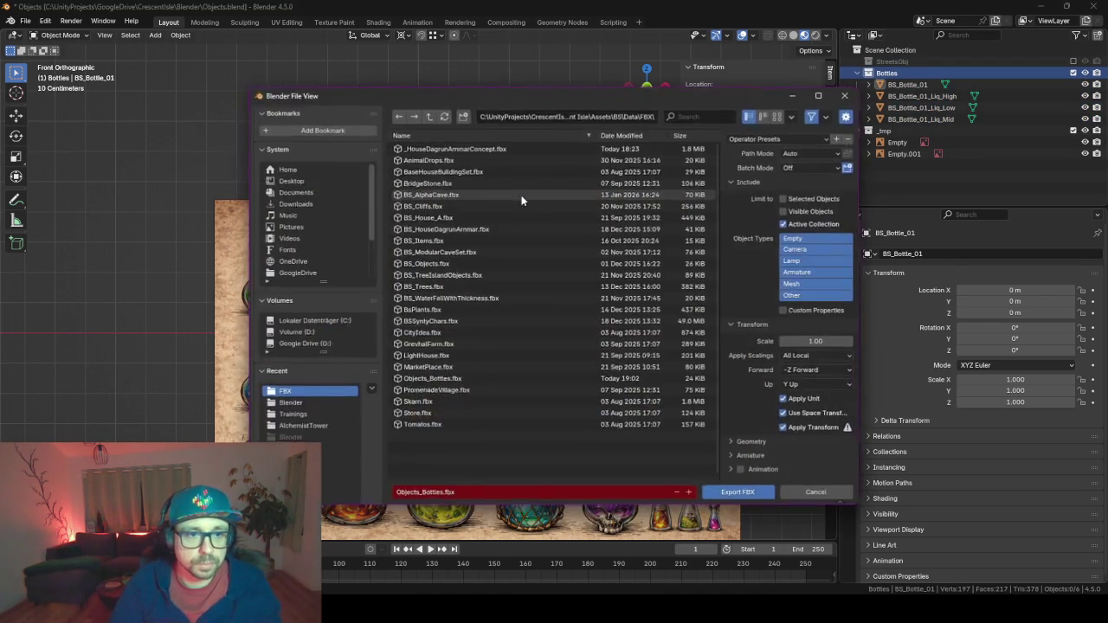
key("Return")
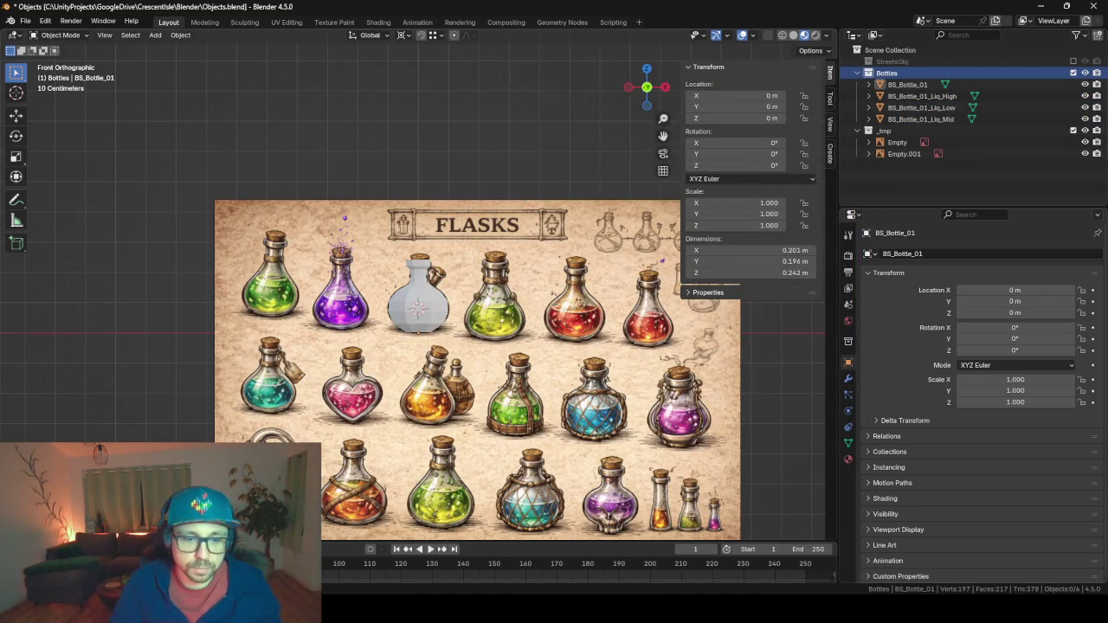
key("alt+Tab")
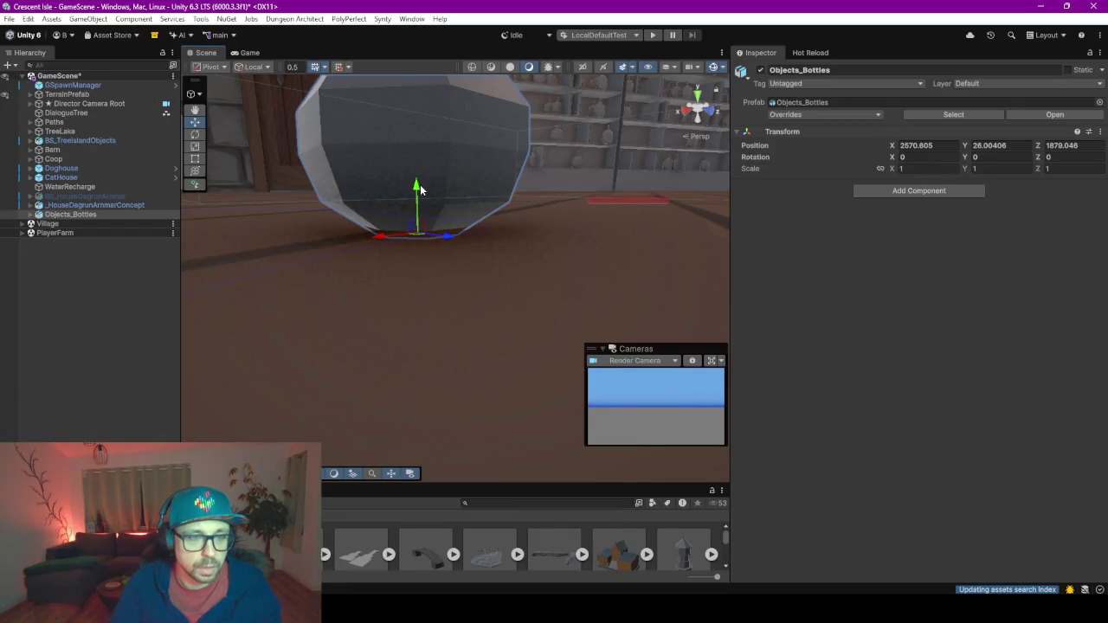
Expand Objects_Bottles and unpack the prefab completely.
mouse_move(419, 190)
left_mouse_down()
mouse_move(463, 225)
mouse_move(516, 229)
mouse_move(489, 259)
mouse_move(502, 262)
mouse_move(407, 351)
left_mouse_up()
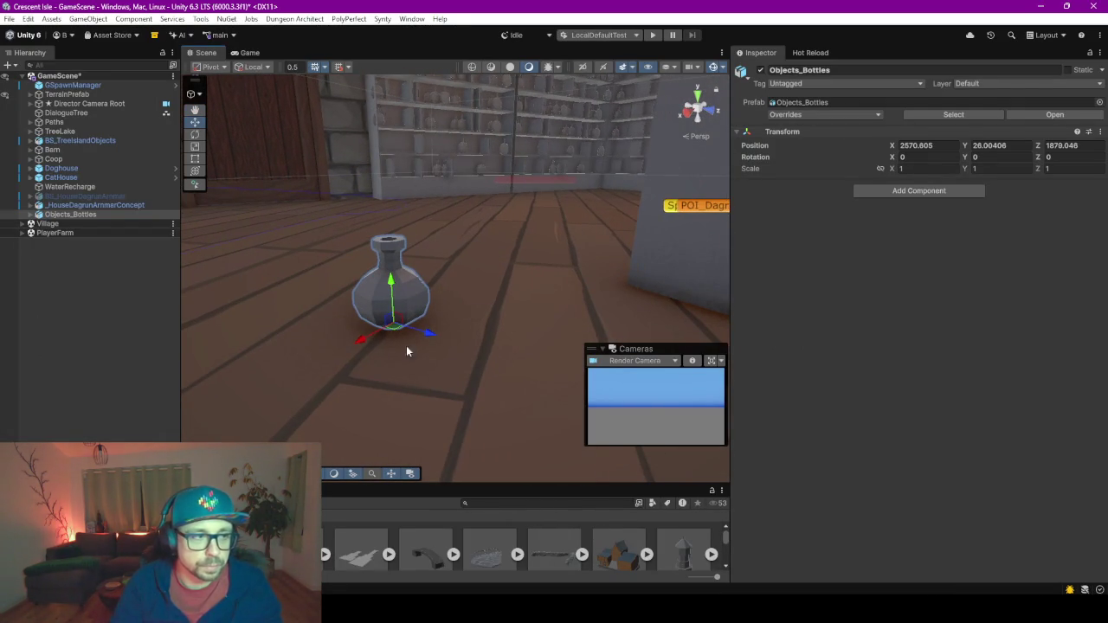
left_click(32, 214)
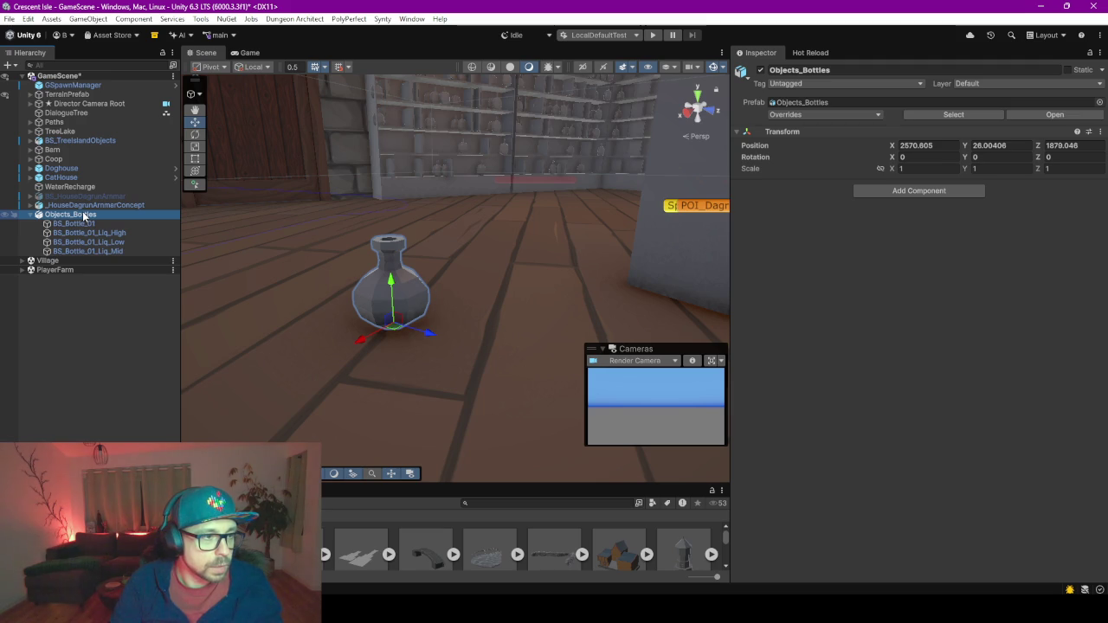
right_click(84, 216)
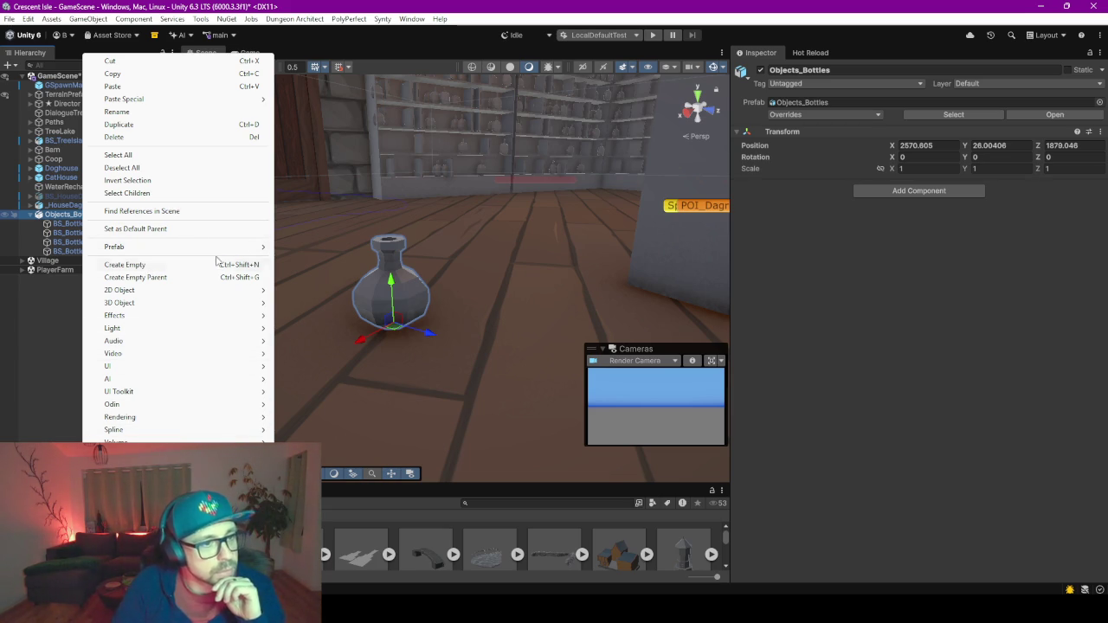
mouse_move(216, 249)
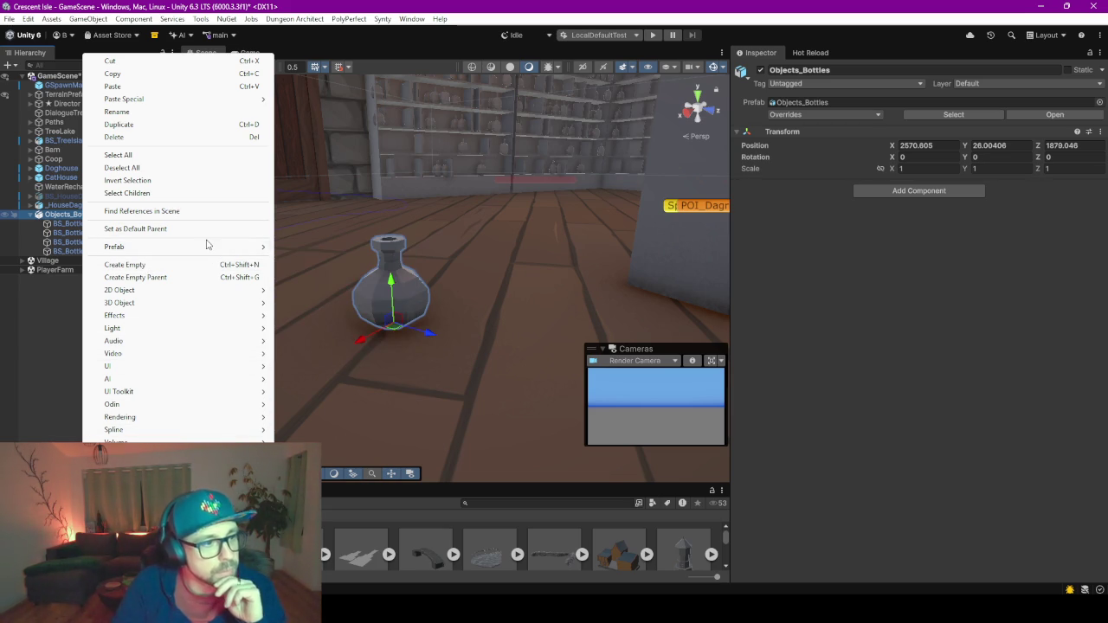
left_click(322, 338)
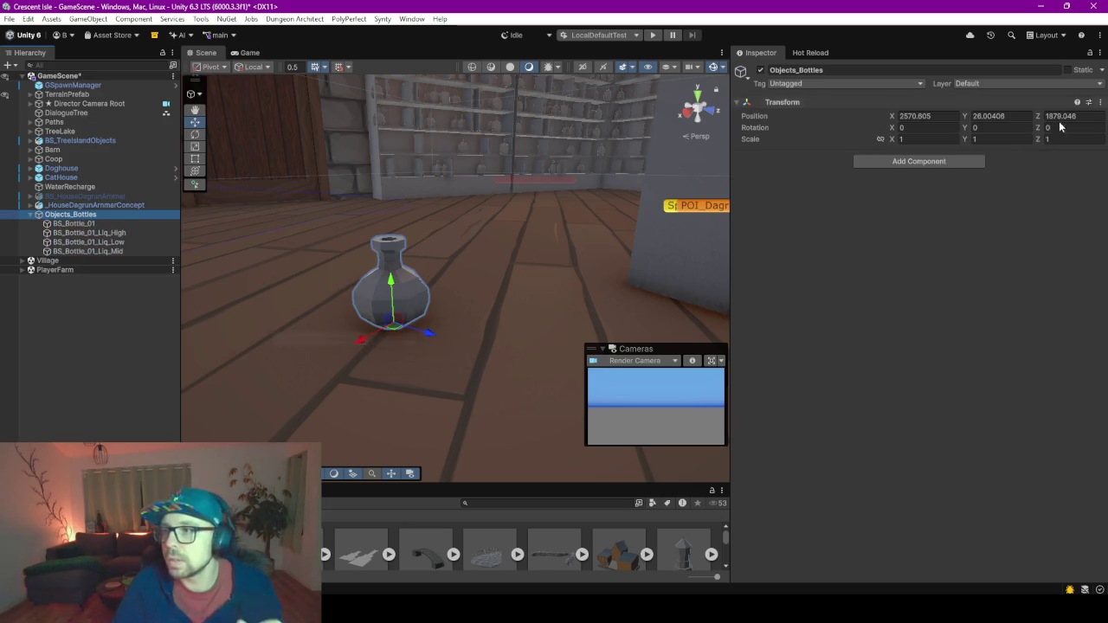
Compare BS_Bottle_01 with its Liq_High variant, keep BS_Bottle_01 selected, and enlarge the Project browser.
left_click(84, 231)
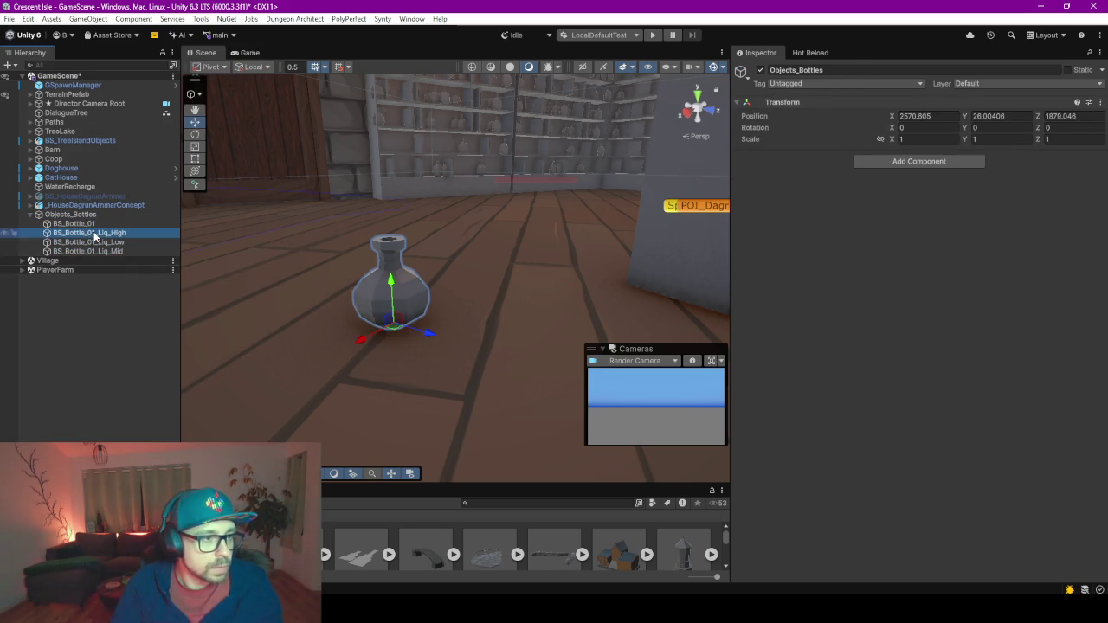
key("Down")
key("Up")
left_click(83, 223)
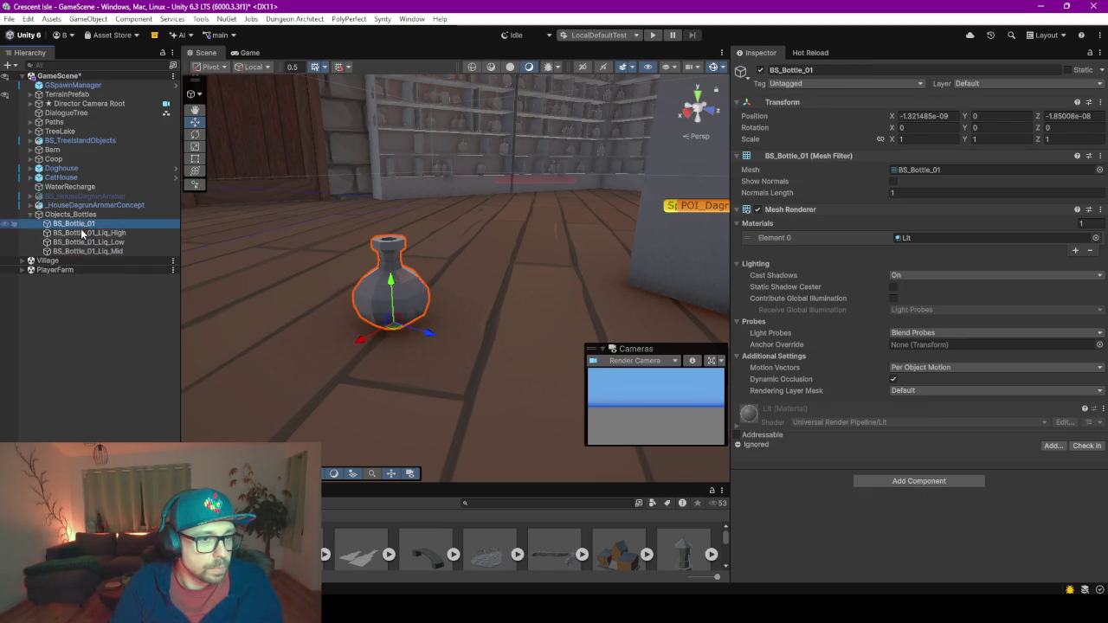
left_click(83, 232)
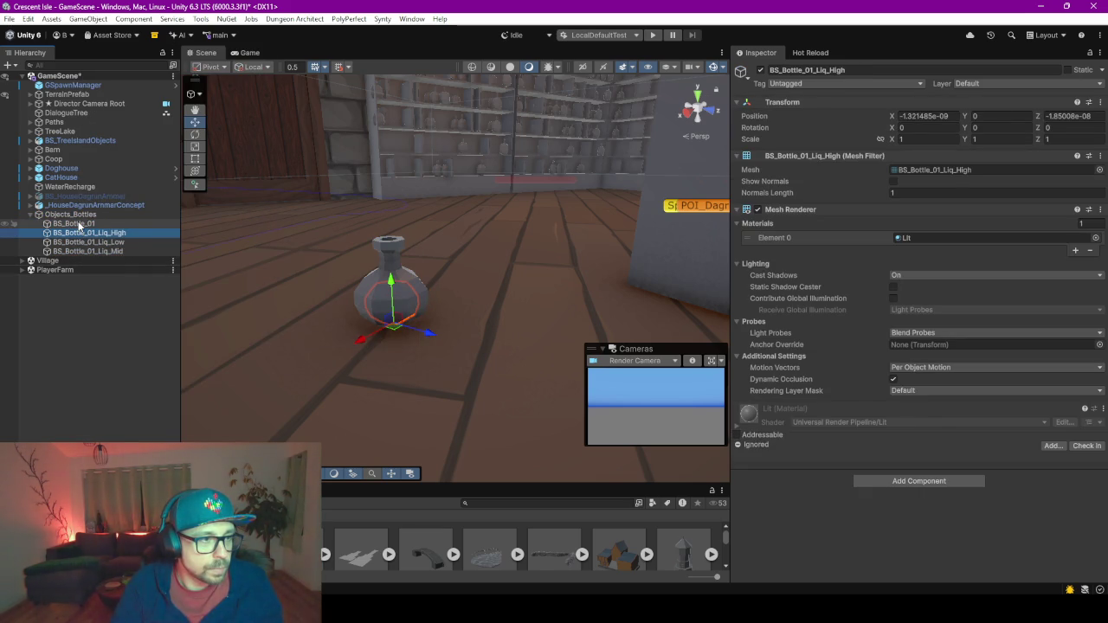
left_click(80, 224)
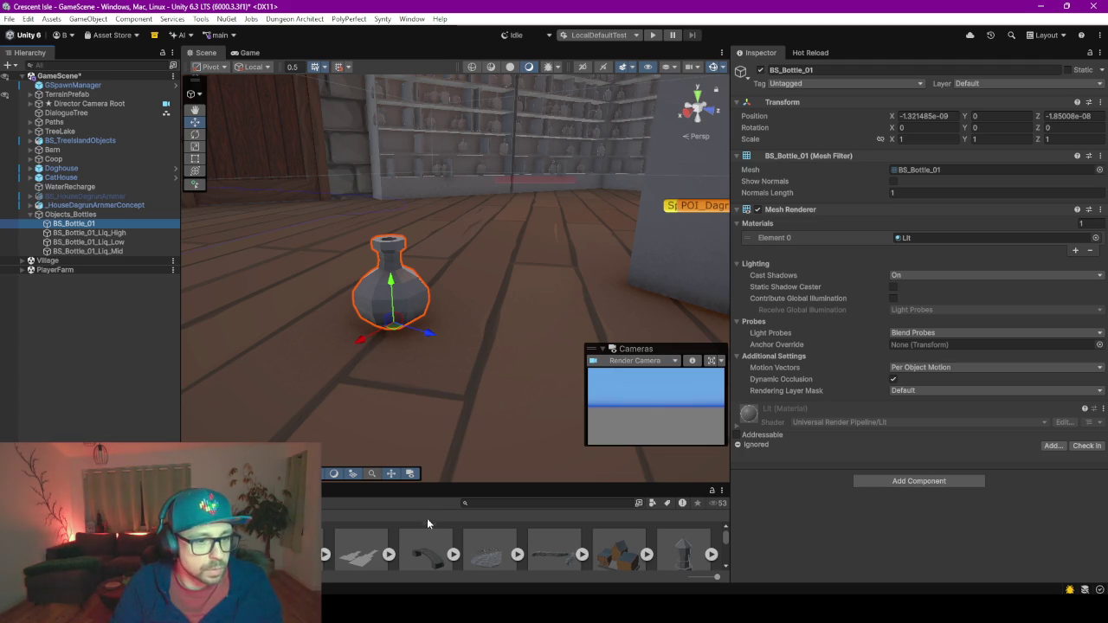
left_click_drag(427, 490, 420, 356)
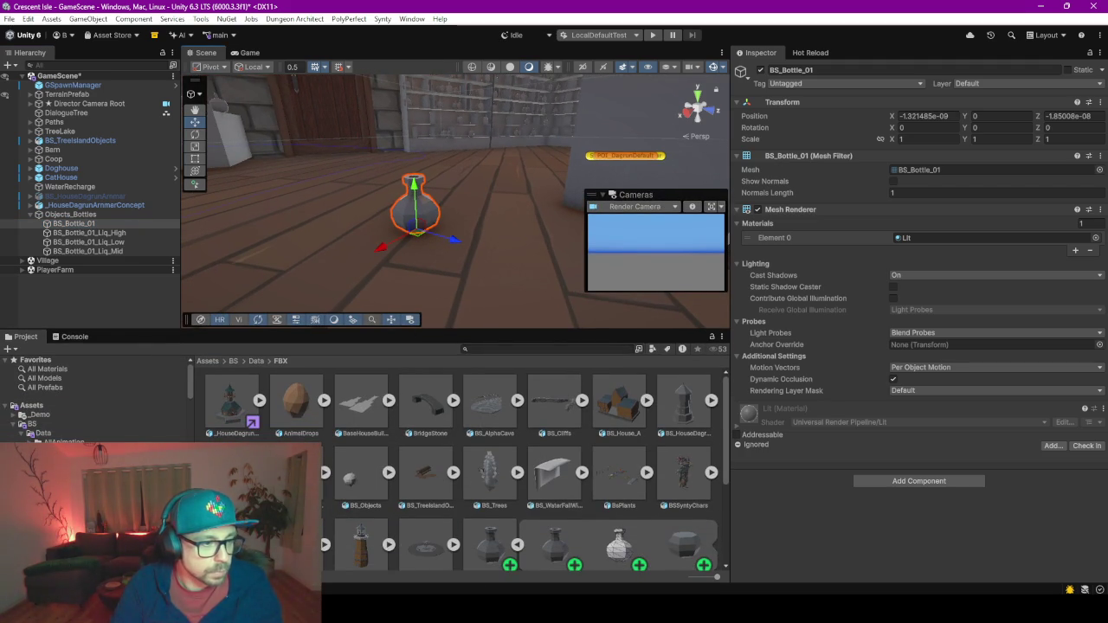
Browse to Assets/BS/Prefabs, glancing into the ItemInstances folder.
left_click(47, 433)
scroll(48, 415, "down", 3)
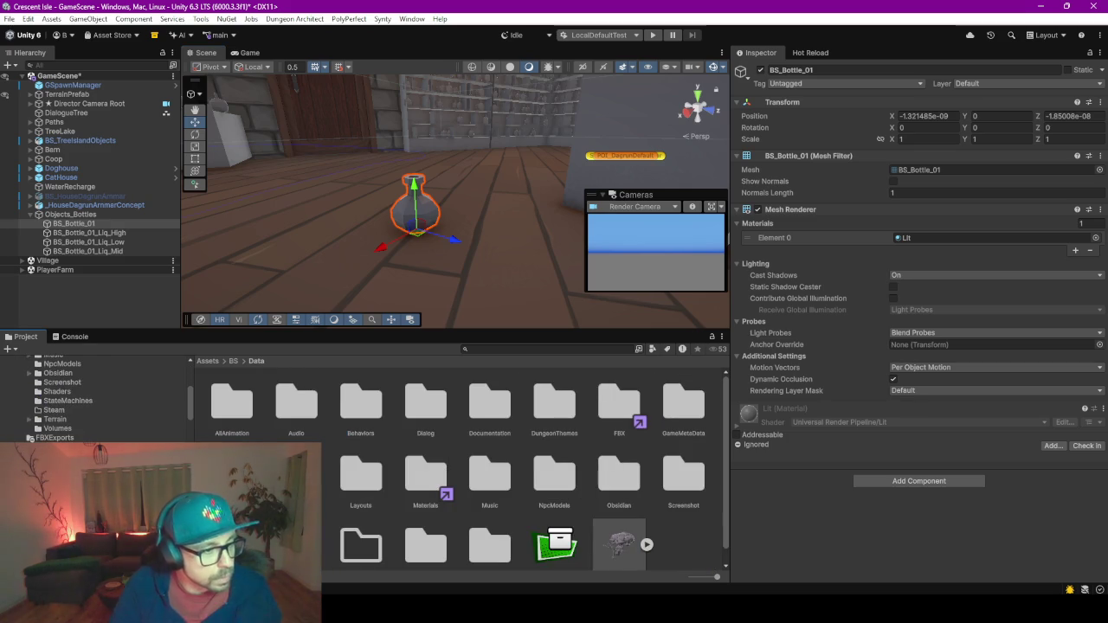
left_click(52, 476)
scroll(94, 398, "down", 2)
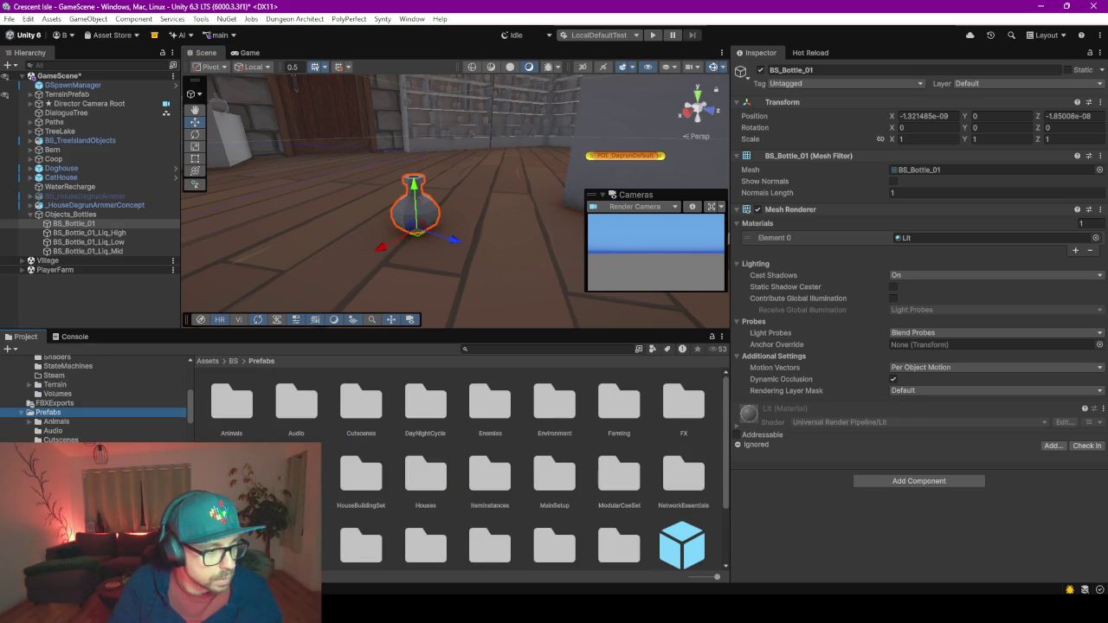
scroll(510, 470, "down", 2)
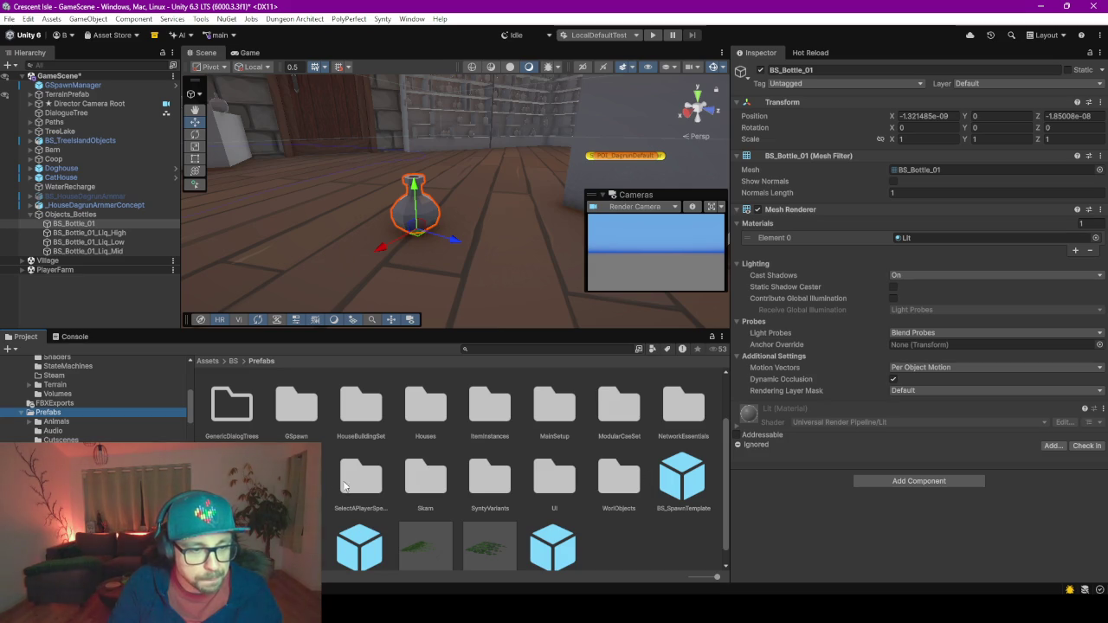
double_click(493, 413)
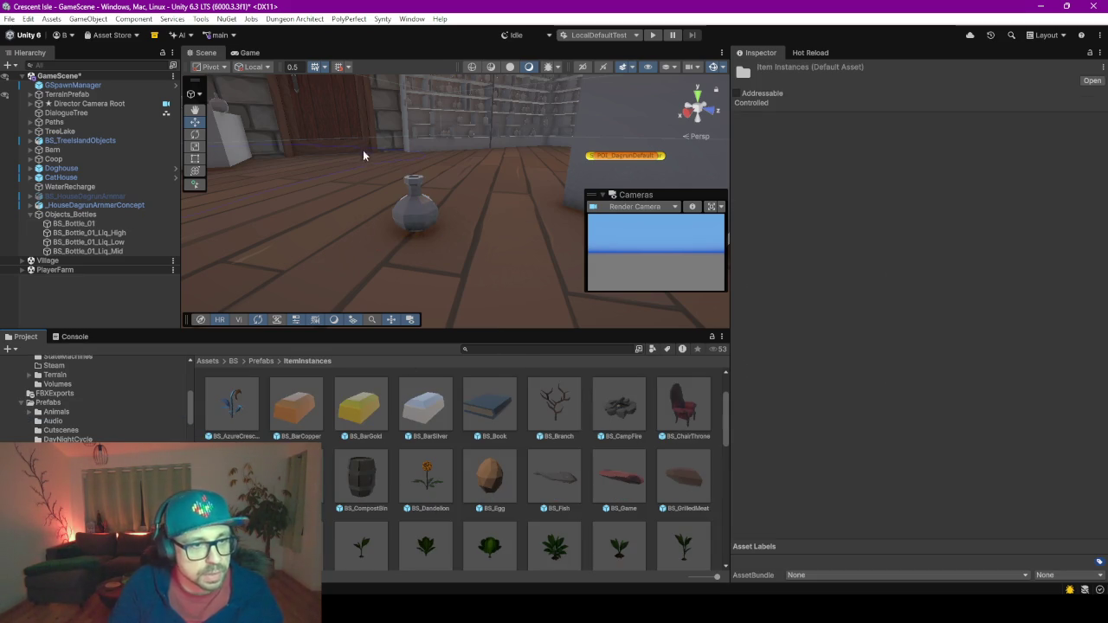
left_click(46, 403)
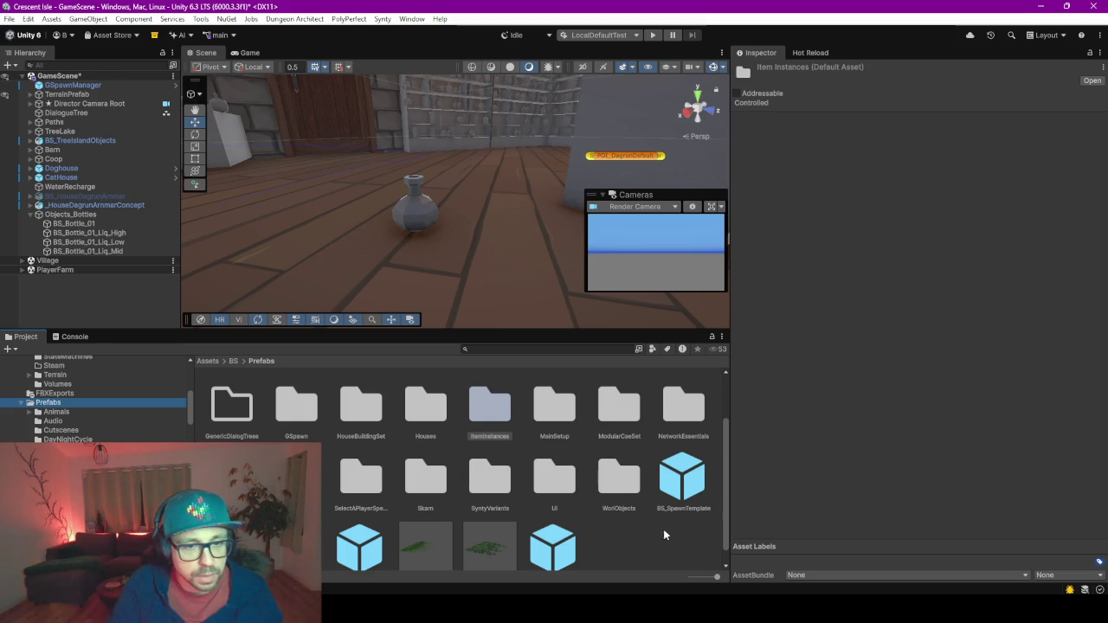
Create a new folder inside BS/Prefabs.
left_click(656, 537)
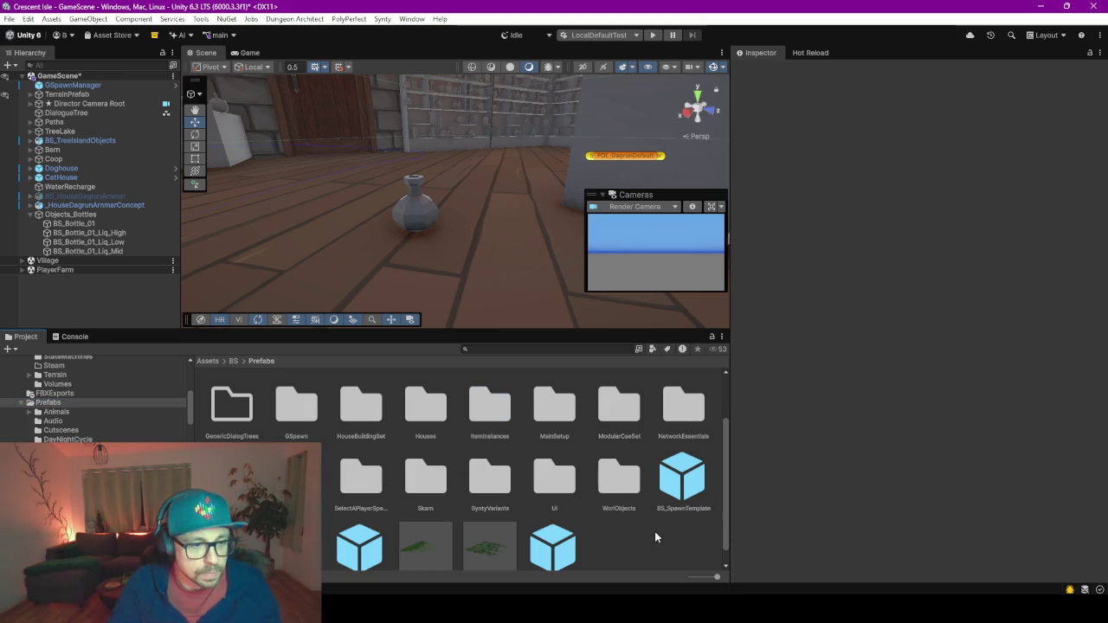
right_click(655, 537)
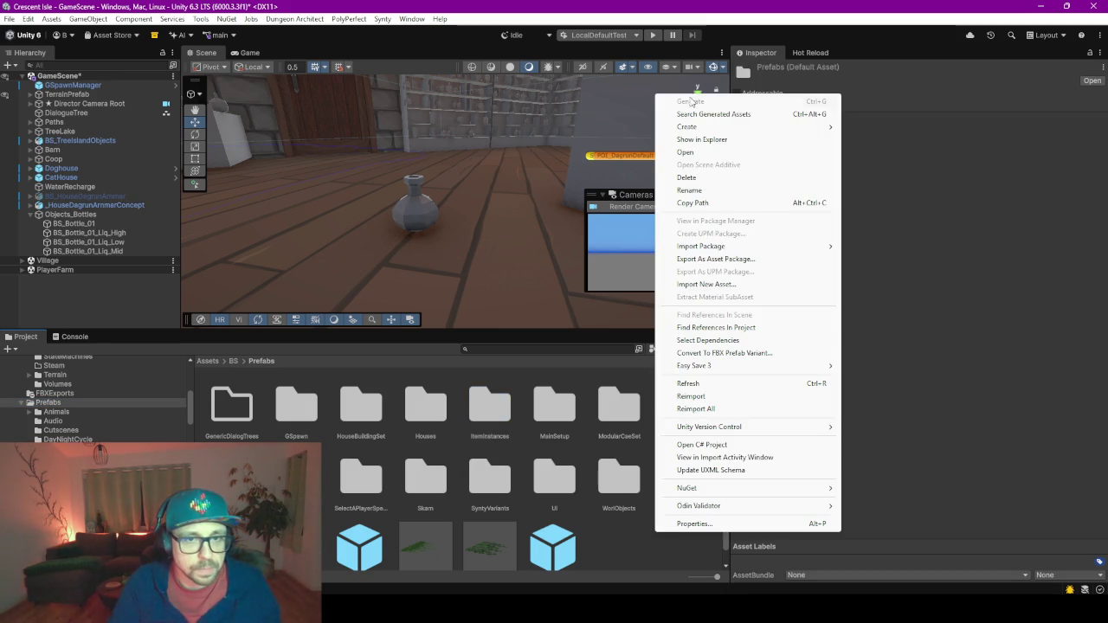
mouse_move(713, 127)
left_click(888, 49)
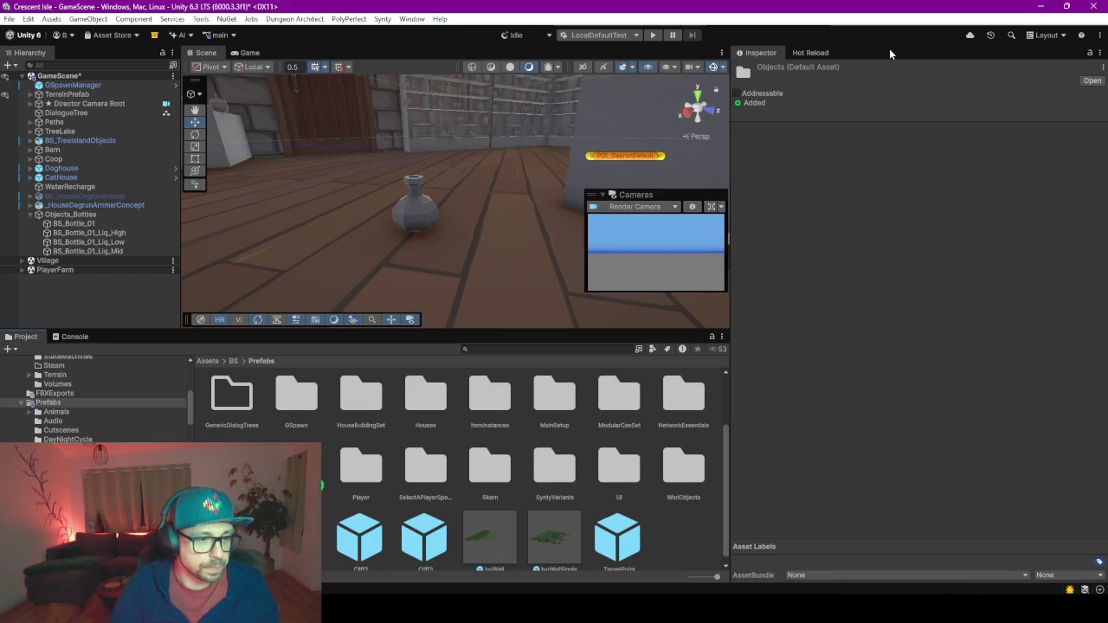
Name the folder Objects, save BS_Bottle_01 into it as a prefab, and open it for editing.
key("Return")
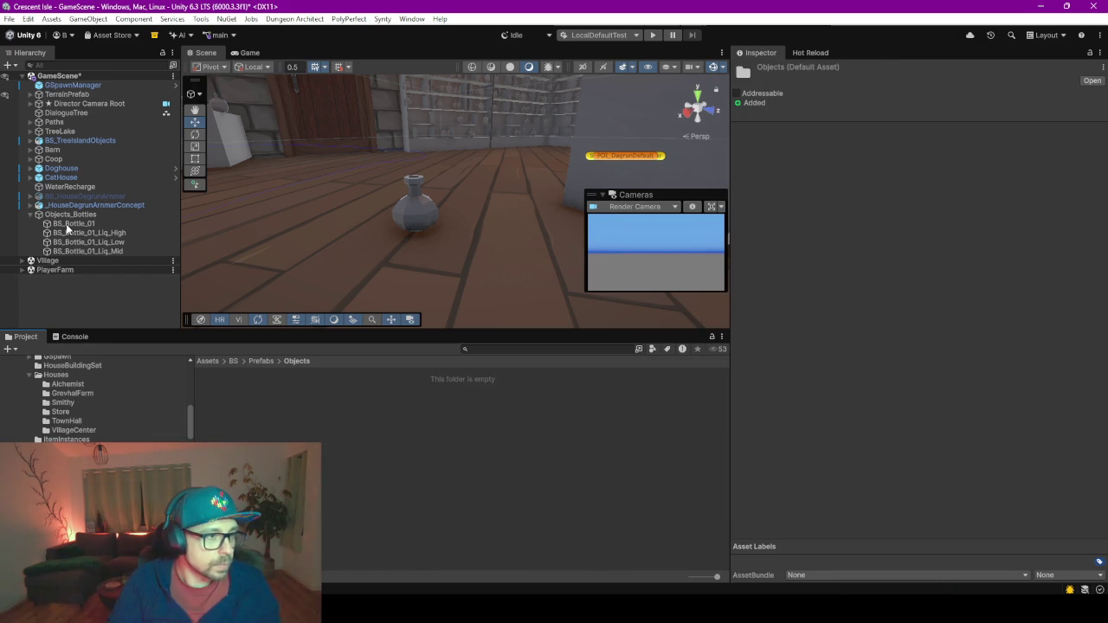
mouse_move(69, 225)
left_mouse_down()
mouse_move(248, 439)
mouse_move(248, 419)
left_mouse_up()
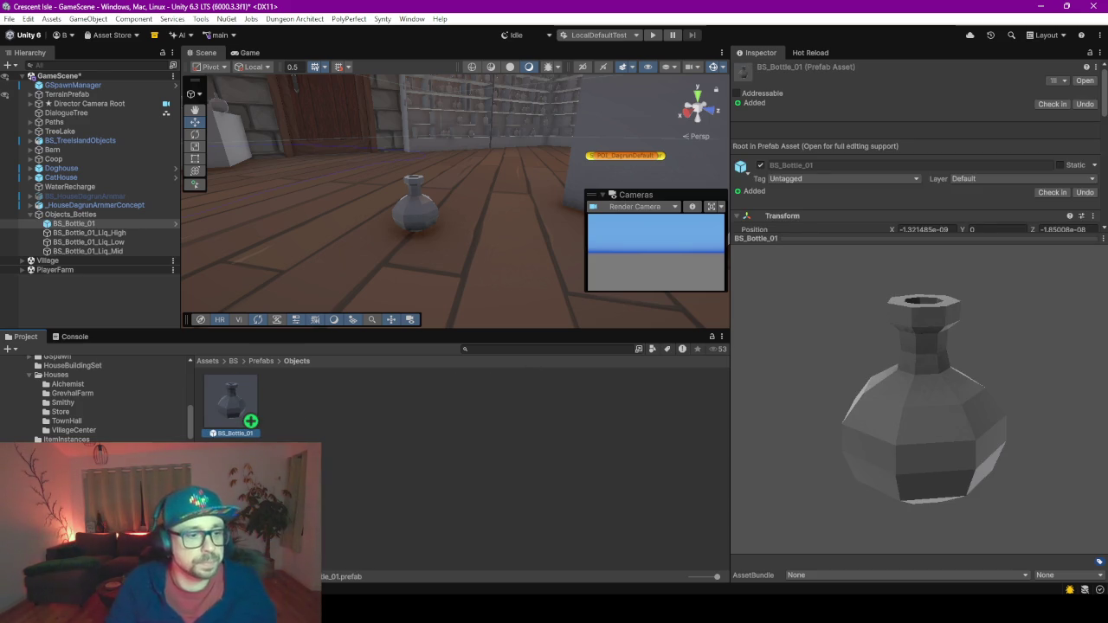
left_click(251, 435)
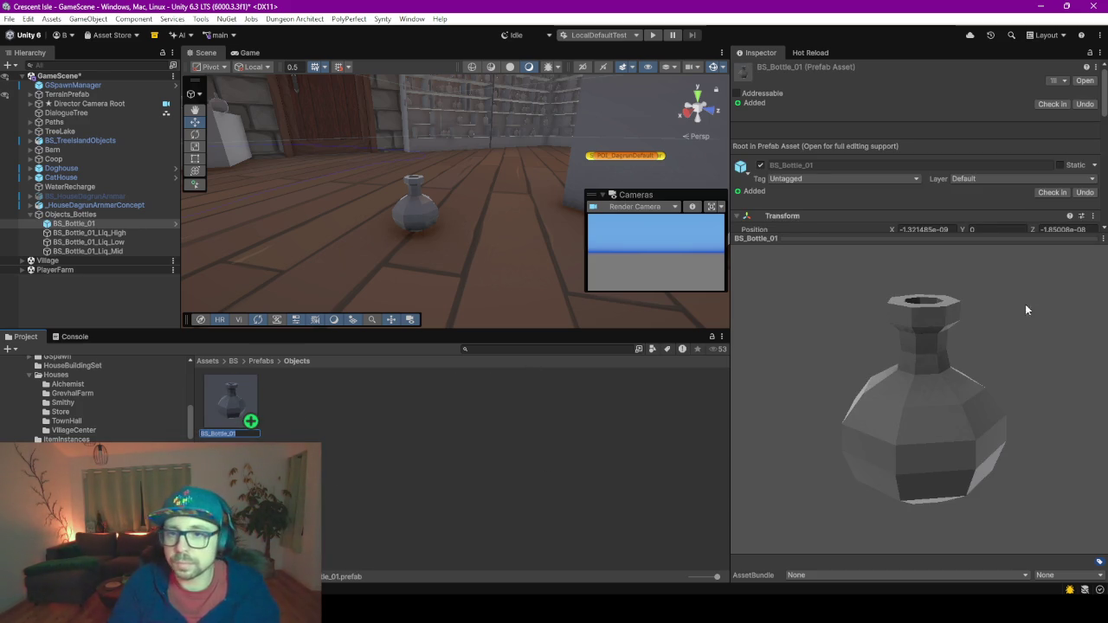
key("Return")
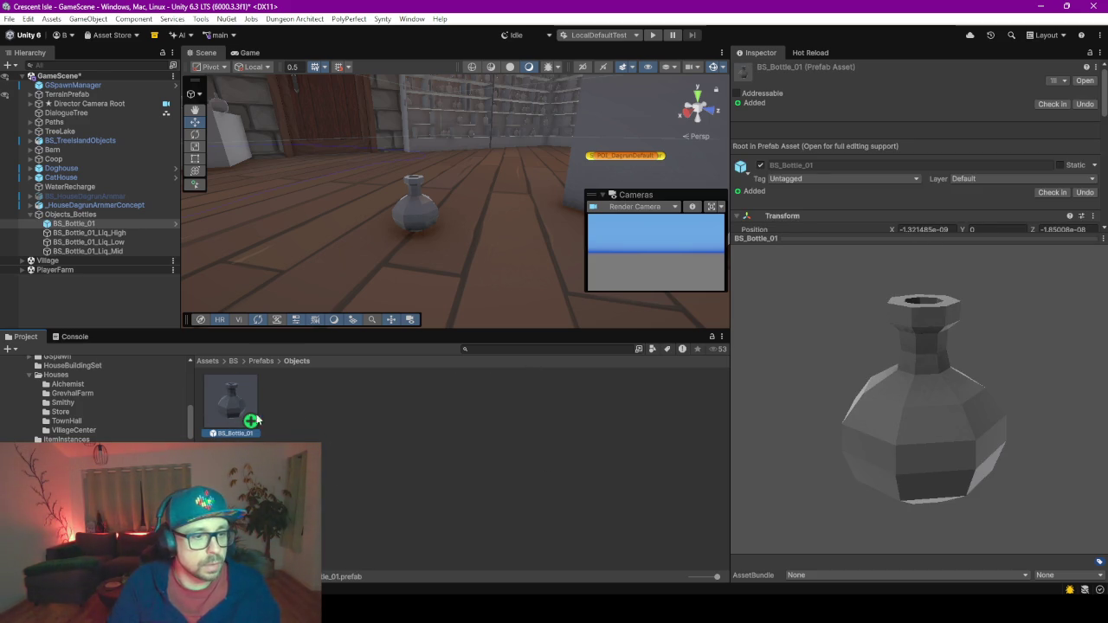
key("Return")
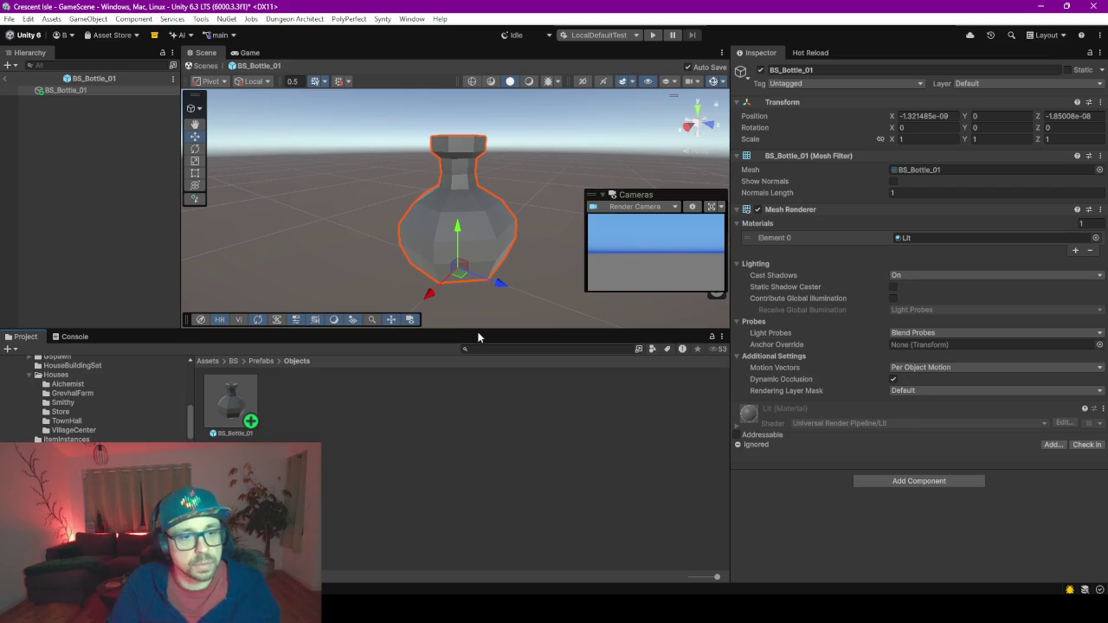
Resize the preview and Project panels, open BS/Data/Materials, then go to Blender's Objects file.
left_click_drag(478, 329, 485, 407)
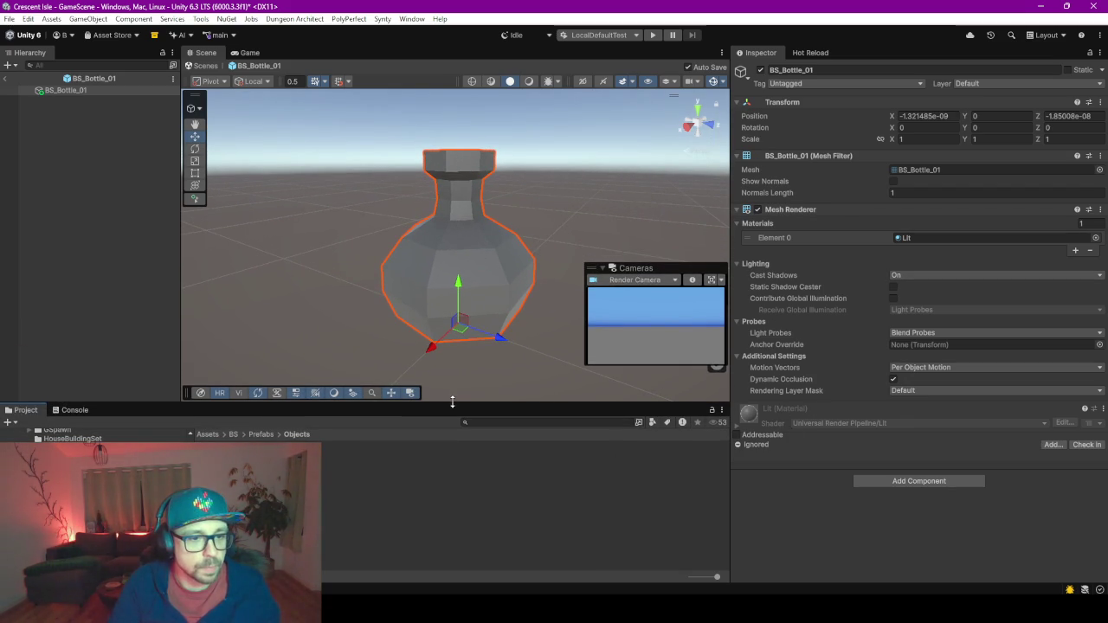
left_click_drag(449, 403, 449, 335)
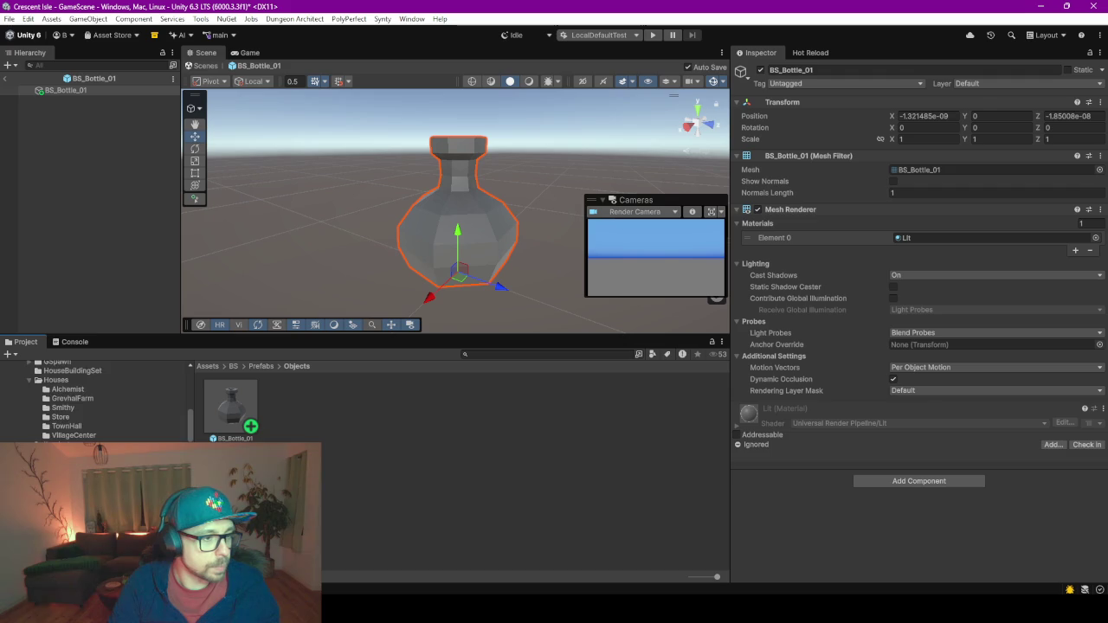
left_click(73, 375)
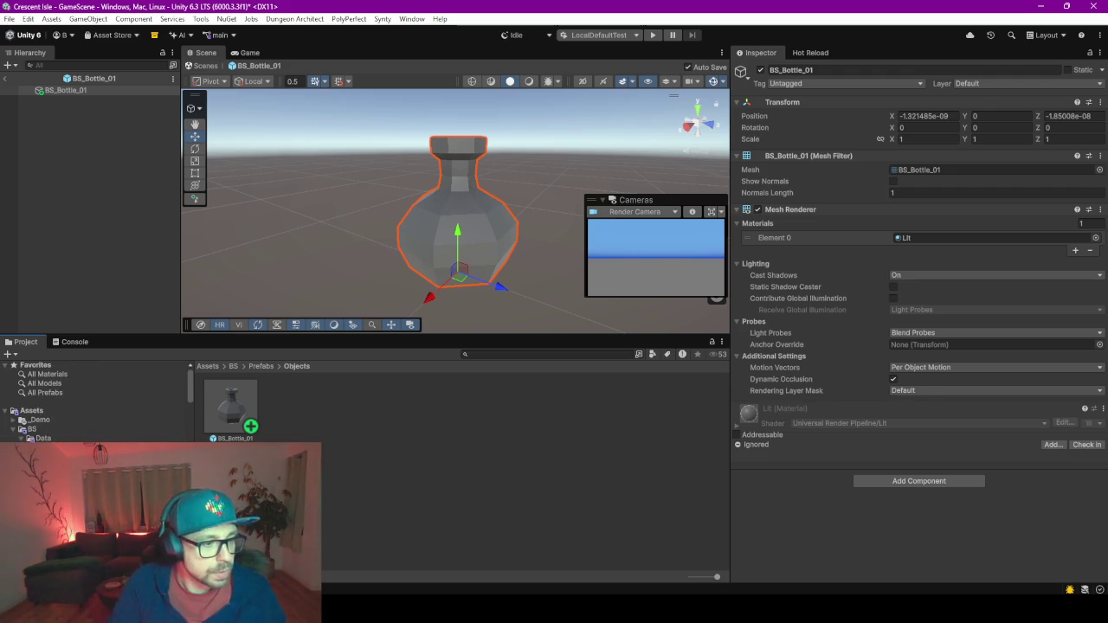
left_click(54, 447)
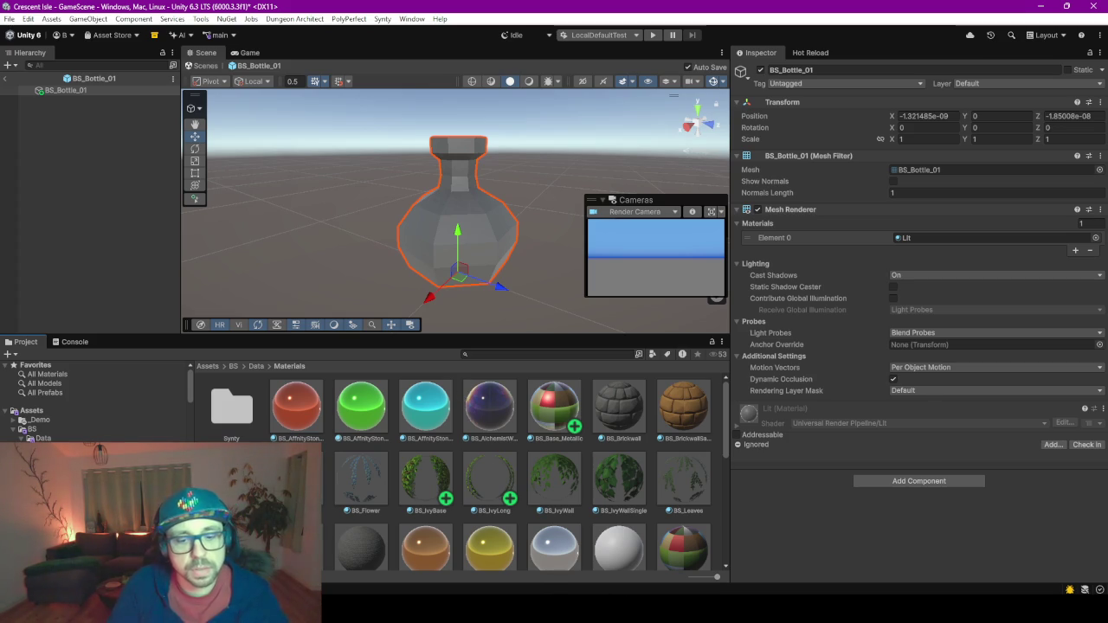
mouse_move(707, 610)
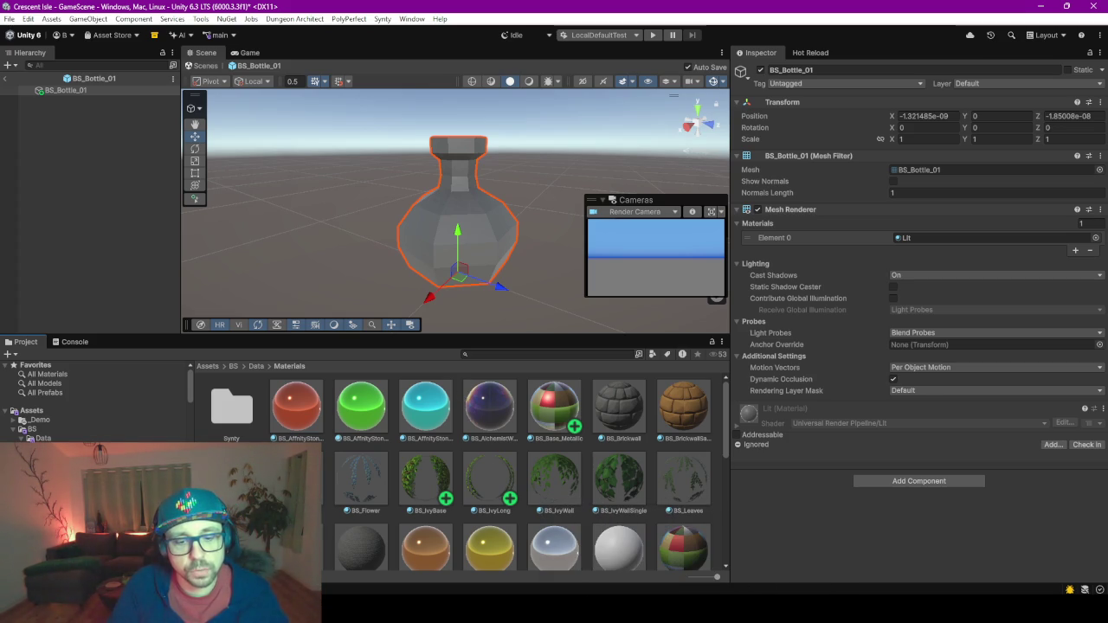
left_click(852, 595)
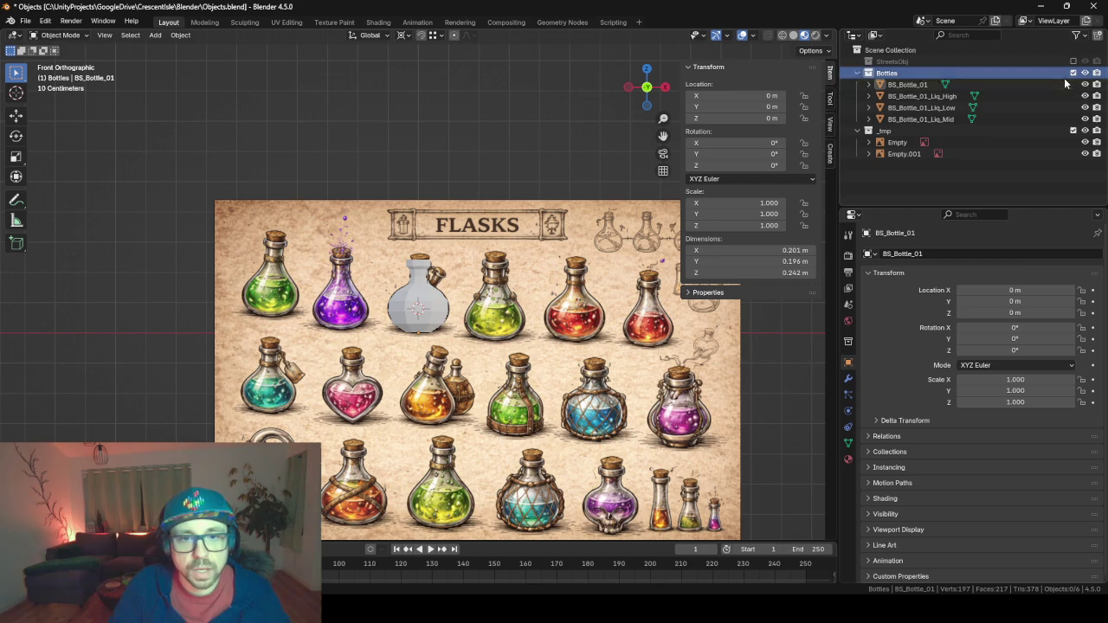
Check BS_Bottle_01's Material Properties in Blender, confirming it has no materials, then return to Unity.
left_click(848, 458)
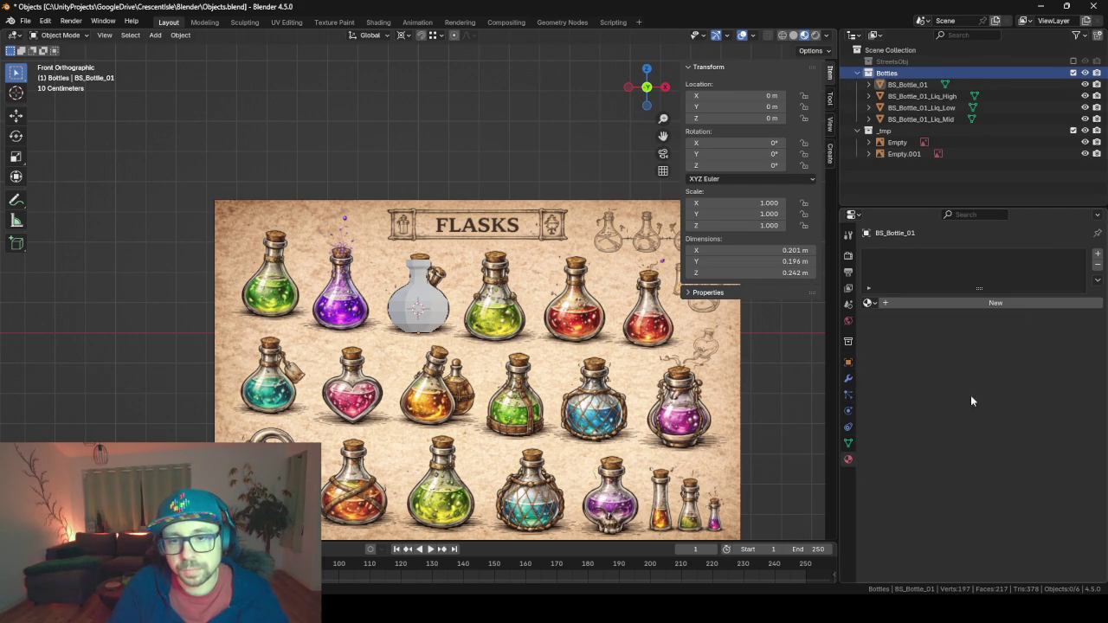
left_click(867, 303)
type("bhas")
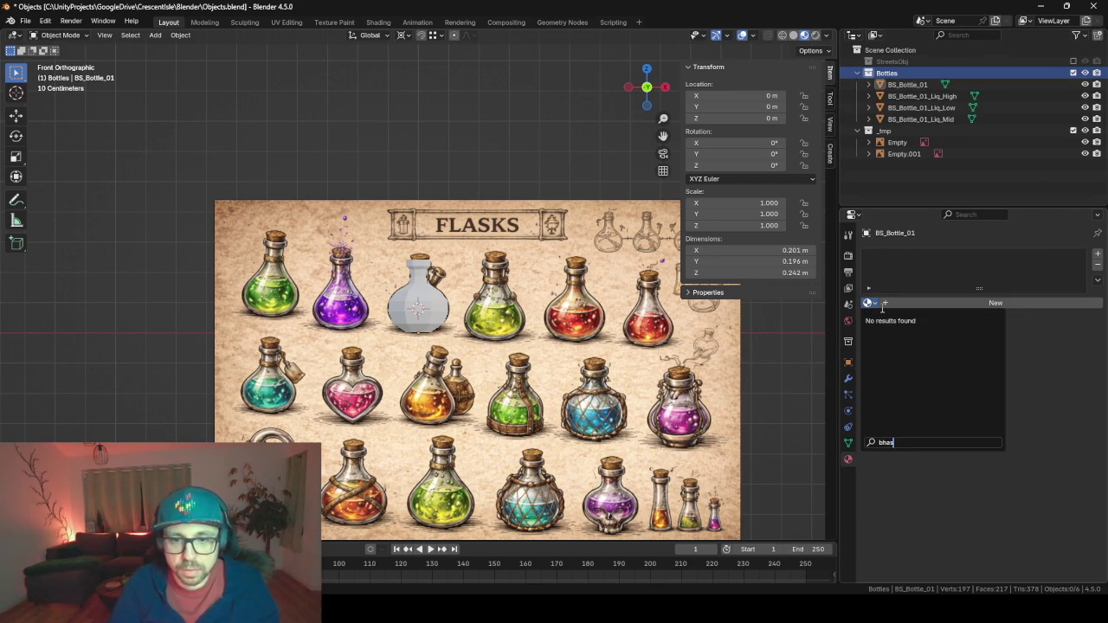
key("BackSpace")
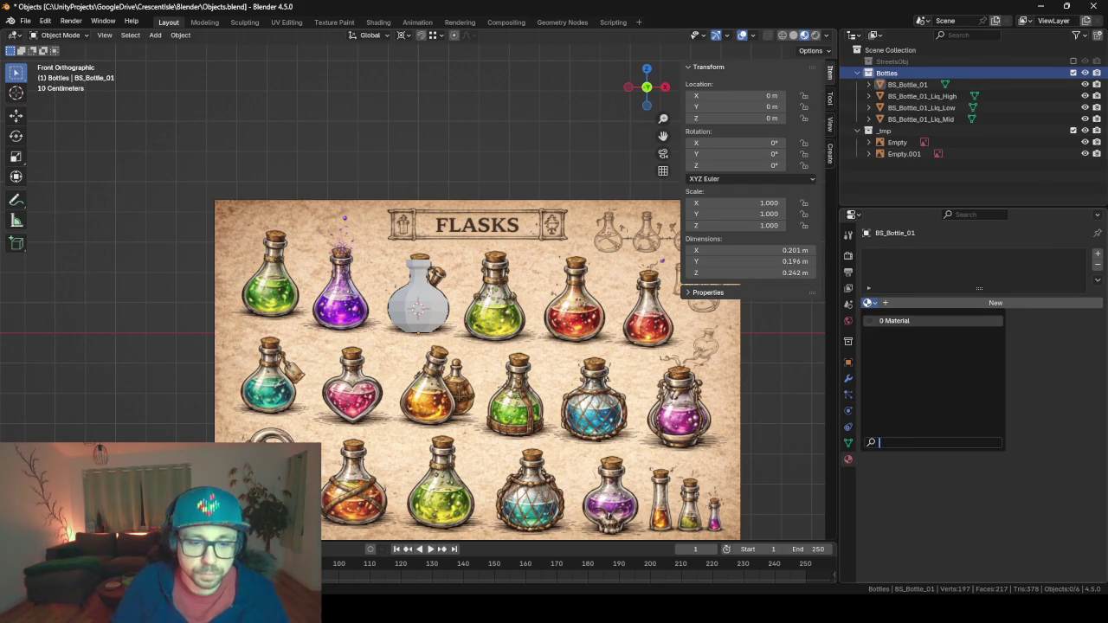
left_click(671, 561)
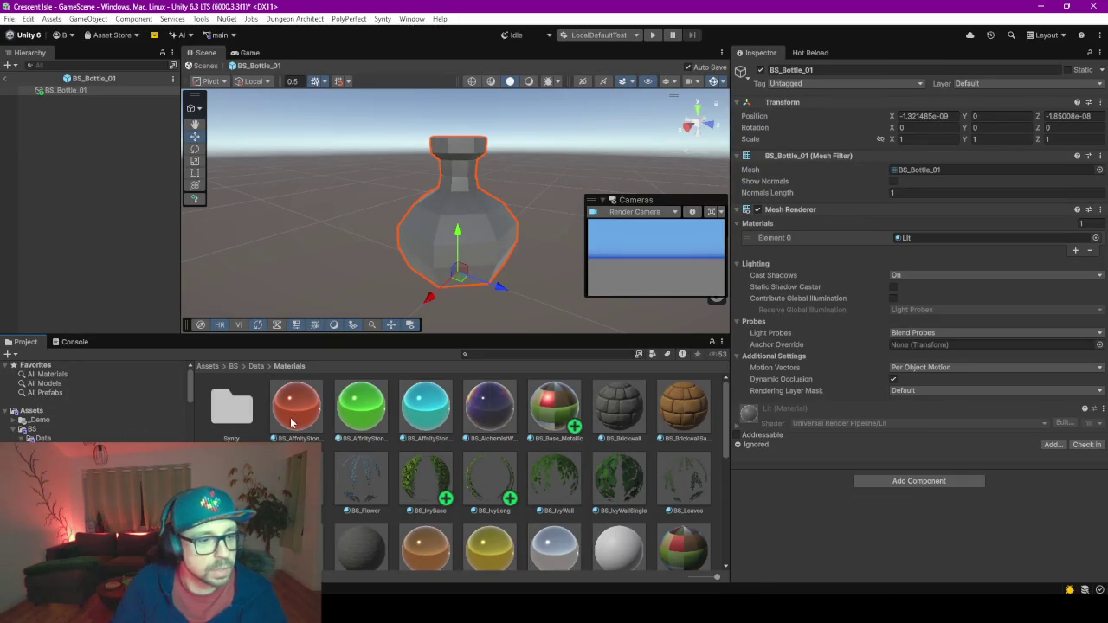
Inspect BS_Base_Metallic (0.861 metallic, 0.573 smoothness), then enlarge and scroll the Materials grid to its end.
left_click(561, 416)
mouse_move(908, 519)
left_mouse_down()
mouse_move(939, 529)
mouse_move(932, 507)
mouse_move(972, 505)
mouse_move(979, 487)
left_mouse_up()
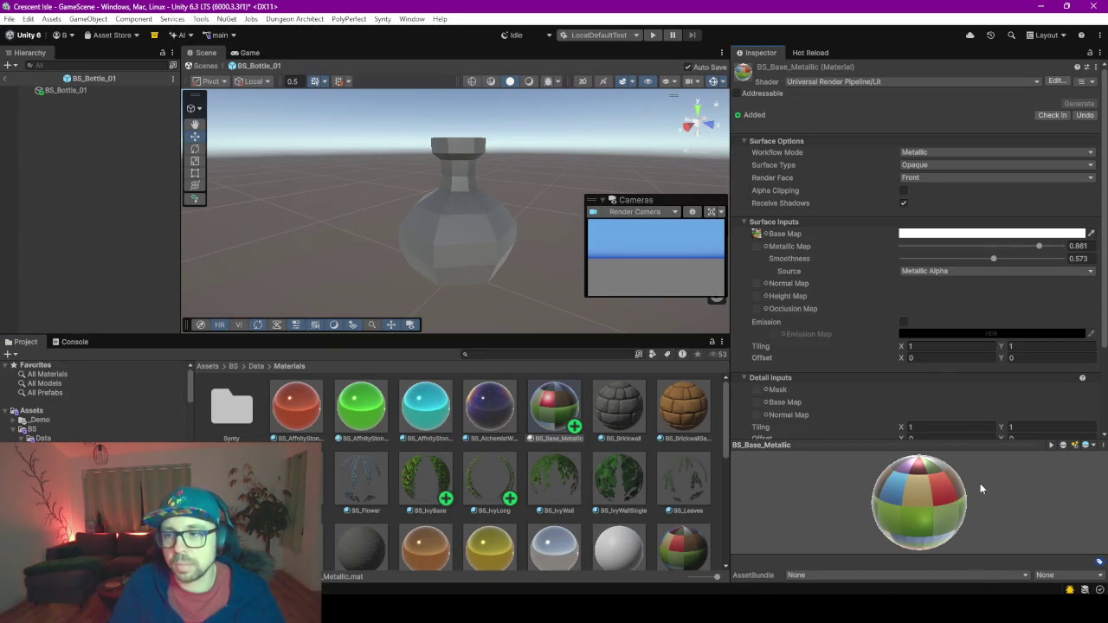
mouse_move(926, 516)
left_mouse_down()
mouse_move(934, 476)
mouse_move(957, 455)
left_mouse_up()
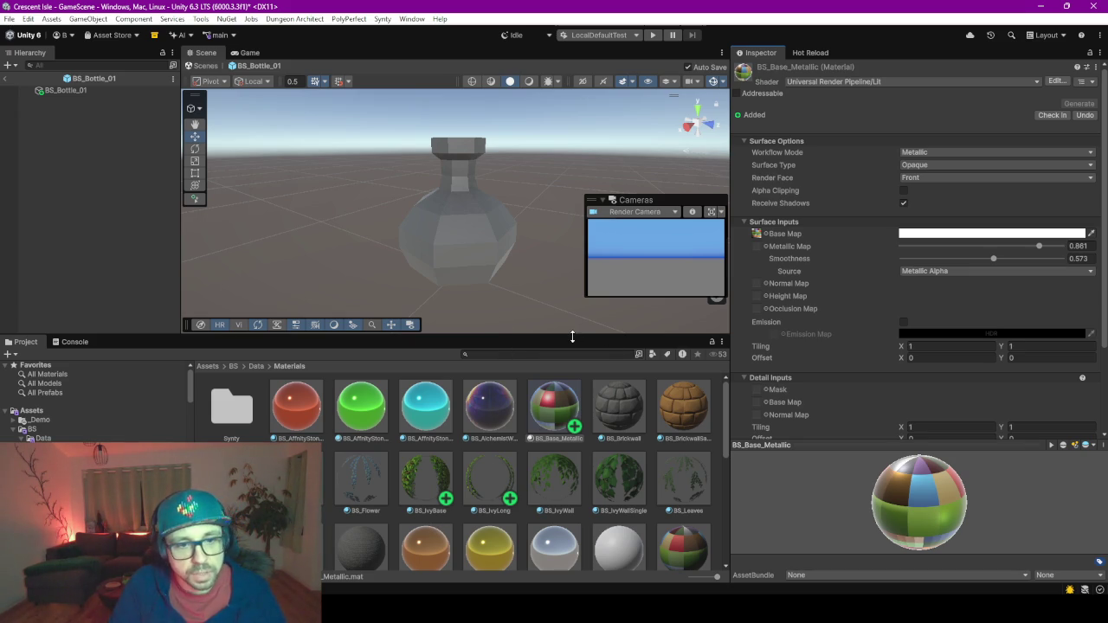
left_click_drag(573, 335, 587, 262)
scroll(540, 498, "down", 3)
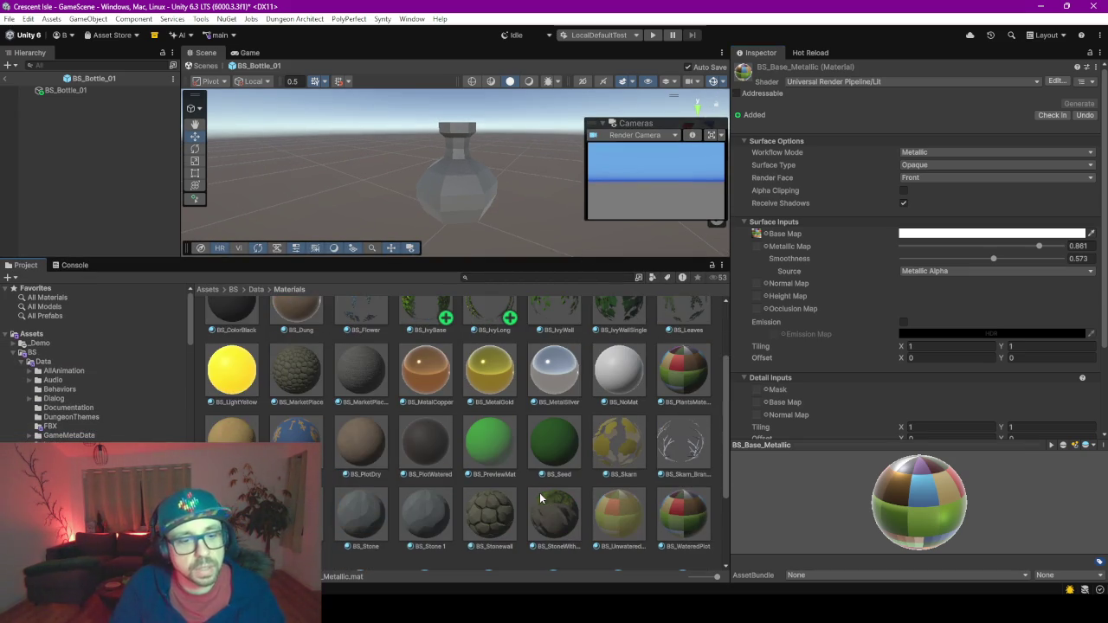
scroll(540, 499, "down", 1)
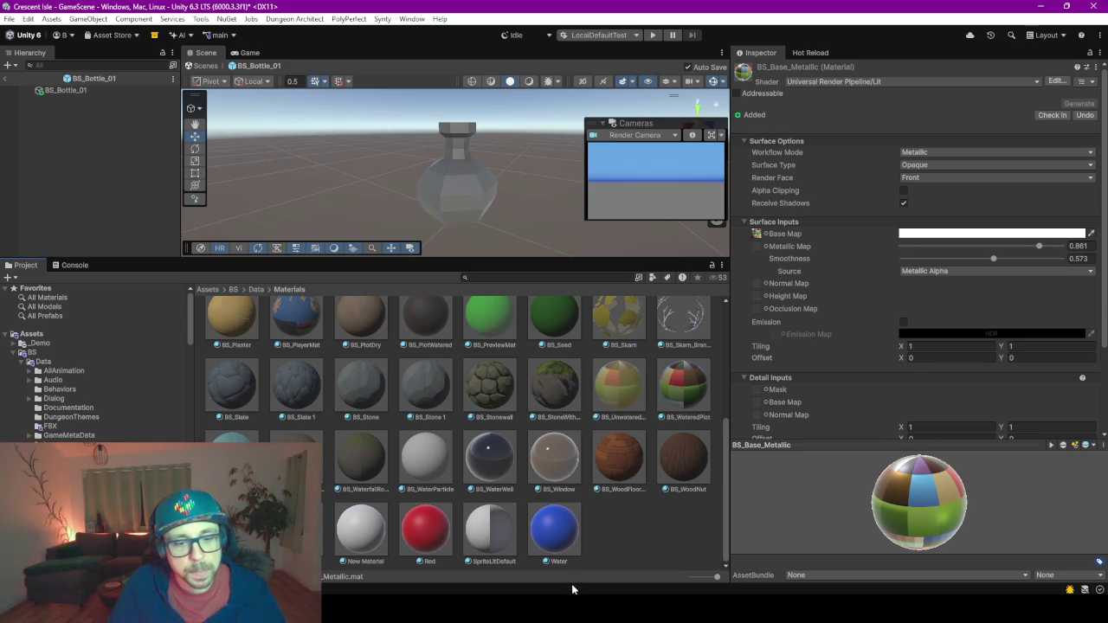
In the Sokoban ChatGPT chat, ask in German whether shared or different materials perform better in Unity.
mouse_move(530, 605)
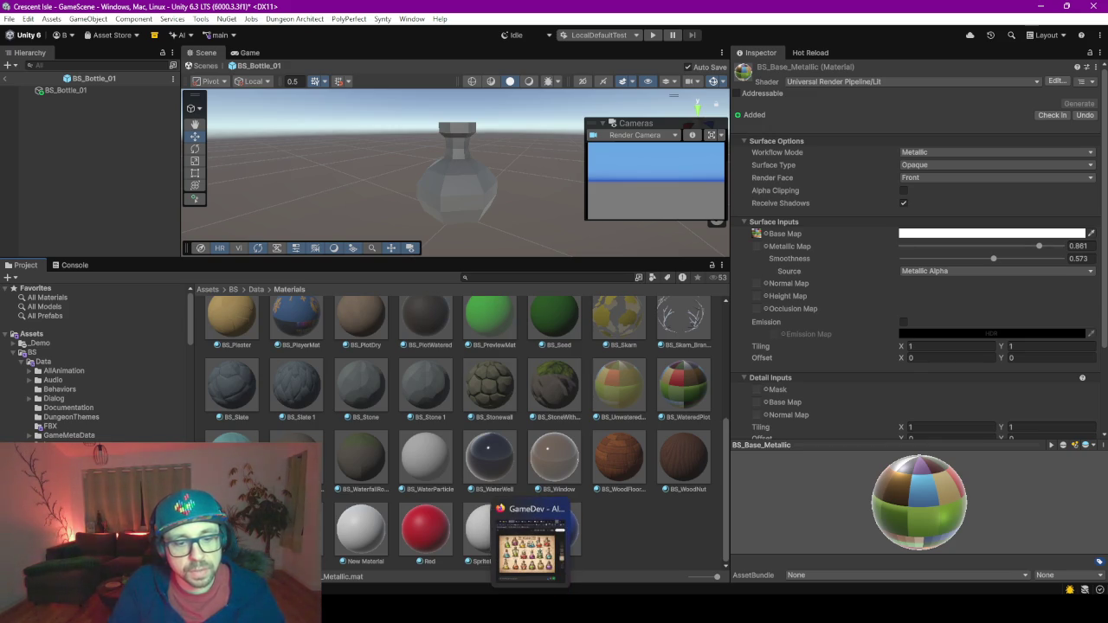
left_click(530, 563)
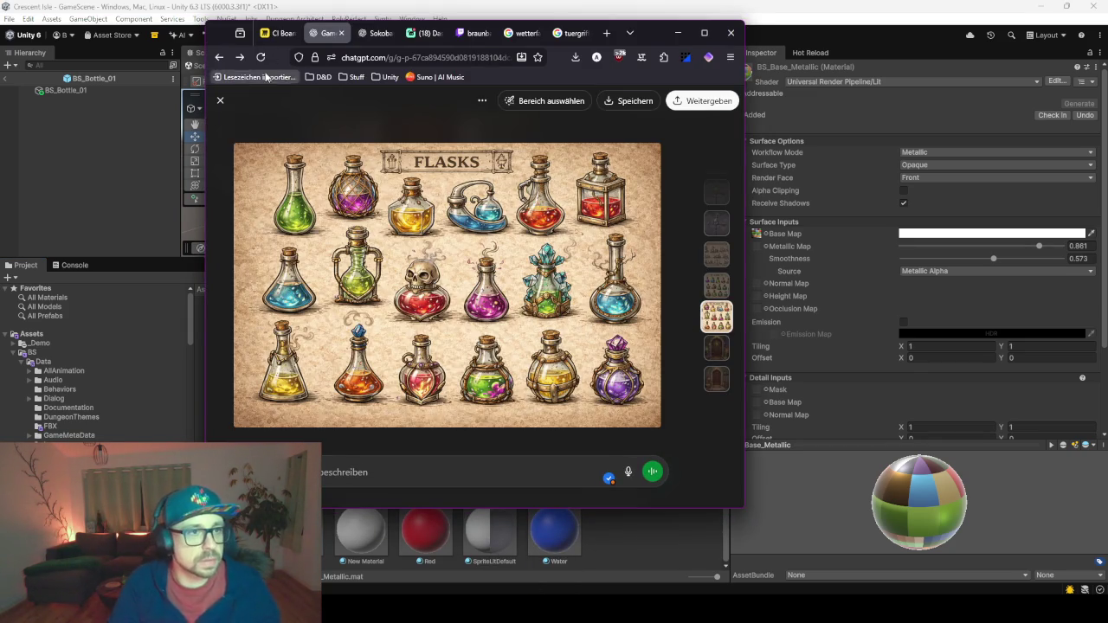
left_click(376, 33)
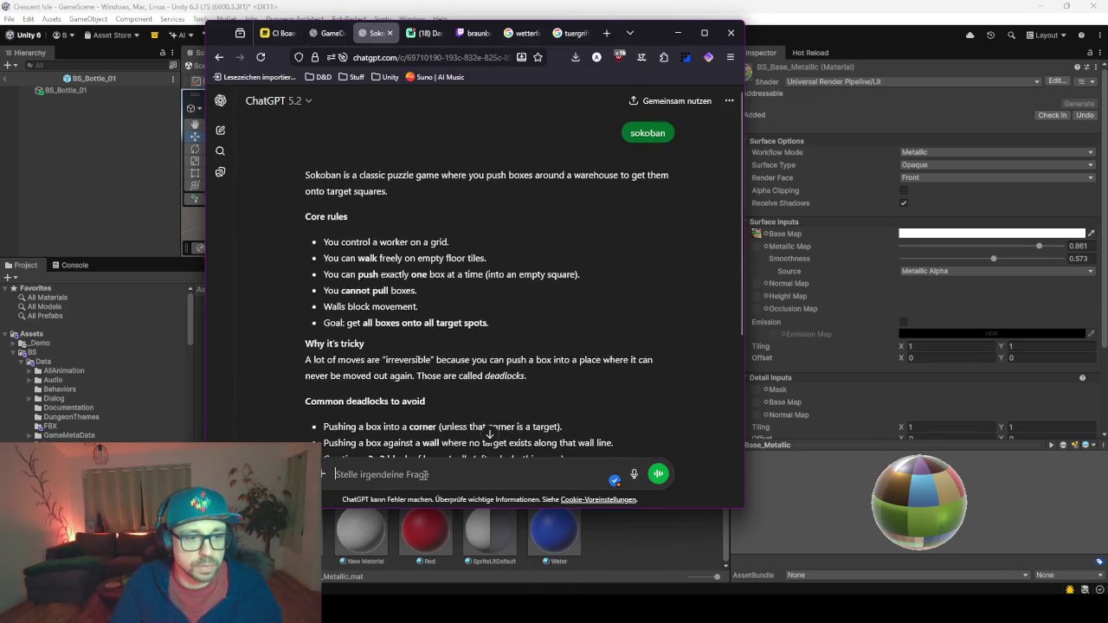
scroll(424, 346, "down", 5)
type("was ist ")
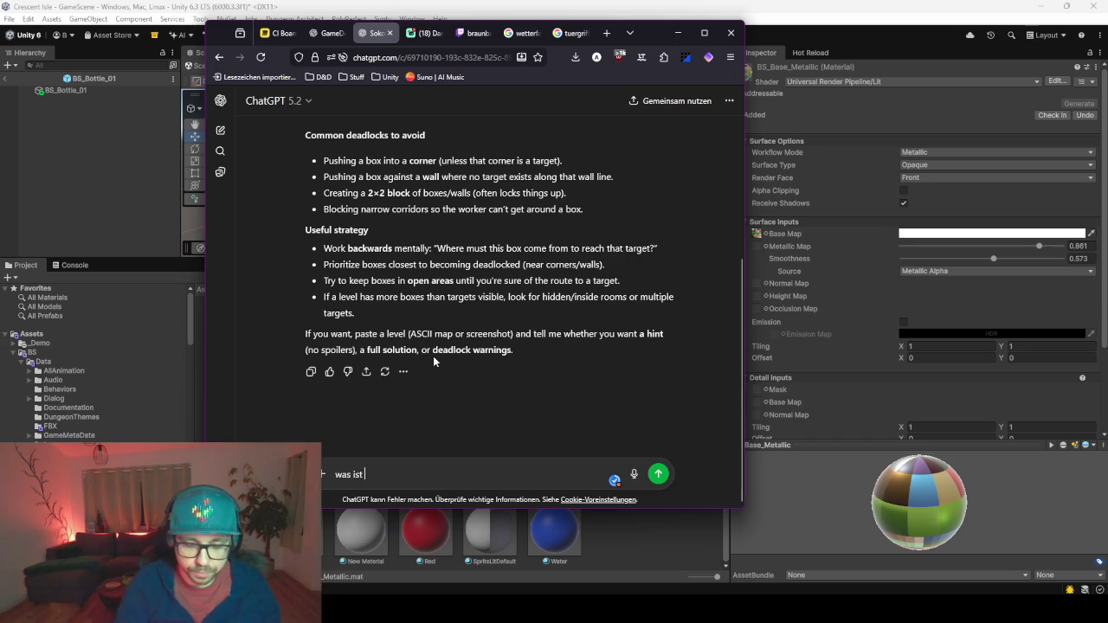
type("in unity ")
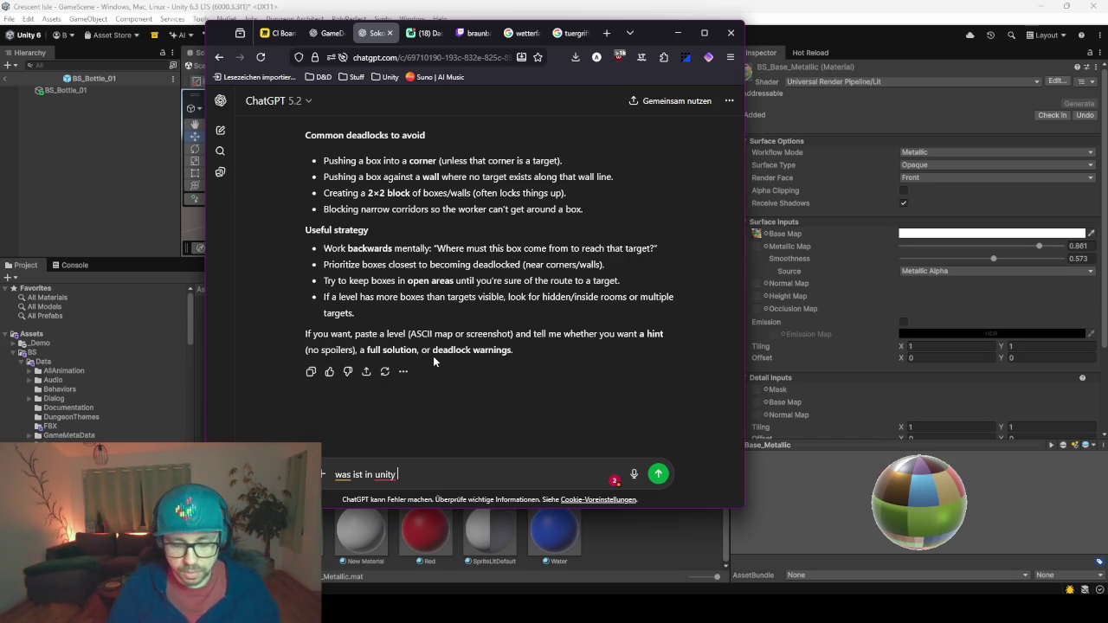
type("performantert")
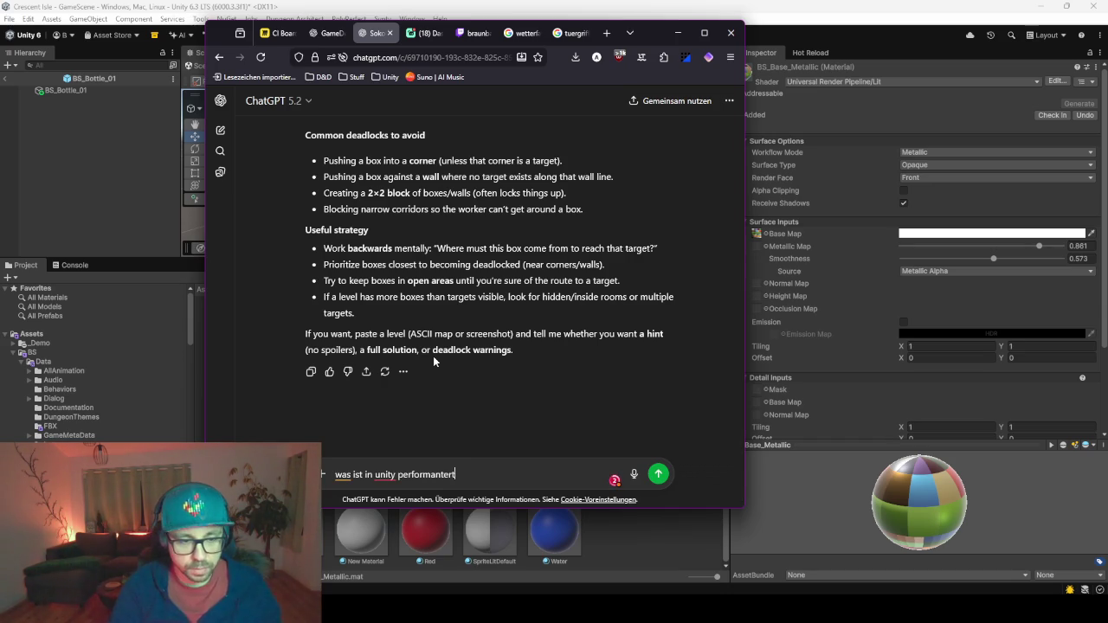
key("BackSpace")
type("fall")
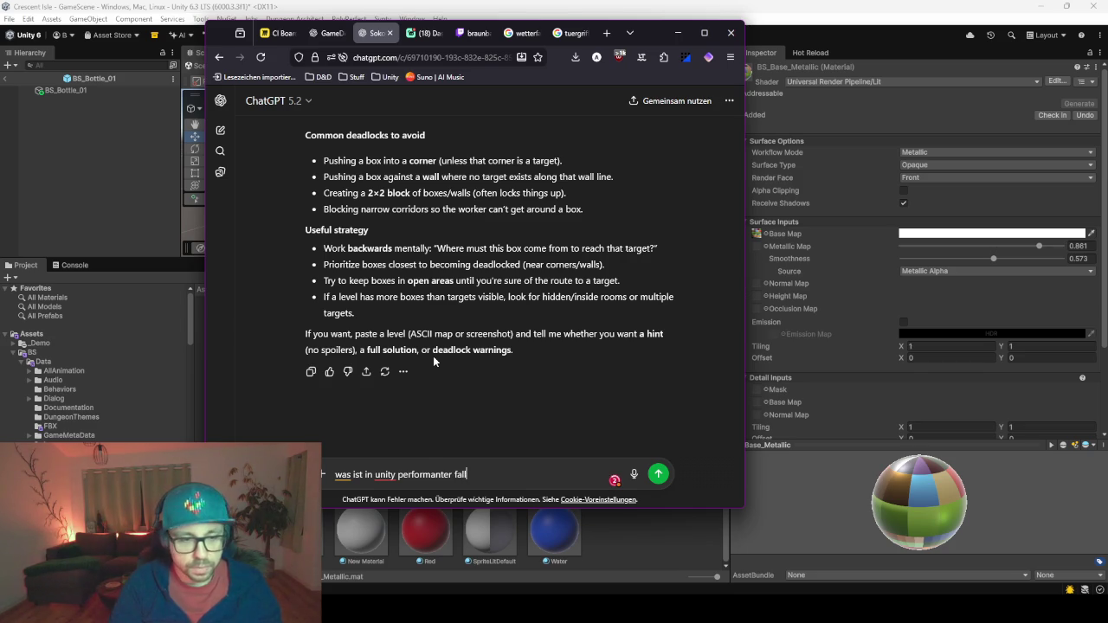
type("s es einen ")
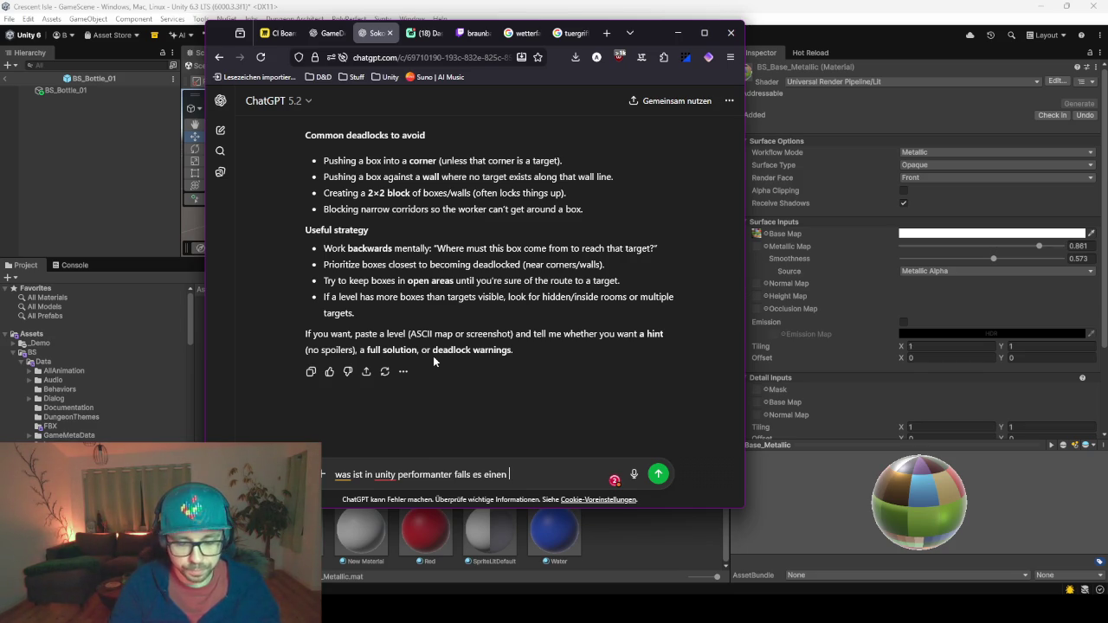
type("unterschied maxch")
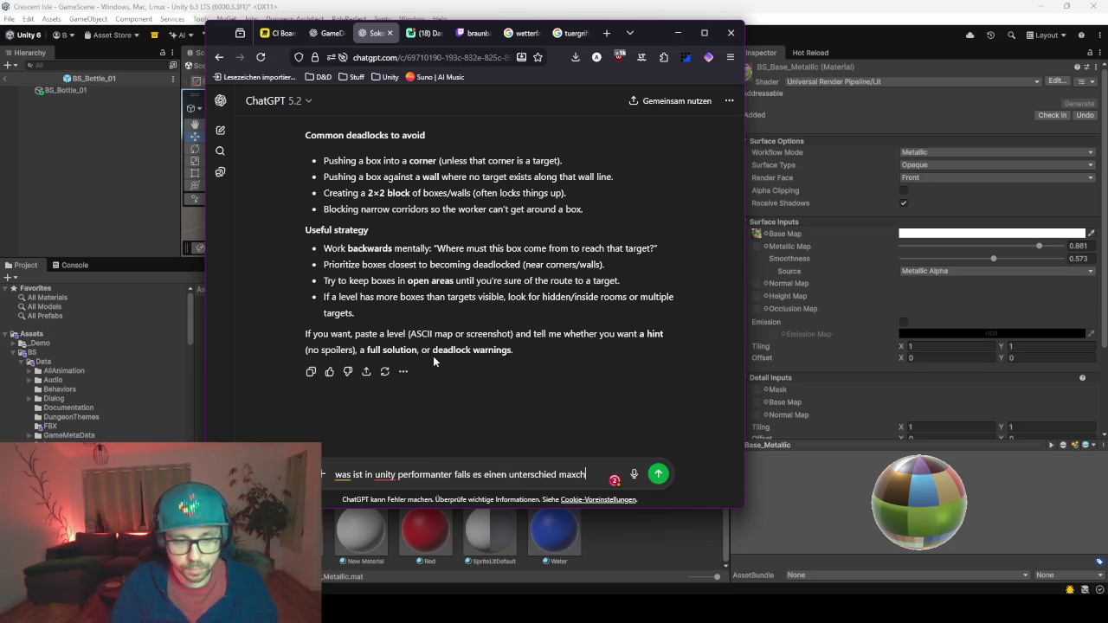
key("BackSpace")
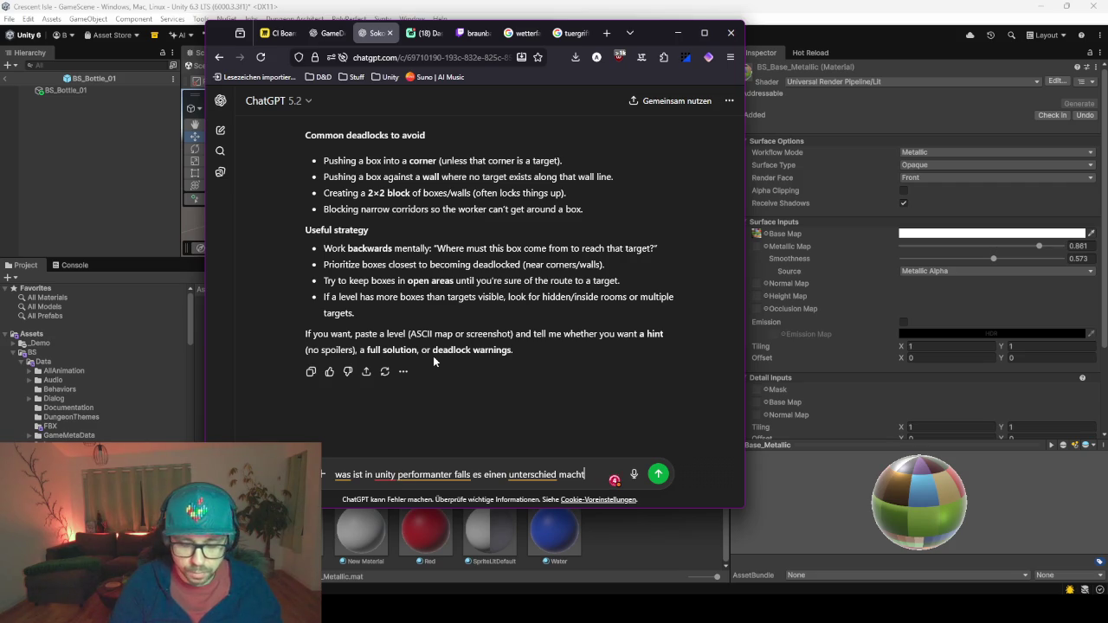
type("? Gleiche ")
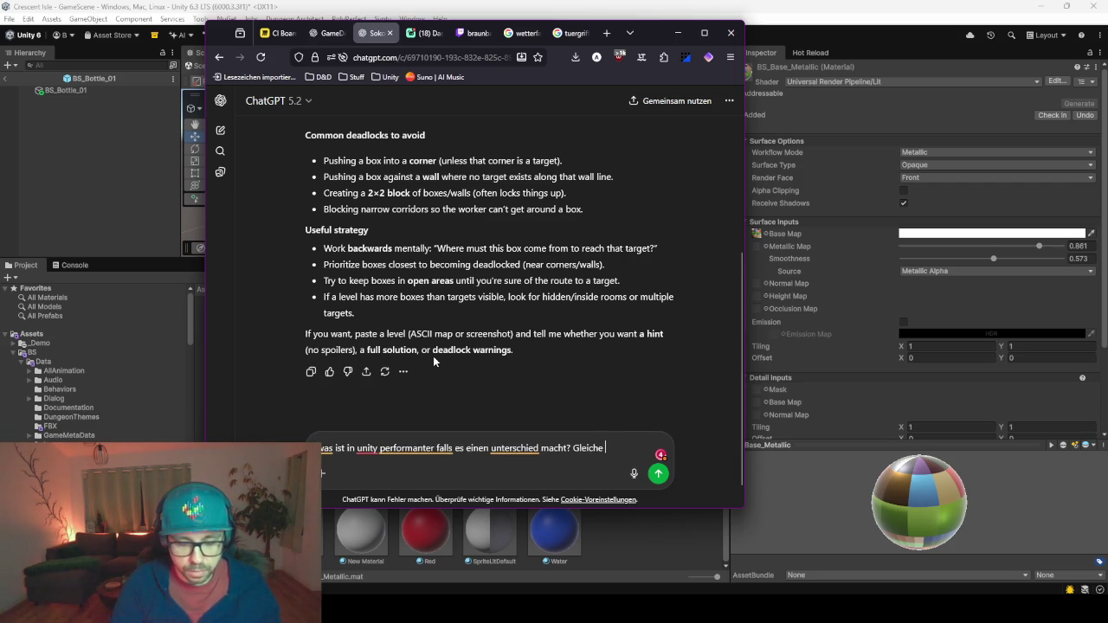
type("Objects mit ")
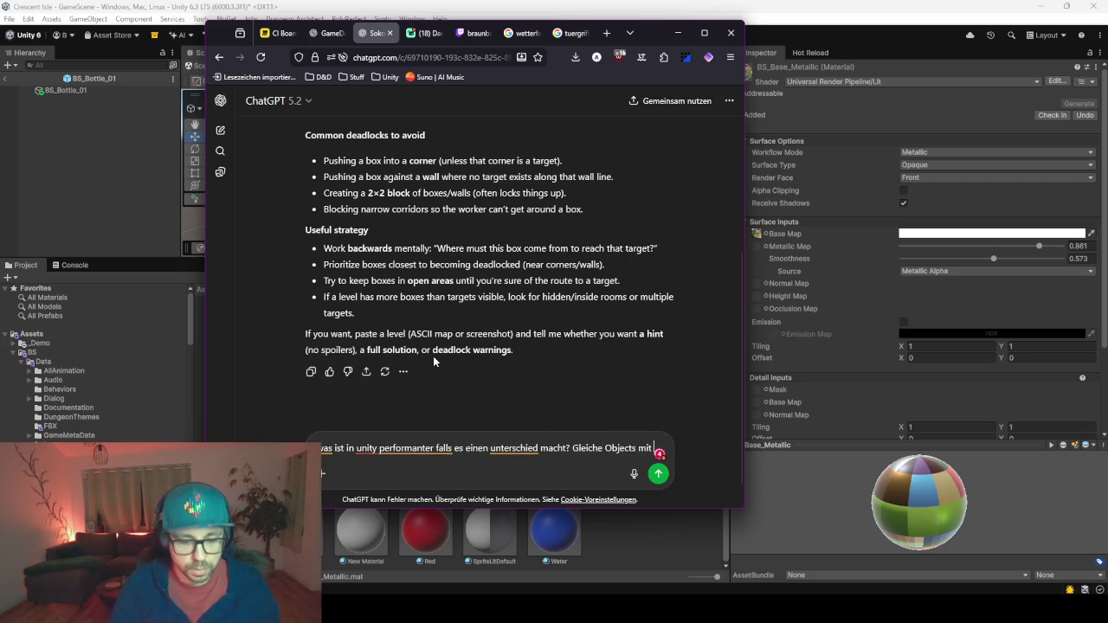
type("unterschied")
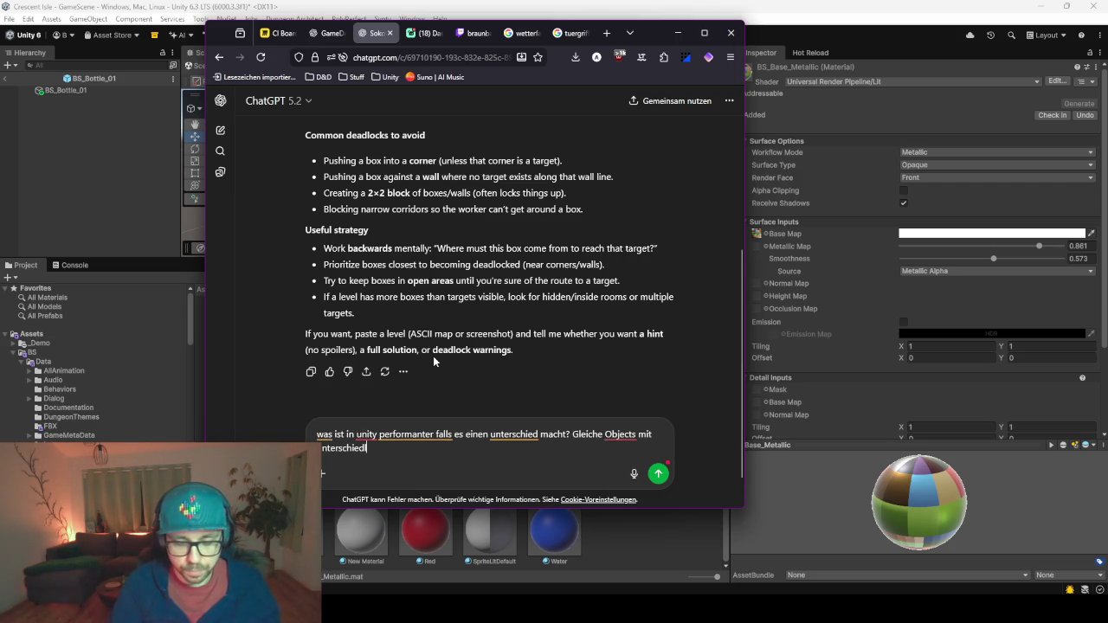
type("lechem Mater")
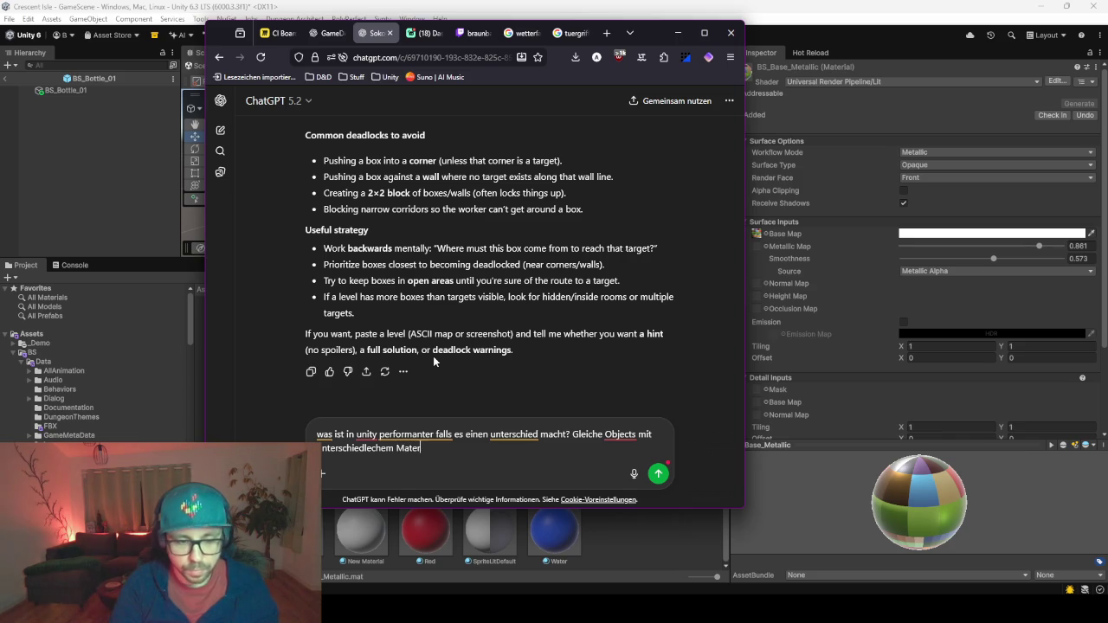
type("ial")
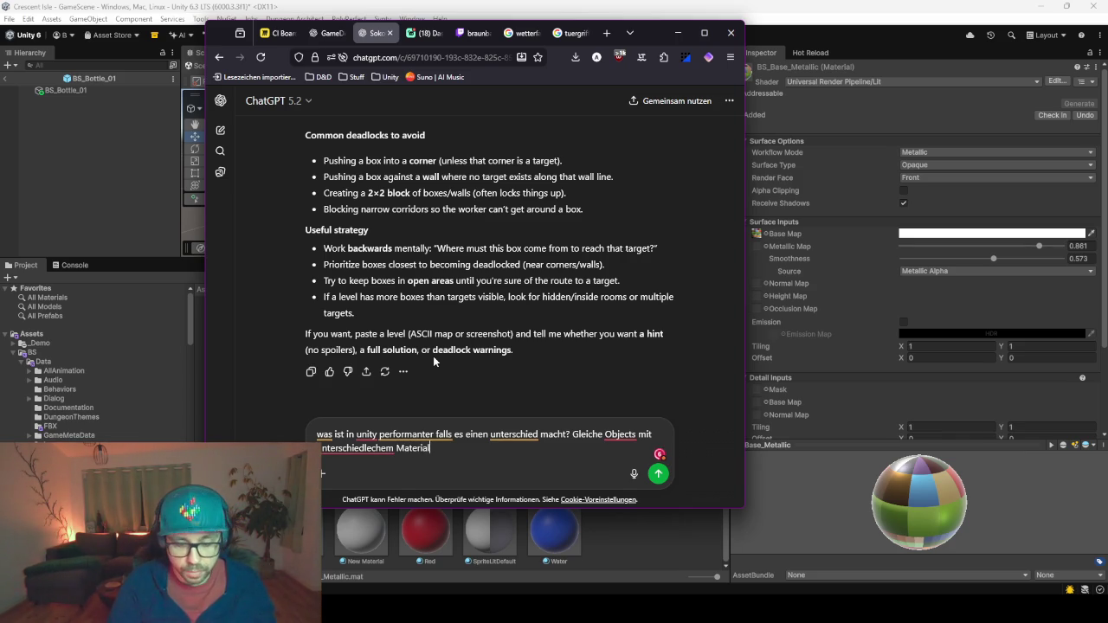
type(" . Gleiches ")
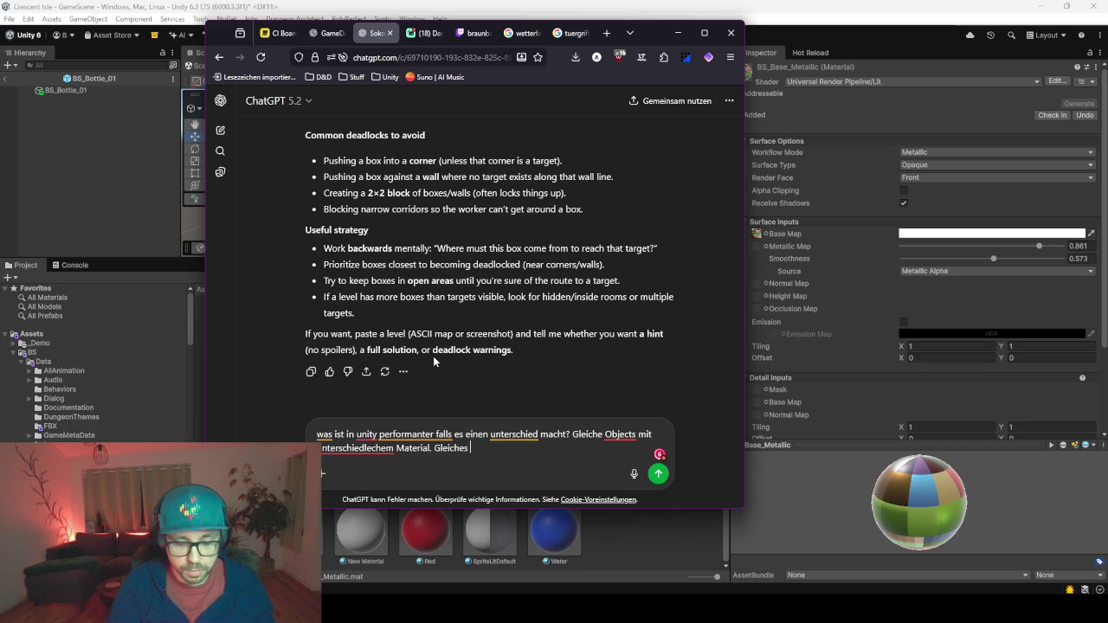
type("Mater")
type("i")
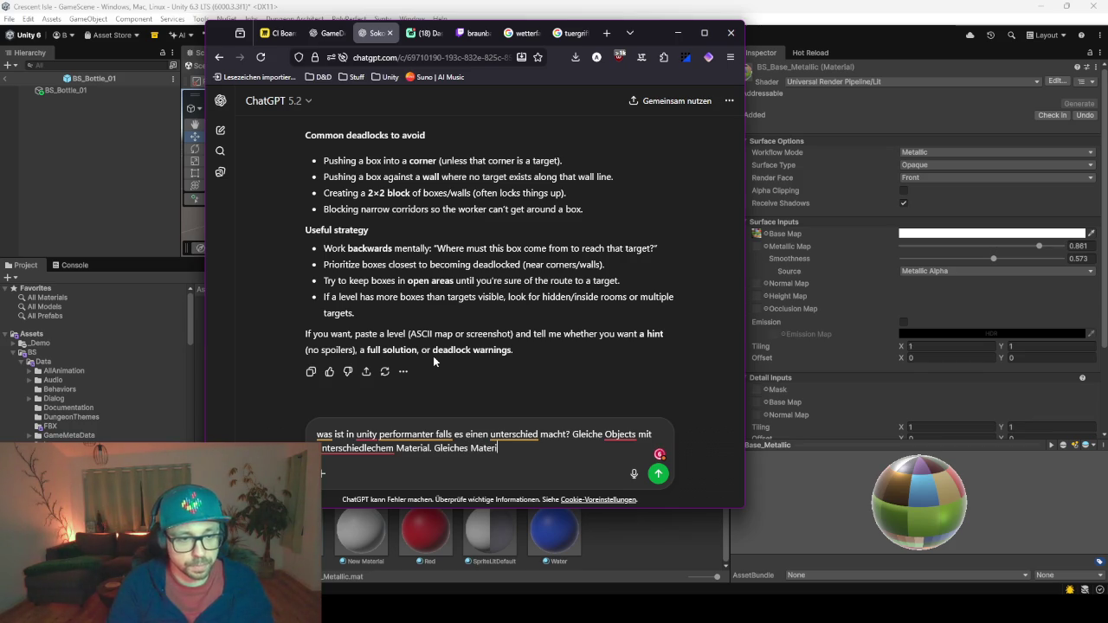
type("el mit untersch")
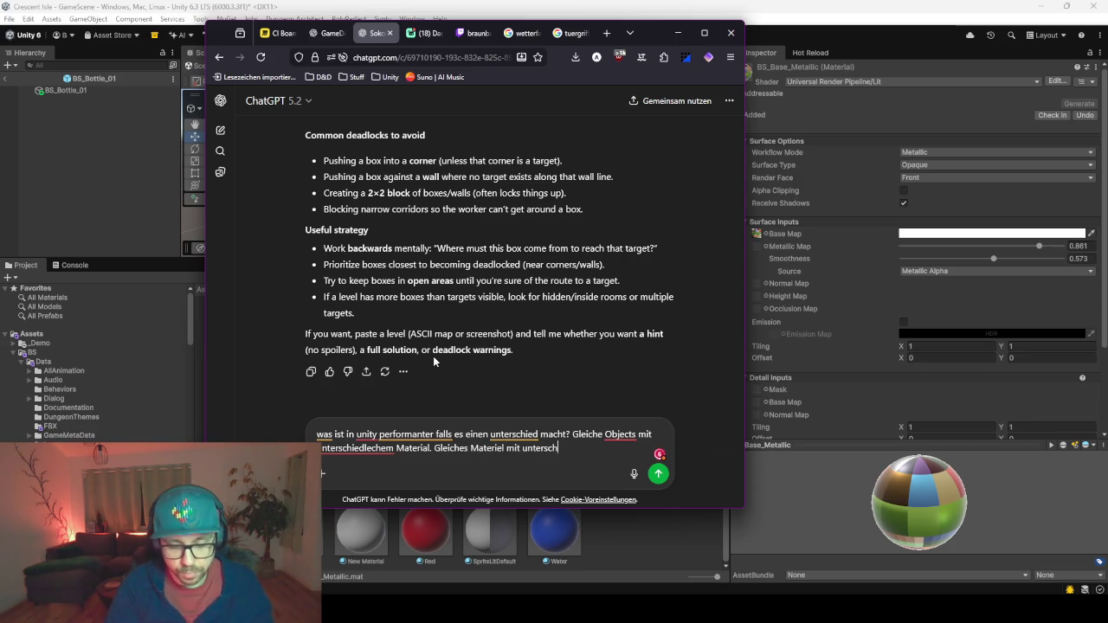
type("uiedlicheOb")
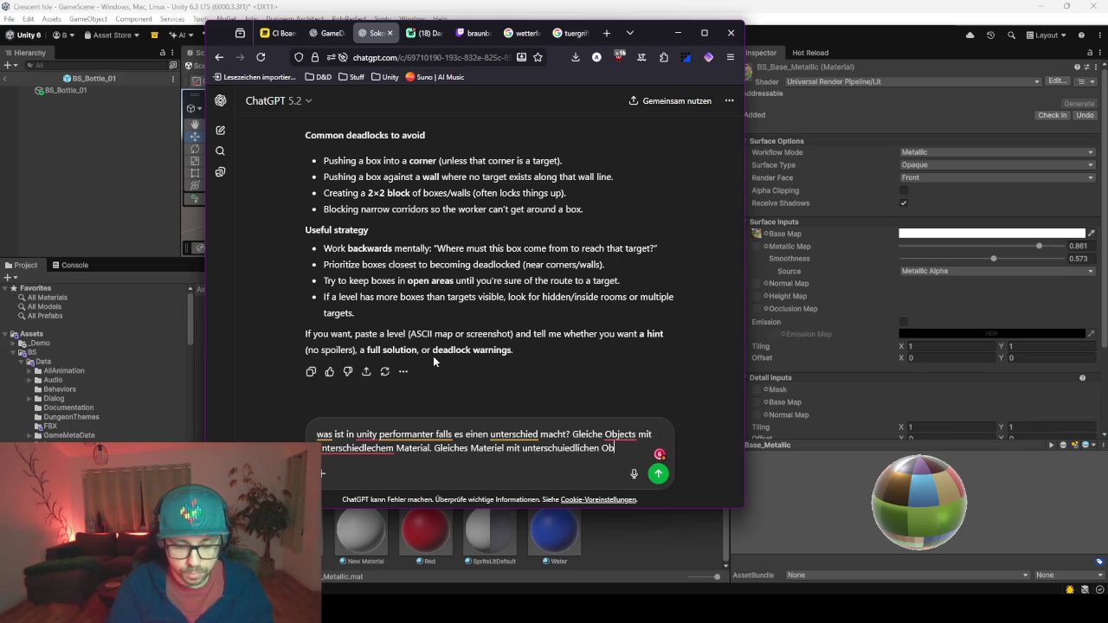
type("jects bei ")
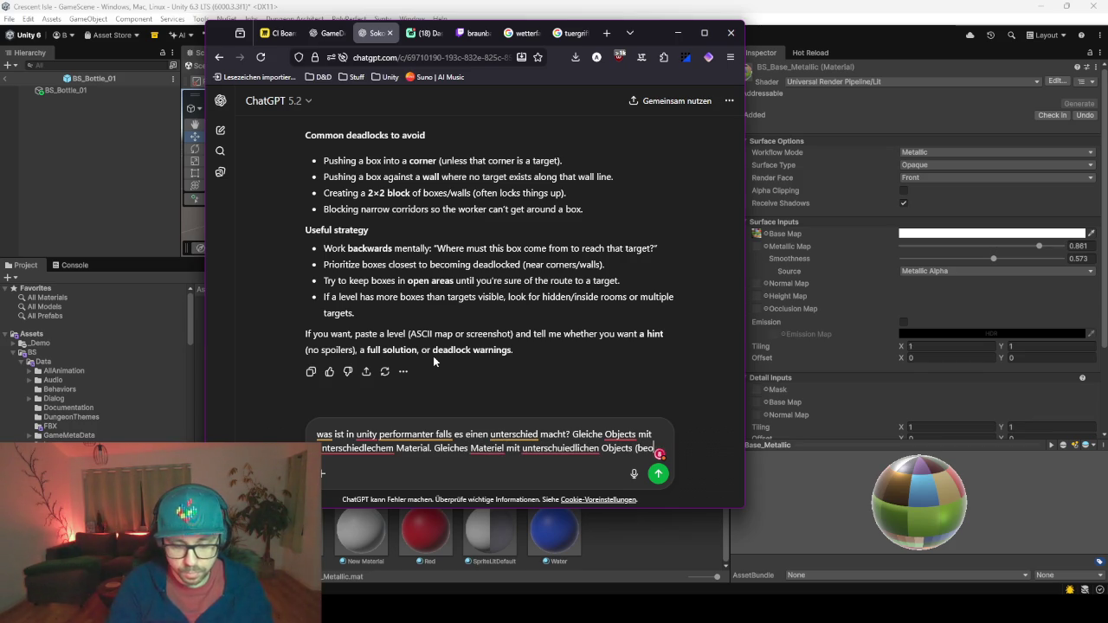
type("leichem Poly)")
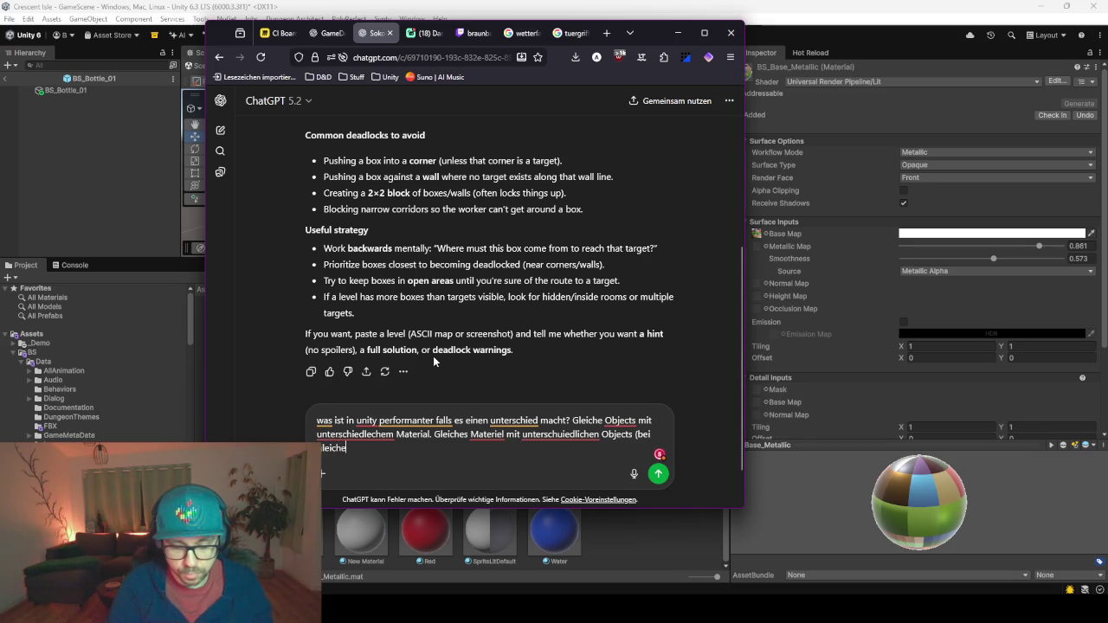
key("Return")
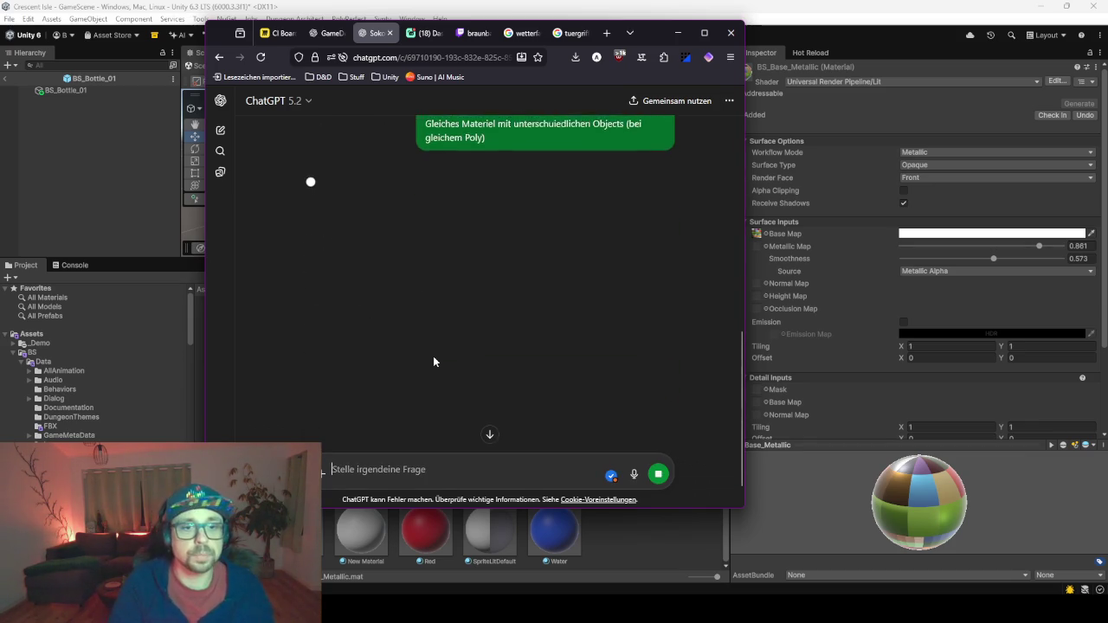
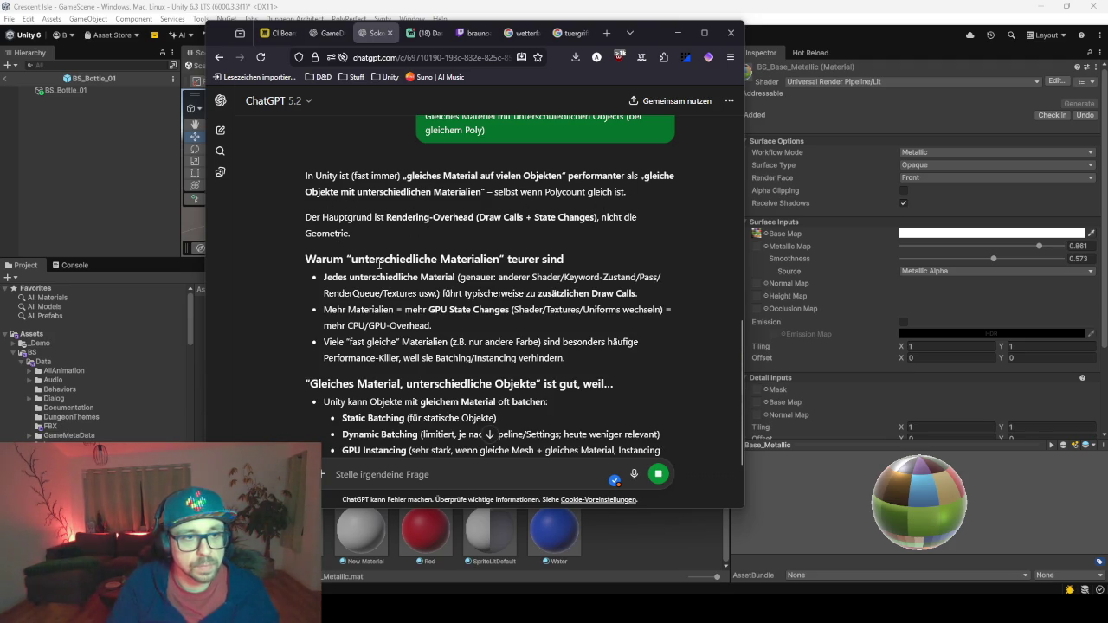
Read ChatGPT's answer to its one-material, MaterialPropertyBlock and GPU Instancing conclusion, then minimize the browser.
scroll(502, 234, "down", 1)
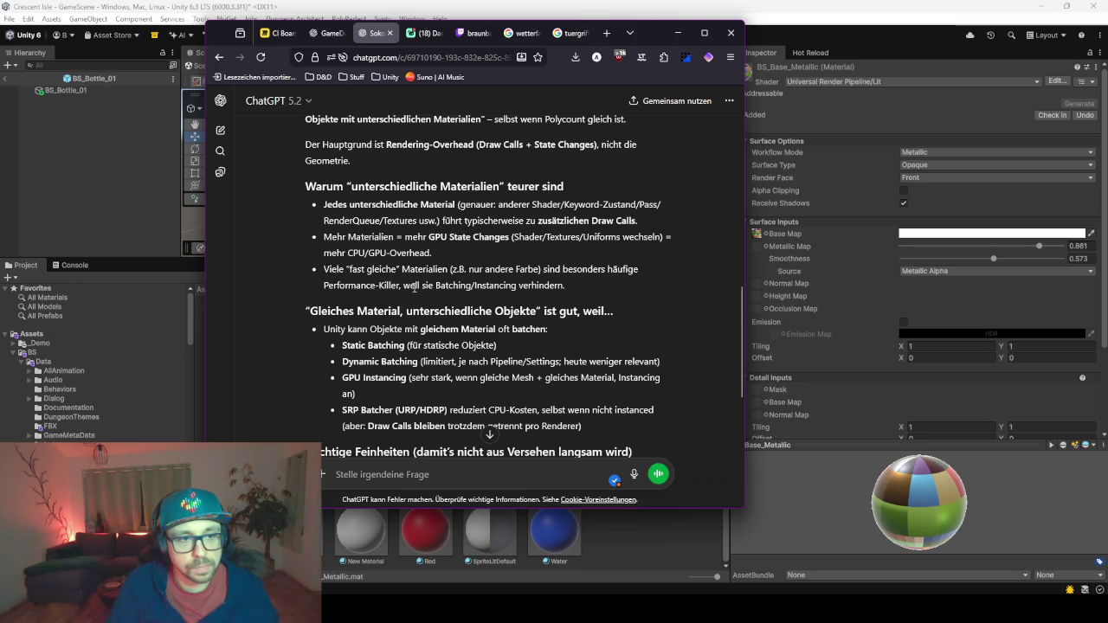
left_click_drag(399, 287, 533, 286)
left_click(570, 282)
scroll(584, 303, "down", 1)
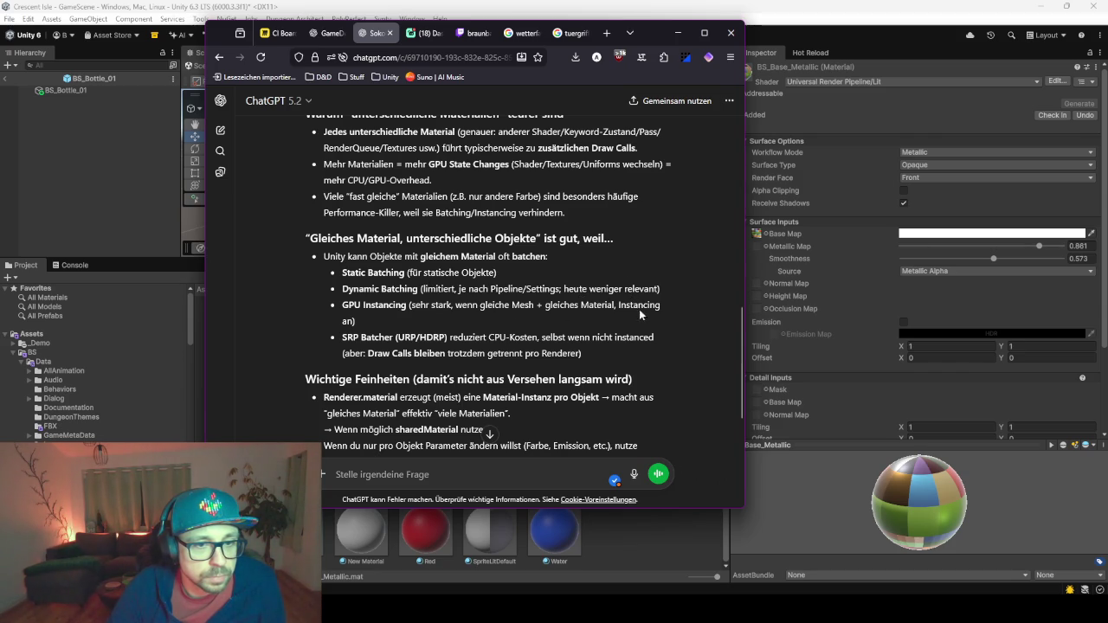
scroll(398, 286, "down", 3)
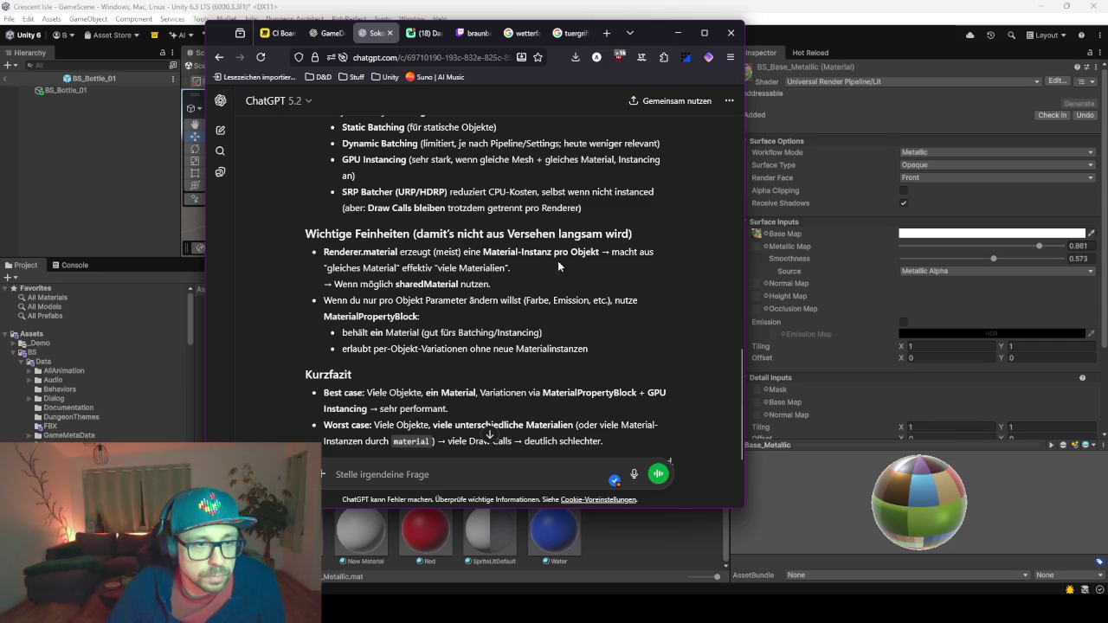
scroll(448, 300, "down", 3)
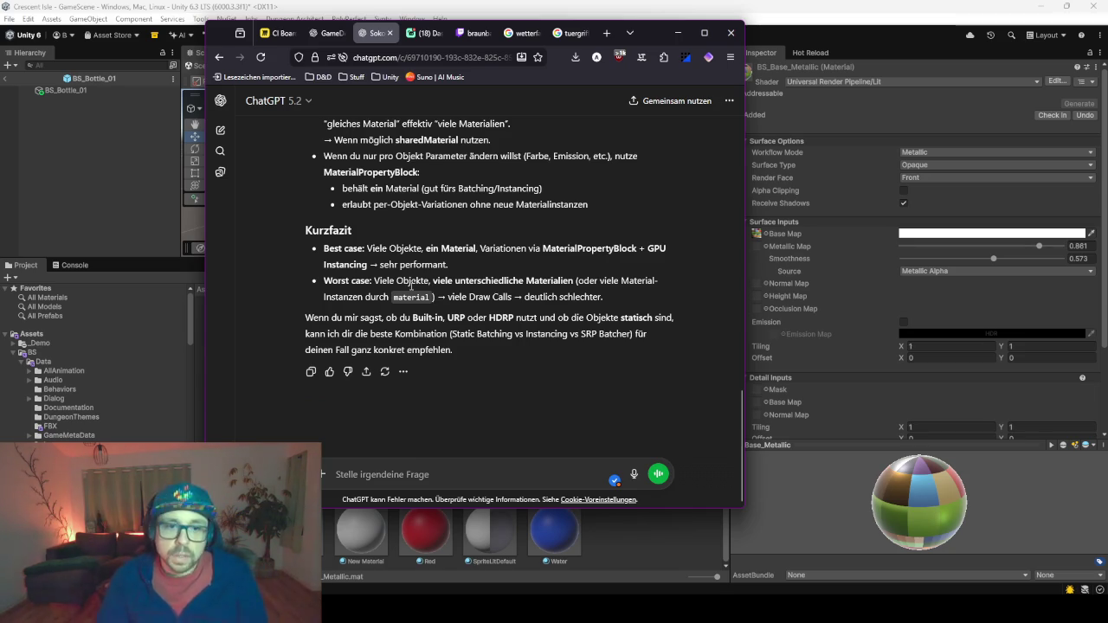
left_click(668, 35)
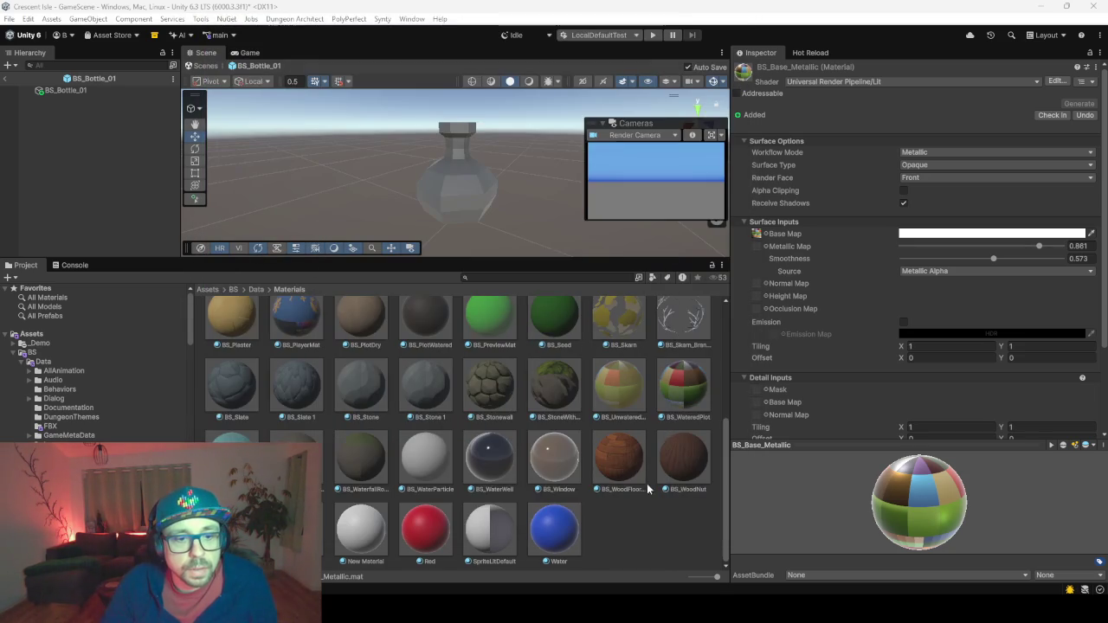
Clear the material selection and browse the Materials folder, dismissing the first create menu.
left_click(640, 519)
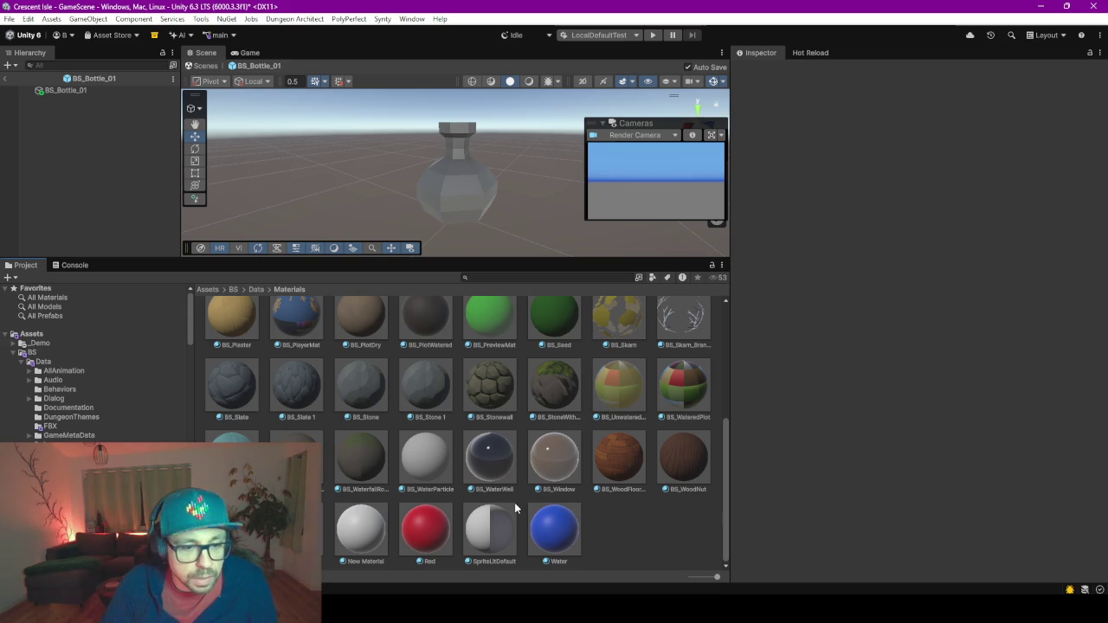
scroll(518, 510, "up", 5)
scroll(518, 468, "down", 5)
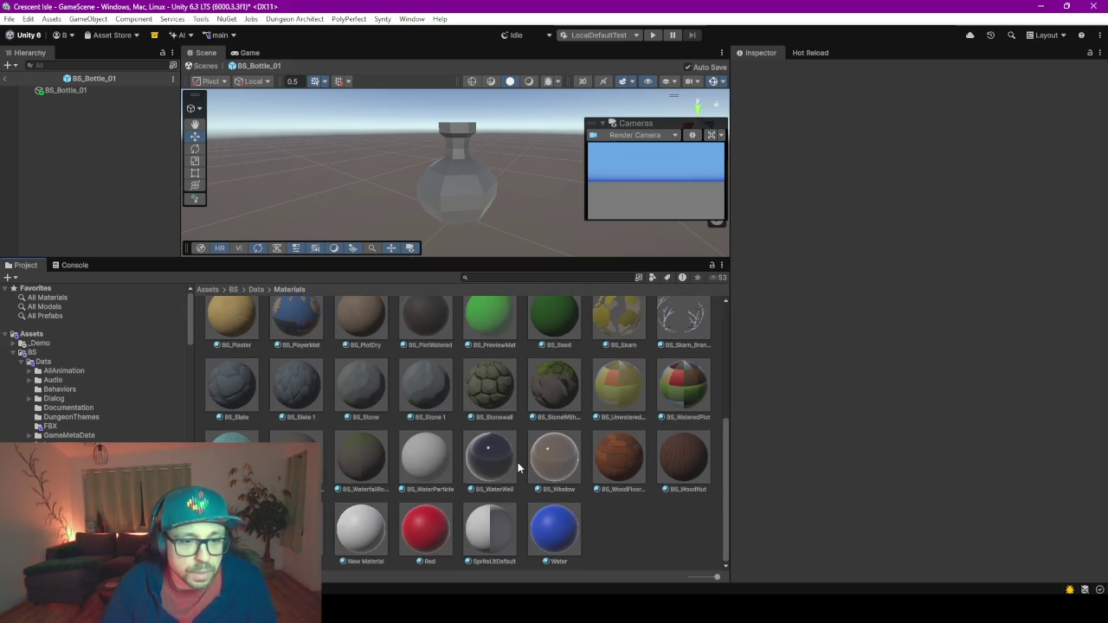
right_click(614, 530)
mouse_move(683, 110)
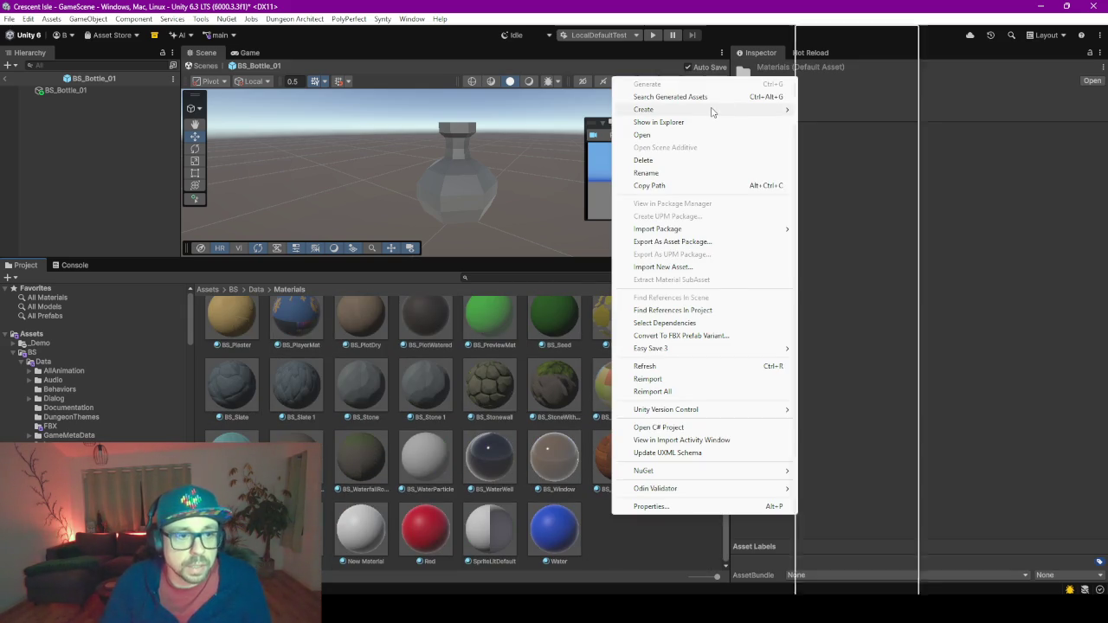
left_click(592, 562)
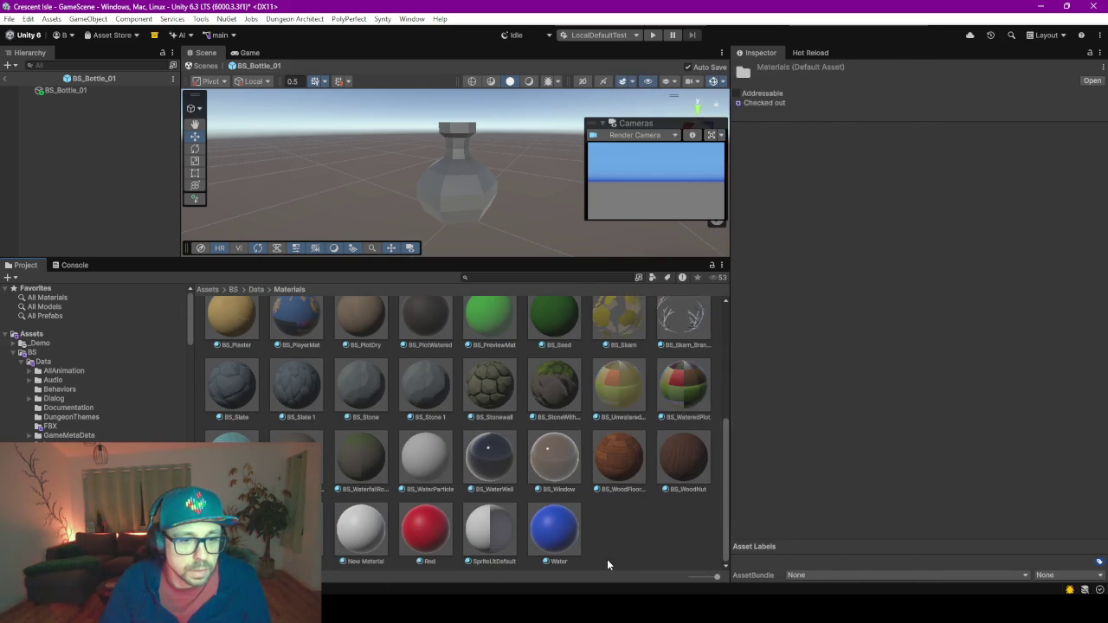
scroll(572, 523, "up", 2)
scroll(571, 523, "up", 2)
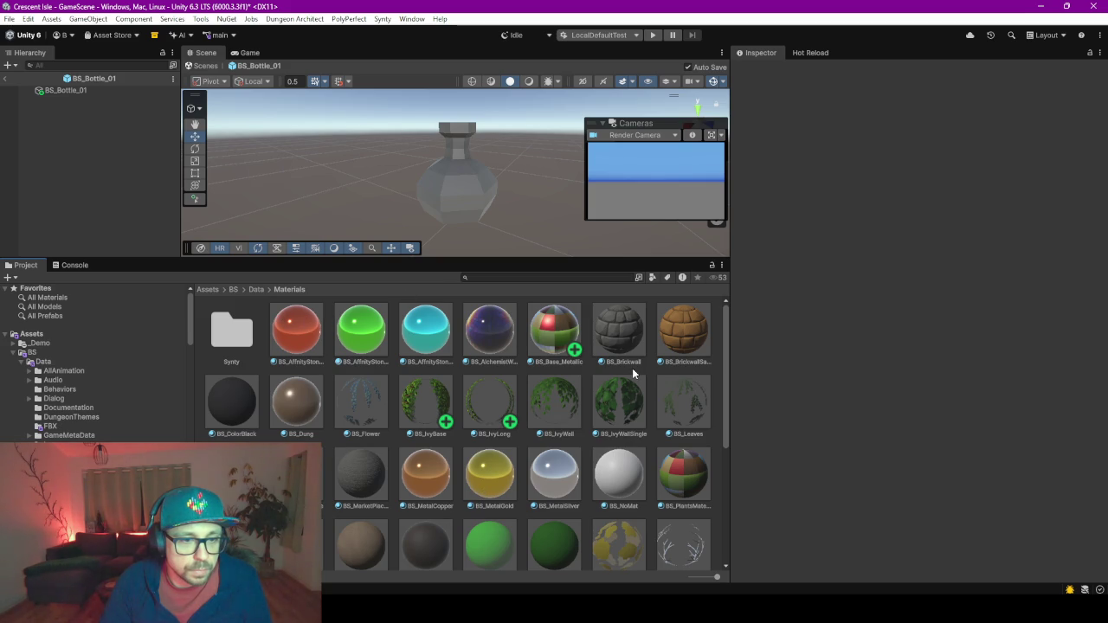
scroll(632, 380, "down", 5)
scroll(633, 381, "up", 5)
scroll(633, 381, "down", 5)
Create a folder named GlasAndWater inside Materials and open it.
right_click(656, 542)
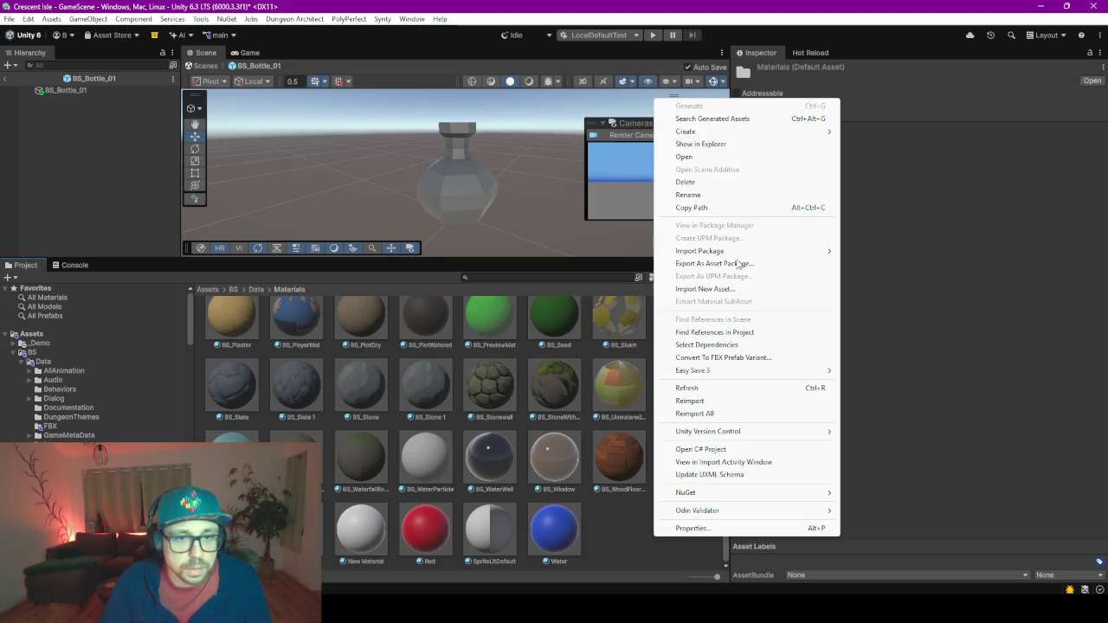
mouse_move(692, 131)
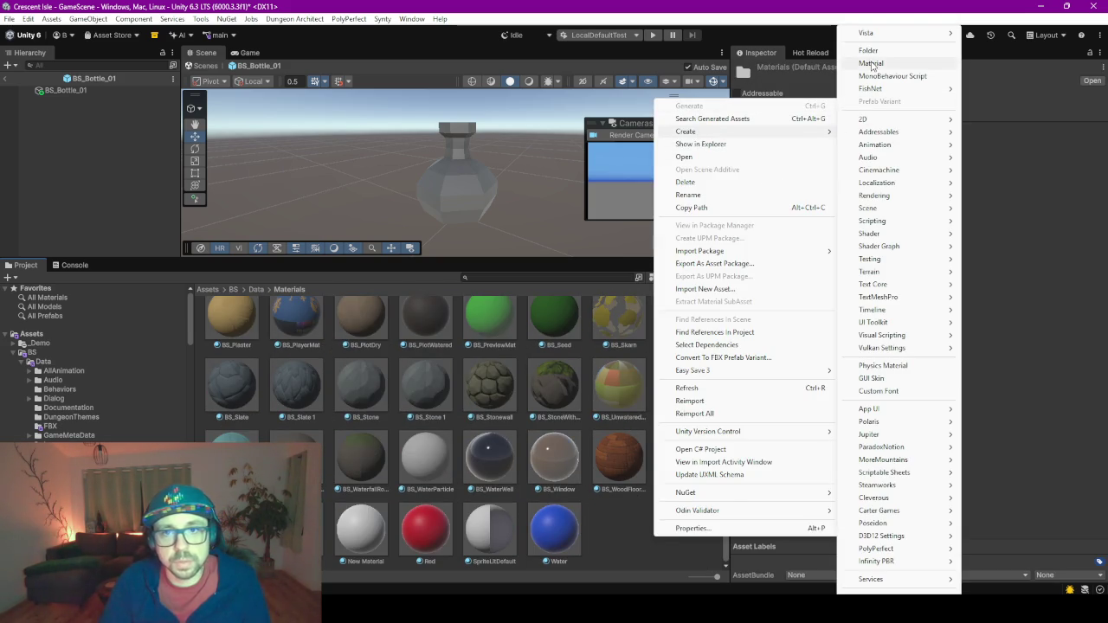
left_click(870, 50)
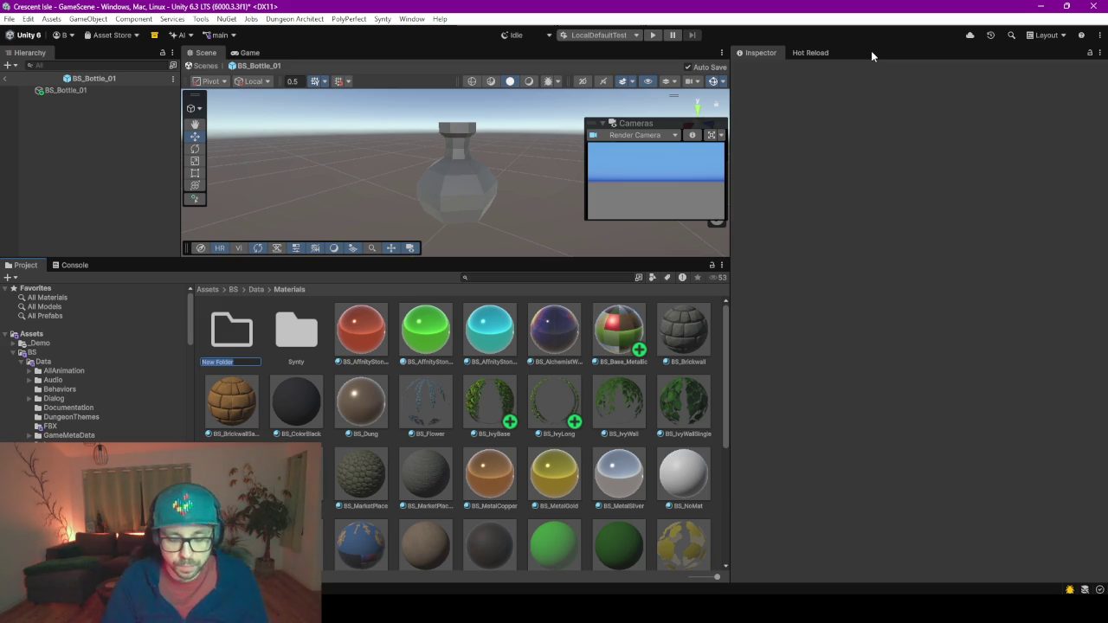
type("B")
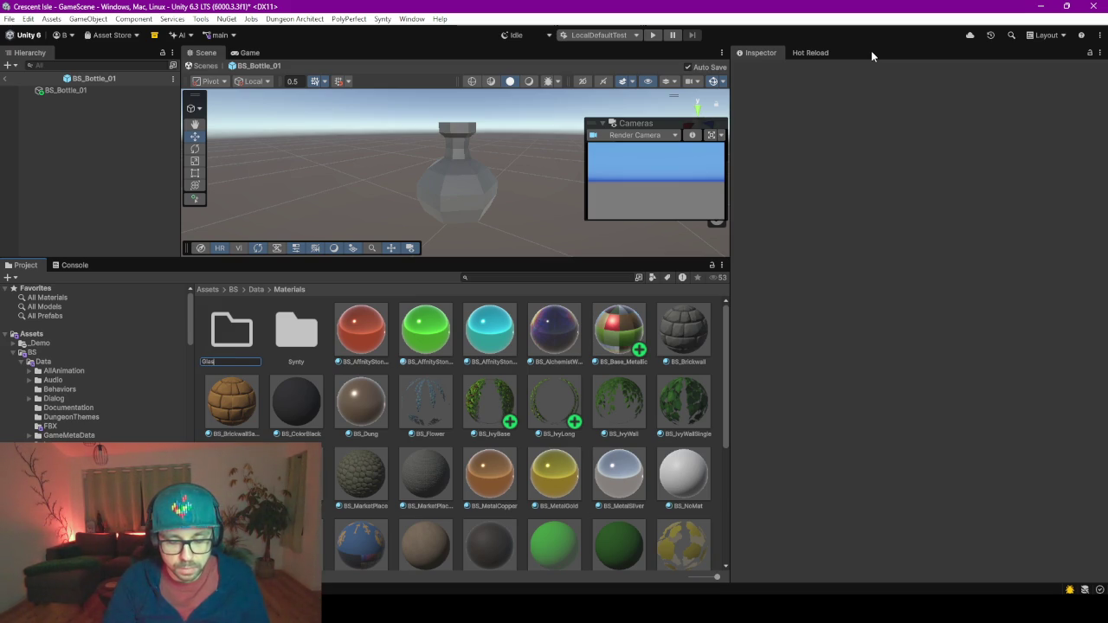
type("ndWater")
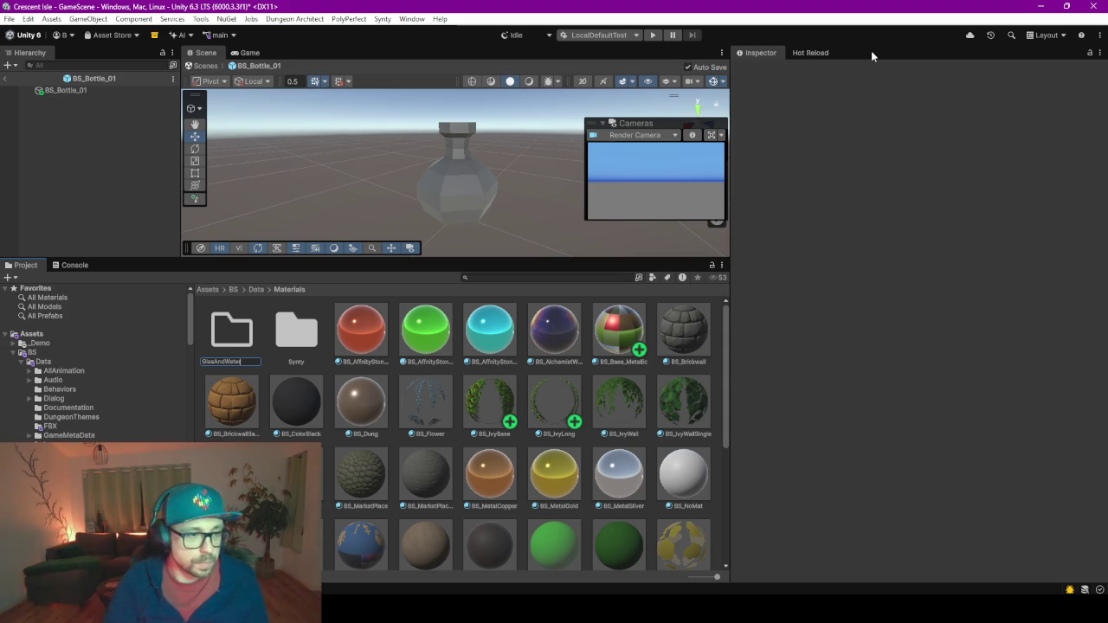
key("Return")
double_click(232, 329)
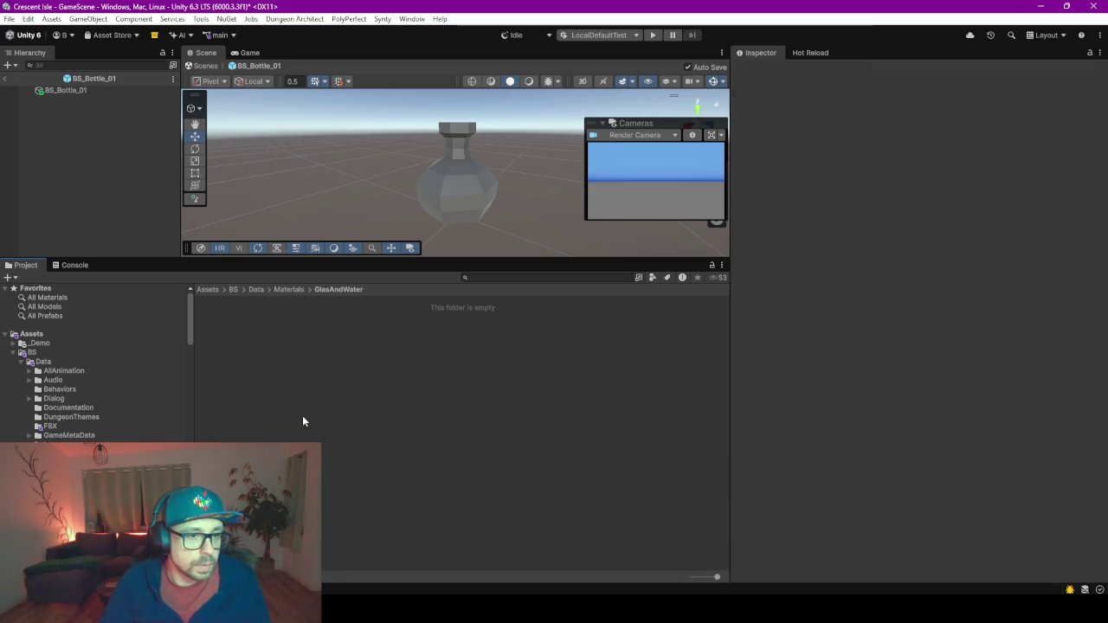
Create a BS_Glas material in GlasAndWater and apply it to the bottle.
right_click(302, 416)
mouse_move(376, 192)
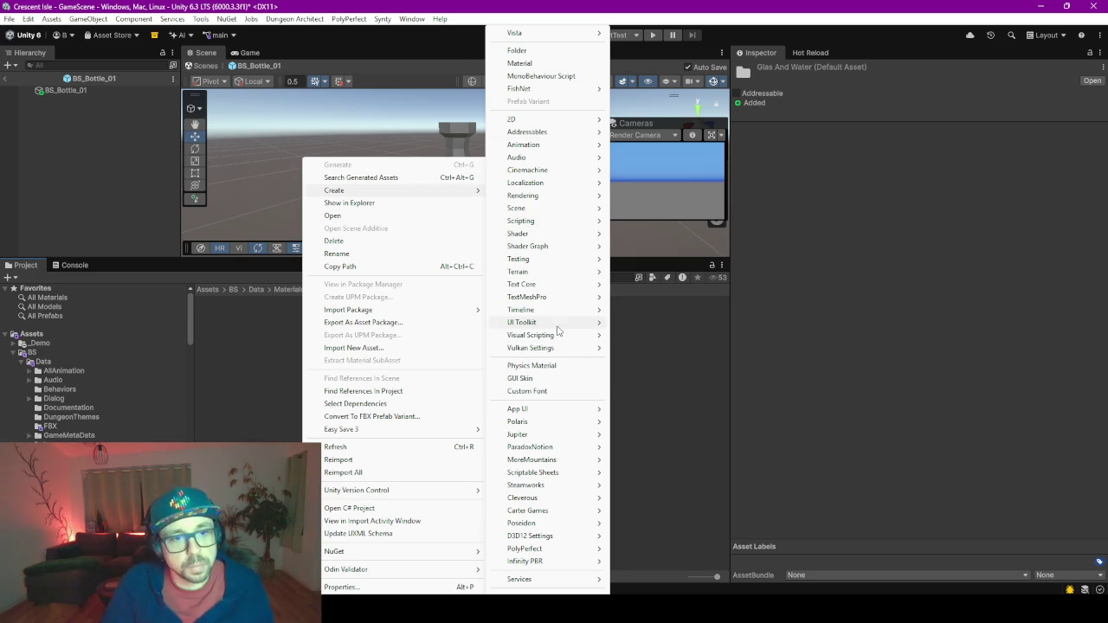
mouse_move(546, 196)
left_click(640, 238)
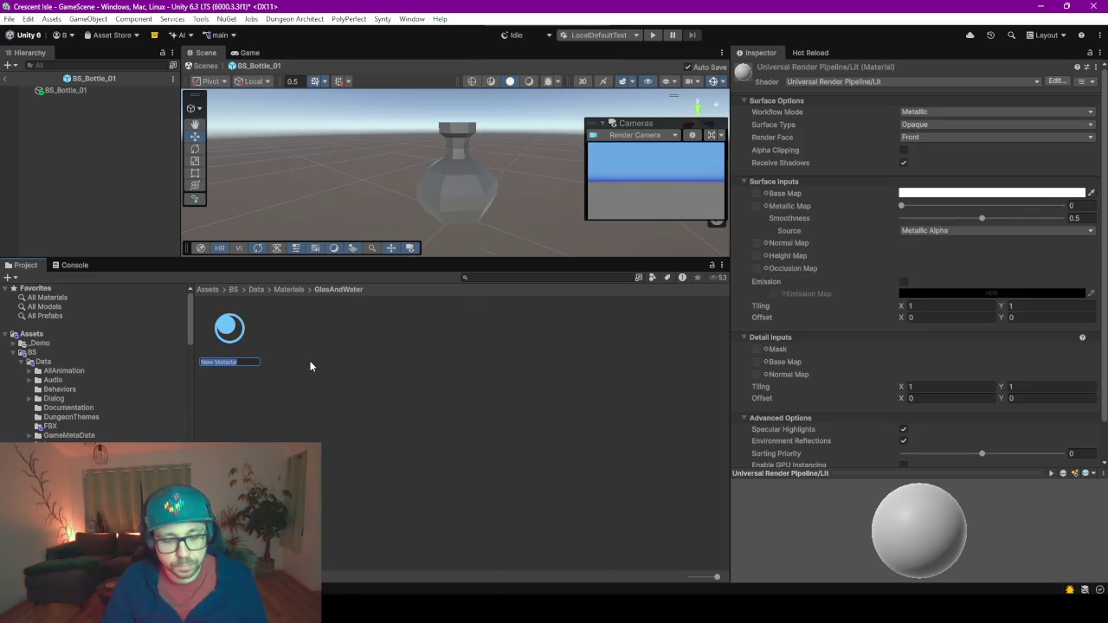
type("BS_")
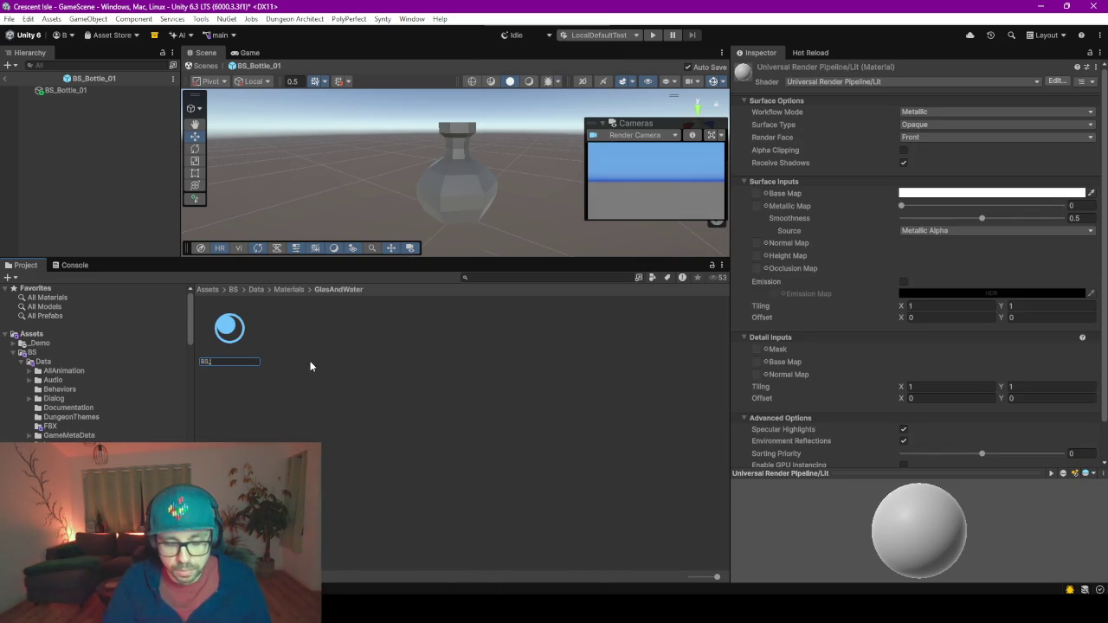
type("Glass")
key("BackSpace")
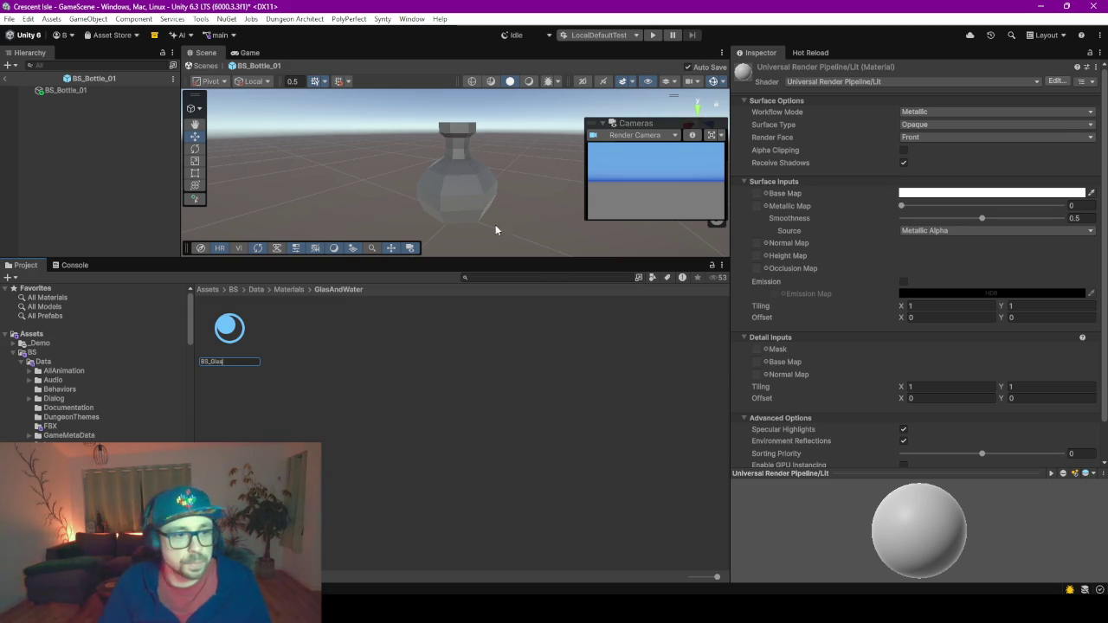
mouse_move(232, 336)
left_mouse_down()
mouse_move(528, 195)
mouse_move(459, 191)
mouse_move(443, 211)
left_mouse_up()
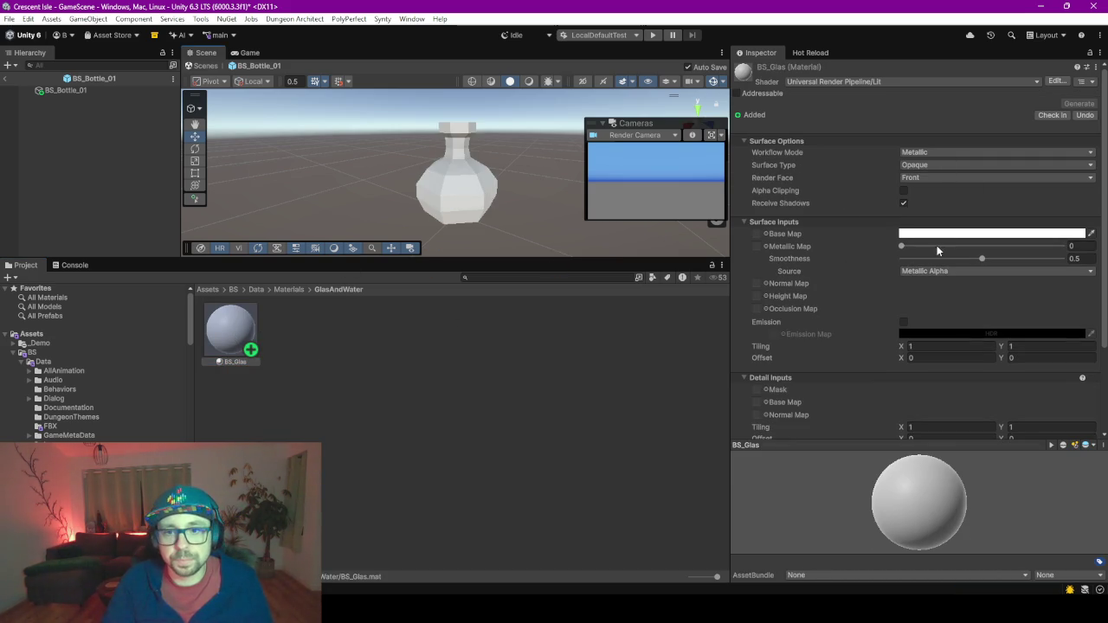
Keep BS_Glas on Metallic, set its surface to Transparent and lower base colour alpha to 118.
left_click(922, 153)
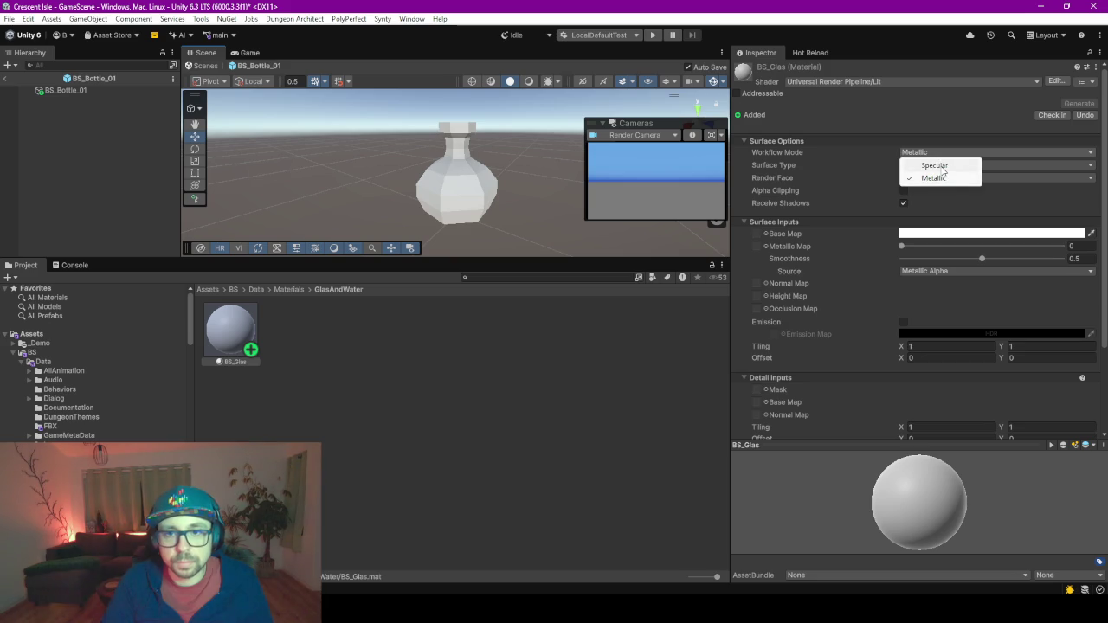
left_click(822, 151)
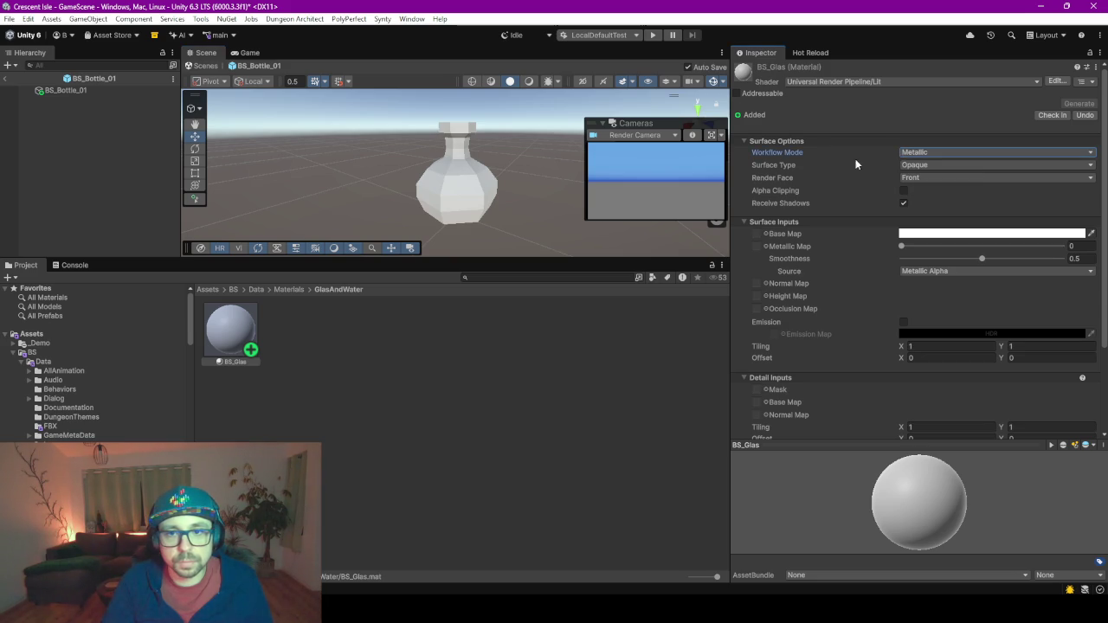
left_click(932, 168)
left_click(933, 194)
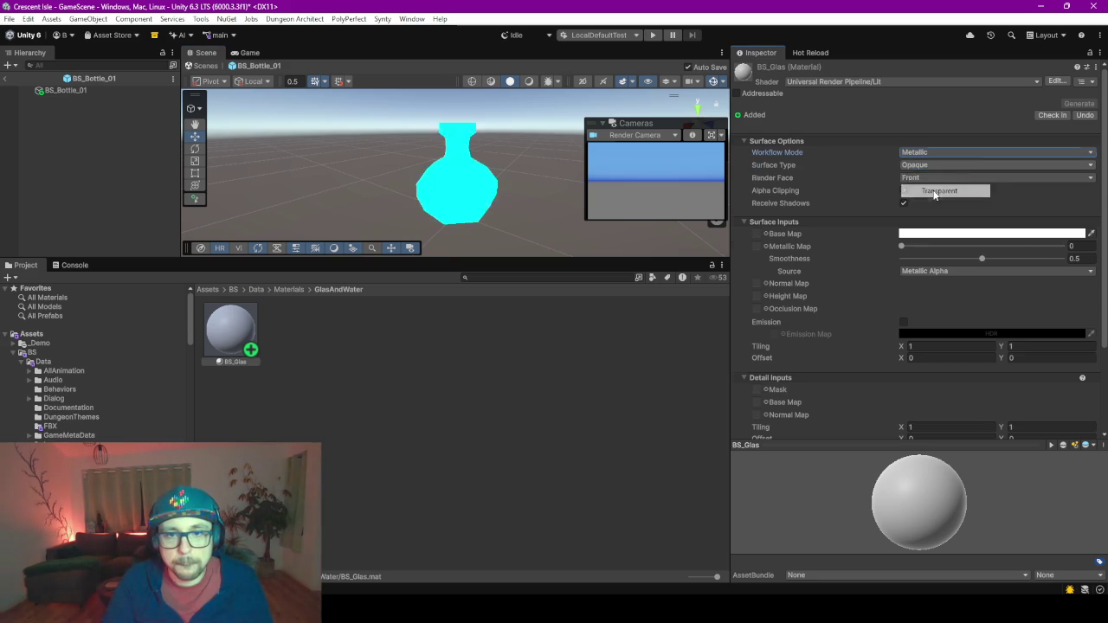
left_click(999, 260)
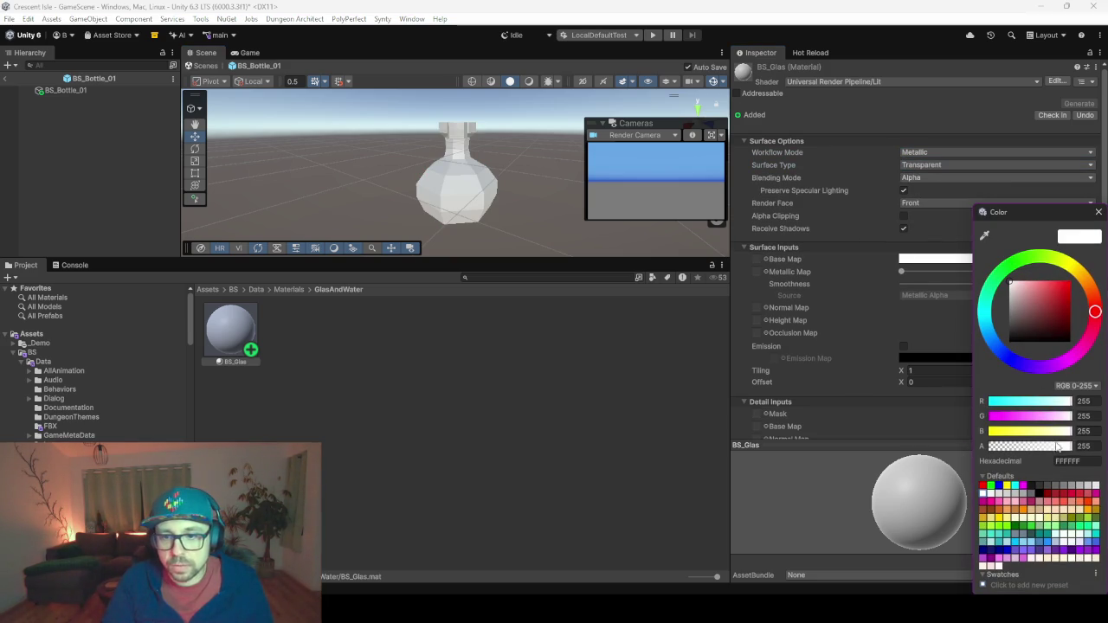
left_click_drag(1057, 445, 1028, 450)
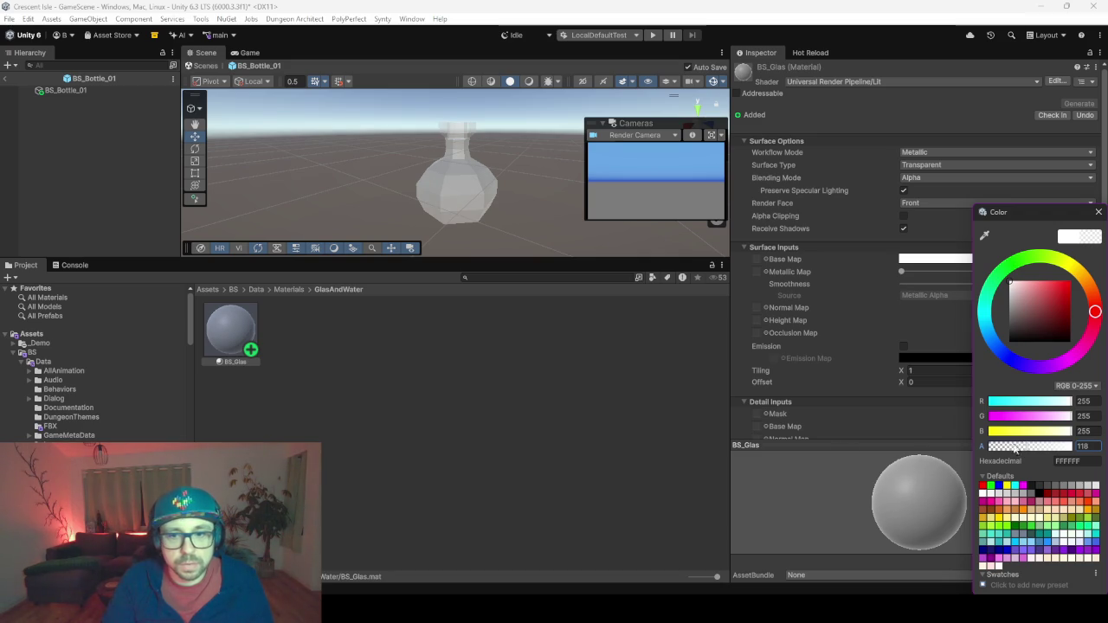
left_click(403, 466)
Enlarge the scene view and set the BS_Glas base colour alpha to 200.
scroll(427, 183, "up", 5)
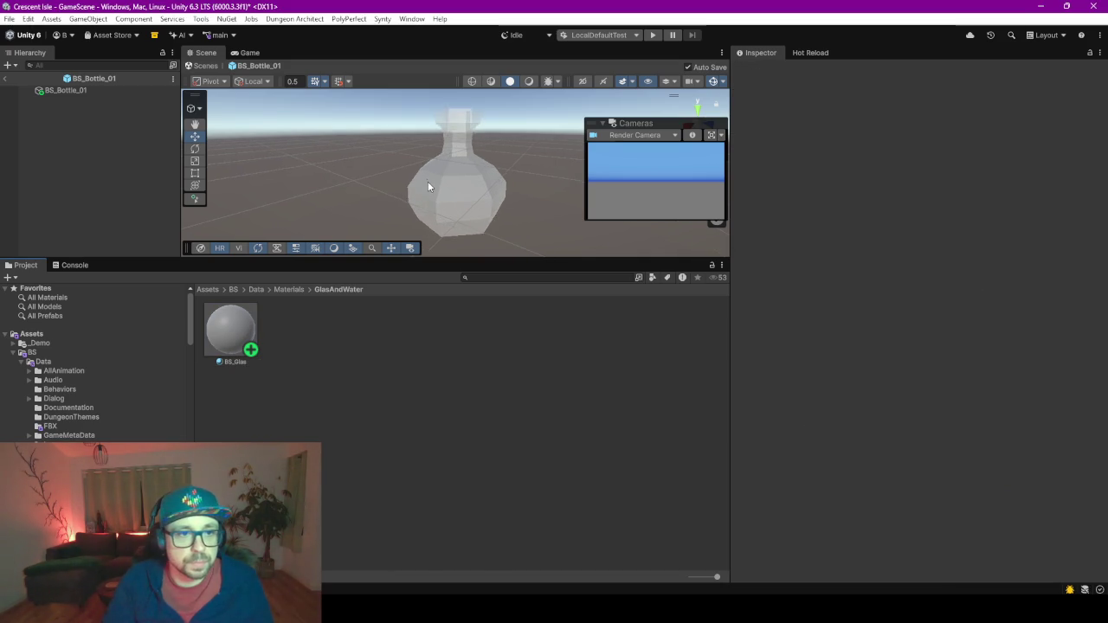
scroll(436, 197, "up", 3)
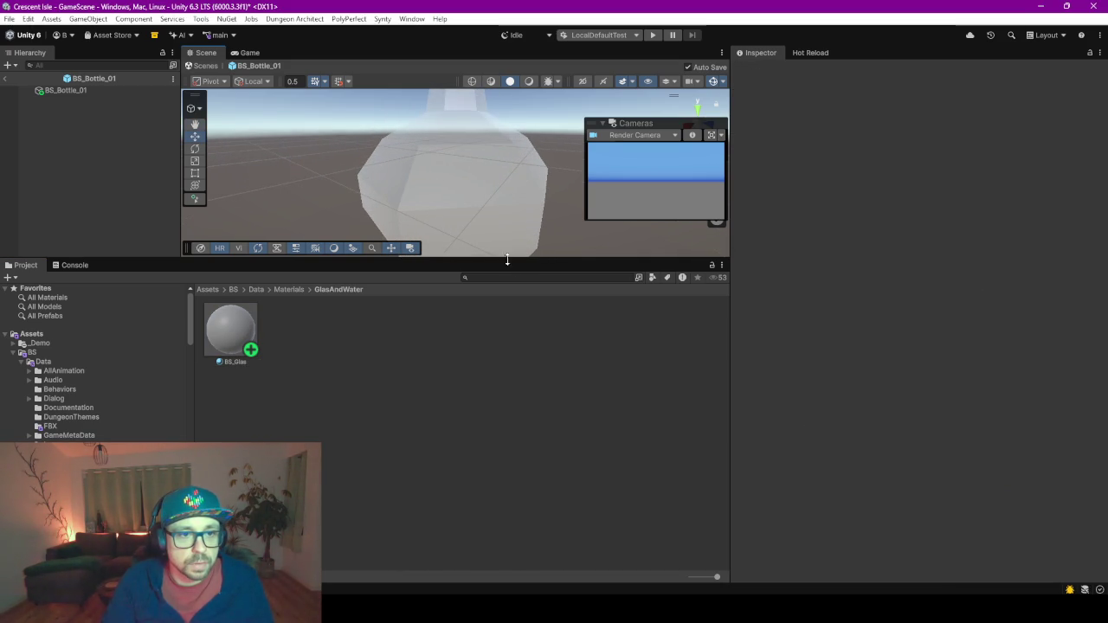
left_click_drag(501, 260, 506, 353)
left_click(476, 234)
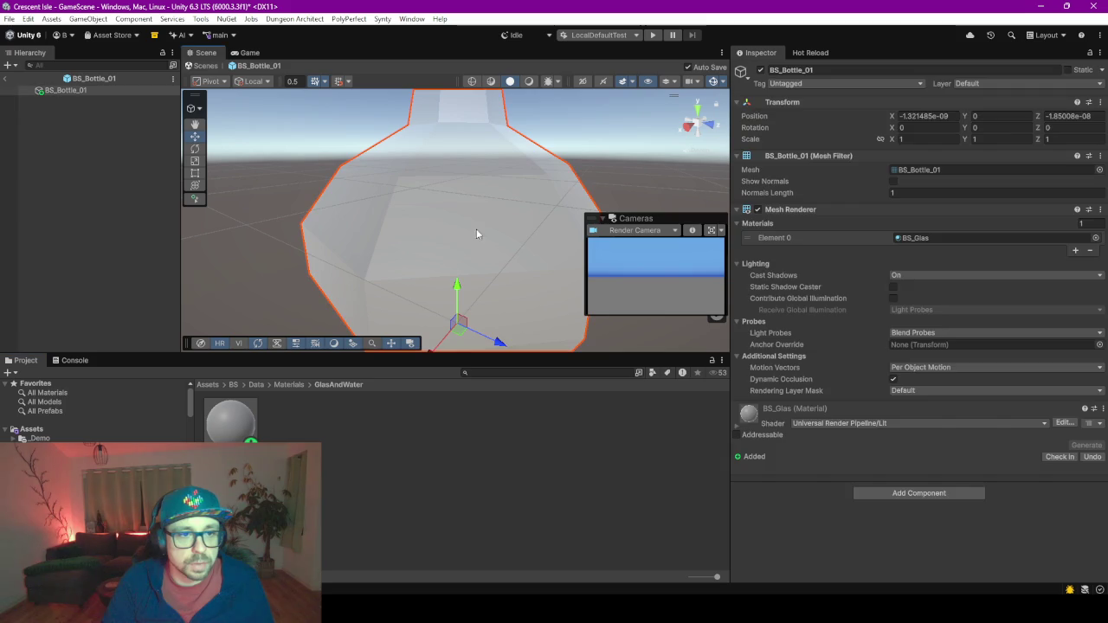
left_click(230, 421)
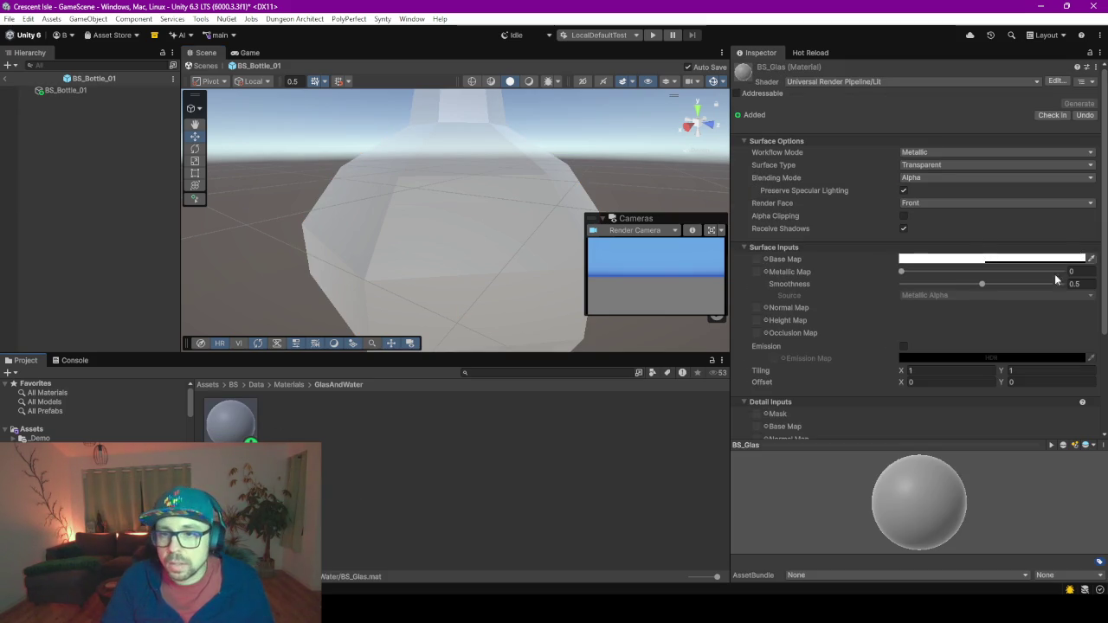
left_click(1041, 259)
double_click(1082, 445)
type("20")
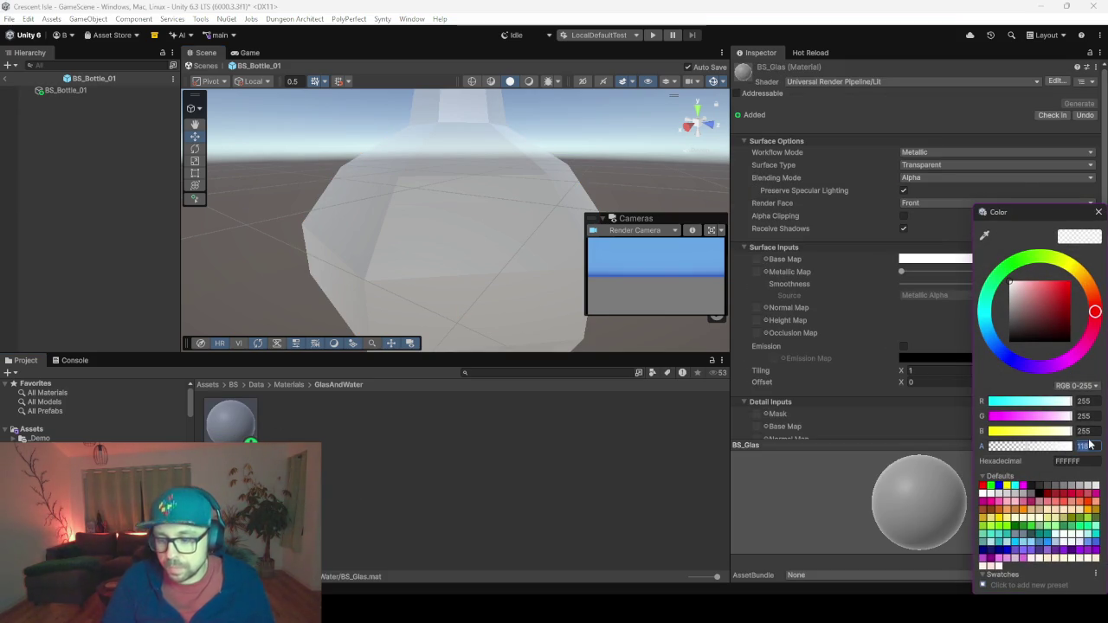
type("0")
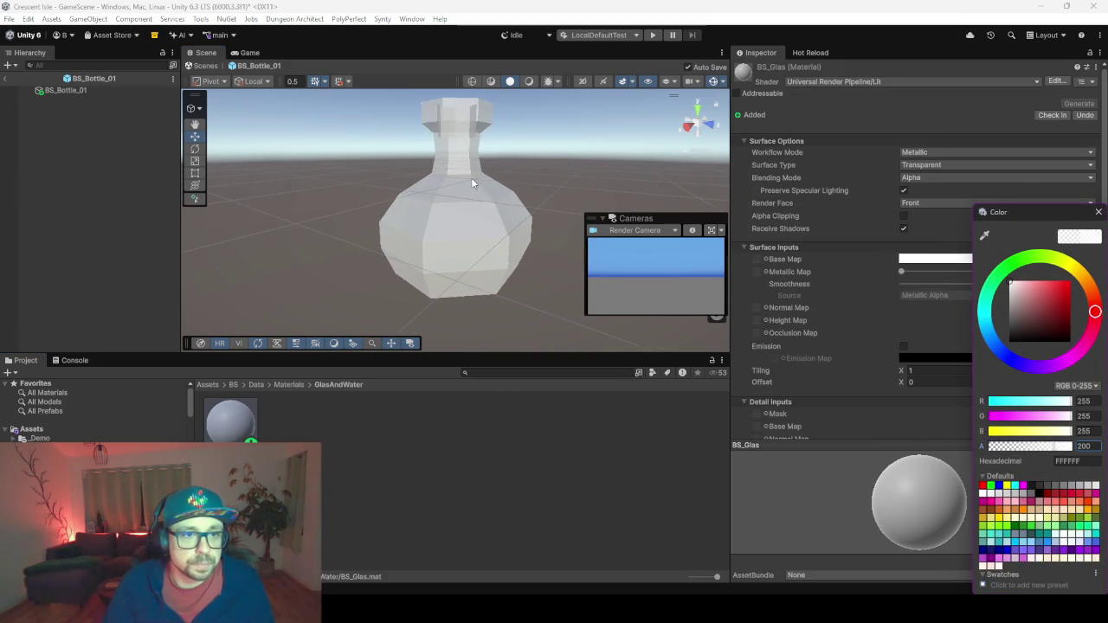
left_click(459, 171)
Orbit and zoom the scene view to inspect the more see-through bottle.
mouse_move(459, 170)
left_mouse_down()
mouse_move(452, 162)
mouse_move(481, 237)
mouse_move(453, 208)
mouse_move(440, 217)
mouse_move(445, 316)
mouse_move(452, 134)
mouse_move(472, 312)
mouse_move(403, 172)
mouse_move(441, 252)
mouse_move(440, 190)
mouse_move(482, 99)
mouse_move(437, 109)
left_mouse_up()
scroll(452, 162, "up", 5)
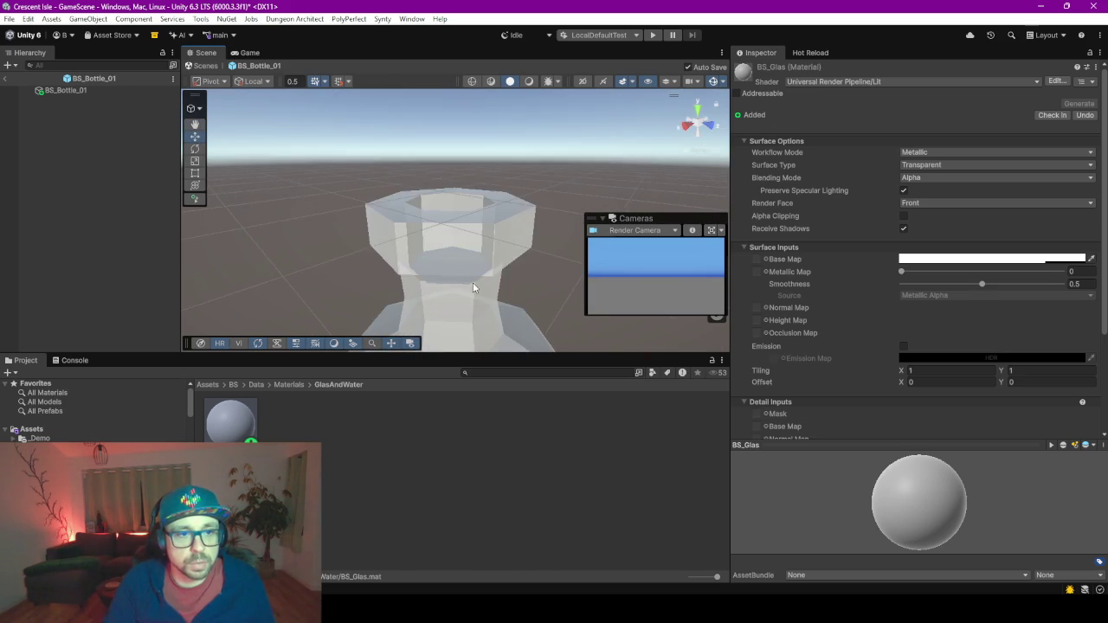
scroll(445, 186, "up", 5)
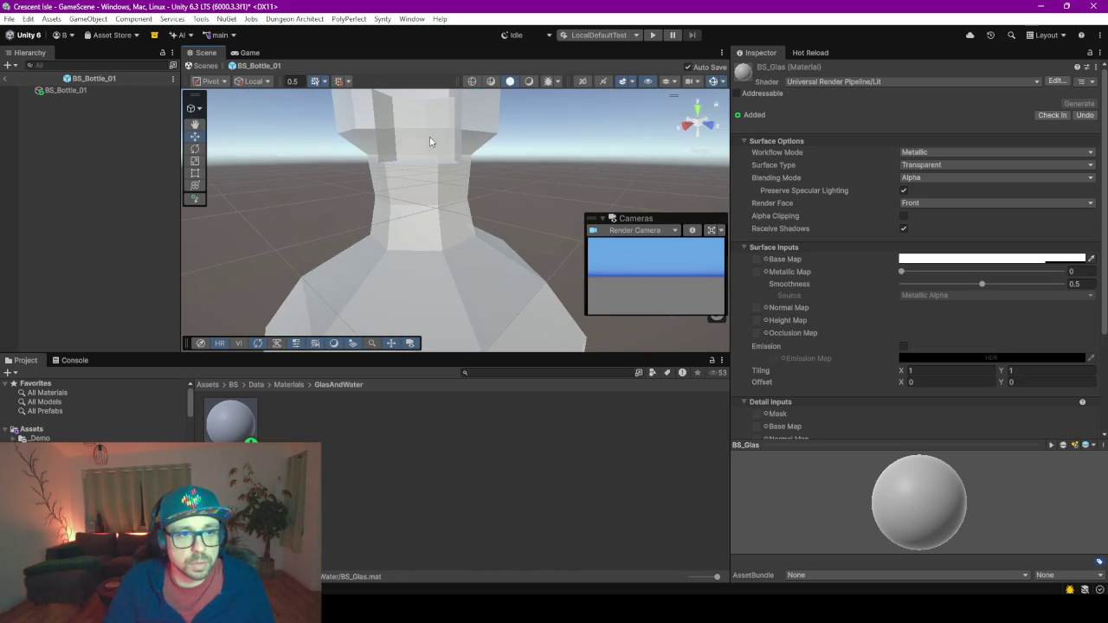
scroll(417, 175, "down", 3)
scroll(434, 215, "up", 2)
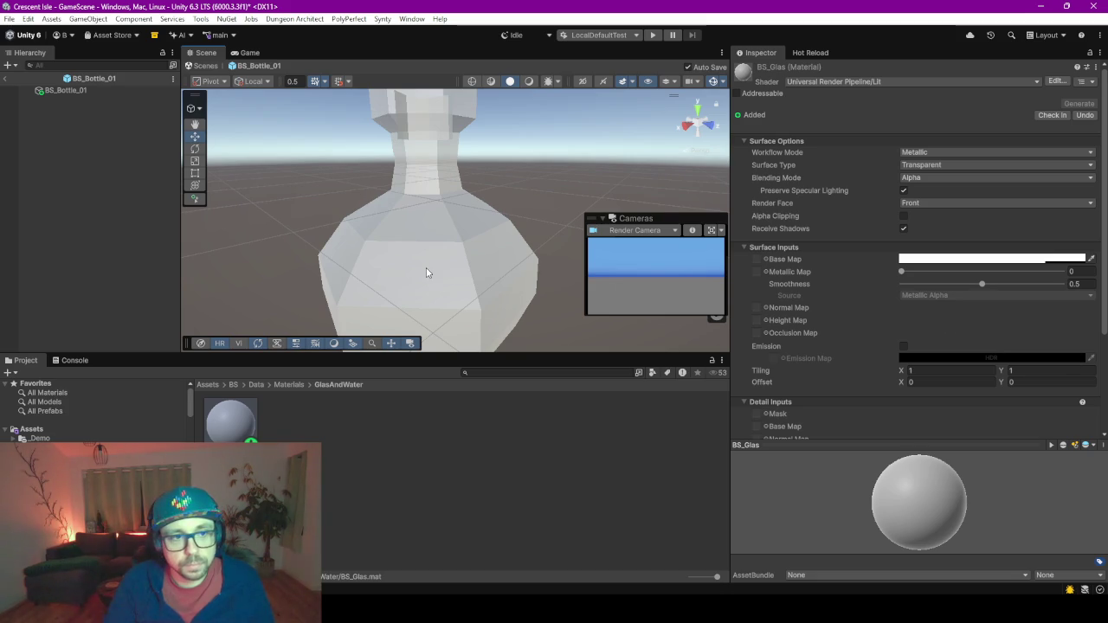
scroll(426, 267, "down", 2)
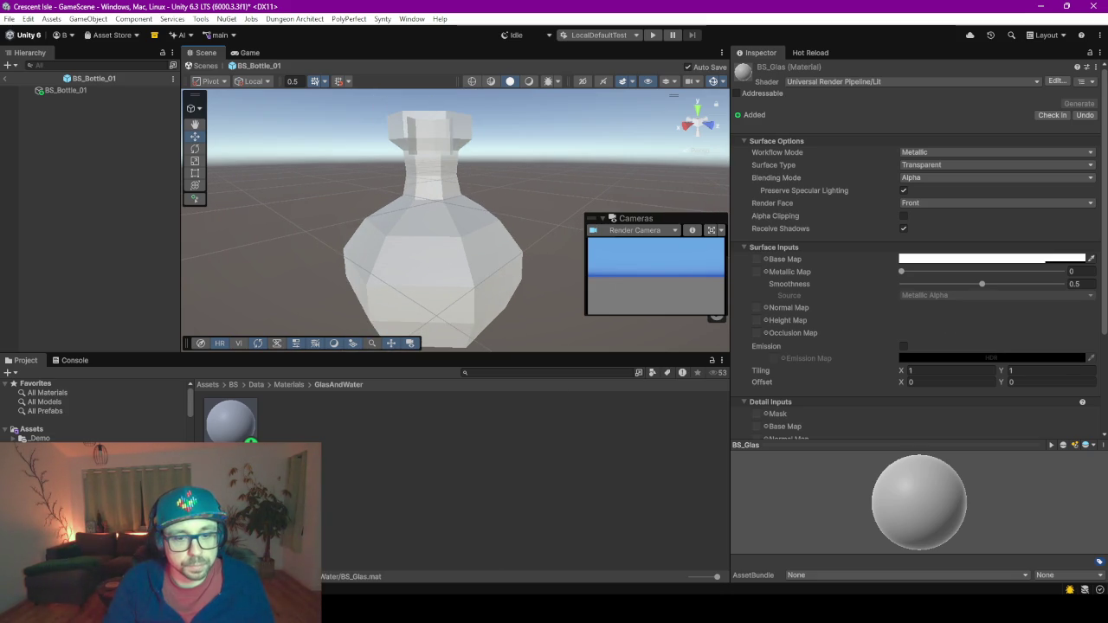
In Blender, edit the bottle mesh and delete the inner fan of vertices in its opening.
mouse_move(708, 610)
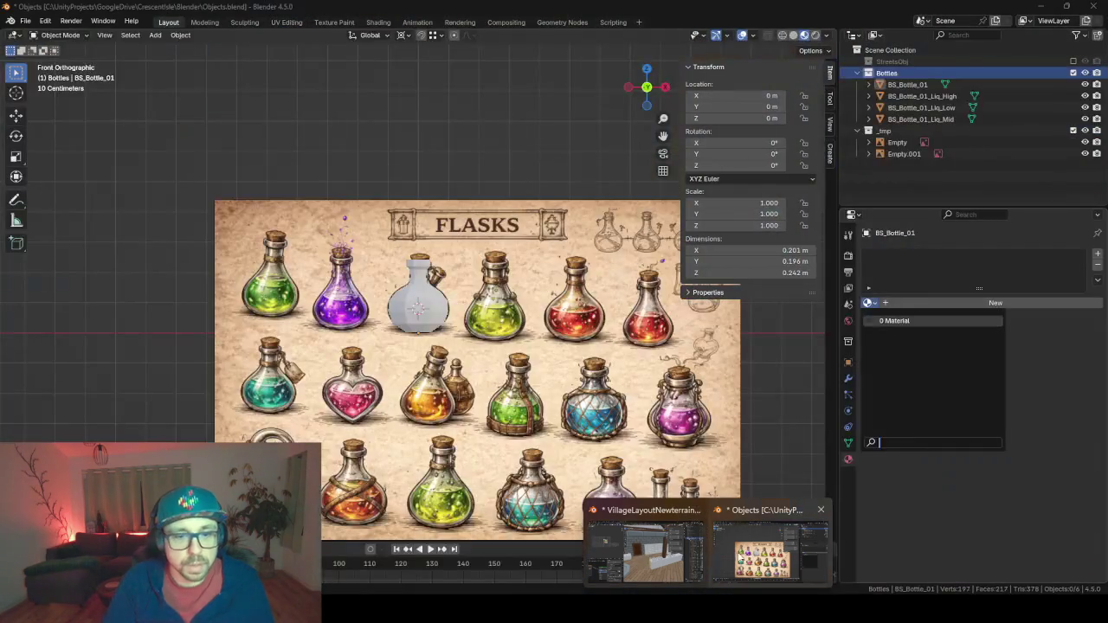
left_click(766, 550)
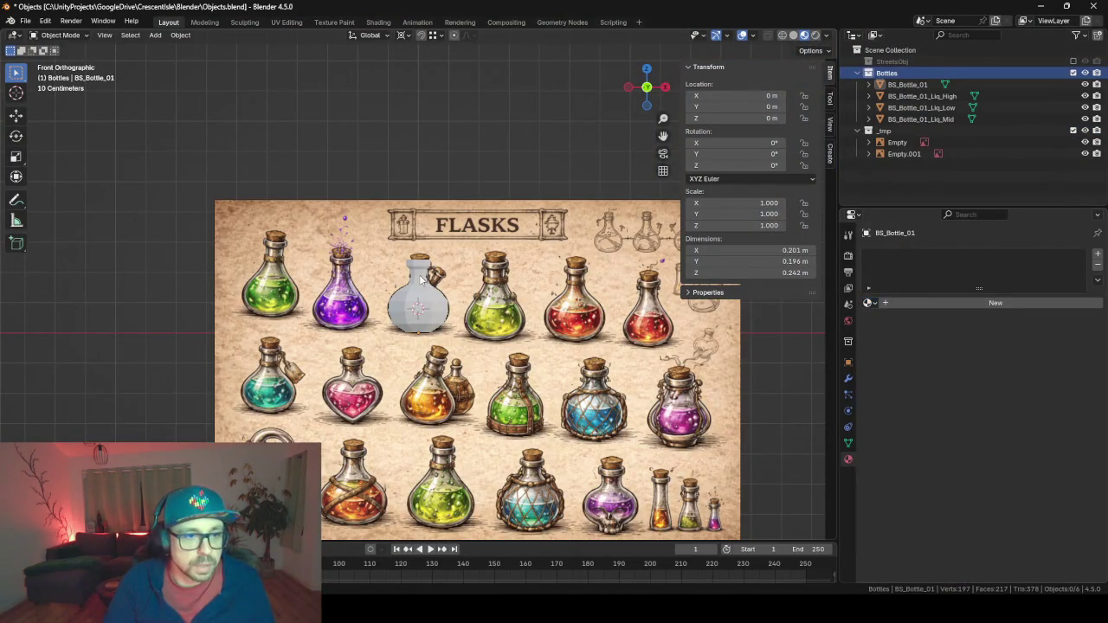
left_click(419, 290)
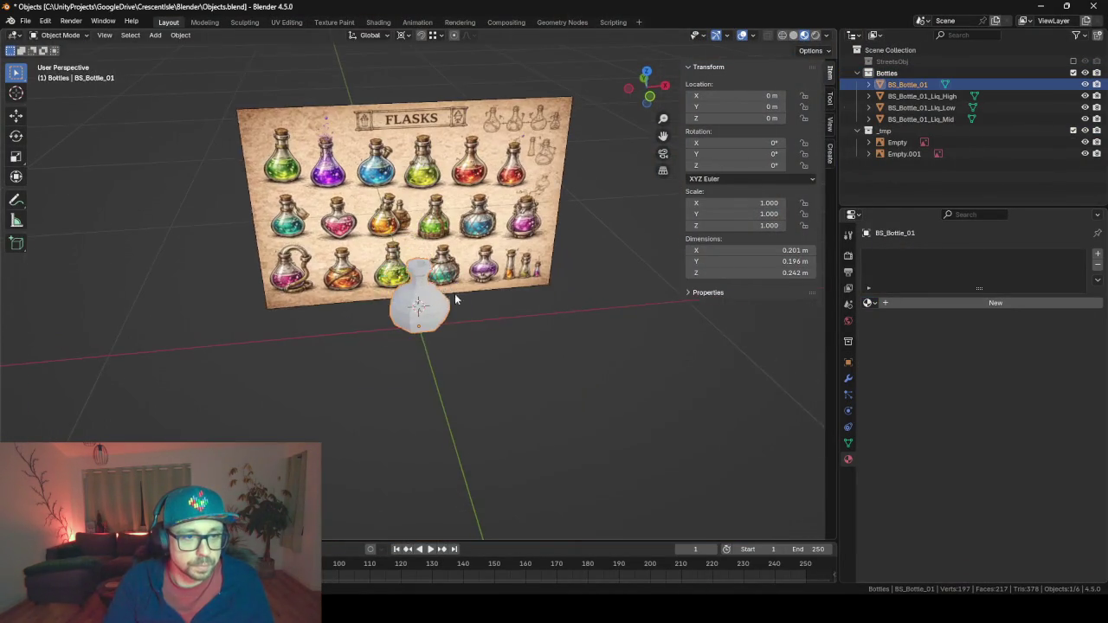
key("Tab")
scroll(447, 294, "up", 5)
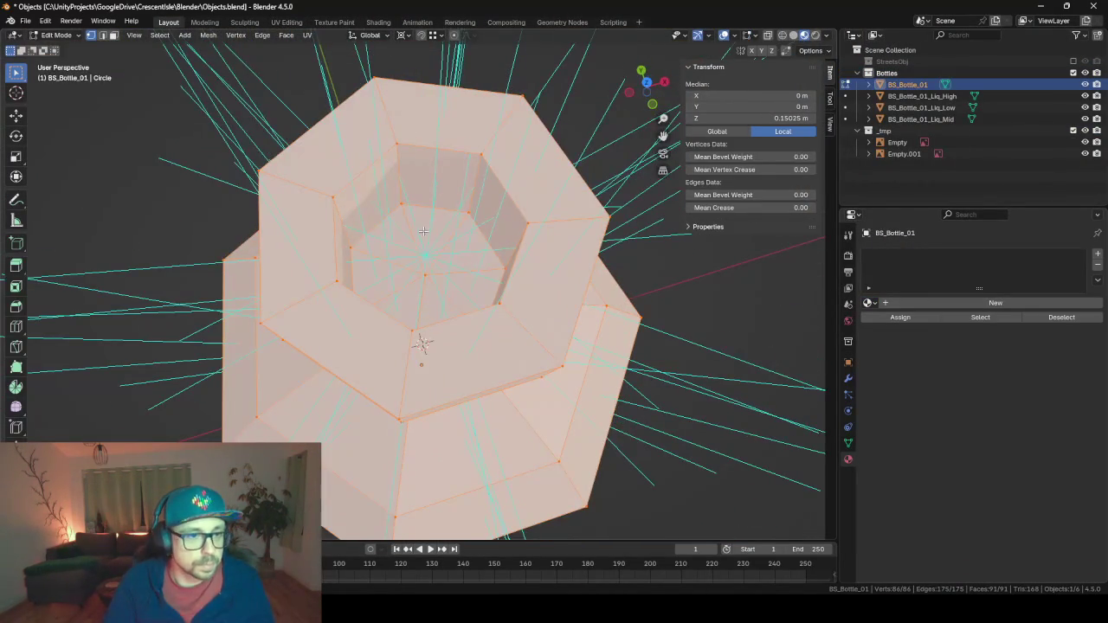
left_click(425, 261)
key("alt+a")
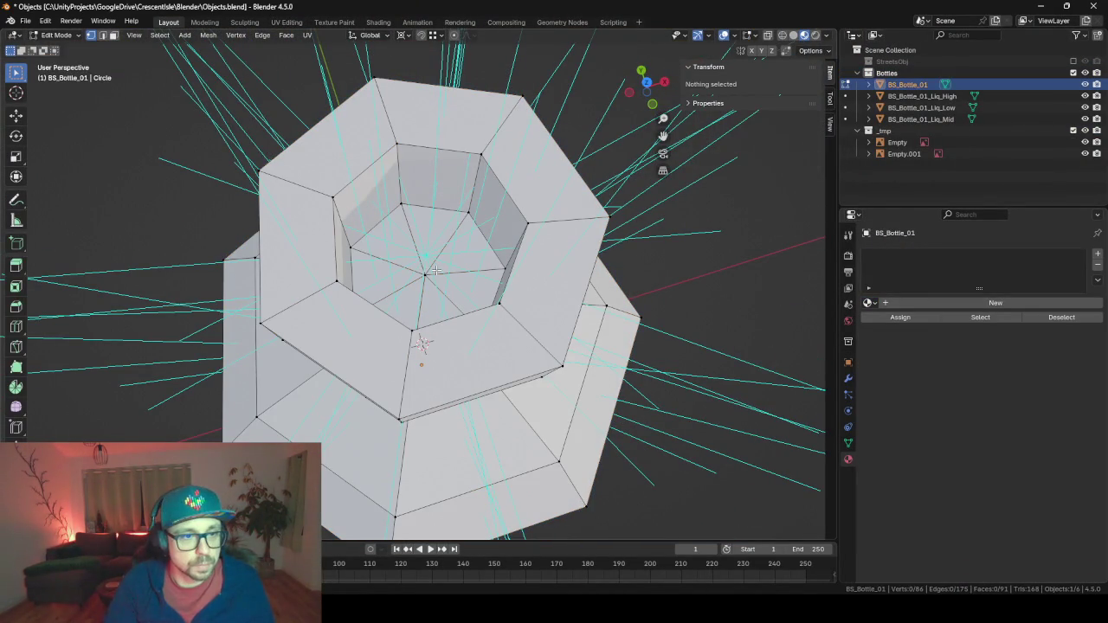
left_click(427, 275)
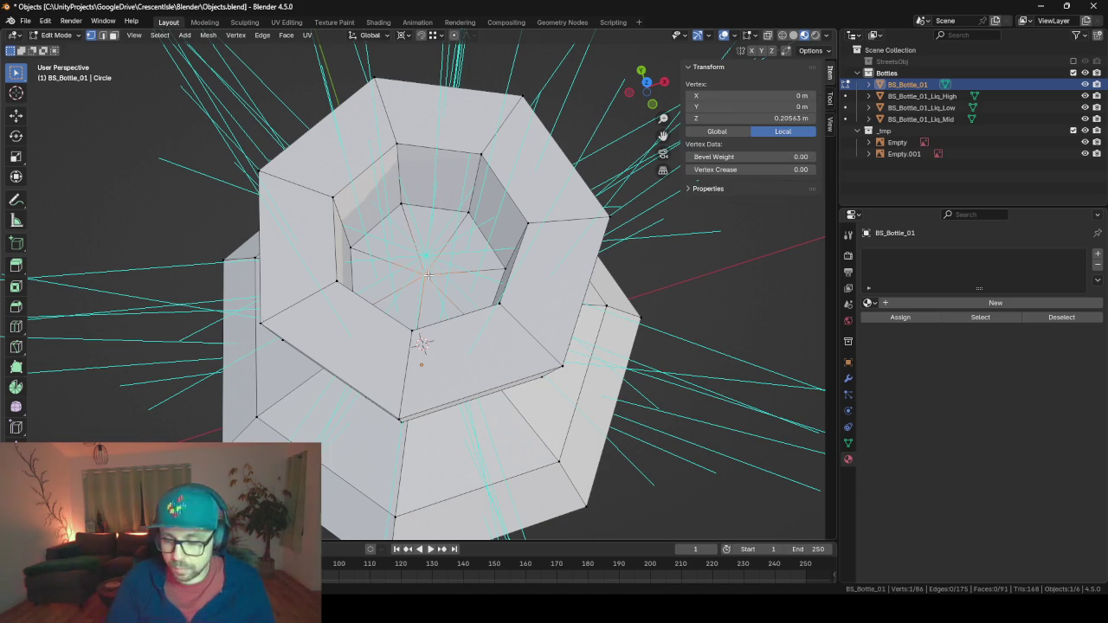
key("ctrl+KP_Add")
key("x")
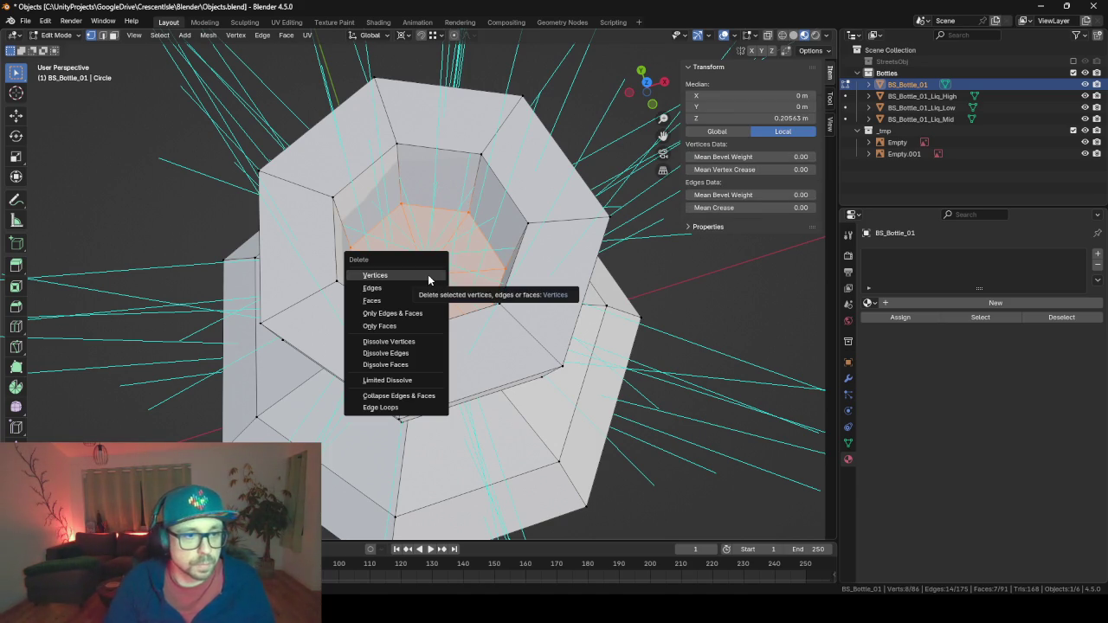
left_click(429, 277)
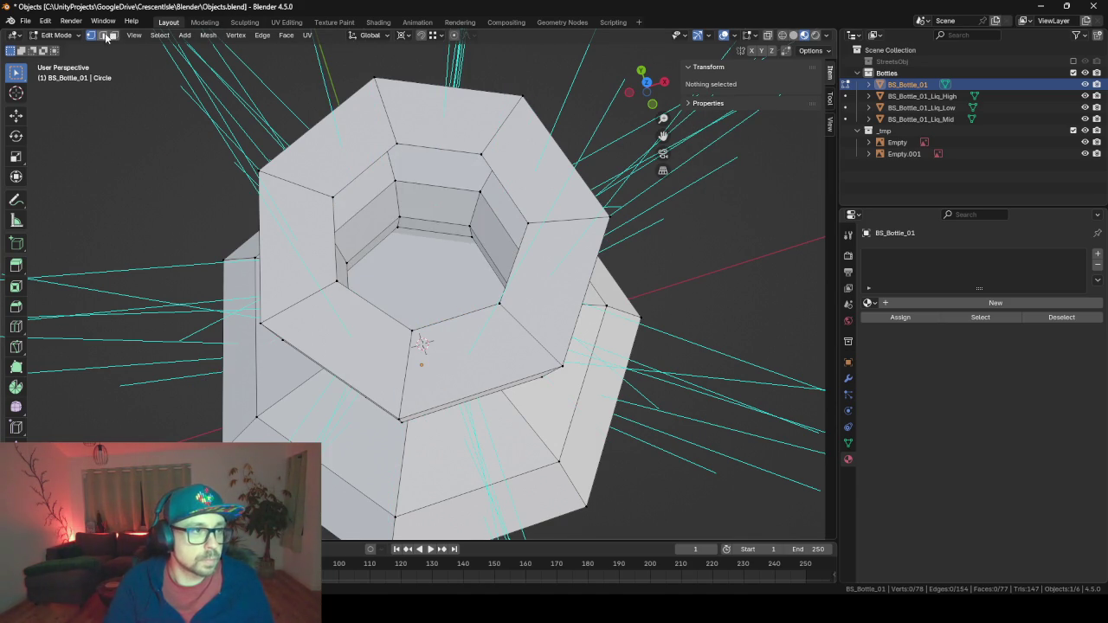
Fill the rim edge loop, extrude the cap face, and scale it to zero horizontally.
left_click(102, 35)
left_click(459, 154, "alt")
key("f")
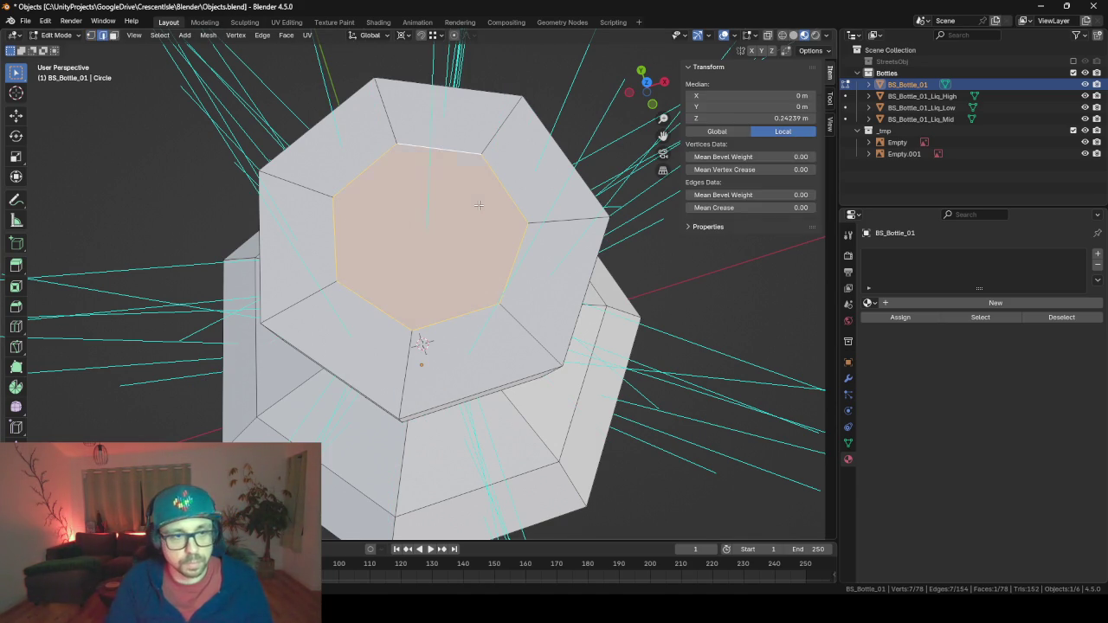
key("e")
left_click(479, 206)
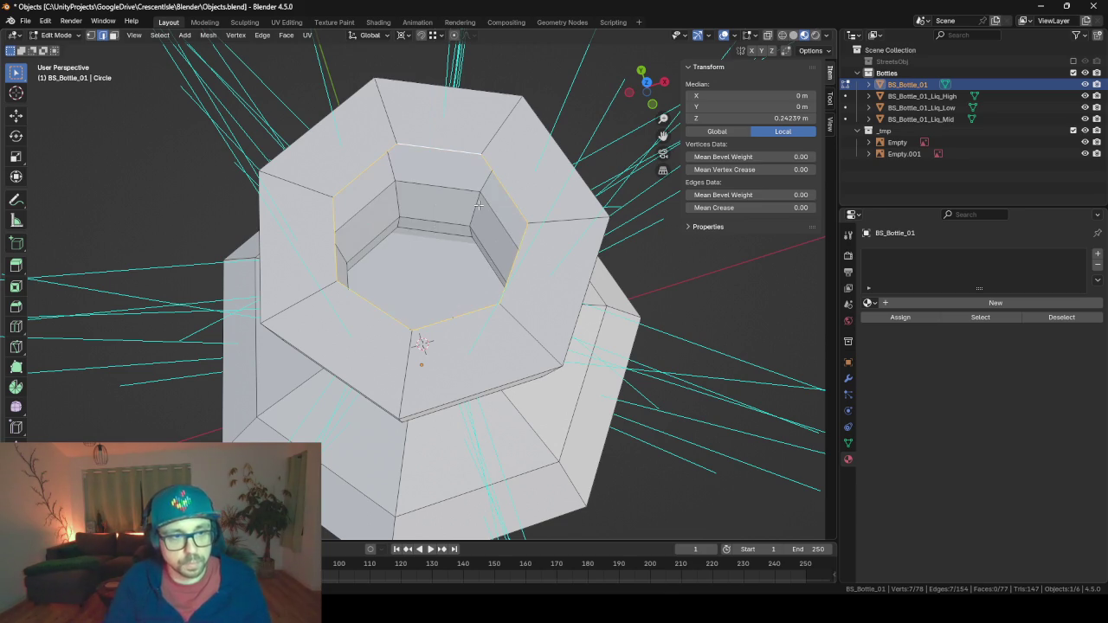
key("s")
key("0")
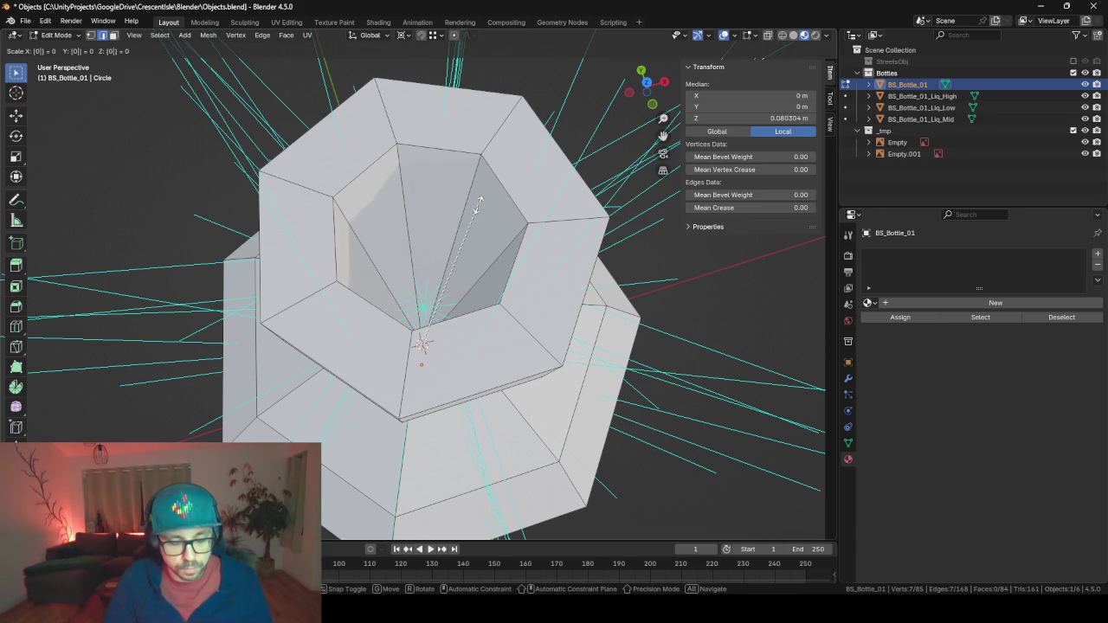
key("shift+z")
left_click(478, 205)
Merge duplicate vertices by distance, return to Object Mode, and save Objects.blend.
key("a")
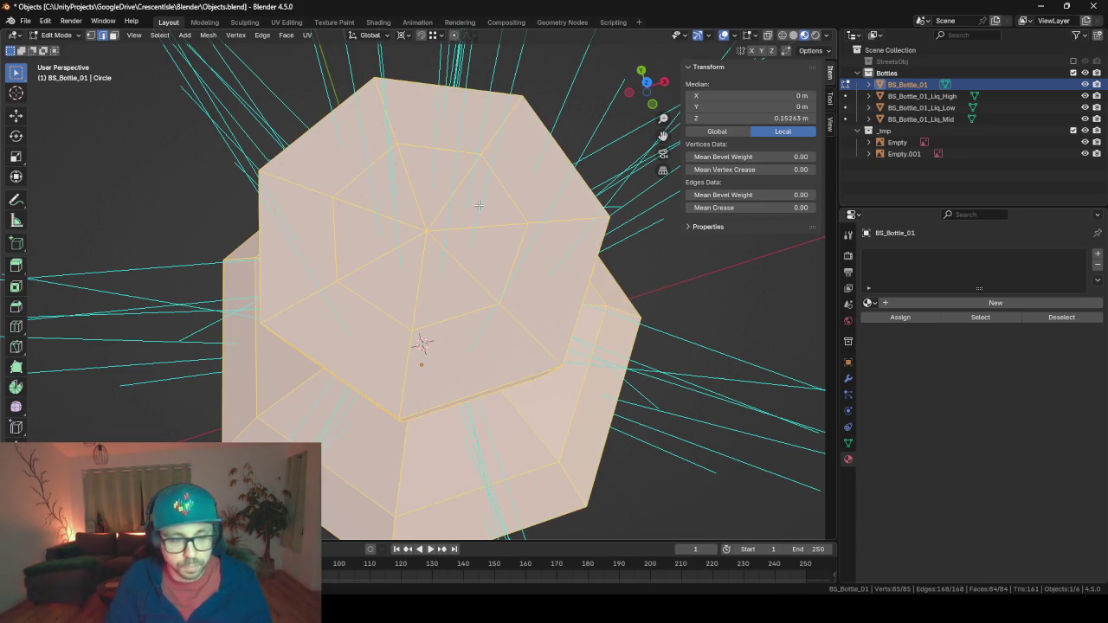
key("m")
key("b")
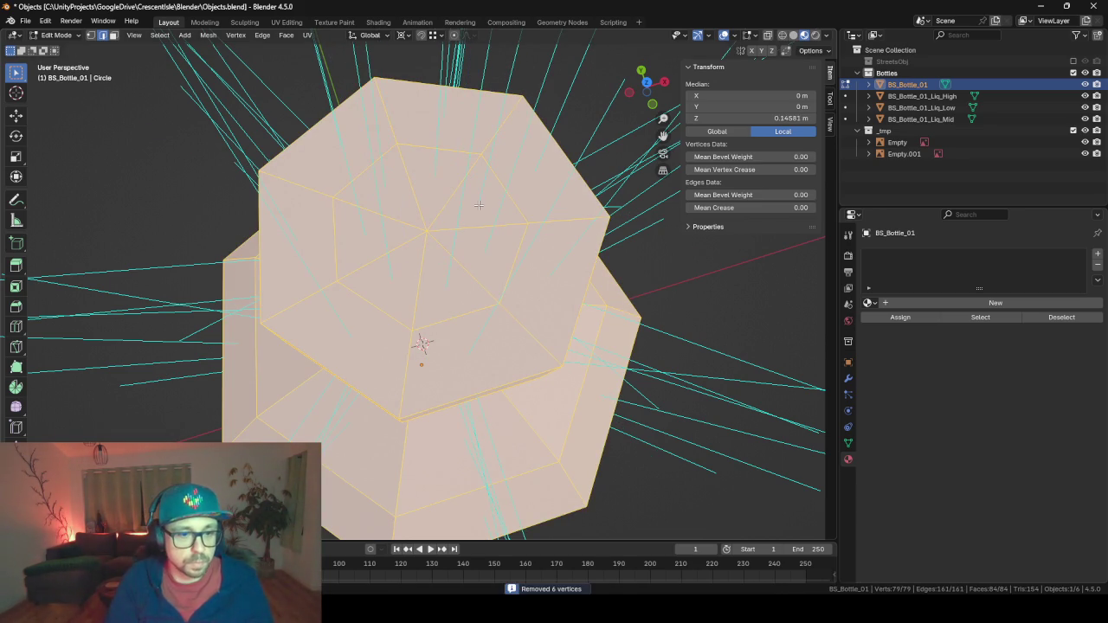
key("Tab")
scroll(448, 224, "down", 3)
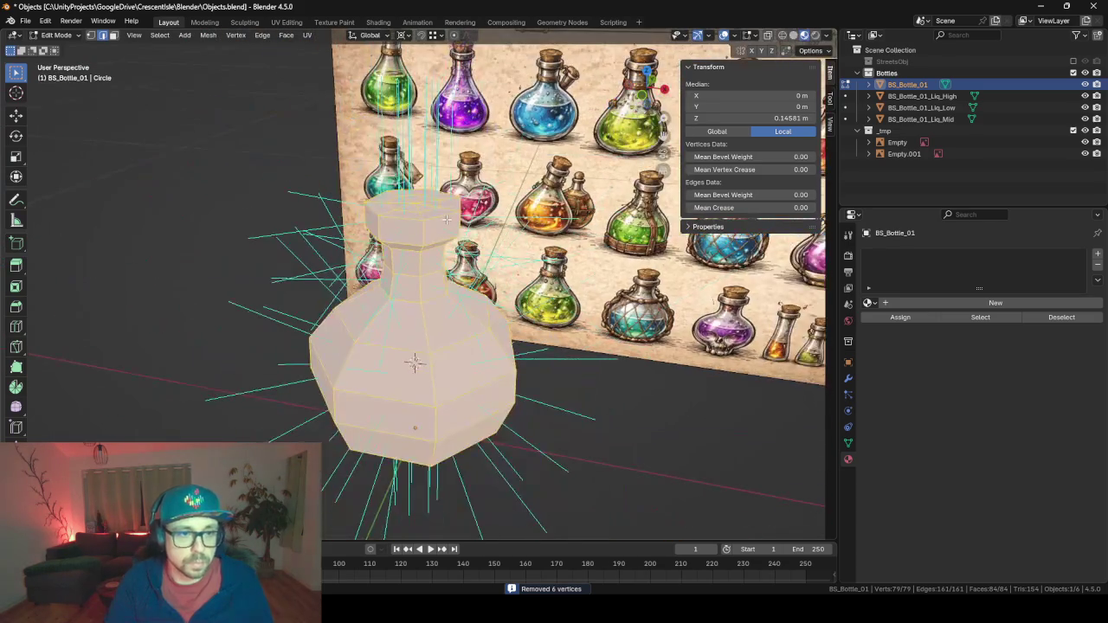
key("ctrl+s")
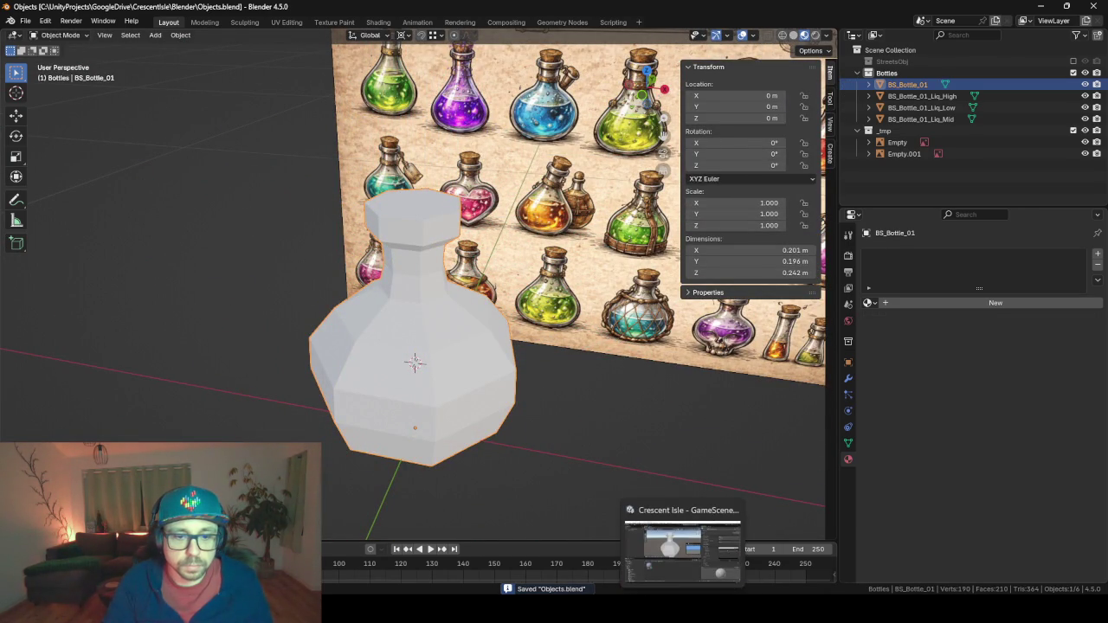
Return to Unity and frame the bottle in the Scene view to check its closed neck top.
left_click(669, 560)
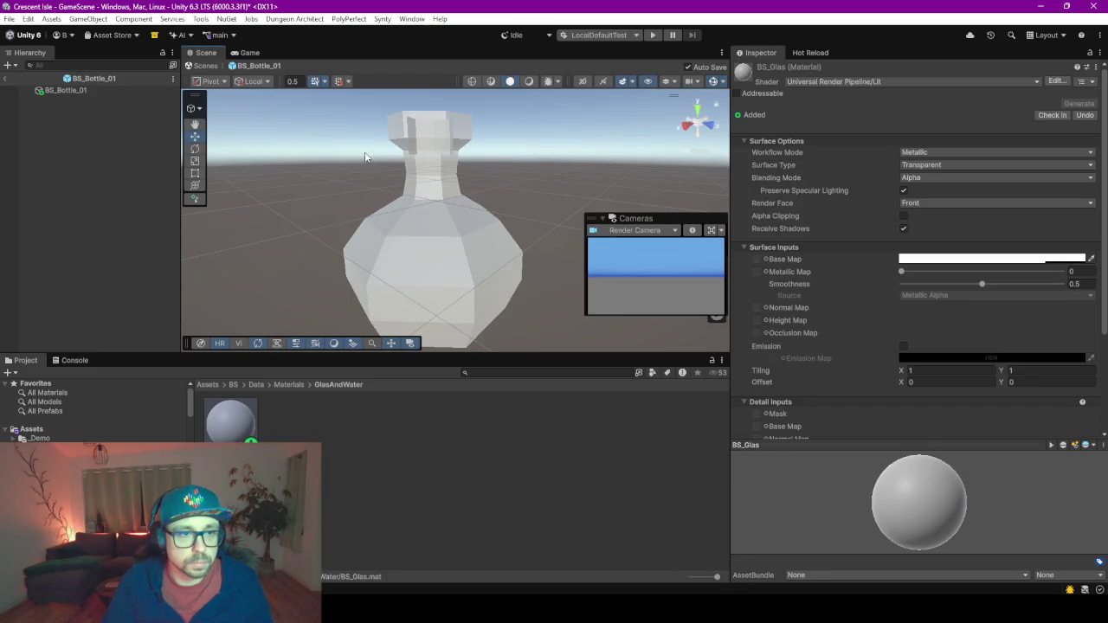
left_click(530, 605)
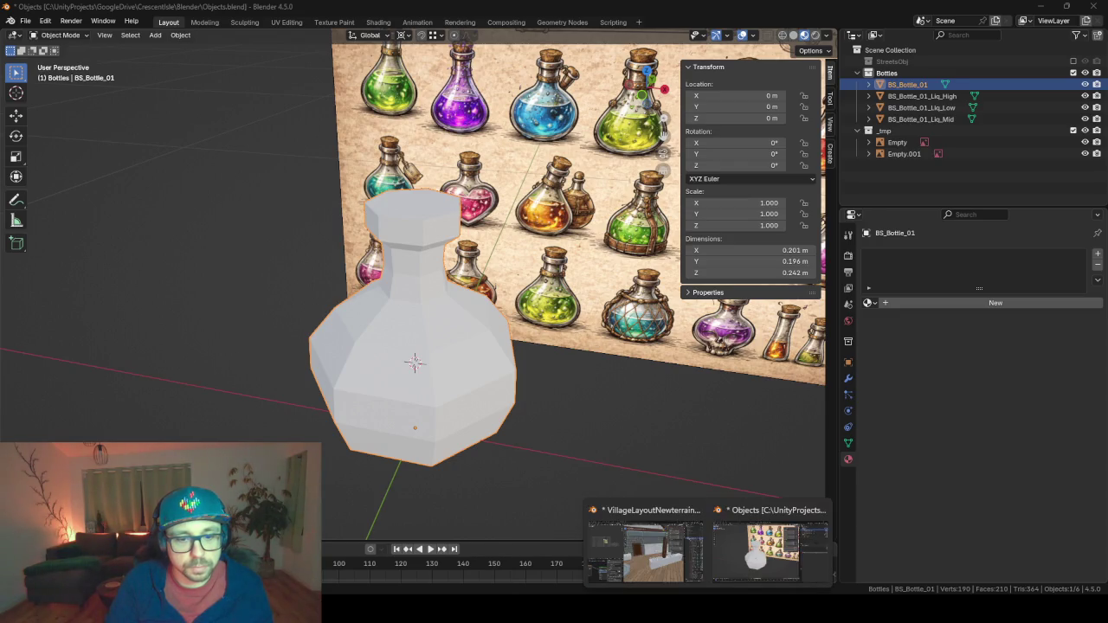
left_click(686, 543)
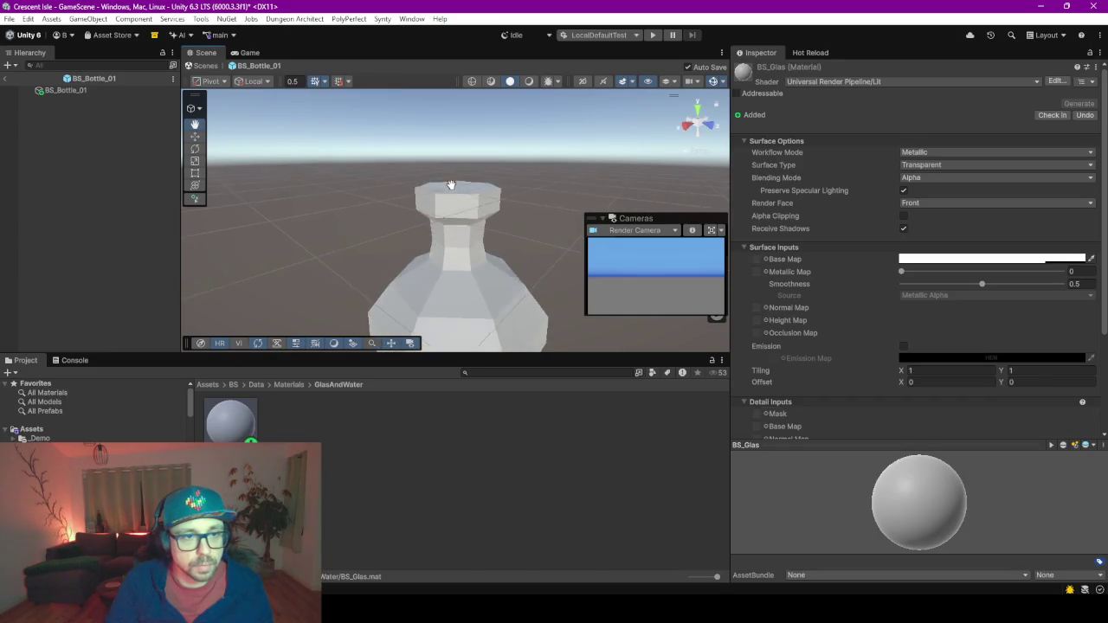
scroll(465, 173, "up", 2)
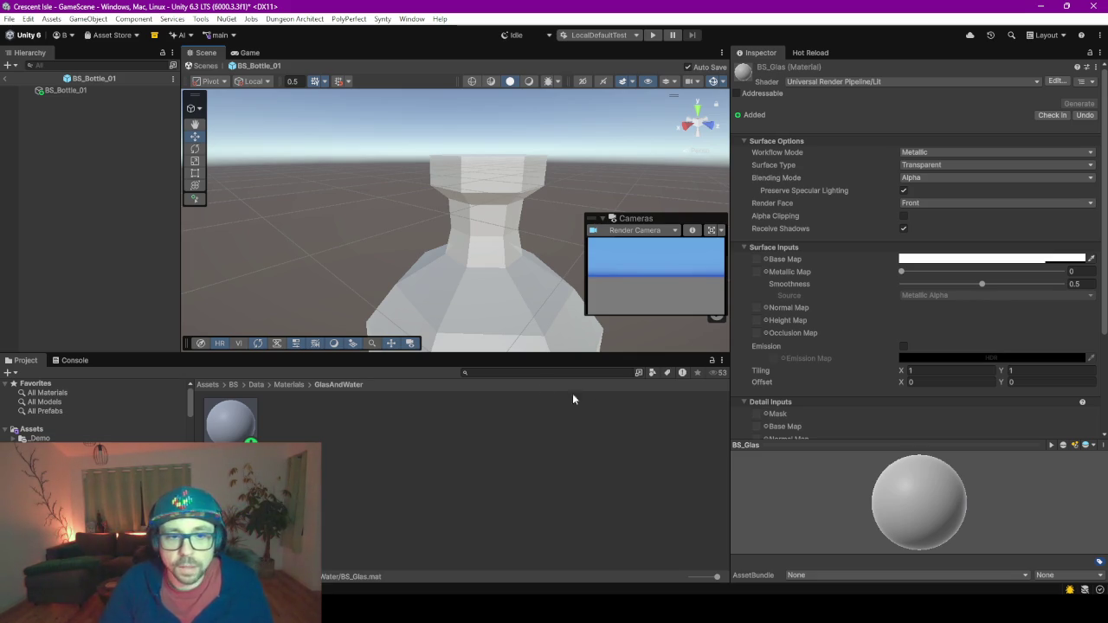
left_click_drag(507, 353, 510, 529)
scroll(507, 407, "down", 5)
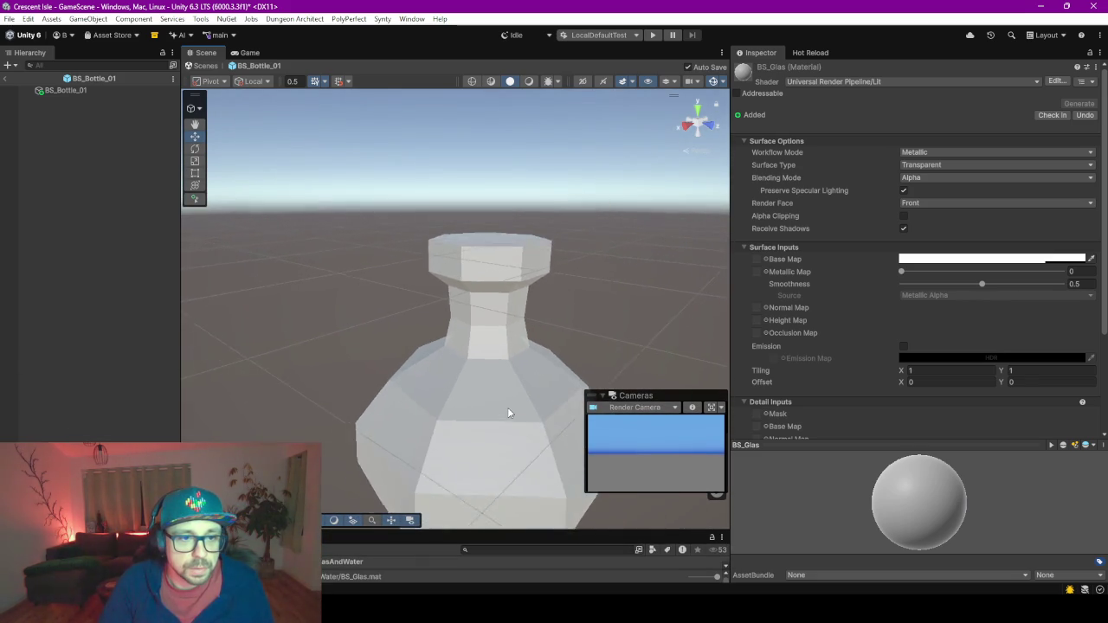
mouse_move(496, 367)
left_mouse_down()
mouse_move(440, 215)
mouse_move(464, 250)
mouse_move(472, 364)
left_mouse_up()
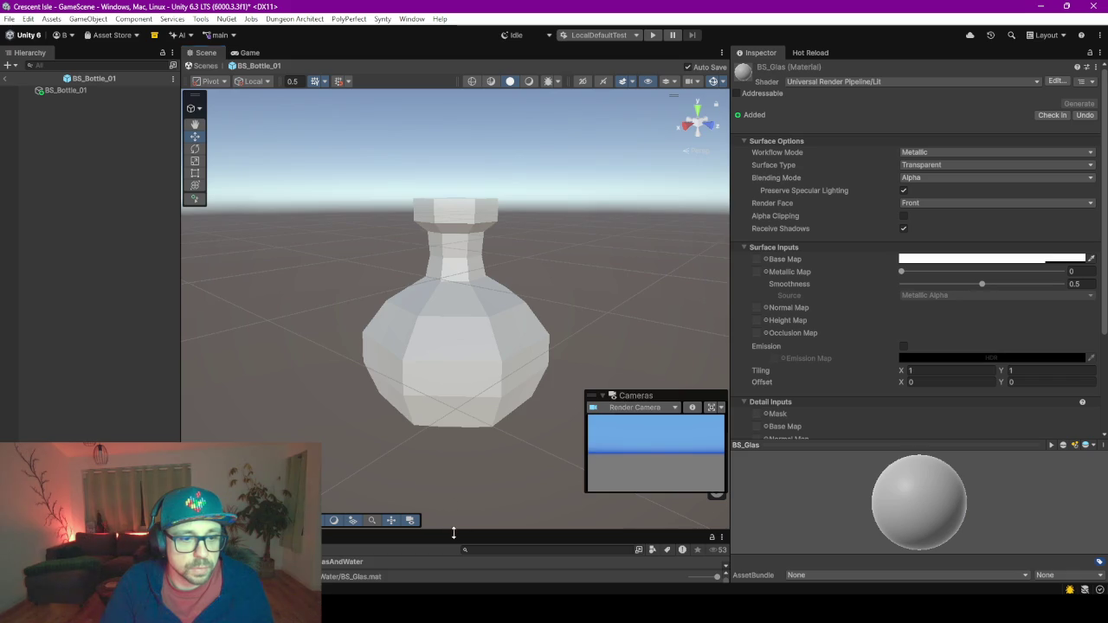
mouse_move(453, 533)
left_mouse_down()
mouse_move(453, 309)
mouse_move(389, 296)
left_mouse_up()
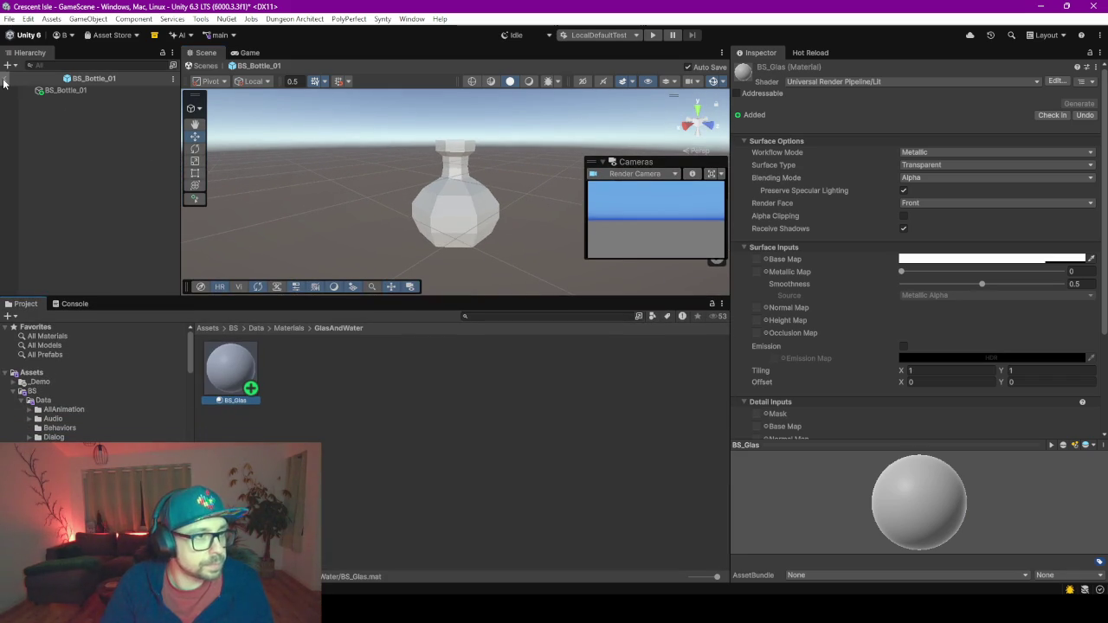
Add an empty child named Liq under BS_Bottle_01 with Mesh Filter and Mesh Renderer components.
right_click(76, 90)
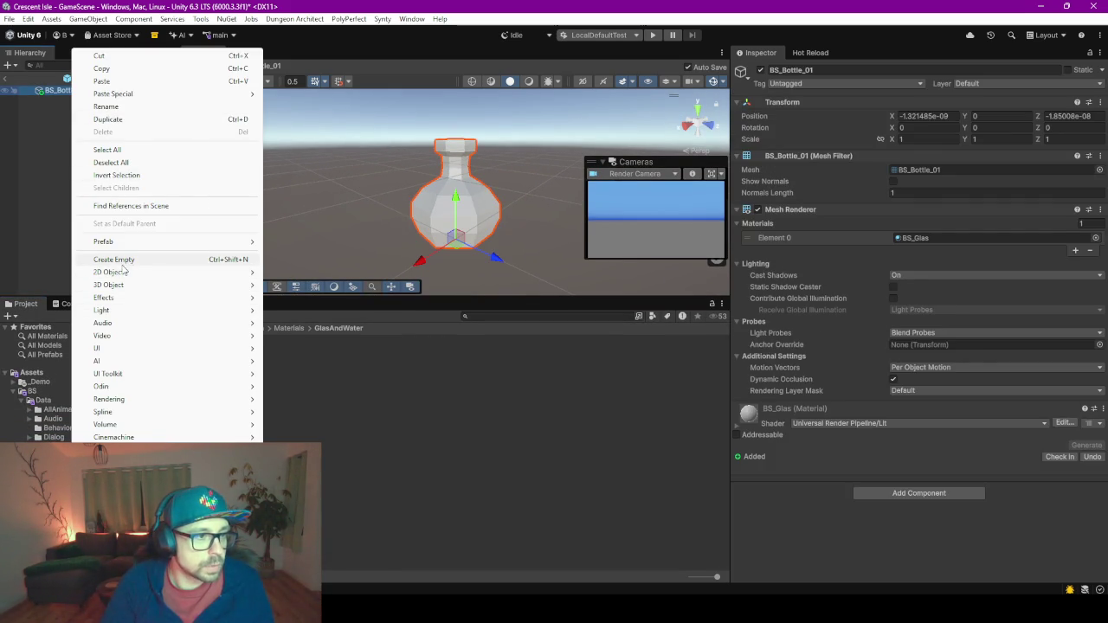
left_click(124, 262)
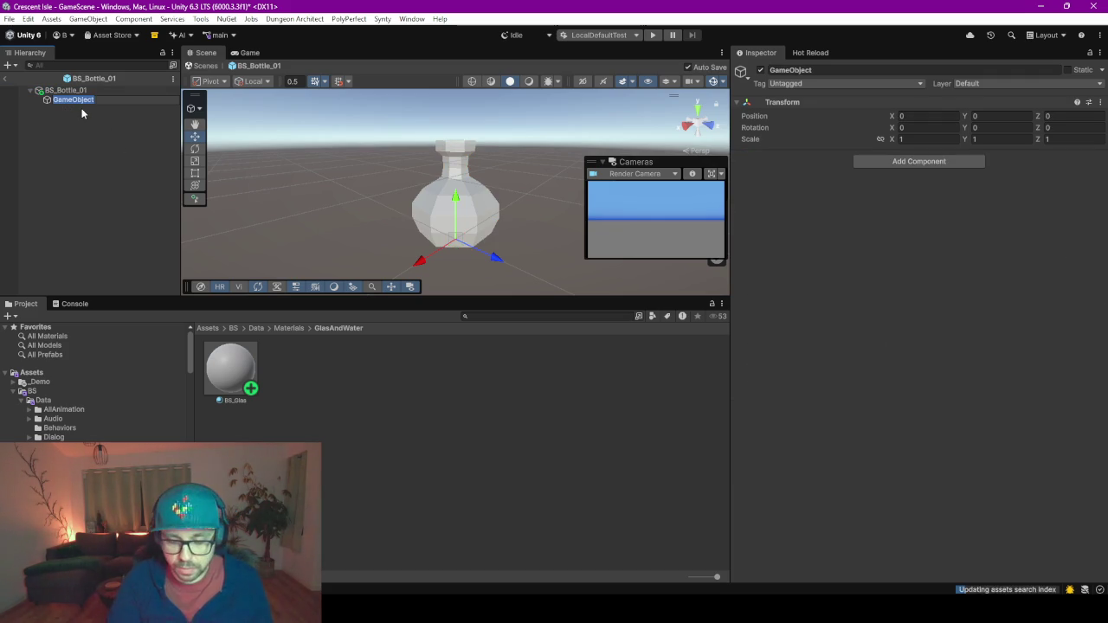
type("Liq")
key("Return")
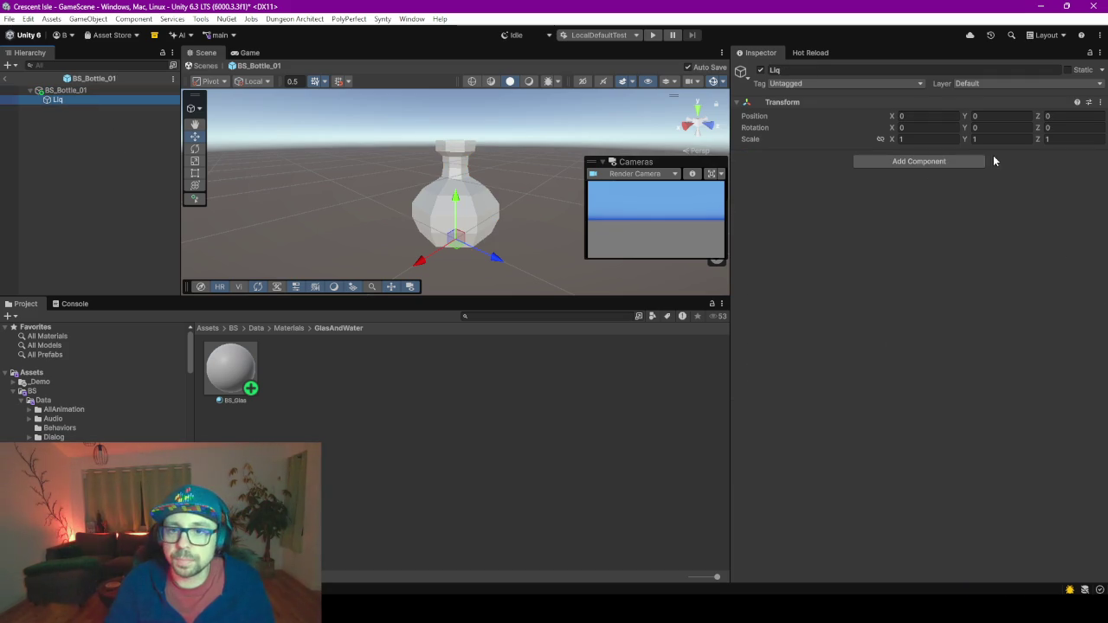
left_click(943, 162)
type("mesh")
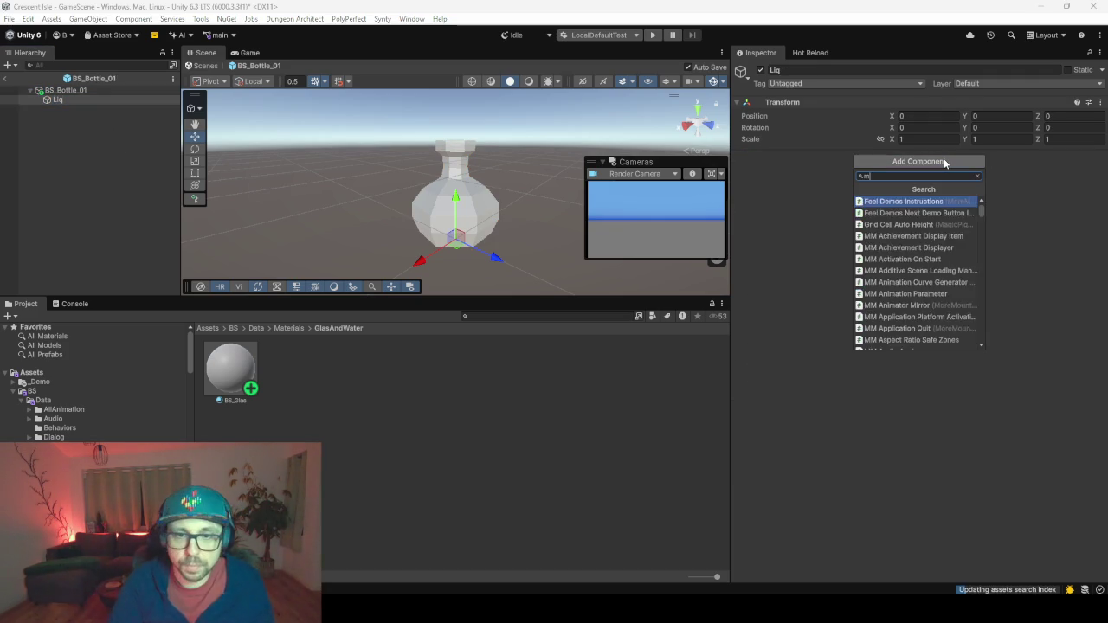
key("Down")
key("Return")
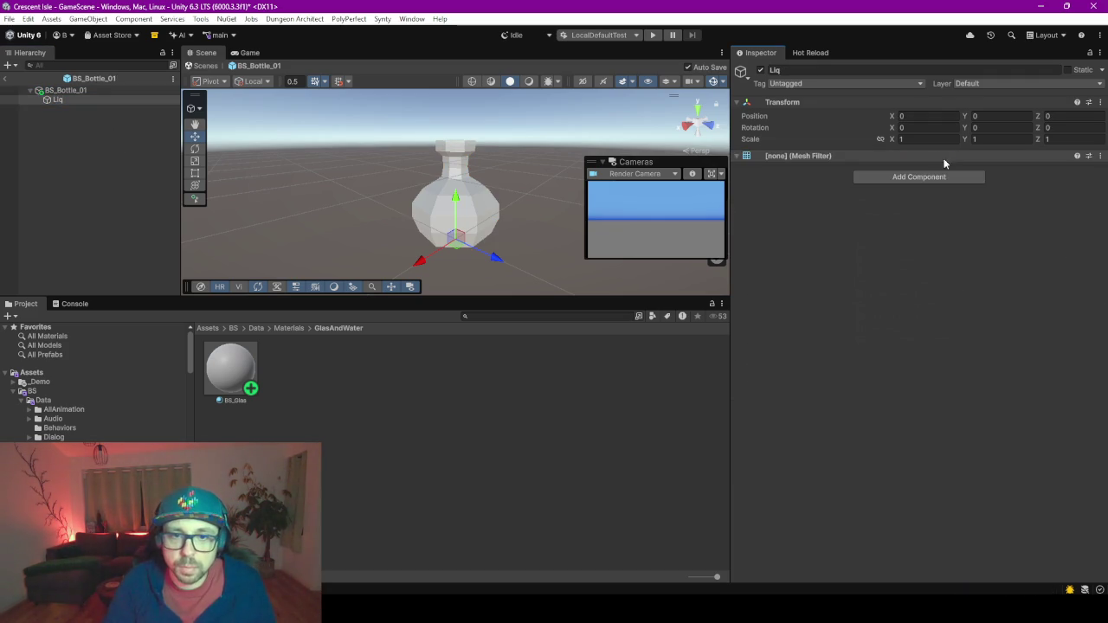
left_click(912, 214)
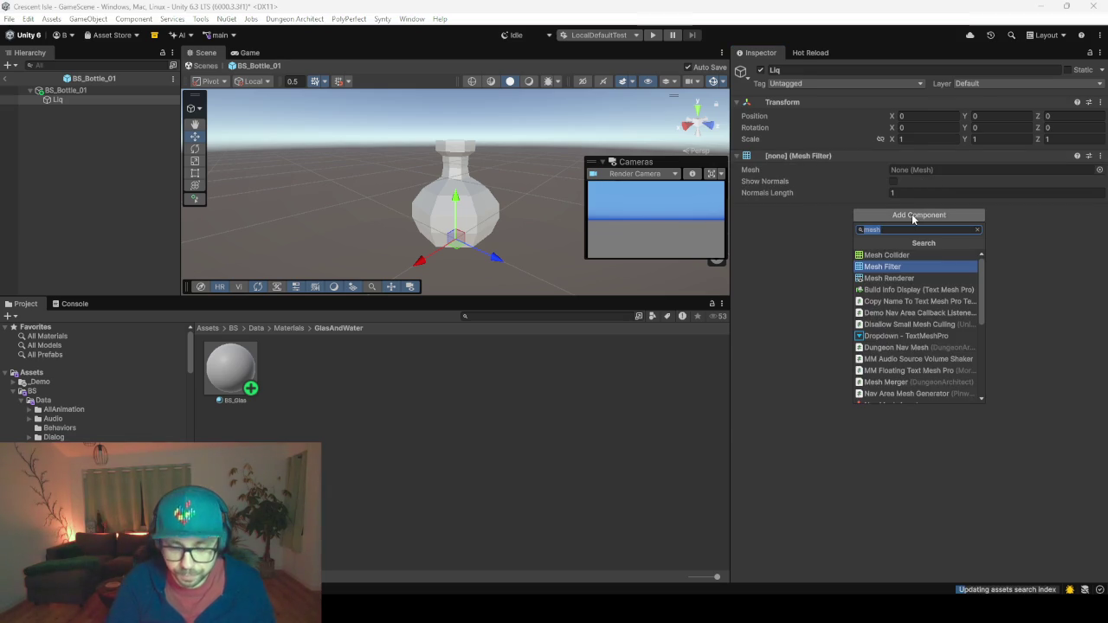
key("Down")
key("Return")
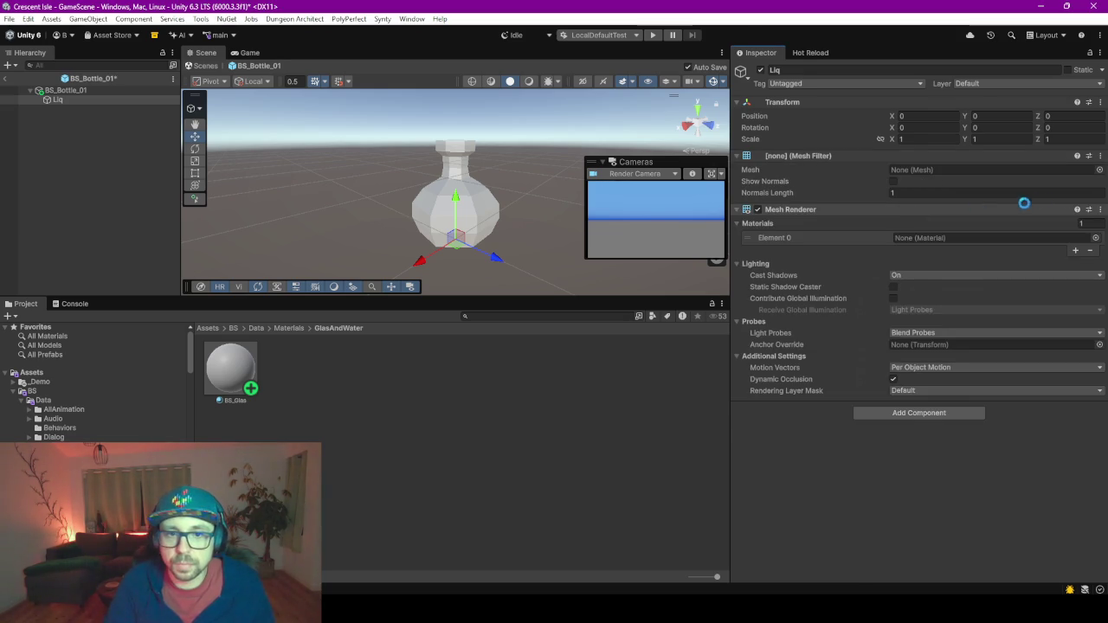
Assign the BS_Bottle_01_Liq_High mesh to Liq's Mesh Filter.
left_click(1099, 170)
type("bs bo")
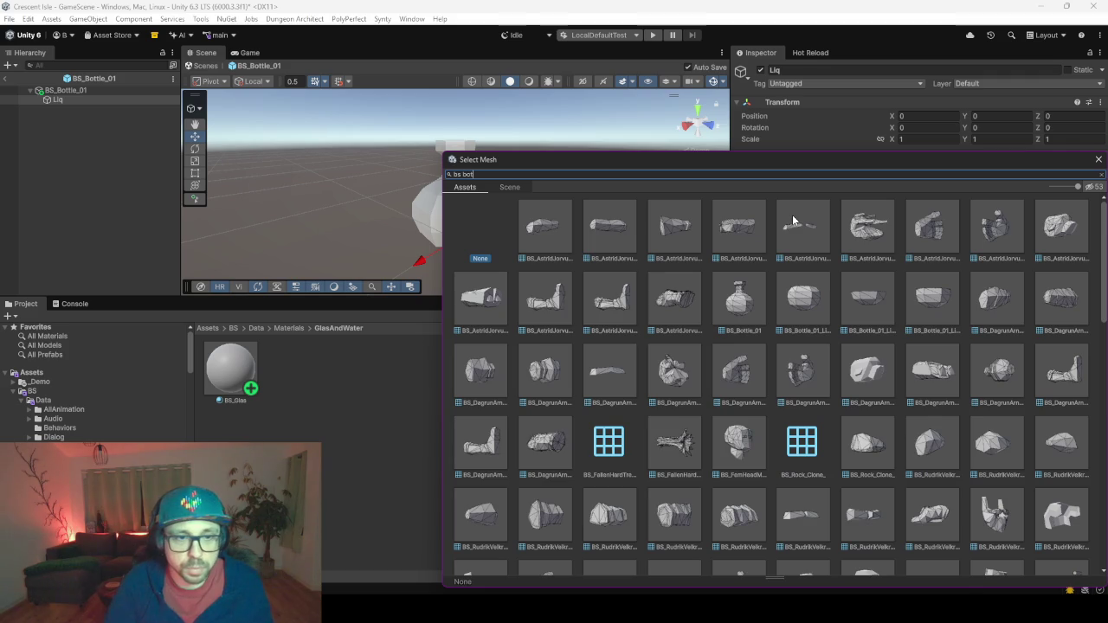
type("tt")
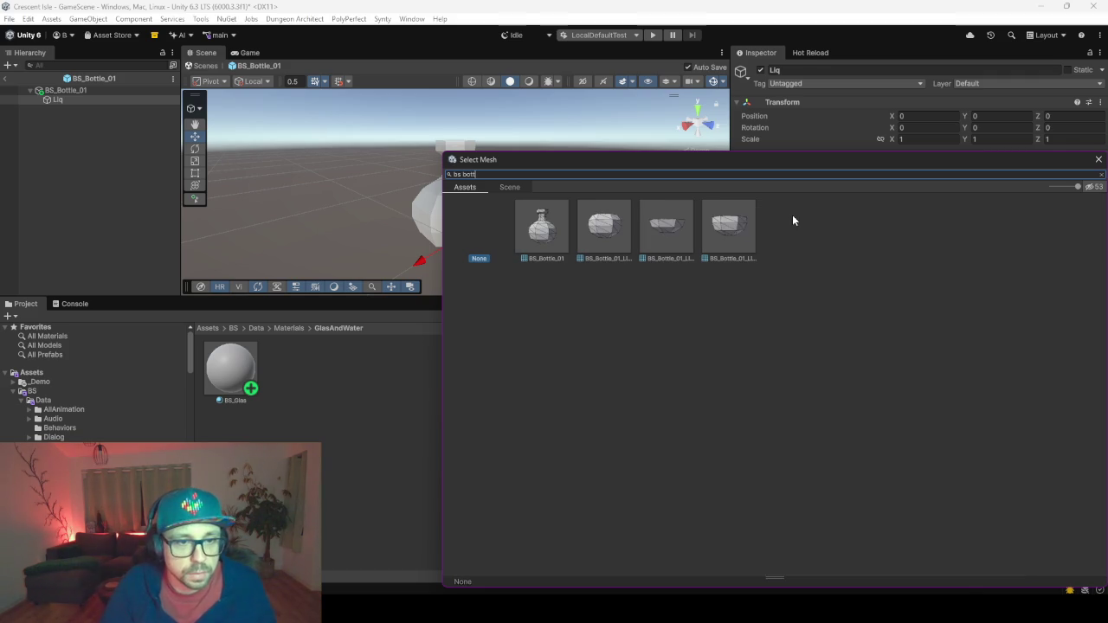
left_click(624, 244)
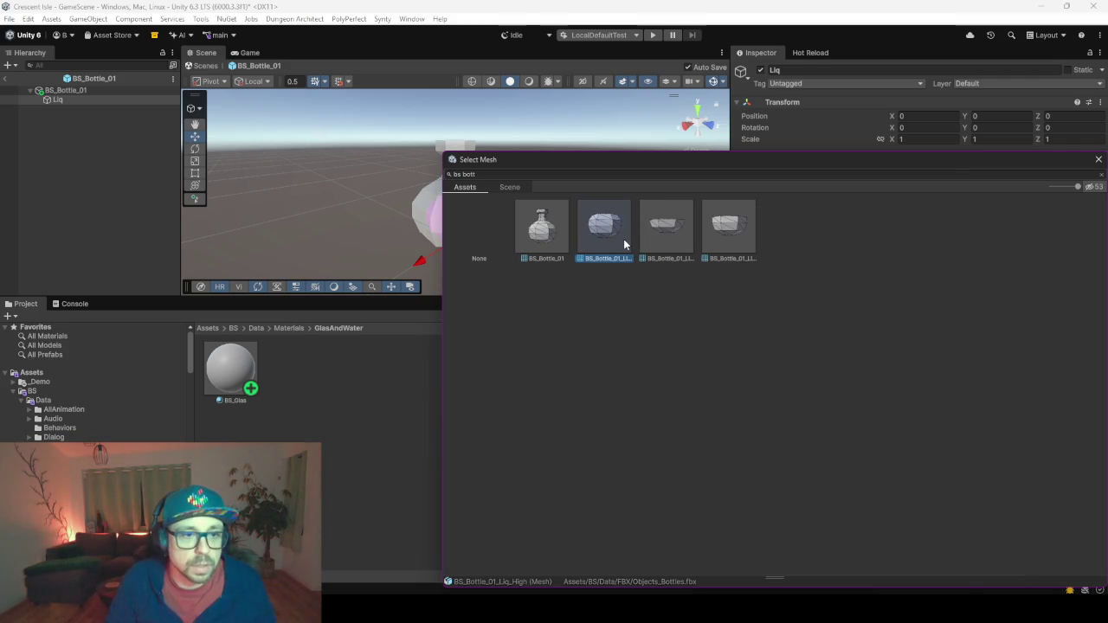
double_click(623, 239)
scroll(439, 246, "up", 2)
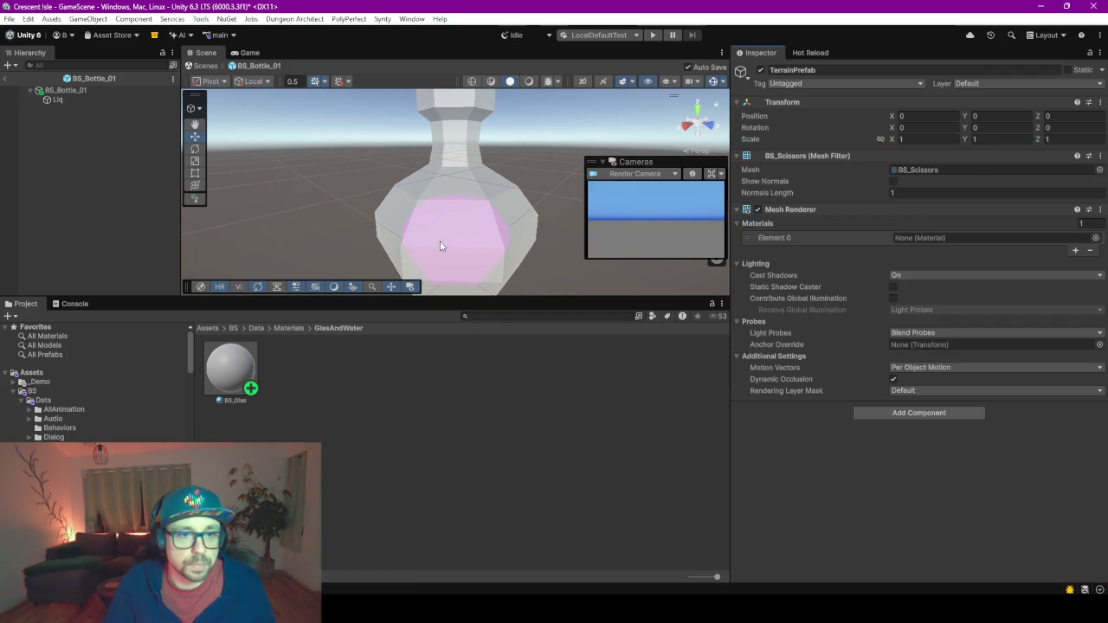
left_click(317, 407)
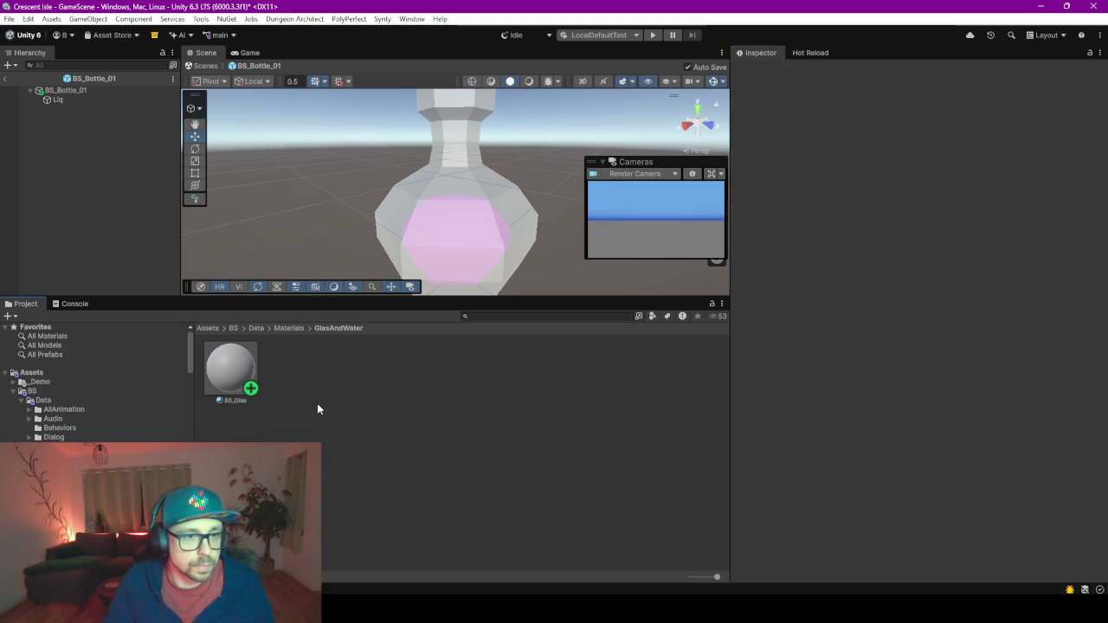
Copy BS_Glas as a new BS_Liq material and apply it to the Liq object.
right_click(422, 399)
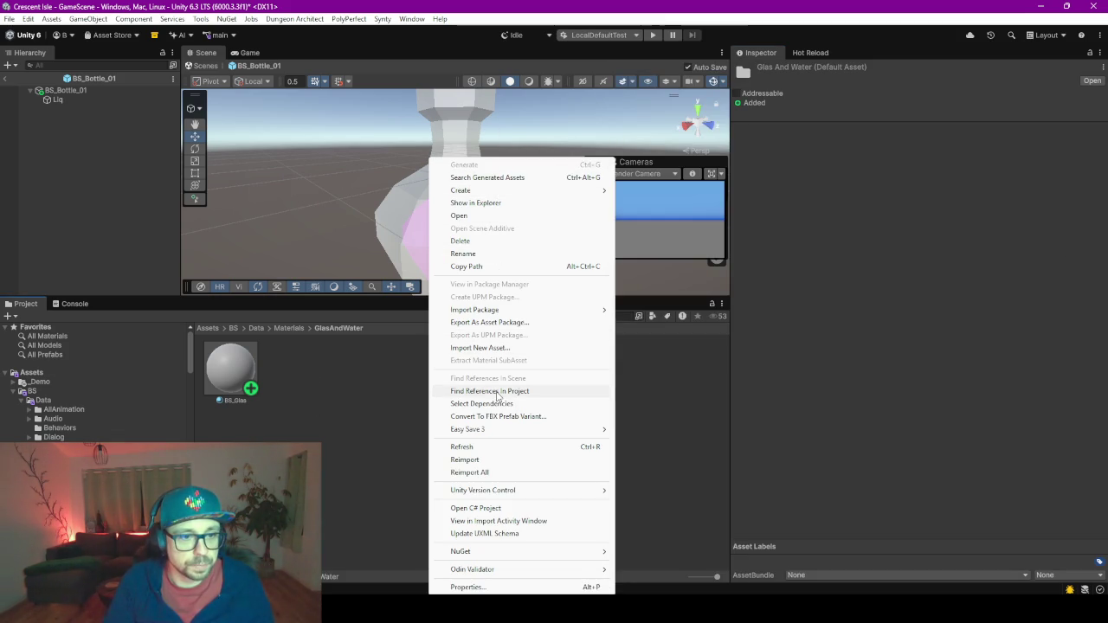
left_click(243, 372)
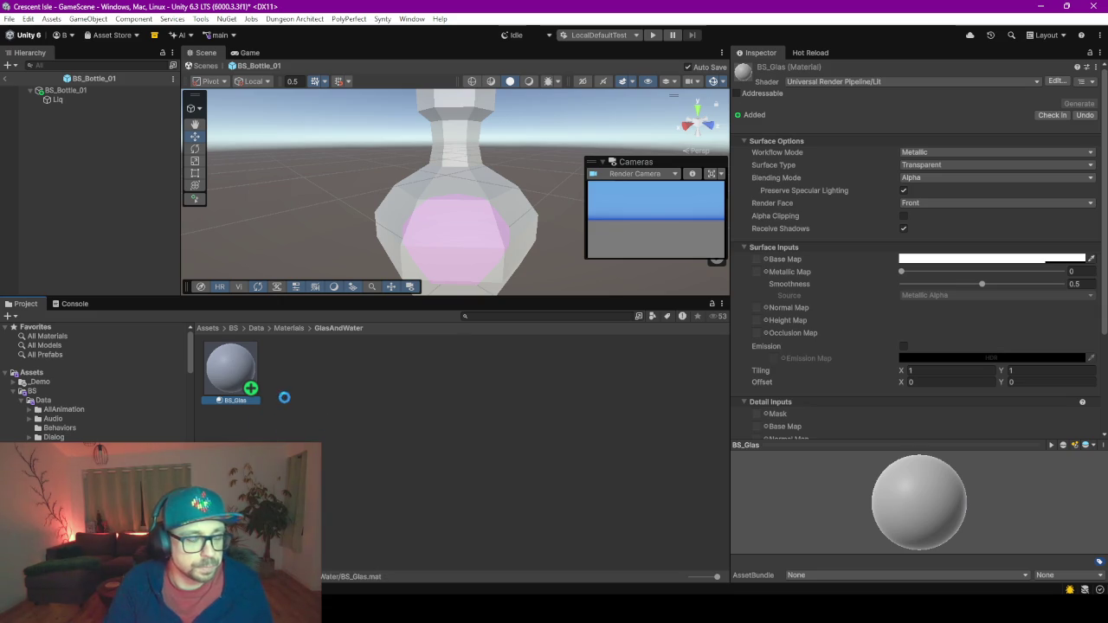
key("F2")
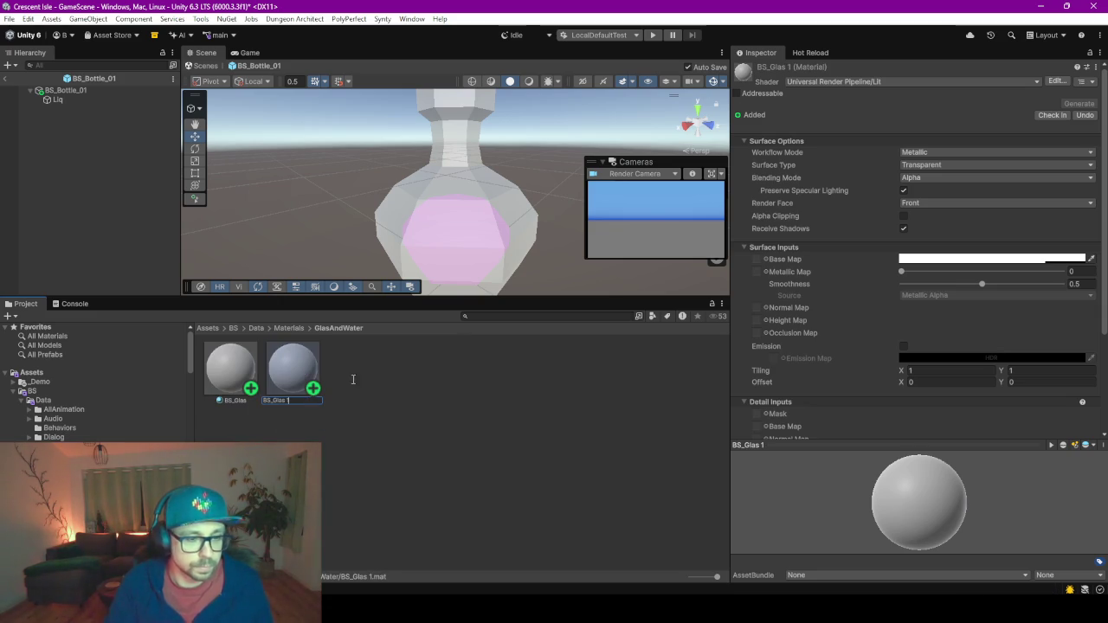
key("BackSpace")
key("BackSpace")
key("BackSpace")
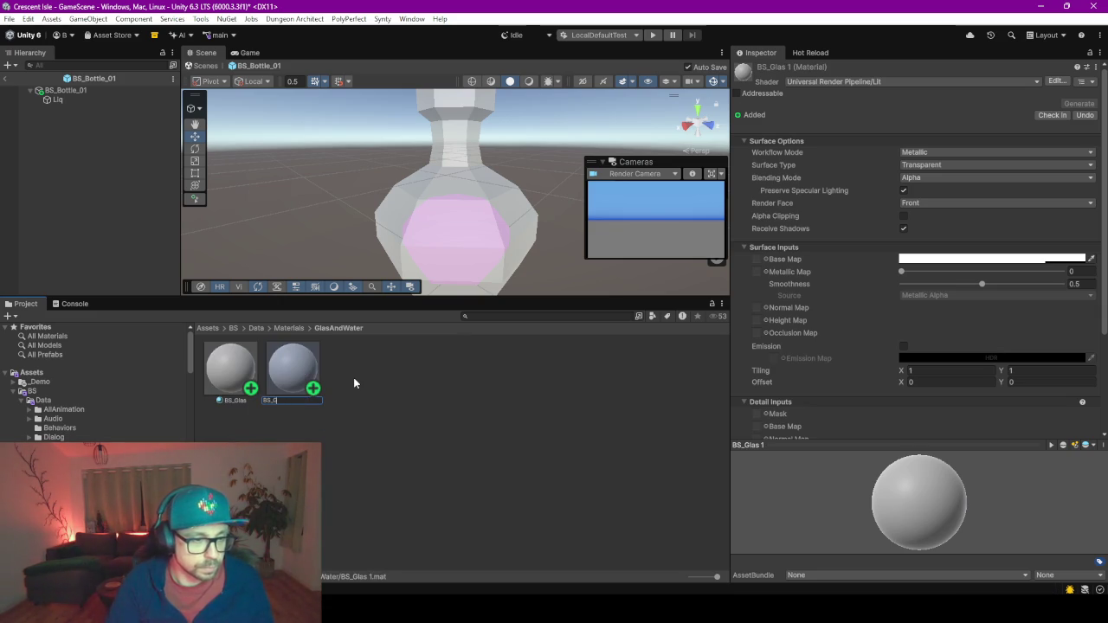
key("BackSpace")
type("Liq")
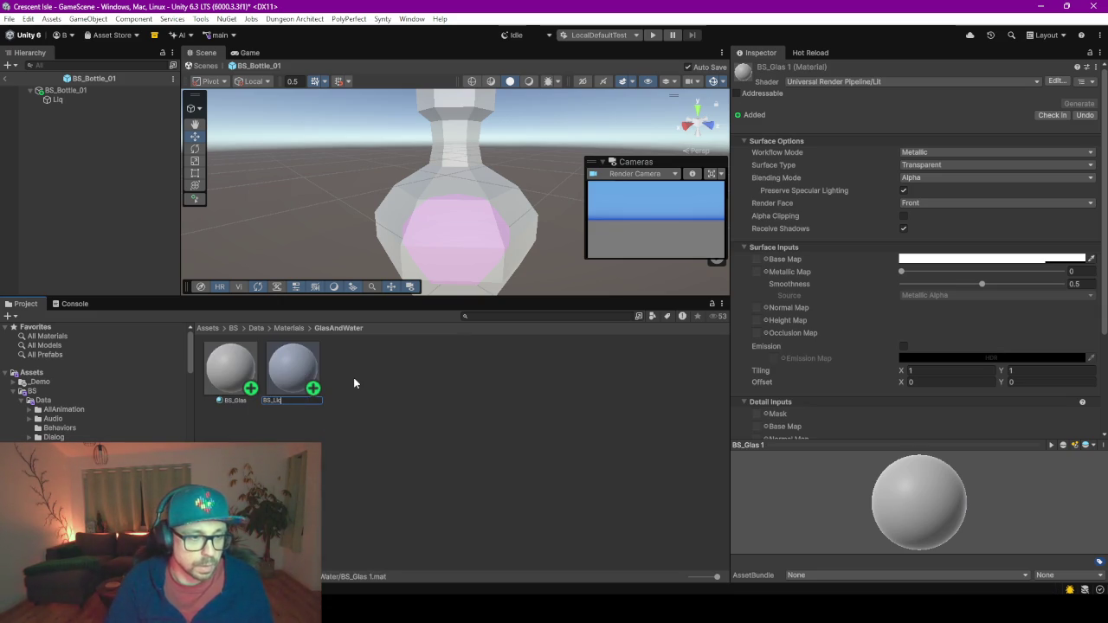
key("Return")
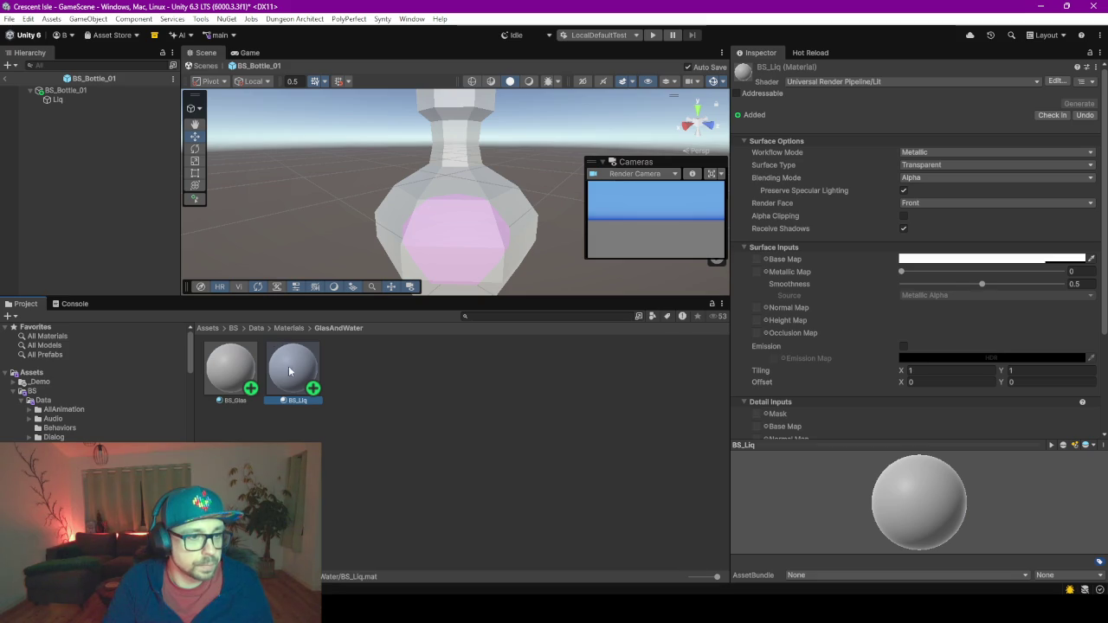
mouse_move(50, 111)
left_mouse_down()
mouse_move(44, 95)
mouse_move(54, 100)
left_mouse_up()
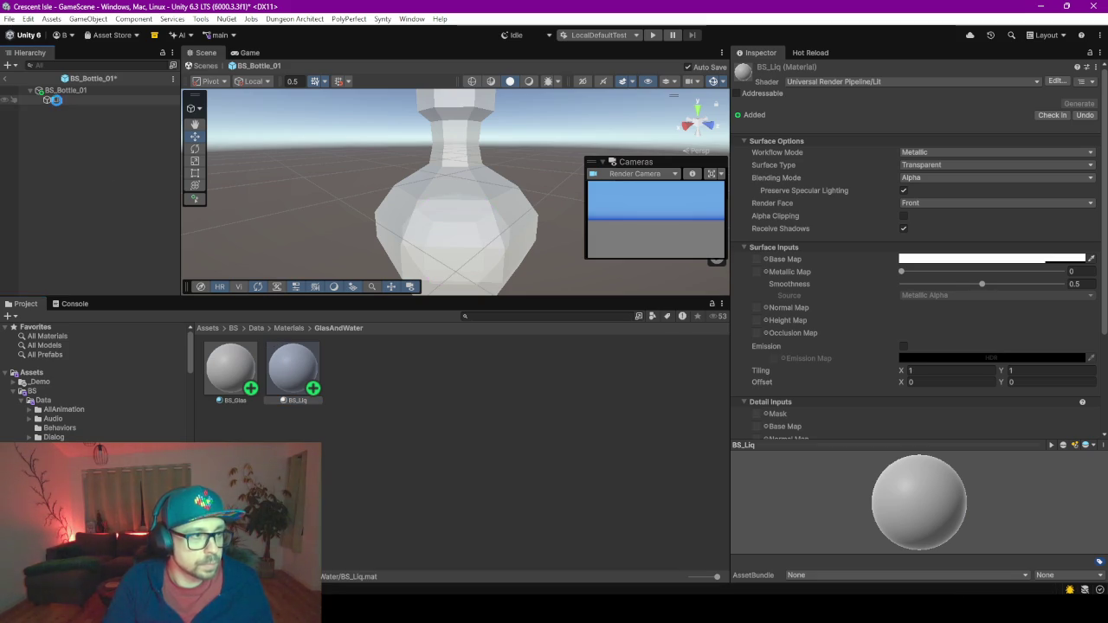
Make BS_Liq's base colour red and rename it BS_LiqRed.
left_click(991, 259)
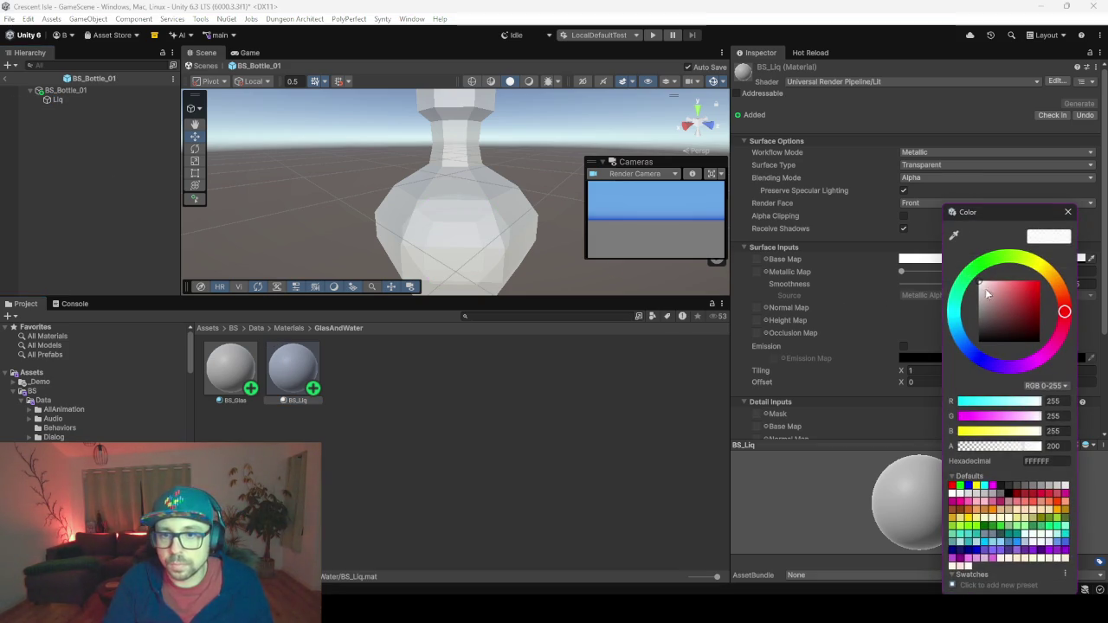
left_click_drag(1029, 295, 1040, 288)
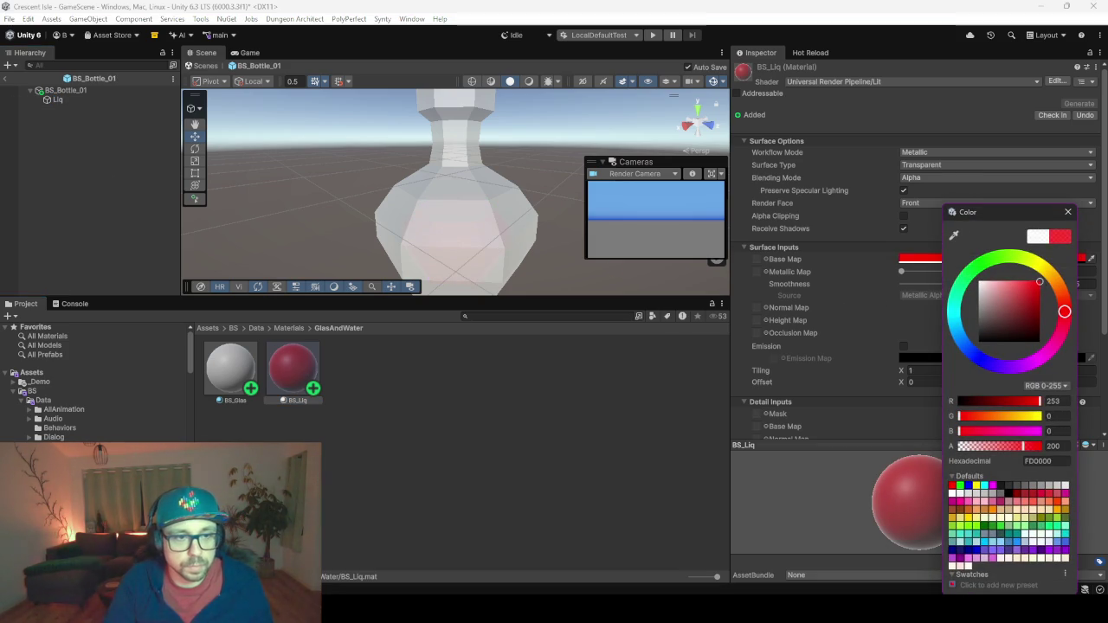
left_click(349, 457)
left_click(281, 376)
left_click(305, 402)
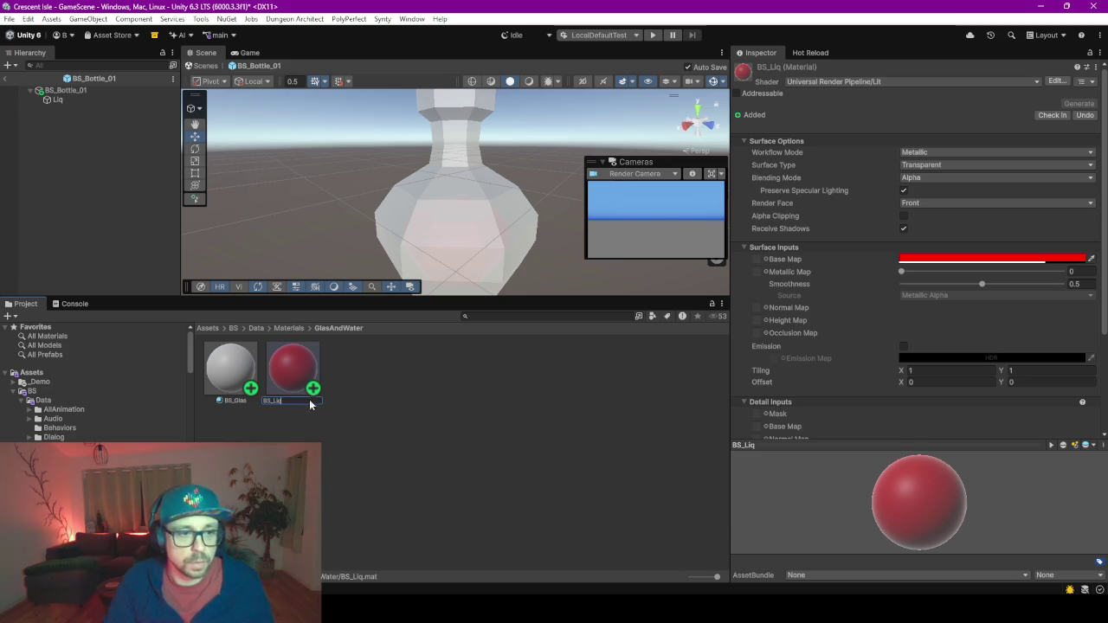
type("Red")
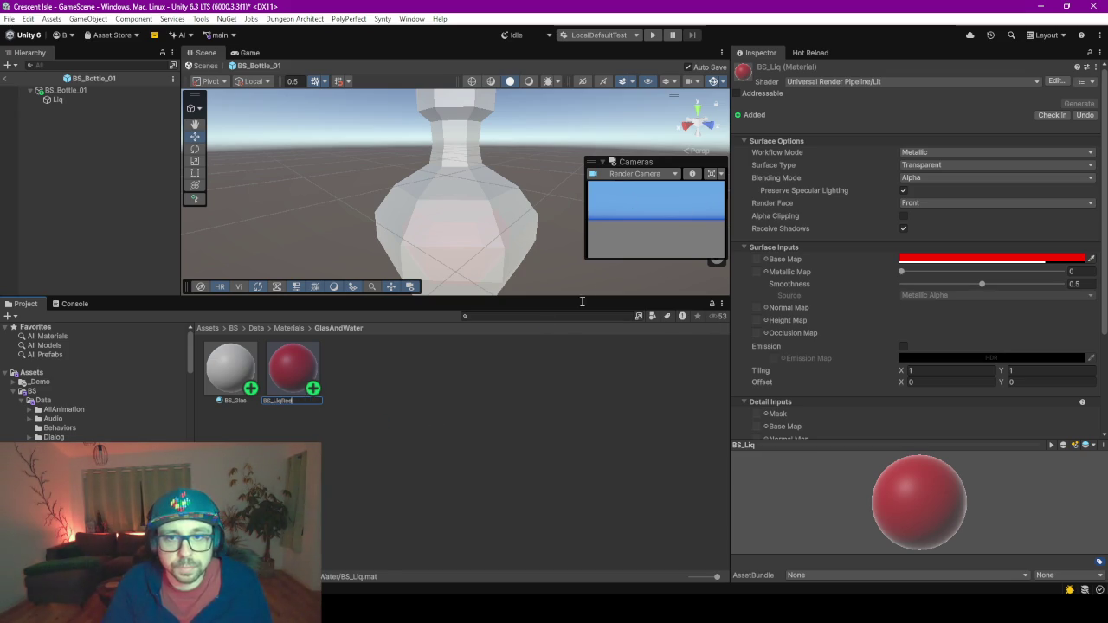
key("Return")
Enlarge the Scene view and orbit and zoom around the bottle to inspect its faint red liquid.
left_click_drag(482, 300, 485, 452)
scroll(476, 370, "down", 3)
mouse_move(476, 357)
left_mouse_down()
mouse_move(459, 269)
mouse_move(470, 243)
mouse_move(477, 328)
mouse_move(519, 341)
mouse_move(557, 242)
mouse_move(548, 213)
mouse_move(450, 235)
mouse_move(438, 255)
mouse_move(452, 249)
left_mouse_up()
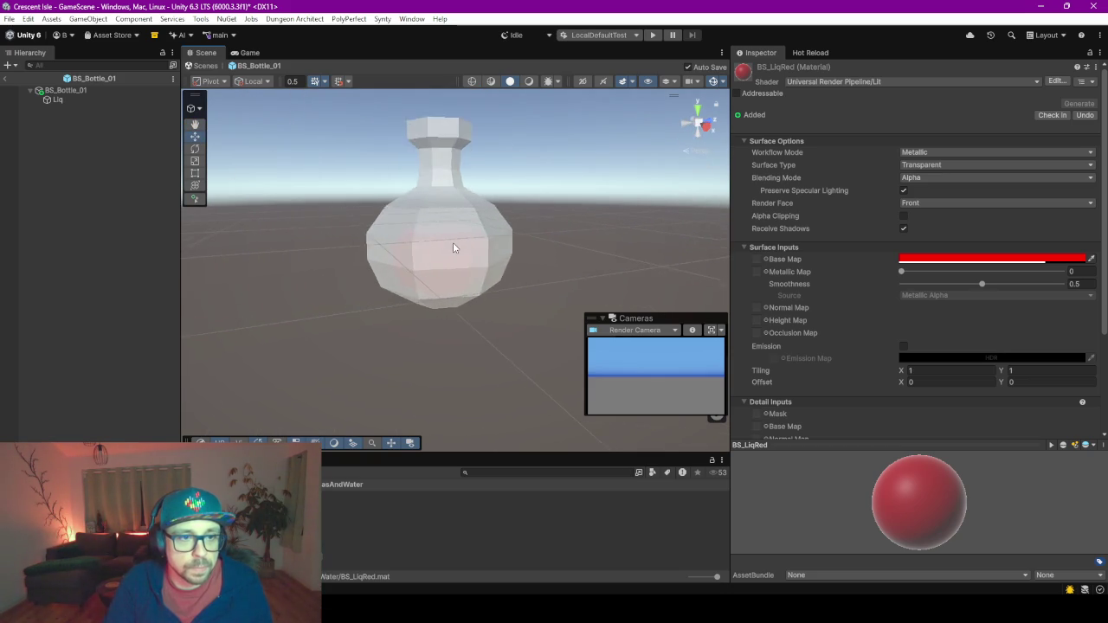
scroll(452, 249, "up", 5)
scroll(479, 329, "down", 5)
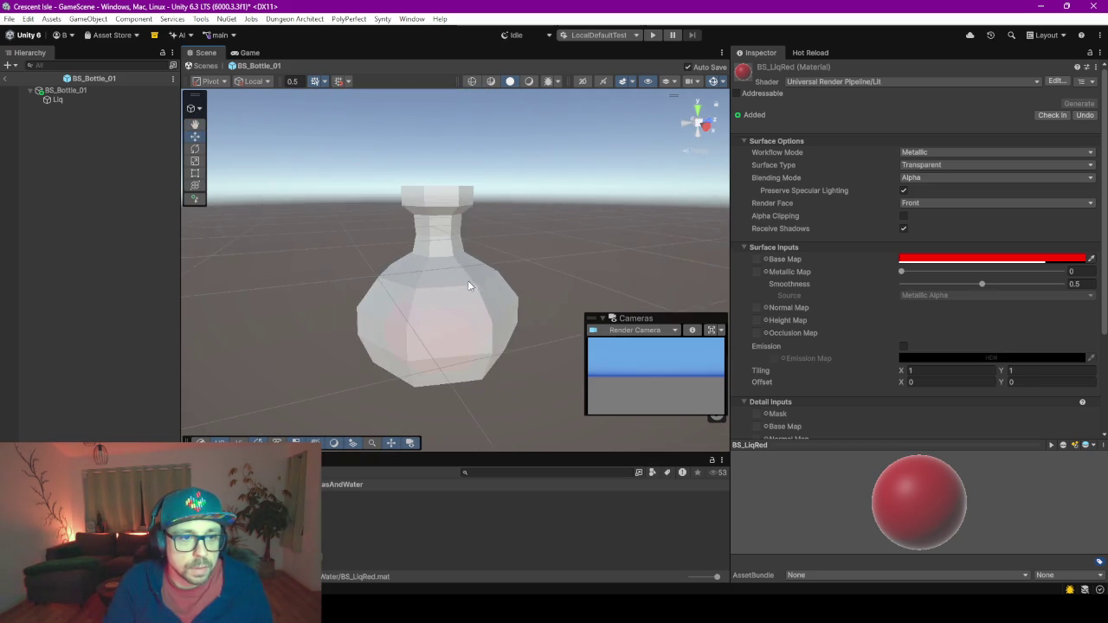
mouse_move(468, 286)
left_mouse_down()
mouse_move(495, 252)
mouse_move(430, 249)
left_mouse_up()
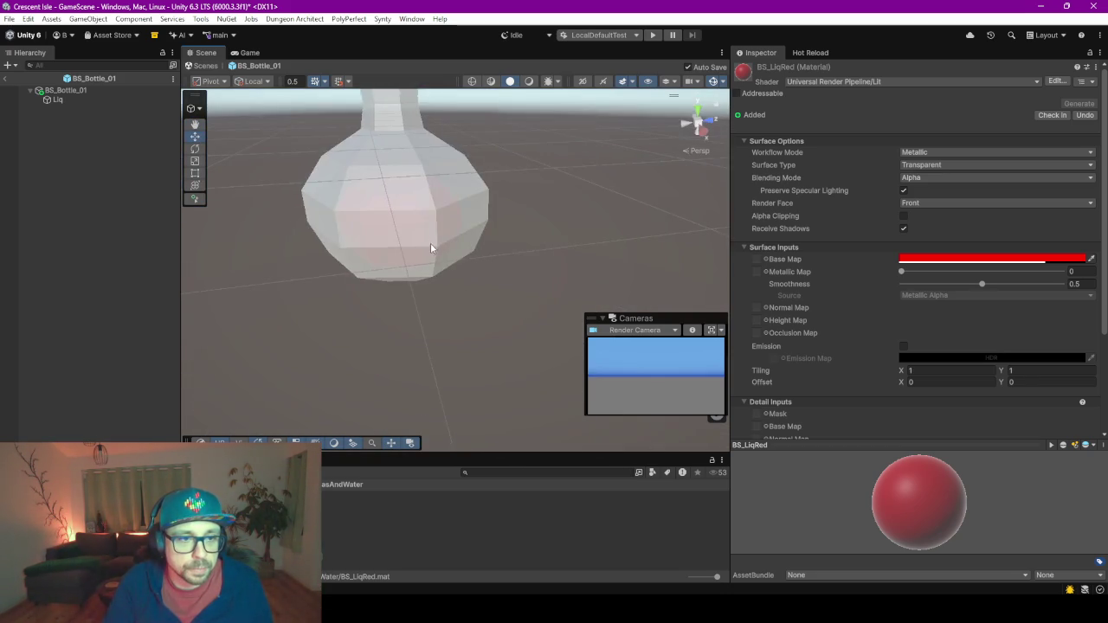
scroll(430, 249, "down", 3)
scroll(477, 329, "up", 8)
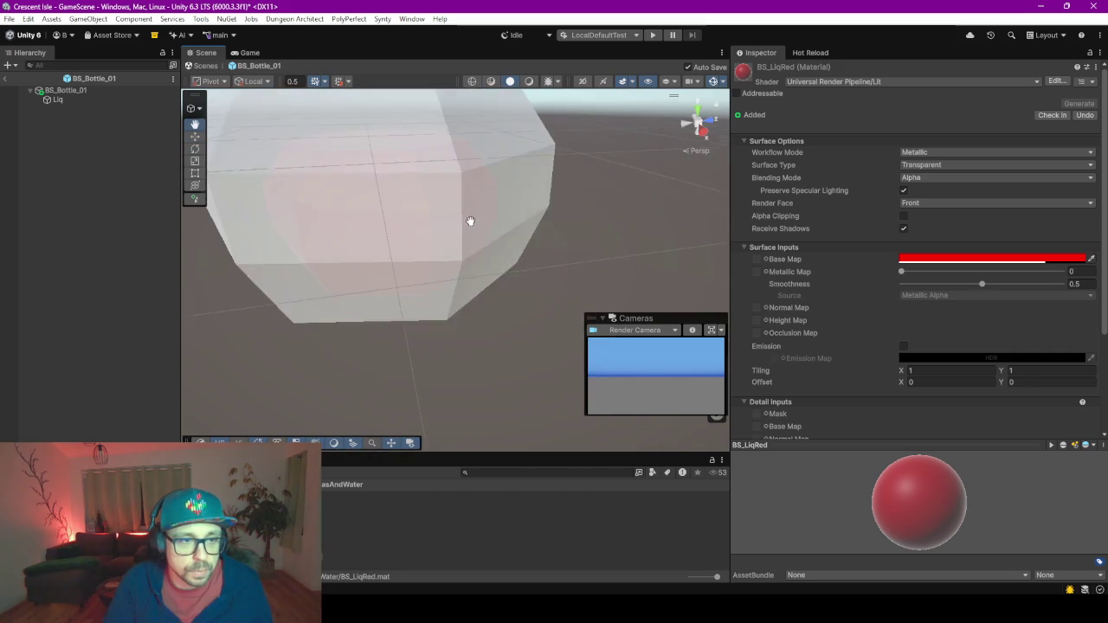
scroll(482, 261, "up", 8)
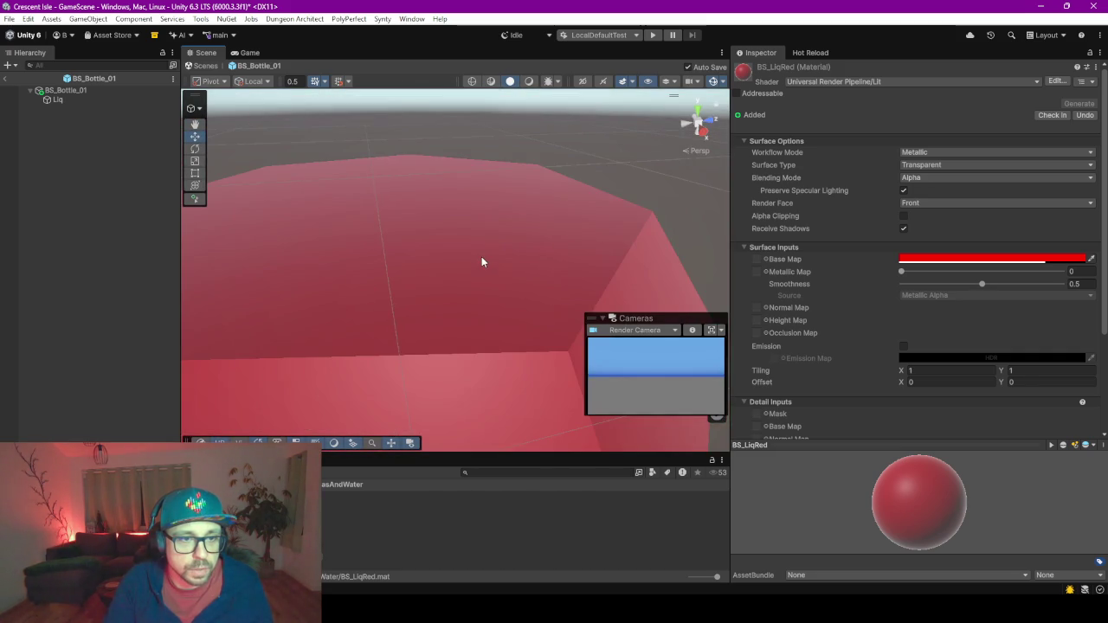
scroll(482, 262, "down", 8)
mouse_move(509, 321)
left_mouse_down()
mouse_move(494, 230)
mouse_move(582, 303)
mouse_move(639, 287)
mouse_move(539, 193)
mouse_move(517, 205)
mouse_move(512, 156)
mouse_move(468, 155)
mouse_move(492, 240)
mouse_move(462, 198)
mouse_move(546, 280)
mouse_move(516, 217)
mouse_move(445, 226)
mouse_move(452, 311)
mouse_move(422, 327)
mouse_move(334, 296)
mouse_move(403, 295)
mouse_move(499, 248)
mouse_move(525, 267)
mouse_move(530, 351)
mouse_move(509, 202)
mouse_move(513, 213)
left_mouse_up()
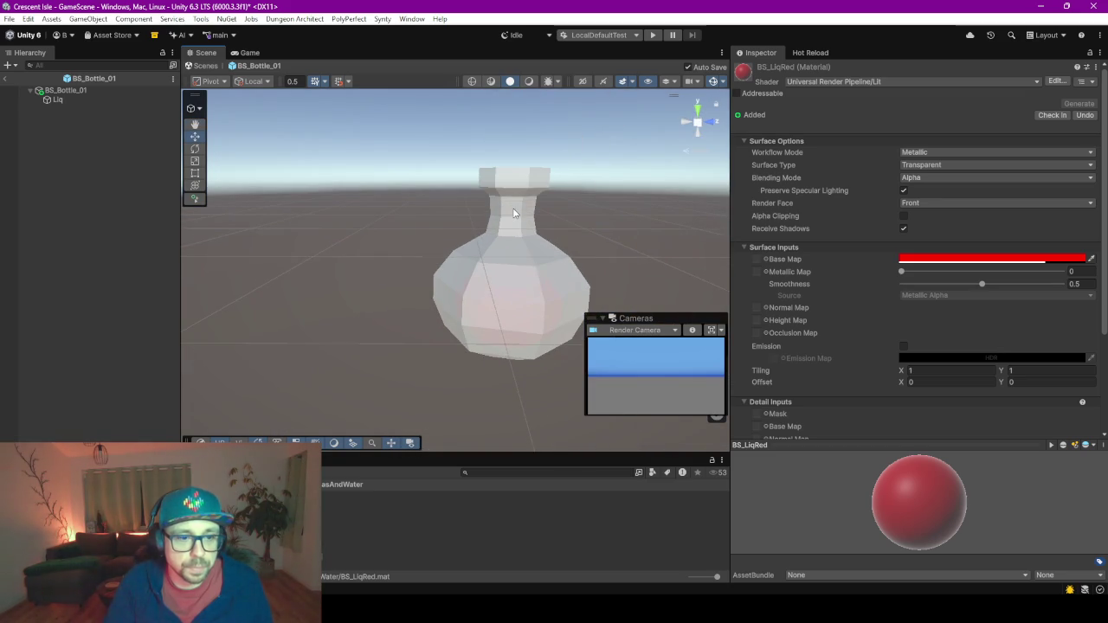
Check the Blender bottle model against the flasks reference, then go back to Unity.
mouse_move(707, 610)
left_click(770, 541)
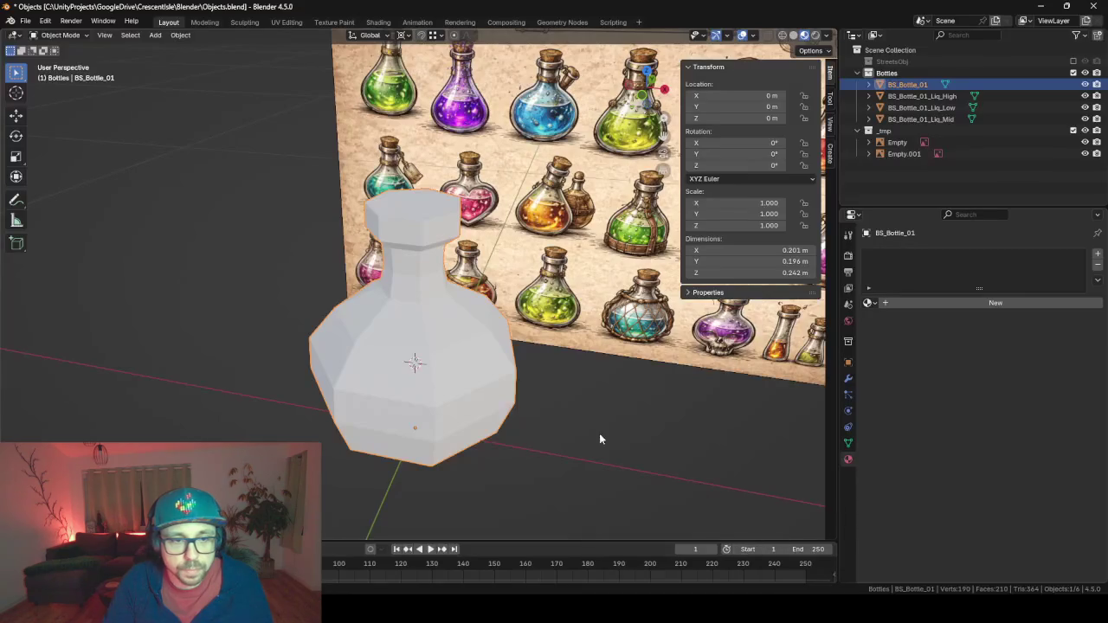
mouse_move(599, 438)
left_mouse_down()
mouse_move(554, 407)
mouse_move(456, 292)
mouse_move(569, 387)
mouse_move(485, 394)
left_mouse_up()
key("Tab")
key("Tab")
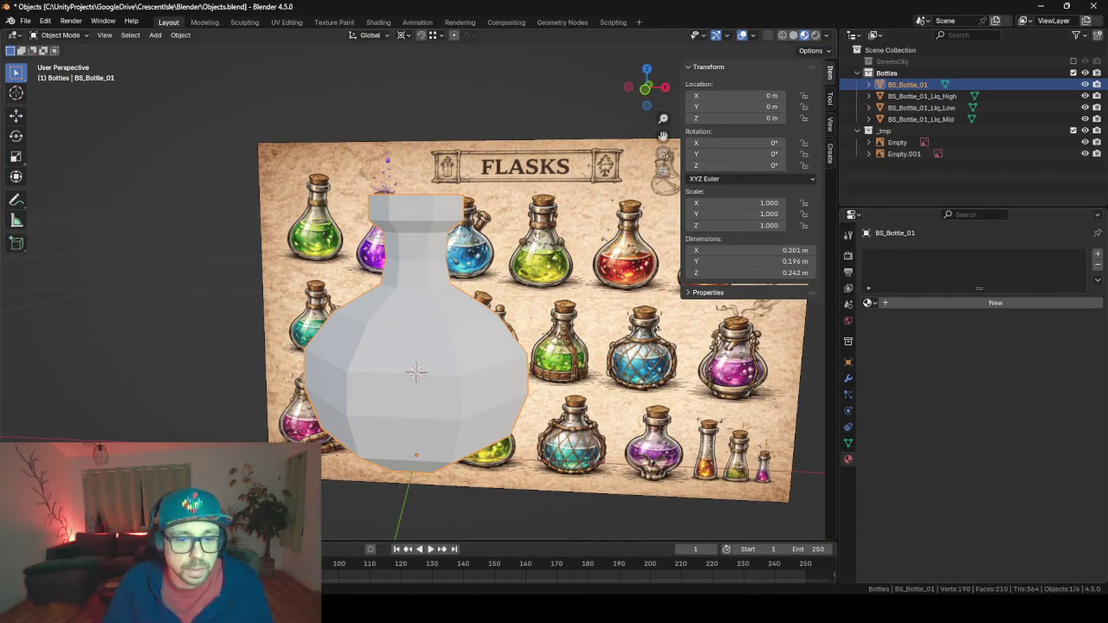
key("alt+Tab")
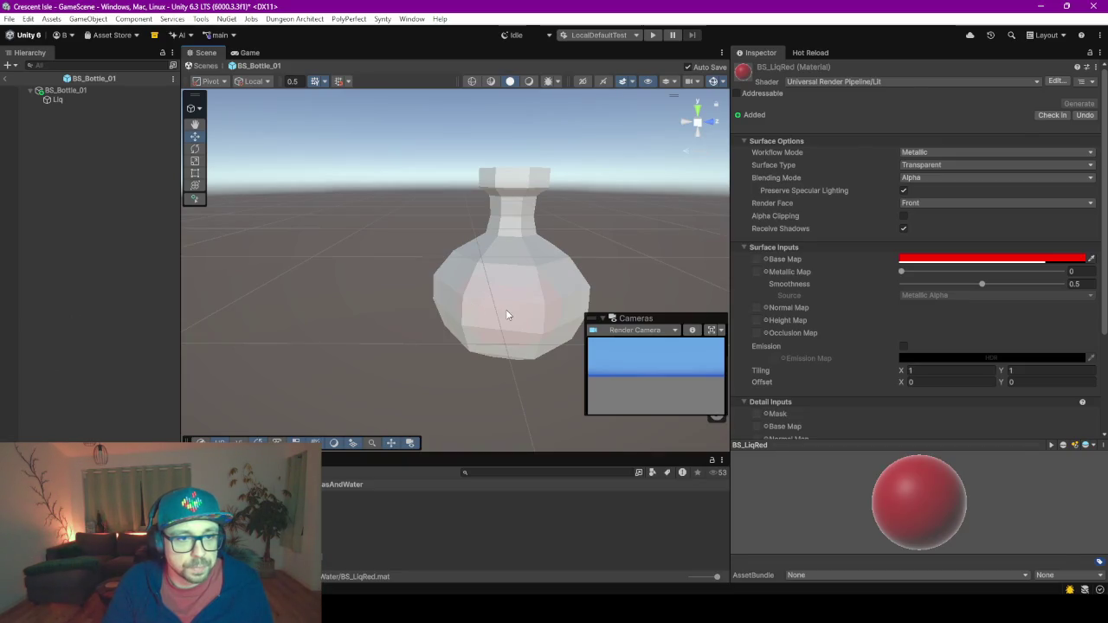
Give the BS_Glas material Base Map alpha 150, Metallic 0.241 and Smoothness 0.819.
left_click(507, 315)
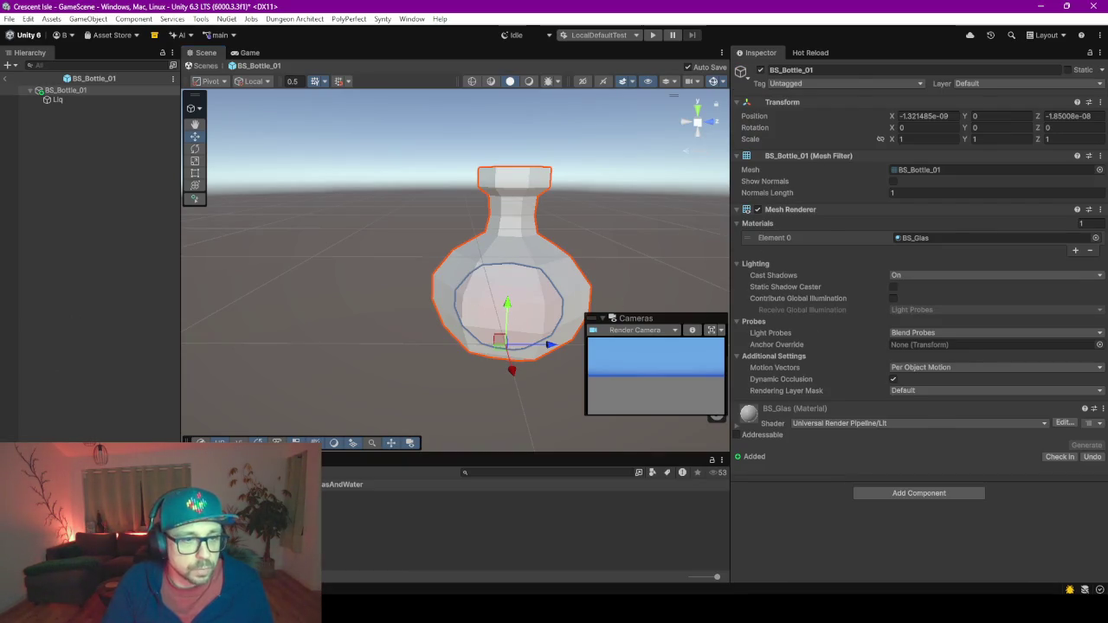
double_click(914, 238)
left_click(981, 259)
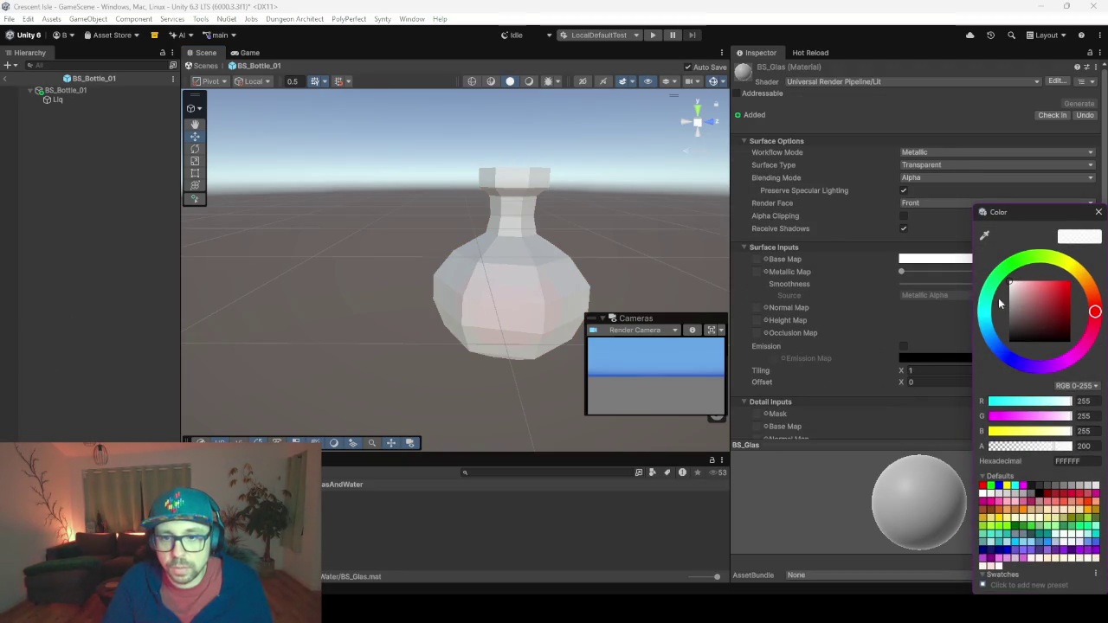
left_click_drag(1056, 445, 1046, 452)
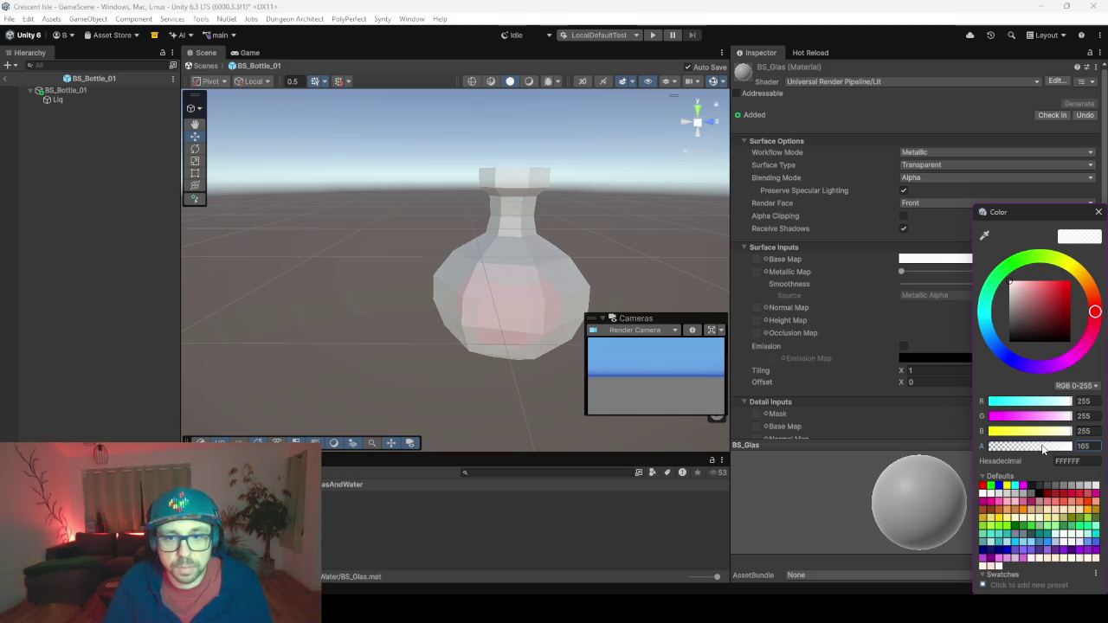
mouse_move(903, 273)
left_mouse_down()
mouse_move(1057, 284)
mouse_move(1032, 286)
left_mouse_up()
mouse_move(940, 270)
left_mouse_down()
mouse_move(986, 272)
mouse_move(939, 272)
left_mouse_up()
left_click(938, 259)
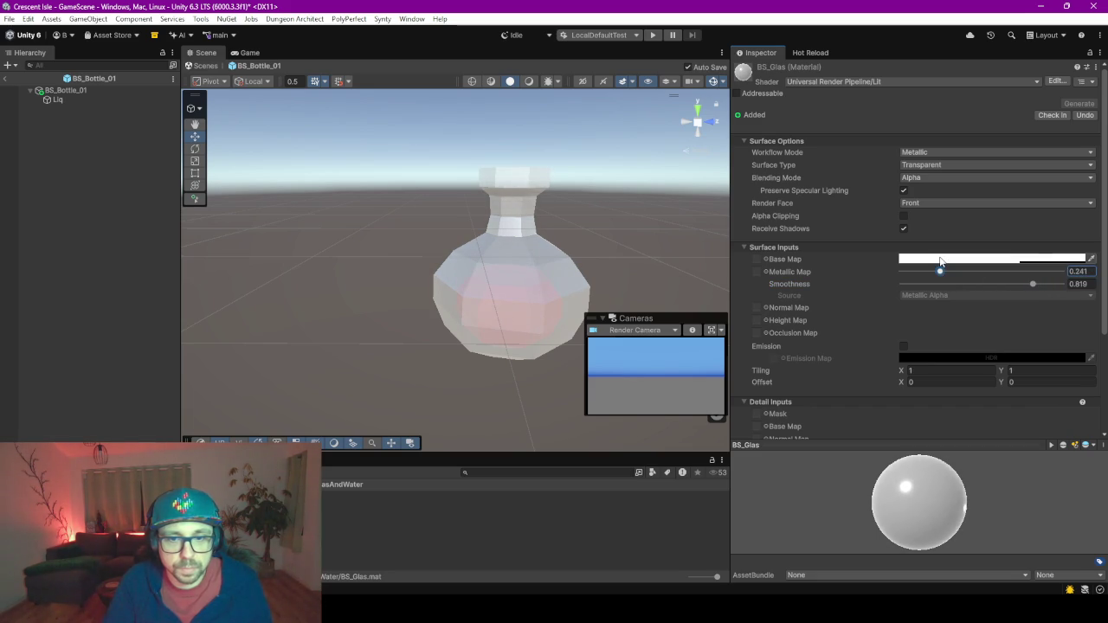
left_click(1059, 445)
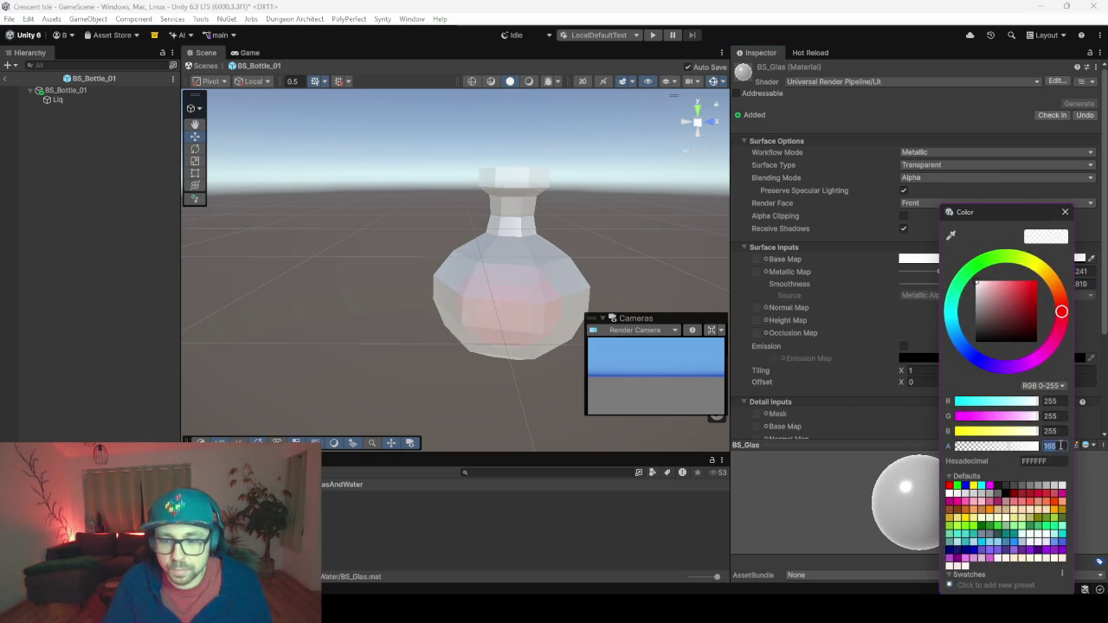
type("150")
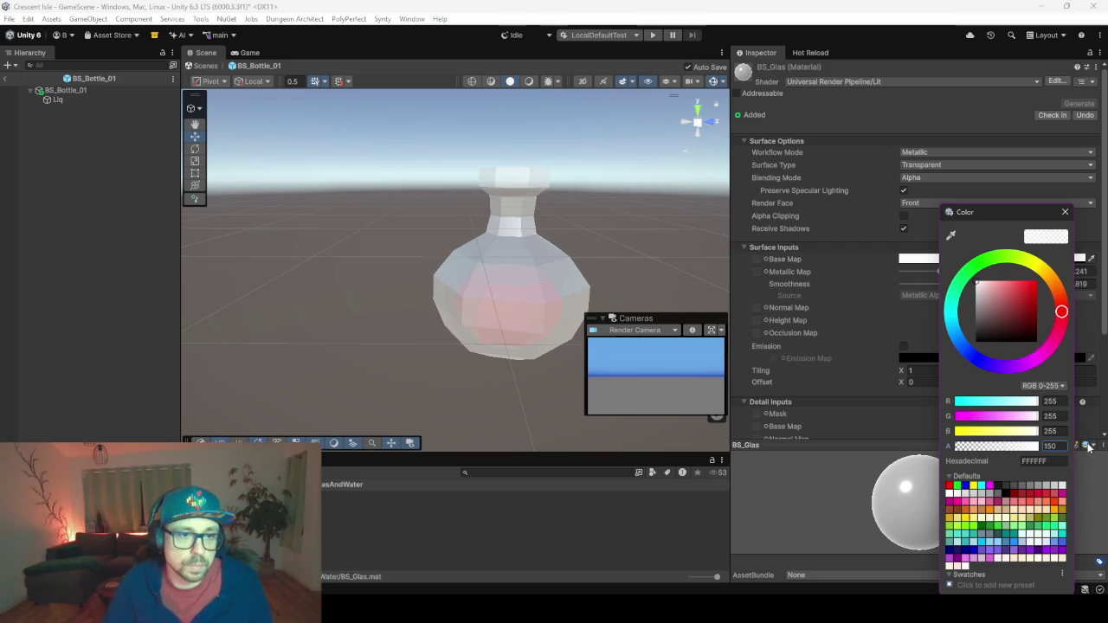
Inspect the glossy glass bottle from several angles and enlarge the Project panel.
scroll(519, 242, "up", 3)
mouse_move(528, 239)
left_mouse_down()
mouse_move(419, 242)
mouse_move(368, 206)
mouse_move(468, 236)
mouse_move(490, 289)
mouse_move(537, 306)
left_mouse_up()
scroll(419, 241, "down", 3)
scroll(502, 247, "up", 3)
scroll(475, 242, "down", 3)
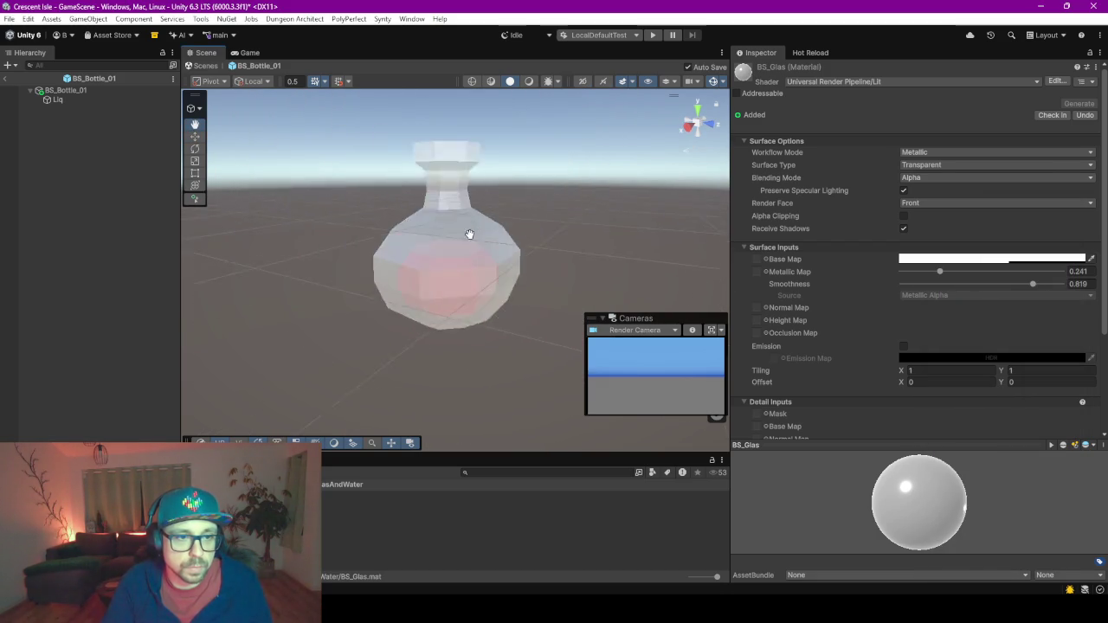
scroll(467, 242, "down", 2)
scroll(460, 239, "up", 4)
scroll(407, 238, "up", 2)
scroll(520, 239, "up", 3)
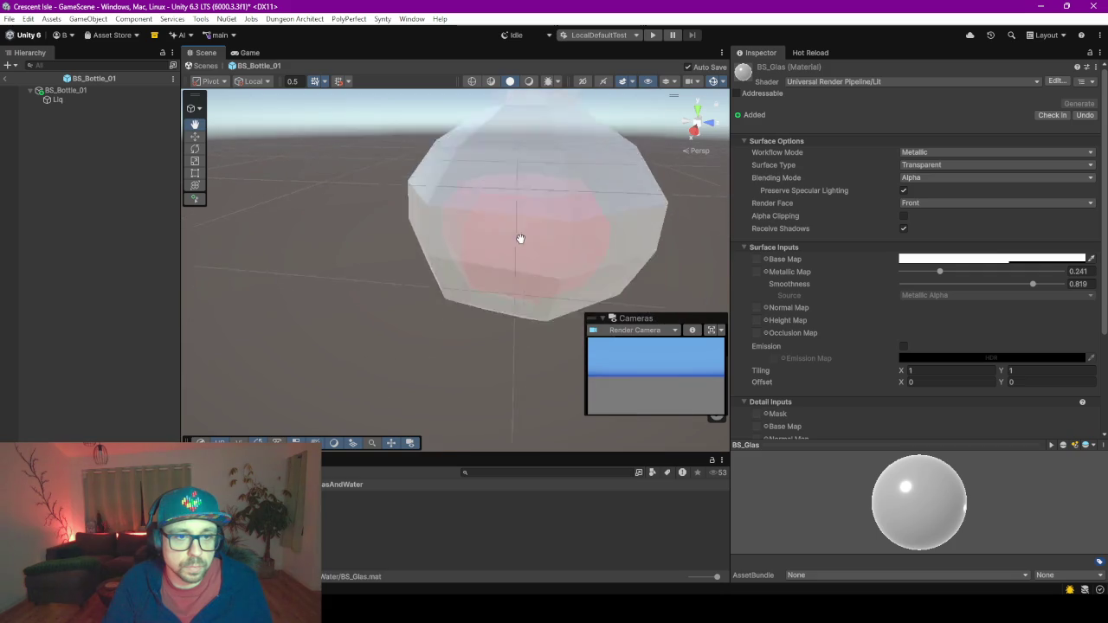
scroll(506, 260, "down", 3)
scroll(502, 285, "up", 3)
scroll(500, 285, "down", 3)
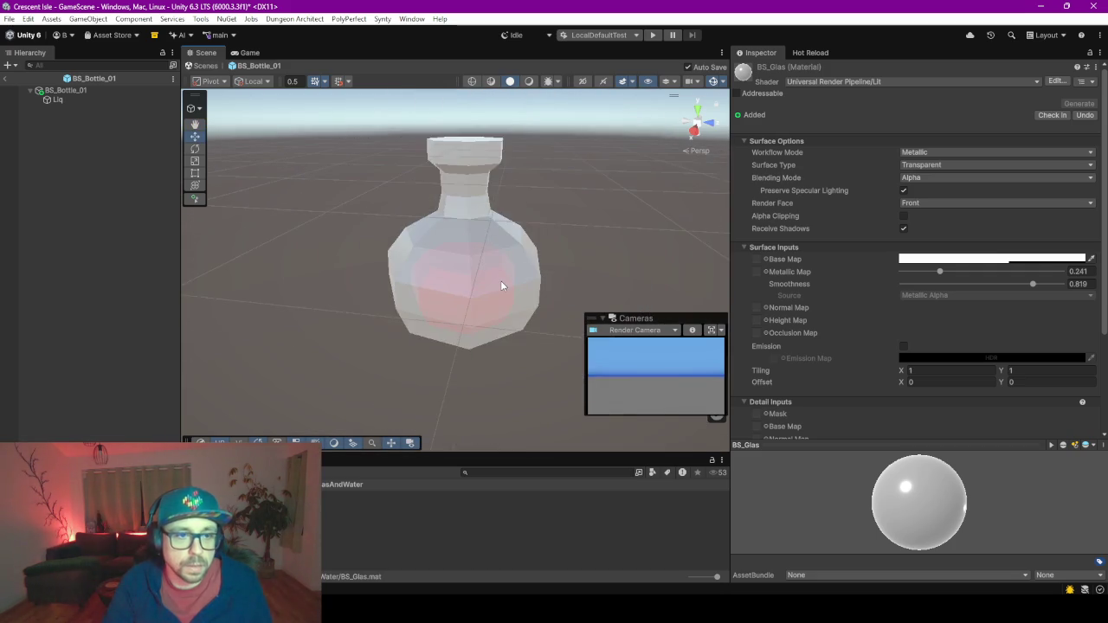
left_click_drag(500, 281, 433, 287)
scroll(433, 287, "up", 3)
scroll(437, 290, "down", 3)
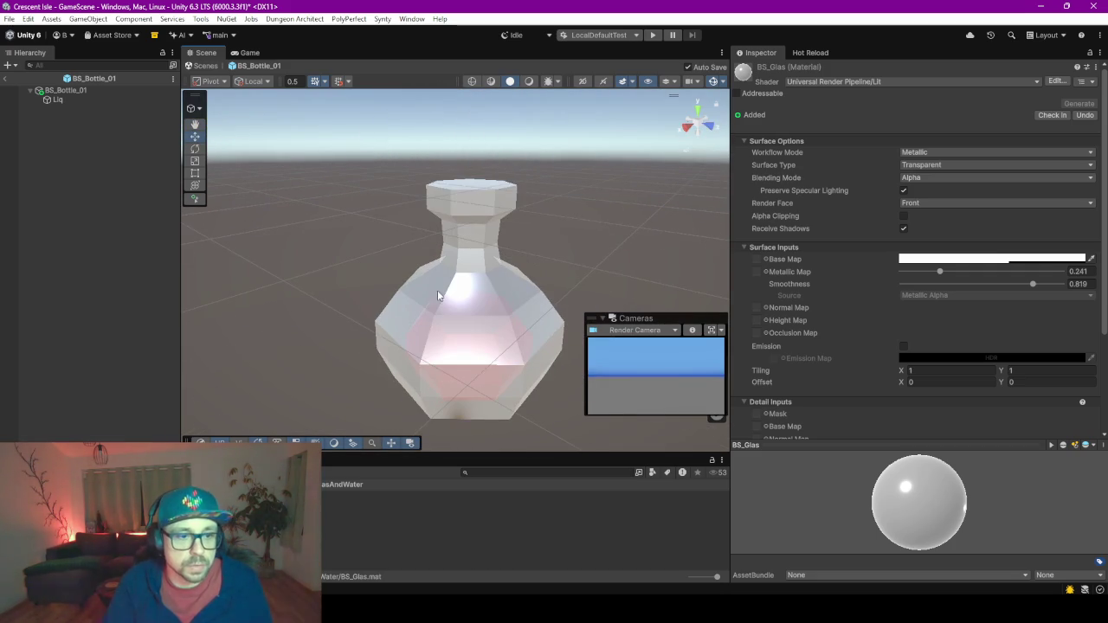
left_click_drag(429, 460, 422, 353)
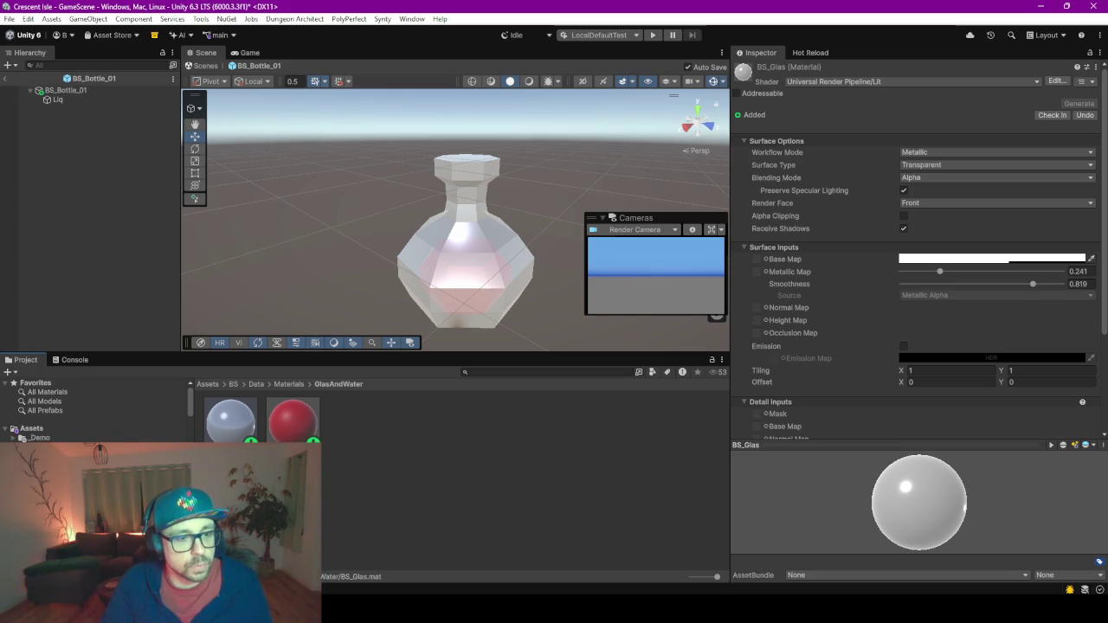
Inspect BS_LiqRed (Transparent, Metallic 0, Smoothness 0.5), frame the bottle, then clear the selection.
left_click(292, 419)
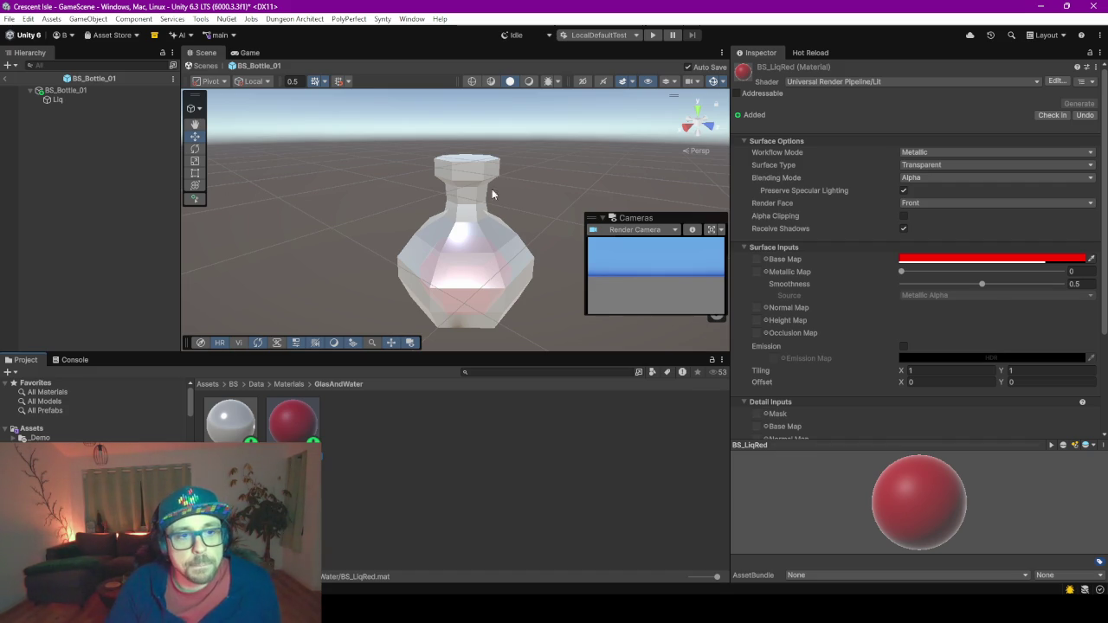
scroll(444, 166, "up", 3)
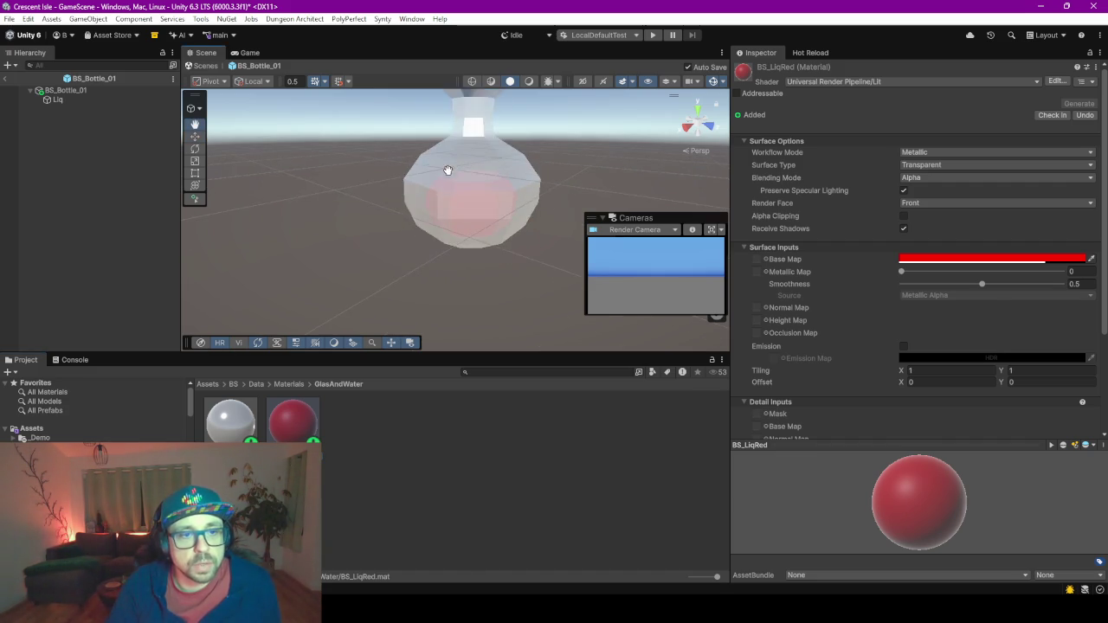
key("f")
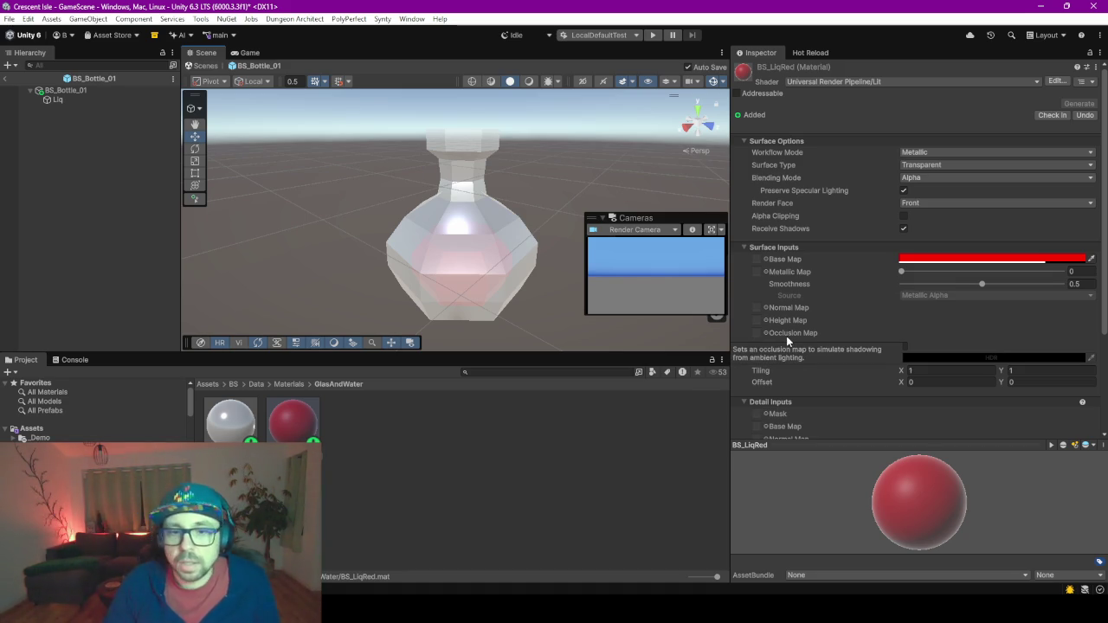
left_click(100, 274)
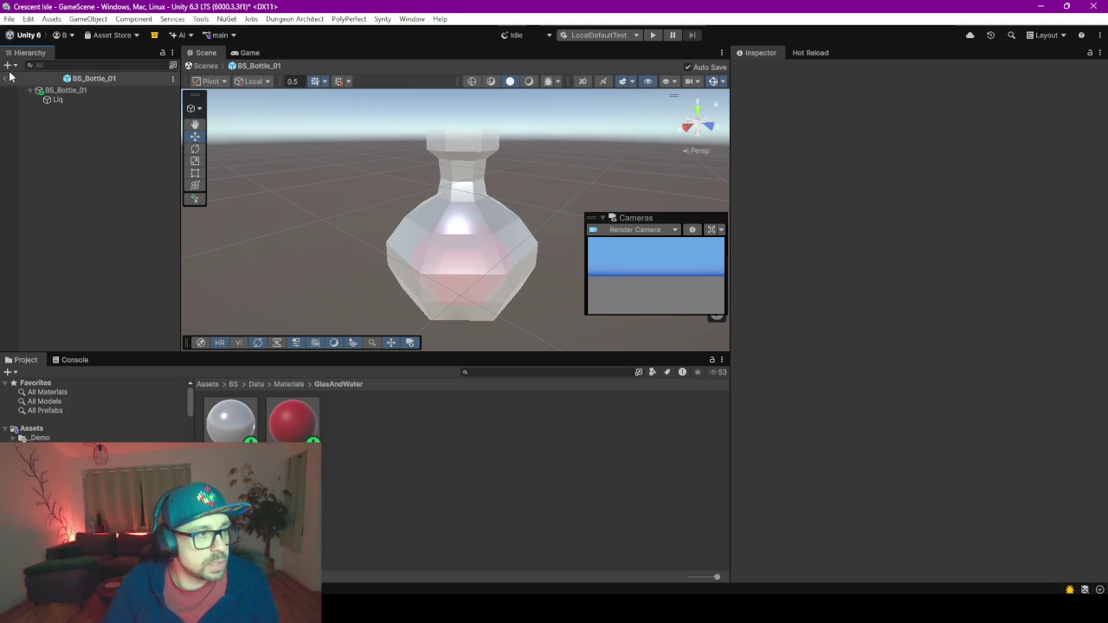
Swap the Liq object's Mesh Filter mesh to BS_Bottle_01_Liq_Low.
left_click(54, 100)
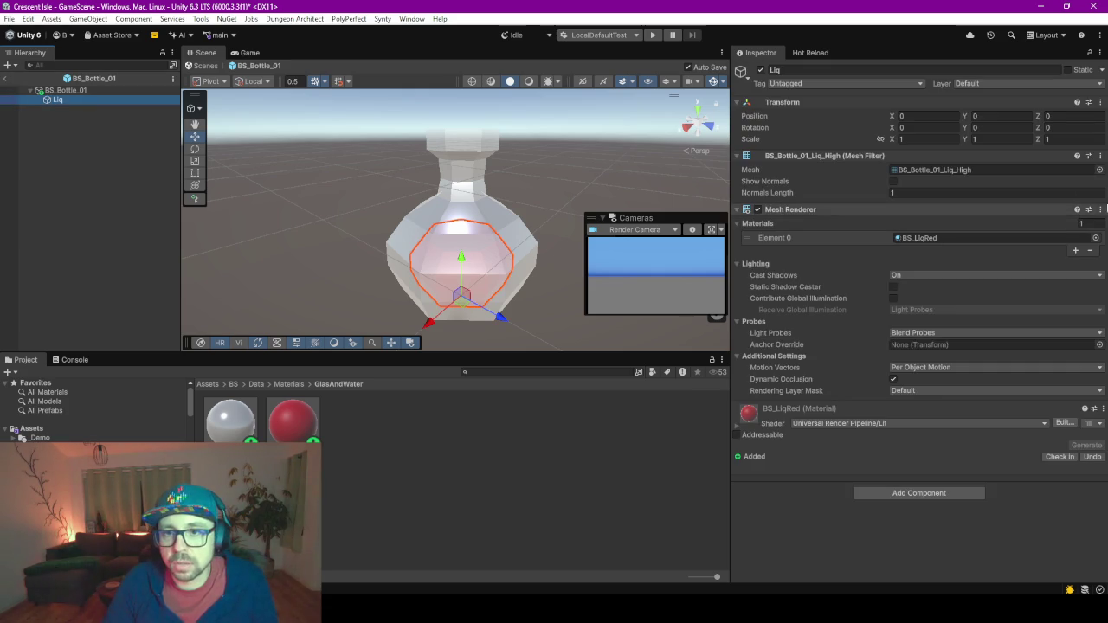
left_click(1099, 169)
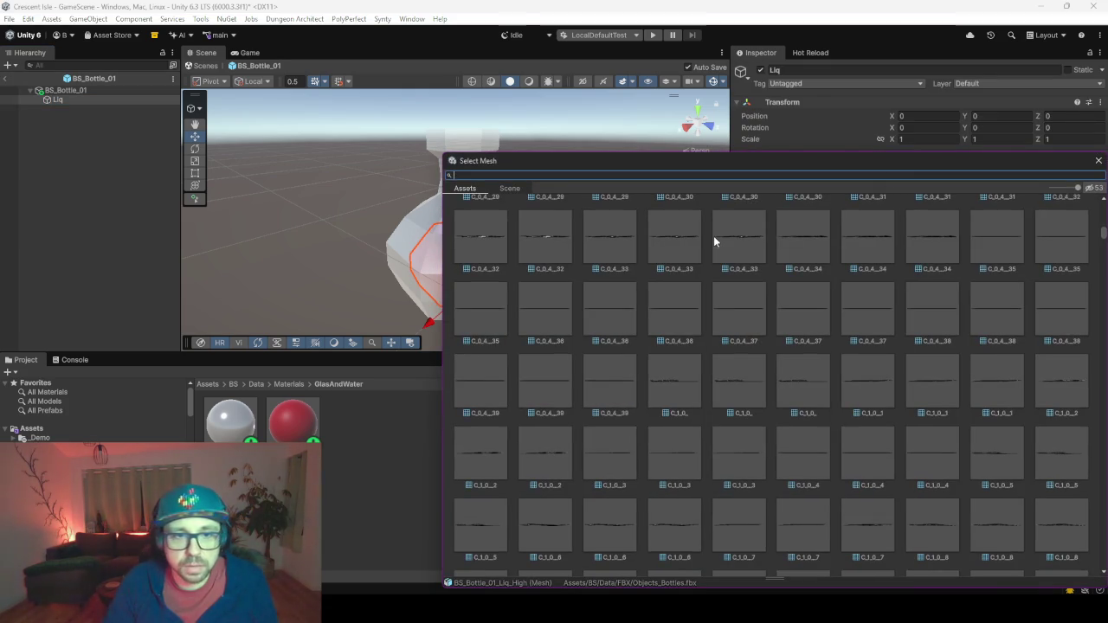
type("liq")
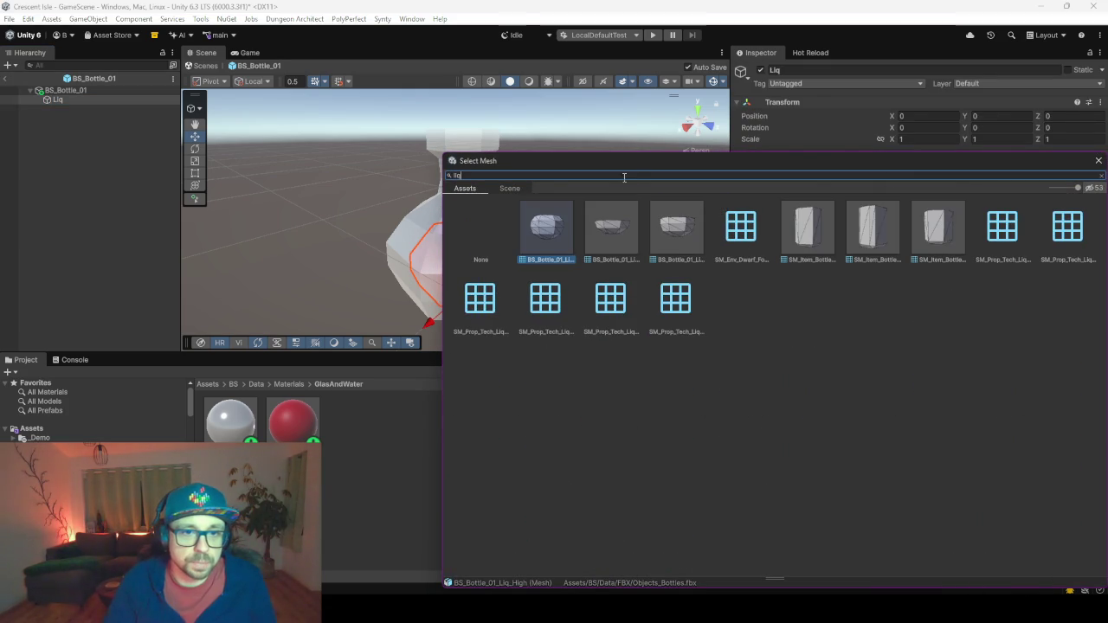
left_click(689, 242)
left_click(424, 418)
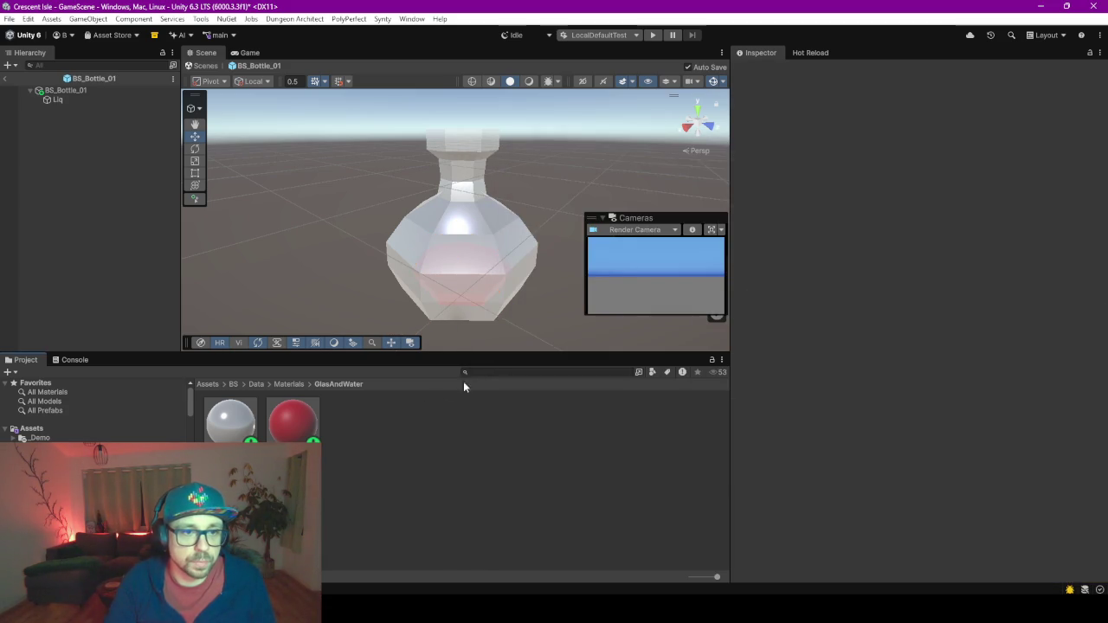
Look around the glass bottle to check the lowered red liquid level.
scroll(502, 294, "up", 3)
left_click_drag(529, 277, 515, 261)
scroll(515, 261, "down", 2)
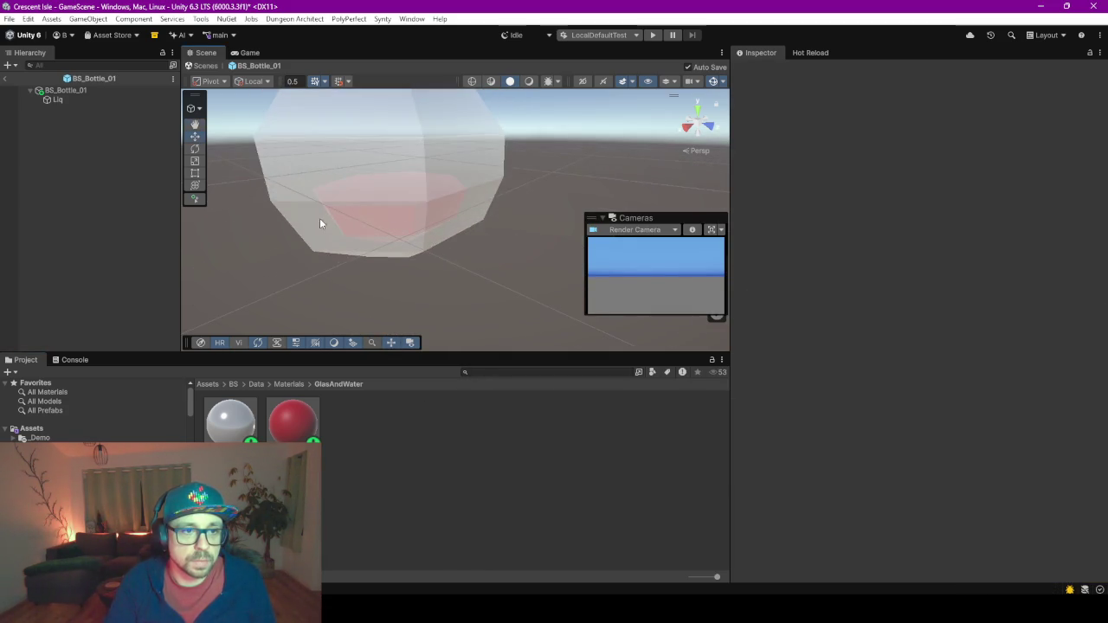
mouse_move(319, 218)
left_mouse_down()
mouse_move(372, 189)
mouse_move(356, 205)
left_mouse_up()
scroll(357, 204, "down", 4)
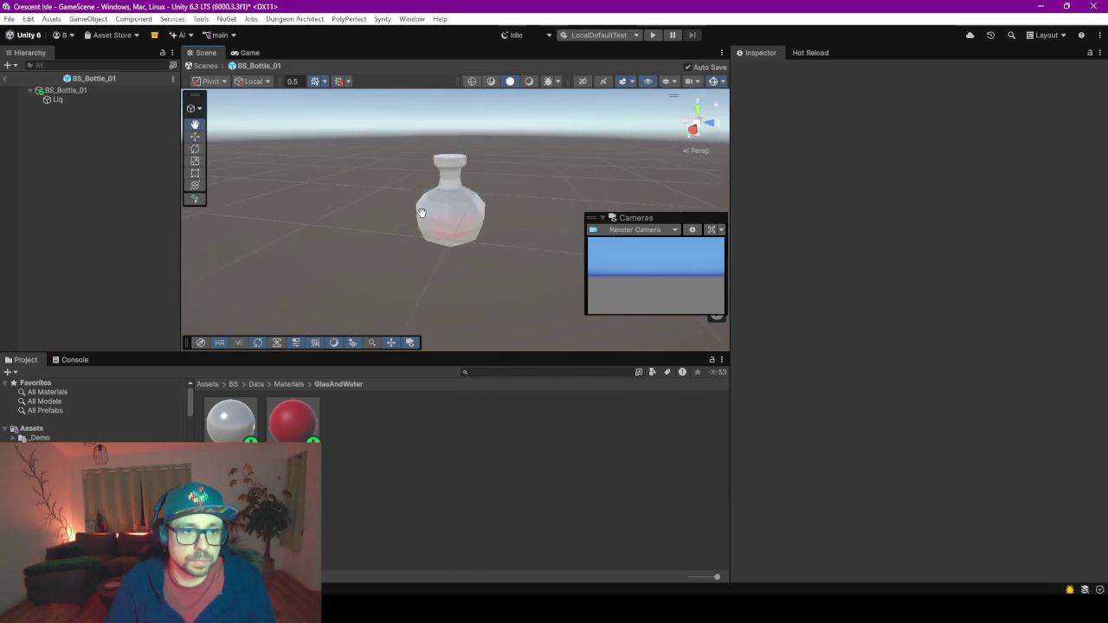
left_click_drag(423, 209, 410, 217)
scroll(454, 188, "up", 2)
left_click_drag(437, 169, 441, 208)
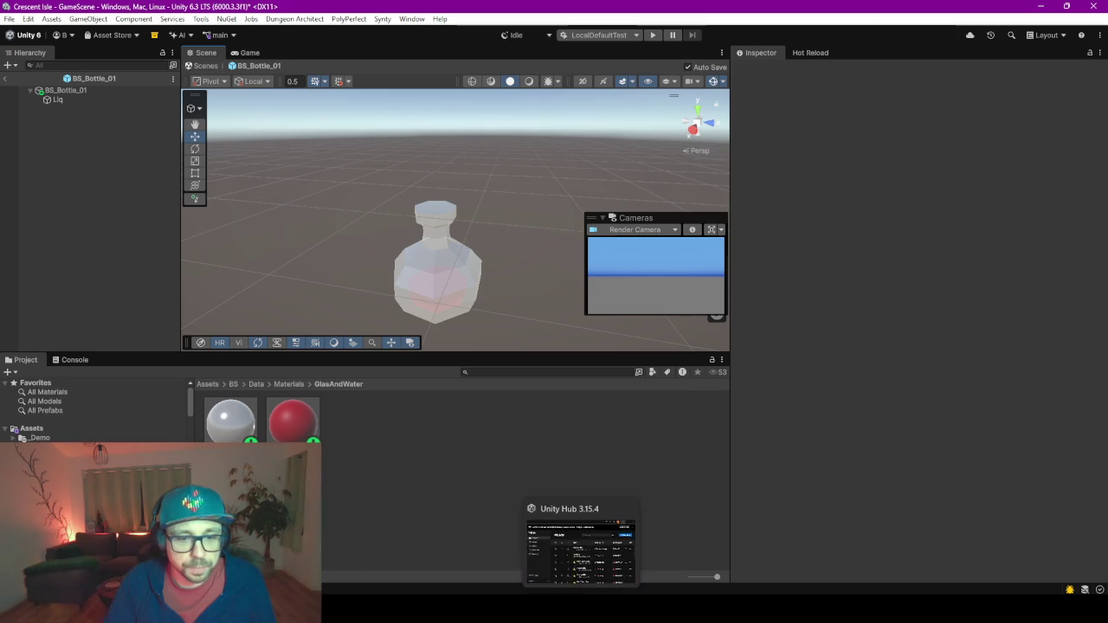
Back in Blender, hide the bottle meshes and view the FLASKS reference from the front.
mouse_move(707, 605)
left_click(718, 509)
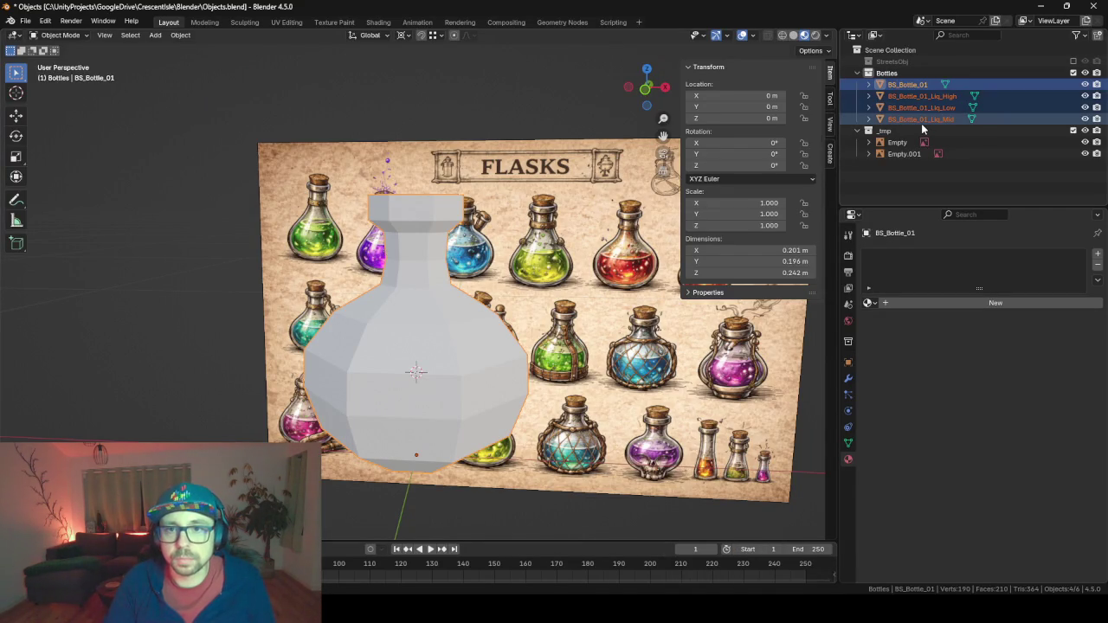
key("h")
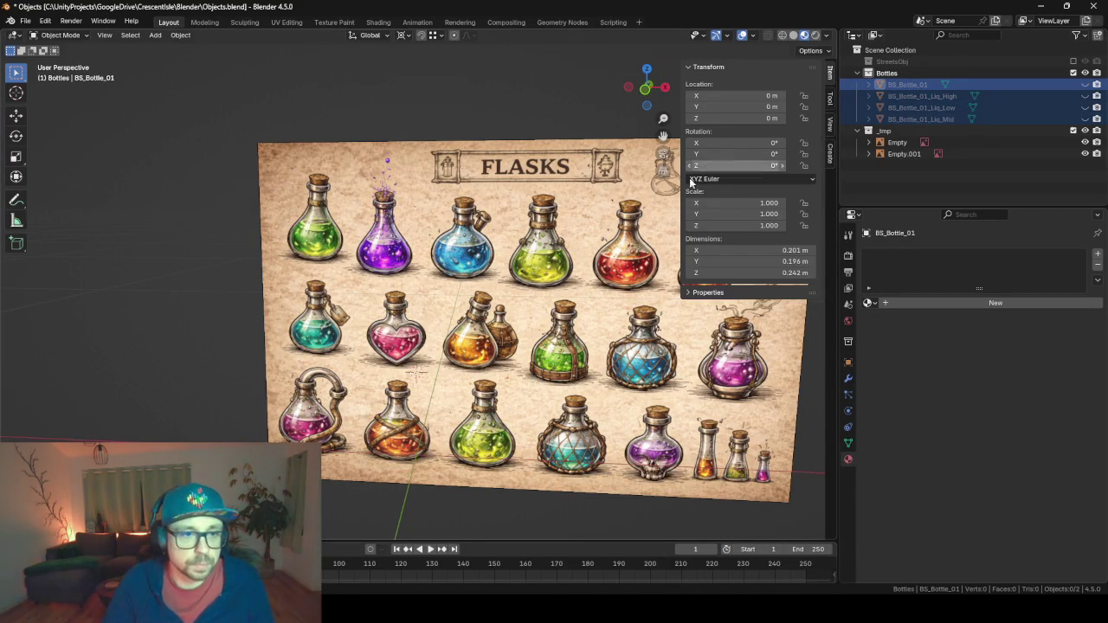
key("KP_1")
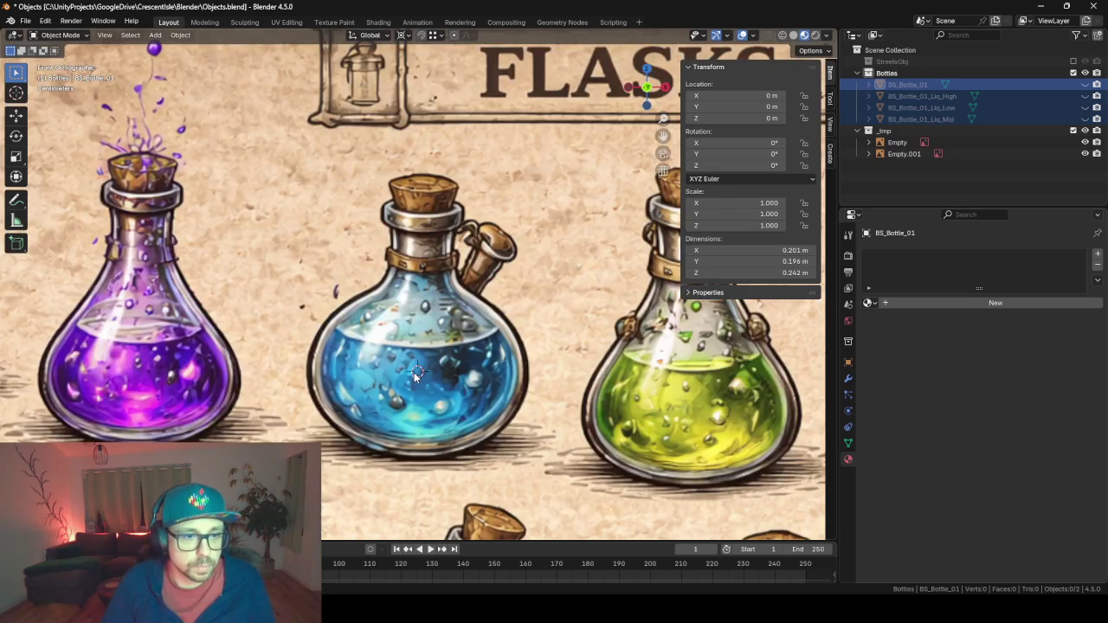
scroll(415, 374, "down", 4)
scroll(414, 372, "up", 2)
Select the flasks reference image and bring up the Add menu's Mesh submenu.
left_click(482, 372)
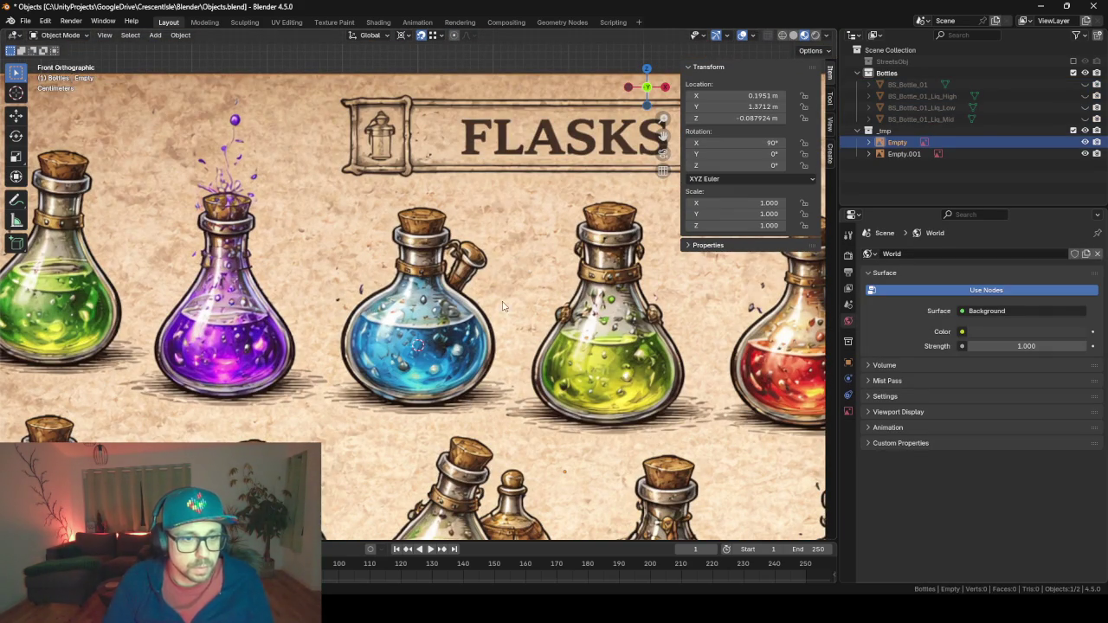
scroll(494, 329, "down", 2)
key("shift+a")
mouse_move(494, 326)
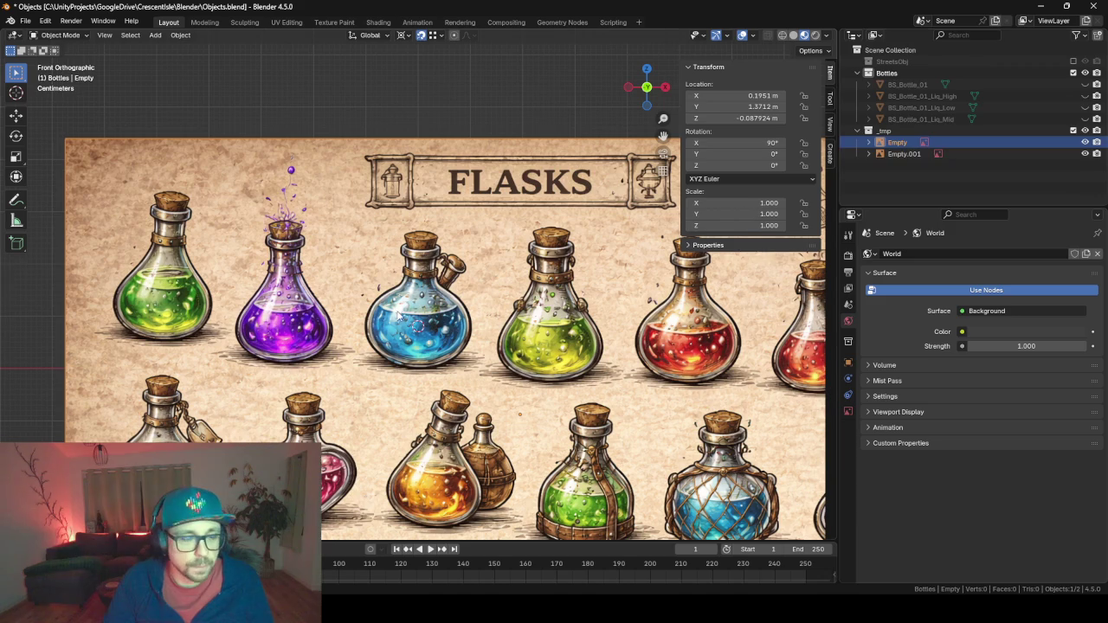
key("shift+a")
mouse_move(397, 310)
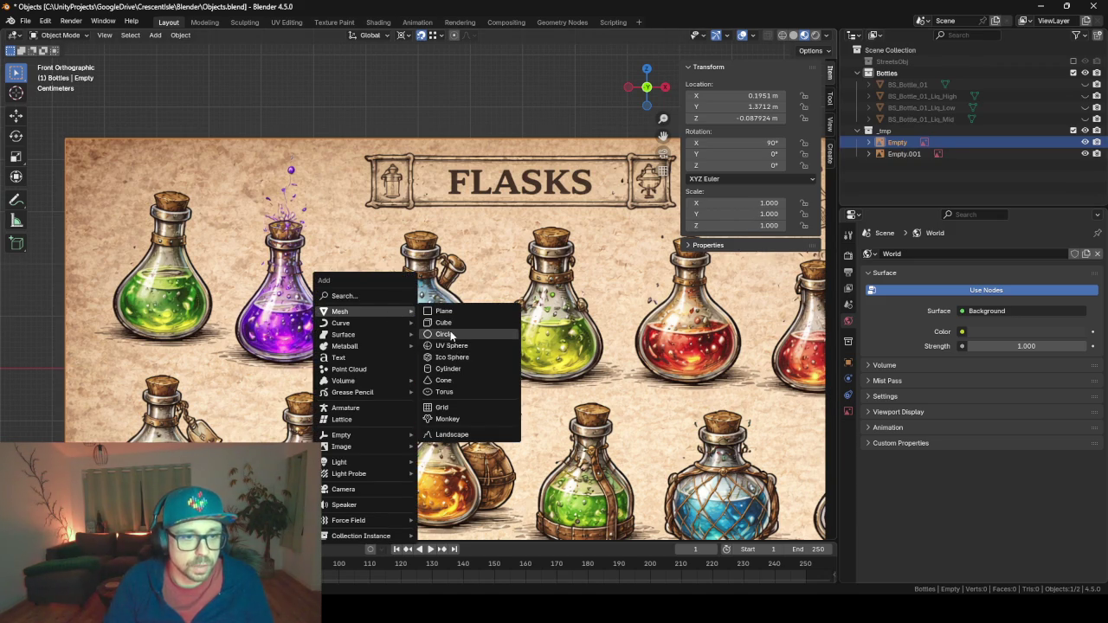
Add a circle mesh and scale it down in Edit Mode to fit the blue flask's width.
left_click(444, 334)
scroll(494, 353, "down", 5)
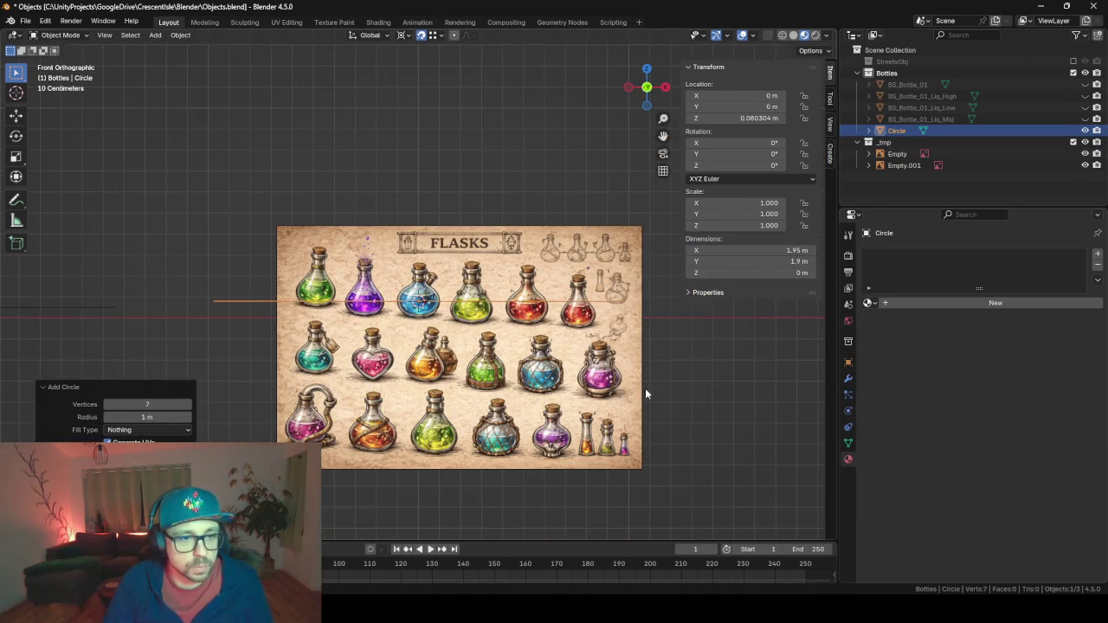
key("Tab")
key("s")
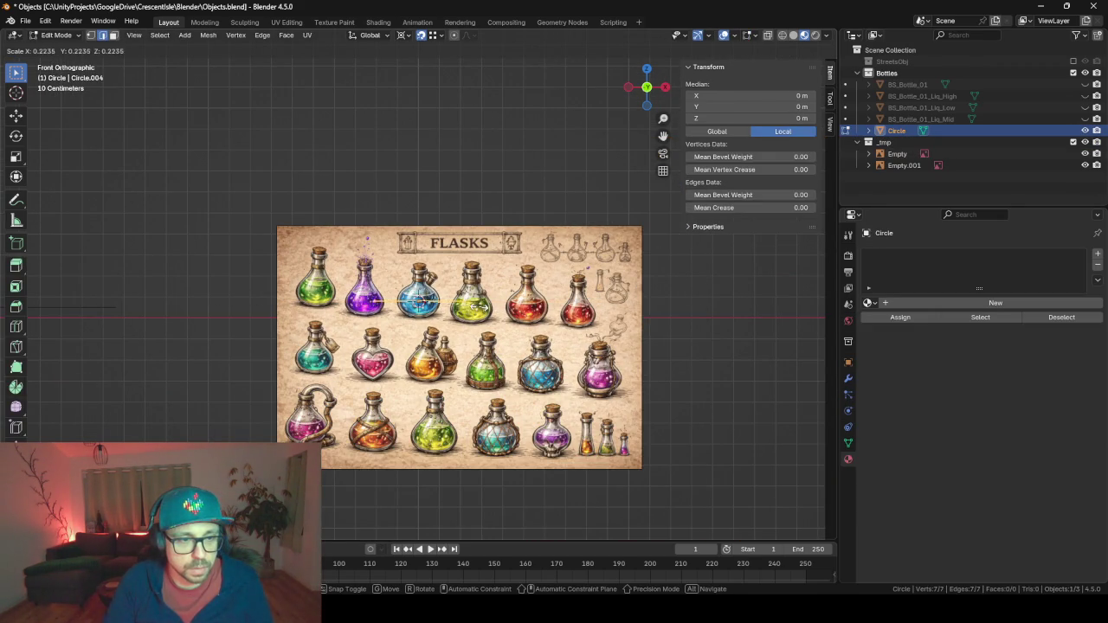
left_click(434, 301)
key("KP_Decimal")
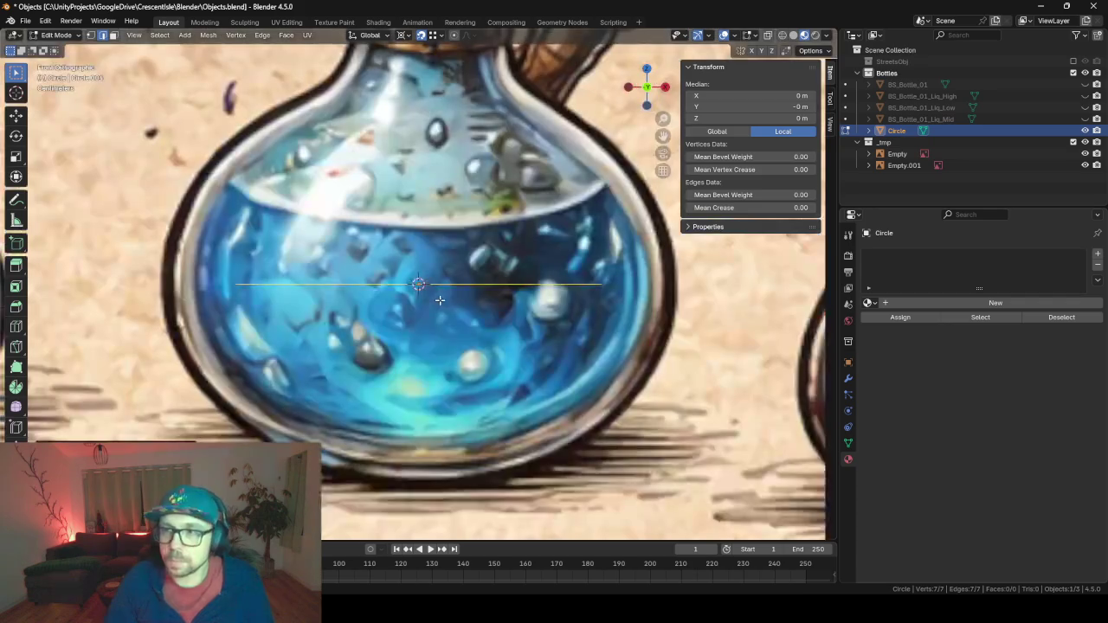
scroll(437, 299, "down", 4)
key("s")
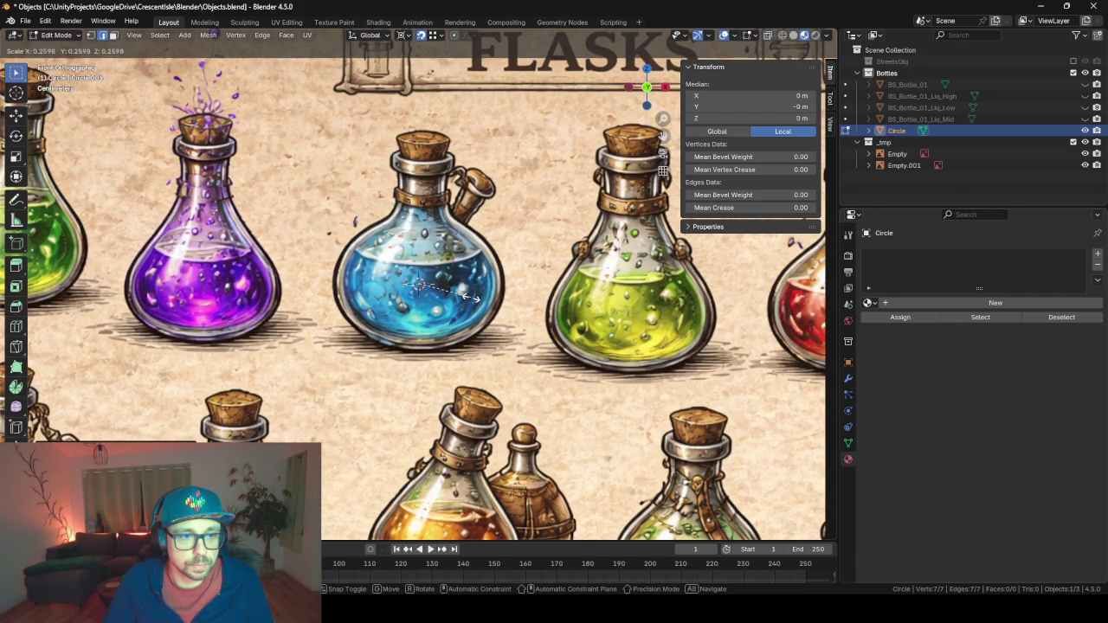
left_click(472, 298)
Fill the circle's vertices with faces into a flat heptagon.
scroll(470, 298, "down", 5)
mouse_move(470, 297)
left_mouse_down()
mouse_move(459, 356)
mouse_move(439, 351)
left_mouse_up()
scroll(435, 287, "up", 2)
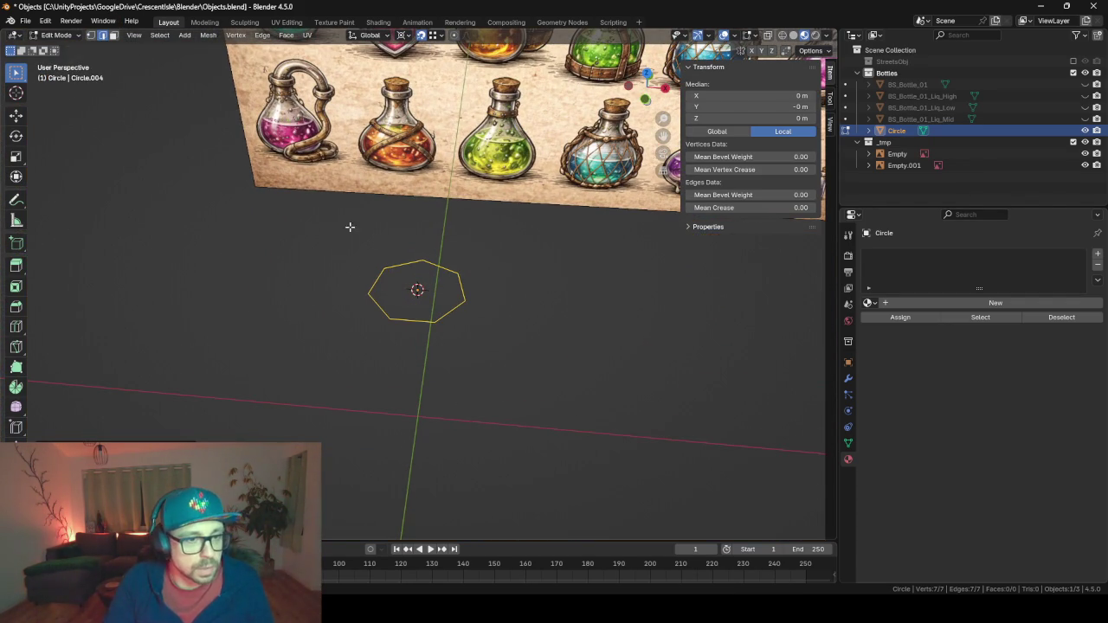
left_click(396, 264)
left_click(437, 268, "ctrl")
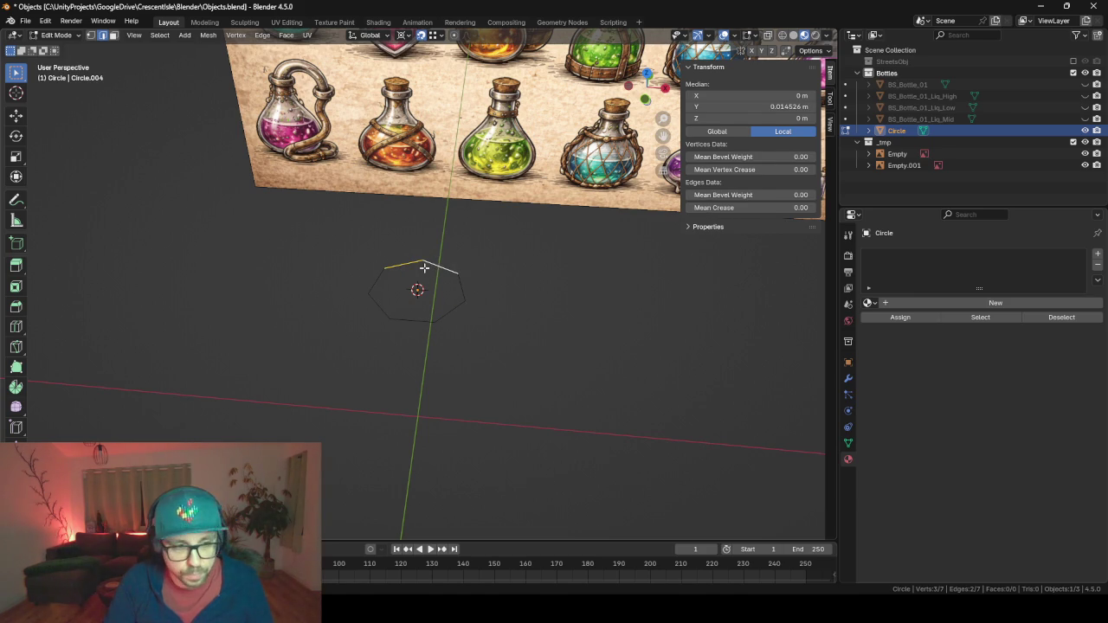
key("f")
left_click(369, 290)
left_click(385, 268, "ctrl")
key("f")
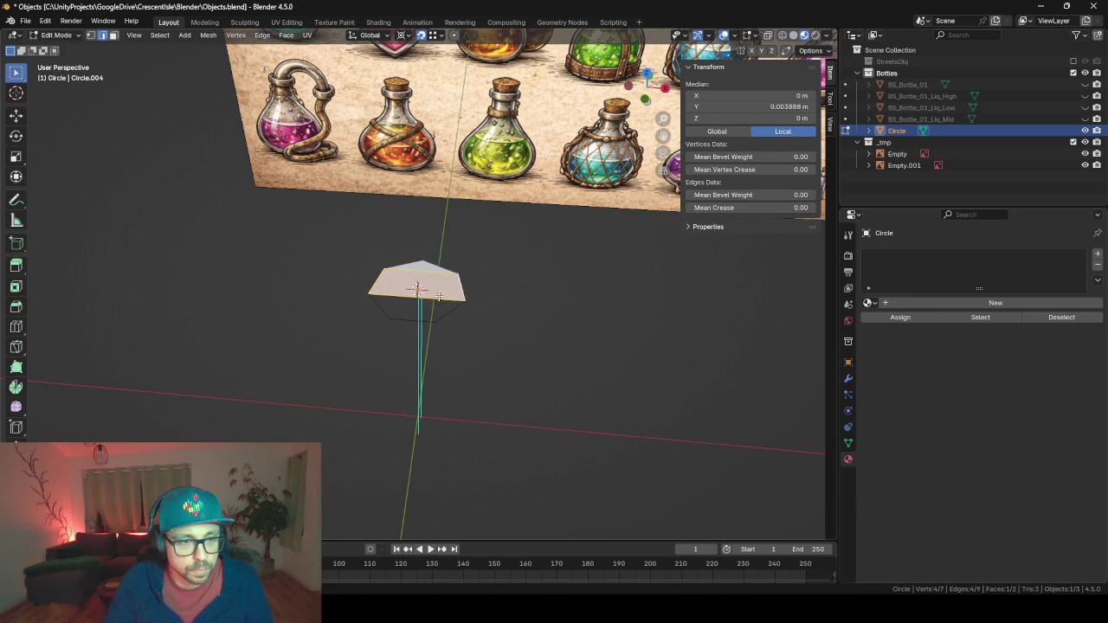
key("f")
Select the whole filled circle from top view, then return to Object Mode and select the reference image.
key("KP_7")
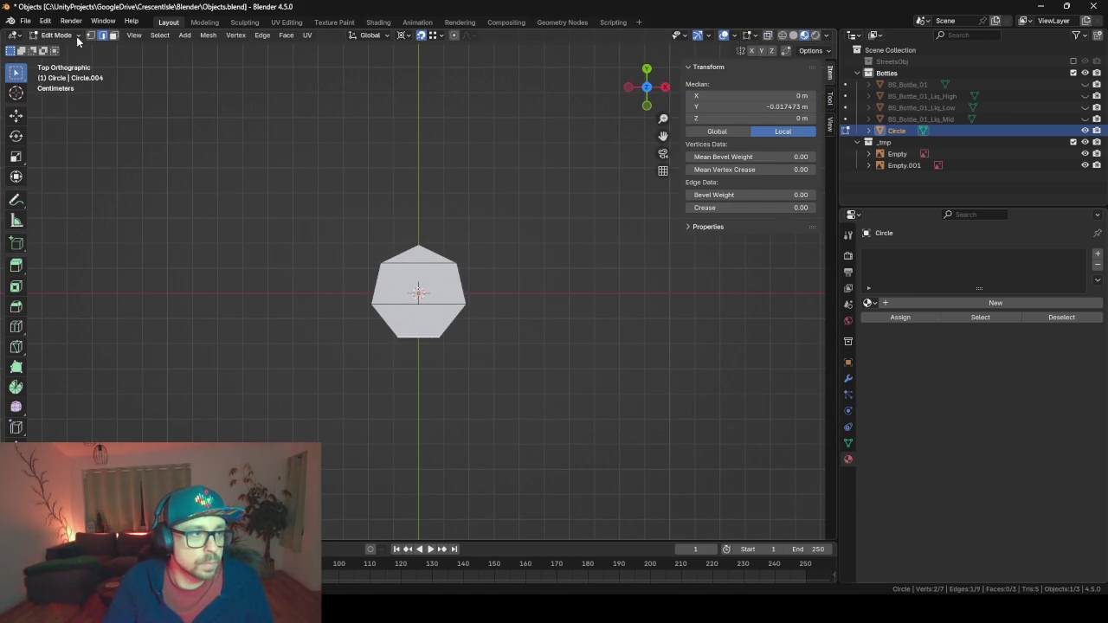
left_click_drag(368, 247, 586, 398)
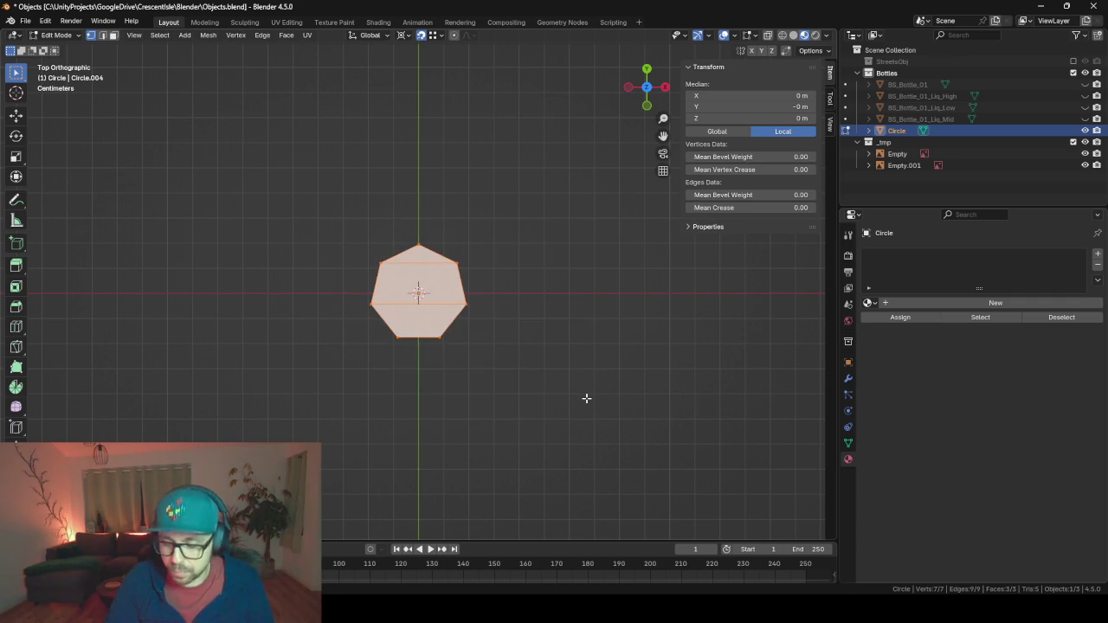
key("KP_1")
scroll(586, 398, "down", 5)
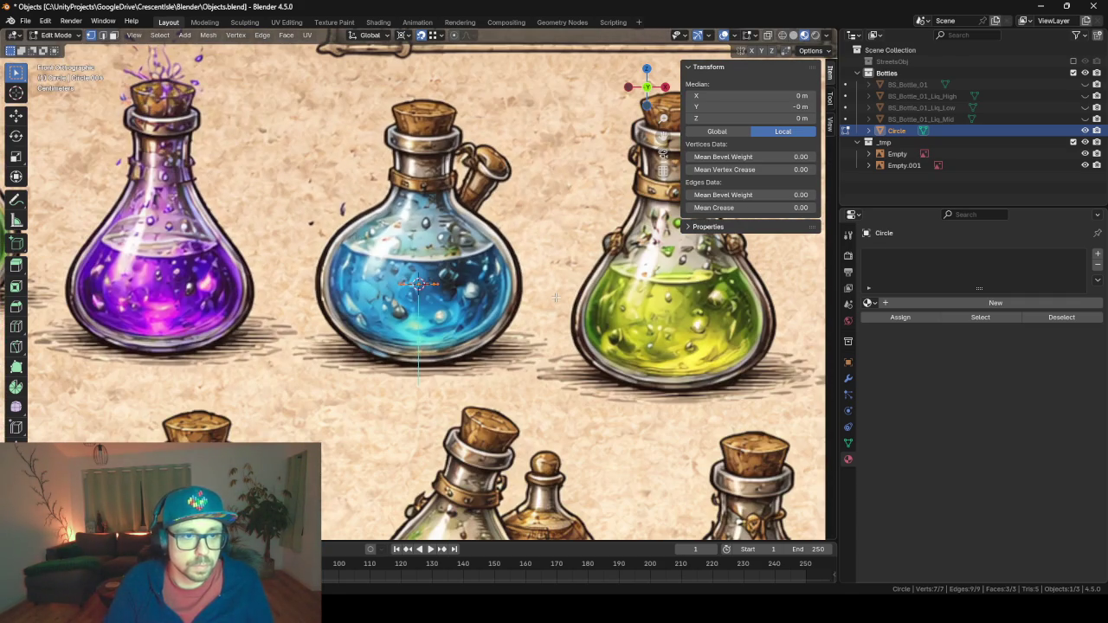
key("Tab")
left_click(490, 288)
Lower the reference image along Z so the flask neck lines up with the circle.
key("g")
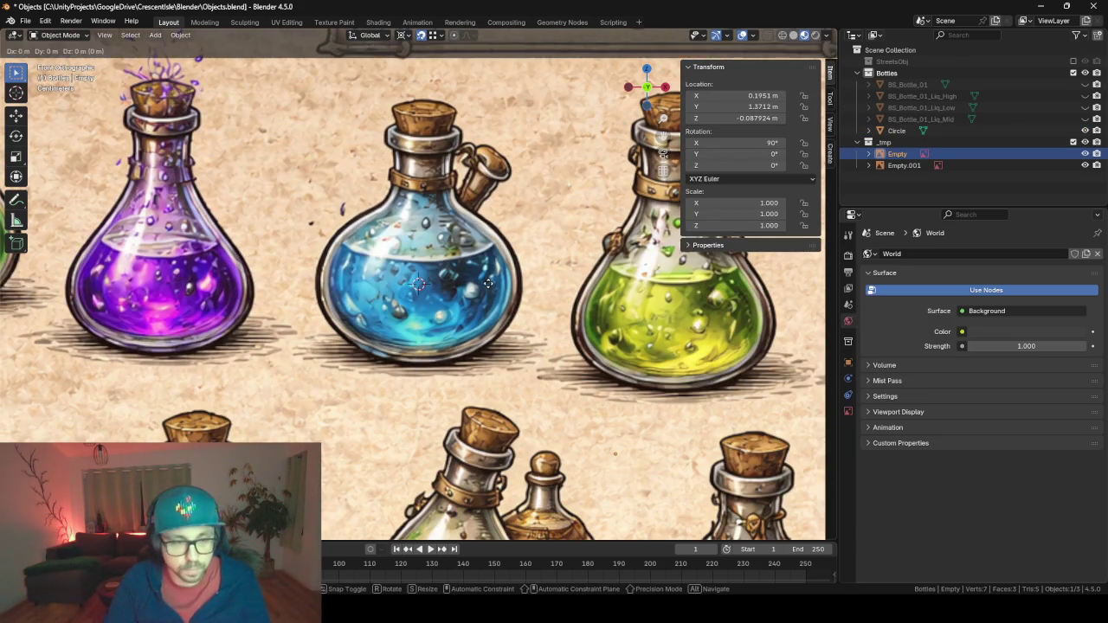
key("z")
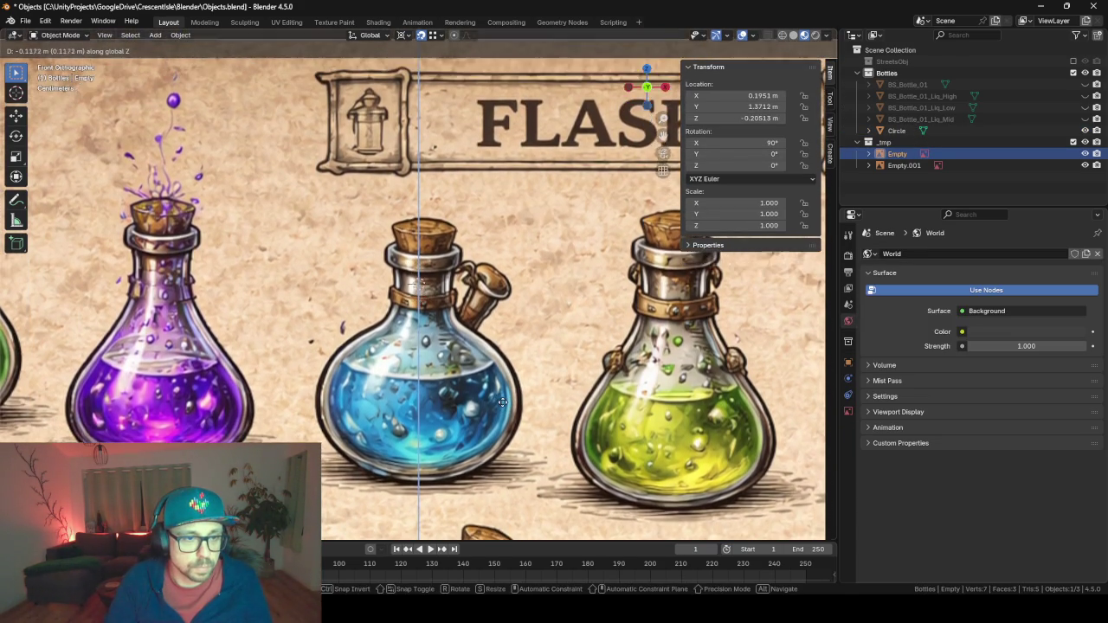
left_click(499, 411)
left_click(908, 132)
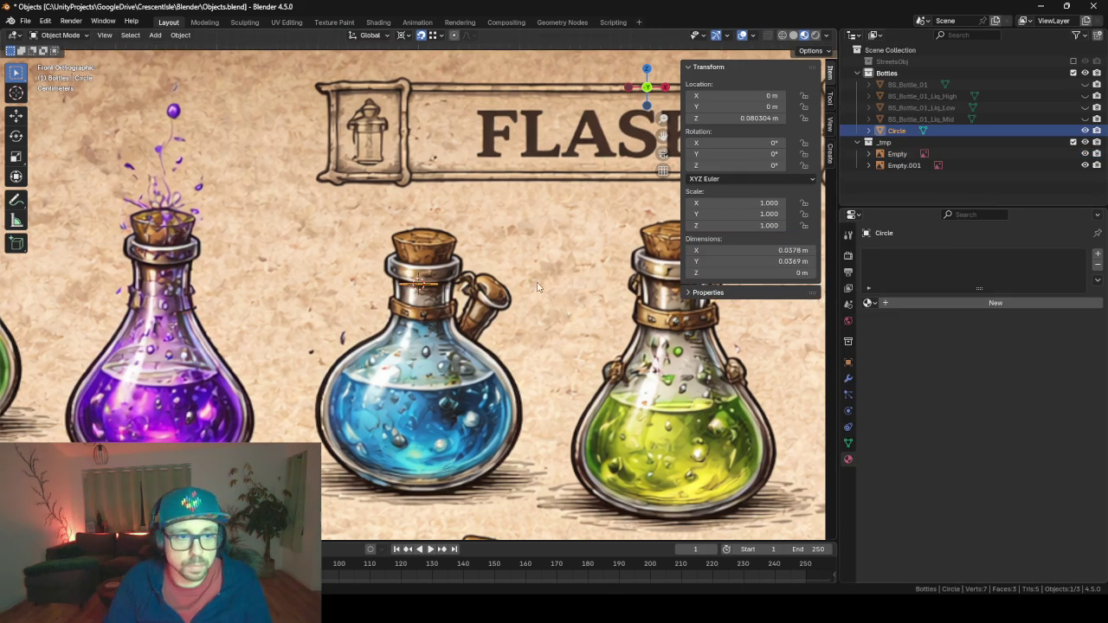
scroll(450, 311, "up", 3)
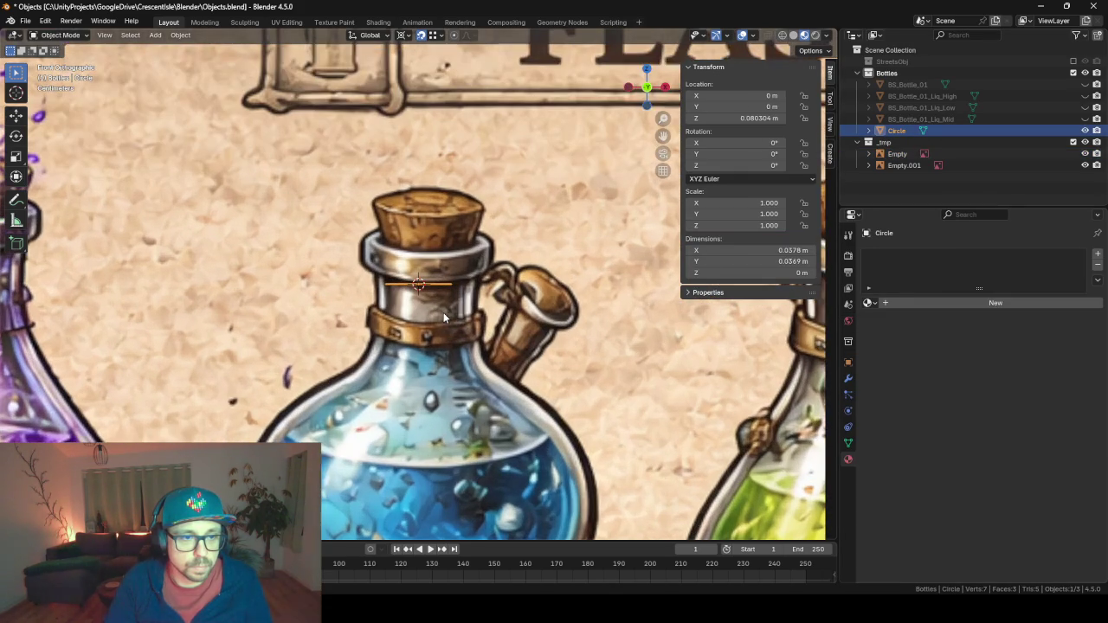
left_click(516, 420)
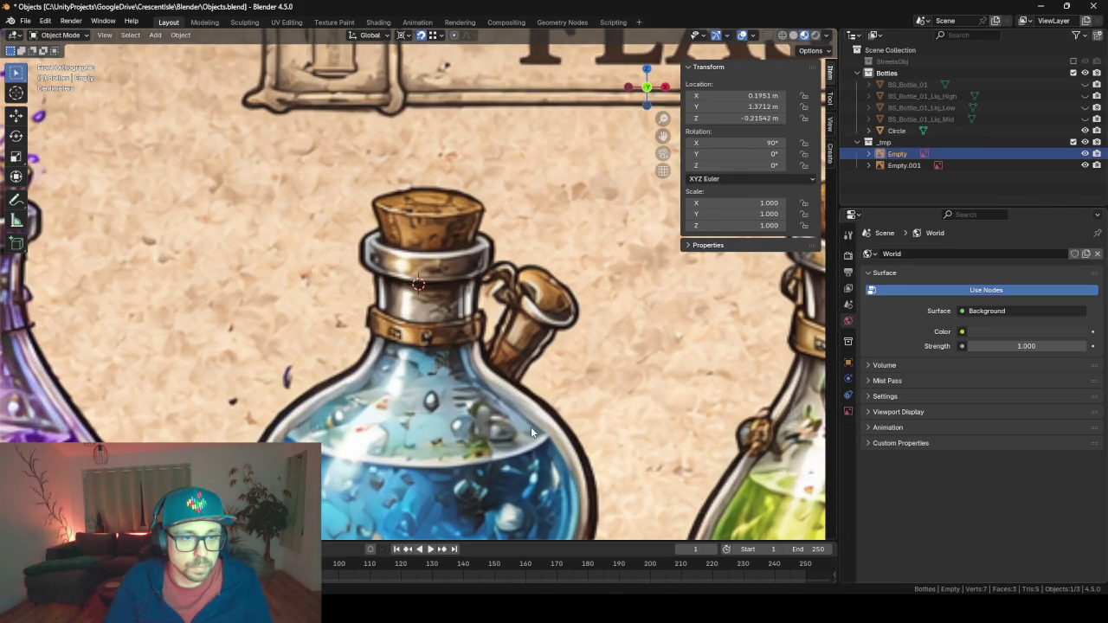
left_click_drag(531, 427, 526, 419)
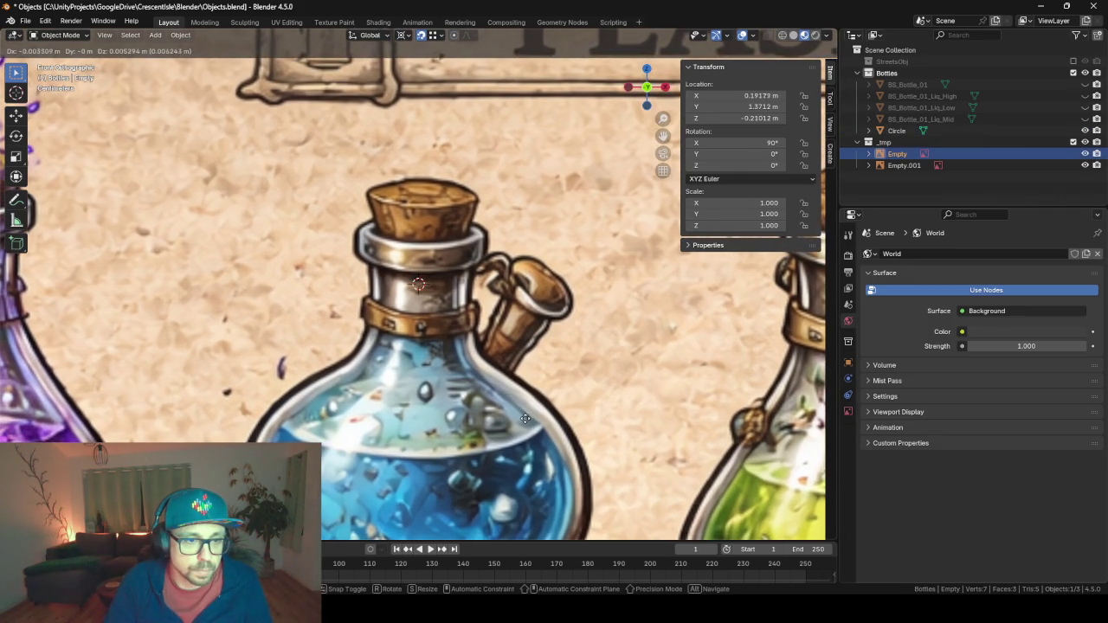
Extrude the circle upward into a band and widen its top ring.
left_click(896, 131)
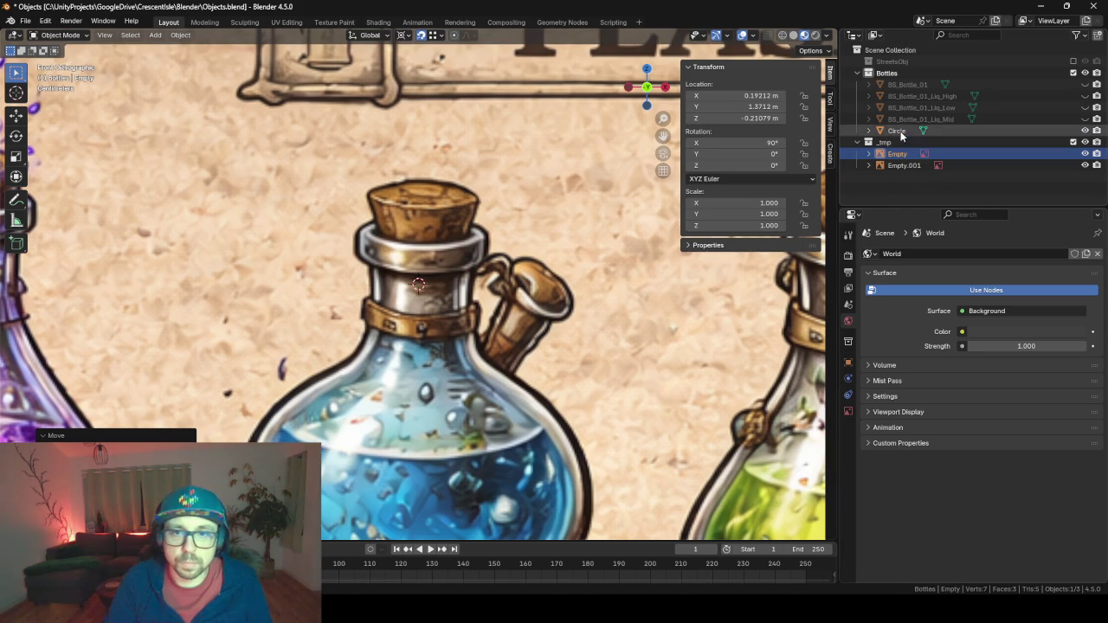
key("Tab")
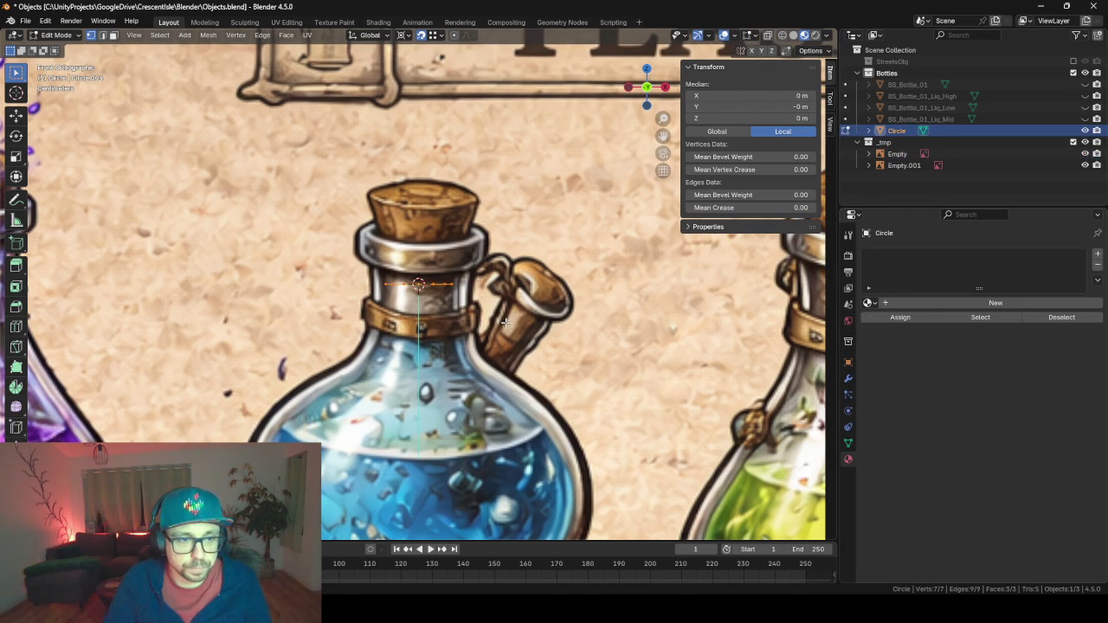
key("e")
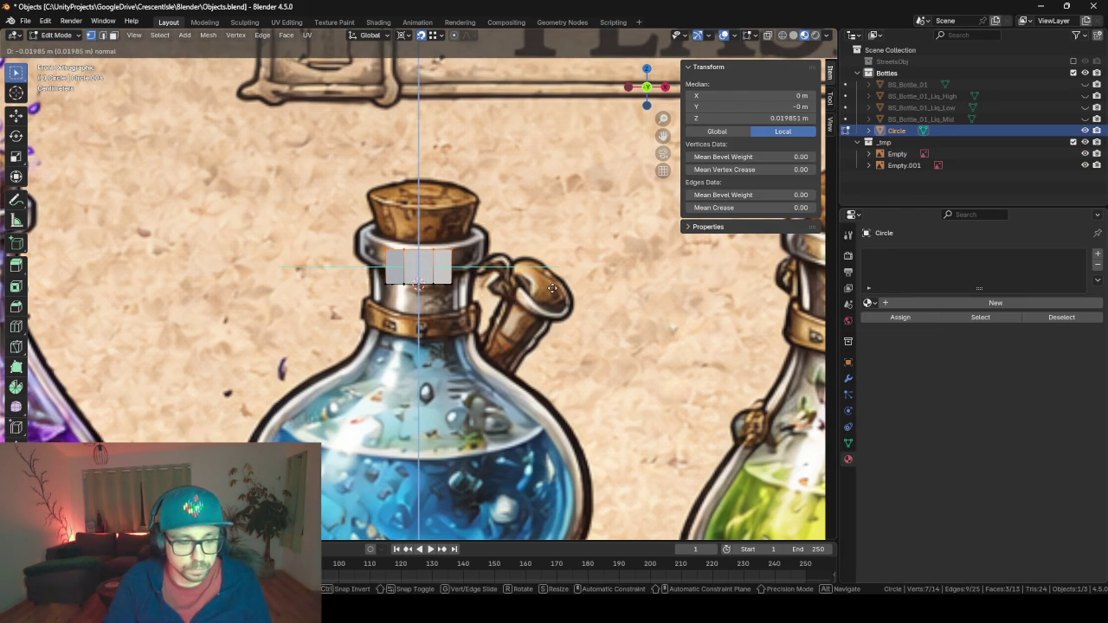
left_click(553, 288)
key("s")
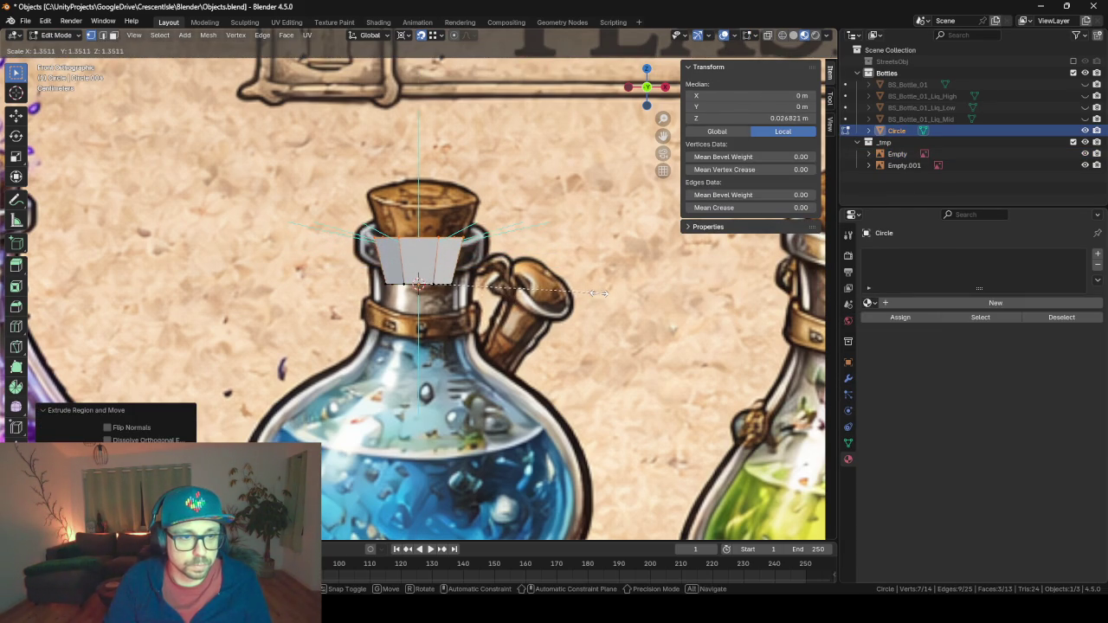
left_click(597, 293)
Change the snapping setting, set the pivot to the selection's centre, and return to box selection.
left_click(430, 34)
left_click(425, 110)
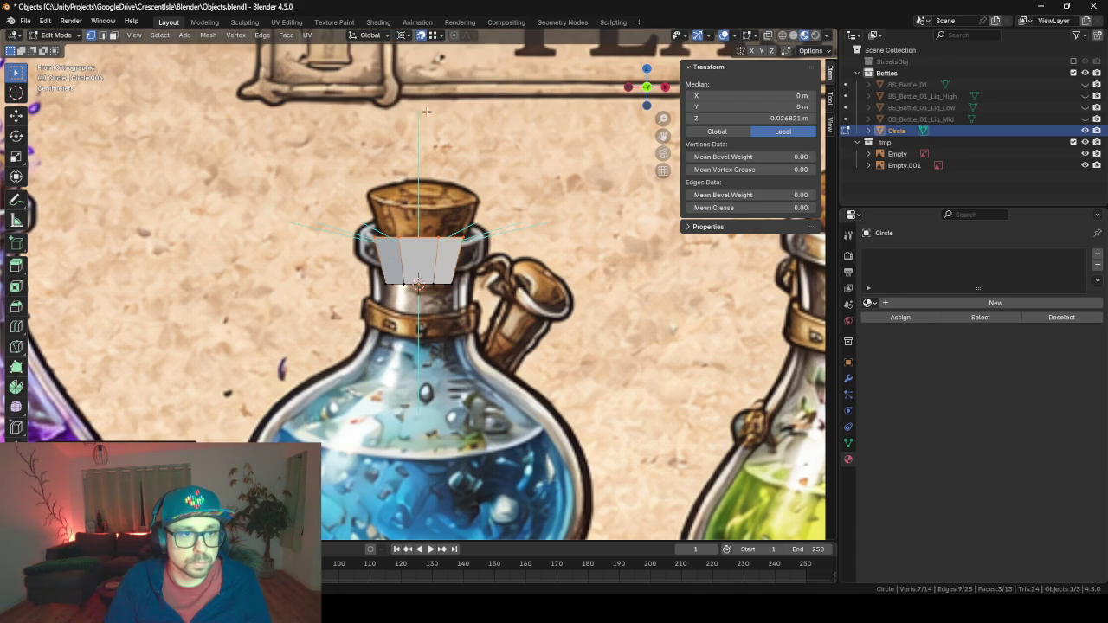
left_click(403, 36)
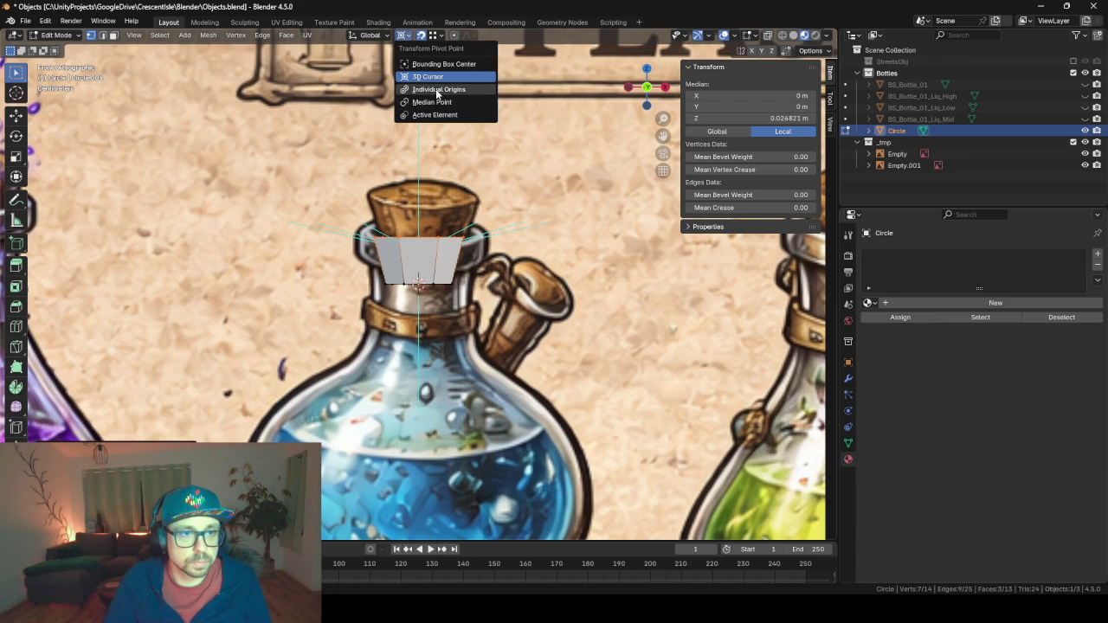
left_click(437, 103)
key("c")
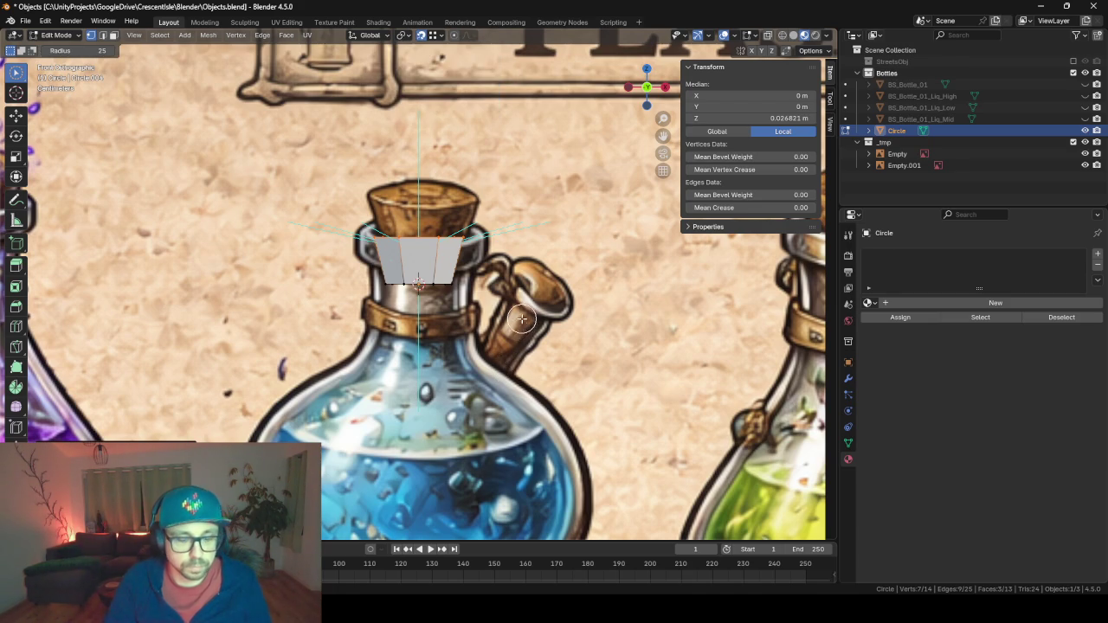
key("Escape")
key("w")
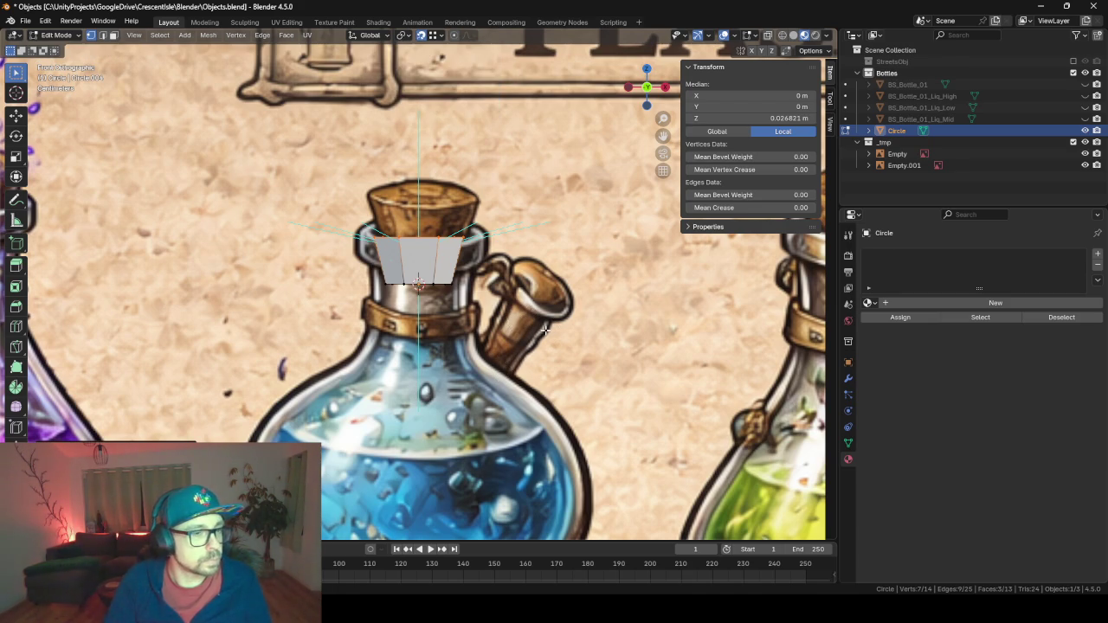
Extrude and widen the top again, then extrude once more into a flared cork shape.
key("e")
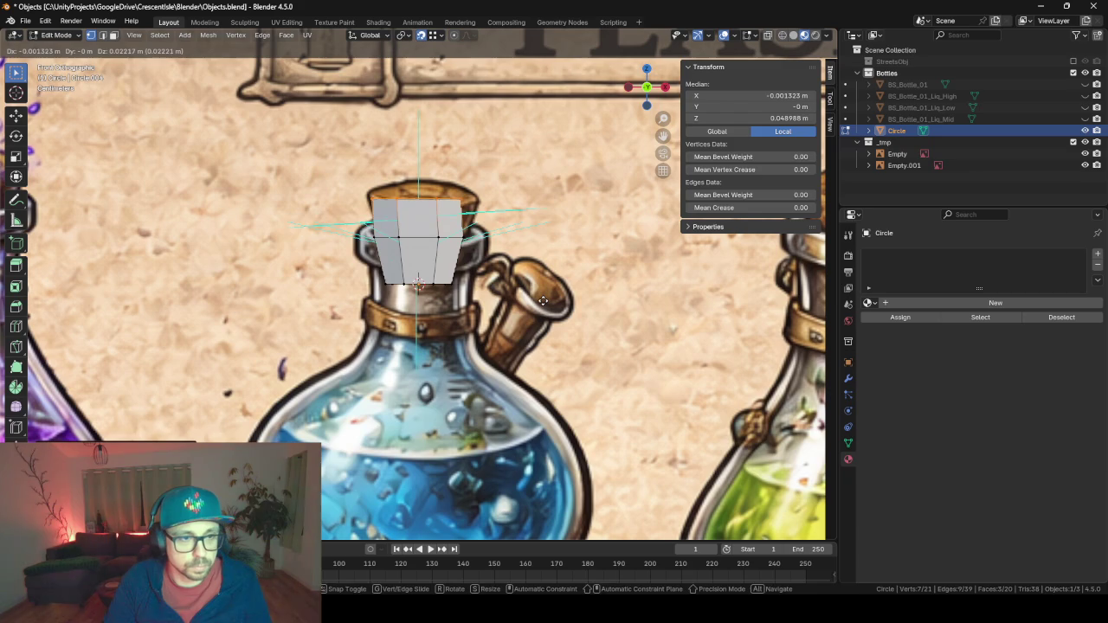
left_click(545, 298)
key("s")
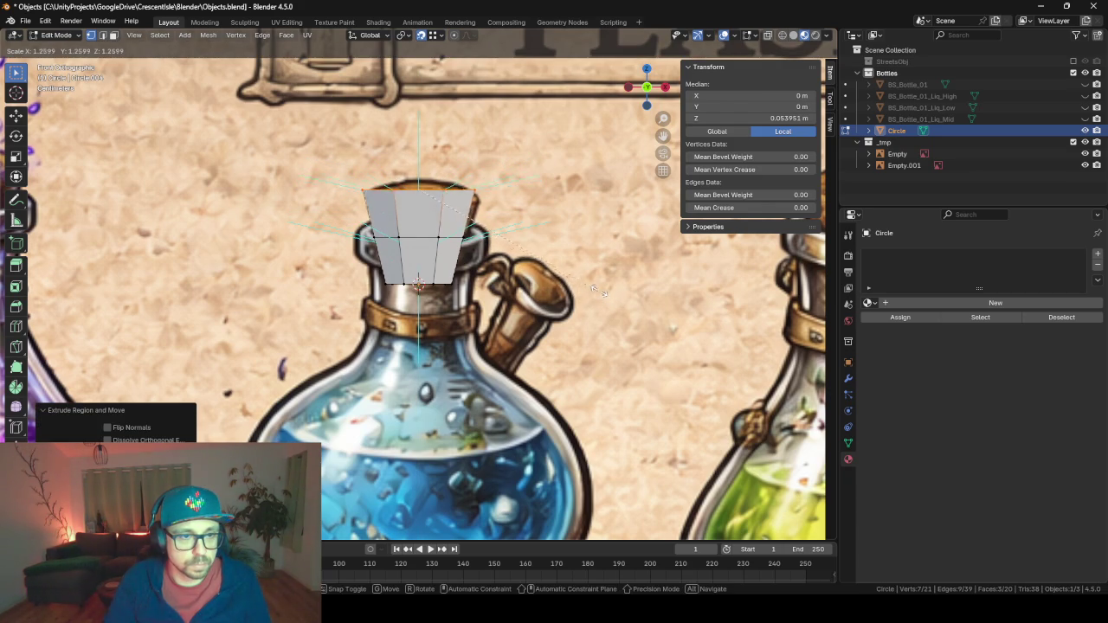
left_click(609, 295)
key("e")
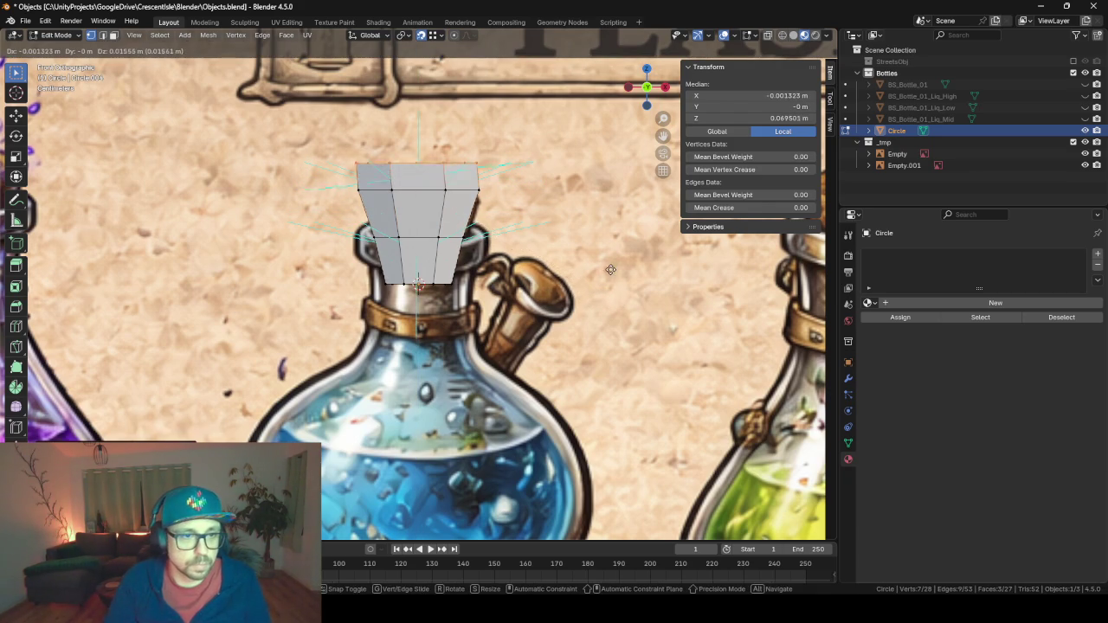
left_click(612, 264)
Return to Object Mode, unhide BS_Bottle_01 and select the Circle cap.
key("Tab")
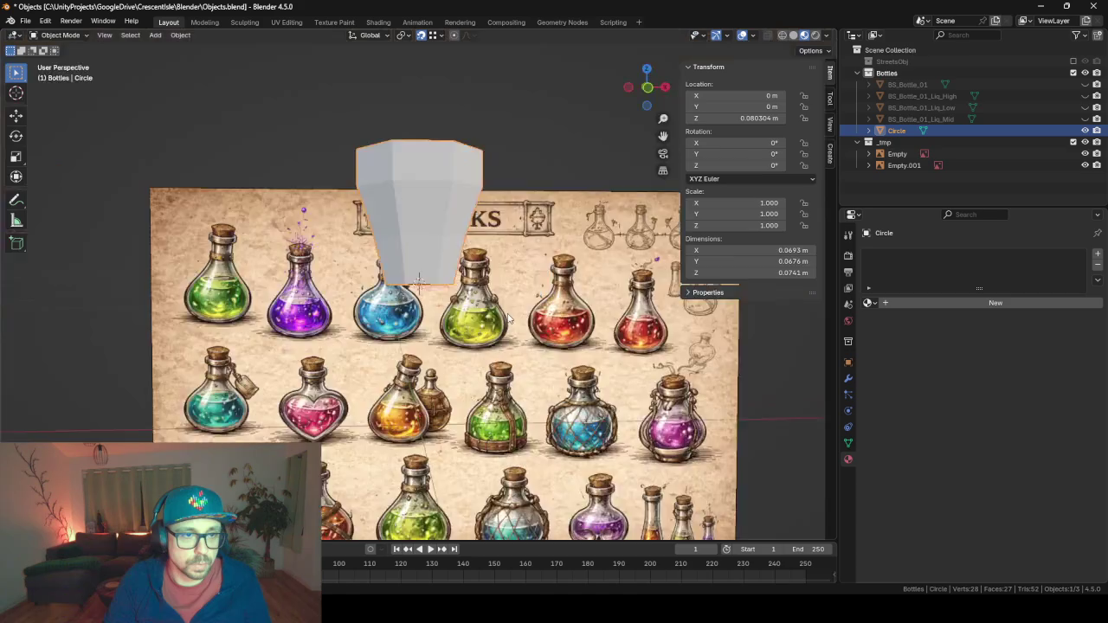
left_click_drag(583, 344, 627, 274)
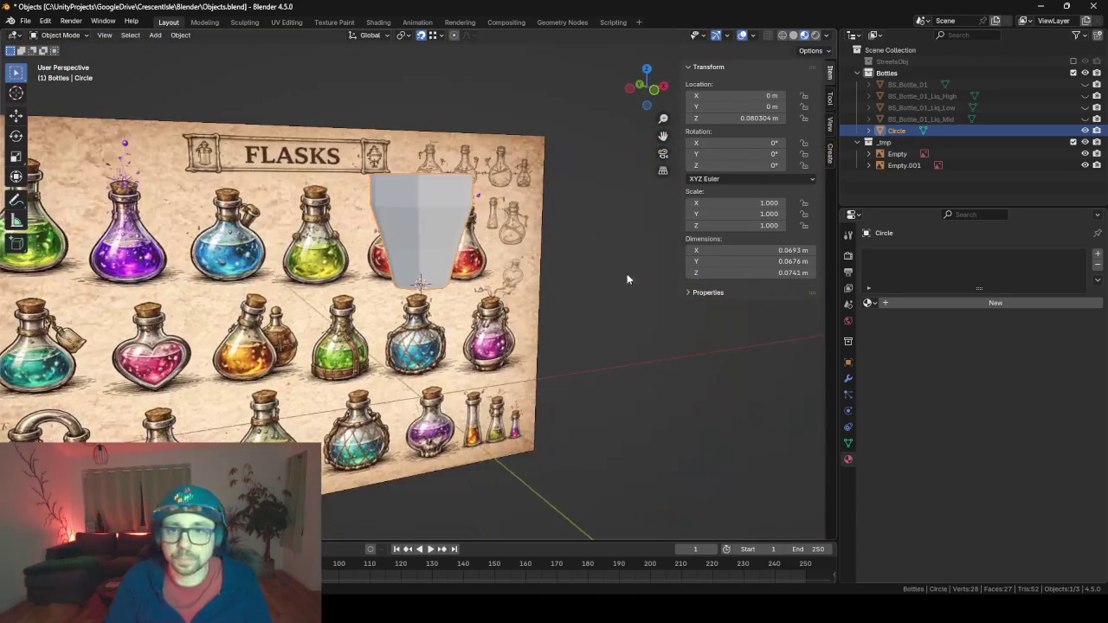
left_click(1084, 84)
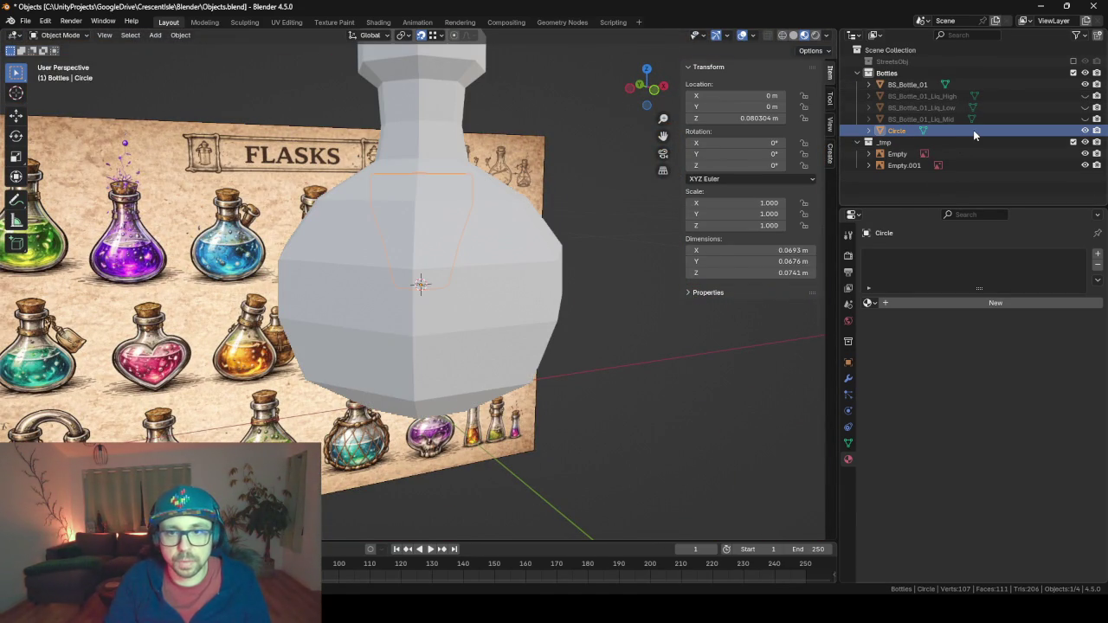
mouse_move(519, 323)
left_mouse_down()
mouse_move(571, 316)
mouse_move(520, 323)
left_mouse_up()
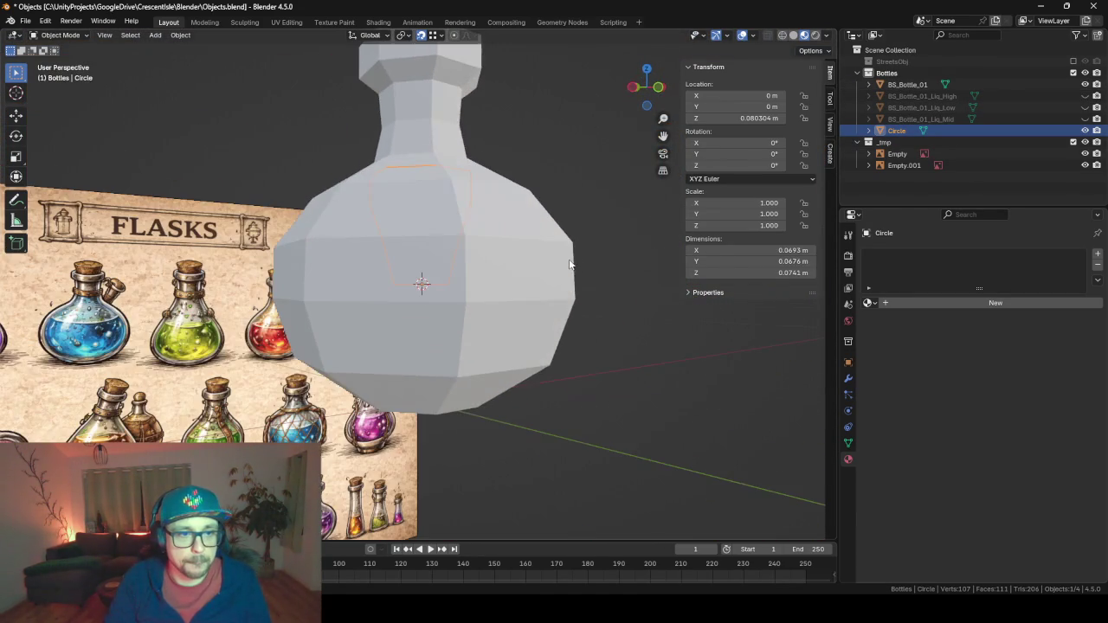
left_click(520, 328)
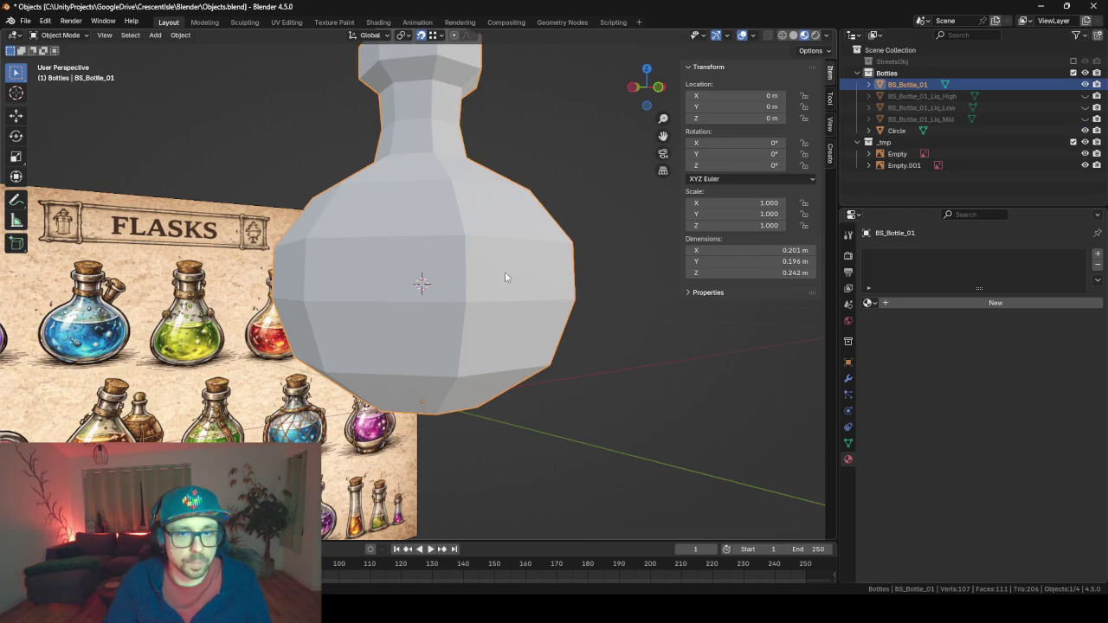
left_click(900, 131)
left_click_drag(555, 224, 485, 234)
left_click(909, 118)
right_click(869, 119)
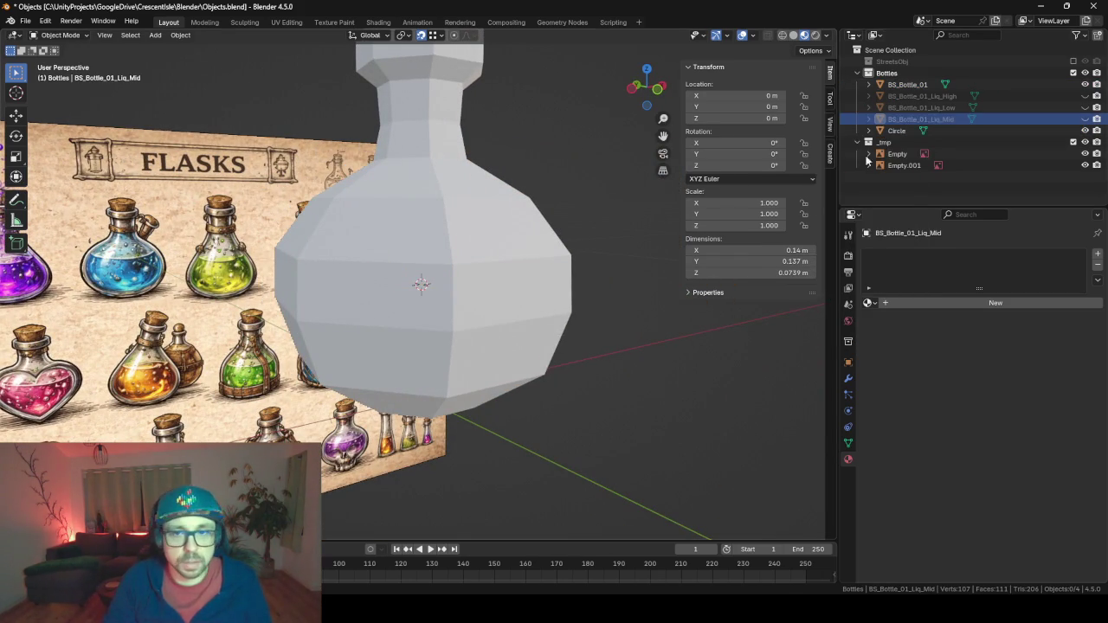
left_click(896, 131)
Set the Circle's origin to its geometry and raise it along Z onto the bottle neck.
right_click(398, 258)
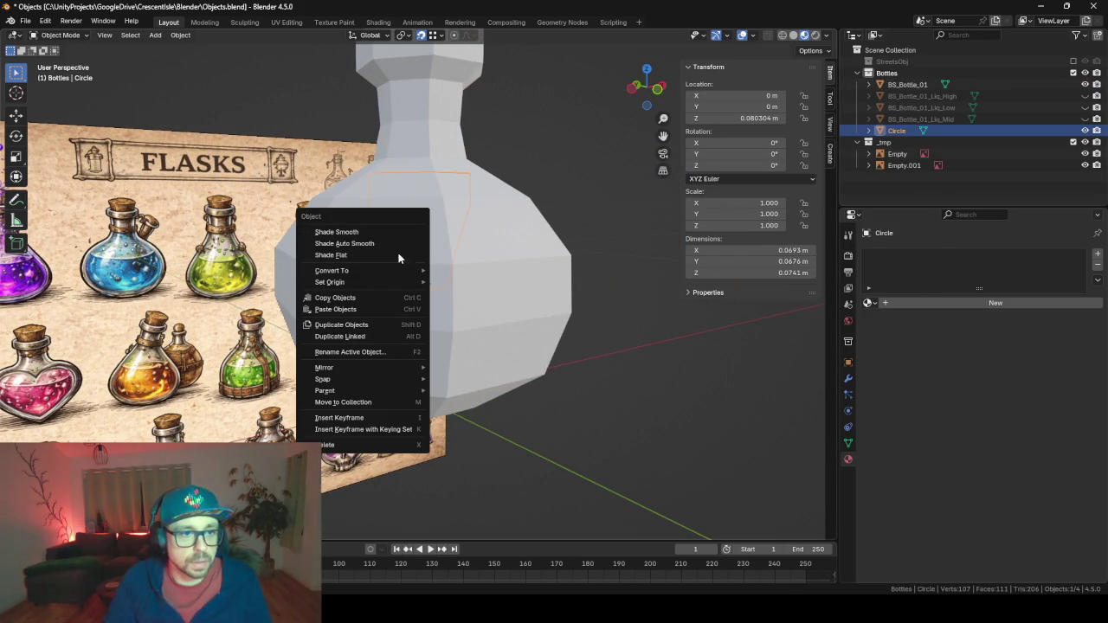
mouse_move(366, 283)
left_click(489, 295)
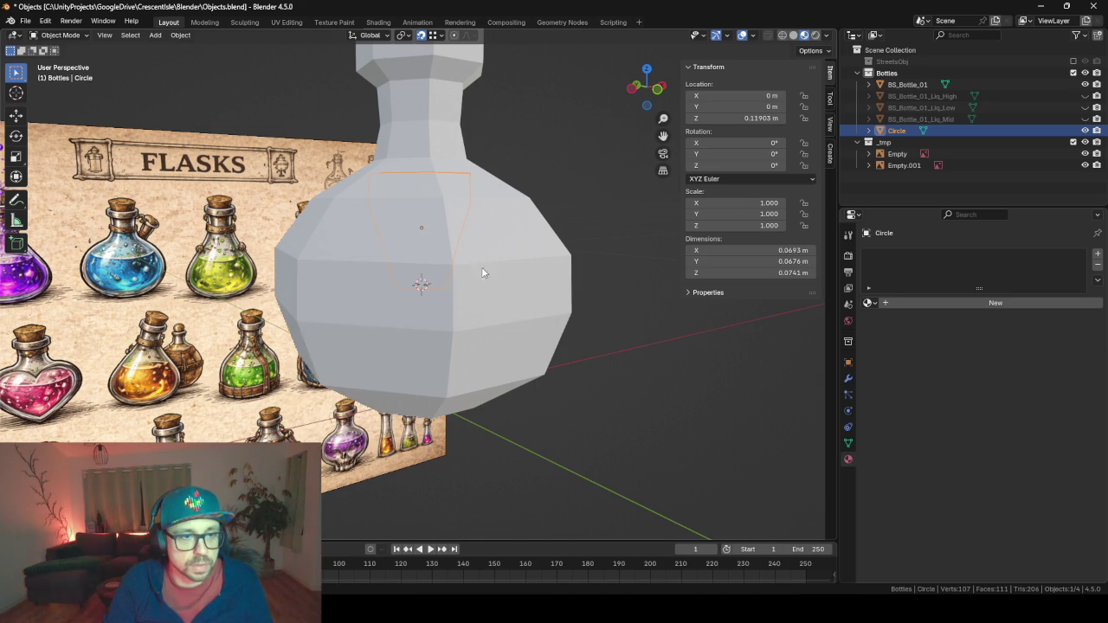
scroll(501, 275, "down", 4)
key("g")
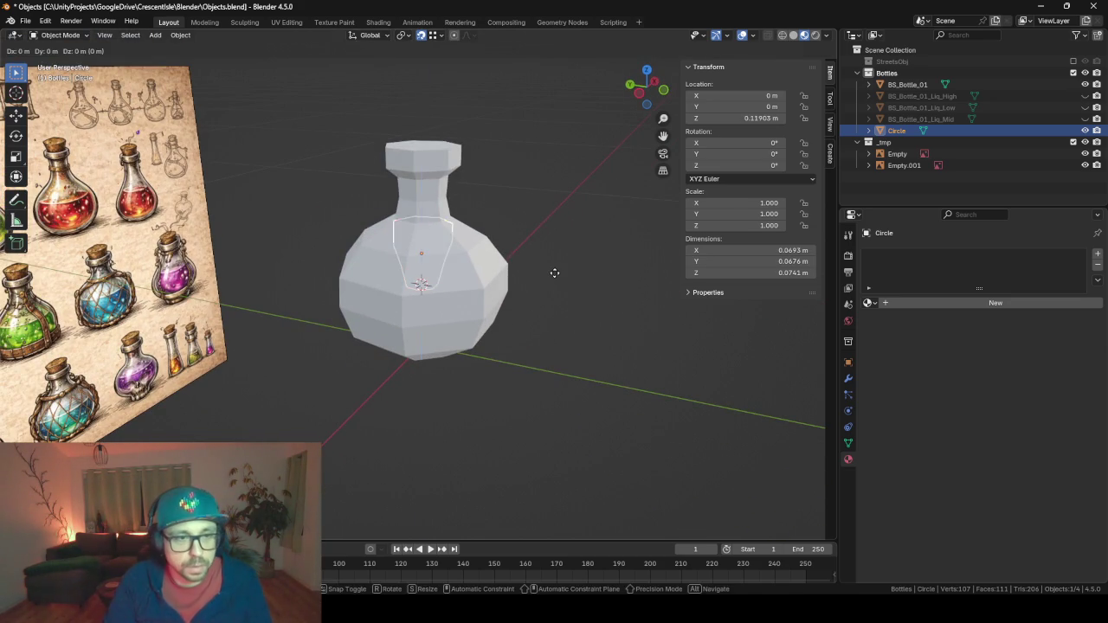
key("z")
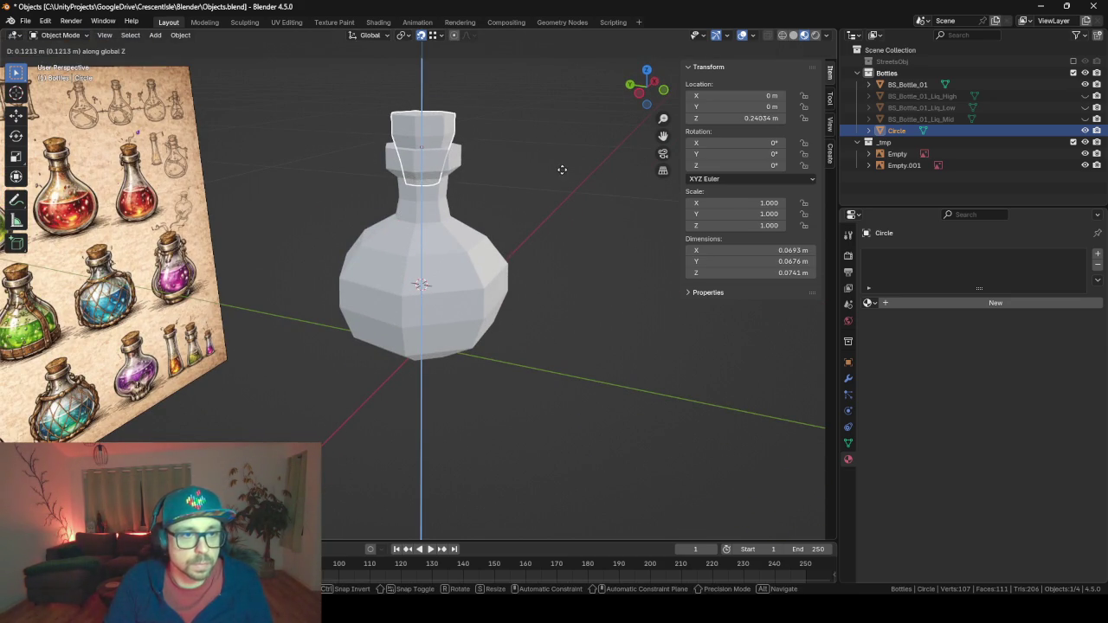
left_click(561, 170)
Frame the Circle cap and orbit around the bottle to check its placement.
key("KP_Decimal")
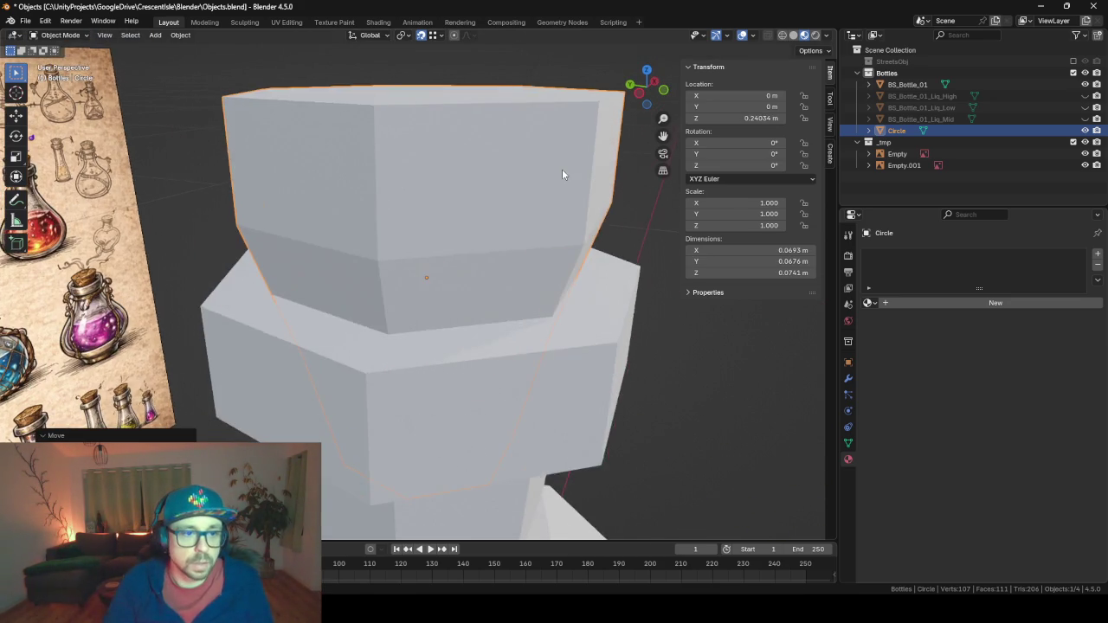
scroll(562, 169, "down", 4)
mouse_move(378, 254)
left_mouse_down()
mouse_move(606, 238)
mouse_move(738, 321)
left_mouse_up()
key("Tab")
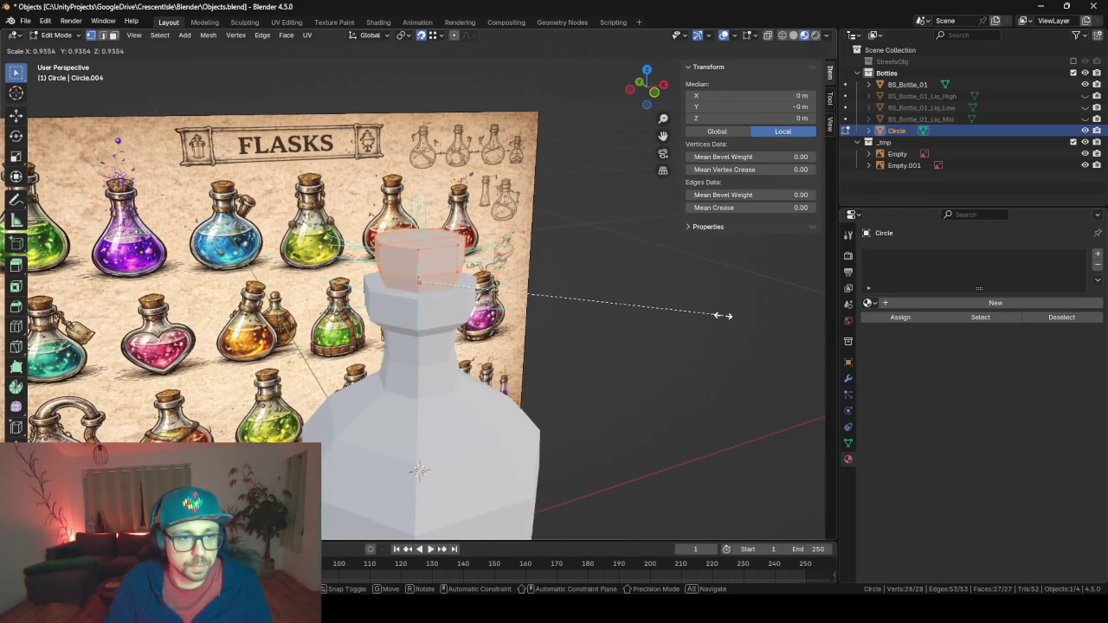
In local view, rotate the Circle cap's top face 90° around Z, then restore the full scene.
key("Tab")
mouse_move(661, 305)
left_mouse_down()
mouse_move(694, 341)
mouse_move(511, 376)
mouse_move(502, 414)
mouse_move(564, 386)
mouse_move(570, 301)
left_mouse_up()
key("KP_Divide")
key("Tab")
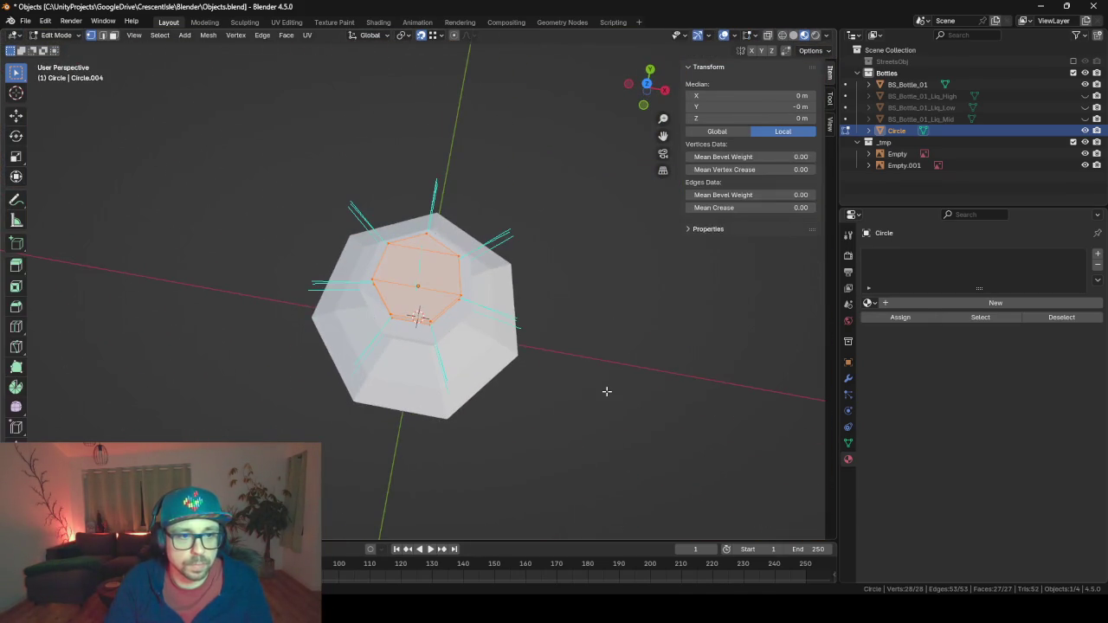
key("r")
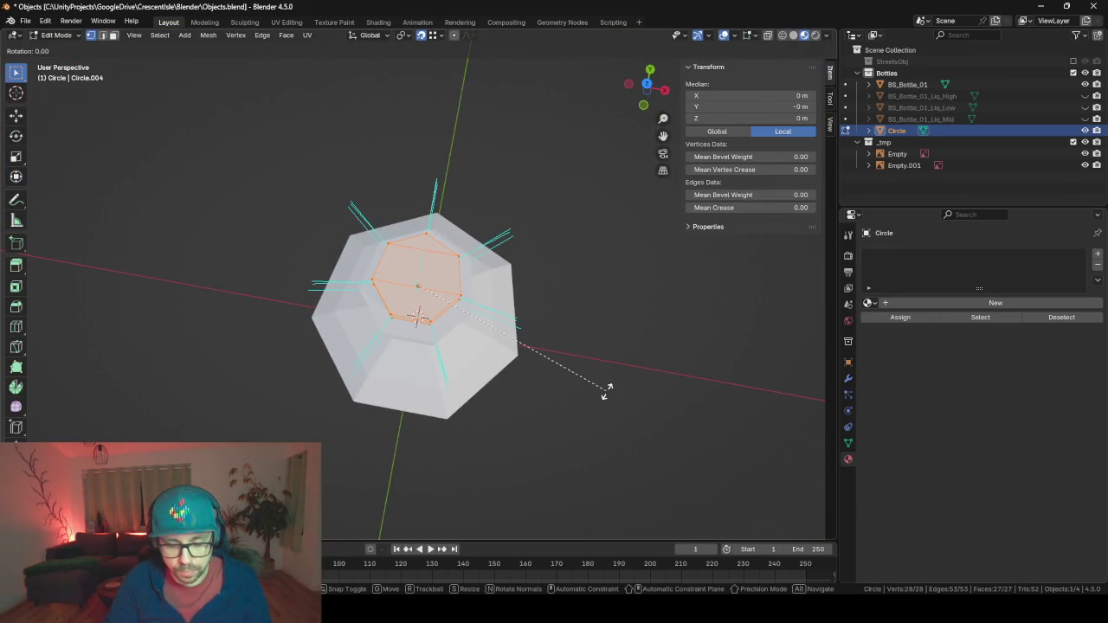
type("z")
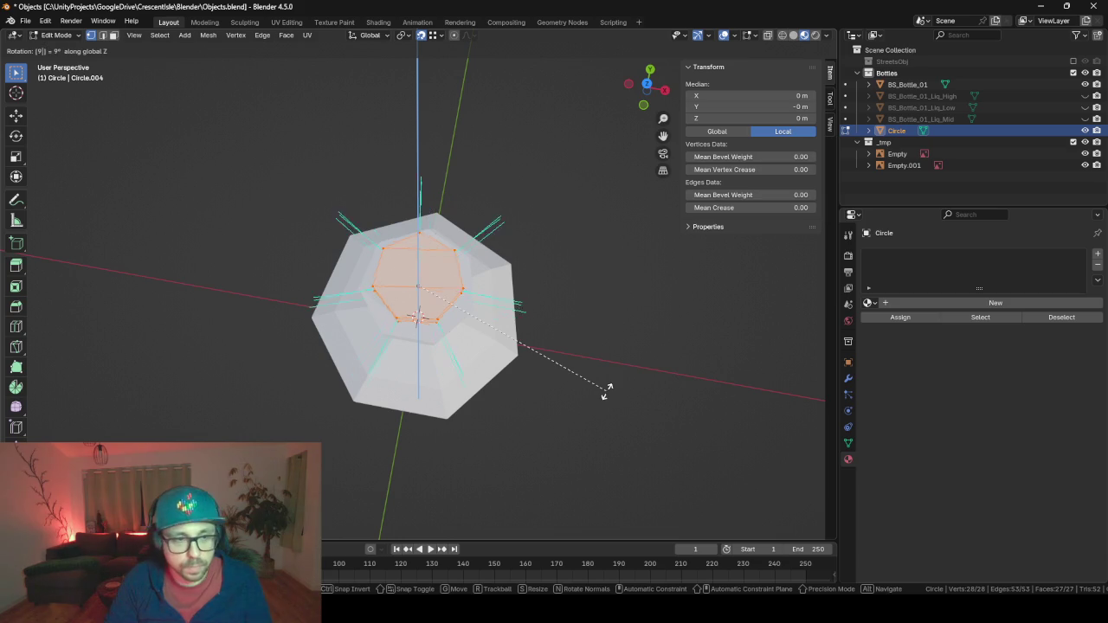
type("90")
key("Return")
key("Tab")
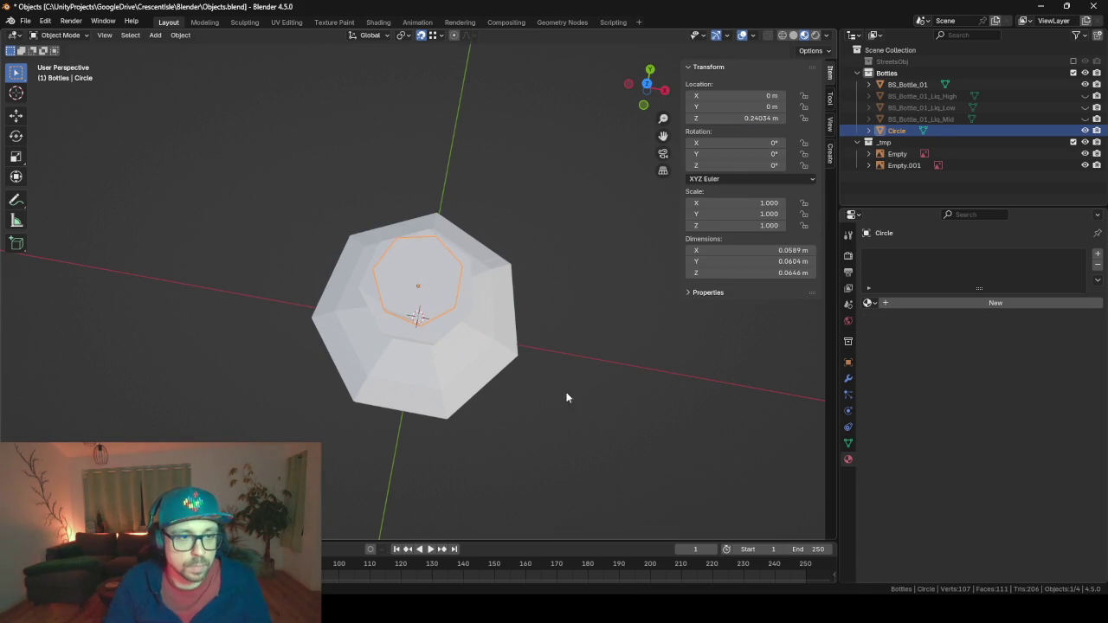
key("KP_Divide")
mouse_move(626, 340)
left_mouse_down()
mouse_move(416, 494)
mouse_move(589, 408)
mouse_move(715, 435)
mouse_move(604, 425)
mouse_move(507, 356)
mouse_move(537, 363)
mouse_move(579, 344)
mouse_move(573, 354)
mouse_move(658, 372)
mouse_move(559, 387)
left_mouse_up()
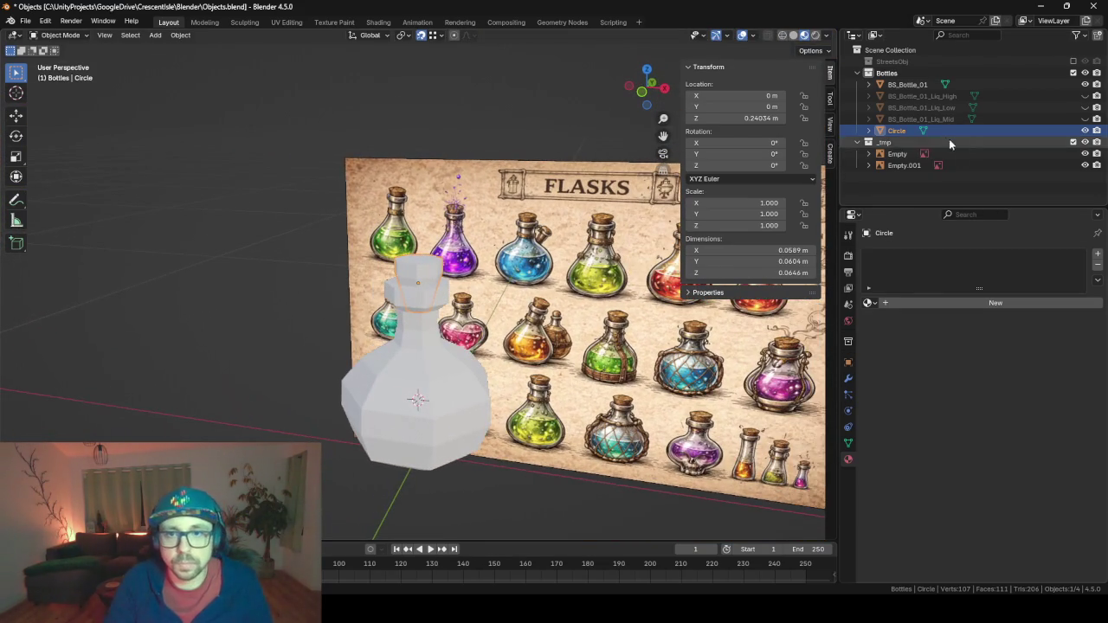
Rename Circle to BS_BottleCap_Plain, unhide the three Liq meshes, and save the Blender file.
double_click(901, 131)
type("BS_BottleCap_Plain")
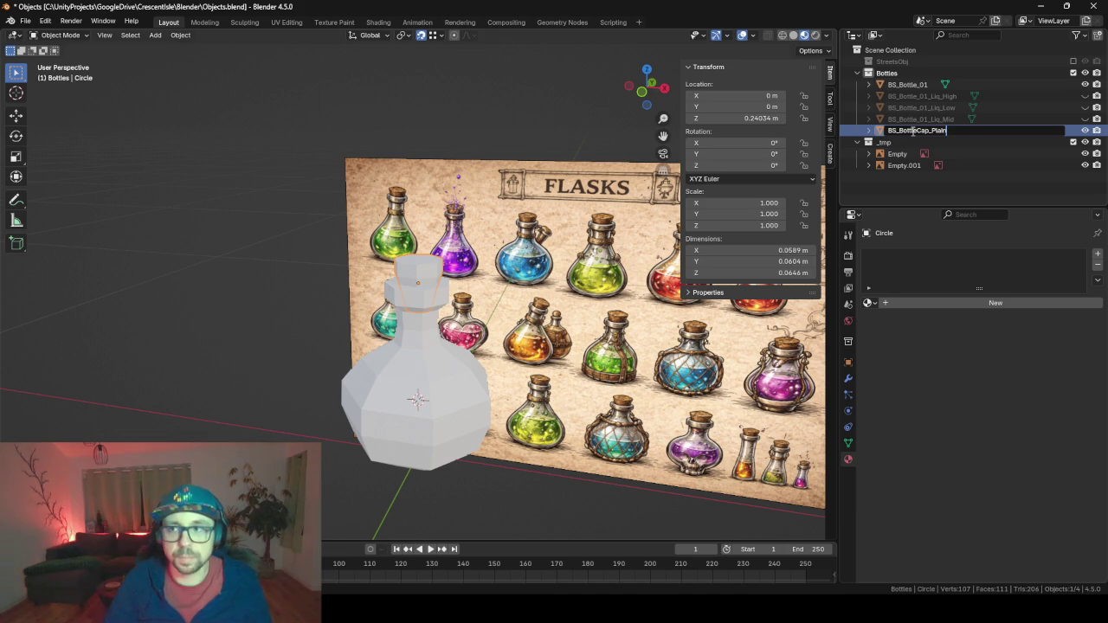
key("Return")
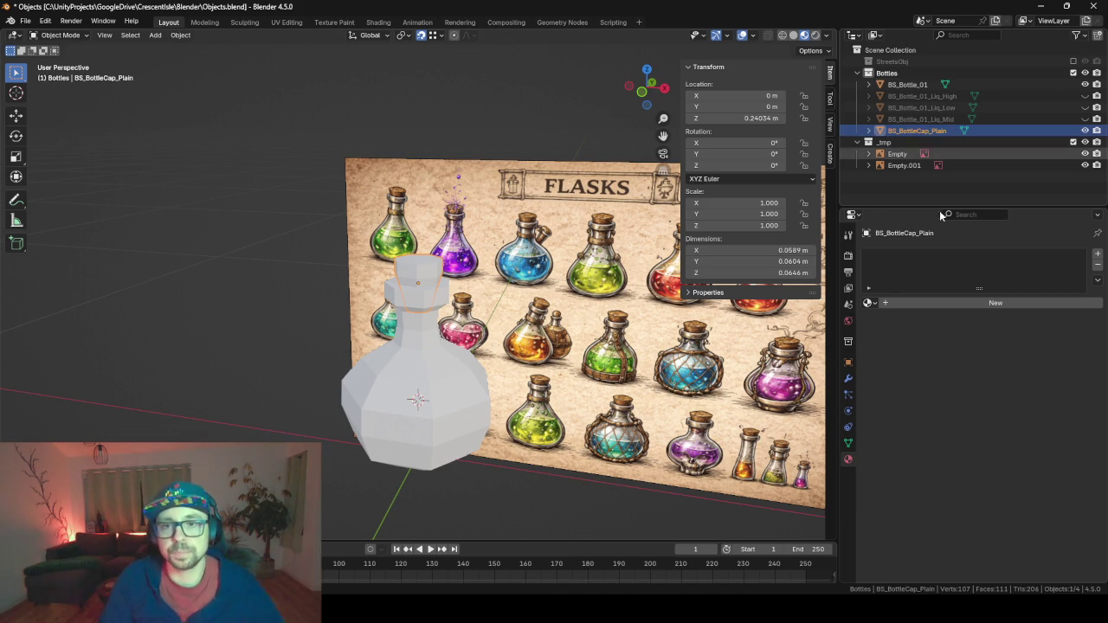
left_click(1084, 96)
left_click(1085, 107)
left_click(1085, 118)
key("ctrl+s")
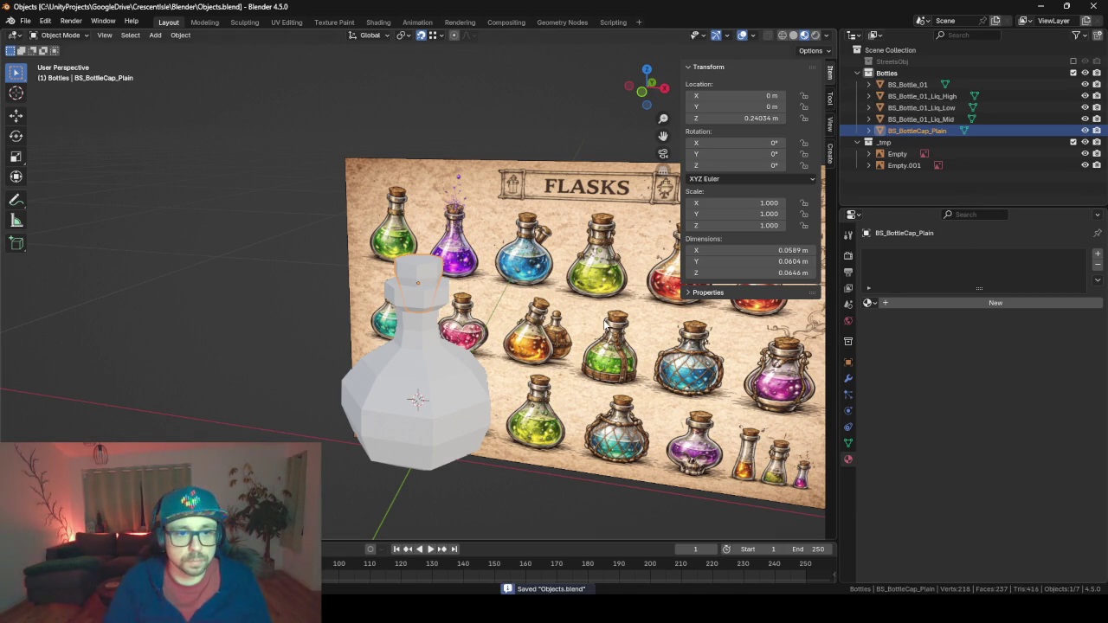
Export the bottles to Objects_Bottles.fbx and return to Unity with the Liq object selected.
mouse_move(318, 295)
left_mouse_down()
mouse_move(420, 303)
mouse_move(245, 309)
mouse_move(404, 325)
mouse_move(365, 305)
left_mouse_up()
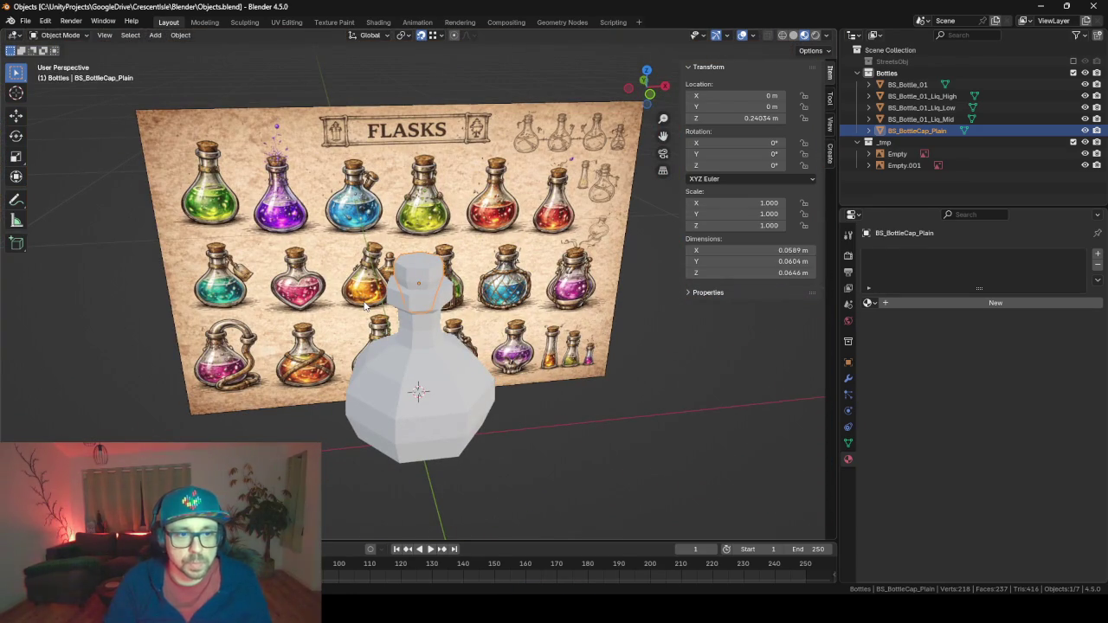
key("F3")
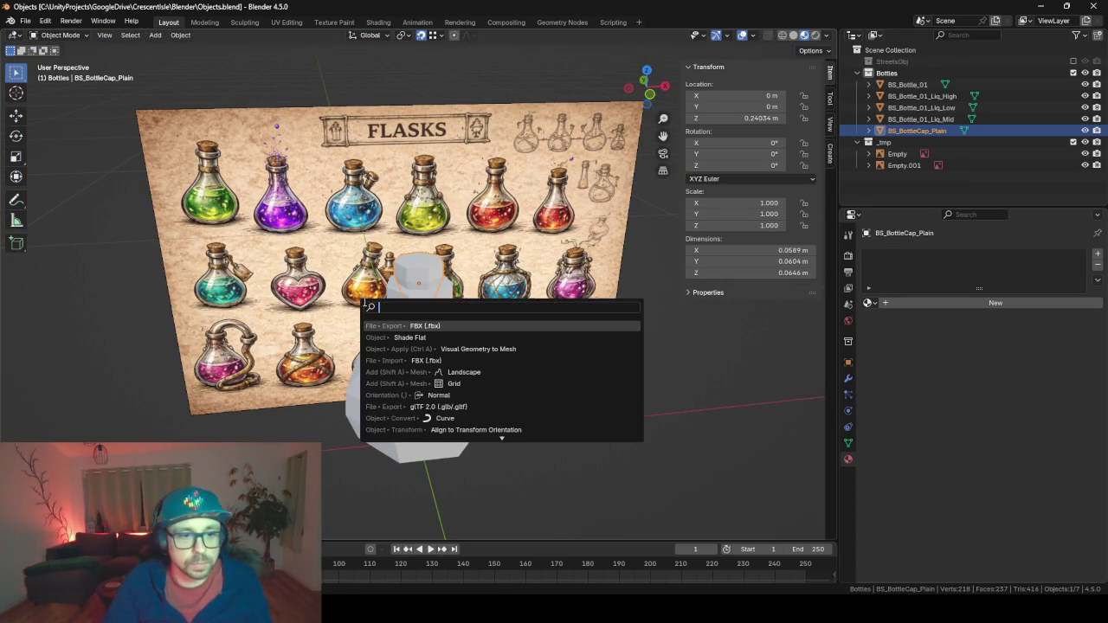
key("Return")
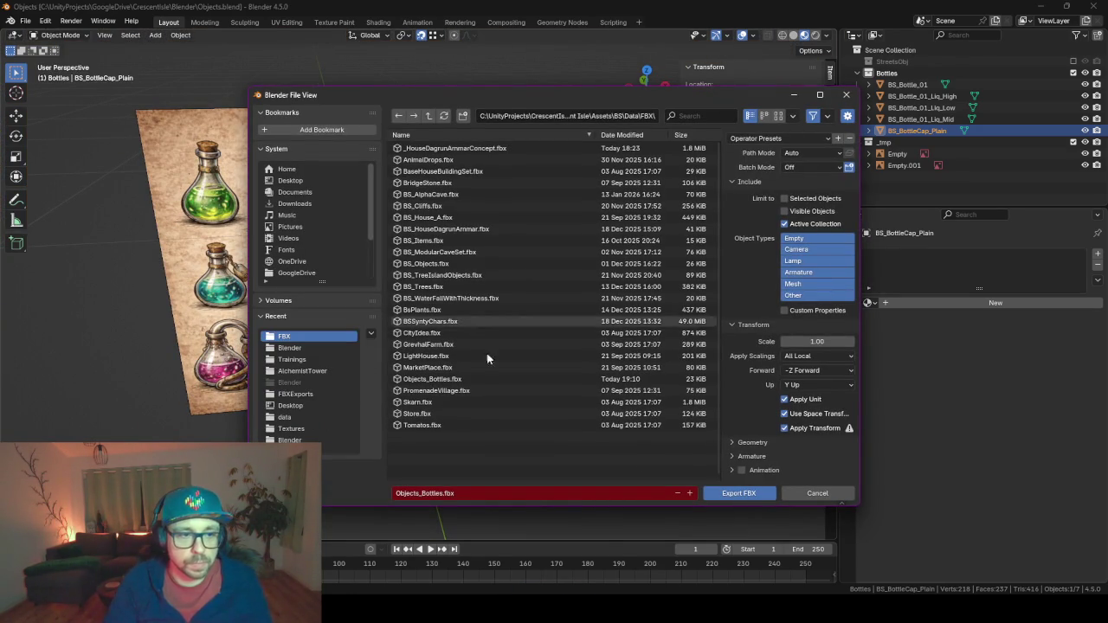
left_click(752, 499)
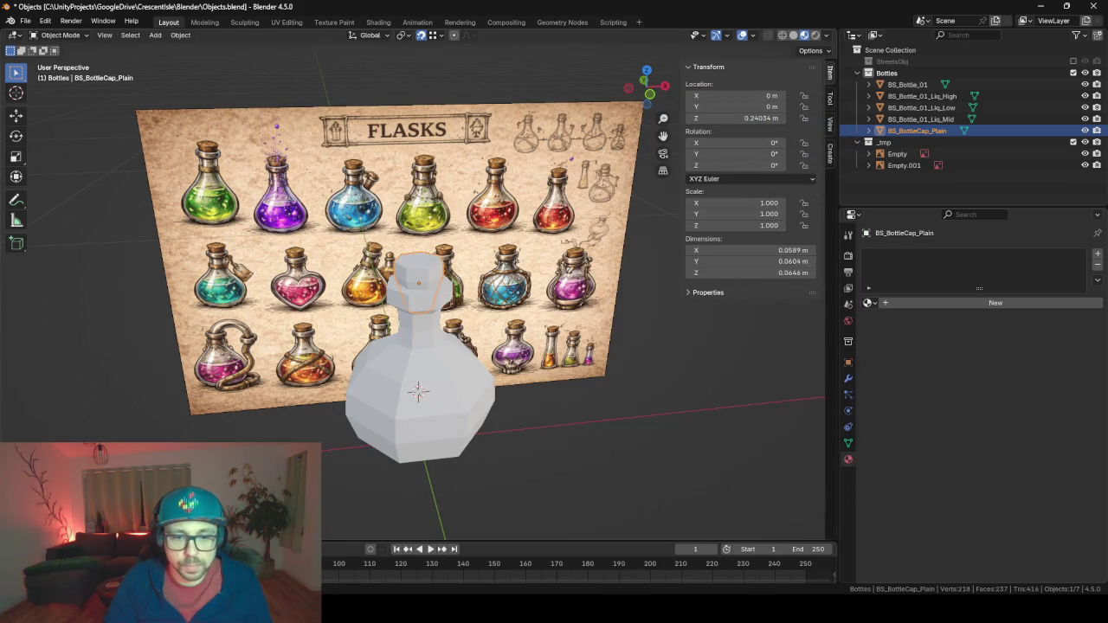
left_click(672, 553)
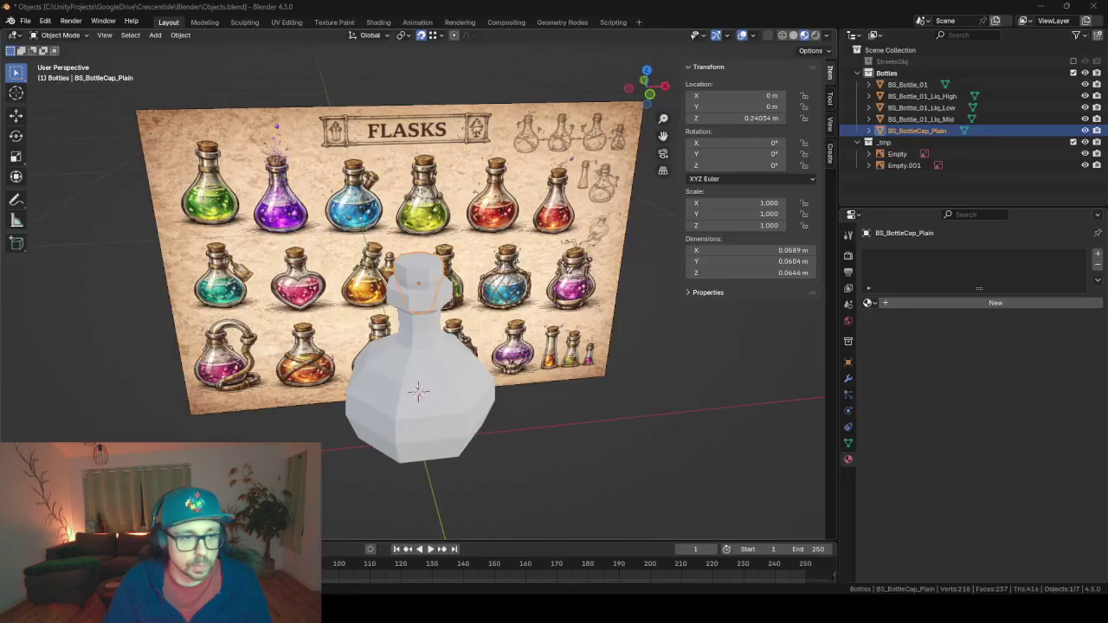
left_click(61, 100)
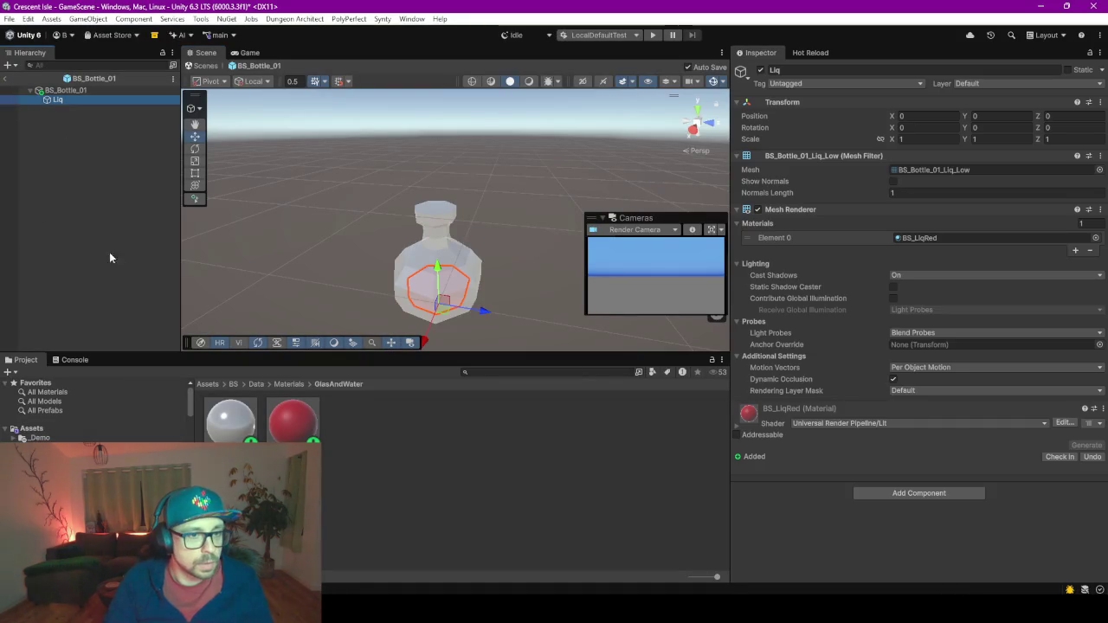
Duplicate the Liq object inside the BS_Bottle_01 prefab.
left_click(60, 91)
right_click(66, 90)
left_click(19, 187)
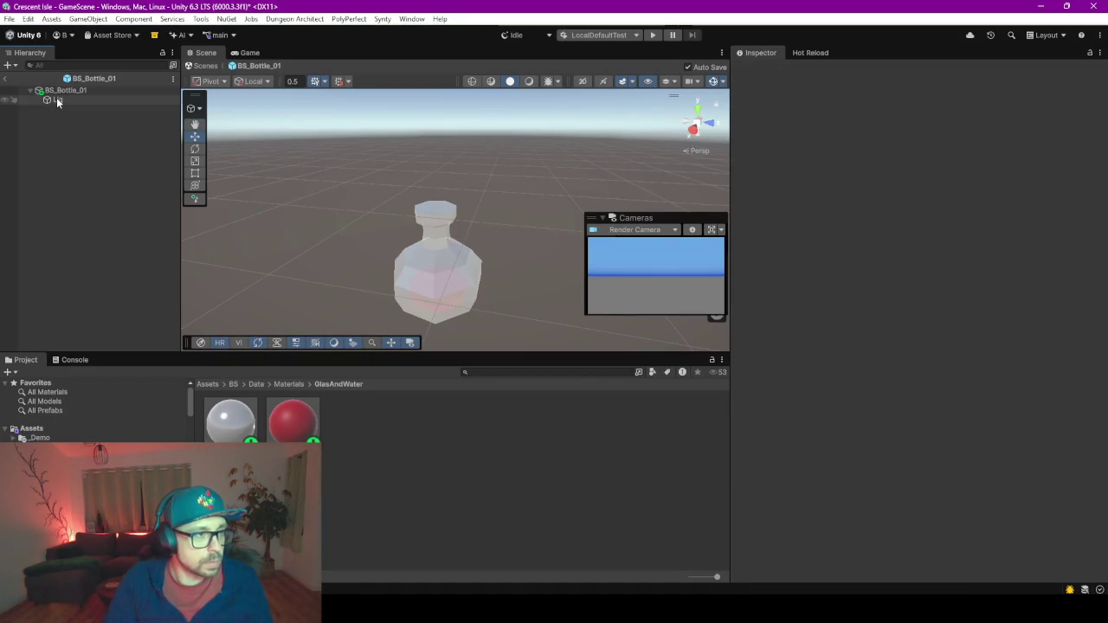
left_click(58, 101)
key("ctrl+d")
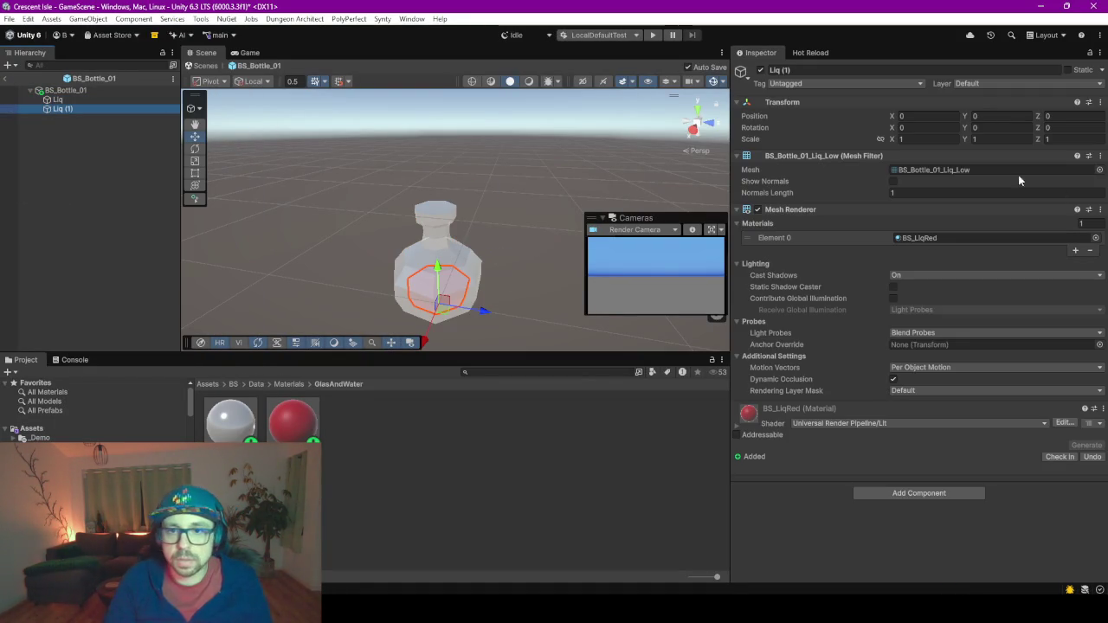
Give Liq (1) the BS_BottleCap_Plain mesh, raise it to Y 0.244, and save the prefab.
left_click(1099, 170)
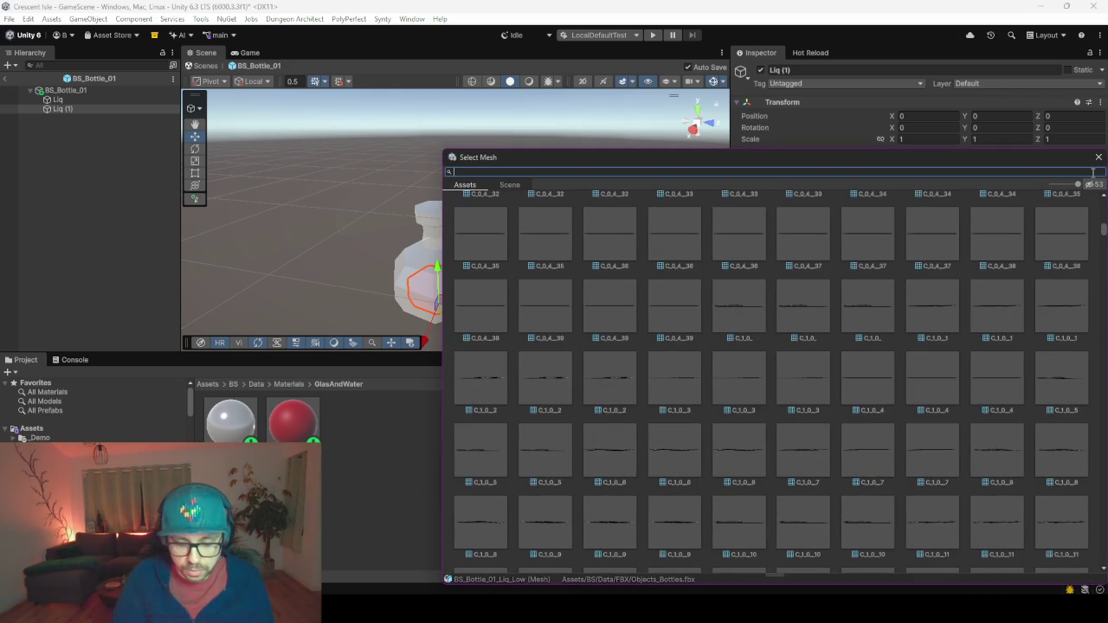
type("cap")
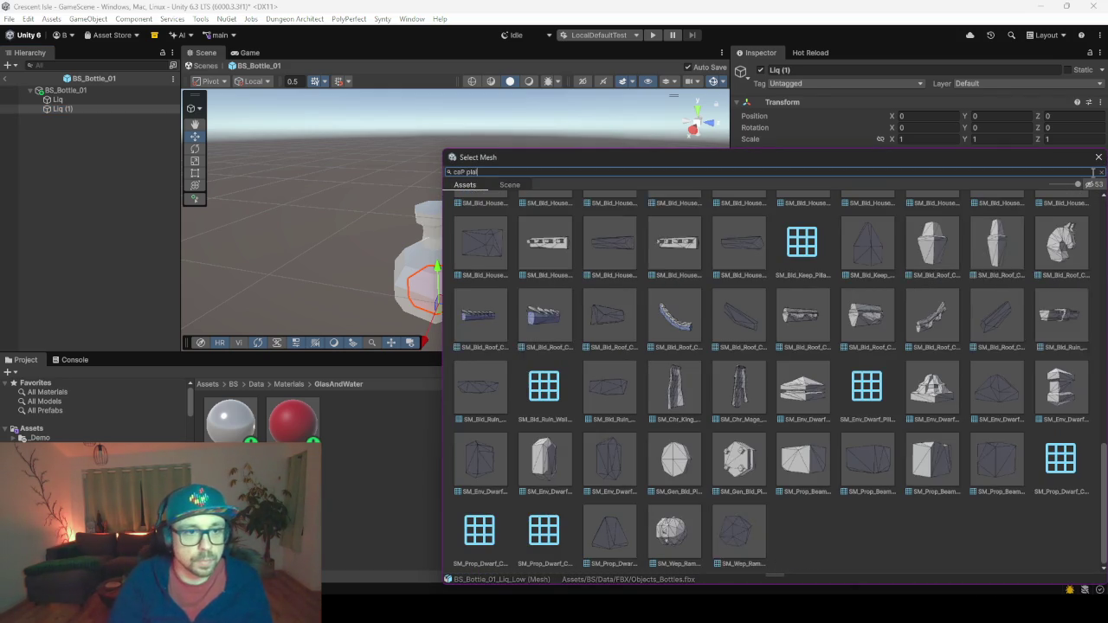
type("la")
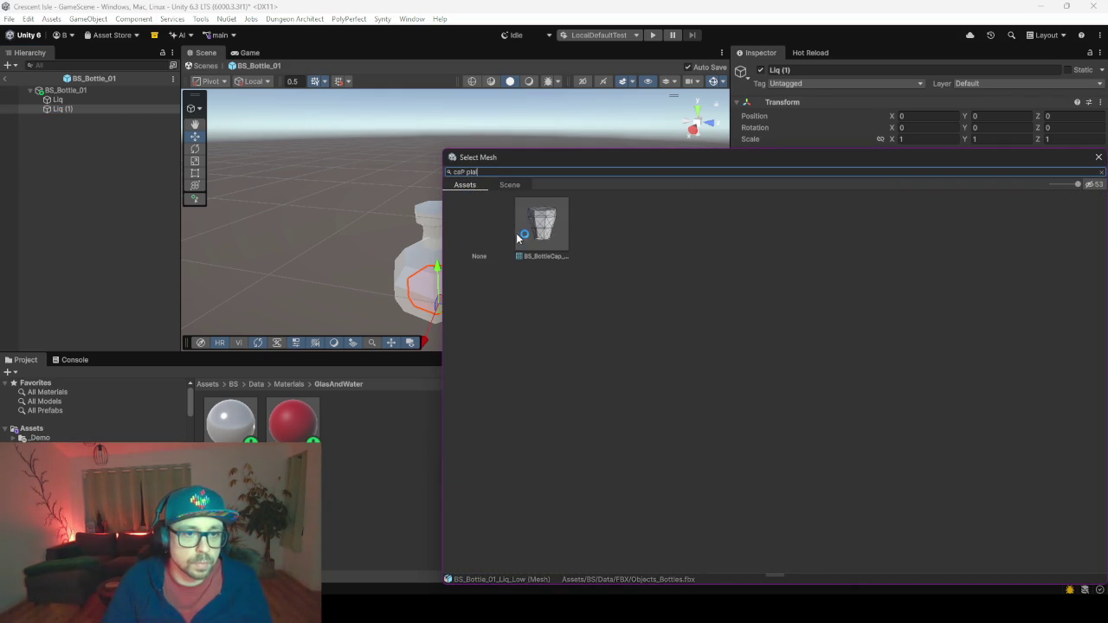
left_click(519, 235)
double_click(563, 229)
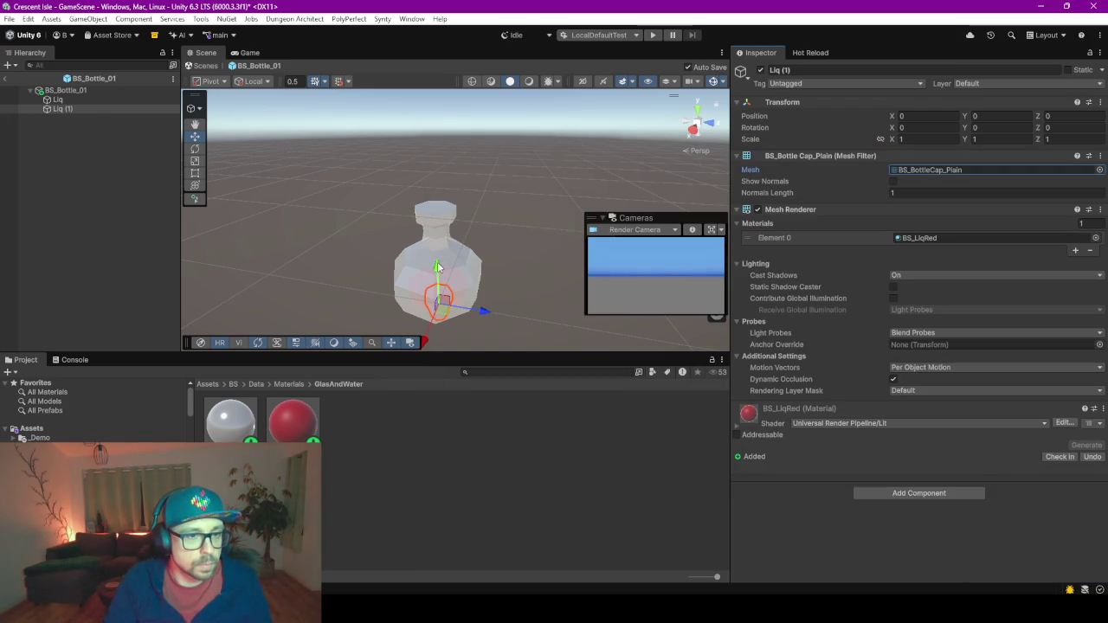
left_click_drag(437, 271, 445, 160)
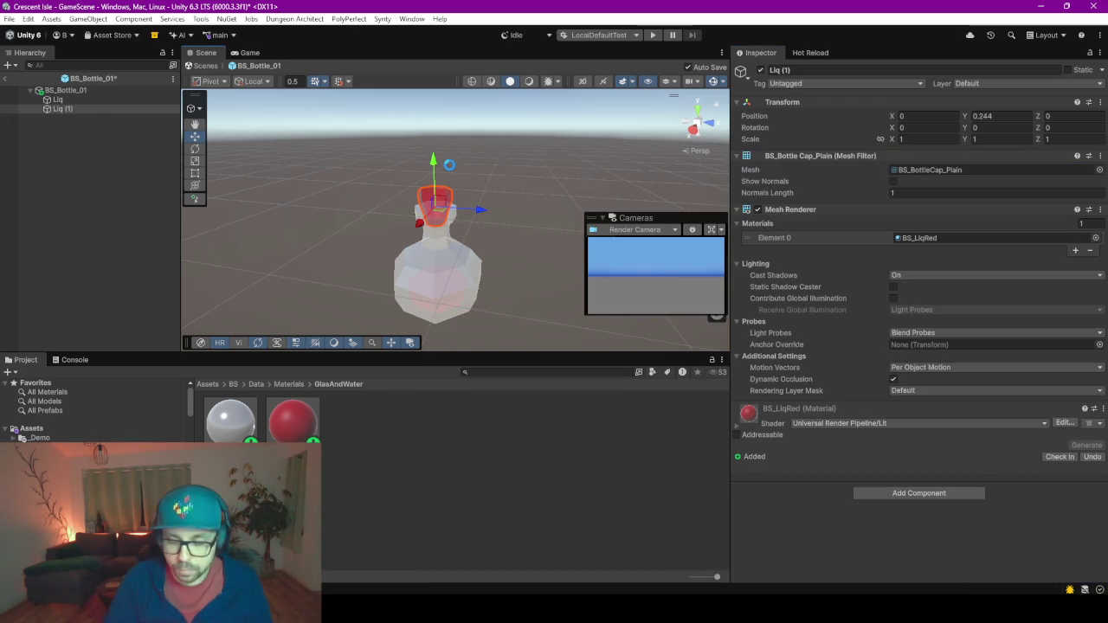
key("ctrl+s")
Rename Liq (1) to Cap.
scroll(440, 187, "up", 5)
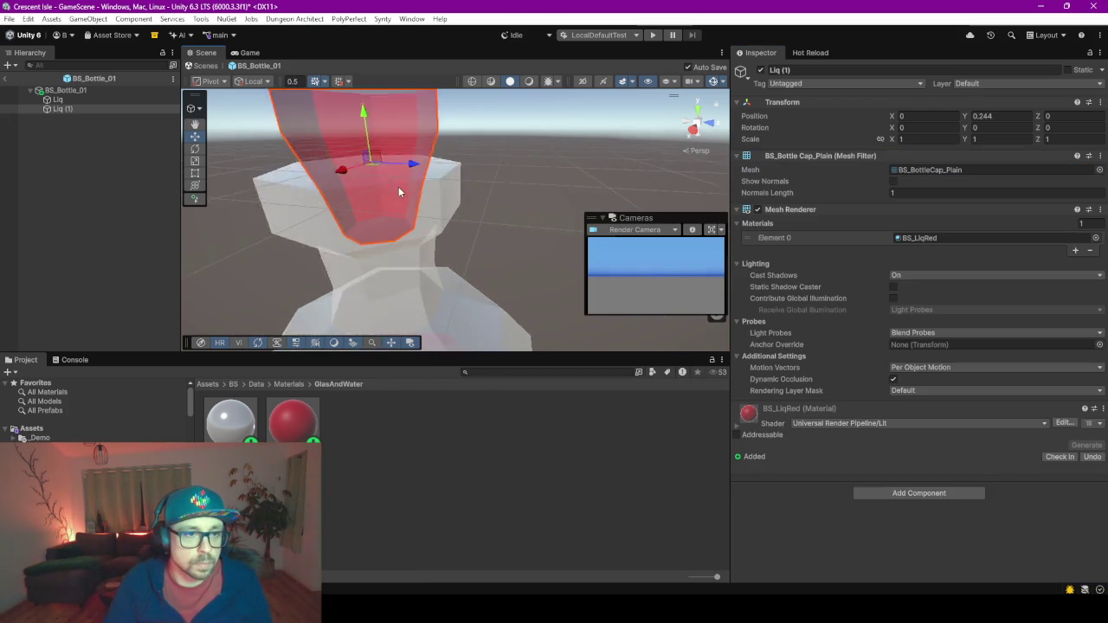
scroll(356, 185, "down", 5)
left_click(71, 109)
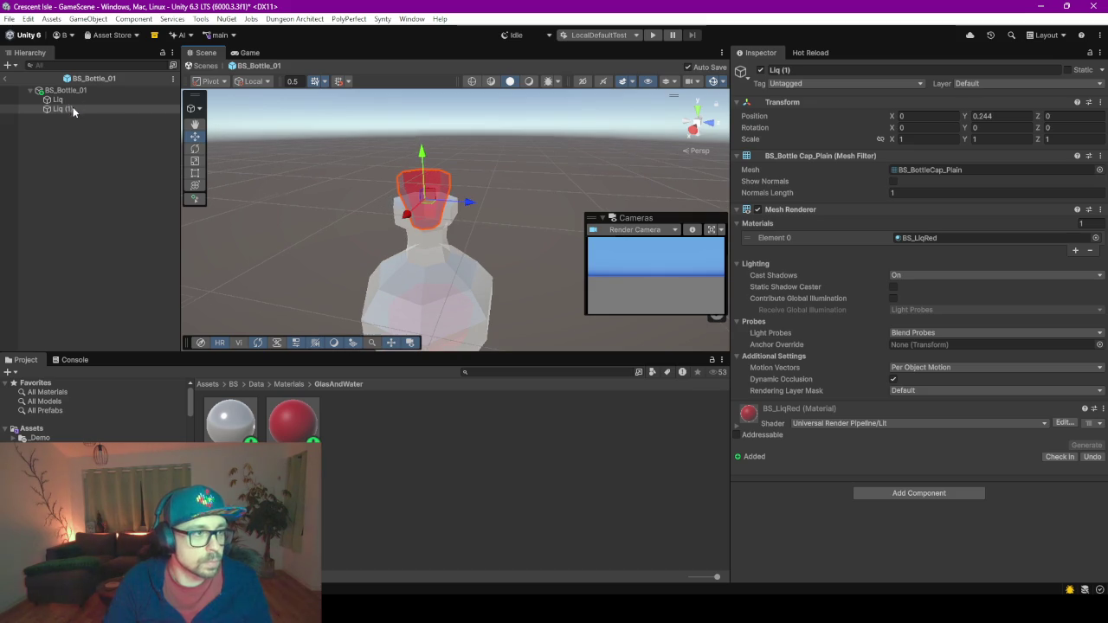
type("Cap")
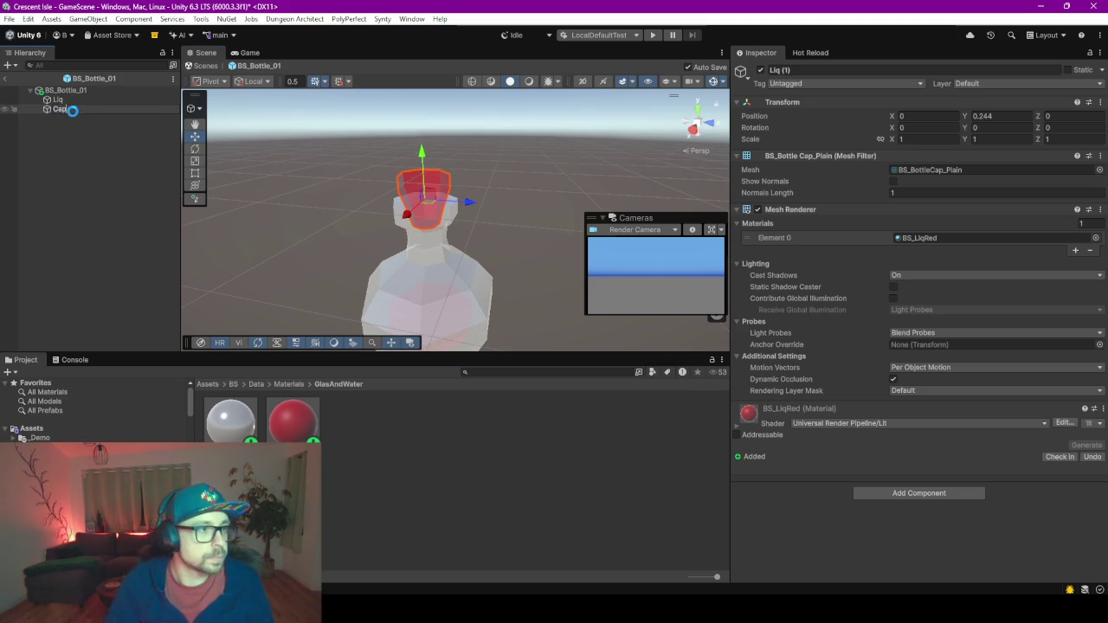
key("Return")
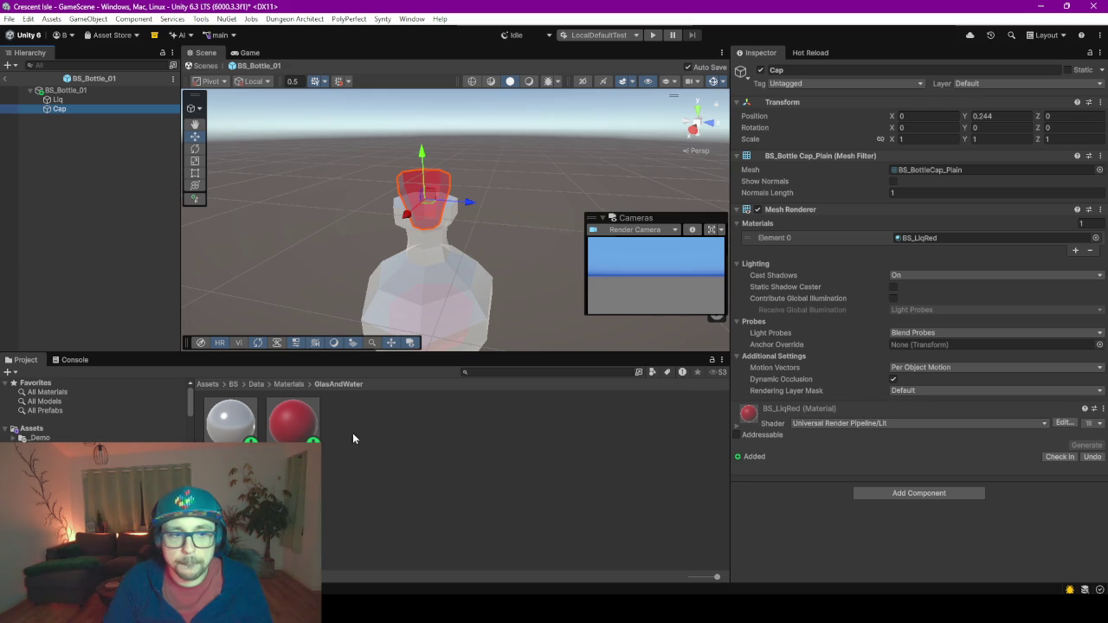
Apply a brown material from the Materials folder to the Cap.
left_click(373, 452)
left_click(289, 384)
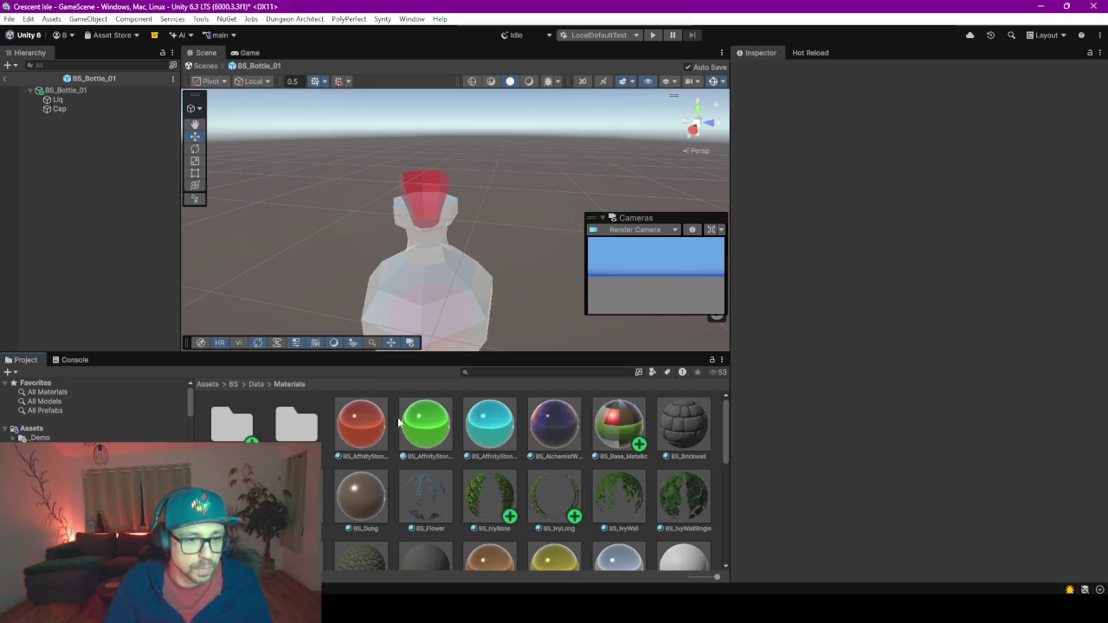
scroll(403, 467, "down", 8)
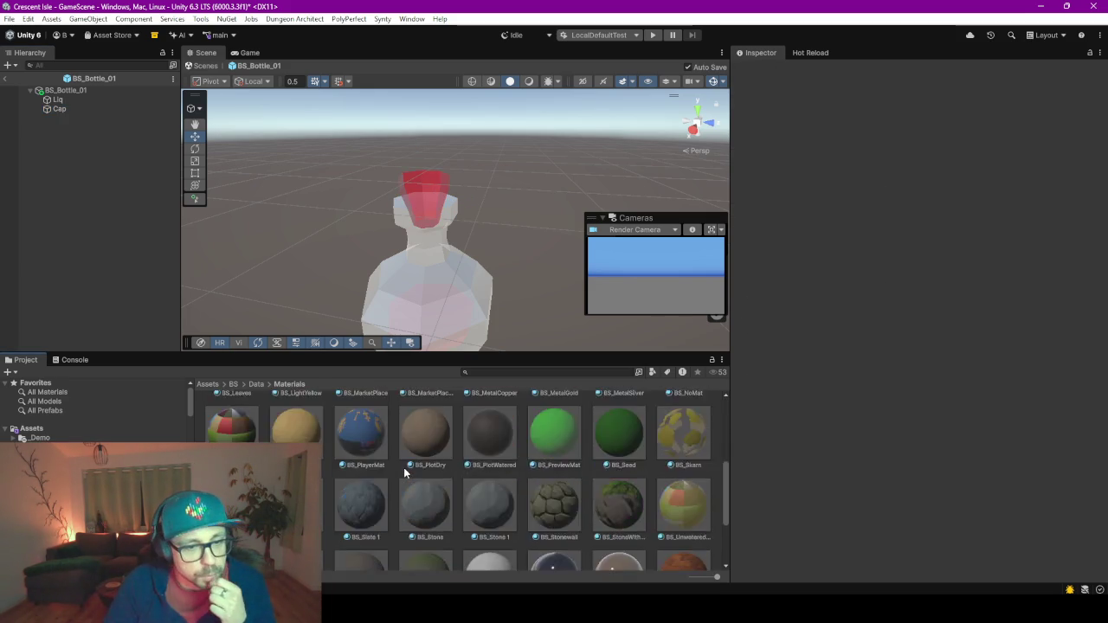
scroll(403, 473, "up", 4)
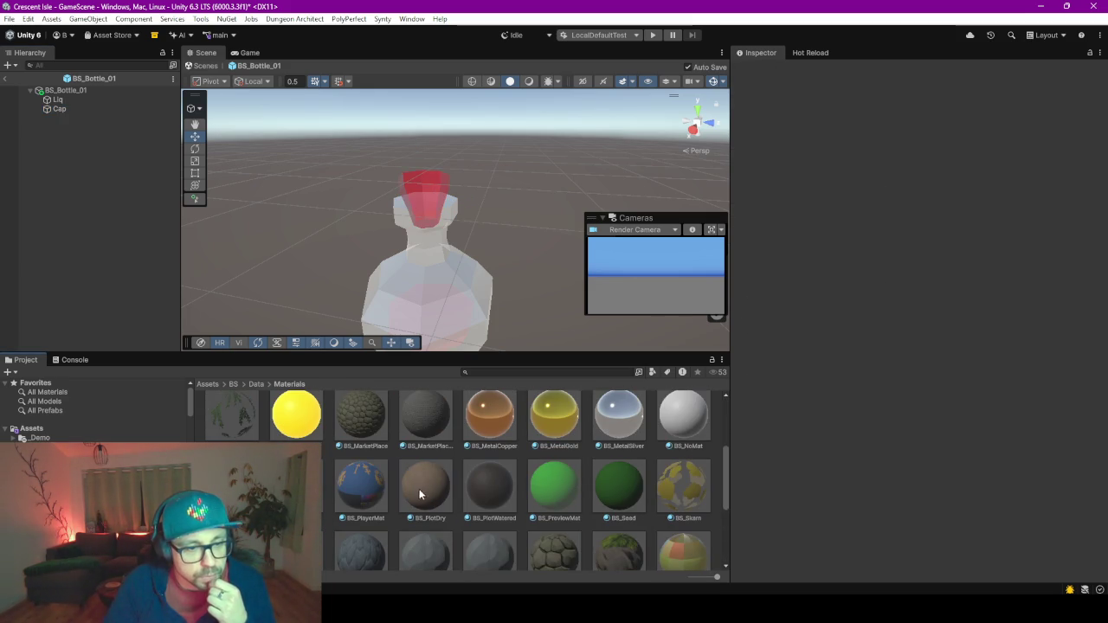
mouse_move(420, 494)
left_mouse_down()
mouse_move(412, 158)
mouse_move(436, 198)
mouse_move(419, 193)
left_mouse_up()
scroll(419, 195, "up", 3)
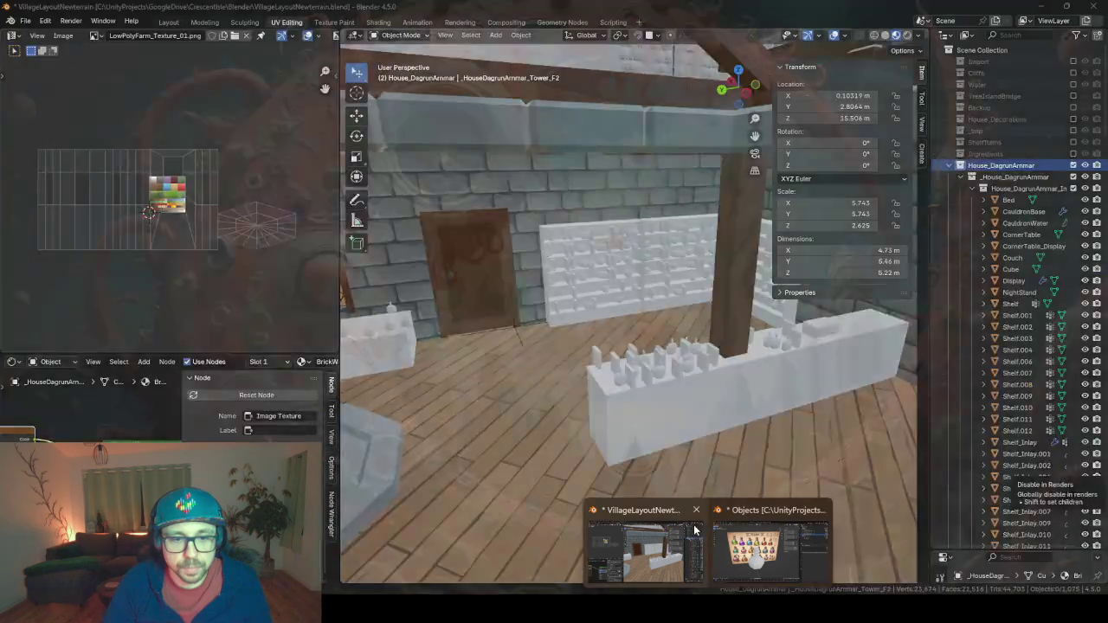
In Blender, recalculate the cap mesh's normals outside and save Objects.blend.
left_click(773, 543)
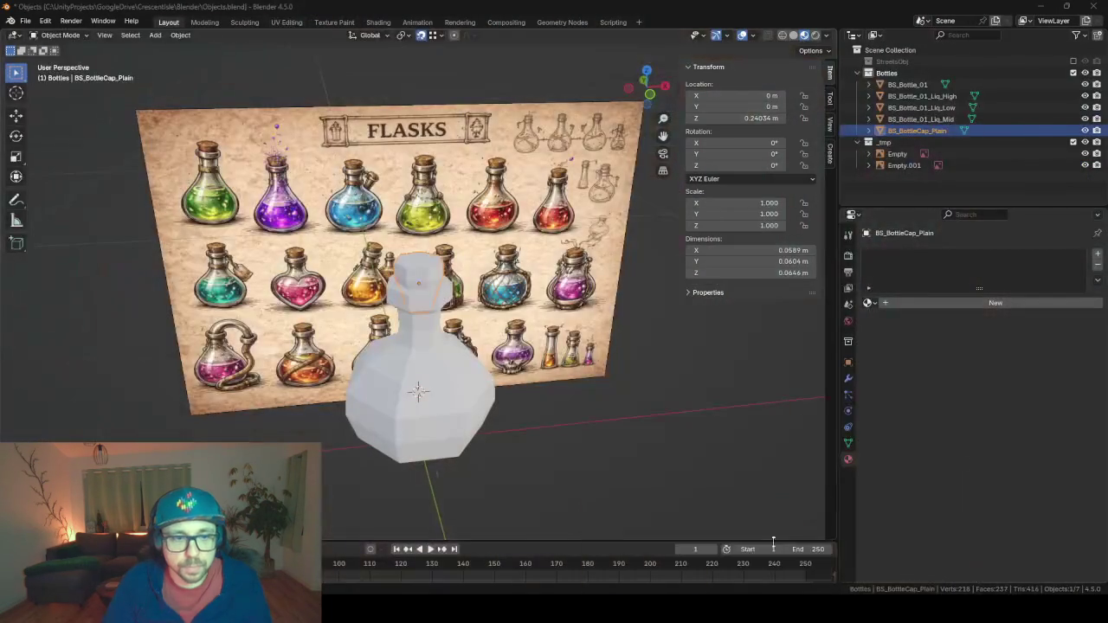
key("Tab")
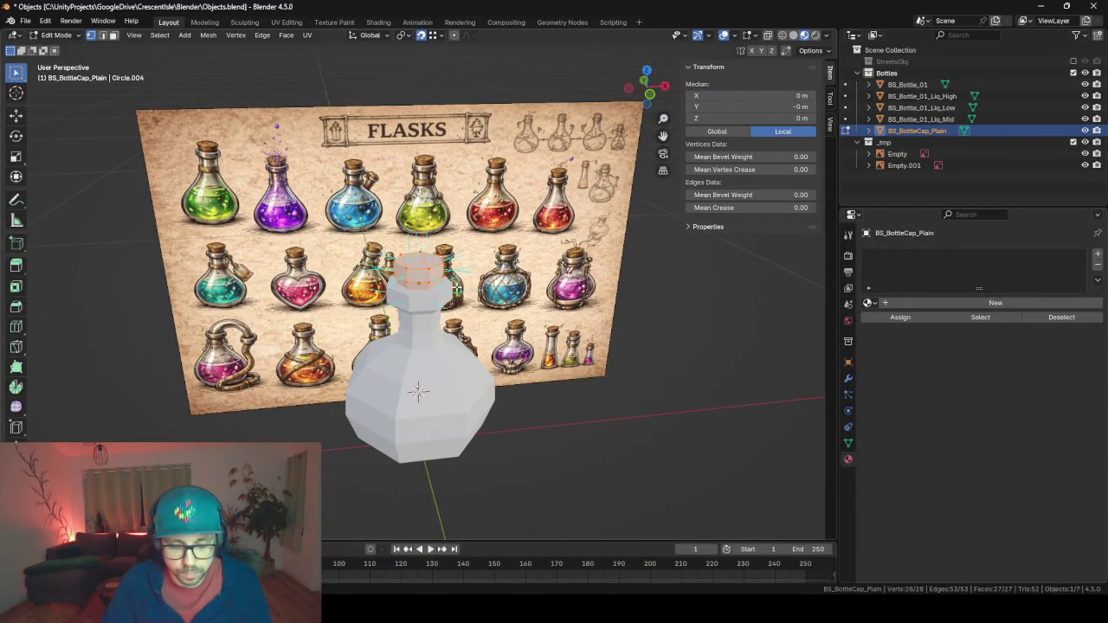
key("alt+n")
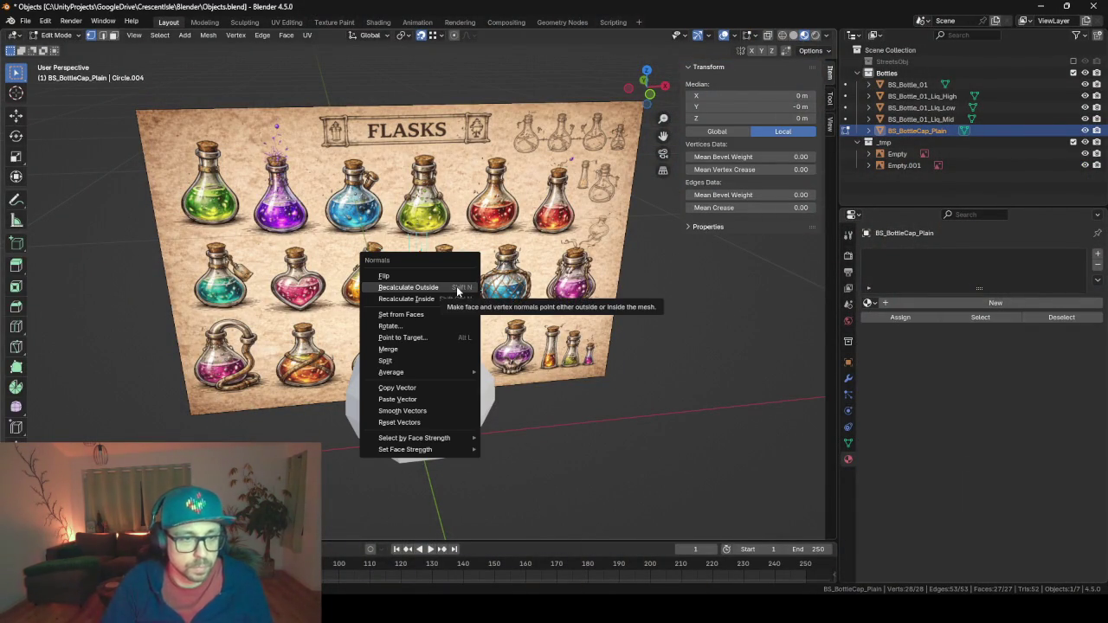
left_click(457, 289)
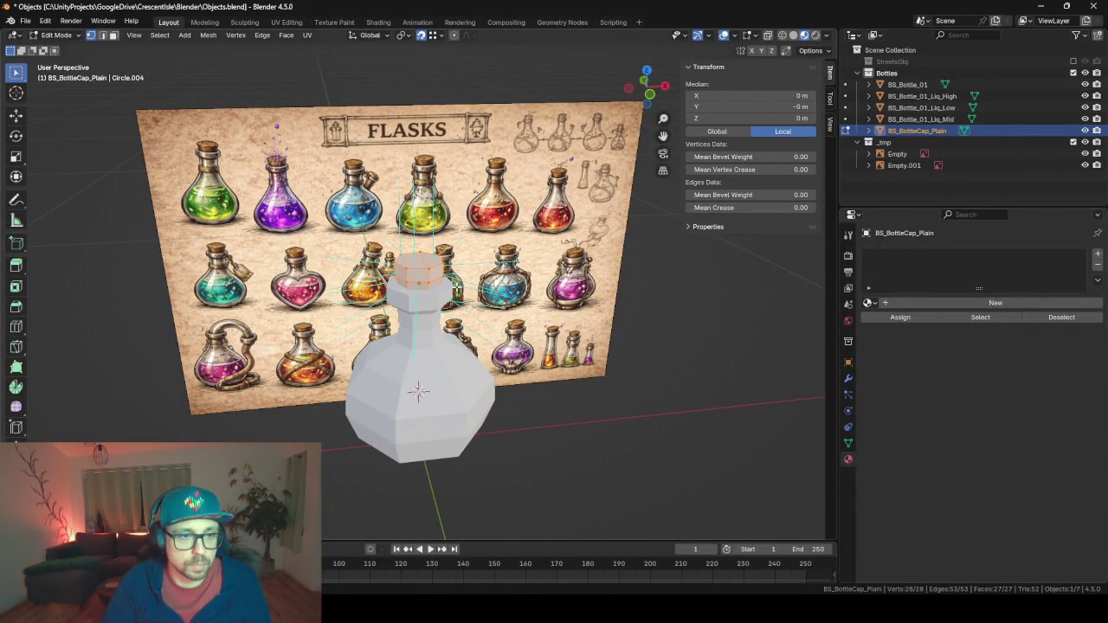
key("ctrl+s")
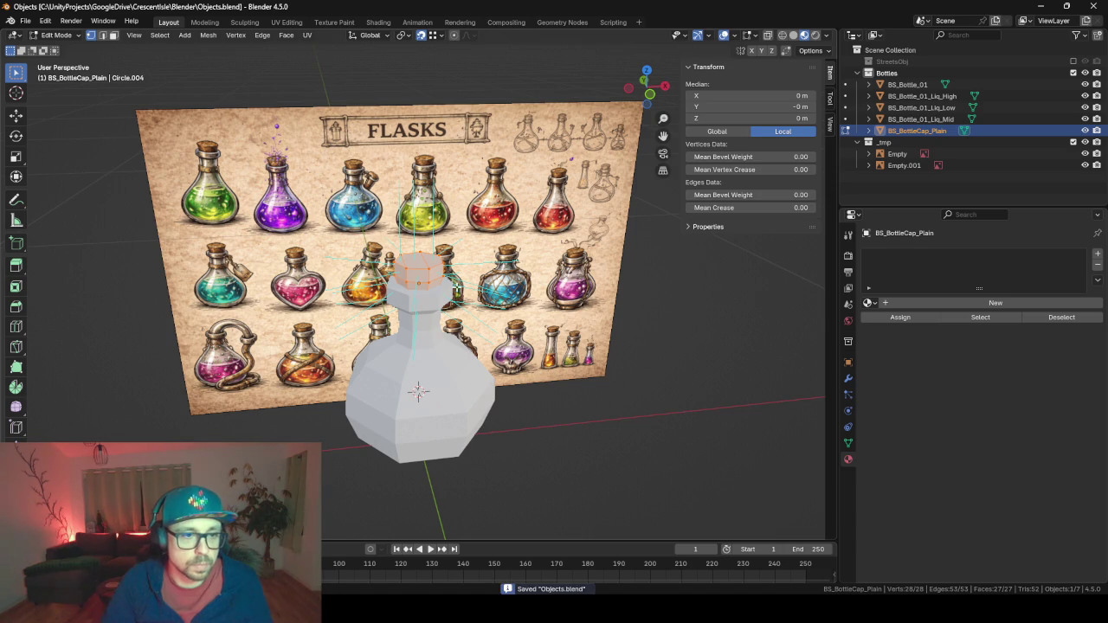
Export the cap as FBX and return to Unity.
key("F3")
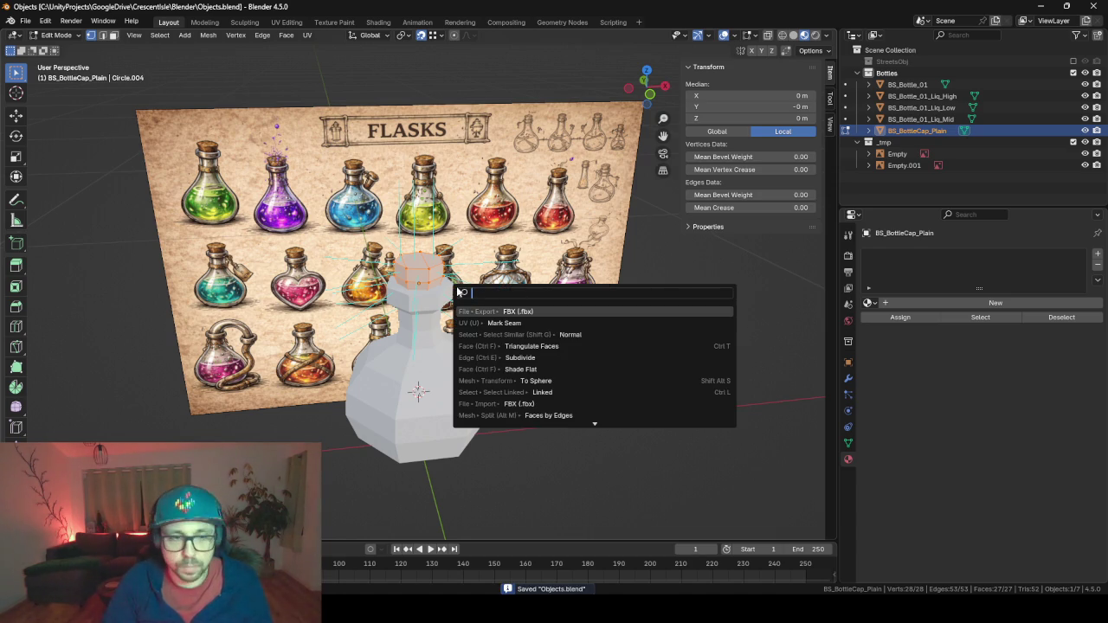
key("Return")
key("Return")
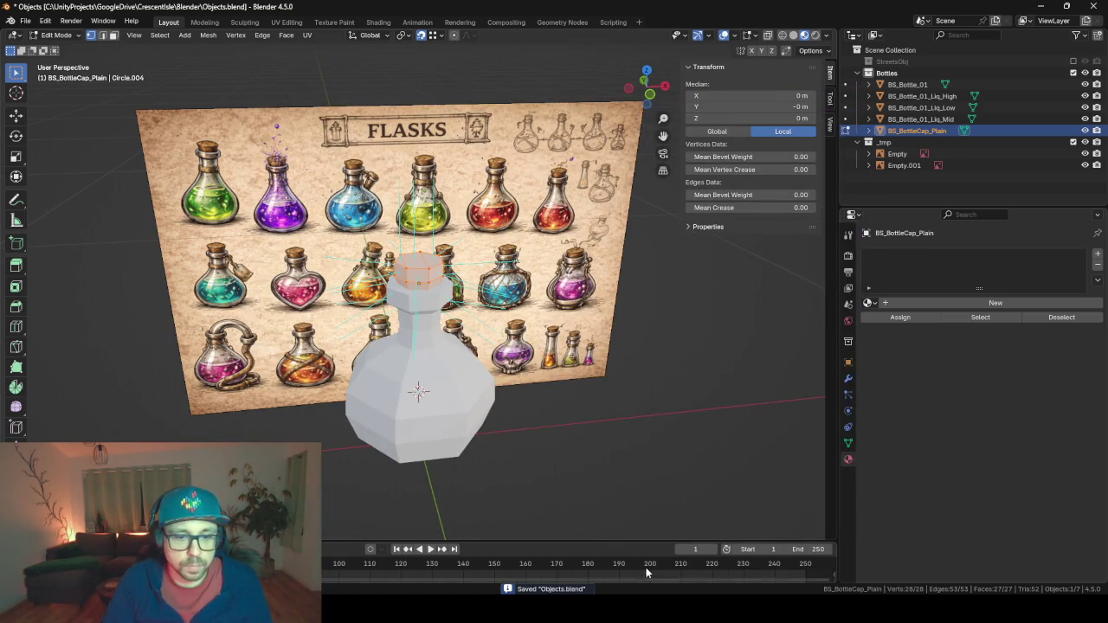
key("alt+Tab")
Enlarge the Scene view, orbit the bottle, and check the Cap's brown BS_PlotDry material.
scroll(456, 174, "down", 2)
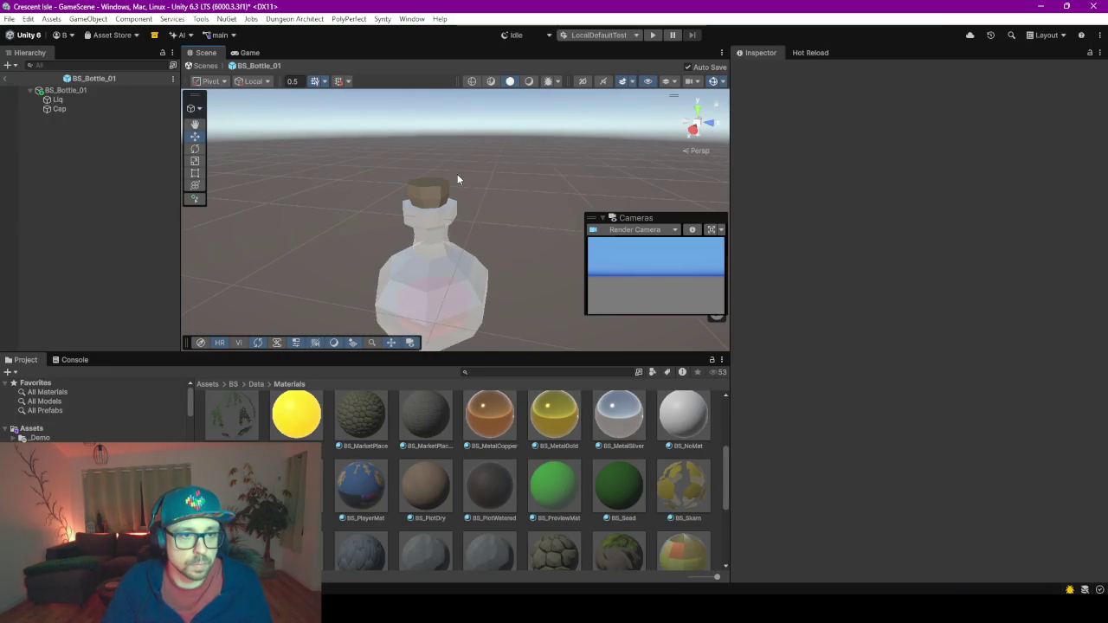
scroll(372, 199, "down", 1)
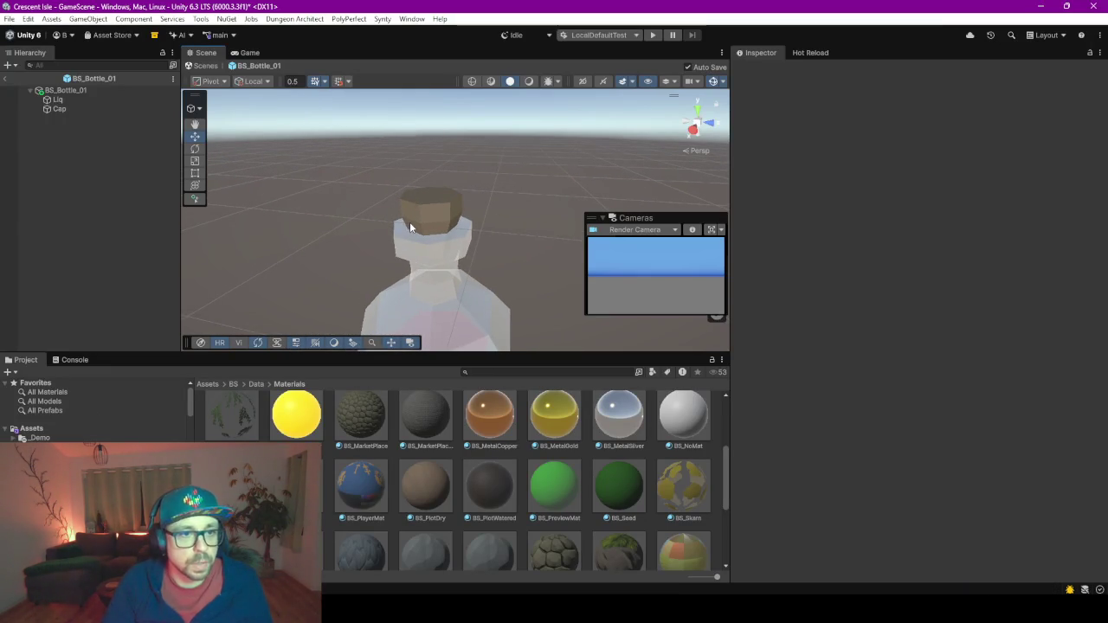
scroll(409, 222, "up", 1)
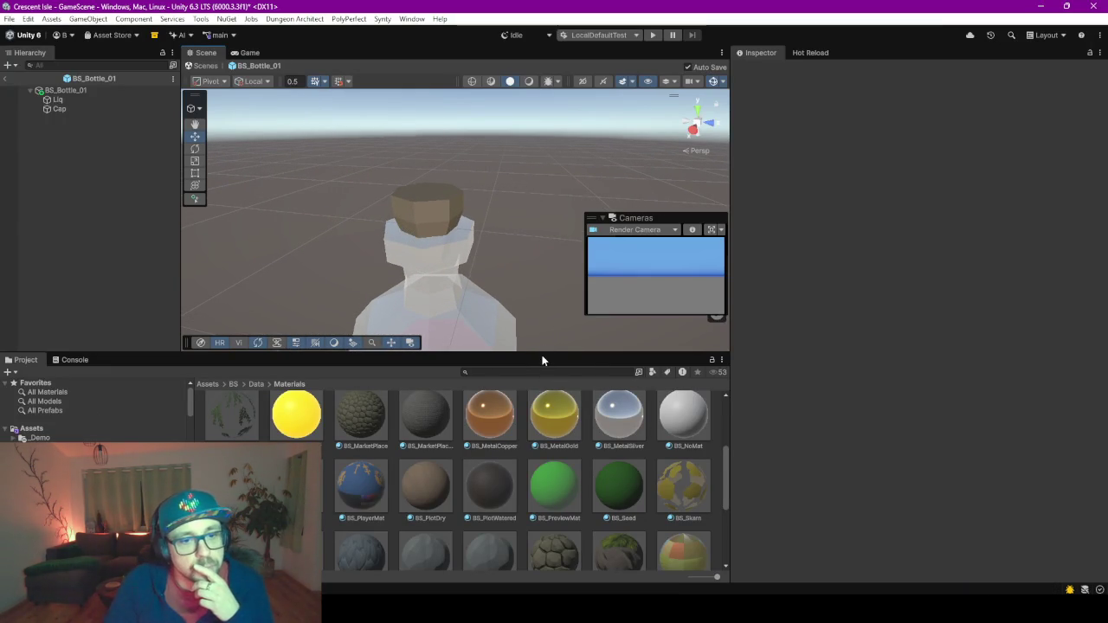
mouse_move(540, 351)
left_mouse_down()
mouse_move(559, 453)
mouse_move(553, 516)
left_mouse_up()
mouse_move(412, 341)
left_mouse_down()
mouse_move(403, 346)
mouse_move(542, 337)
mouse_move(485, 257)
mouse_move(652, 168)
mouse_move(640, 173)
left_mouse_up()
scroll(544, 225, "down", 2)
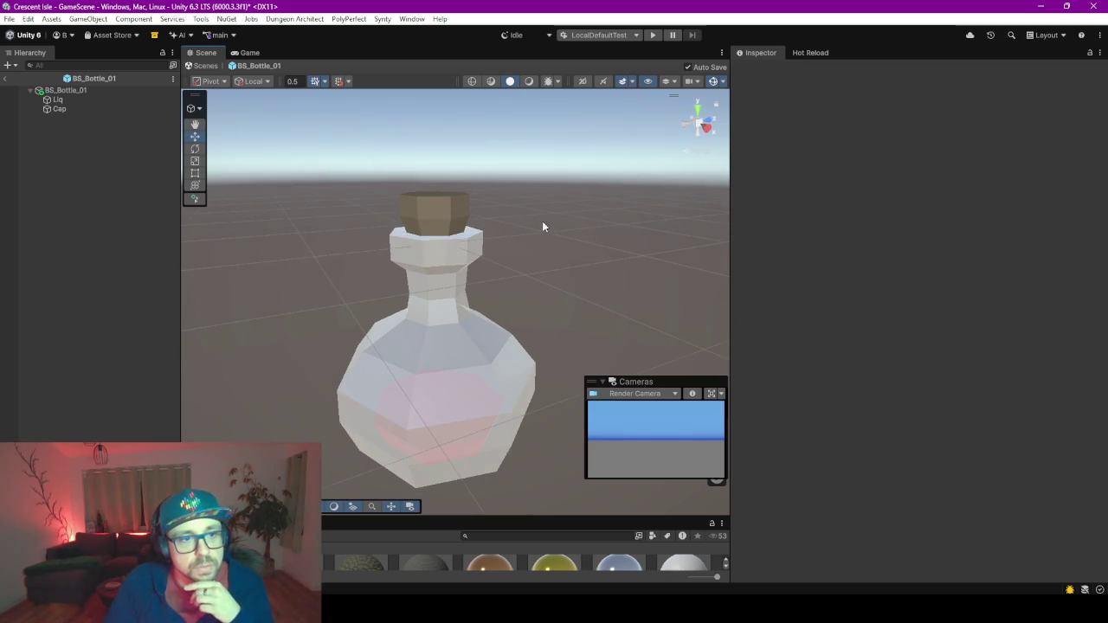
left_click(411, 213)
scroll(530, 273, "down", 5)
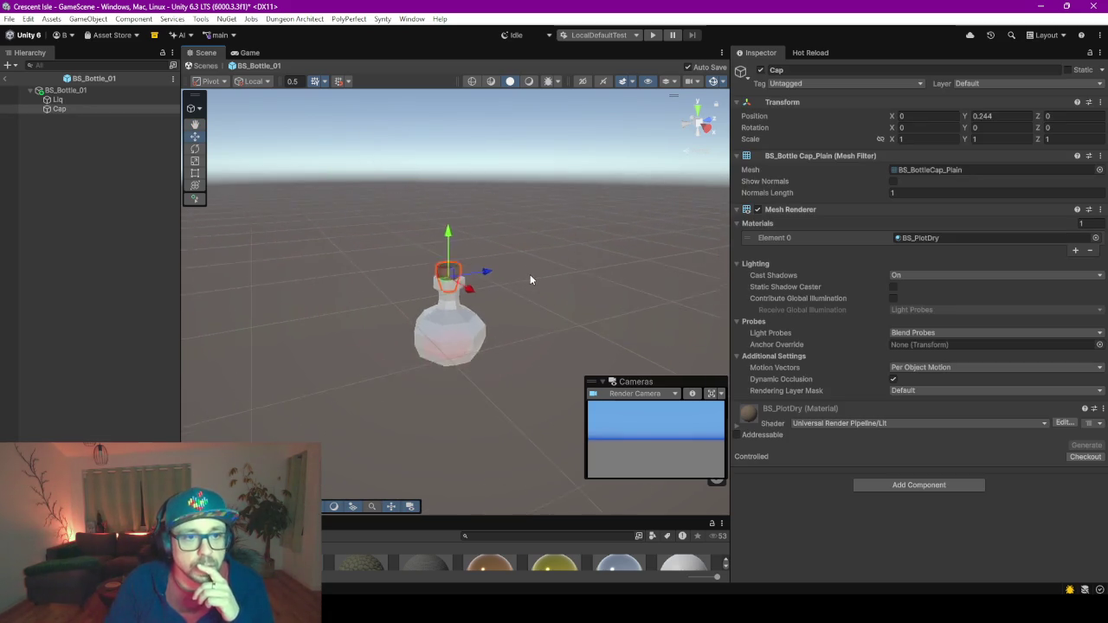
left_click(532, 280)
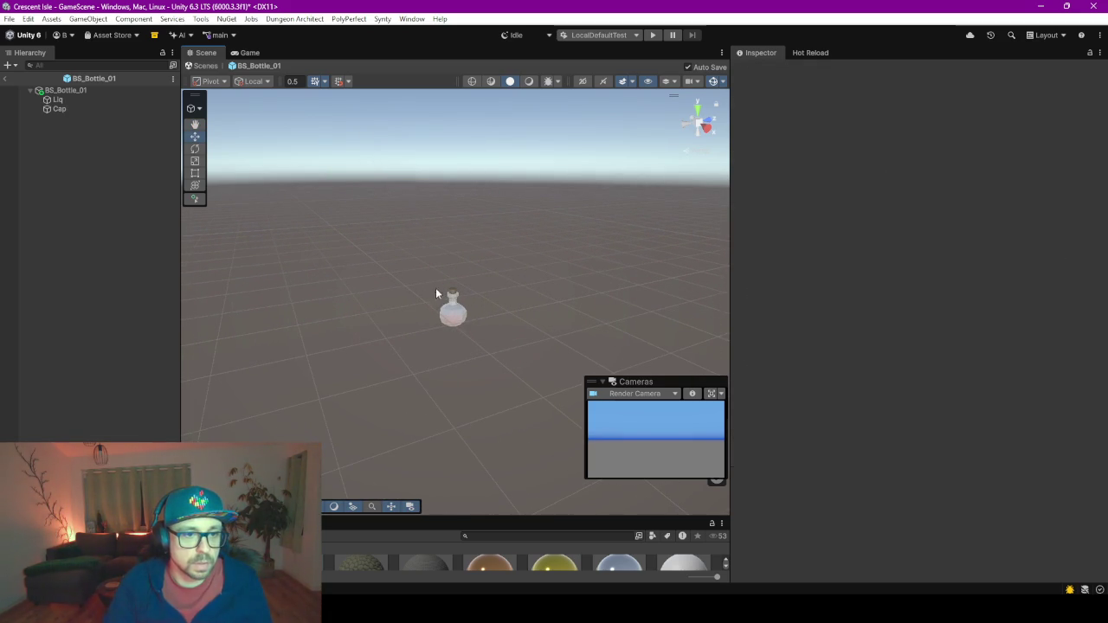
Return to GameScene, delete the Objects_Bottles group, and enlarge the Project panel.
left_click(7, 78)
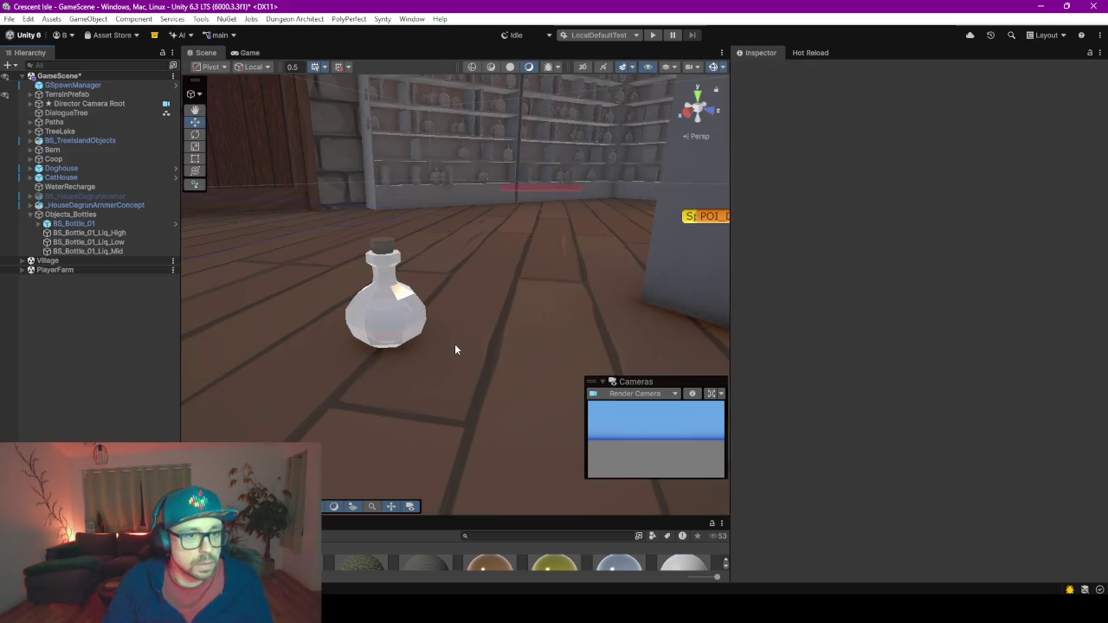
left_click(413, 303)
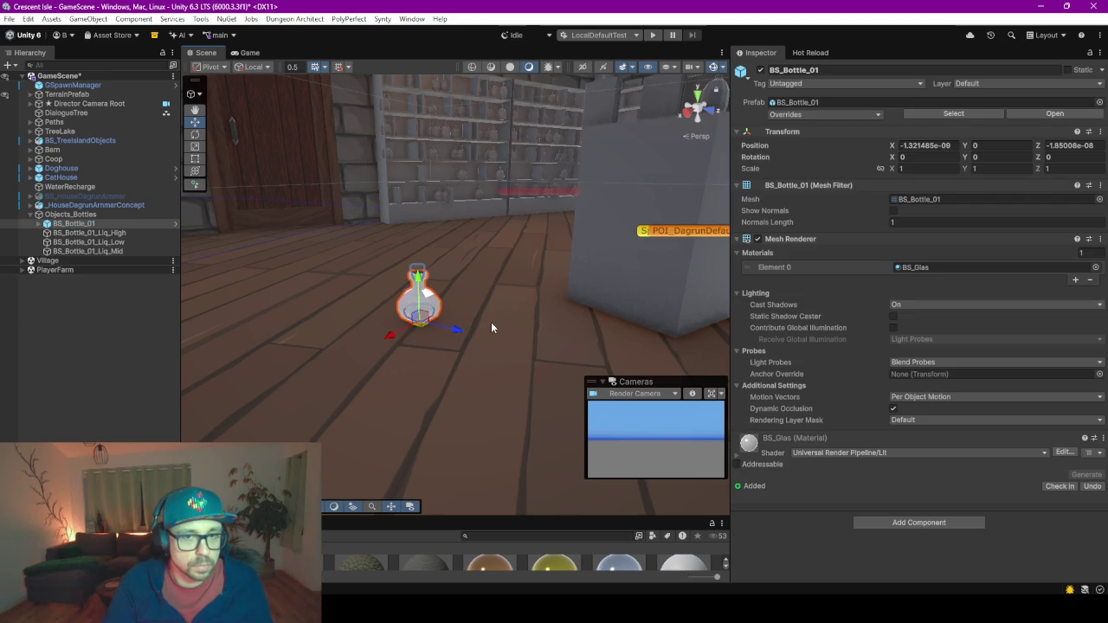
scroll(490, 327, "up", 3)
left_click(80, 215)
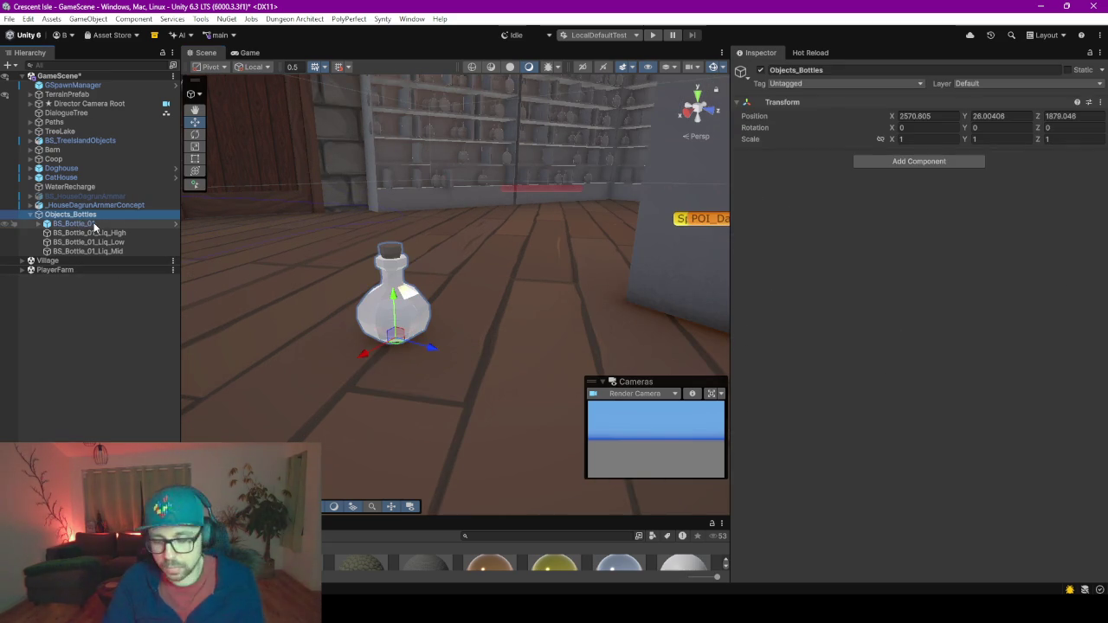
key("Delete")
scroll(350, 317, "down", 5)
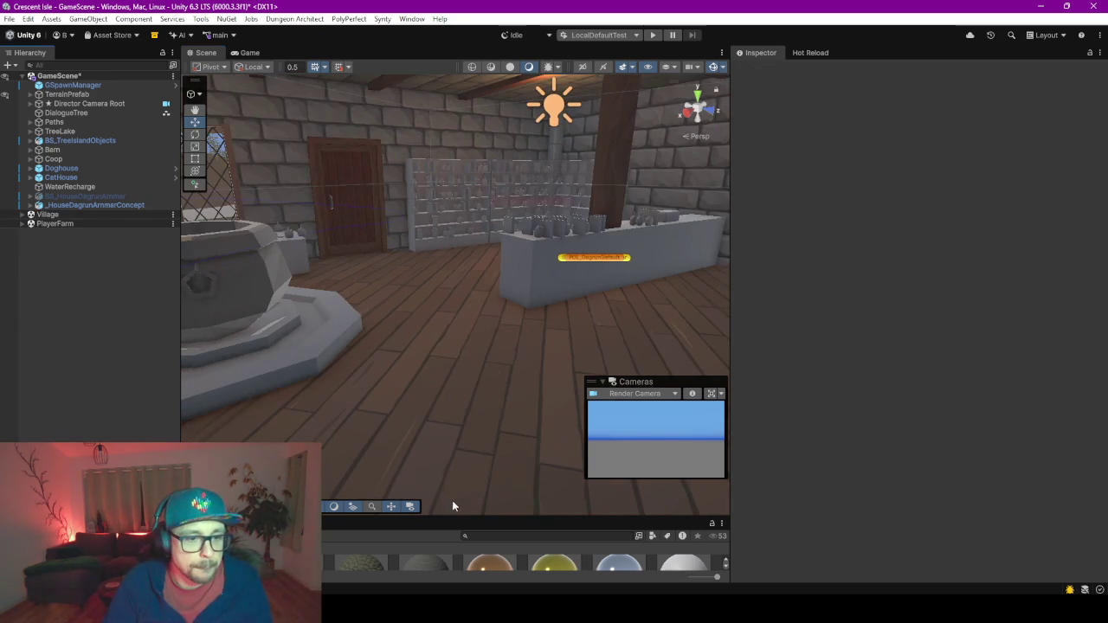
left_click_drag(449, 519, 454, 335)
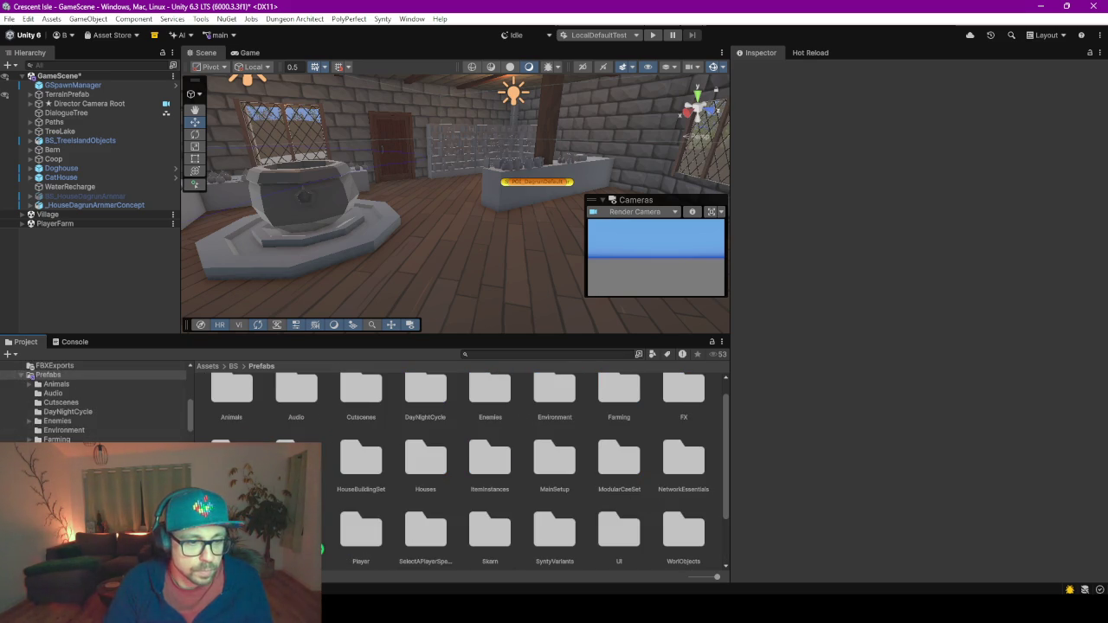
Place the first BS_Bottle_01 prefab copies on the table and the left of the shelf.
mouse_move(449, 248)
left_mouse_down()
mouse_move(296, 243)
mouse_move(453, 239)
mouse_move(365, 210)
mouse_move(462, 234)
left_mouse_up()
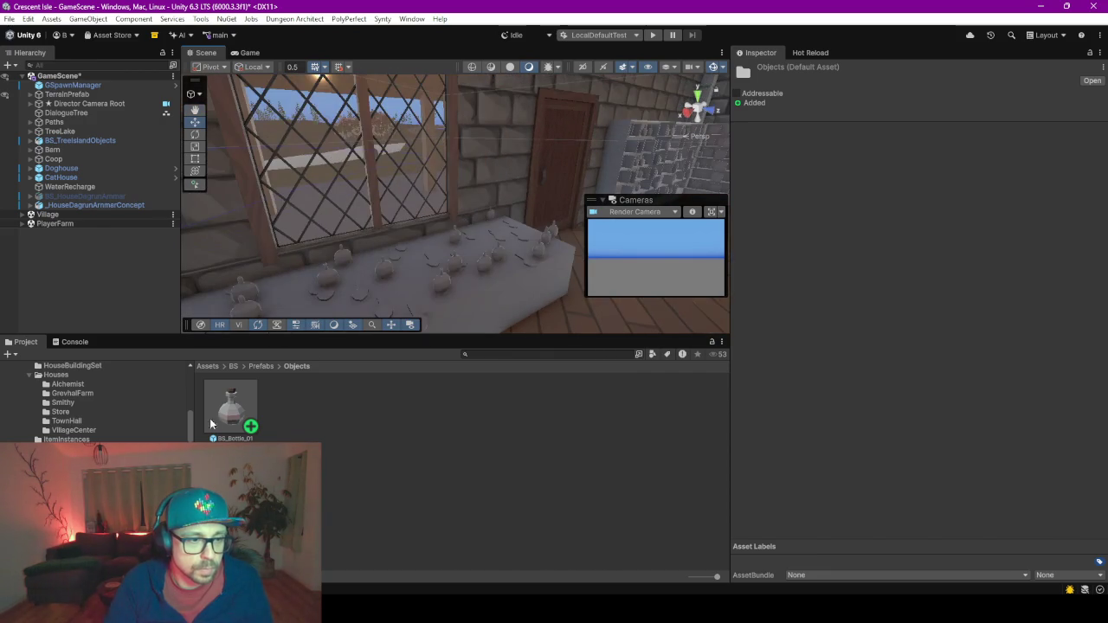
mouse_move(248, 414)
left_mouse_down()
mouse_move(395, 296)
mouse_move(395, 279)
mouse_move(402, 285)
left_mouse_up()
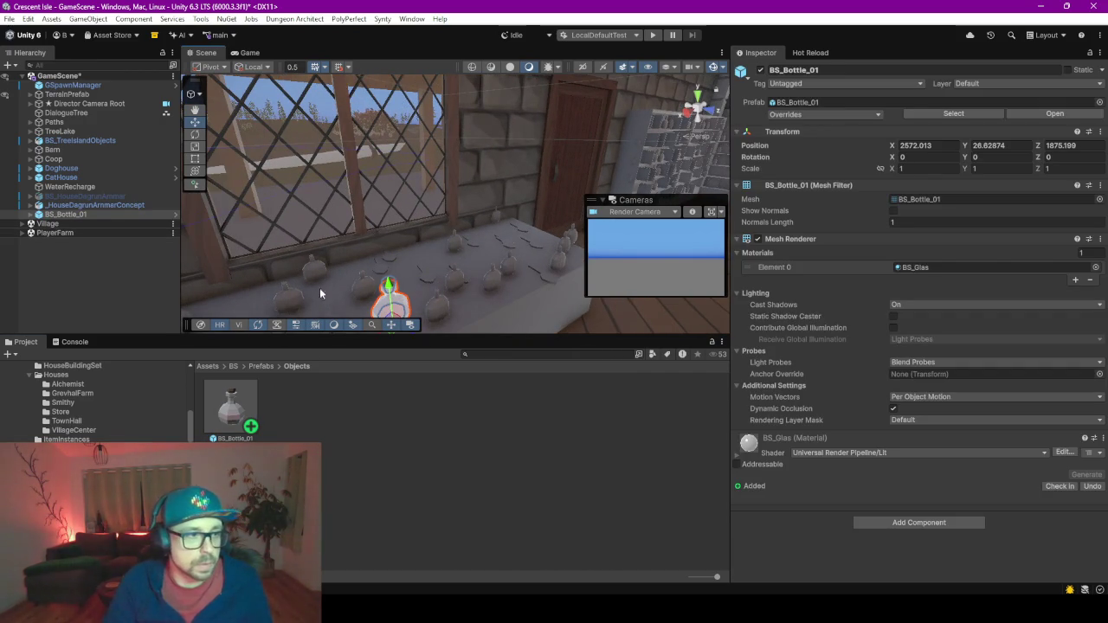
double_click(78, 214)
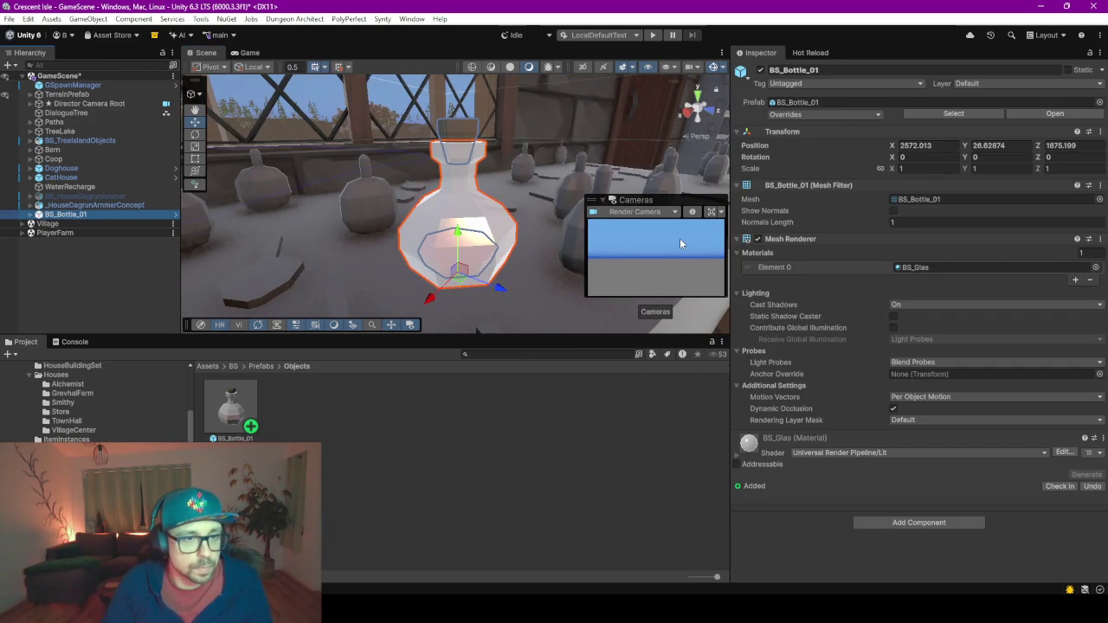
scroll(457, 216, "down", 5)
scroll(426, 228, "down", 10)
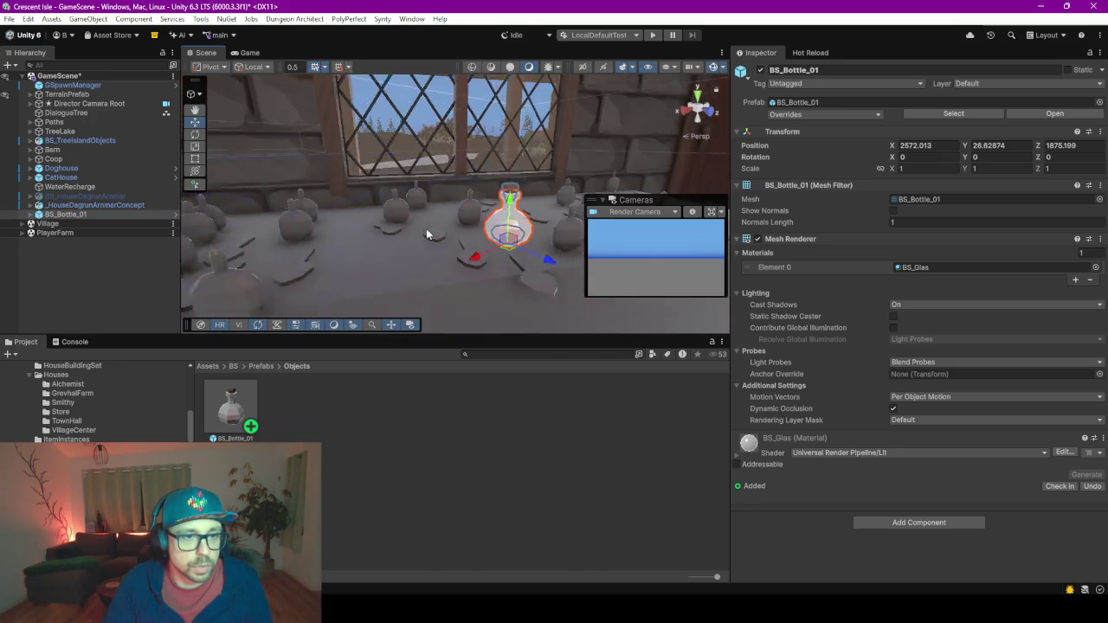
scroll(410, 253, "up", 2)
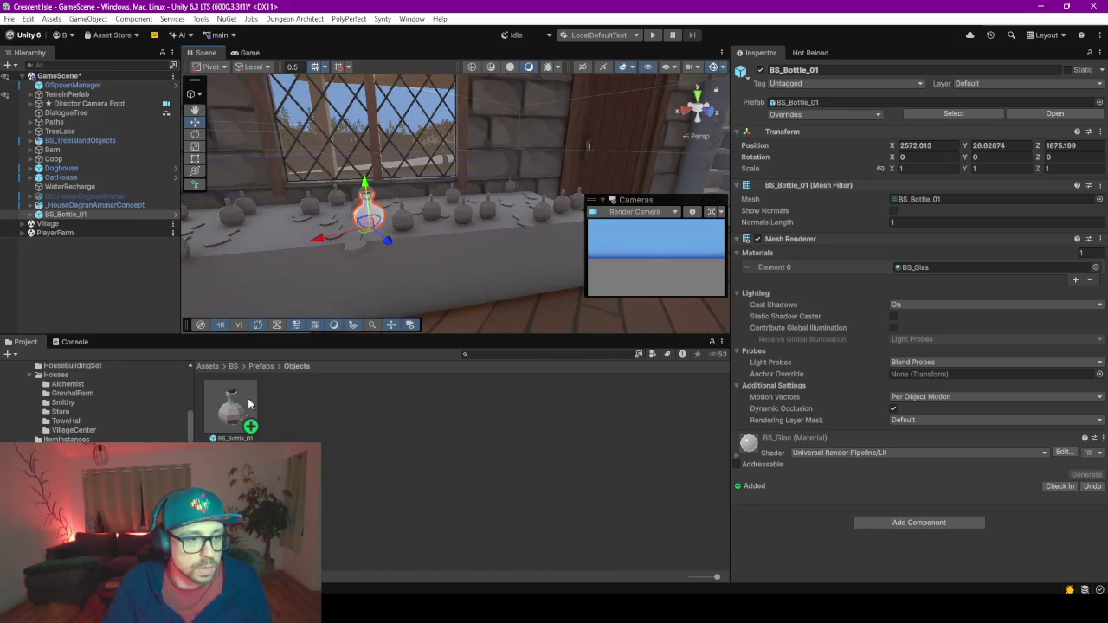
left_click_drag(507, 208, 508, 208)
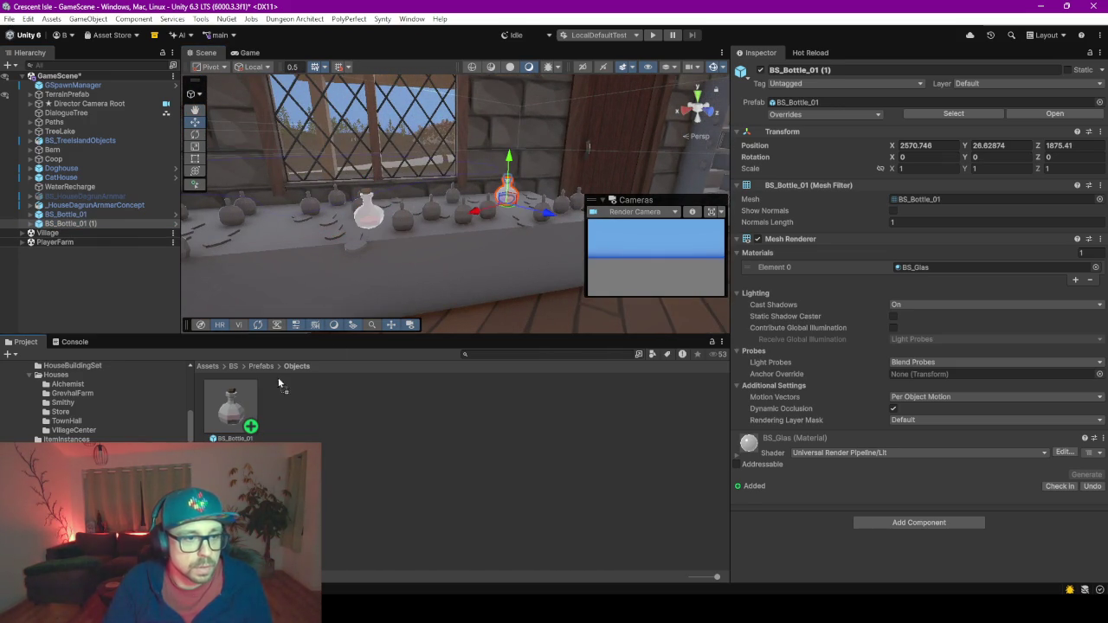
key("ctrl+d")
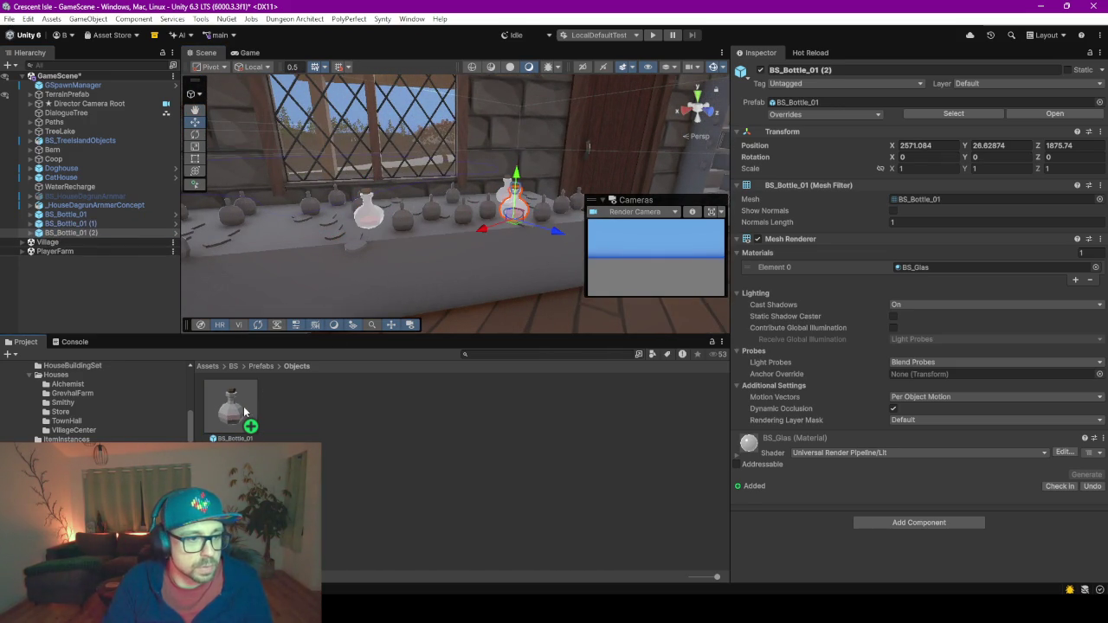
left_click_drag(243, 406, 268, 221)
key("f")
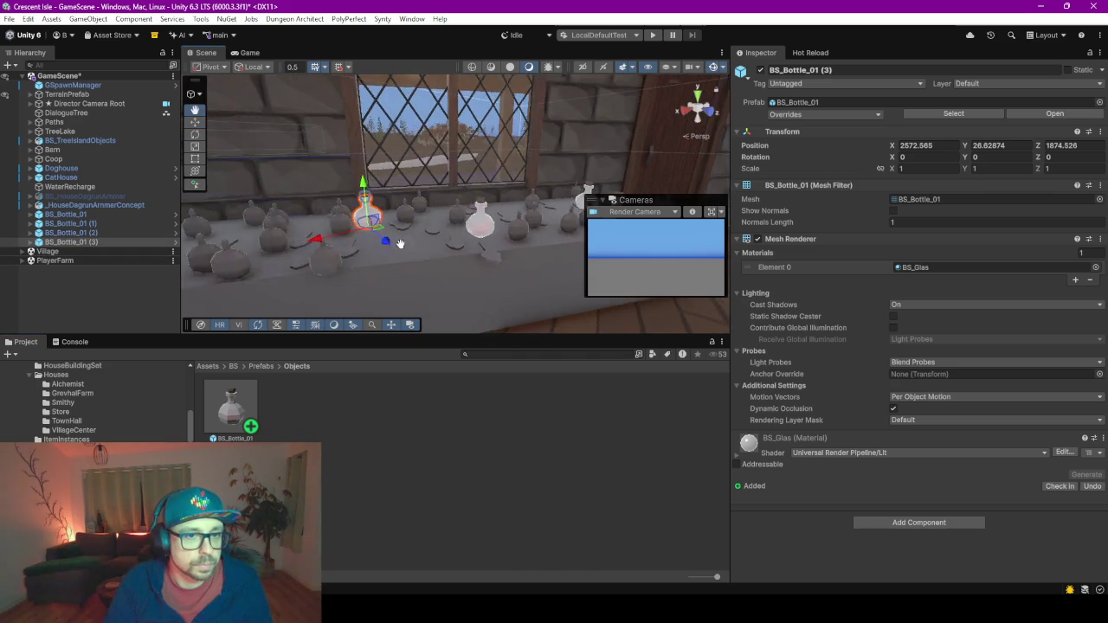
left_click_drag(248, 413, 260, 251)
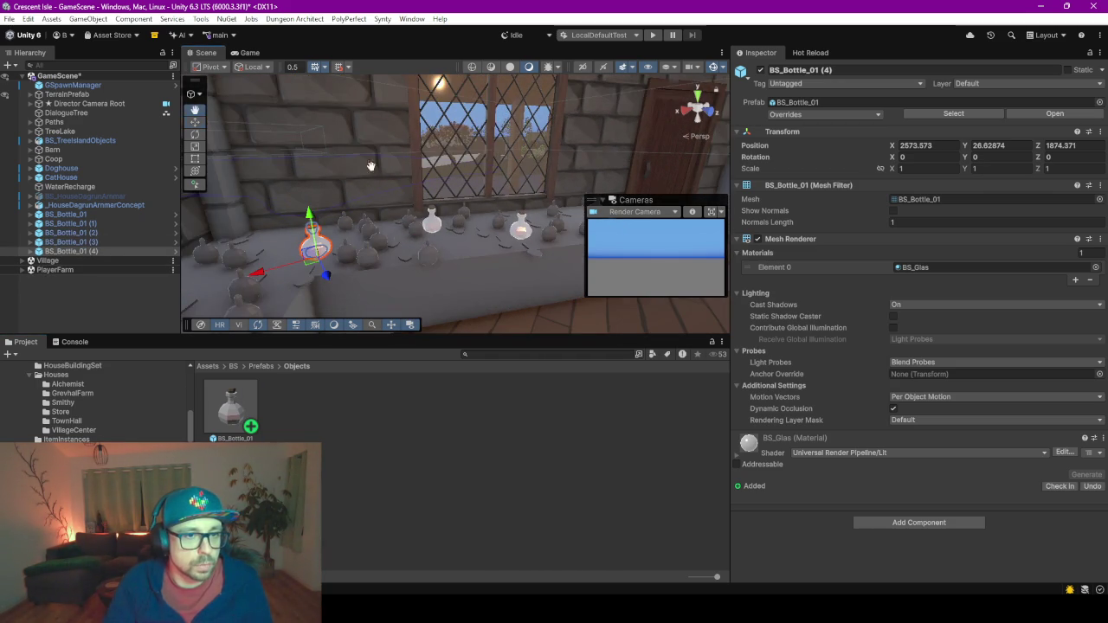
Fill the shelves up to the top with more bottle copies and shift BS_Bottle_01 (9) along the shelf.
mouse_move(371, 165)
left_mouse_down()
mouse_move(599, 176)
mouse_move(553, 158)
mouse_move(424, 198)
mouse_move(431, 171)
mouse_move(437, 187)
left_mouse_up()
scroll(425, 193, "up", 10)
mouse_move(237, 382)
left_mouse_down()
mouse_move(235, 394)
mouse_move(307, 186)
mouse_move(327, 193)
mouse_move(310, 203)
left_mouse_up()
mouse_move(231, 407)
left_mouse_down()
mouse_move(381, 269)
mouse_move(426, 279)
mouse_move(467, 260)
mouse_move(240, 425)
mouse_move(459, 303)
left_mouse_up()
mouse_move(230, 406)
left_mouse_down()
mouse_move(242, 408)
mouse_move(398, 107)
mouse_move(402, 117)
left_mouse_up()
mouse_move(457, 184)
left_mouse_down()
mouse_move(440, 198)
mouse_move(440, 166)
mouse_move(433, 175)
left_mouse_up()
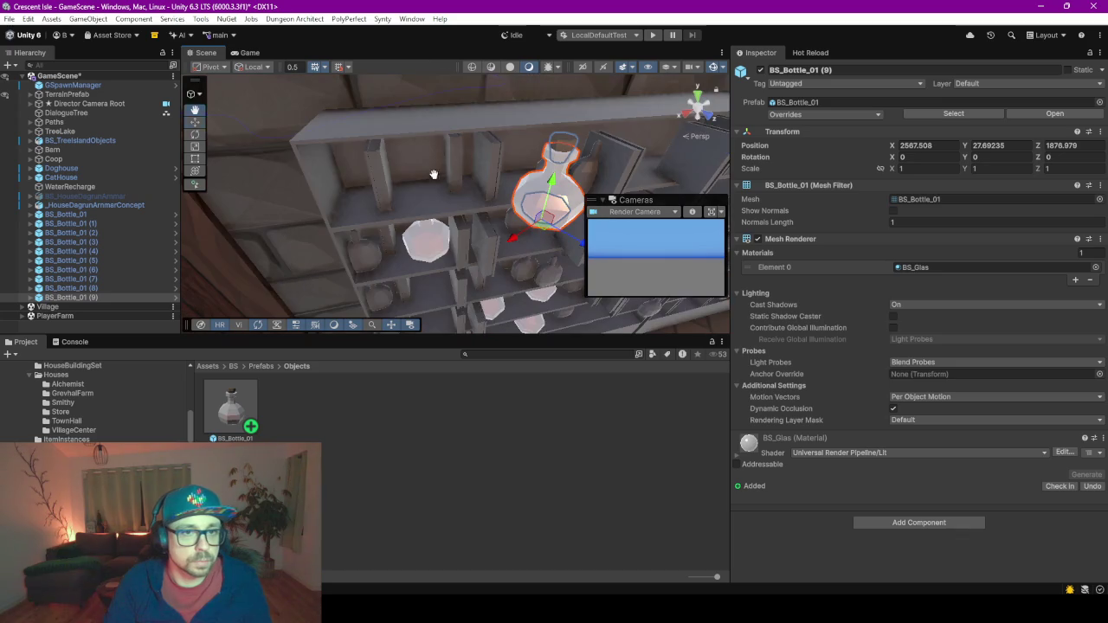
double_click(71, 297)
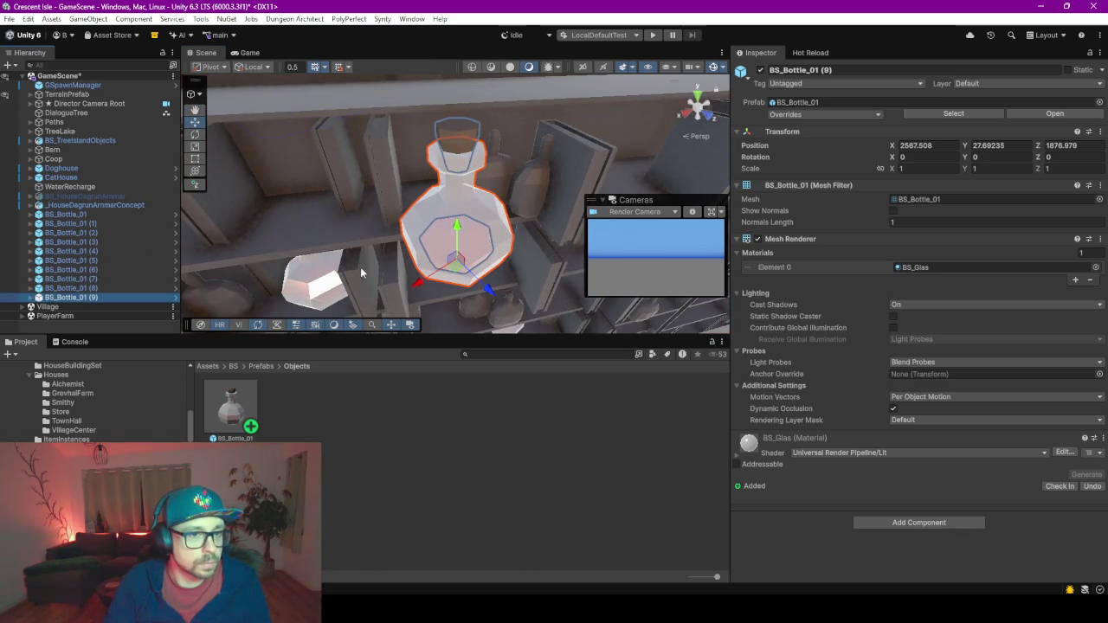
left_click_drag(459, 257, 442, 206)
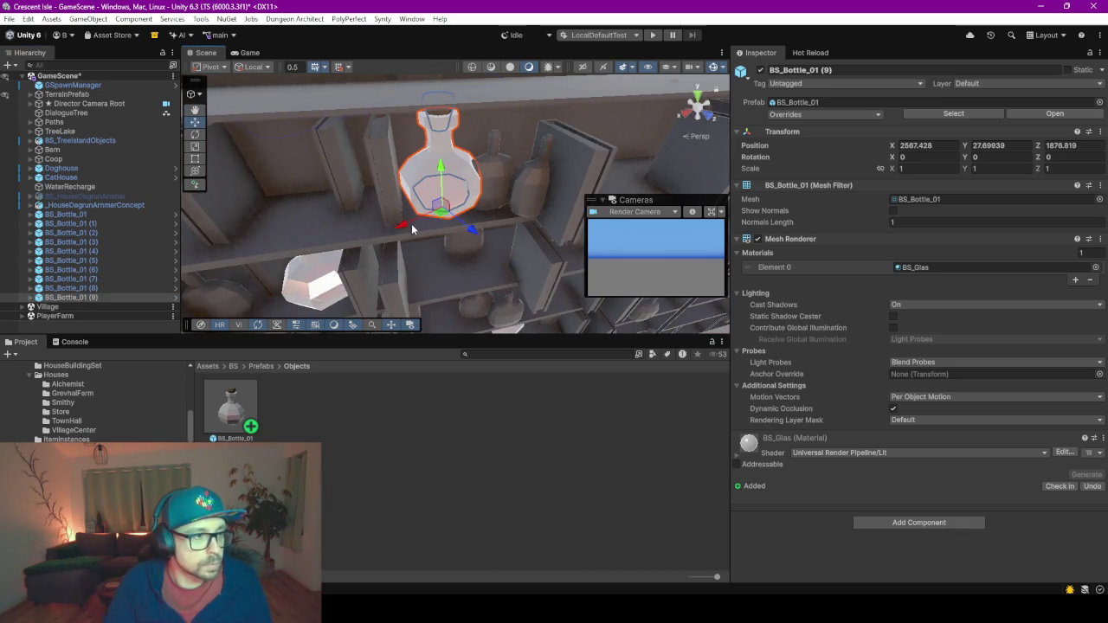
mouse_move(427, 266)
left_mouse_down()
mouse_move(466, 276)
mouse_move(459, 286)
left_mouse_up()
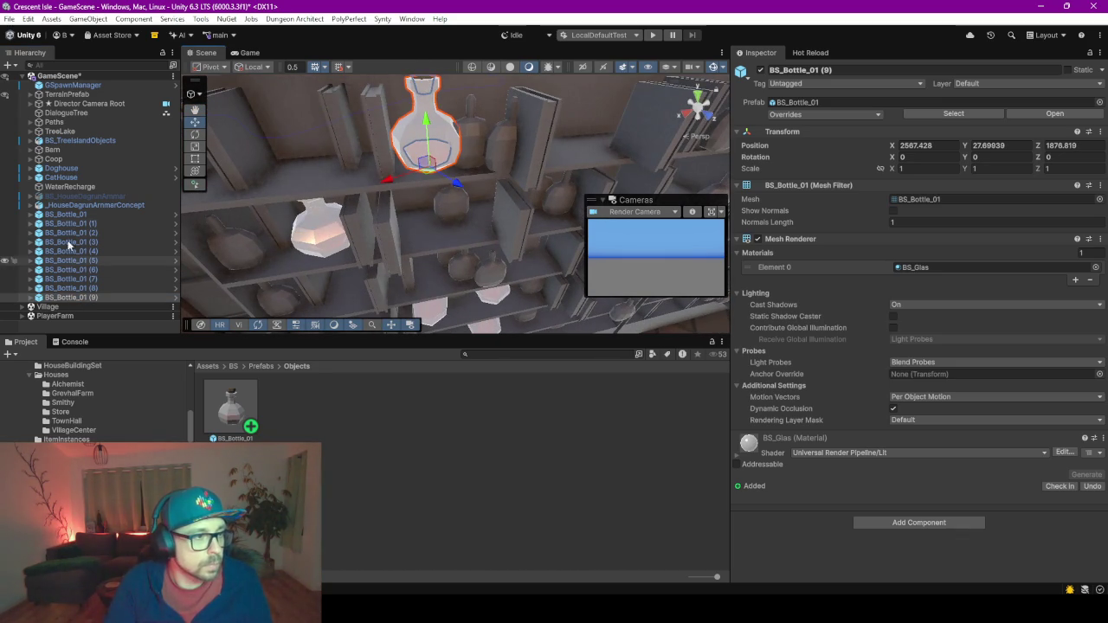
Group all ten bottle copies under a new empty parent object.
left_click(87, 212)
left_click(99, 300, "shift")
right_click(108, 235)
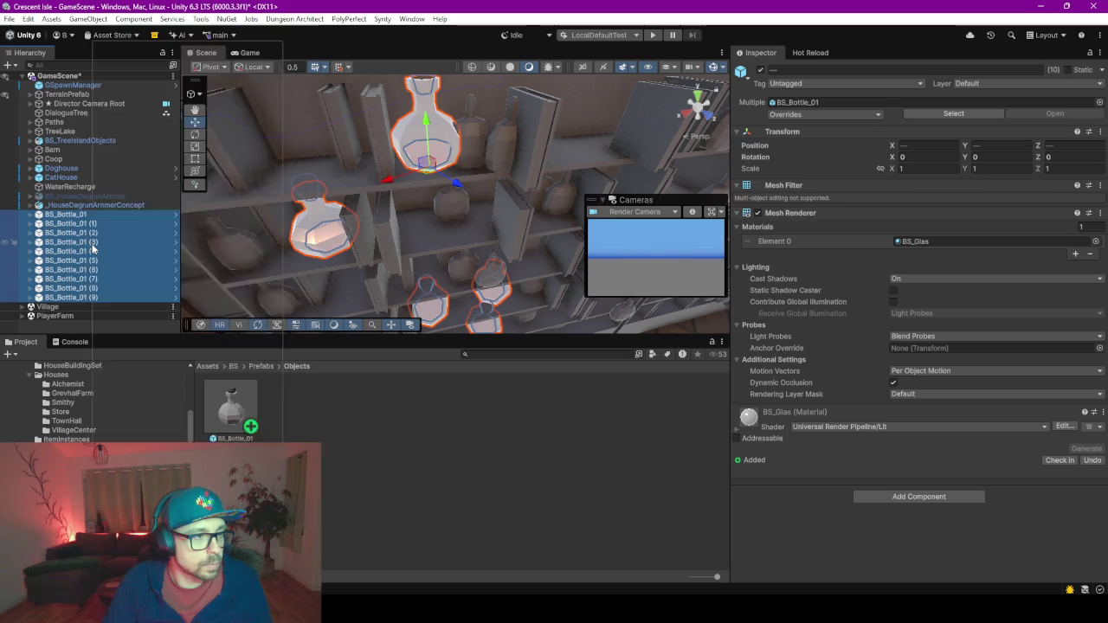
left_click(163, 270)
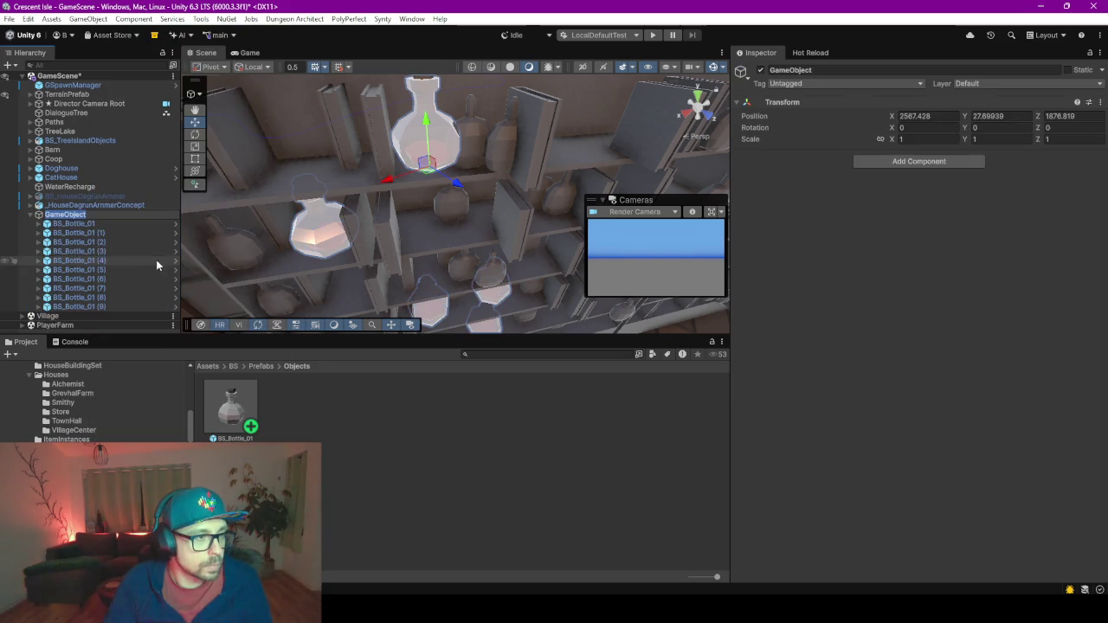
Name the new parent Tests and make it the default parent.
left_click(65, 223)
right_click(87, 214)
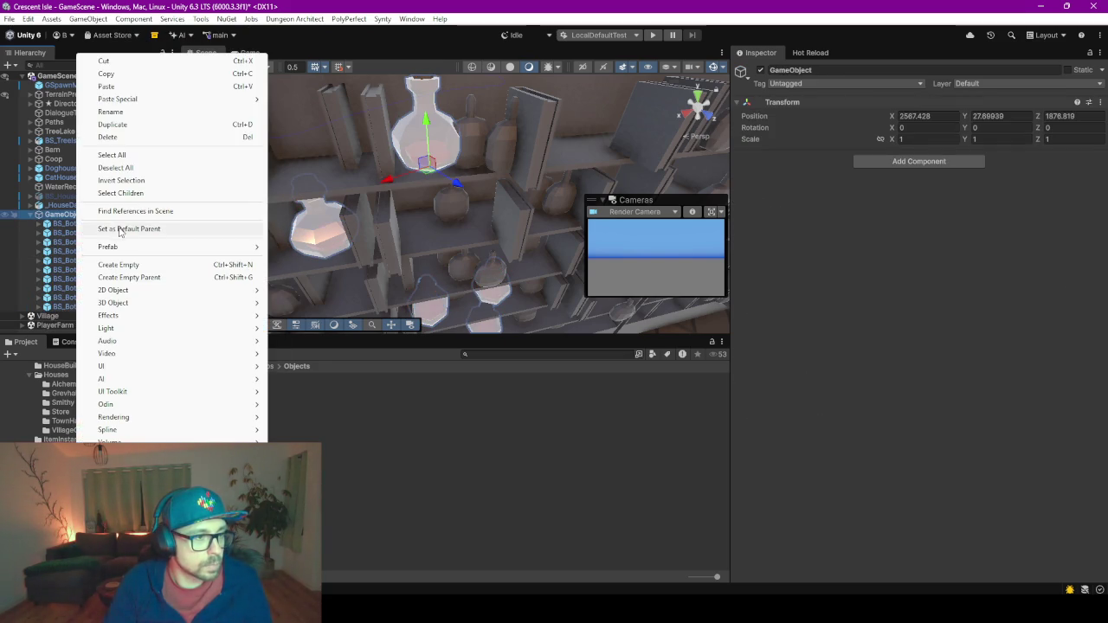
left_click(53, 217)
type("Tests")
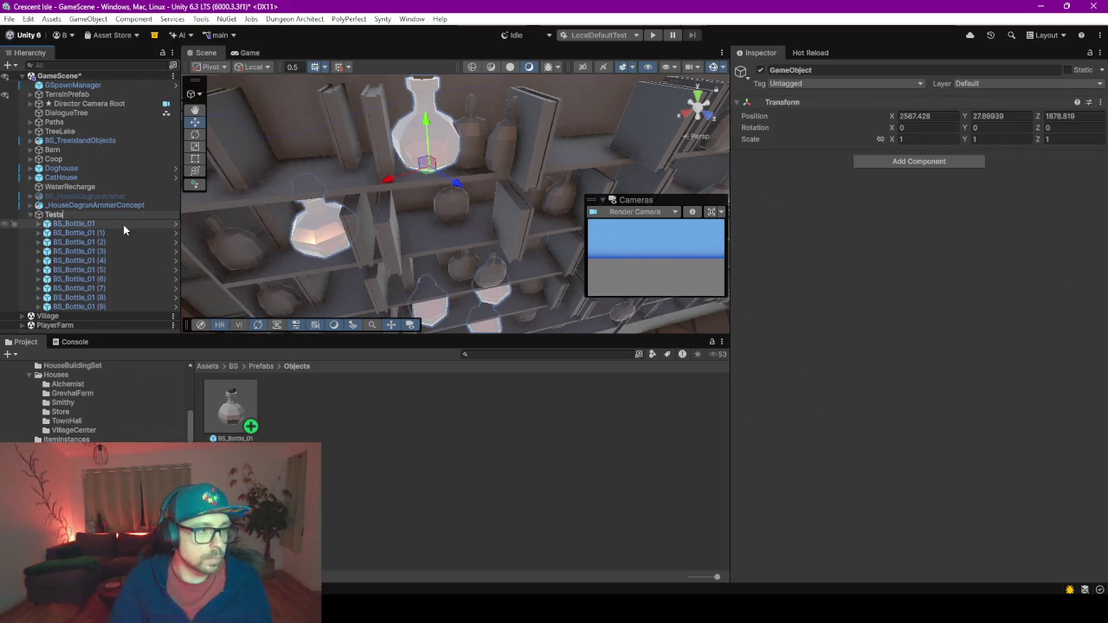
key("Return")
right_click(88, 208)
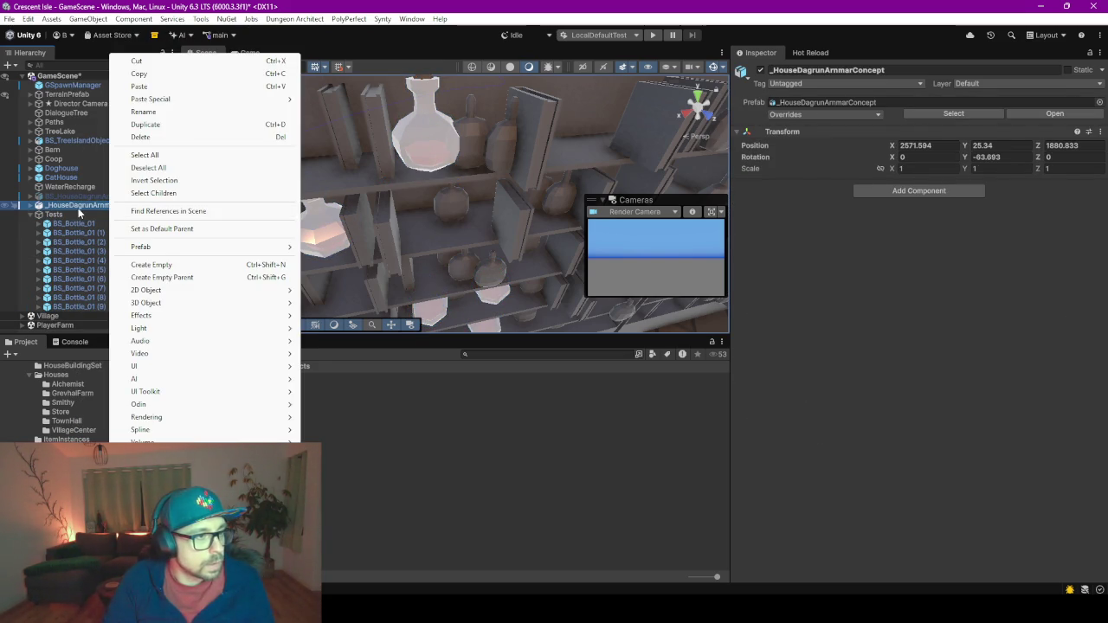
left_click(53, 214)
right_click(55, 214)
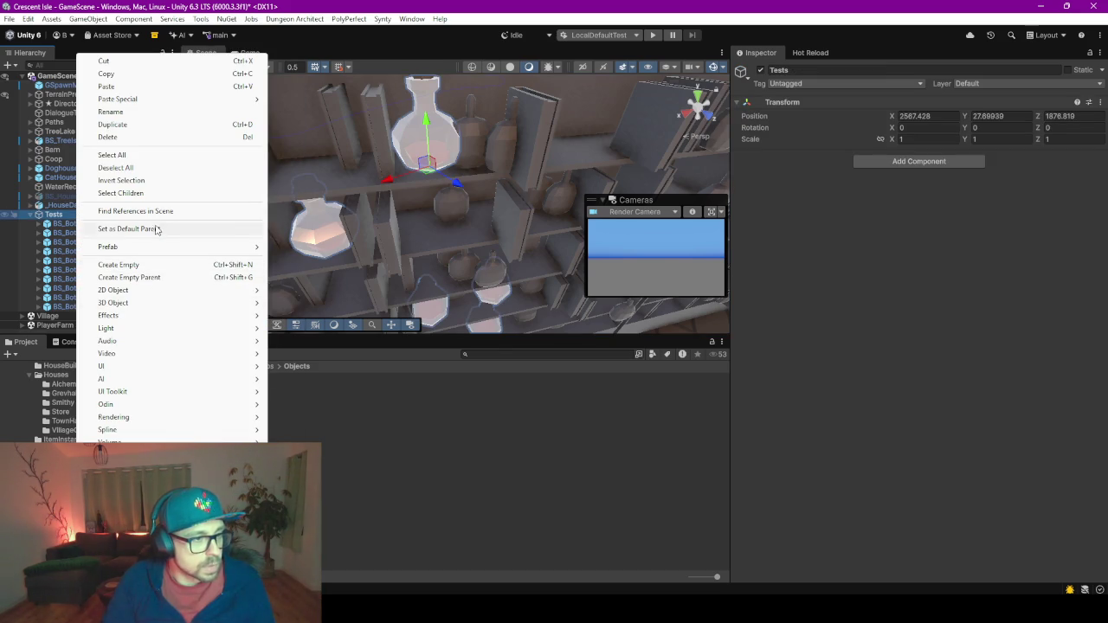
left_click(130, 228)
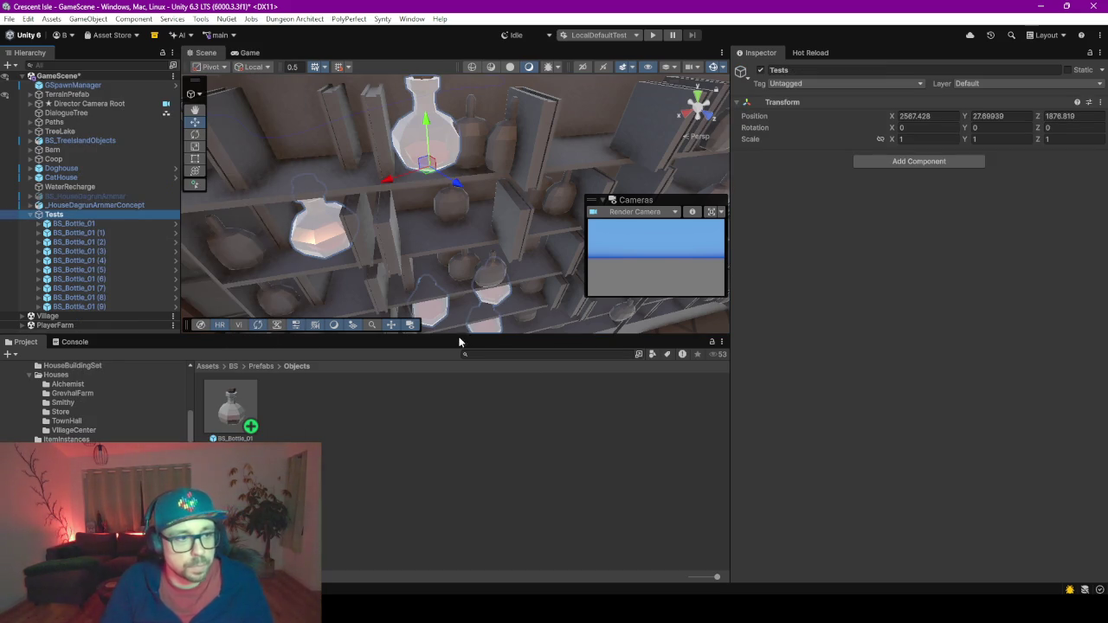
left_click_drag(456, 336, 455, 556)
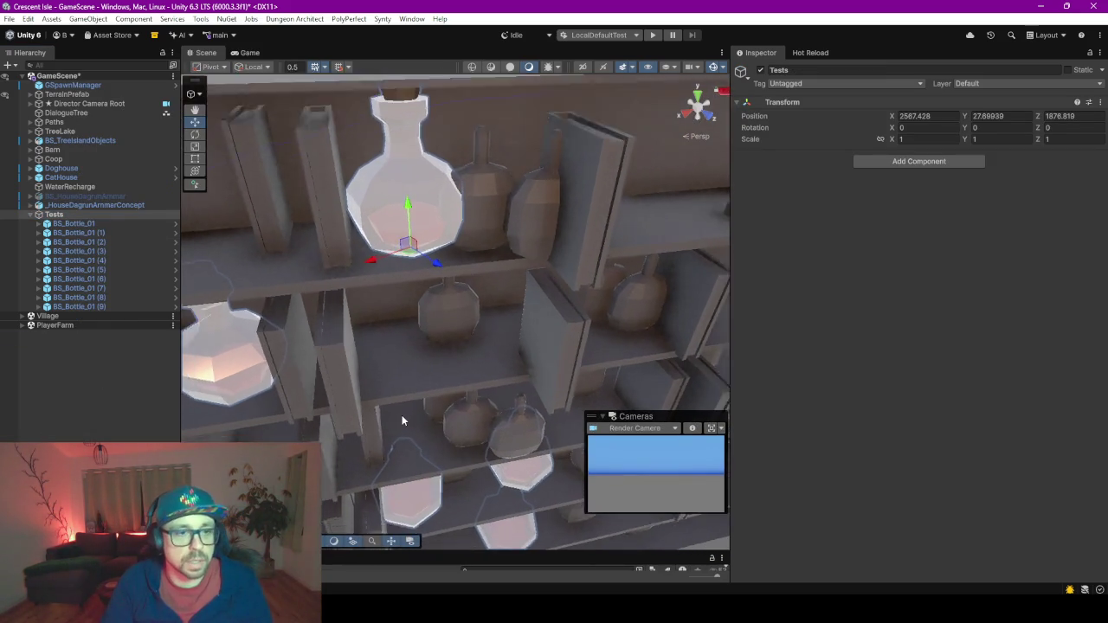
mouse_move(405, 416)
left_mouse_down()
mouse_move(415, 371)
mouse_move(407, 383)
mouse_move(337, 255)
mouse_move(330, 134)
left_mouse_up()
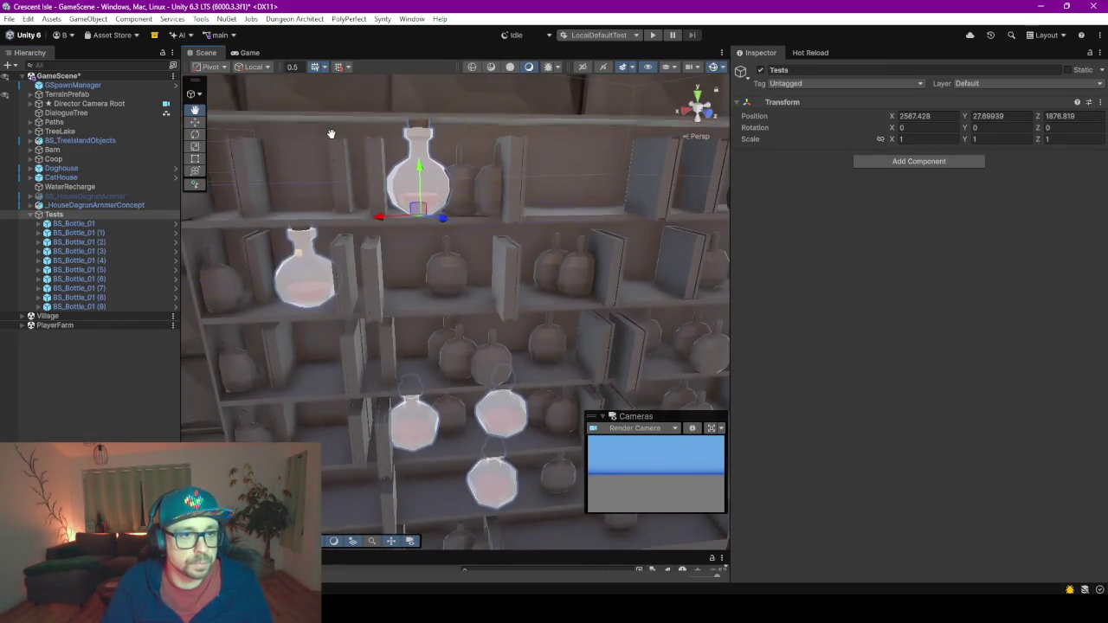
scroll(333, 115, "up", 5)
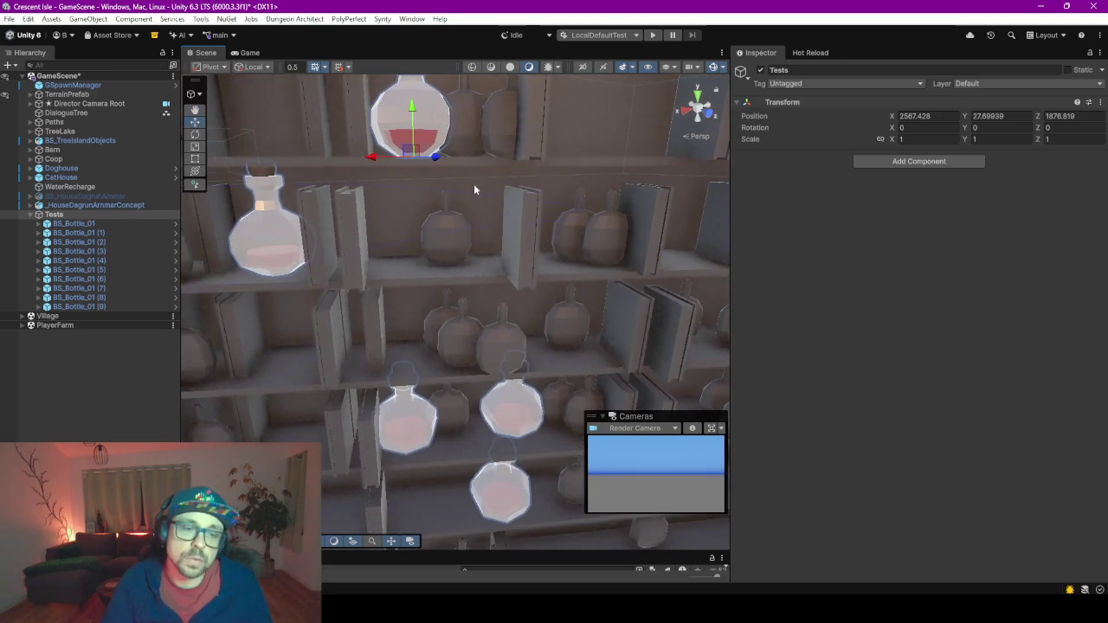
left_click_drag(473, 184, 479, 278)
scroll(397, 78, "up", 1)
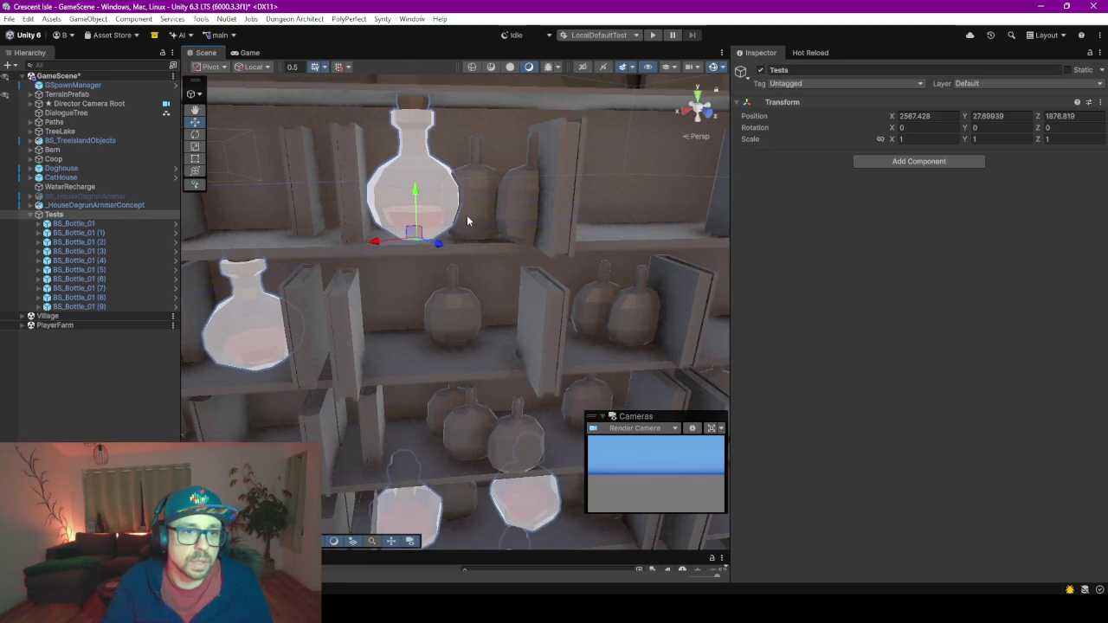
scroll(450, 203, "down", 2)
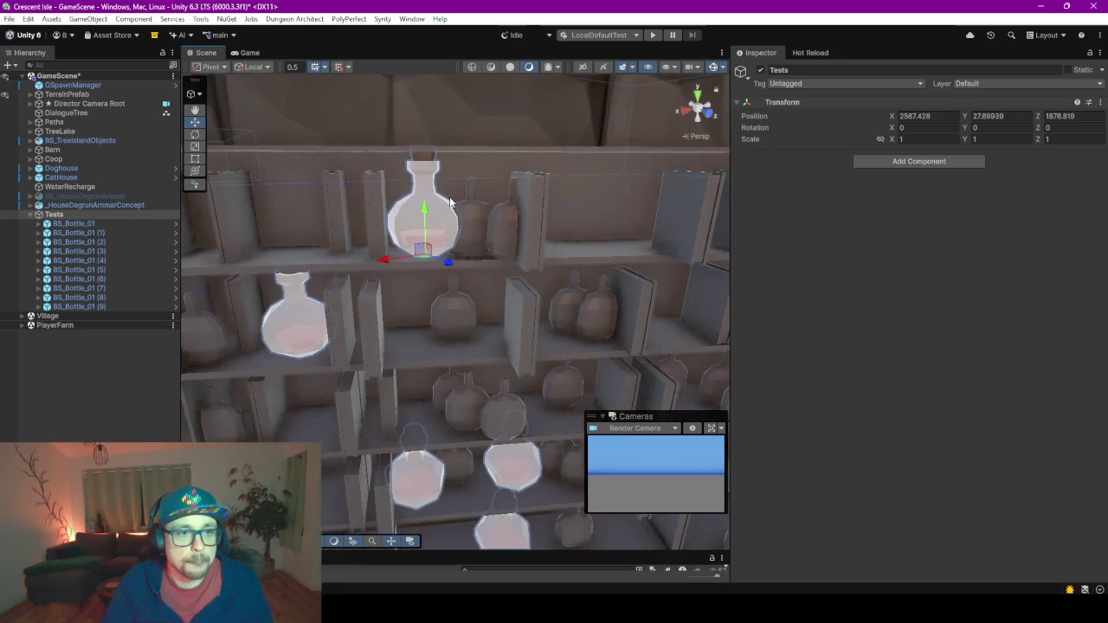
scroll(450, 202, "up", 1)
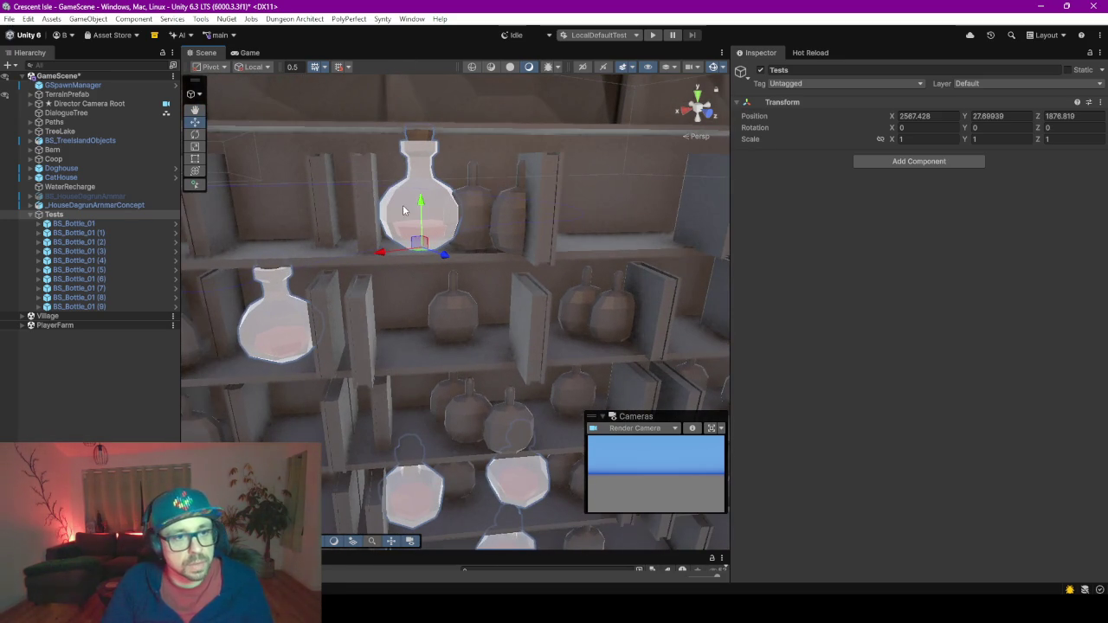
mouse_move(402, 209)
left_mouse_down()
mouse_move(467, 152)
mouse_move(505, 86)
left_mouse_up()
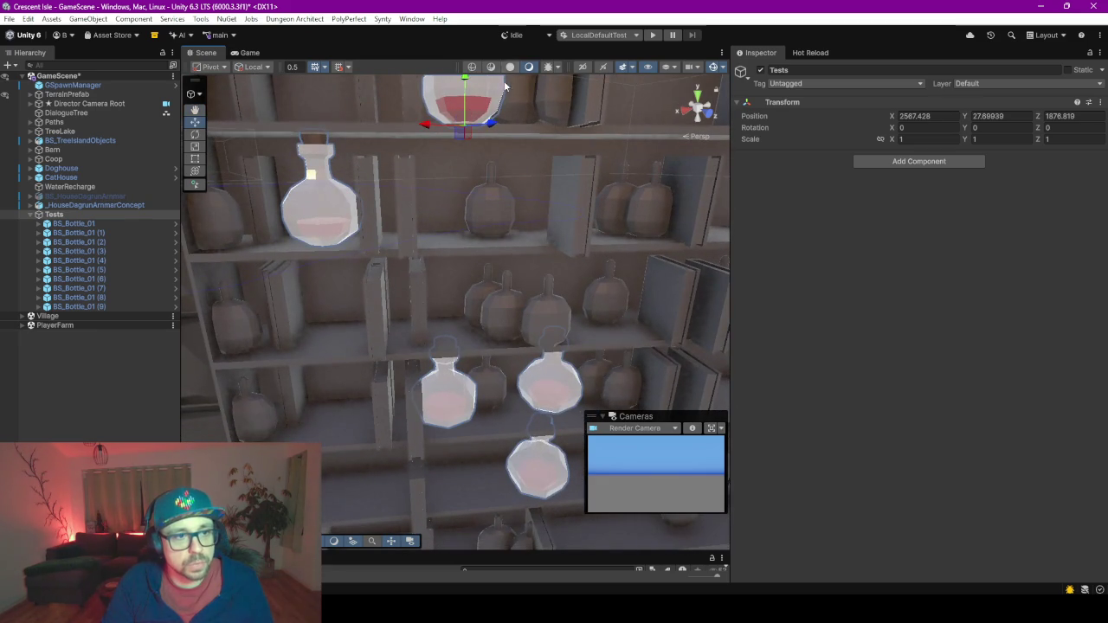
scroll(427, 230, "down", 10)
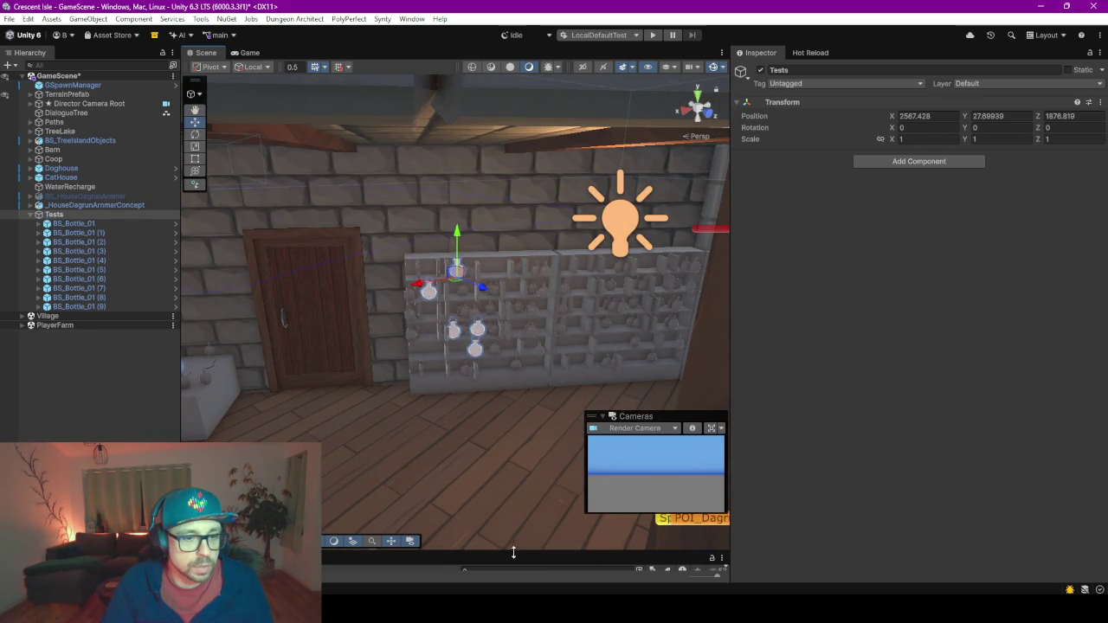
left_click_drag(513, 552, 514, 386)
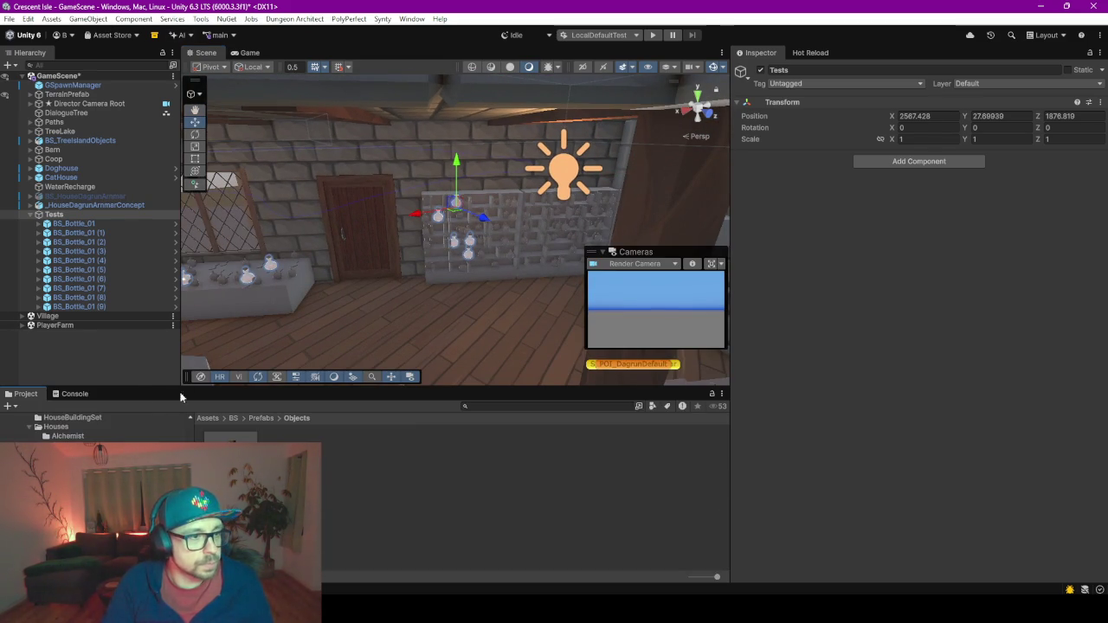
left_click(135, 378)
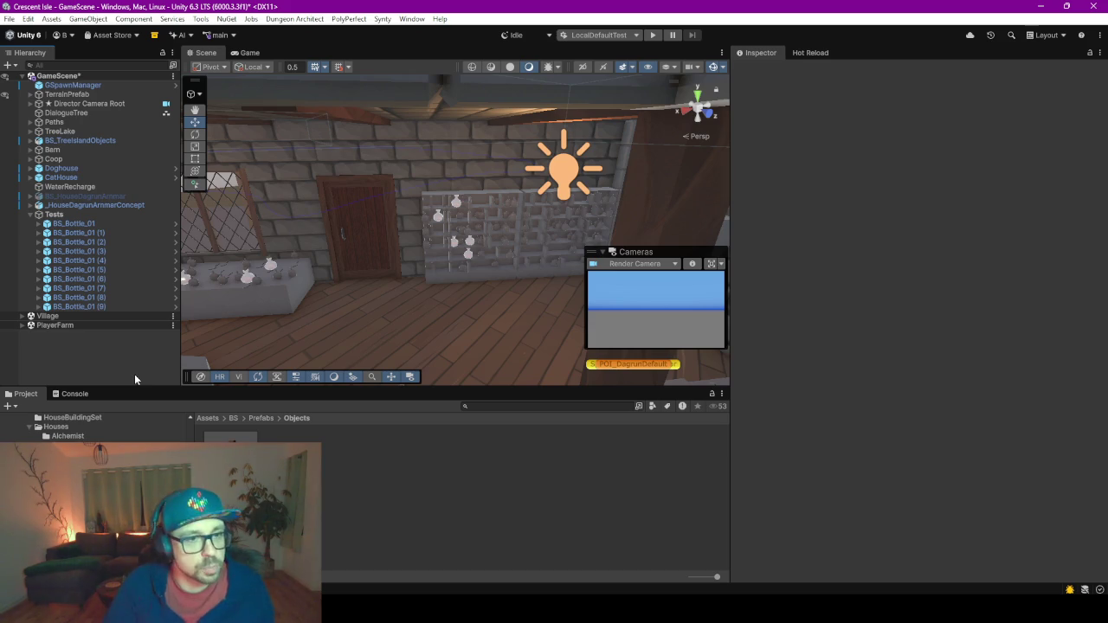
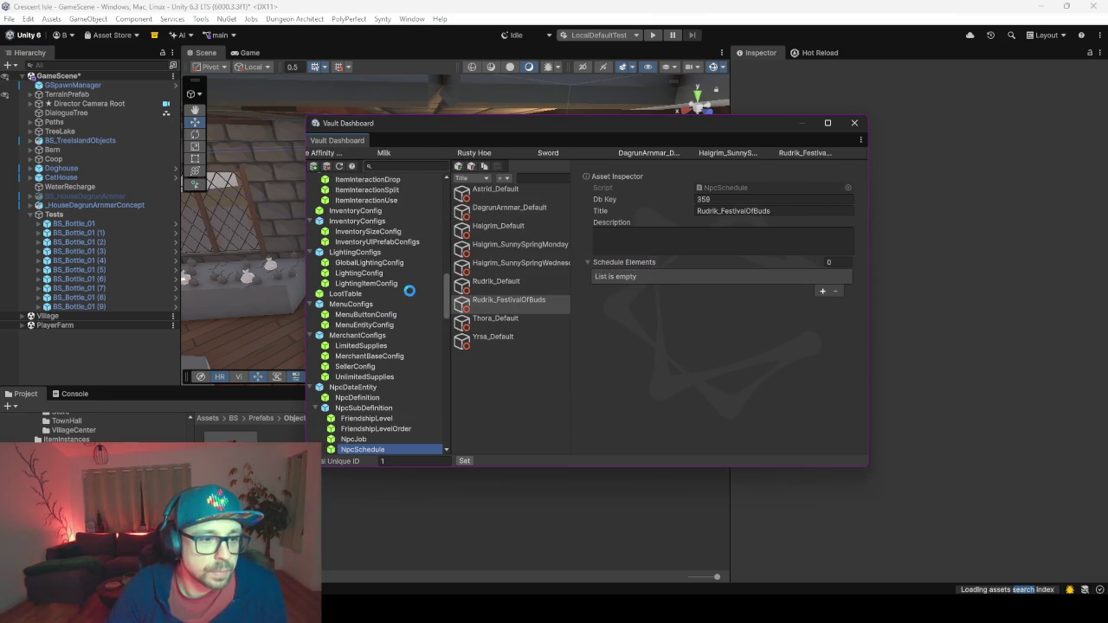
List Item assets in the Vault Dashboard and open Speed Potion by searching 'pot'.
scroll(408, 299, "down", 5)
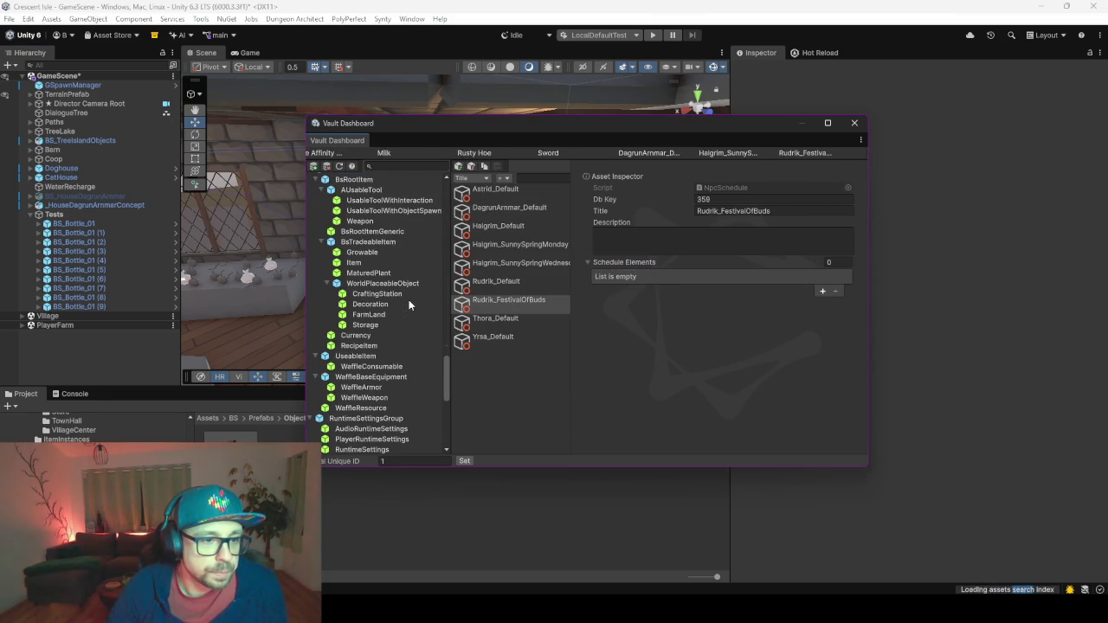
left_click(353, 263)
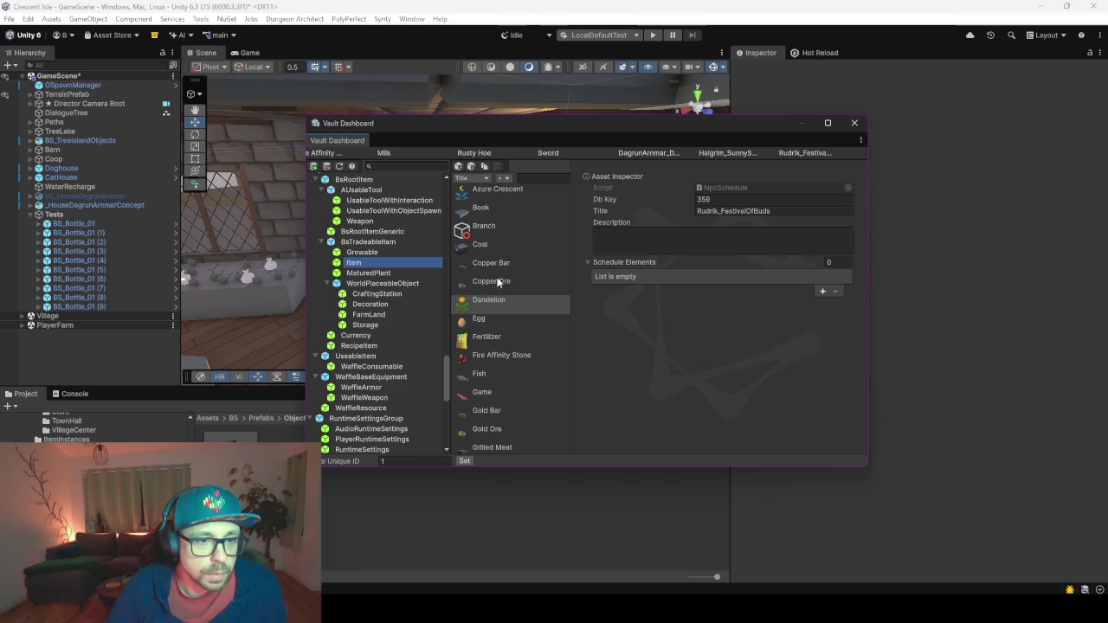
scroll(498, 283, "down", 6)
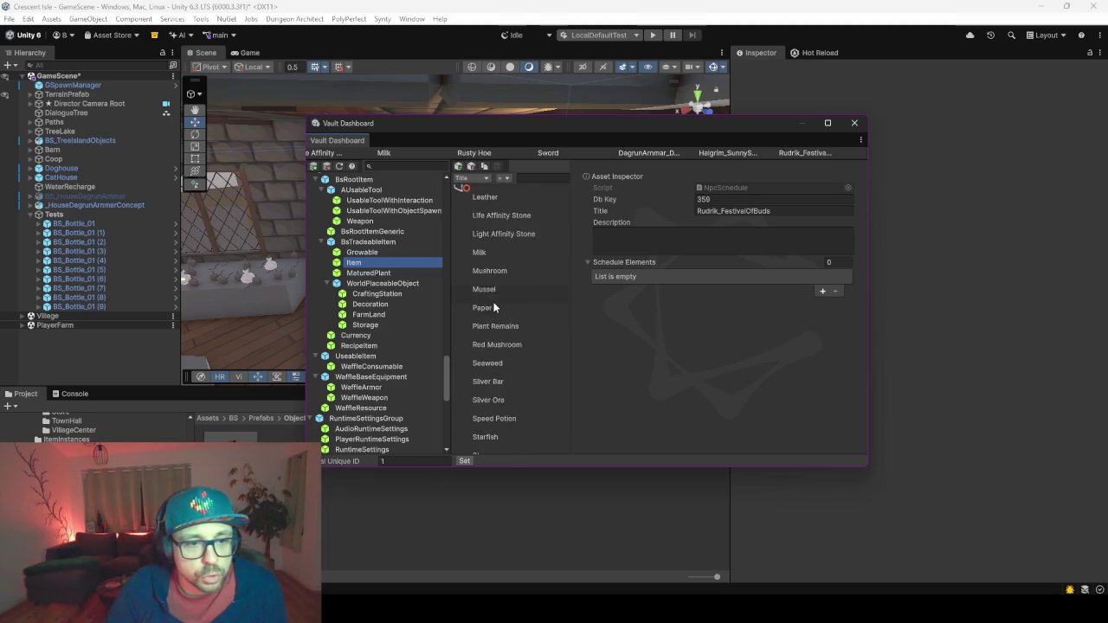
scroll(494, 307, "down", 3)
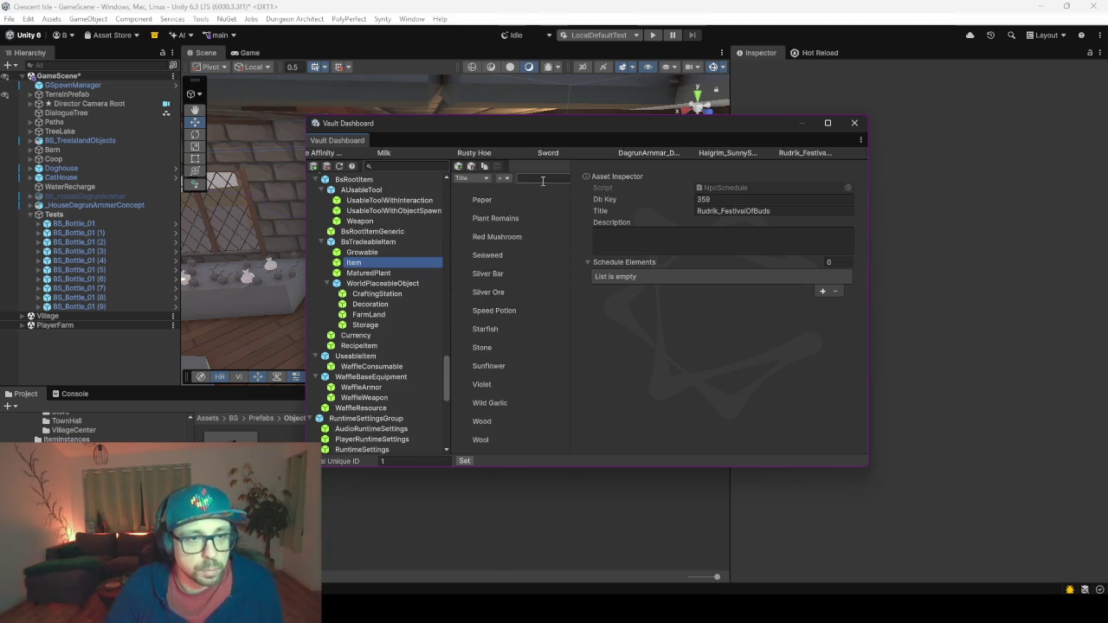
type("potio")
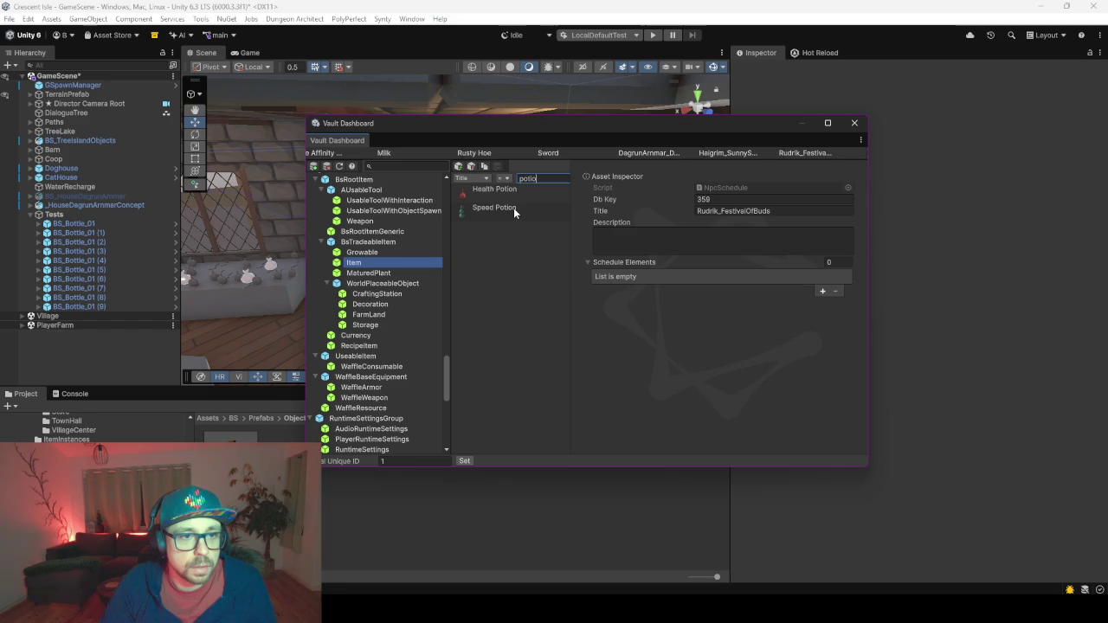
left_click(513, 209)
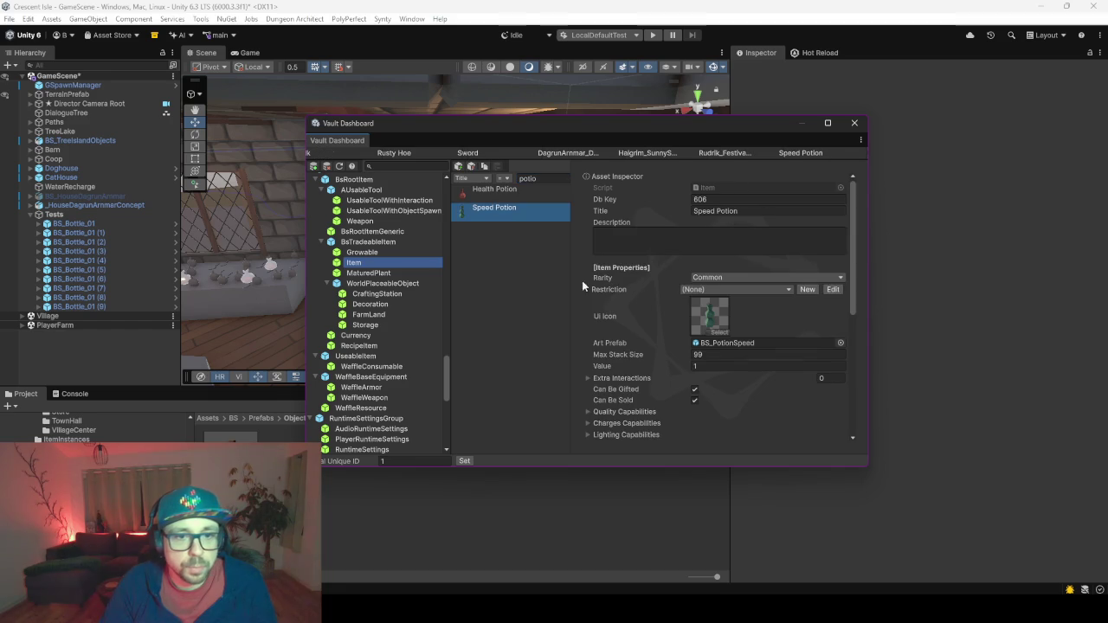
Set the Speed Potion's Art Prefab to BS_Bottle_01 by searching 'bs_bott'.
left_click(840, 342)
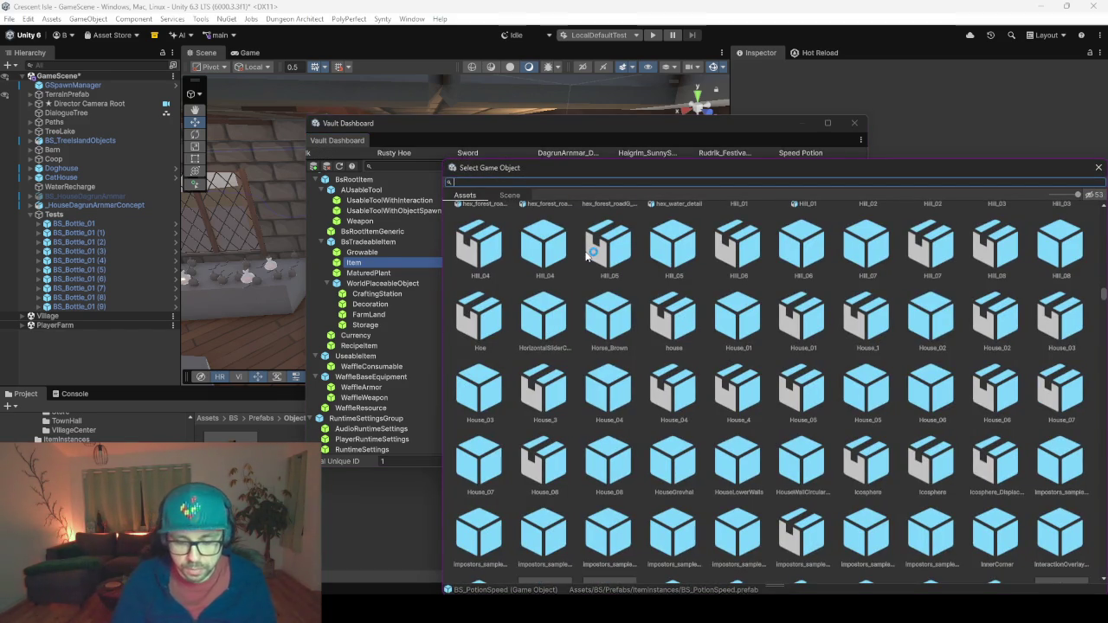
type("bs_bott")
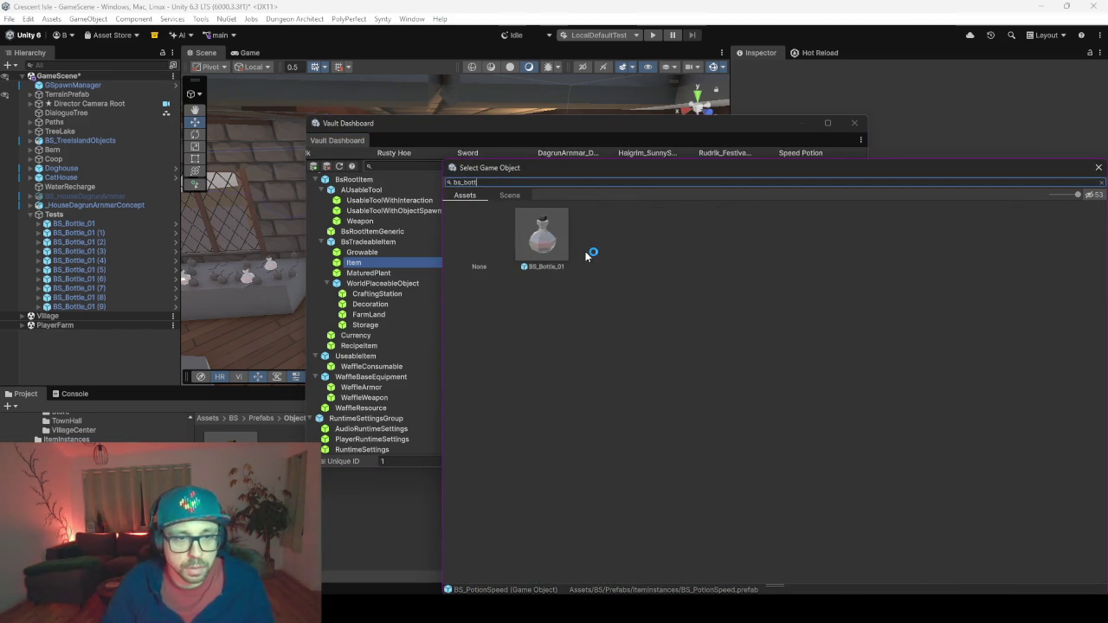
double_click(555, 247)
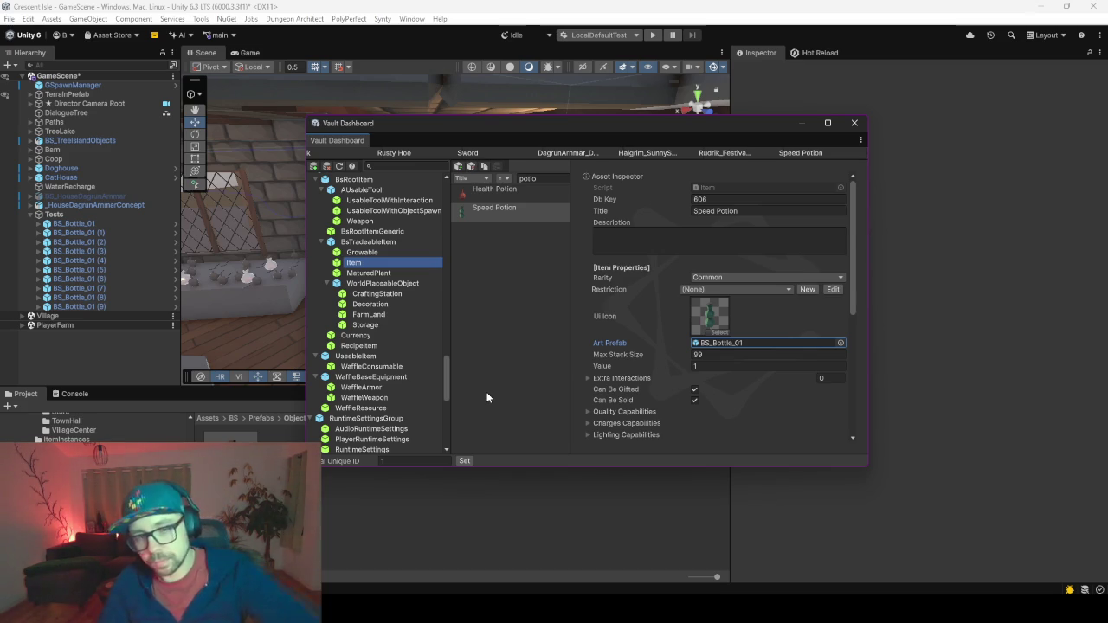
Dock the Vault Dashboard as a tab in the main editor and return to the Scene view.
left_click(1001, 277)
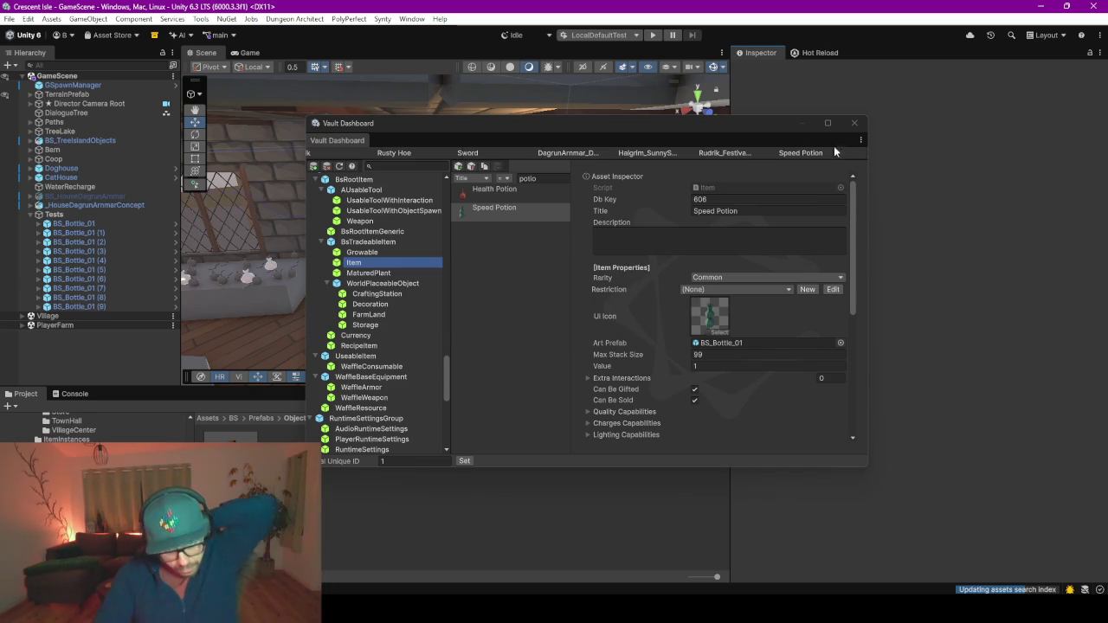
mouse_move(358, 126)
left_mouse_down()
mouse_move(339, 46)
mouse_move(332, 72)
mouse_move(307, 54)
left_mouse_up()
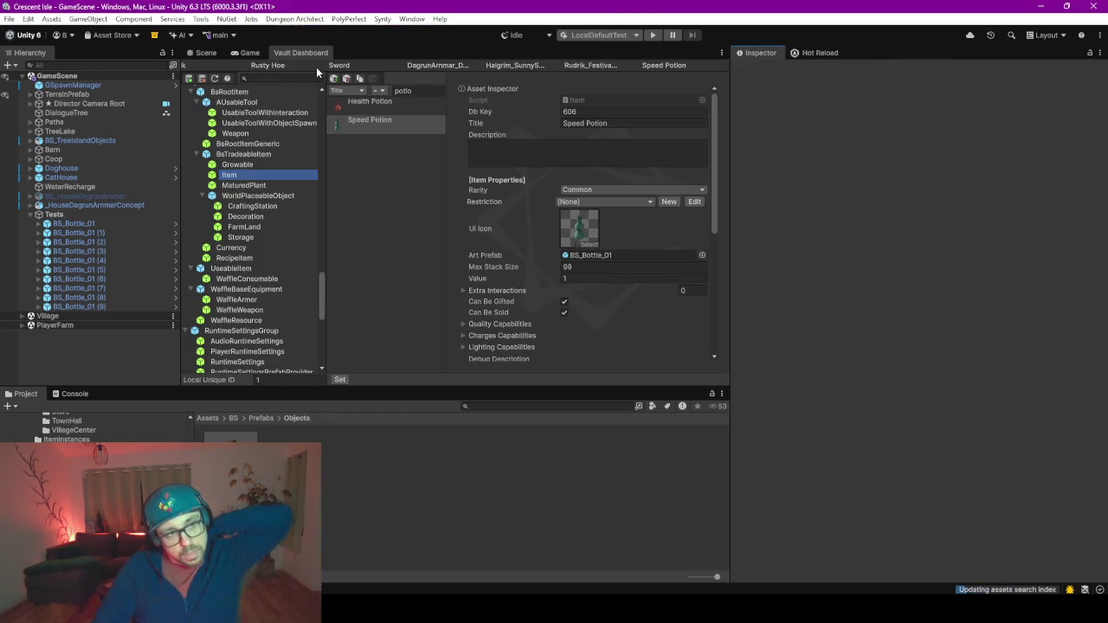
left_click(206, 53)
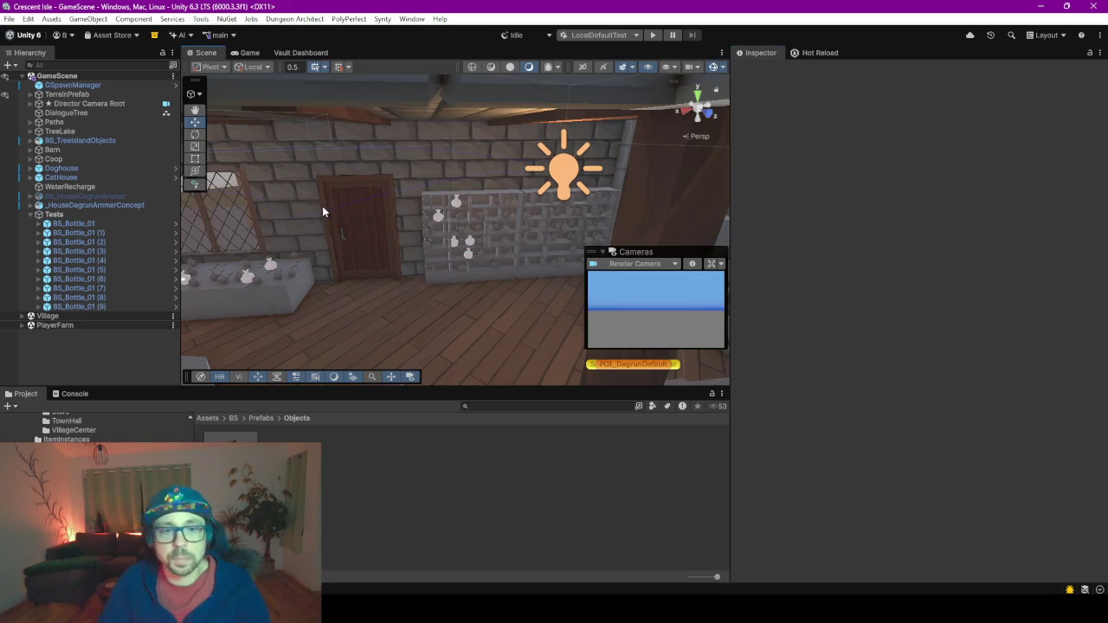
Enter play mode, load the Single Player save, start the game and equip the potion with key 8.
left_click(655, 36)
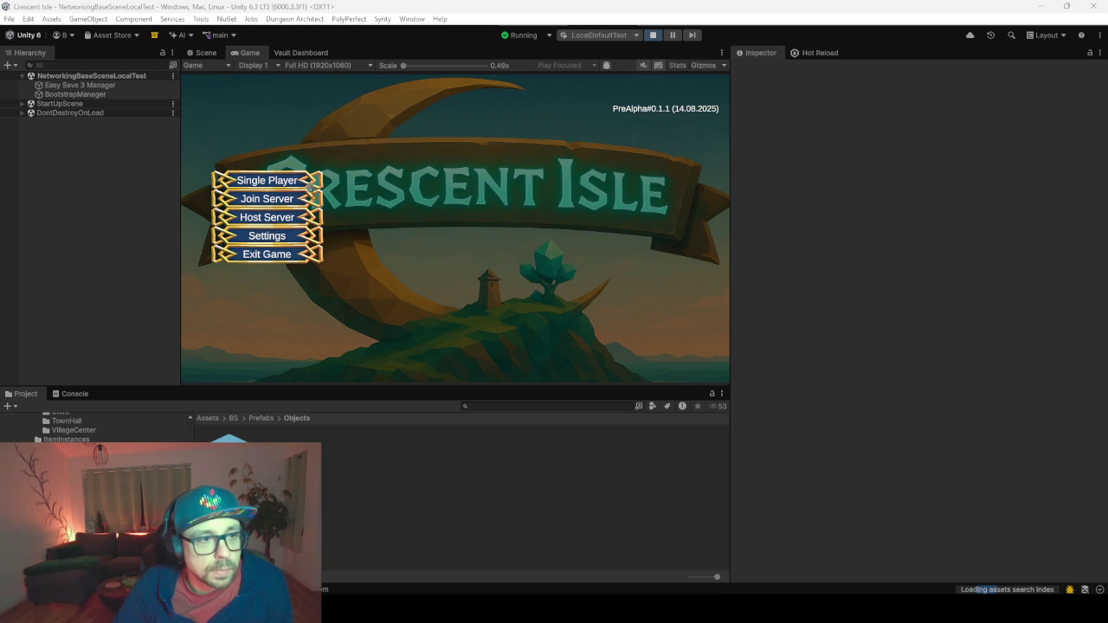
left_click(310, 188)
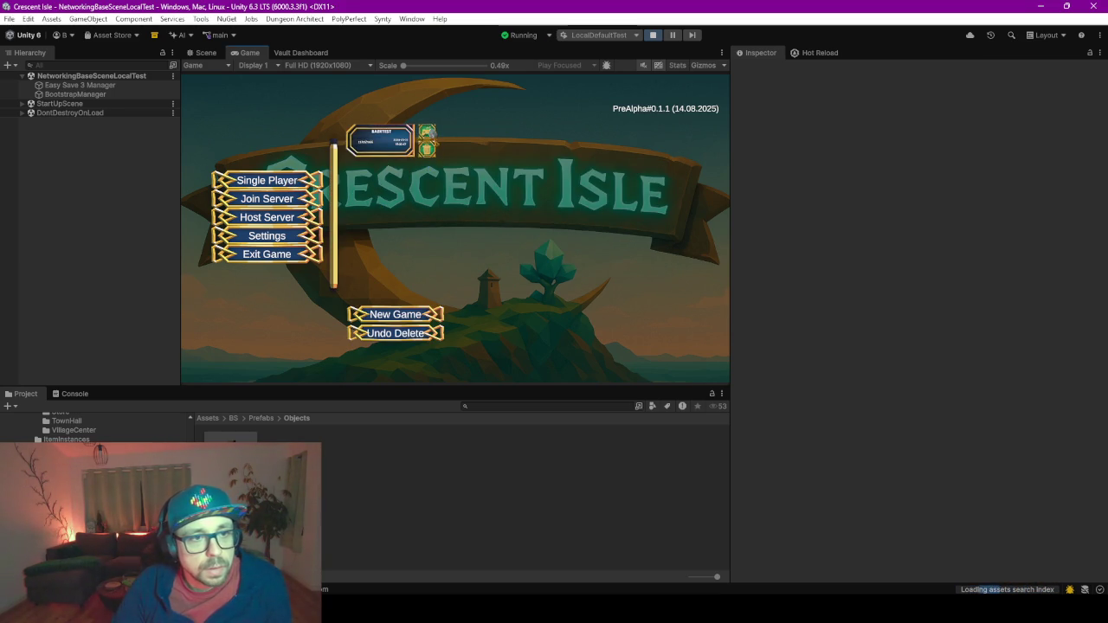
left_click(427, 132)
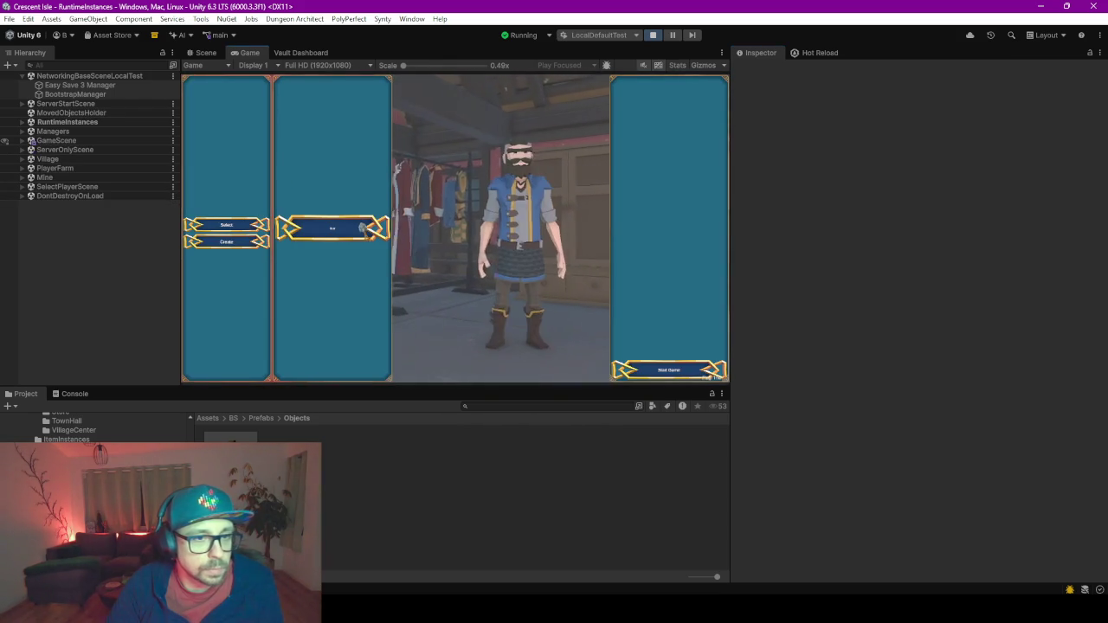
left_click(671, 374)
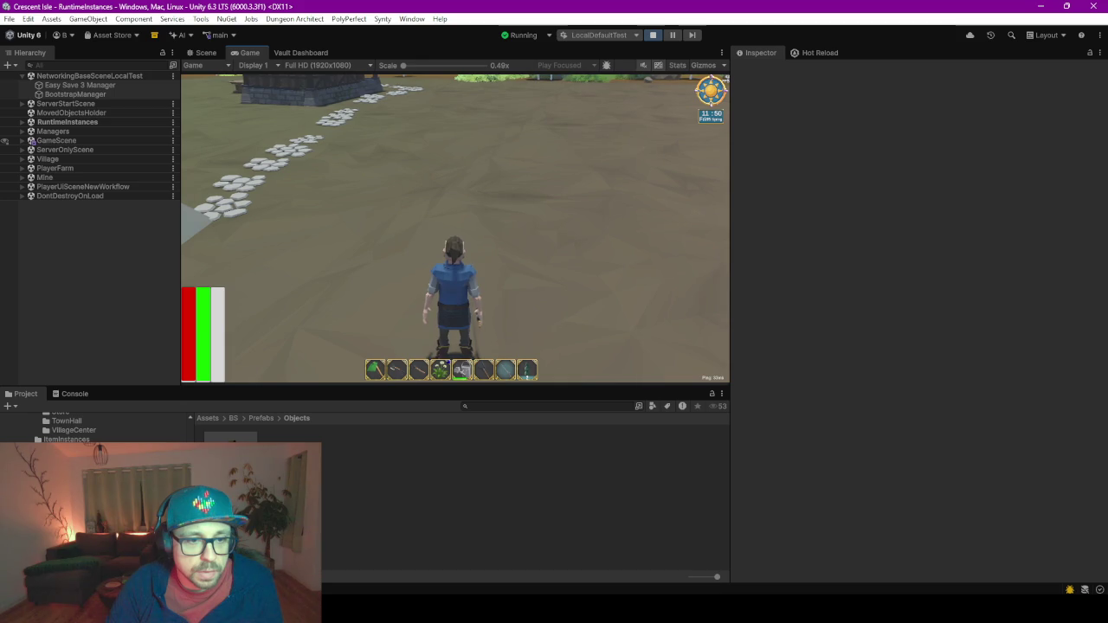
key("8")
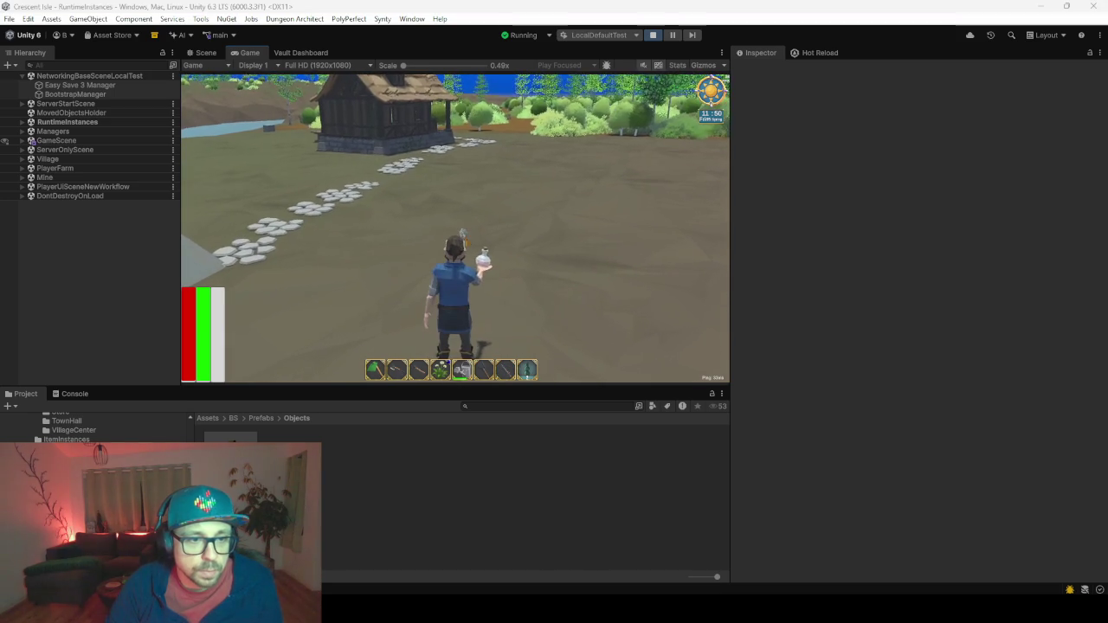
In the Scene view, fly to the player character and narrow the Inspector panel.
left_click(205, 53)
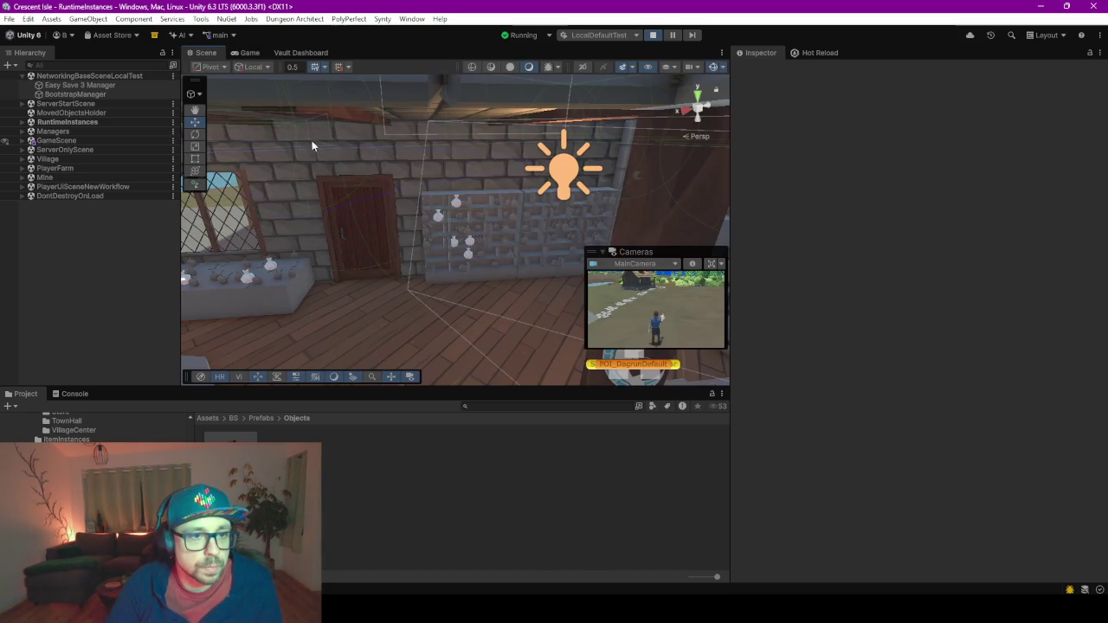
mouse_move(431, 271)
left_mouse_down()
mouse_move(898, 210)
mouse_move(770, 211)
mouse_move(930, 222)
mouse_move(770, 89)
left_mouse_up()
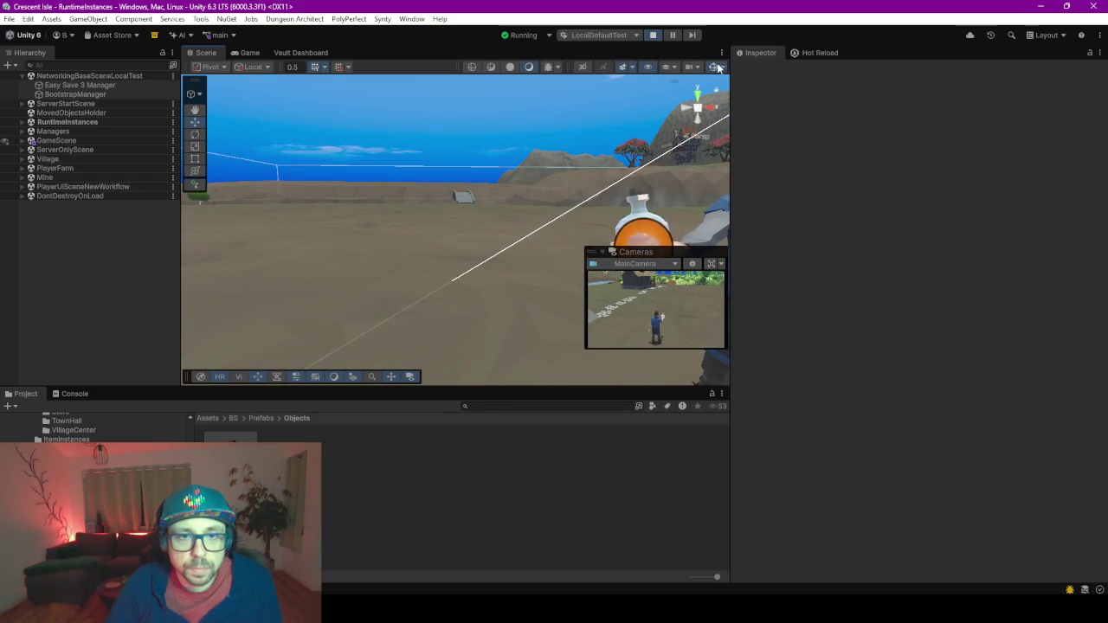
mouse_move(556, 242)
left_mouse_down()
mouse_move(500, 264)
mouse_move(472, 387)
mouse_move(495, 512)
left_mouse_up()
left_click_drag(731, 263, 933, 256)
Inspect the held round bottle close up, then return to the Game view.
mouse_move(581, 247)
left_mouse_down()
mouse_move(600, 302)
mouse_move(675, 329)
mouse_move(742, 329)
mouse_move(769, 296)
mouse_move(899, 304)
mouse_move(899, 289)
mouse_move(948, 289)
mouse_move(663, 314)
left_mouse_up()
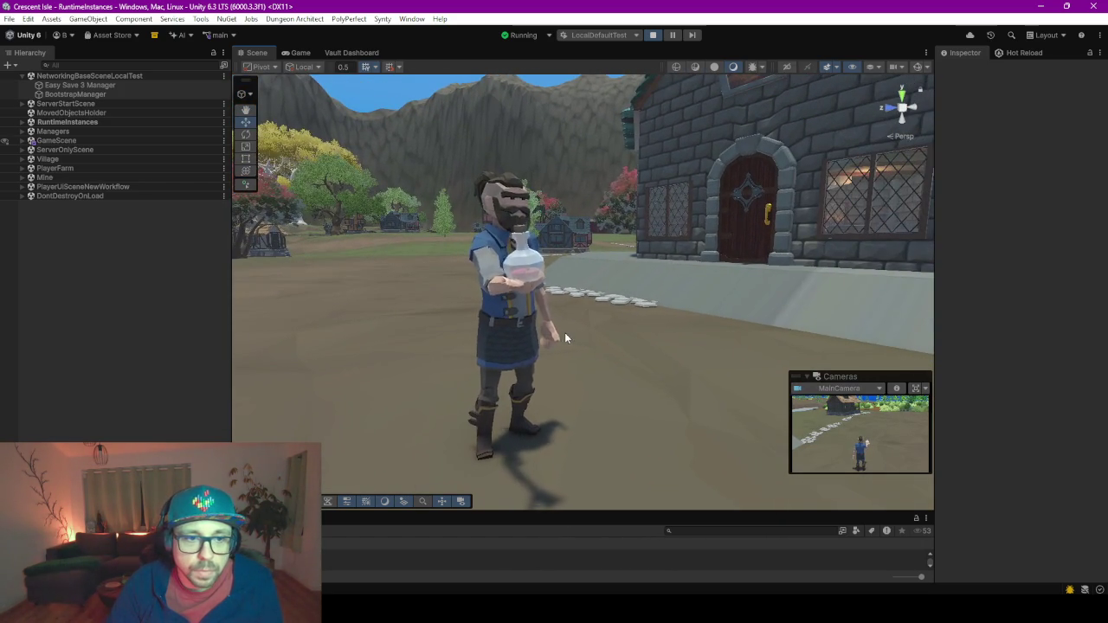
left_click_drag(561, 331, 596, 327)
scroll(596, 327, "down", 4)
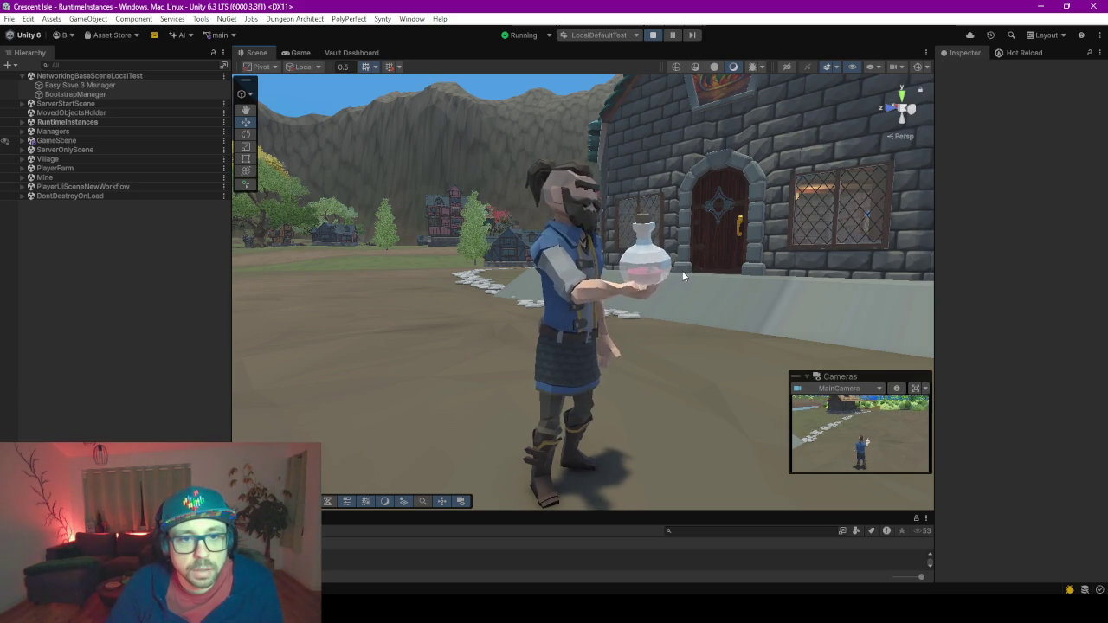
mouse_move(682, 271)
left_mouse_down()
mouse_move(653, 273)
mouse_move(720, 281)
mouse_move(693, 261)
mouse_move(557, 277)
left_mouse_up()
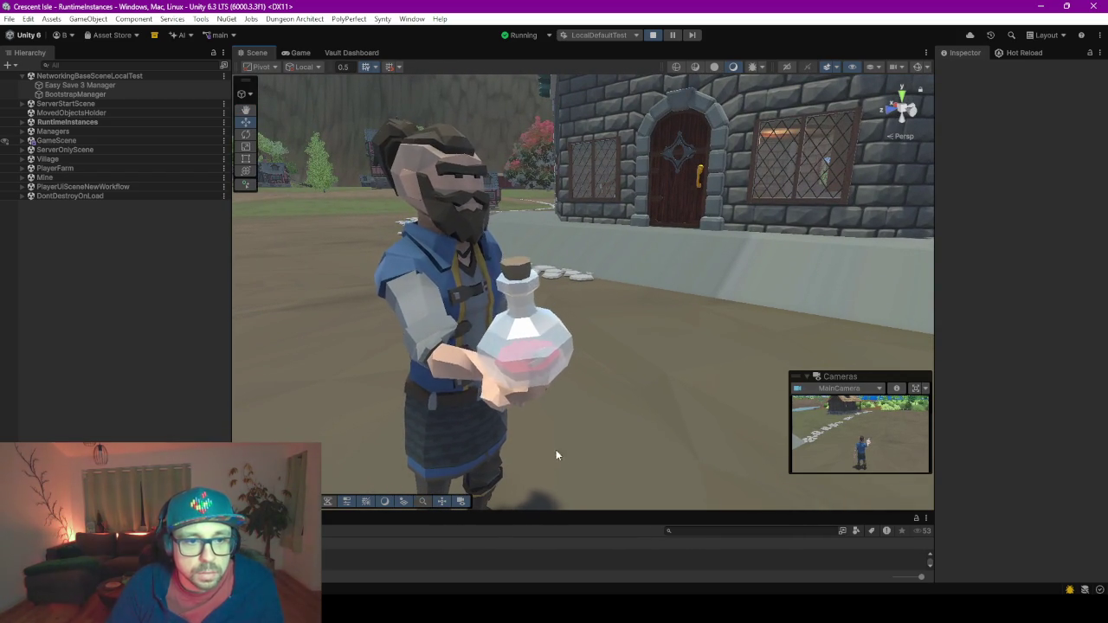
left_click(299, 53)
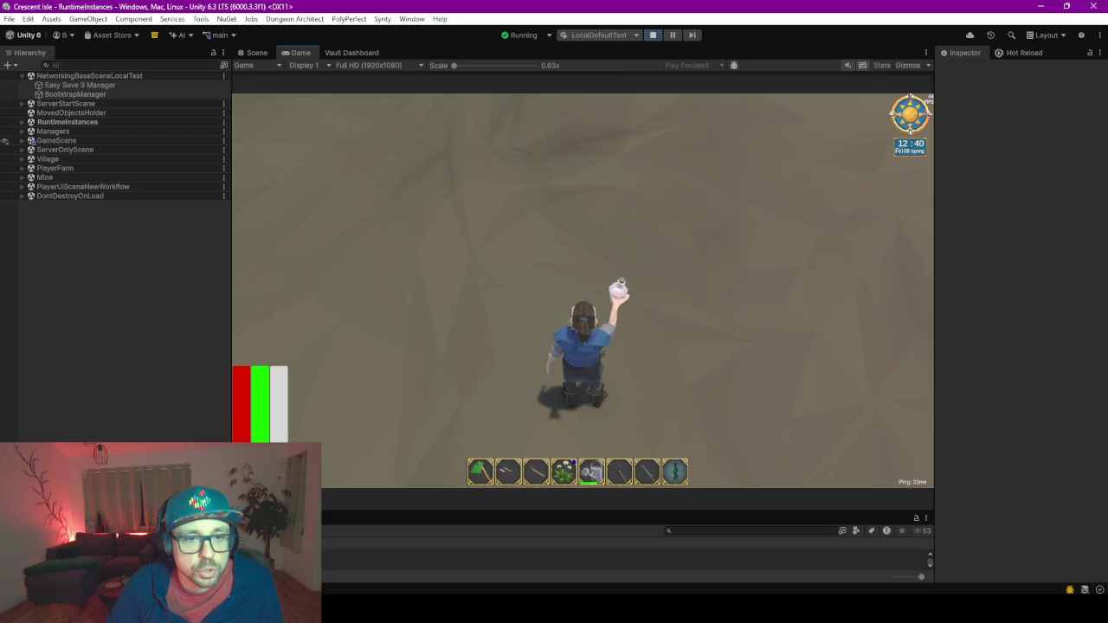
key("w")
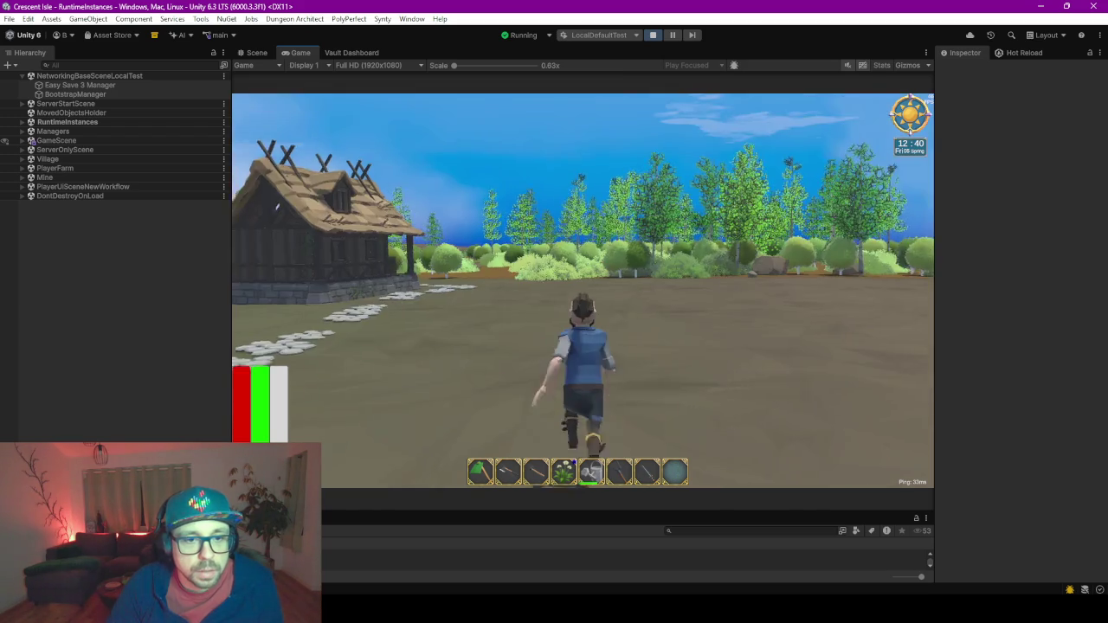
key("w")
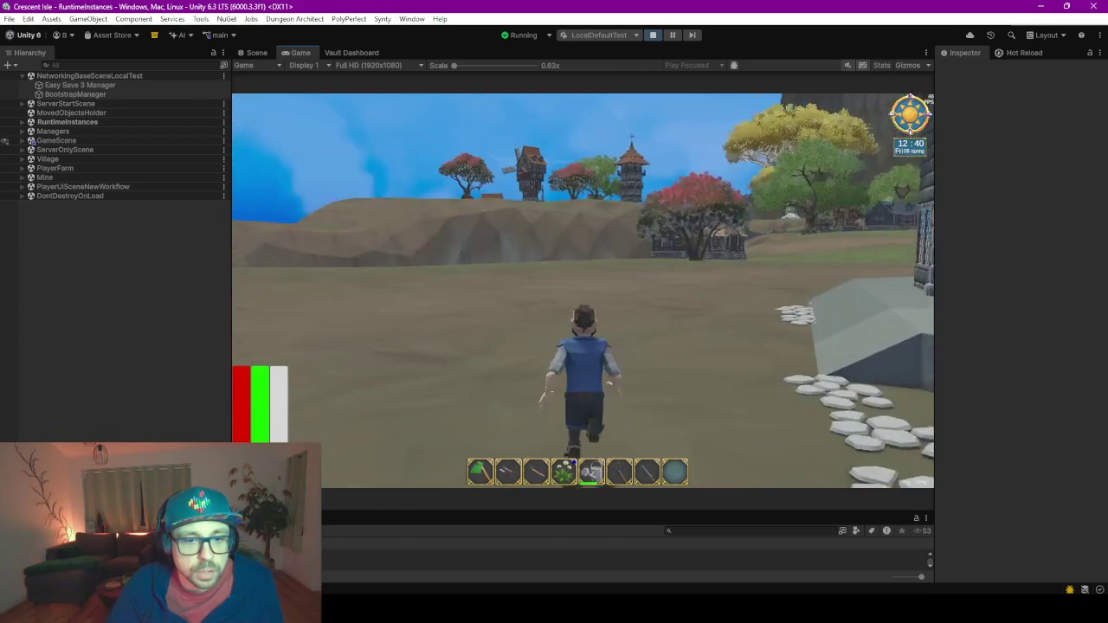
key("w")
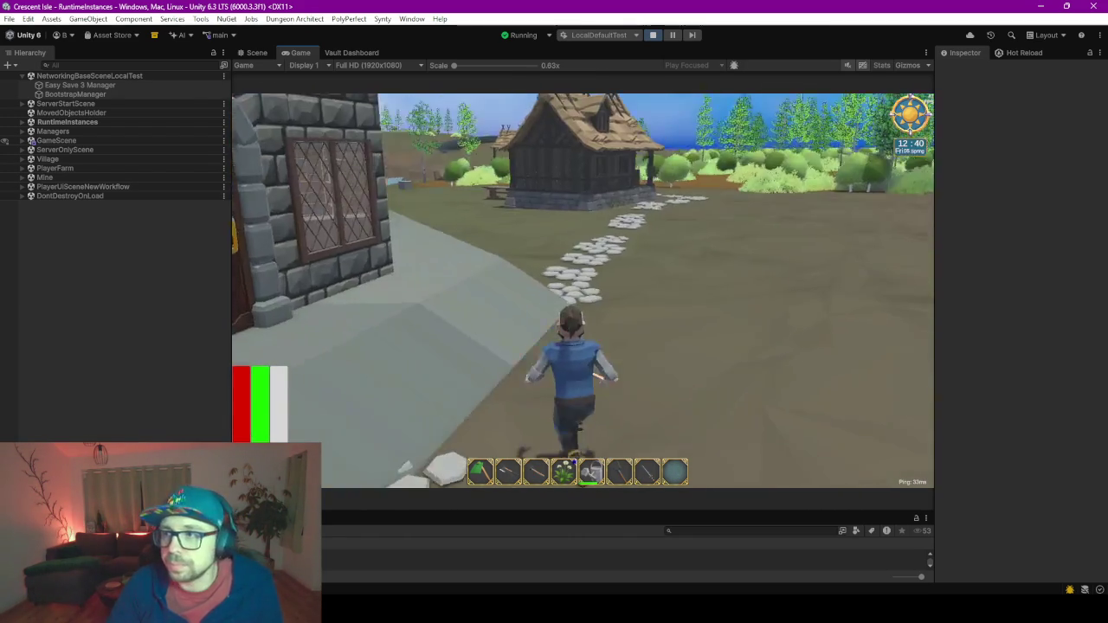
key("w")
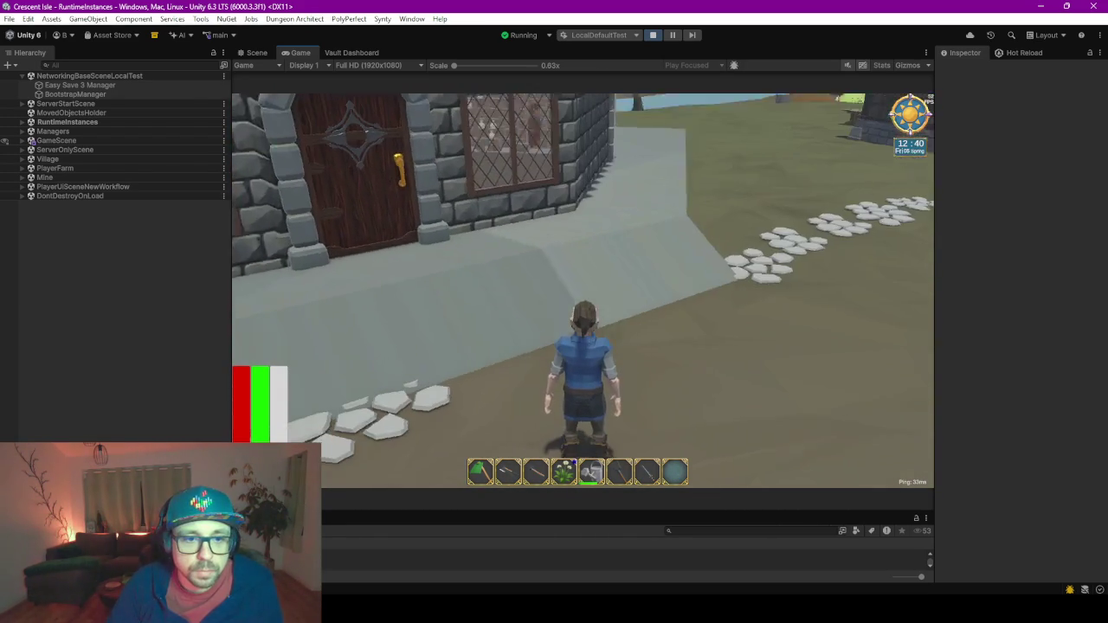
key("alt+Tab")
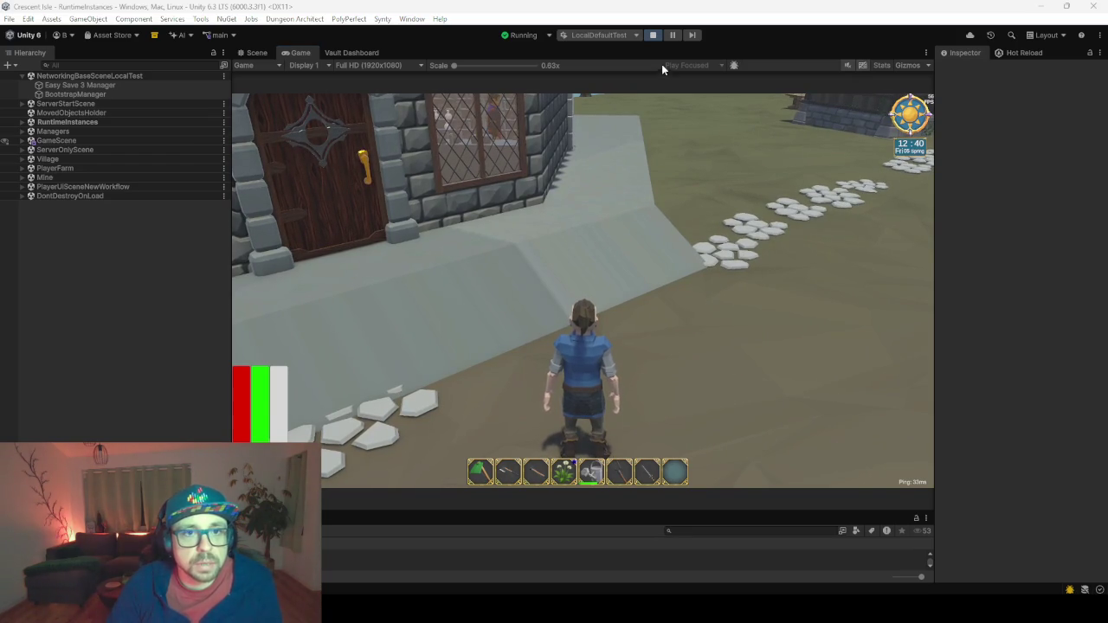
key("alt+Tab")
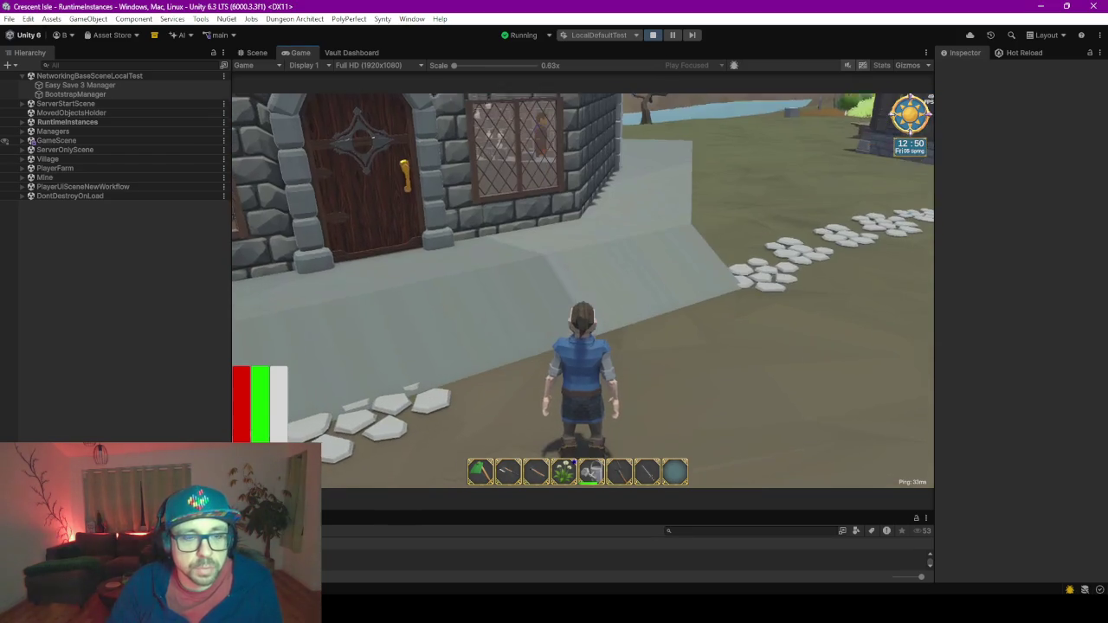
key("Escape")
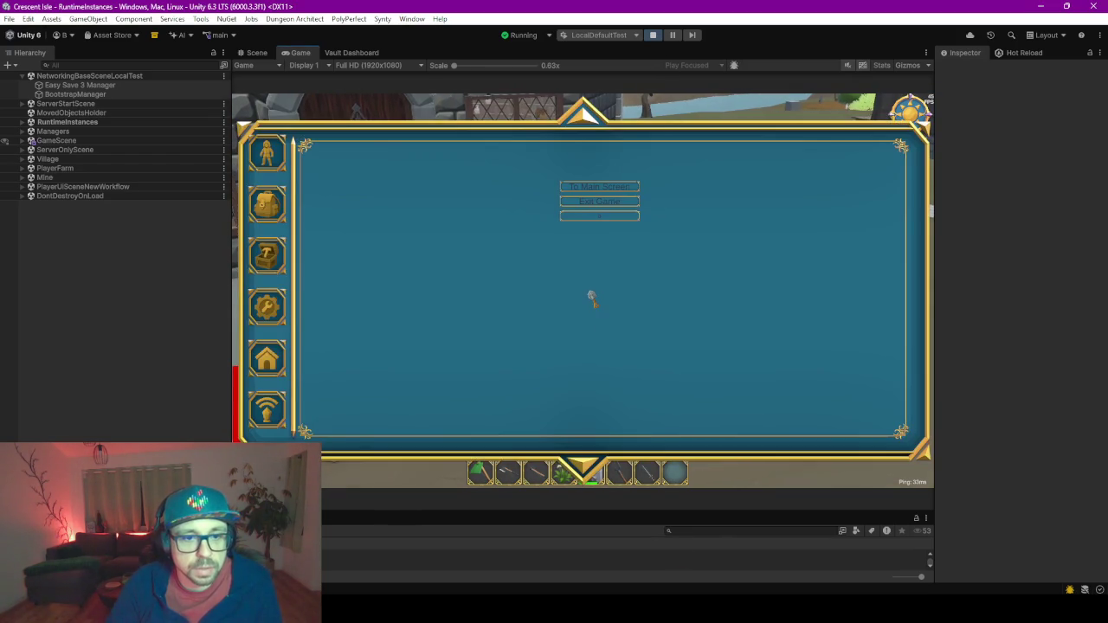
key("Escape")
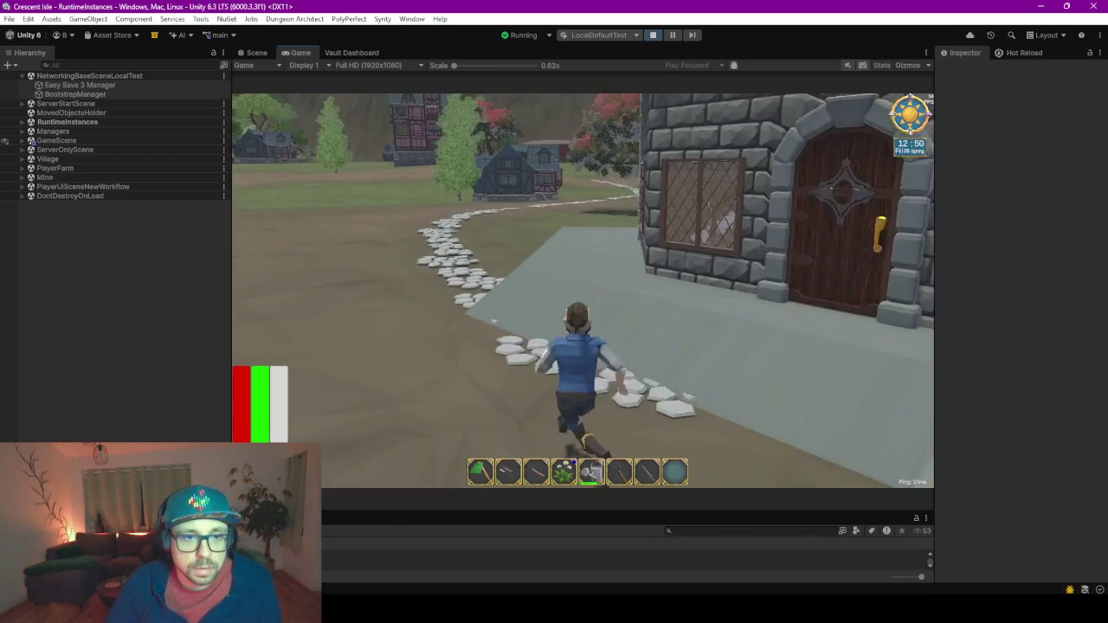
key("w")
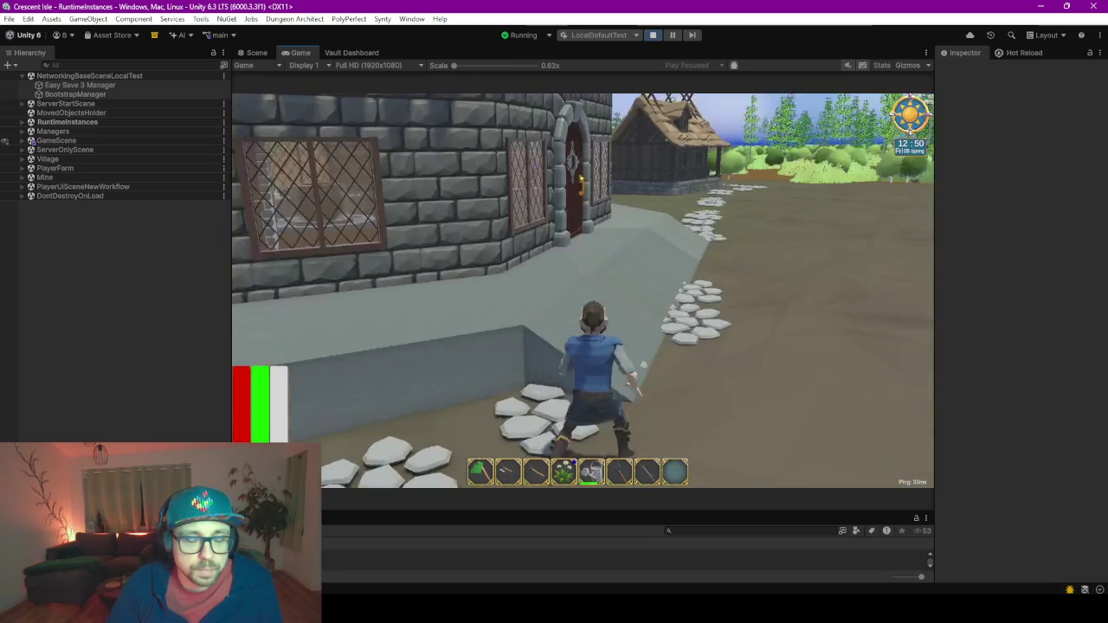
In the Scene view, browse the RuntimeInstances, Managers and ServerOnlyScene hierarchy groups.
left_click(256, 52)
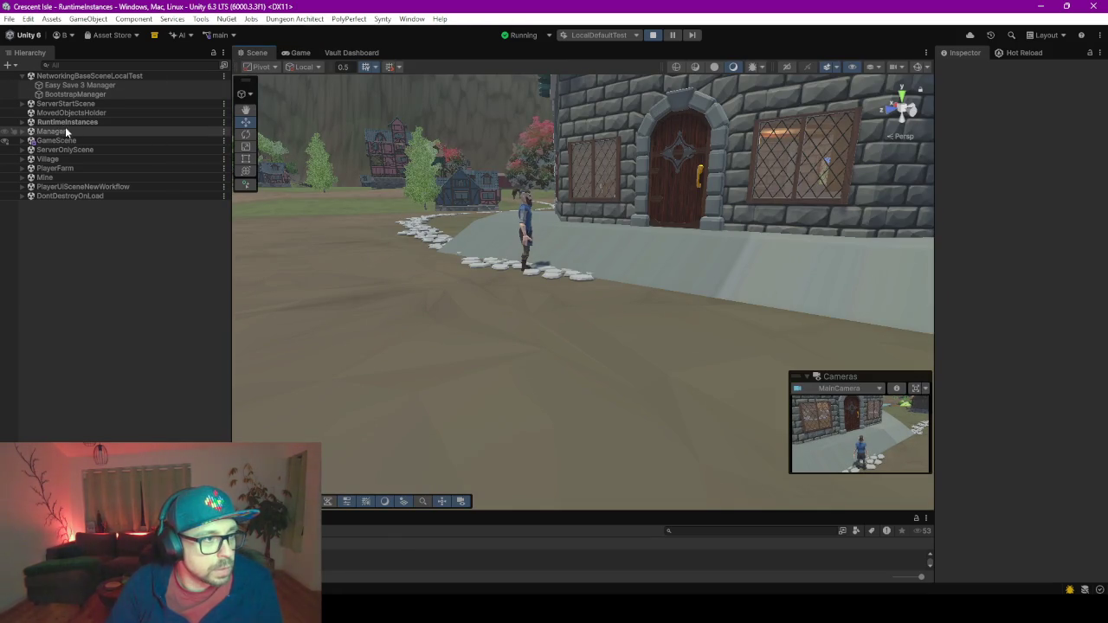
left_click(97, 123)
key("Right")
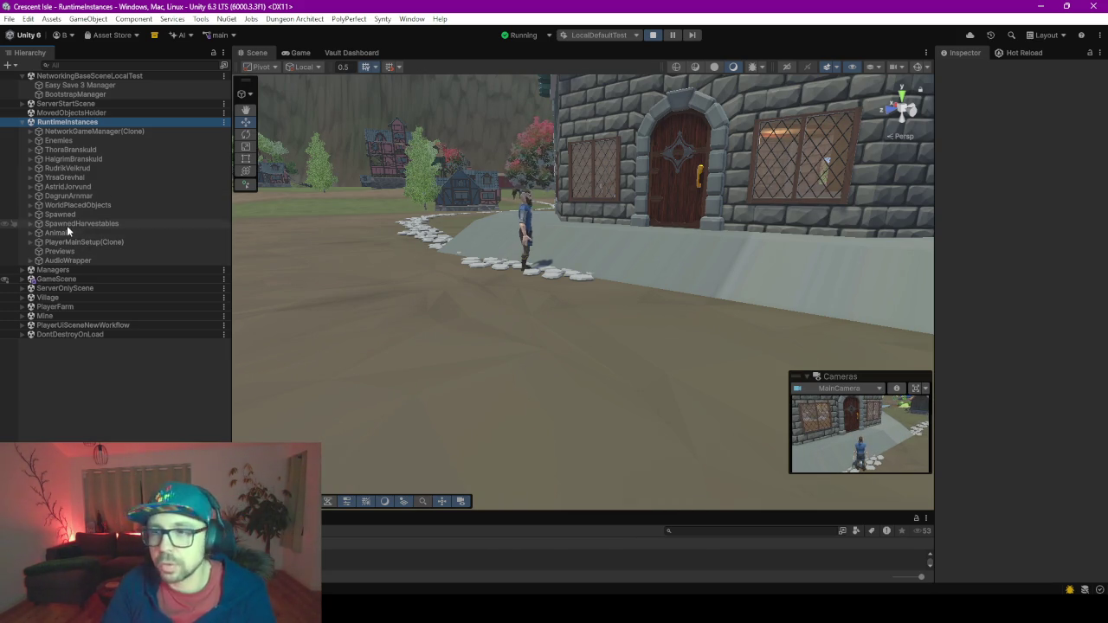
left_click(54, 269)
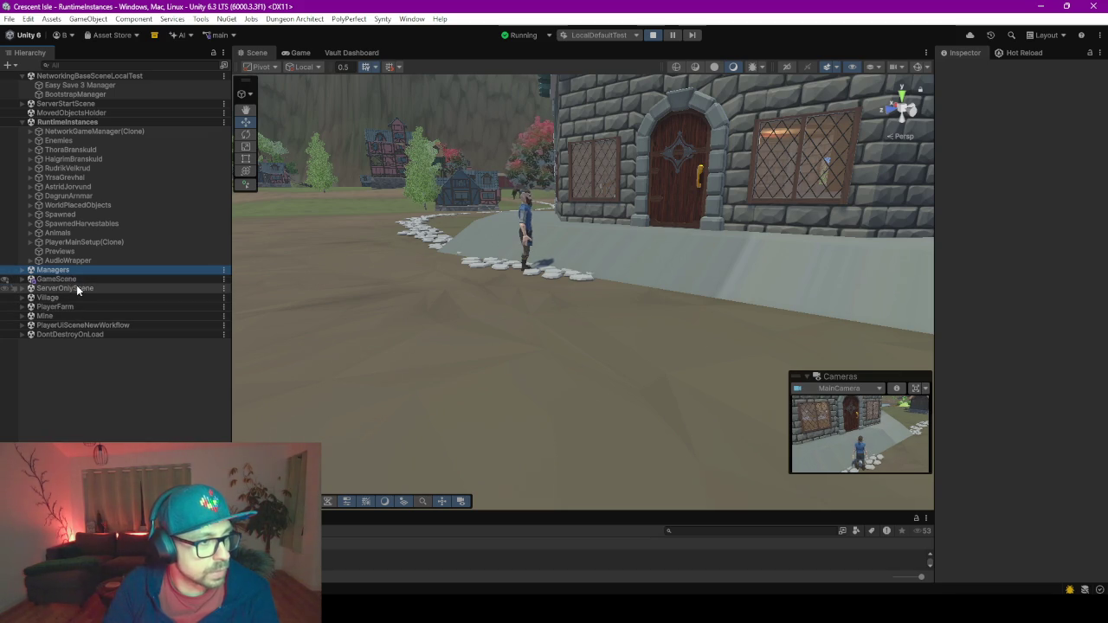
left_click(83, 289)
key("Right")
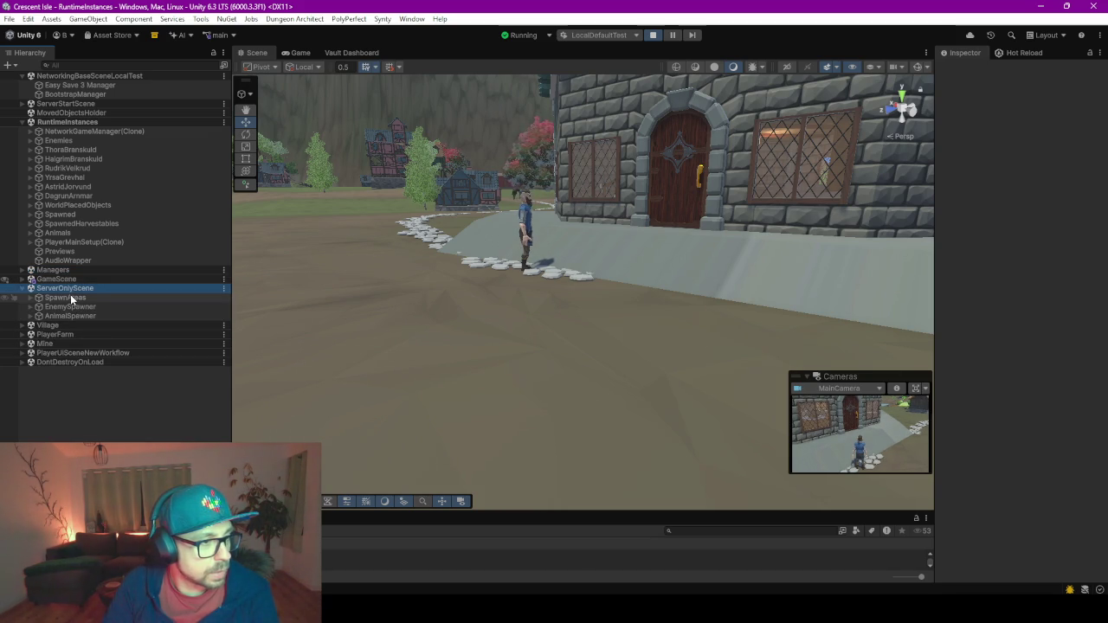
left_click(71, 299)
key("Left")
key("Left")
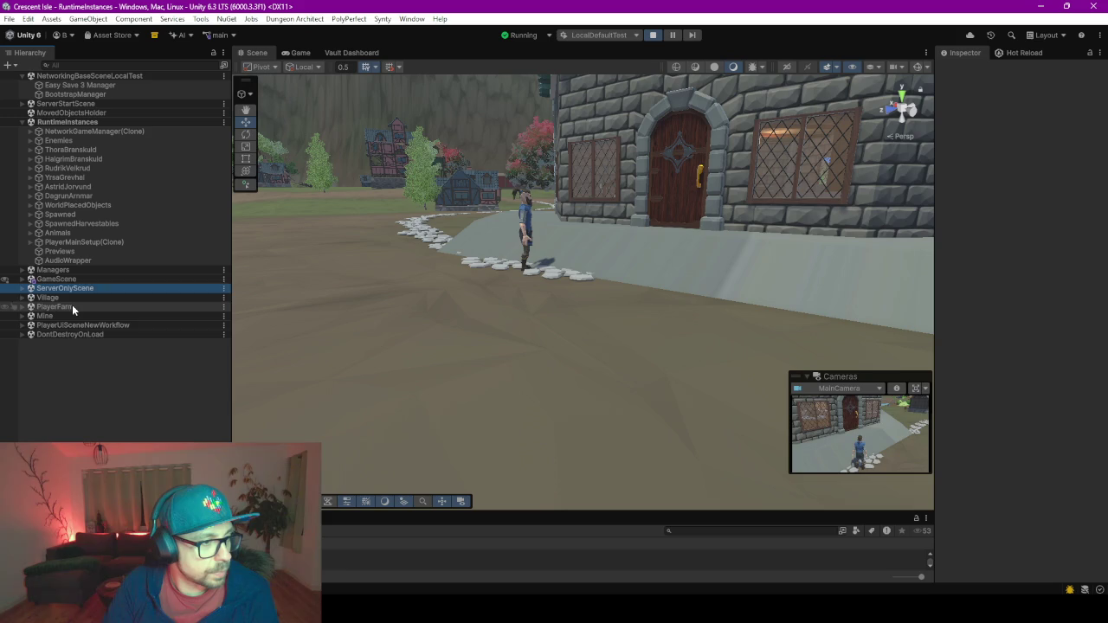
Expand Village > AutoSpawned and frame Alchemist(Clone) in the scene.
left_click(71, 305)
left_click(55, 297)
key("Right")
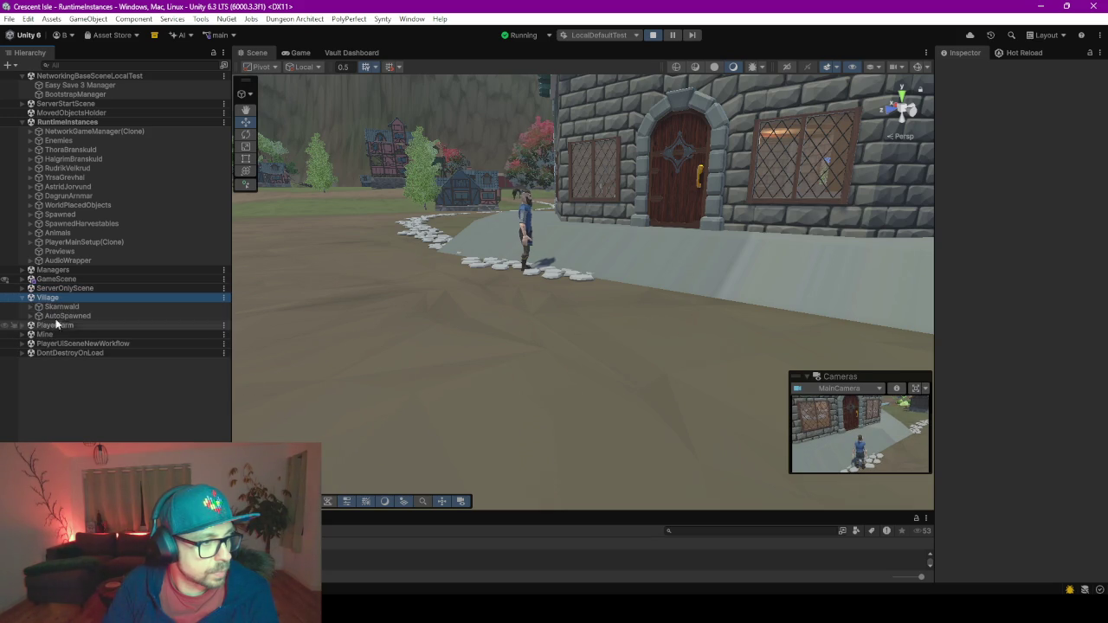
left_click(48, 316)
key("Right")
left_click(83, 326)
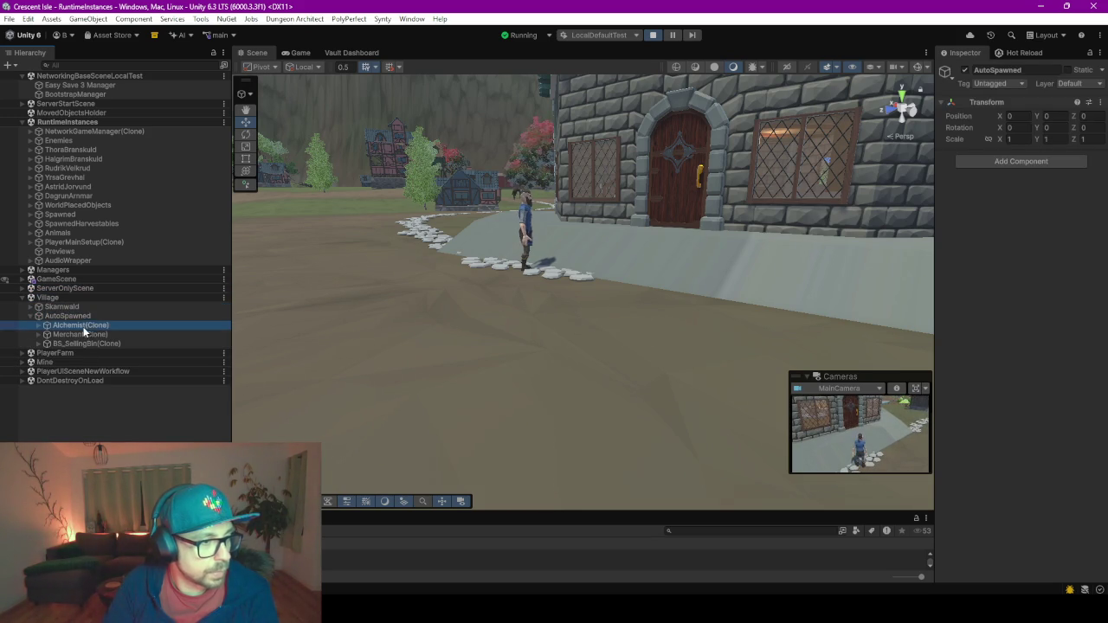
double_click(67, 329)
Inspect the stone house floor and the Previews object, then stop play mode.
scroll(822, 197, "down", 3)
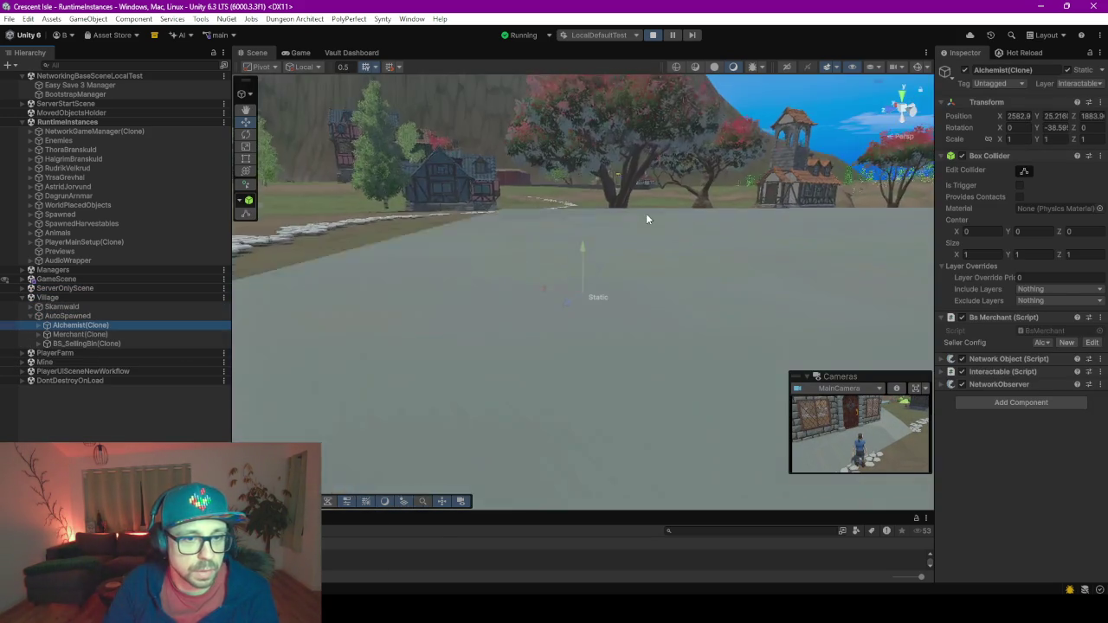
mouse_move(646, 213)
left_mouse_down()
mouse_move(669, 260)
mouse_move(534, 280)
left_mouse_up()
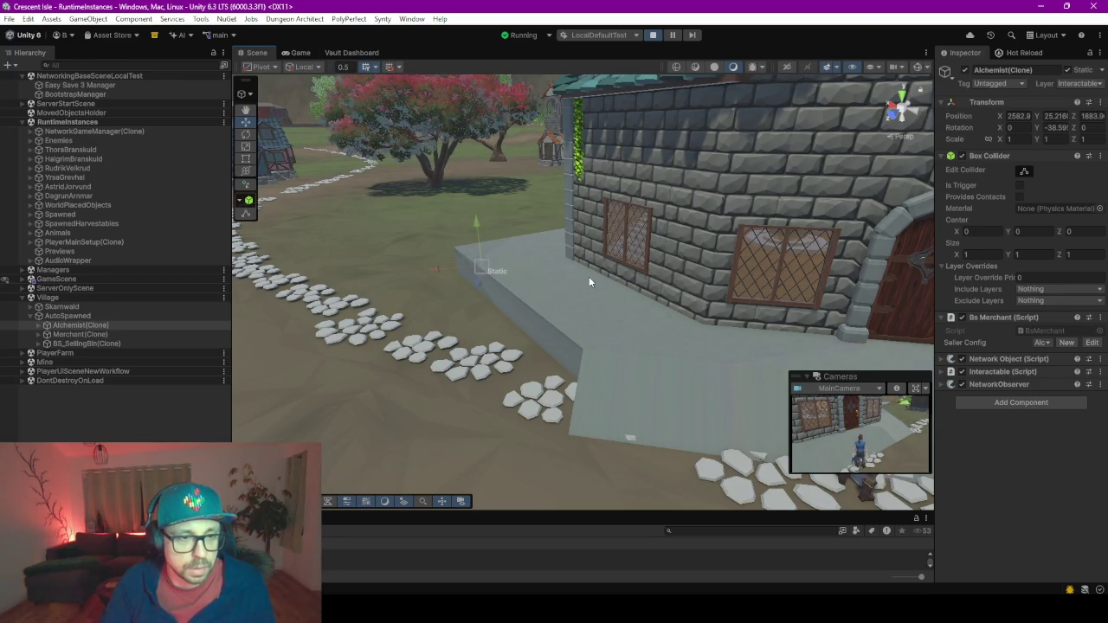
left_click(478, 268)
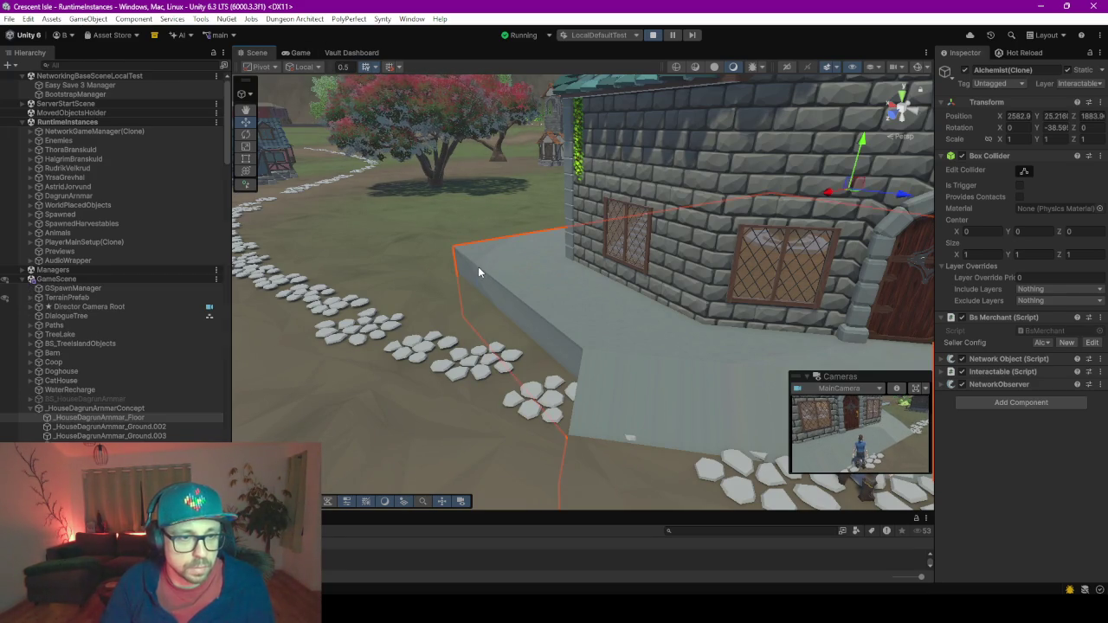
left_click(59, 251)
left_click(652, 36)
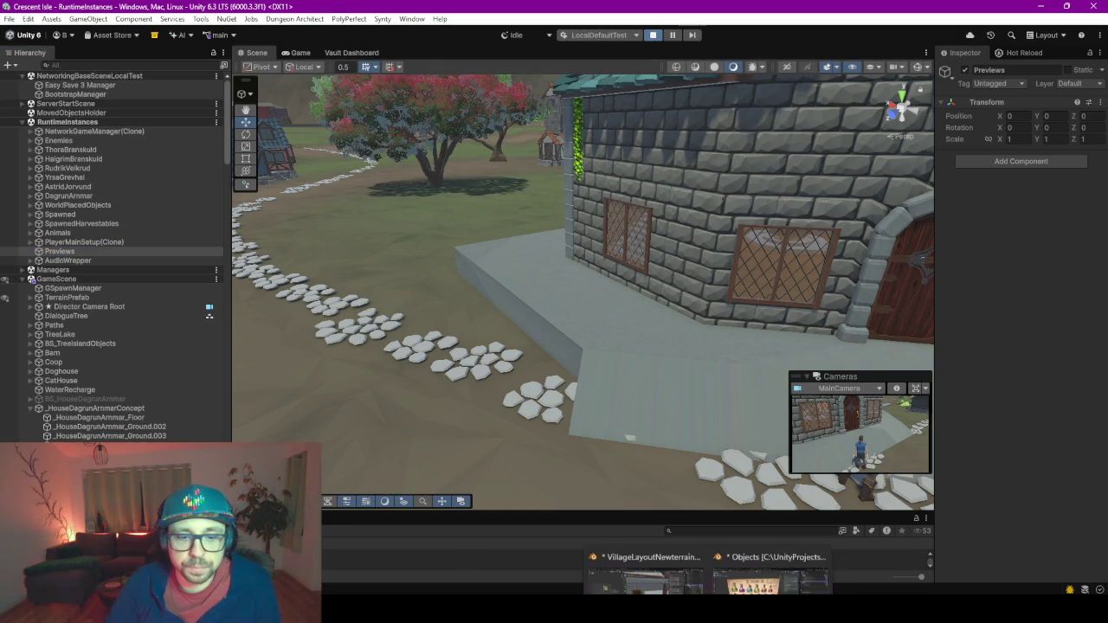
In Blender, scale the five bottle objects to 0.9 and apply the scale.
mouse_move(708, 611)
left_click(770, 545)
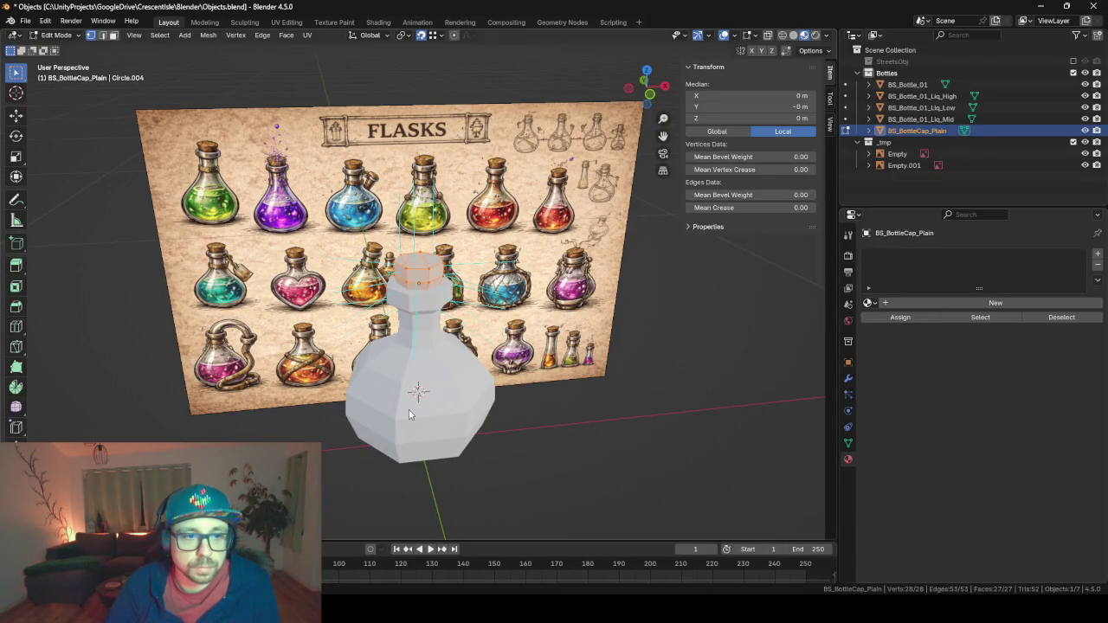
key("Tab")
left_click(908, 84)
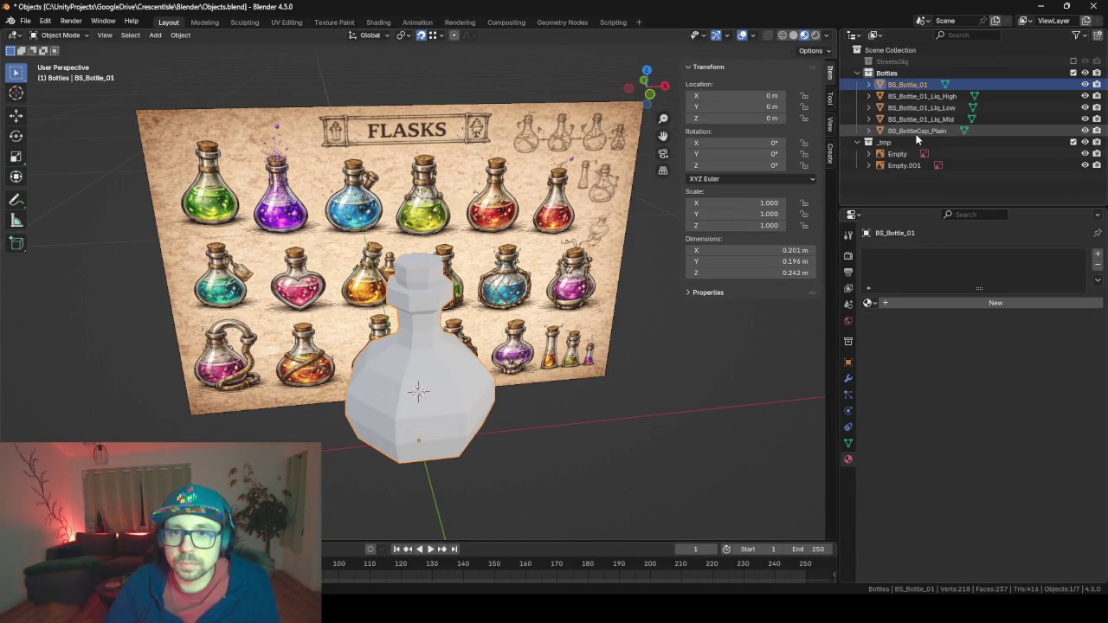
left_click(917, 131, "shift")
key("s")
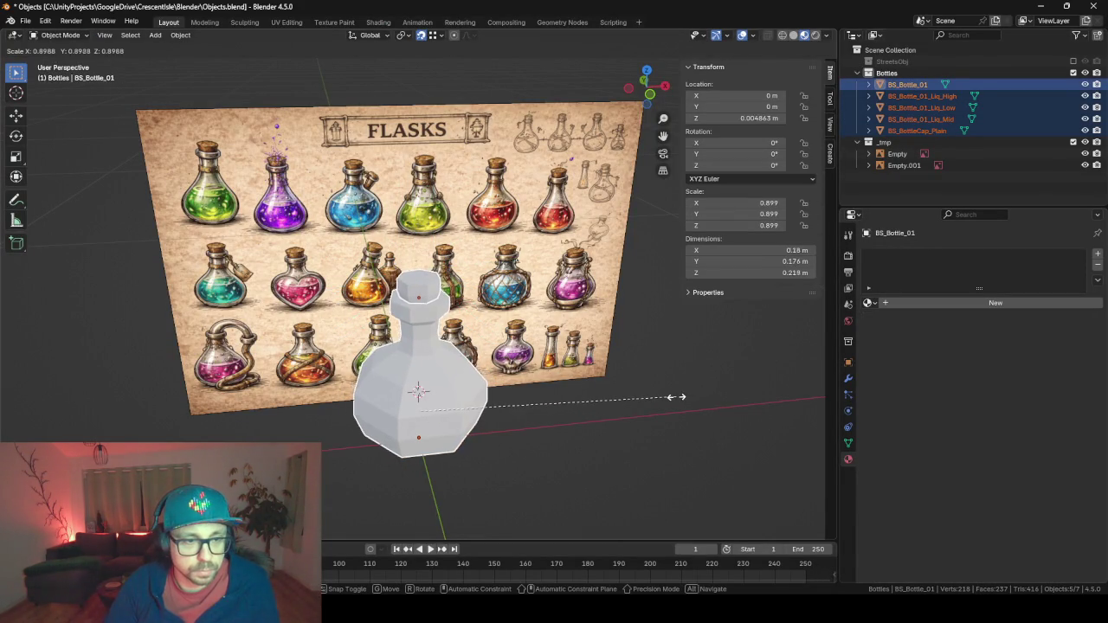
type(".9")
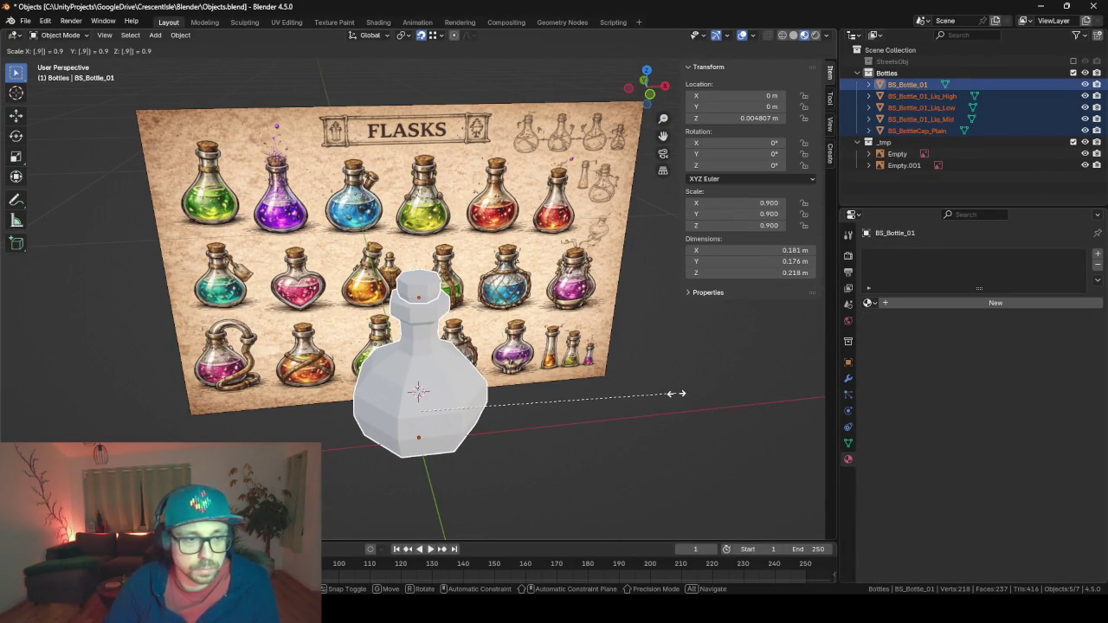
key("Return")
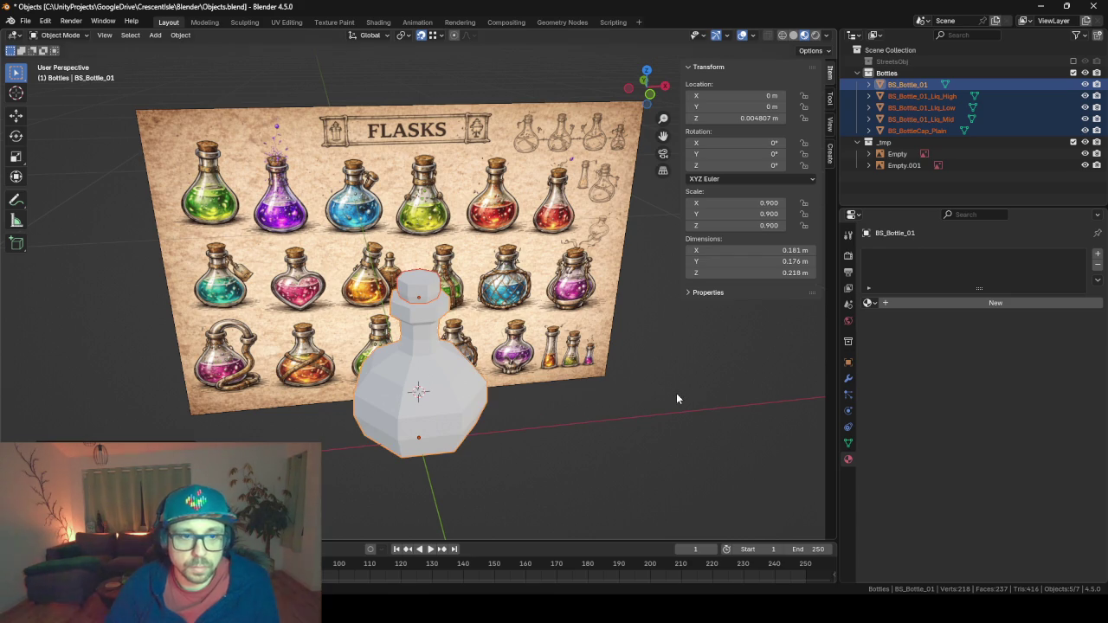
key("ctrl+a")
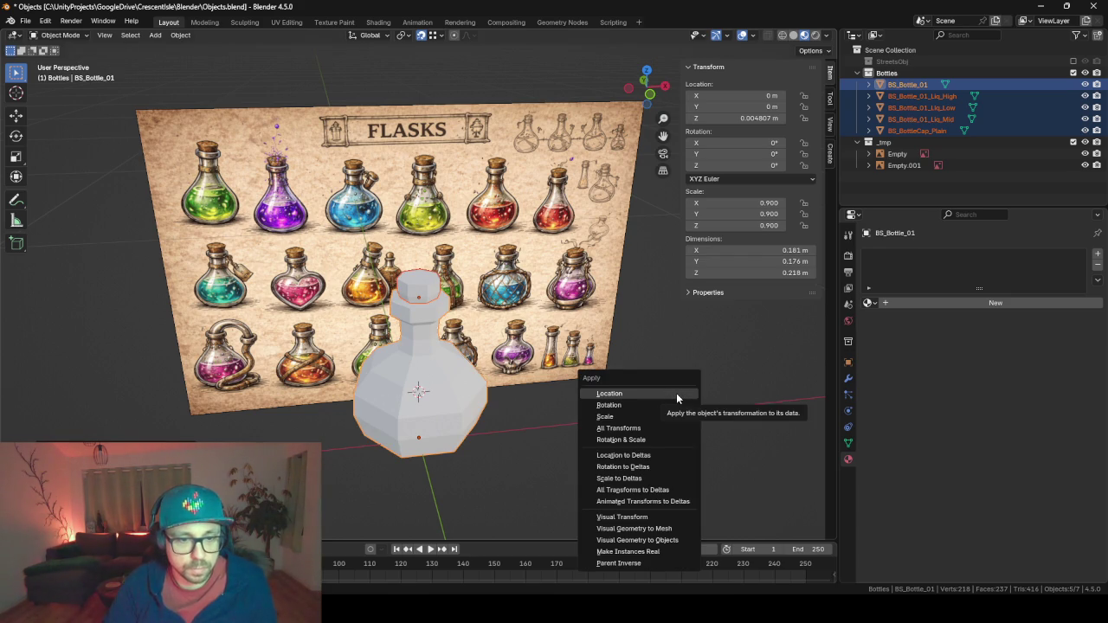
left_click(641, 417)
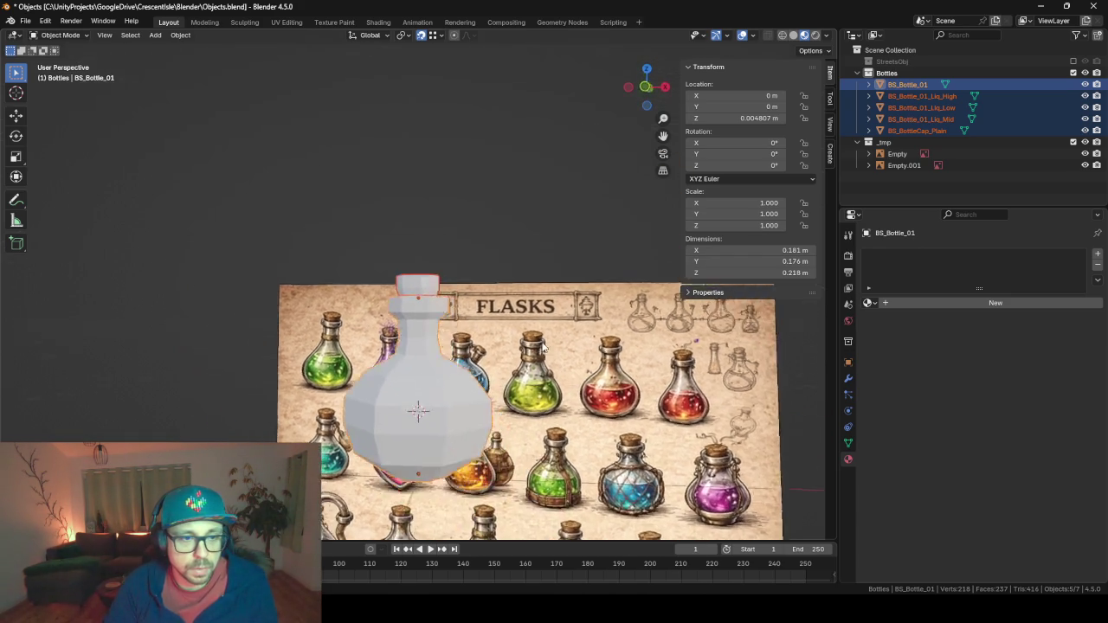
Clear the location of the bottle-and-liquid group and the BS_BottleCap_Plain cap to zero.
mouse_move(503, 336)
left_mouse_down()
mouse_move(613, 349)
mouse_move(655, 339)
left_mouse_up()
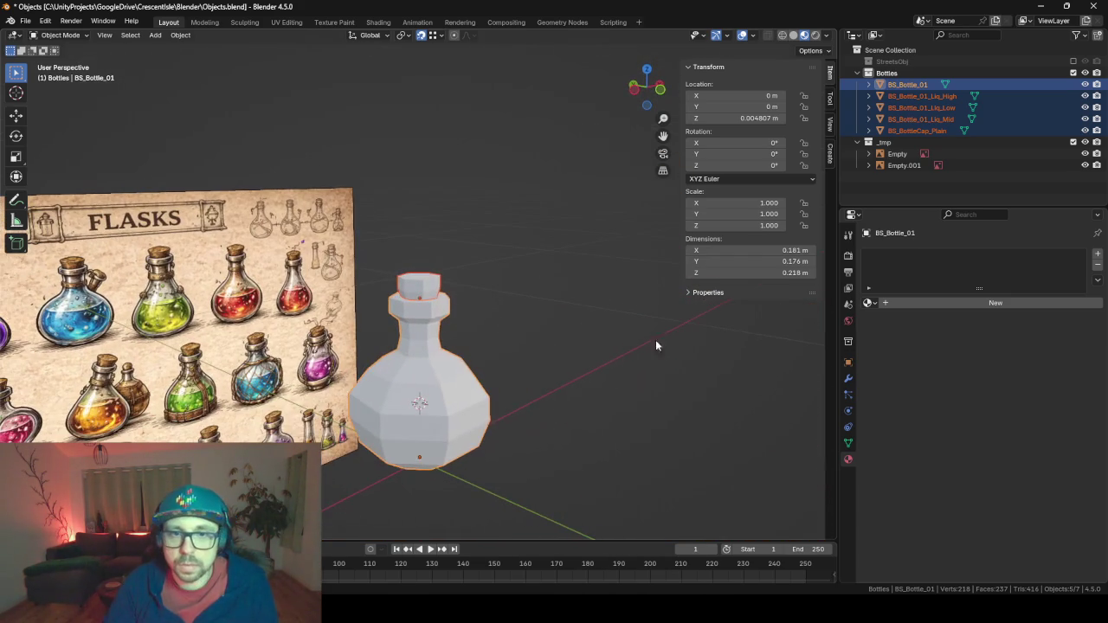
left_click(946, 97)
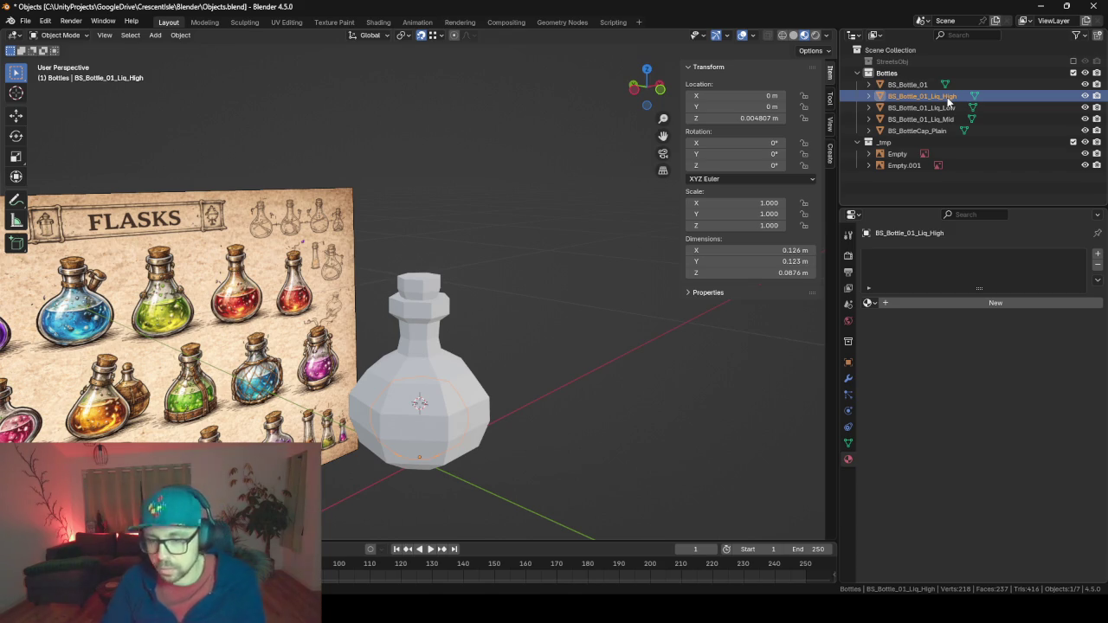
key("Down")
key("Down")
key("Down")
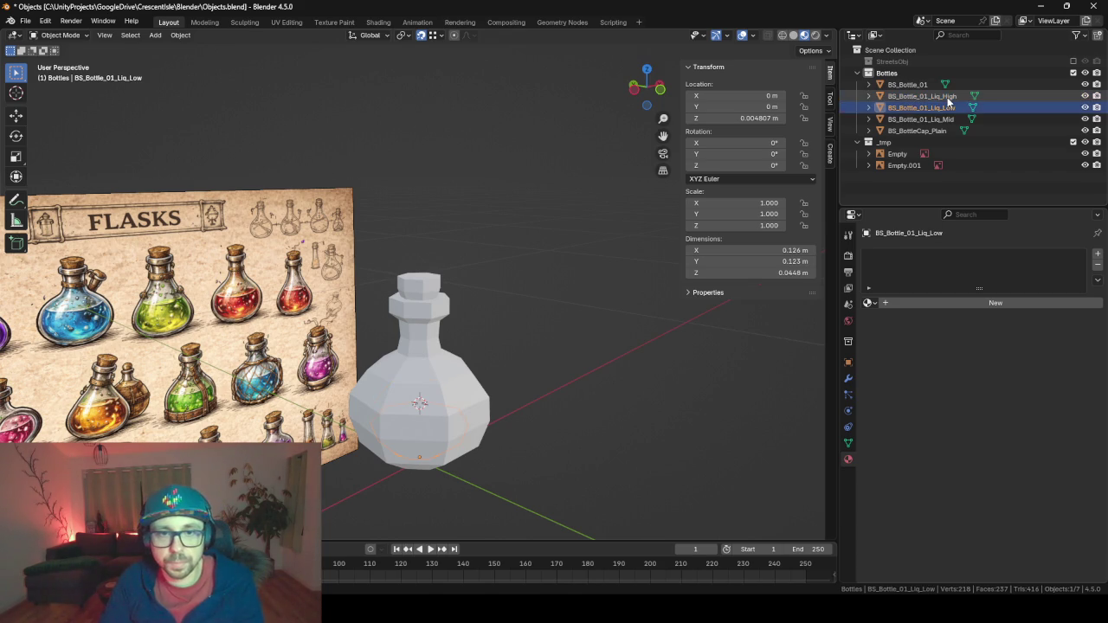
key("Up")
key("Up")
key("Up")
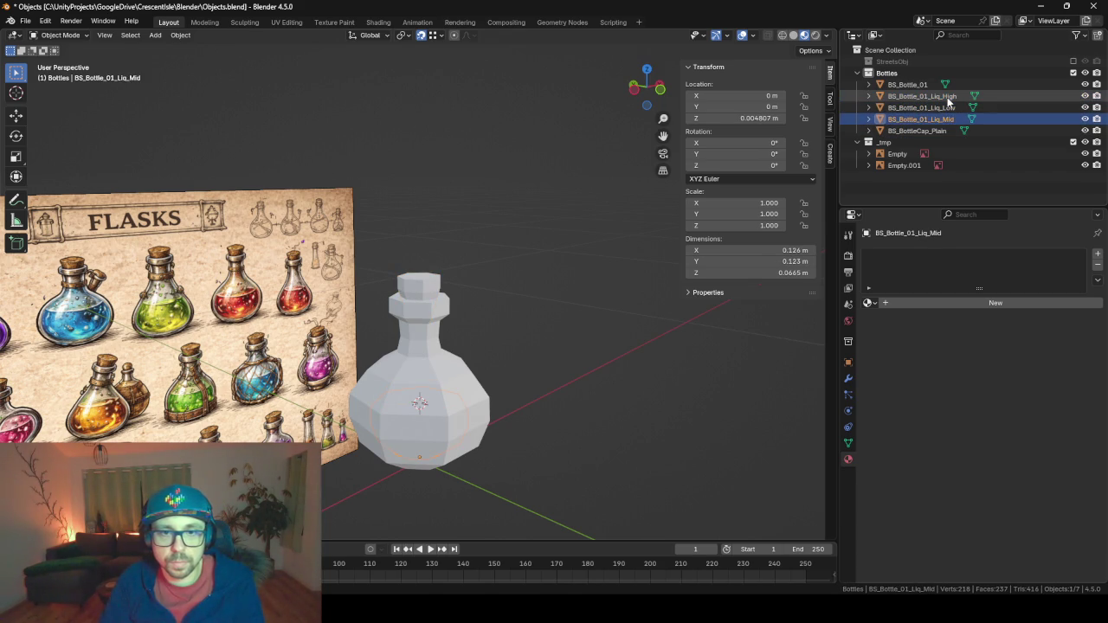
key("Up")
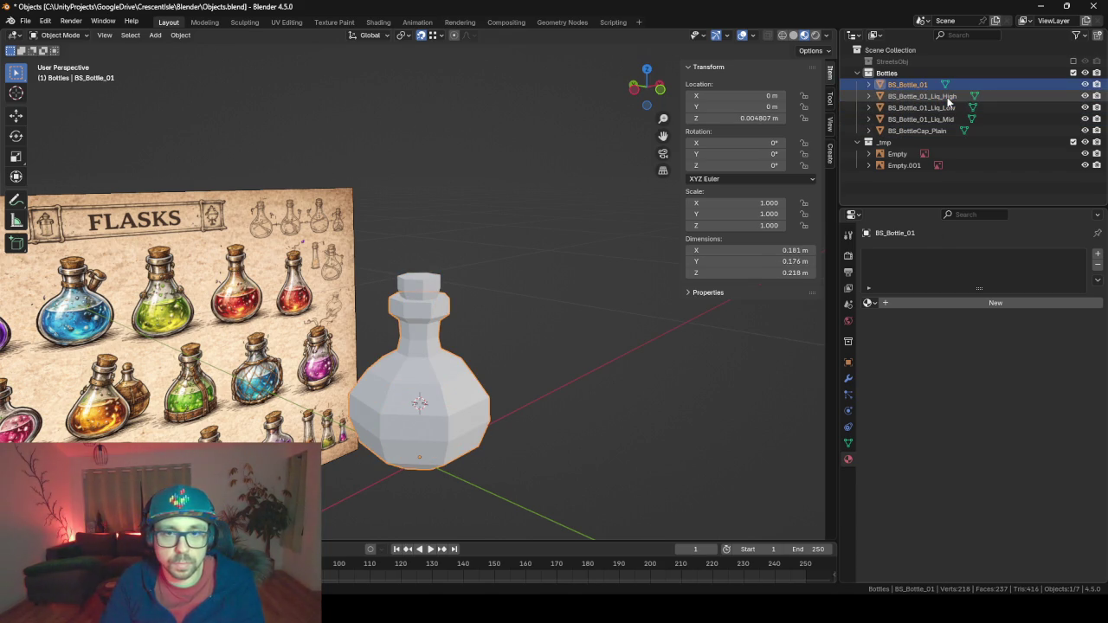
left_click(919, 121, "shift")
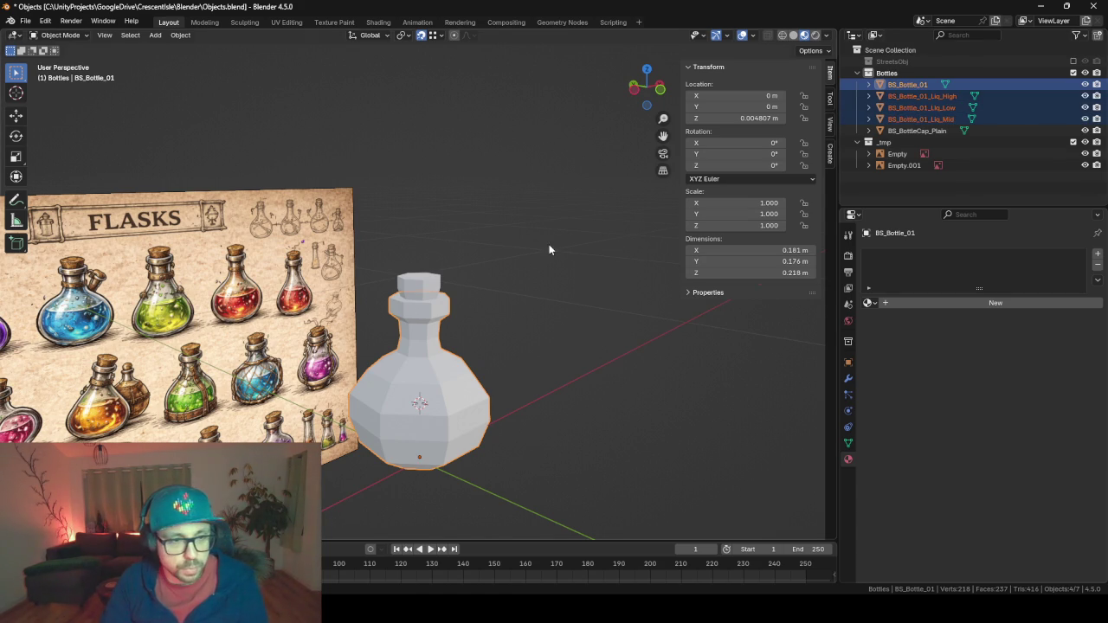
key("alt+g")
left_click(919, 131)
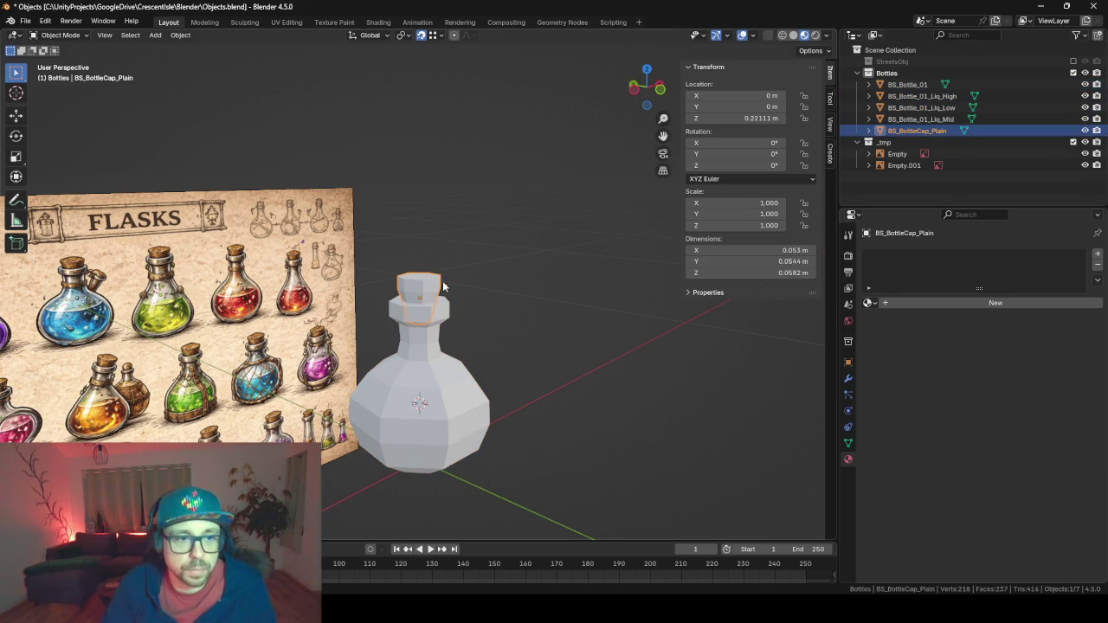
key("alt+g")
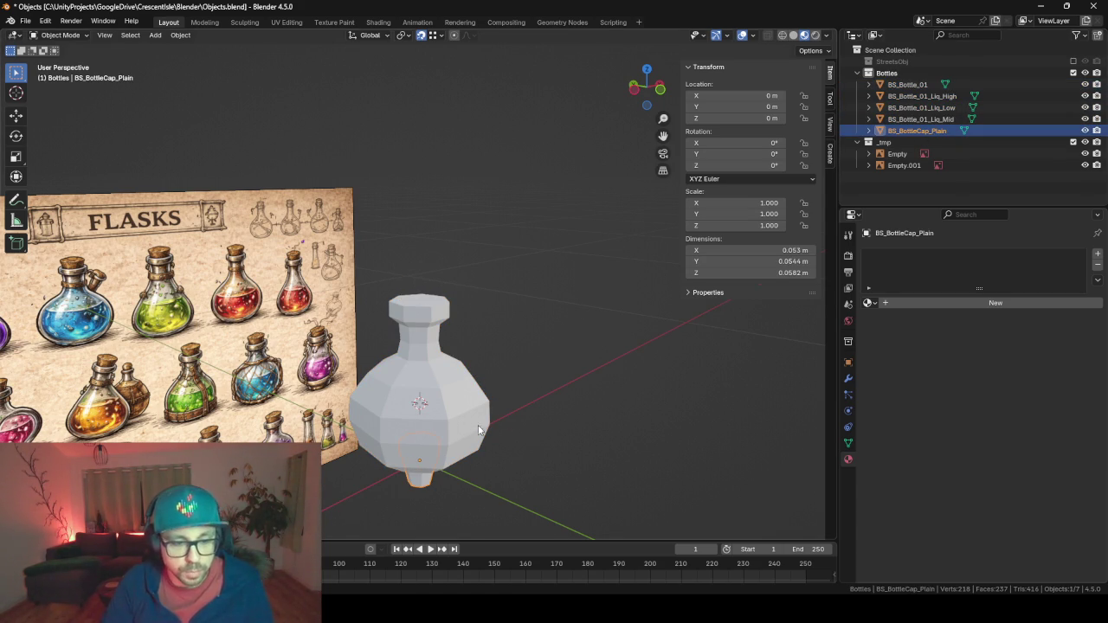
key("shift+s")
key("Escape")
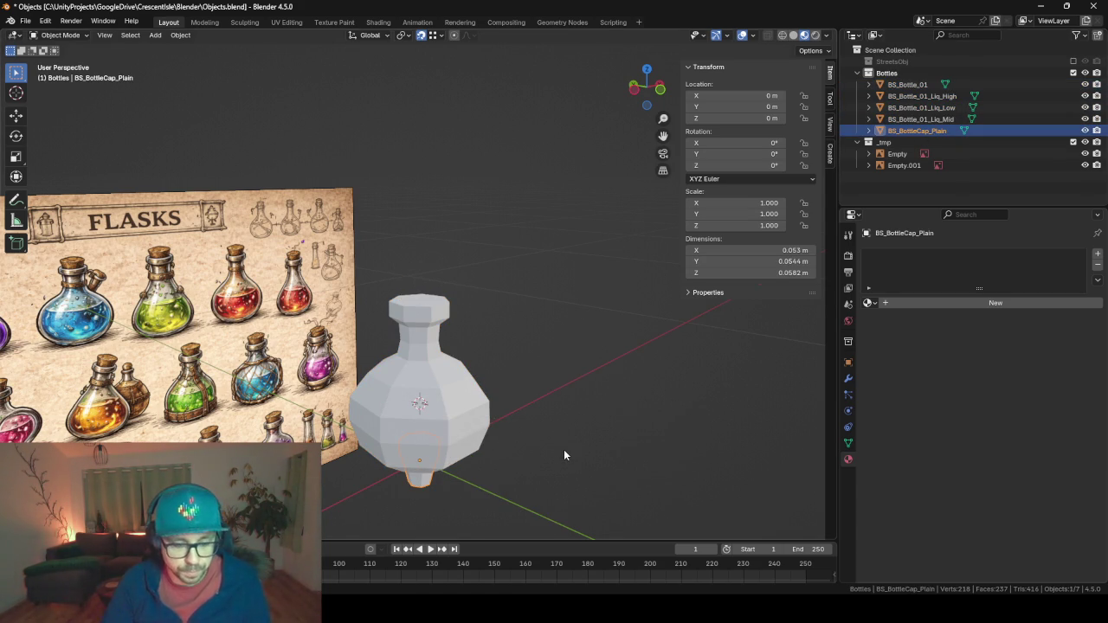
Save Objects.blend and export the bottle meshes as FBX.
key("ctrl+s")
left_click_drag(556, 379, 561, 374)
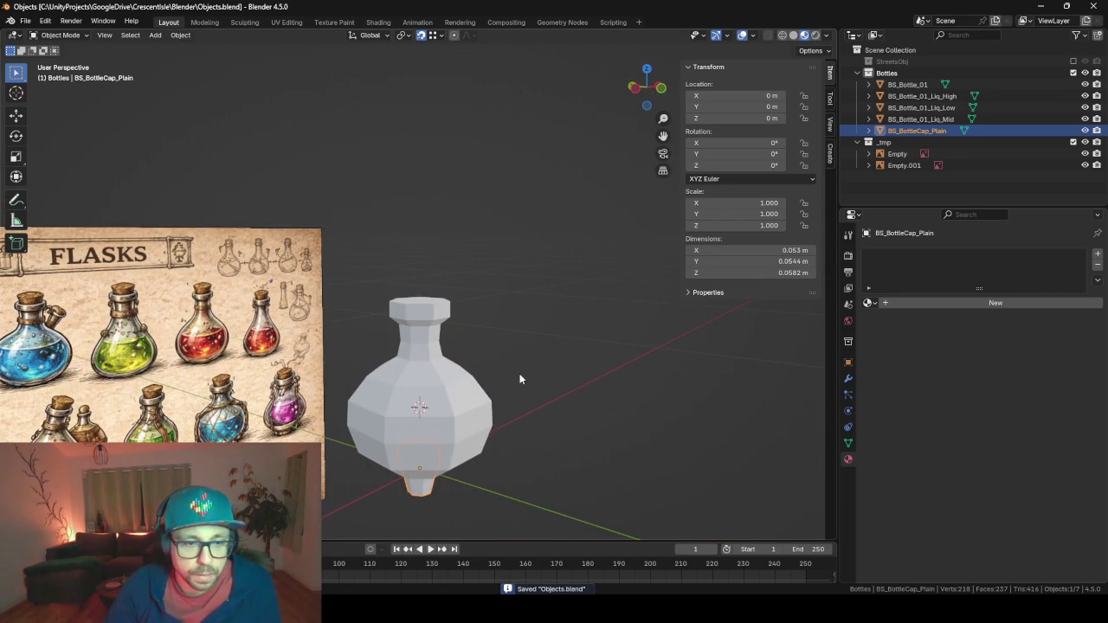
key("F3")
key("Return")
key("Return")
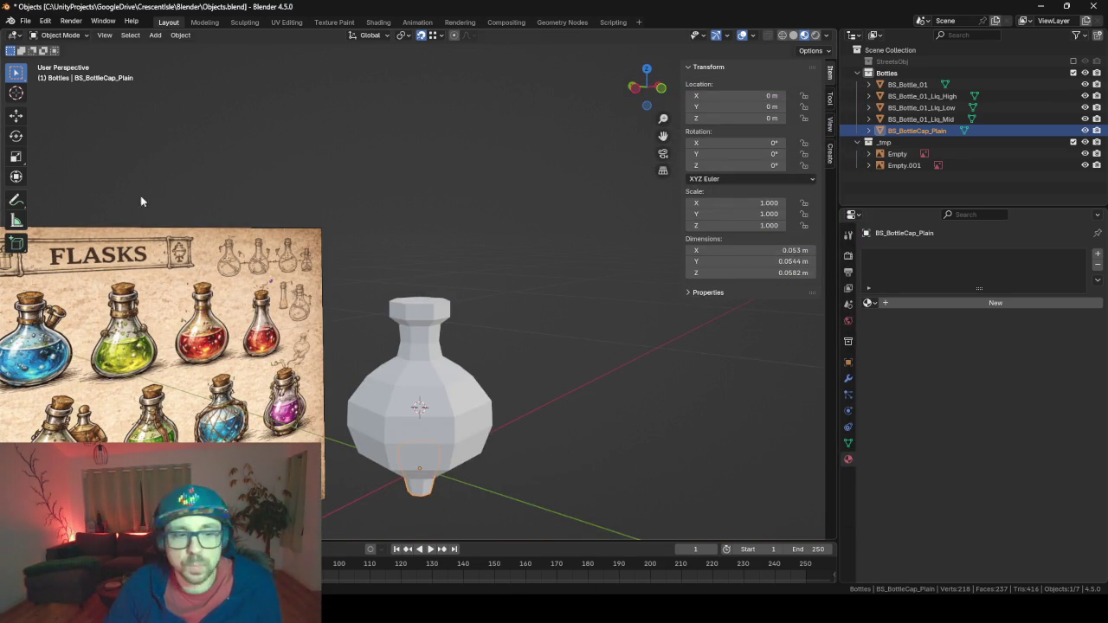
key("alt+Tab")
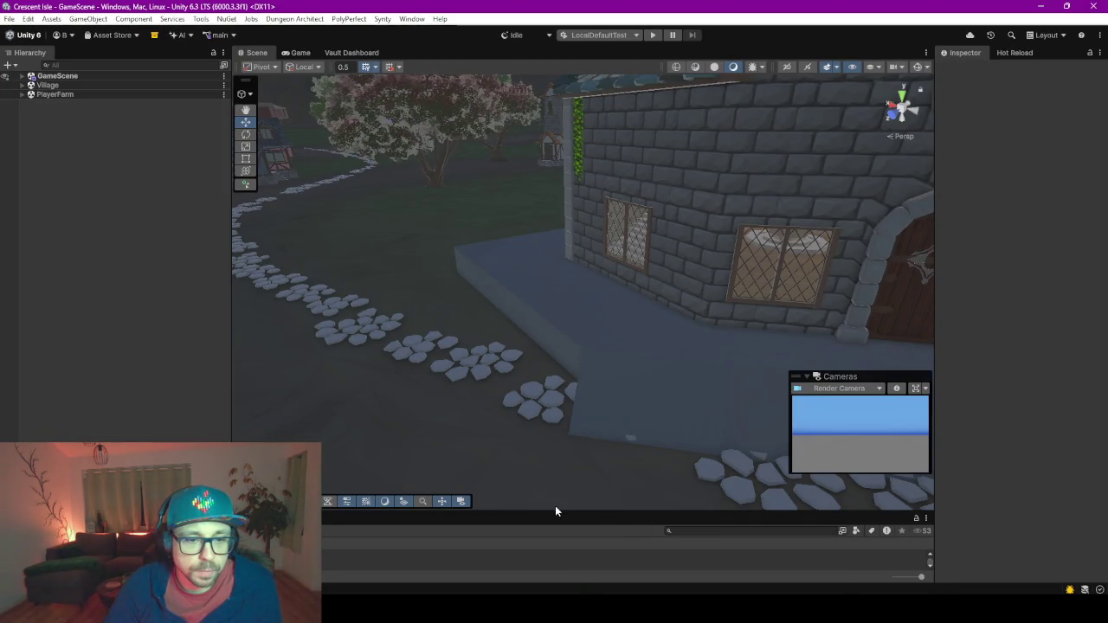
Expand Skarnwald's Infrastructure, Decorations and Houses groups and select AutoSpawned_Alchemist.
mouse_move(657, 375)
left_mouse_down()
mouse_move(574, 339)
mouse_move(487, 349)
mouse_move(522, 314)
left_mouse_up()
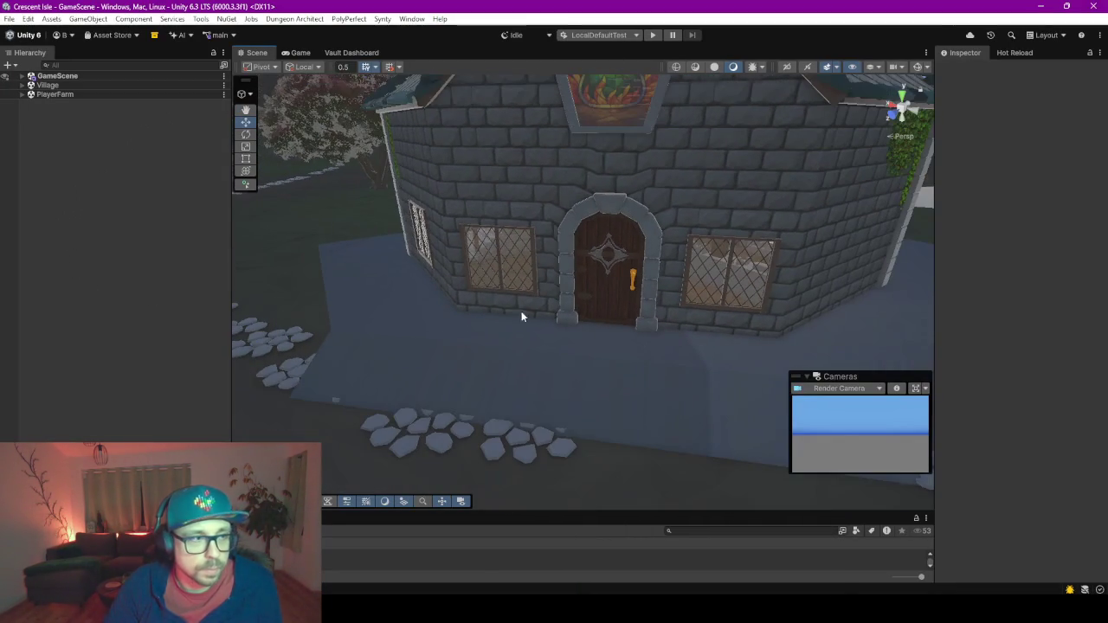
left_click(22, 94)
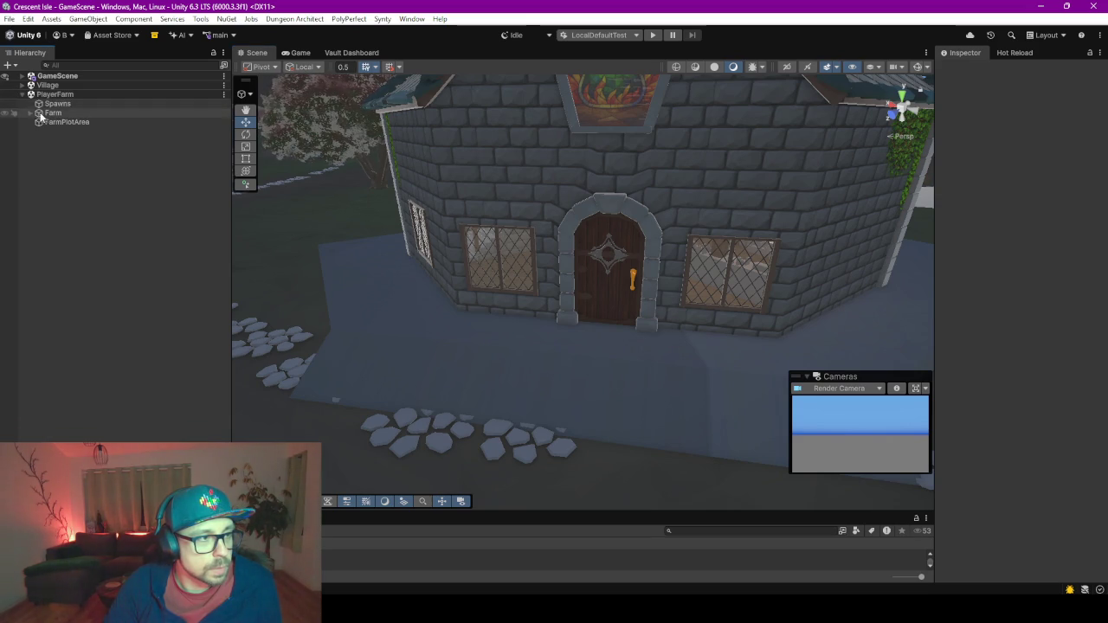
left_click(22, 85)
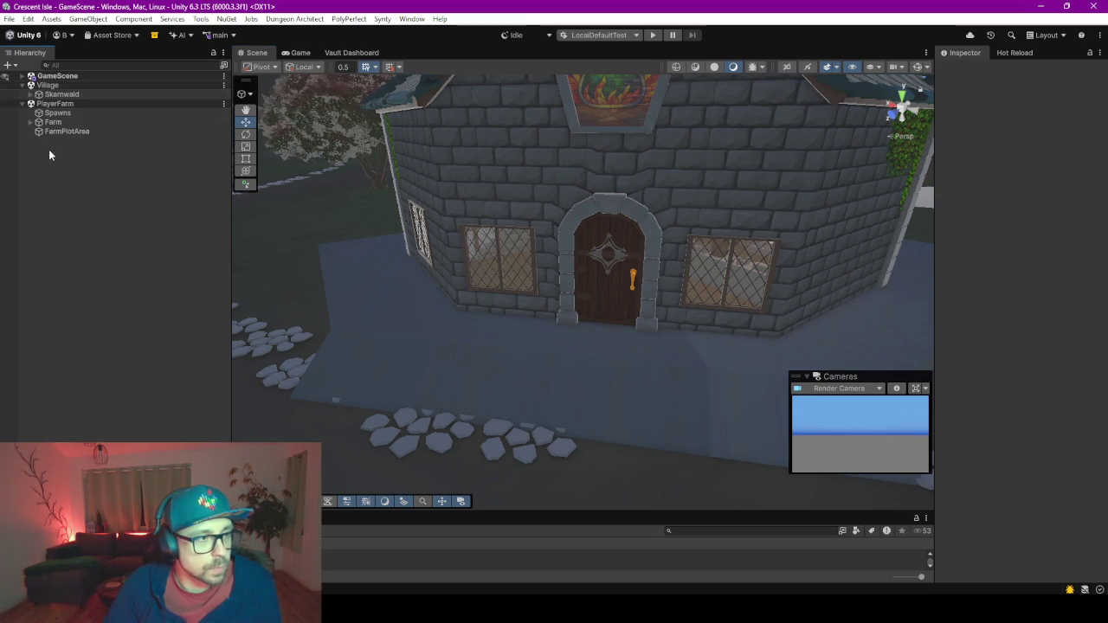
left_click(61, 94)
key("Right")
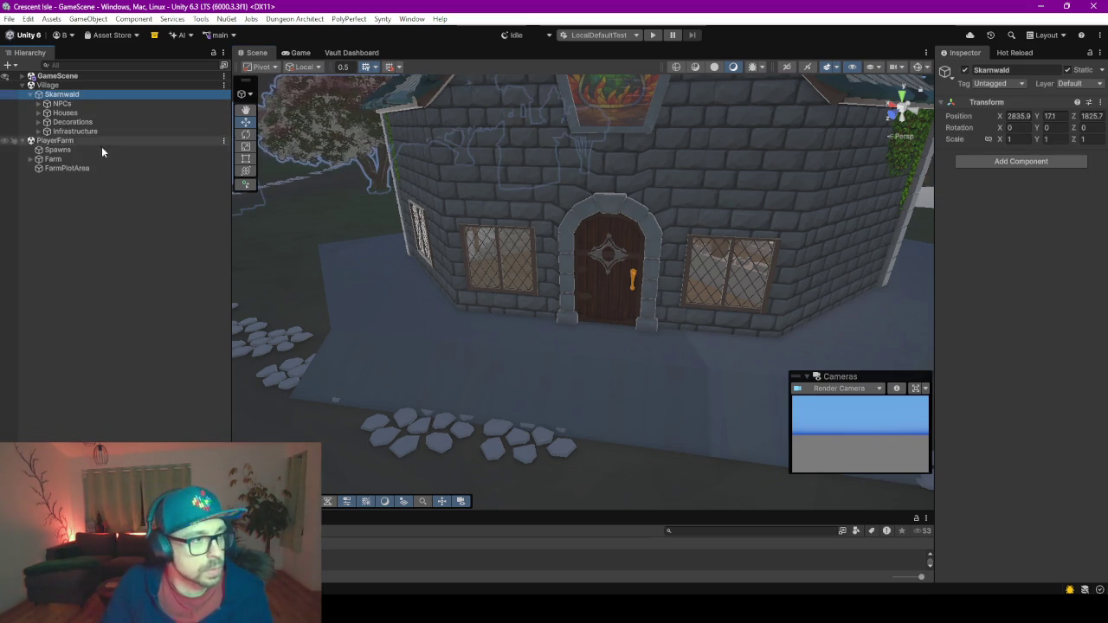
left_click(74, 132)
key("Right")
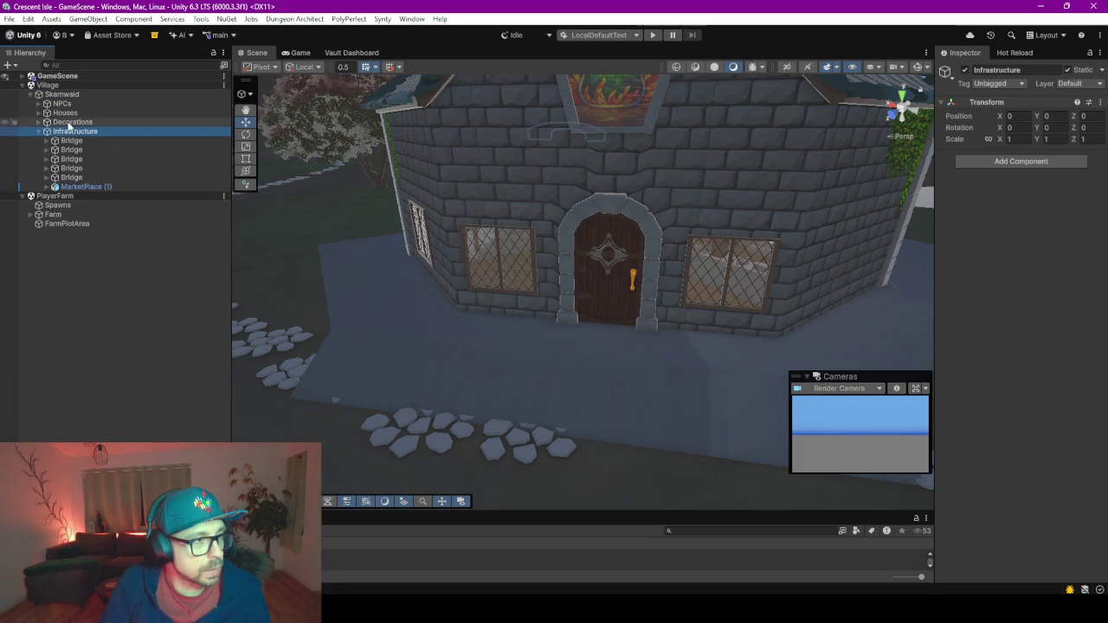
left_click(73, 122)
key("Right")
left_click(66, 112)
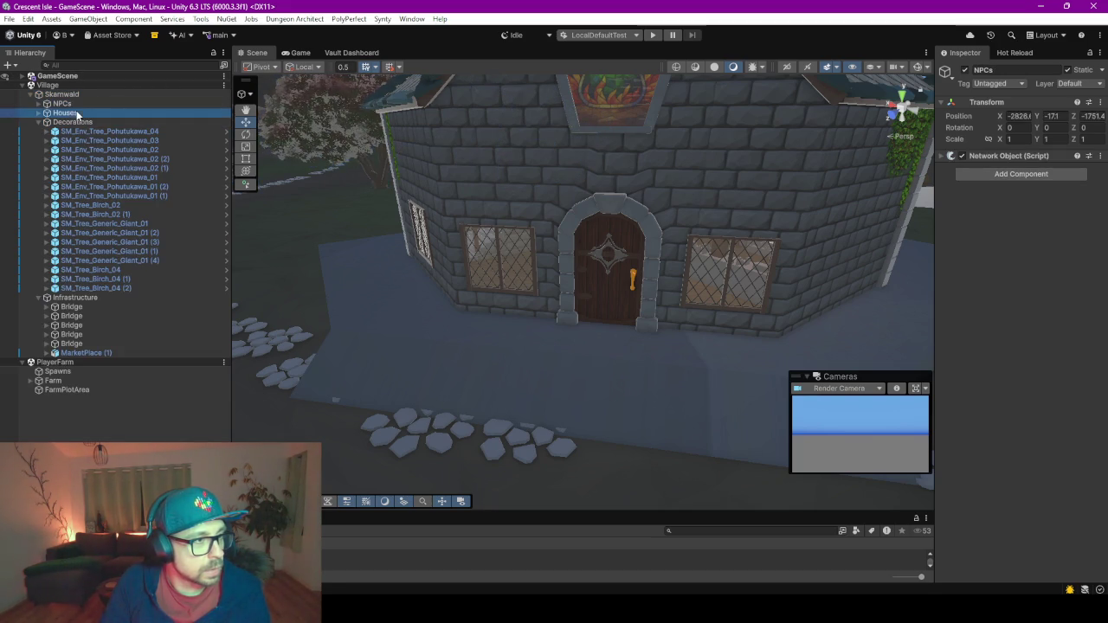
key("Right")
left_click(101, 176)
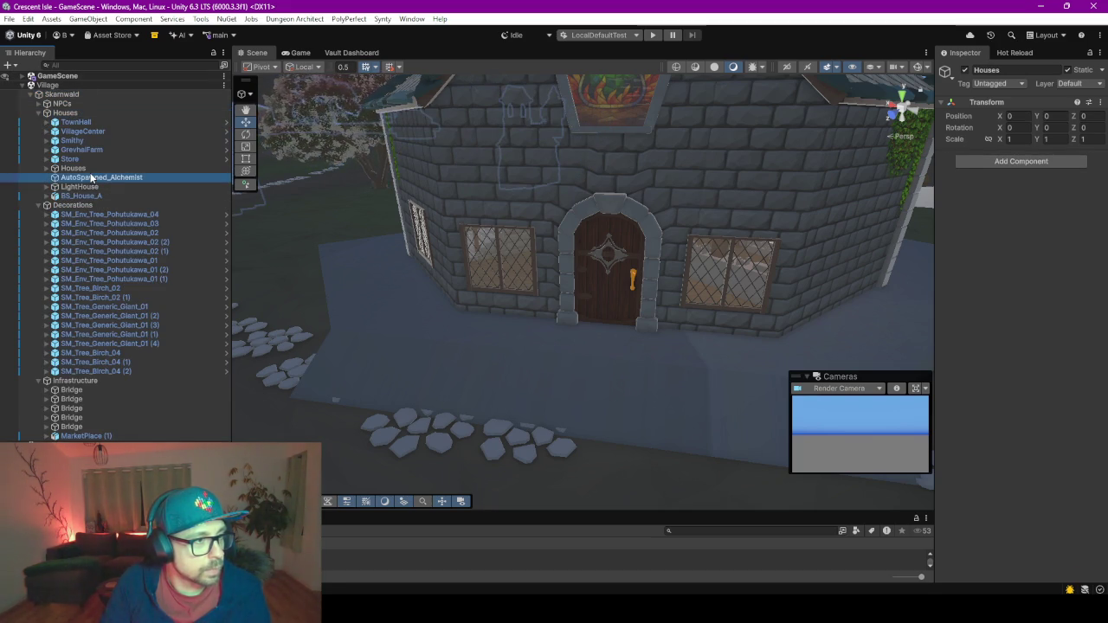
Frame AutoSpawned_Alchemist, enable its Debug preview and move it into the alchemist's room.
key("f")
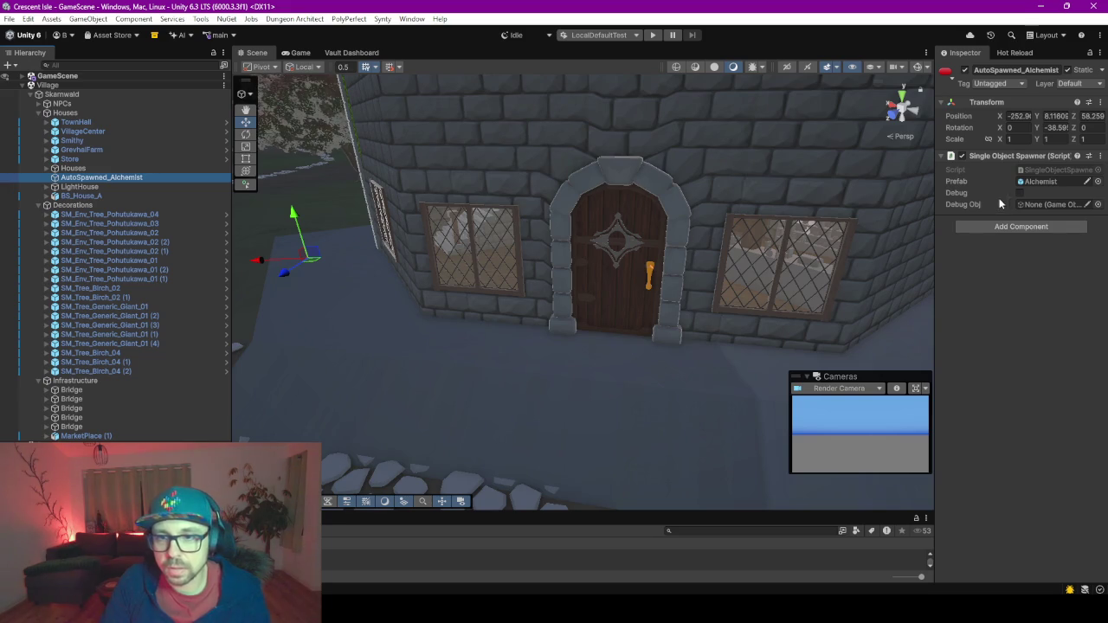
left_click(1020, 193)
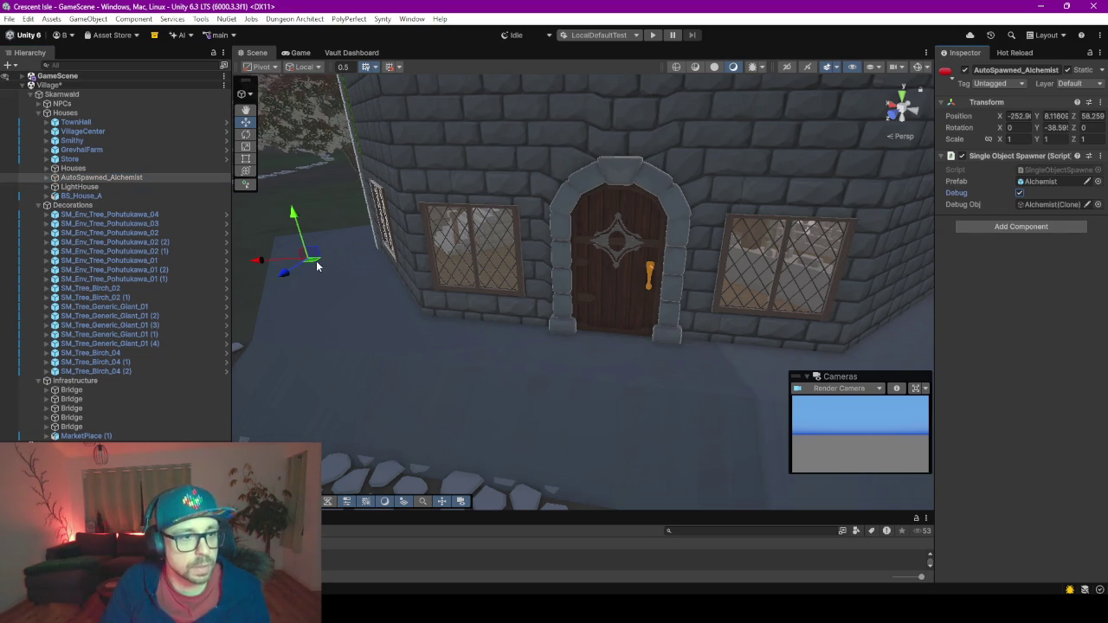
mouse_move(314, 264)
left_mouse_down()
mouse_move(770, 258)
mouse_move(785, 277)
left_mouse_up()
scroll(783, 275, "up", 2)
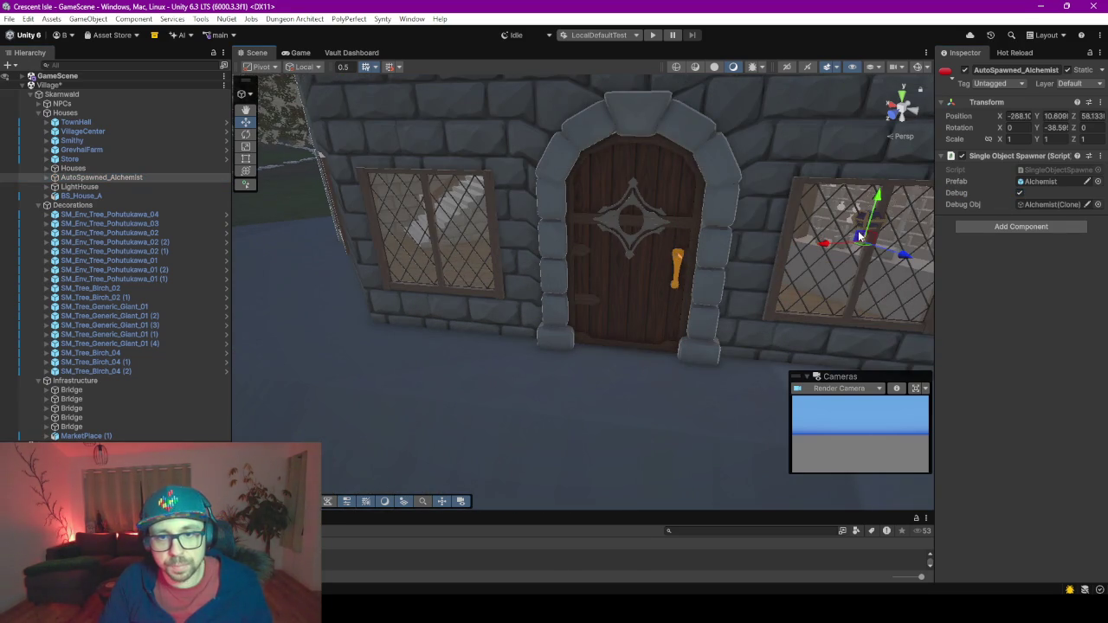
left_click_drag(861, 249, 861, 218)
double_click(82, 178)
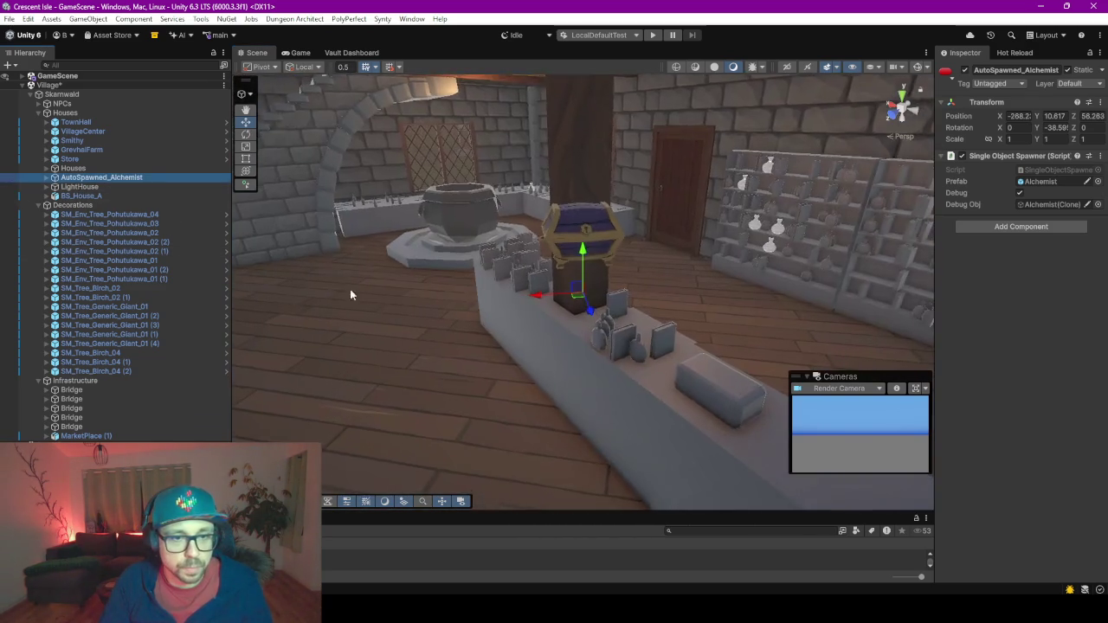
mouse_move(333, 305)
left_mouse_down()
mouse_move(667, 335)
mouse_move(410, 372)
mouse_move(494, 359)
mouse_move(504, 334)
mouse_move(558, 321)
left_mouse_up()
Rotate the spawner on the counter and delete Cube.006.
key("w")
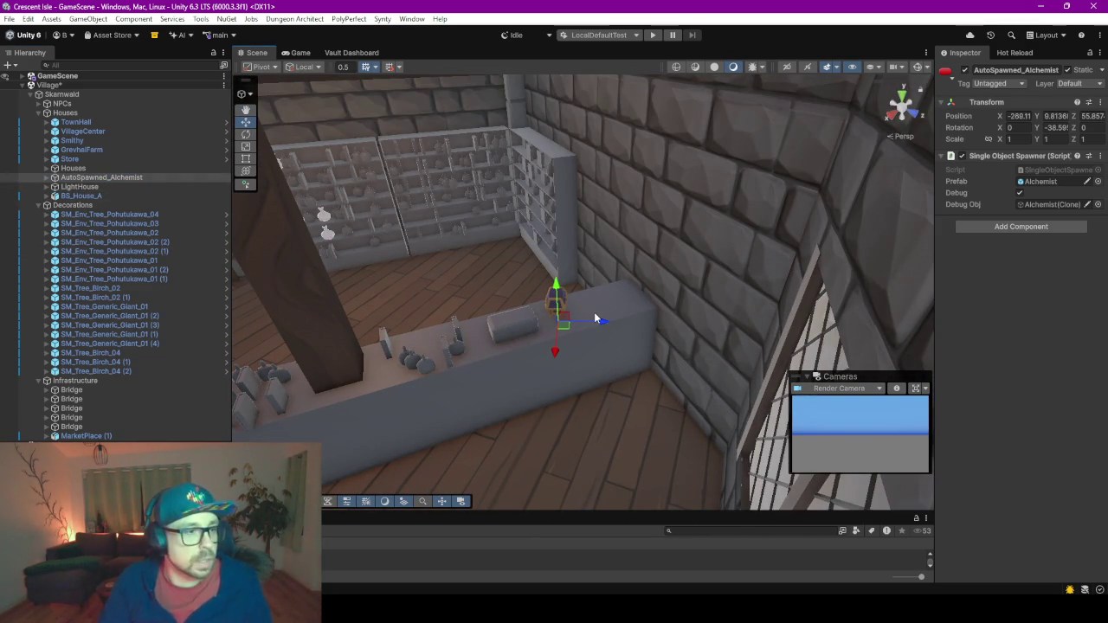
key("e")
scroll(610, 332, "up", 2)
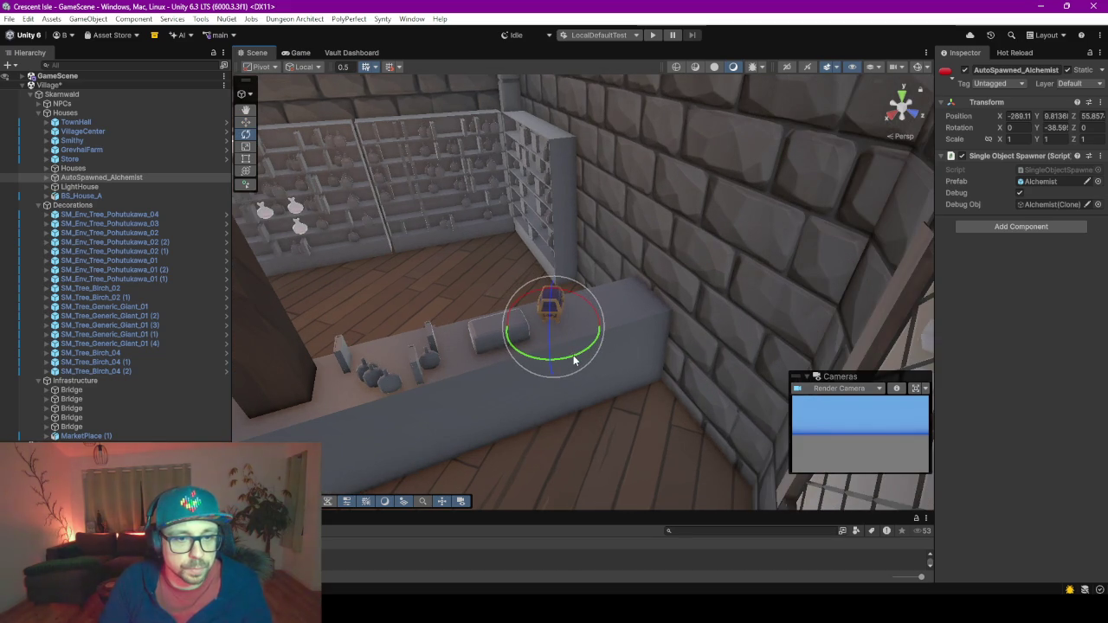
mouse_move(574, 360)
left_mouse_down()
mouse_move(765, 322)
mouse_move(733, 345)
mouse_move(497, 330)
left_mouse_up()
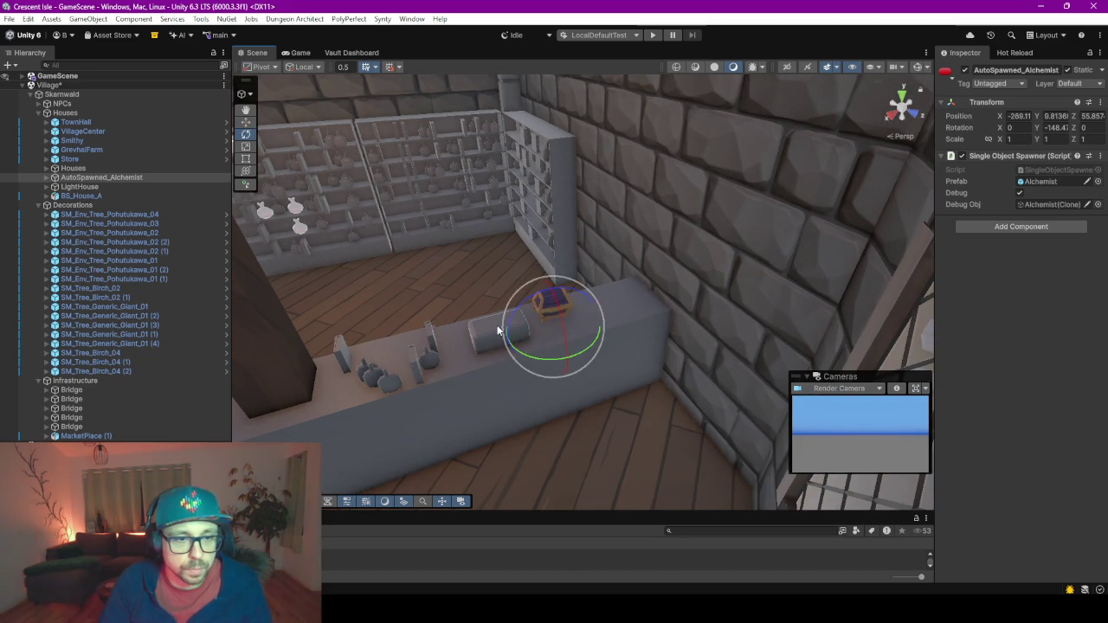
left_click(482, 334)
left_click(487, 335)
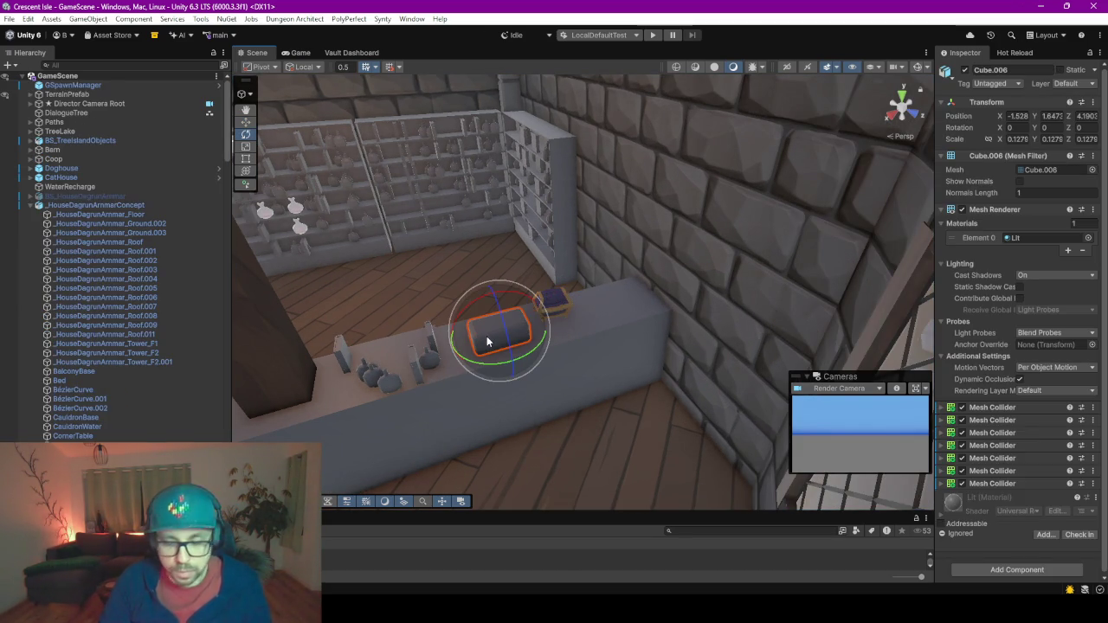
key("Delete")
Nudge the spawner along the counter, rotate it to -154.81° Y, and turn Debug off.
left_click(552, 299)
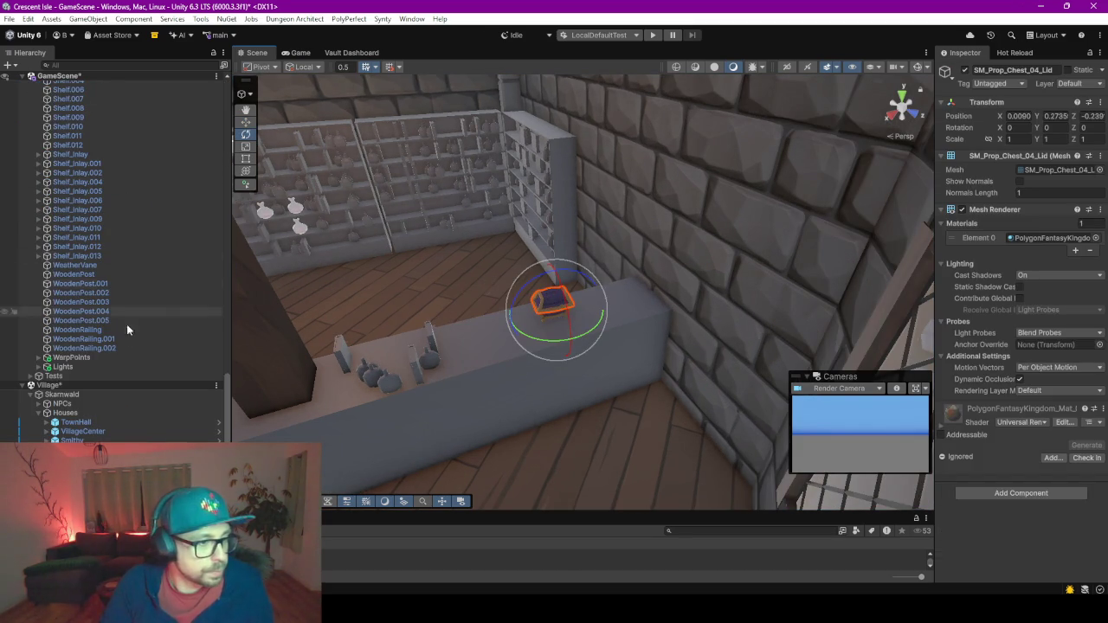
left_click(387, 417)
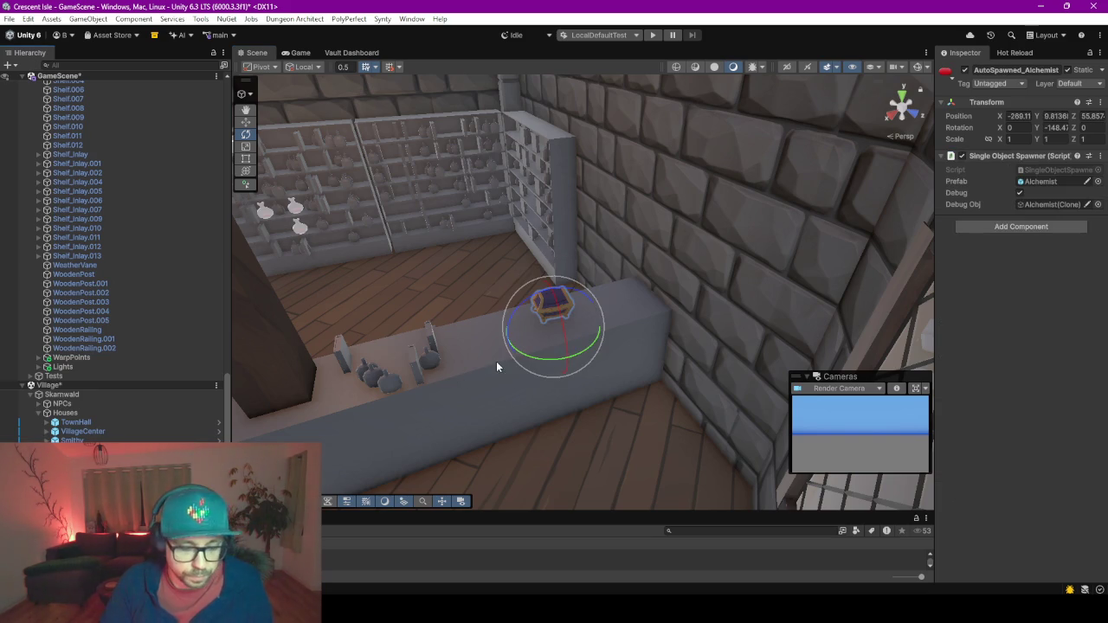
key("w")
mouse_move(552, 336)
left_mouse_down()
mouse_move(502, 341)
mouse_move(565, 277)
left_mouse_up()
scroll(519, 329, "up", 3)
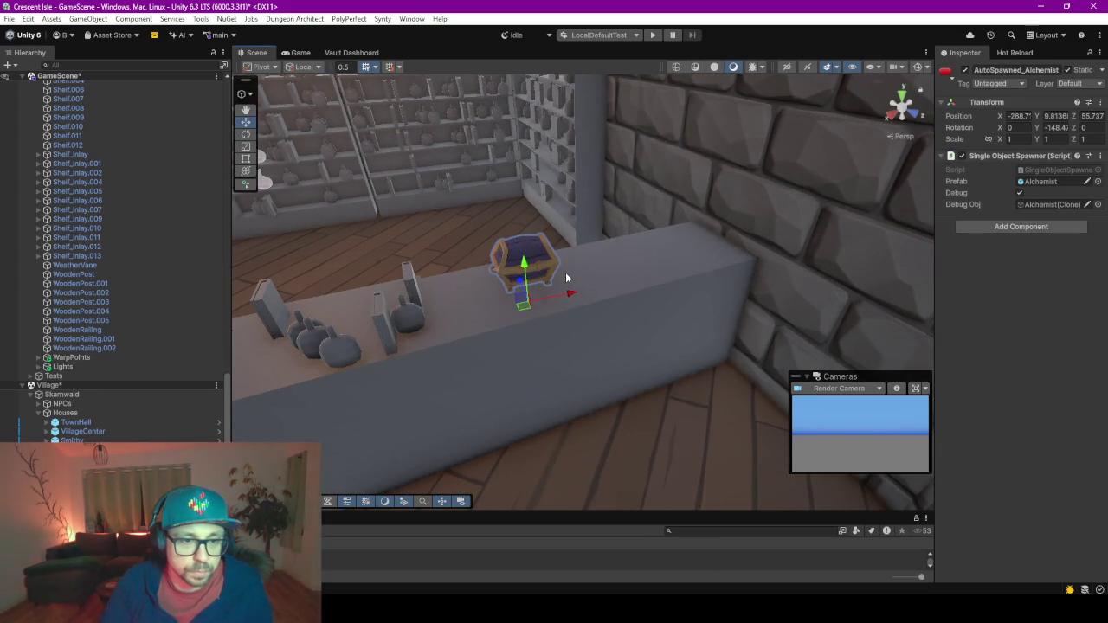
key("e")
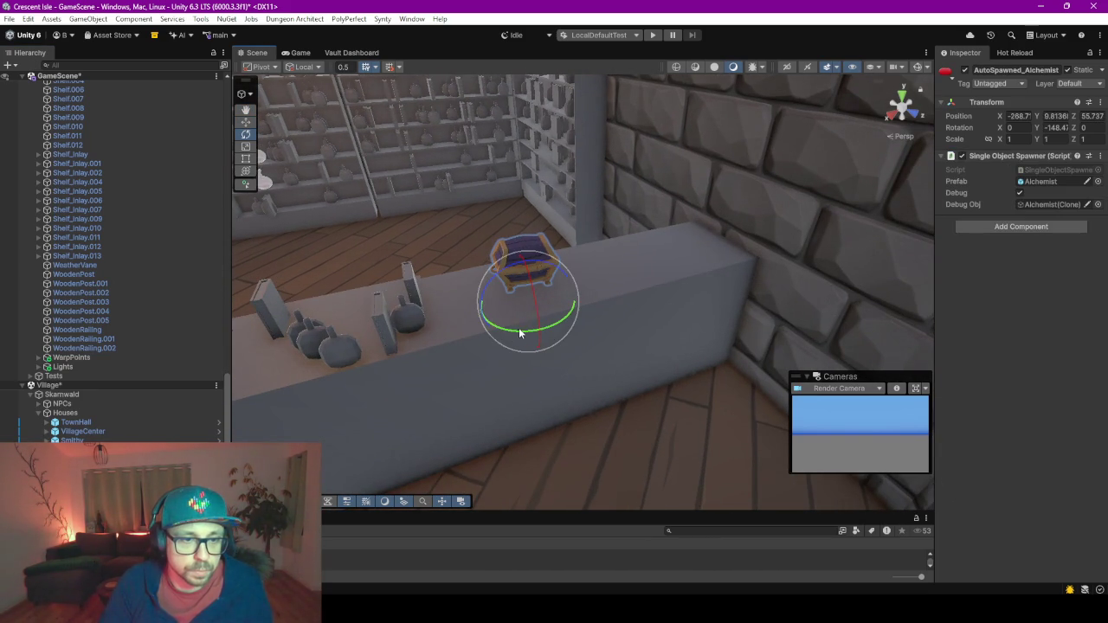
left_click_drag(519, 332, 528, 332)
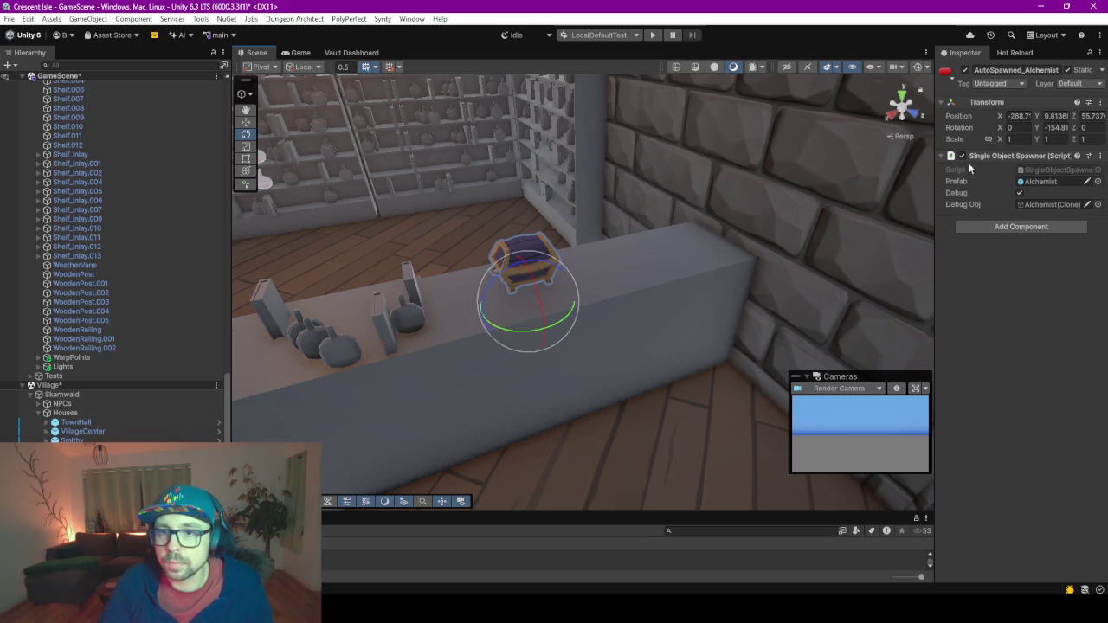
left_click(1020, 193)
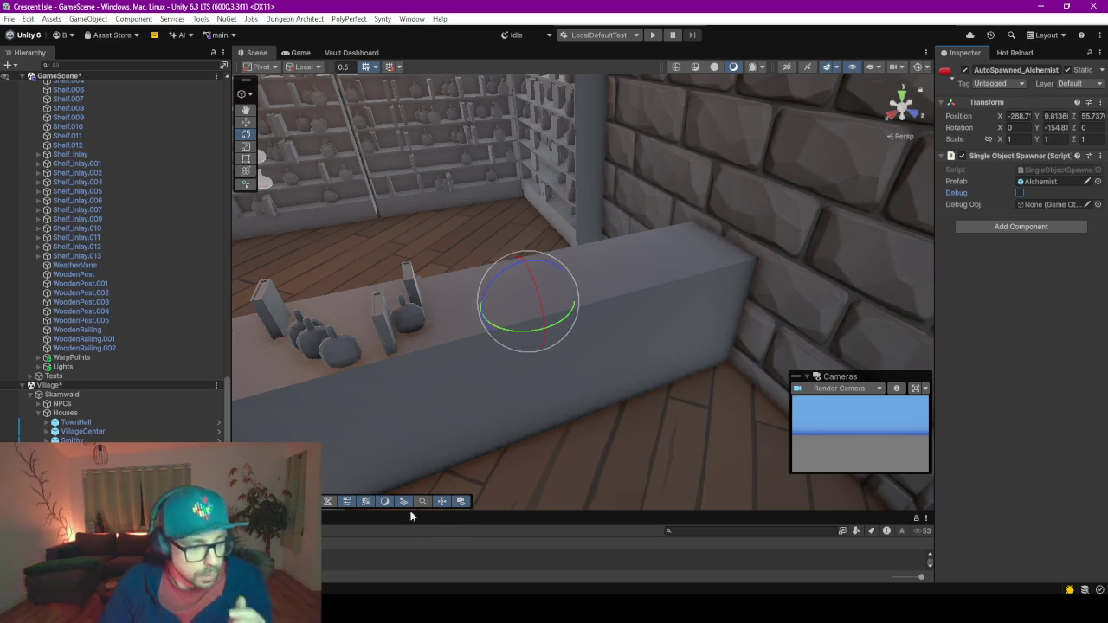
Enlarge the Project panel and open BS_Bottle_01 from Assets/BS/Prefabs/Objects in Prefab Mode.
left_click_drag(522, 515, 519, 372)
double_click(230, 433)
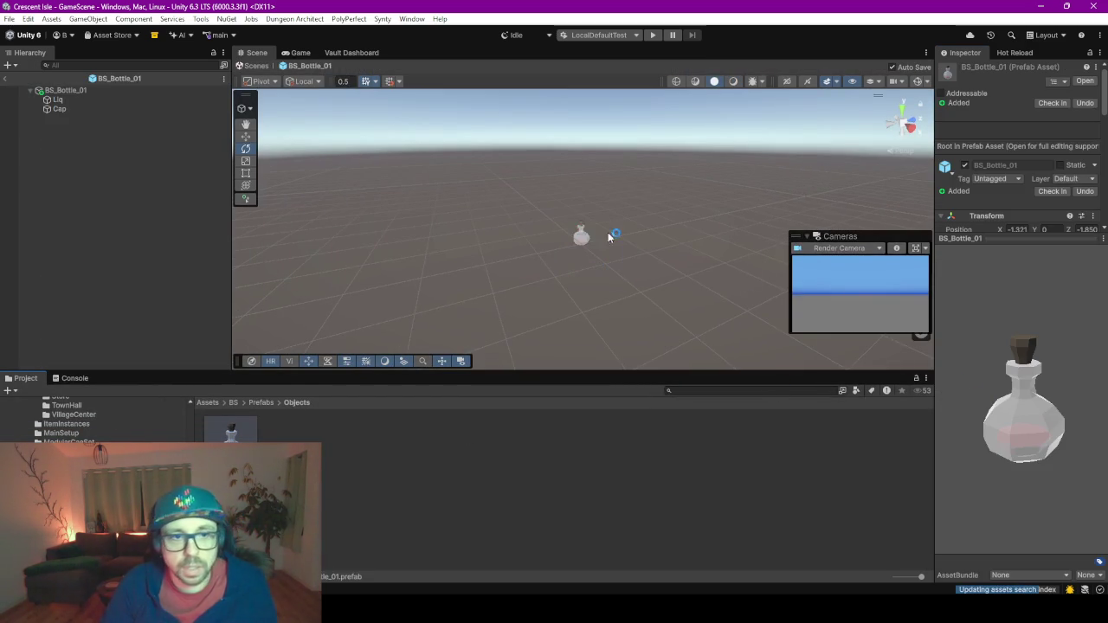
scroll(600, 209, "up", 5)
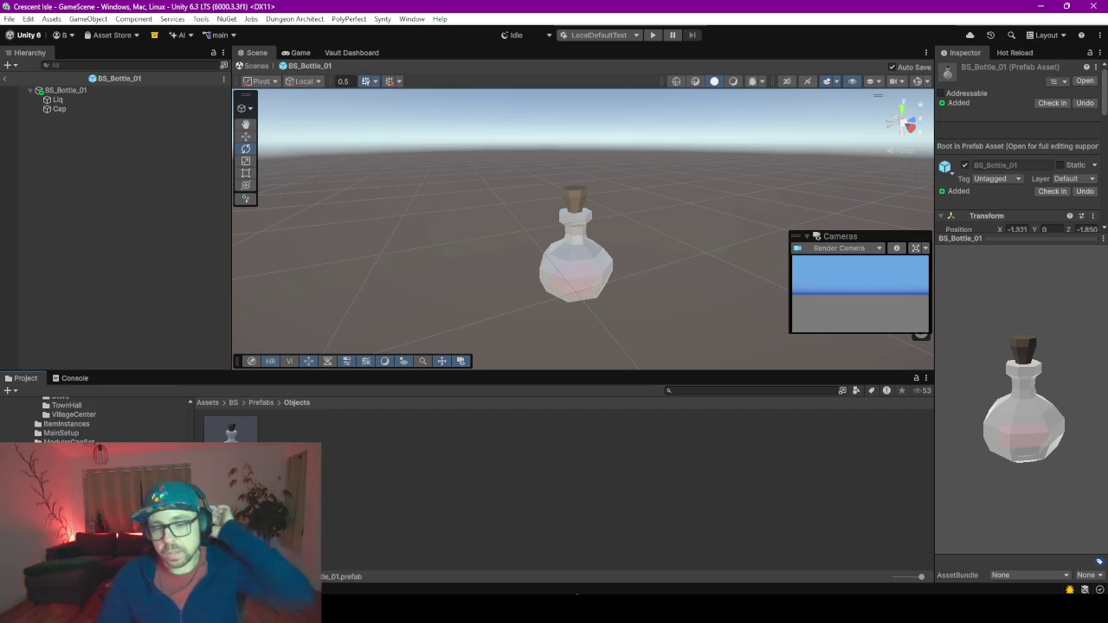
In Blender's front view, move the flasks reference image and scale it to 0.858.
mouse_move(707, 610)
left_click(769, 554)
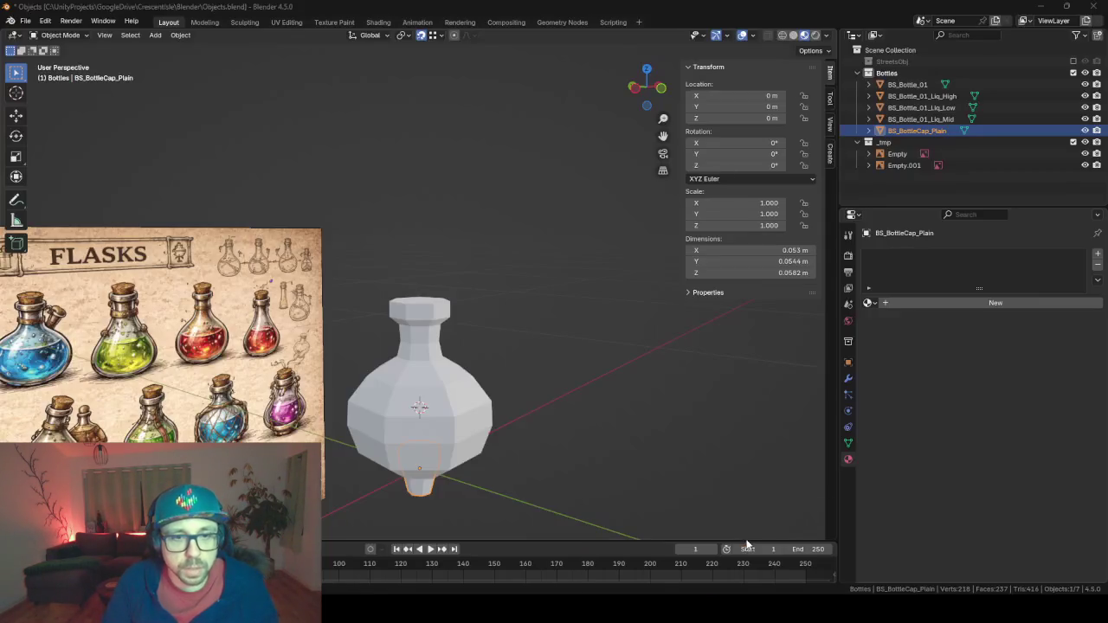
key("KP_1")
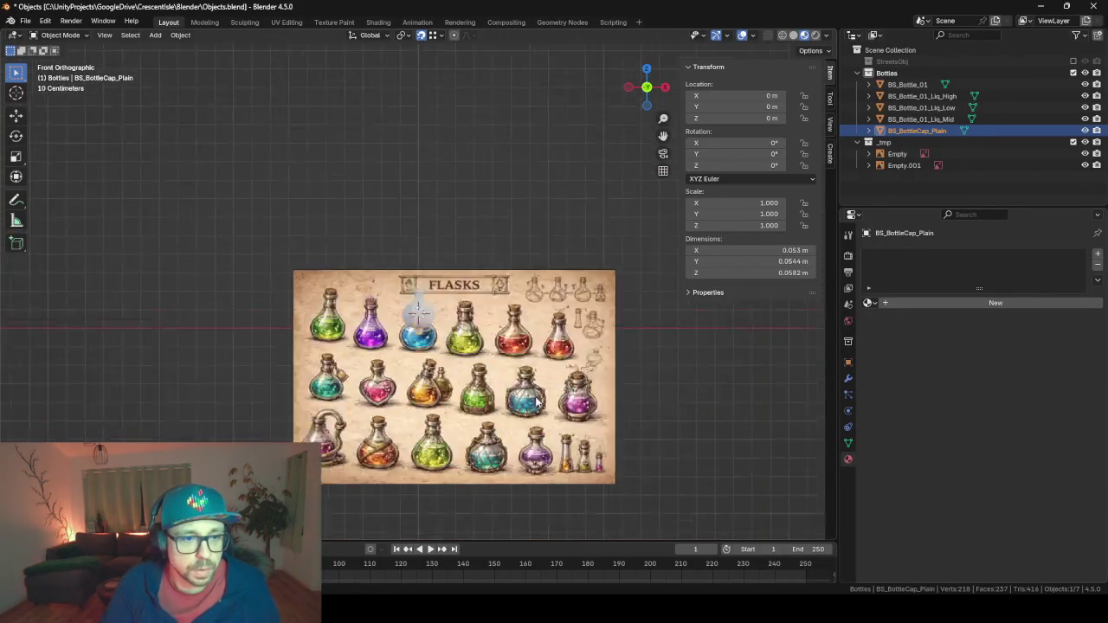
scroll(576, 449, "up", 3)
left_click(574, 450)
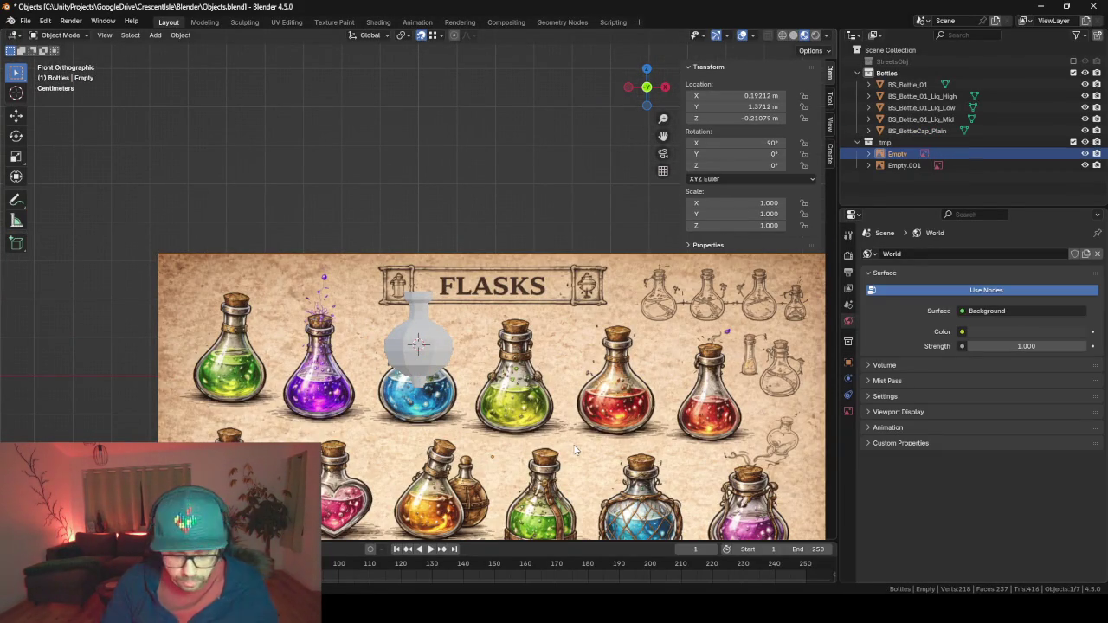
key("g")
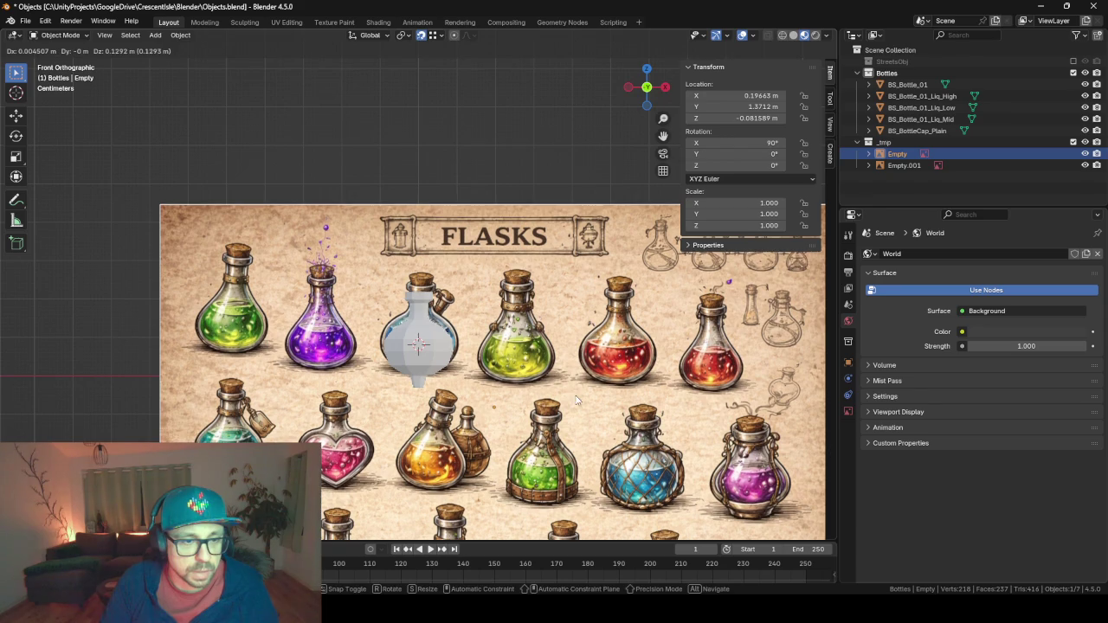
left_click(575, 400)
key("s")
left_click(629, 424)
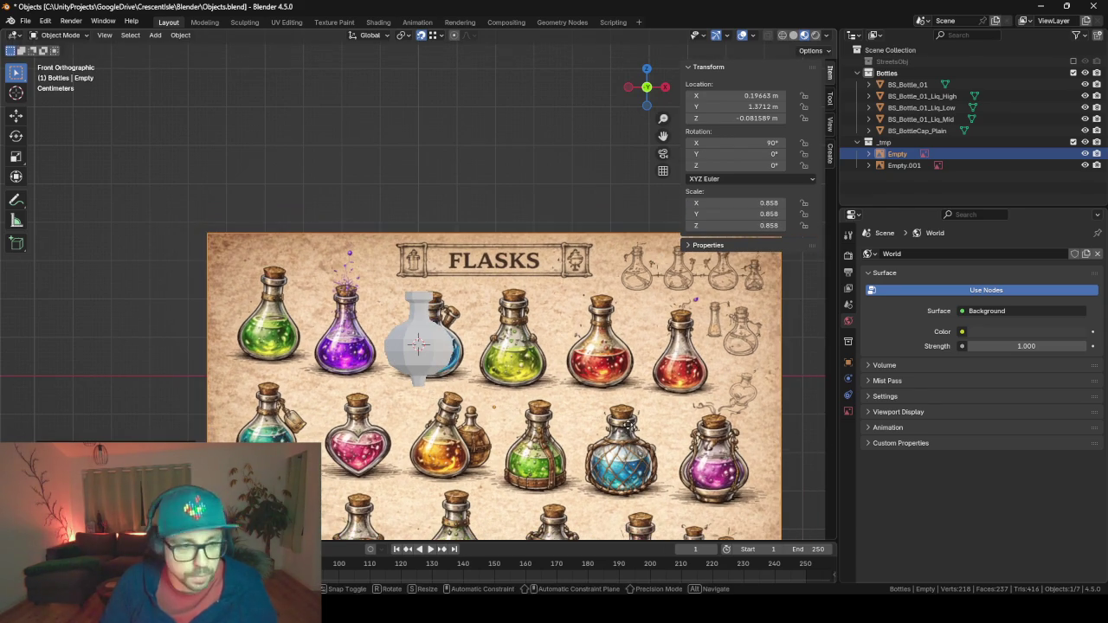
key("g")
left_click(614, 422)
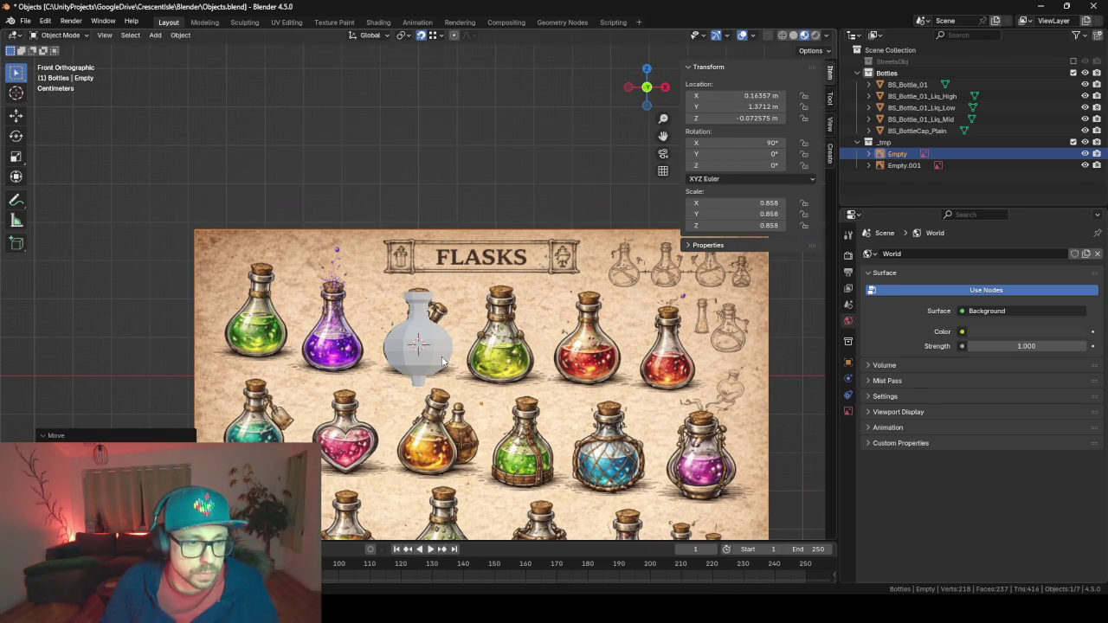
Hide BS_BottleCap_Plain and place the reference behind the bottle at X -0.04975, Z -0.045534 m.
scroll(441, 370, "up", 2)
left_click(421, 427)
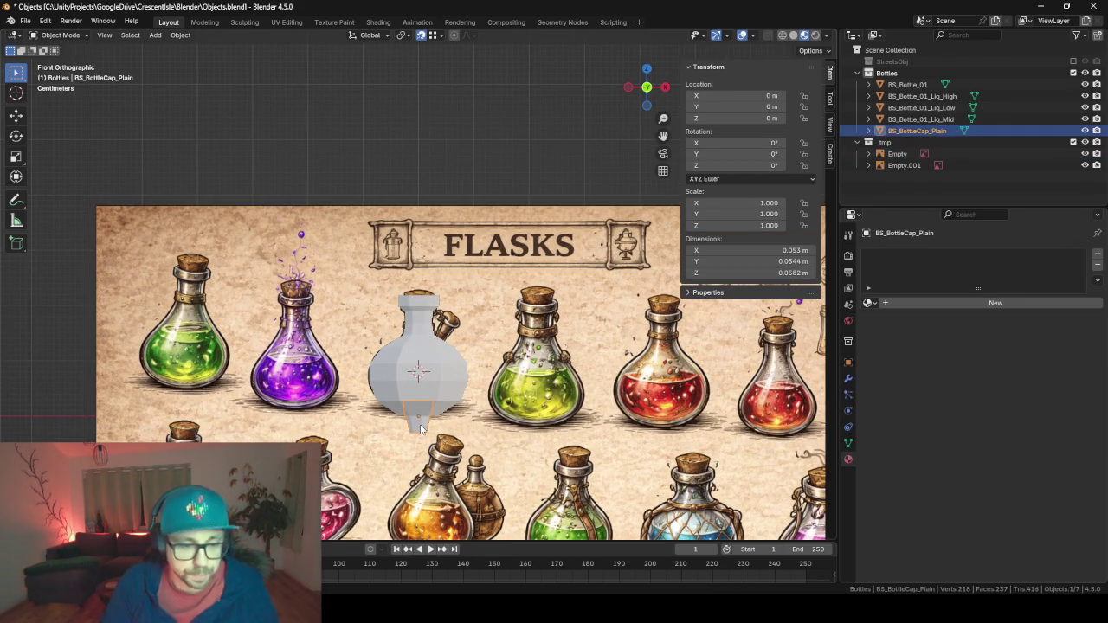
scroll(537, 403, "down", 2)
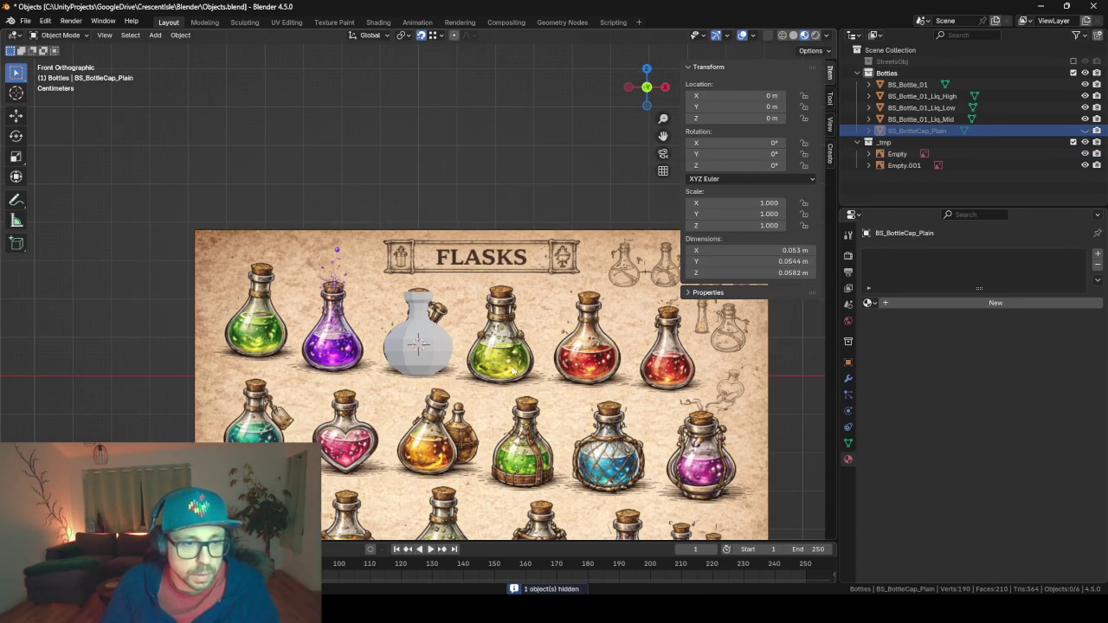
key("h")
key("g")
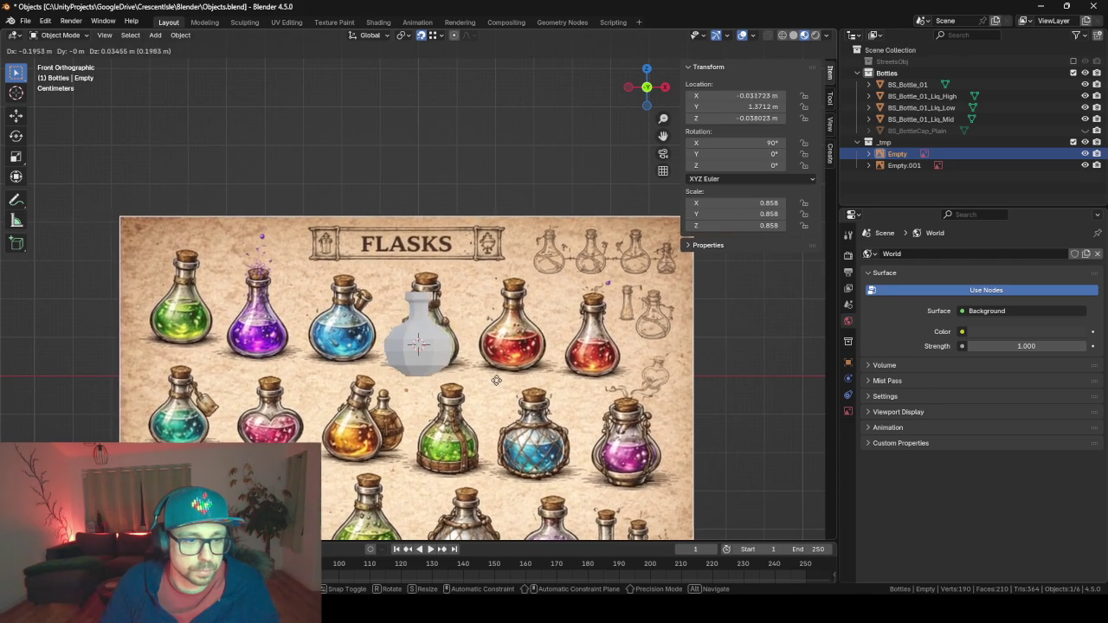
left_click(491, 383)
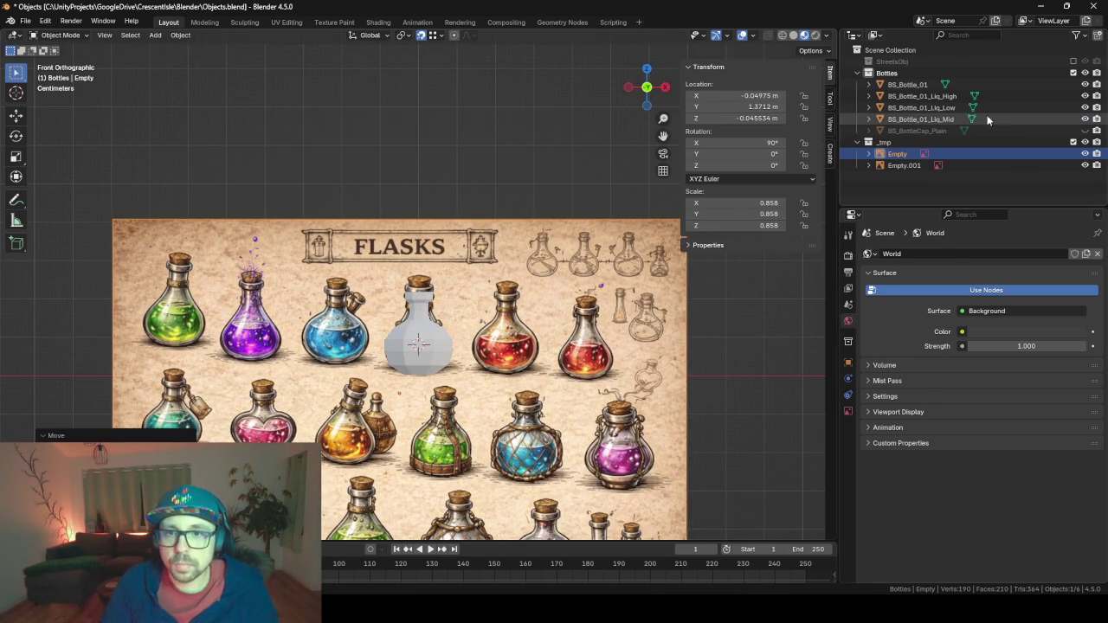
left_click(943, 96)
left_click(936, 121, "shift")
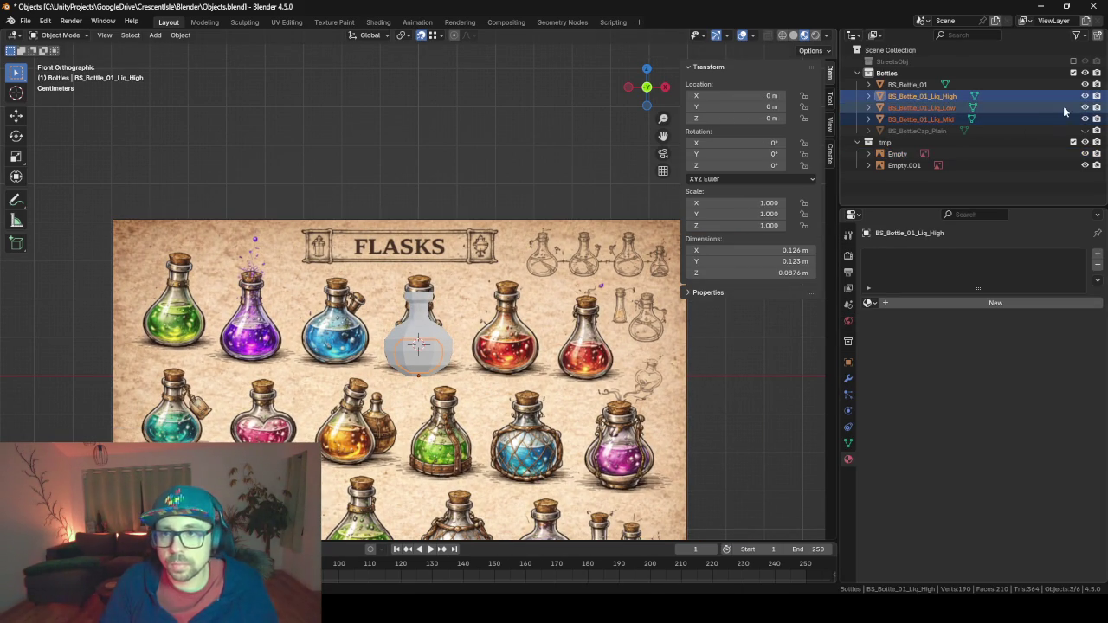
Hide the liquid meshes, duplicate BS_Bottle_01 in place, and hide the original.
key("h")
left_click(428, 343)
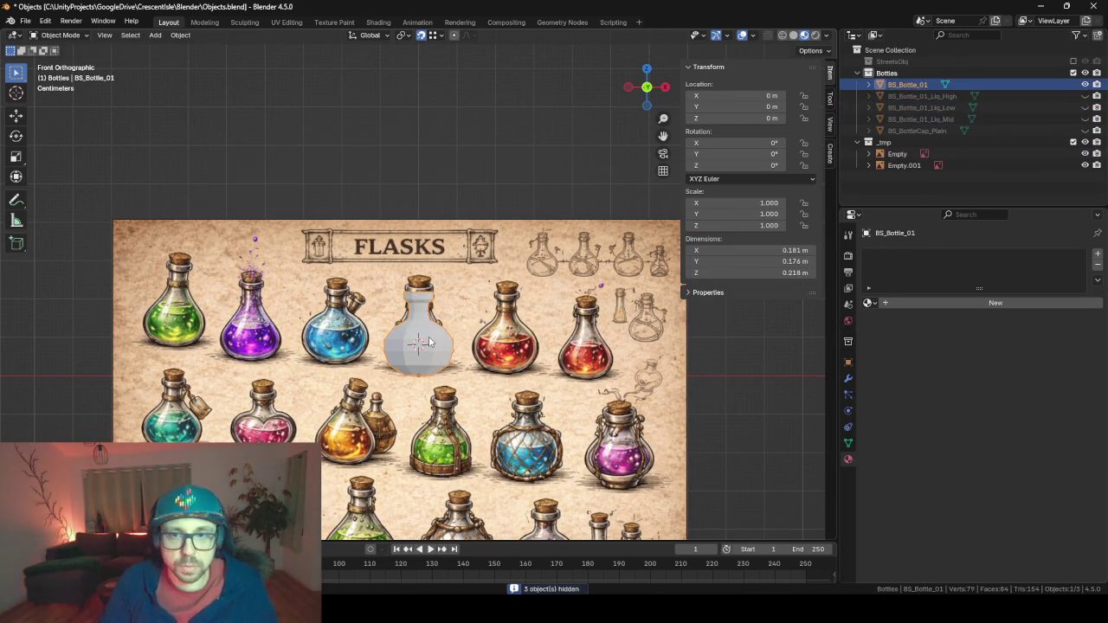
key("shift+d")
key("Escape")
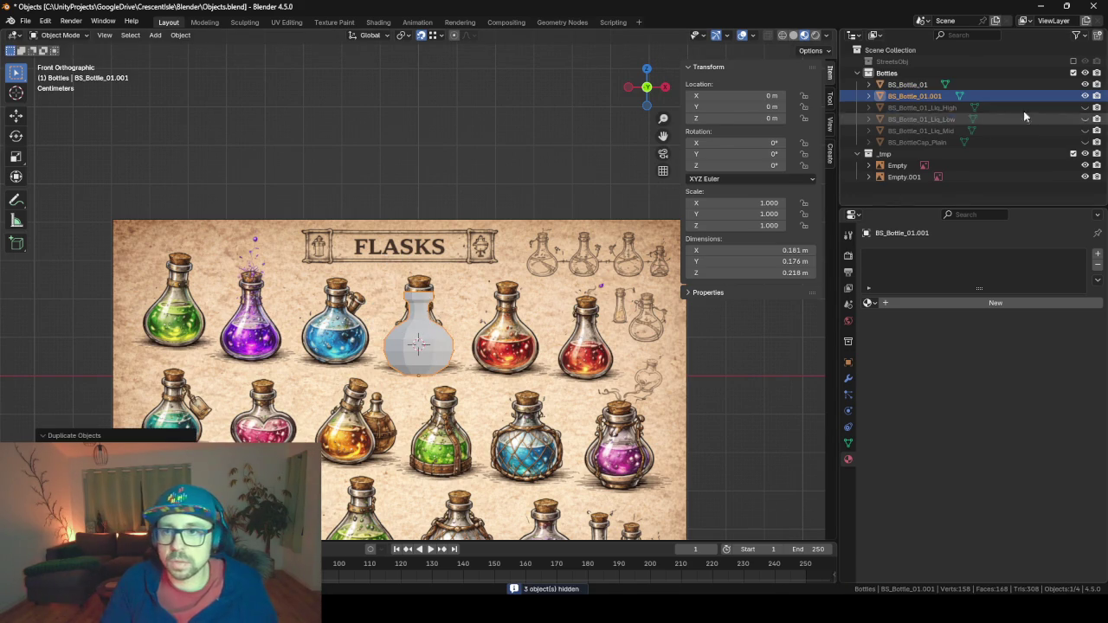
left_click(1084, 84)
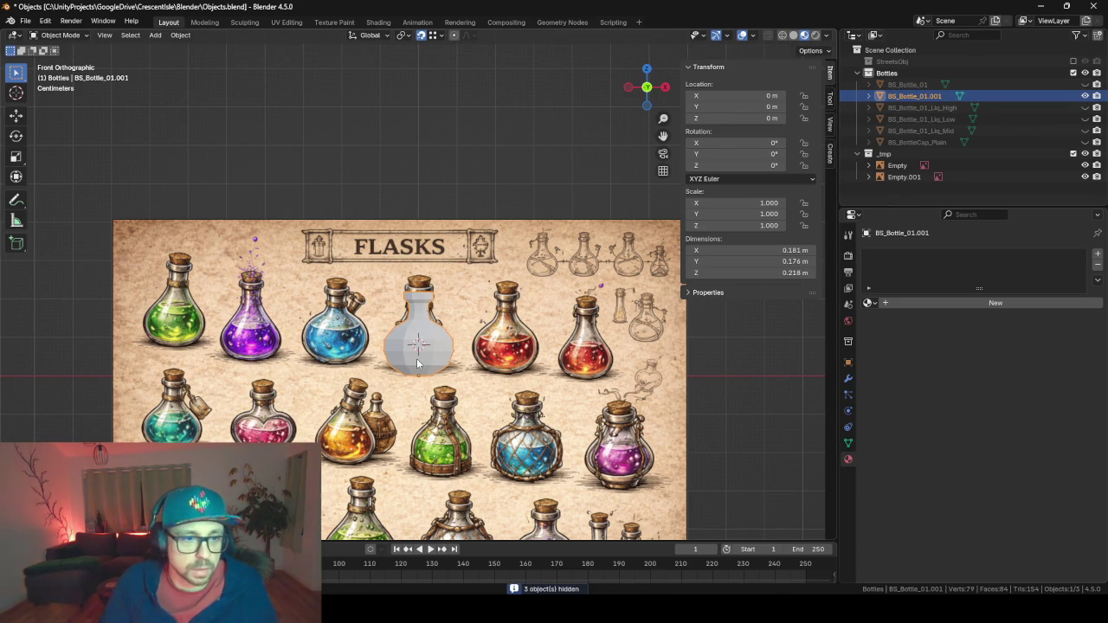
Switch the viewport shading to Wireframe.
scroll(418, 368, "up", 1)
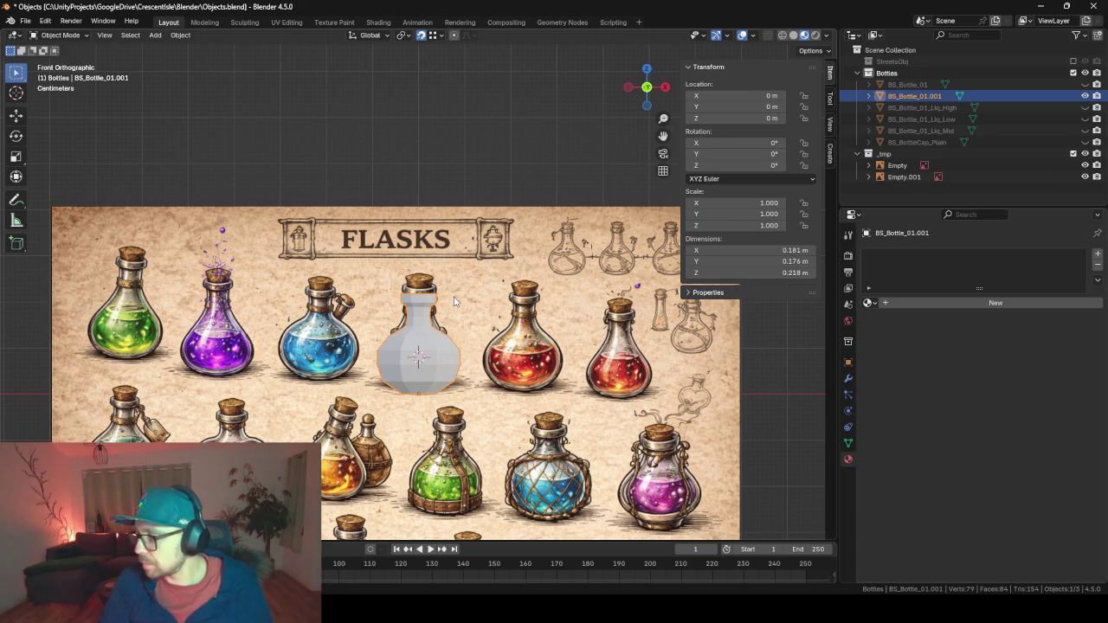
key("z")
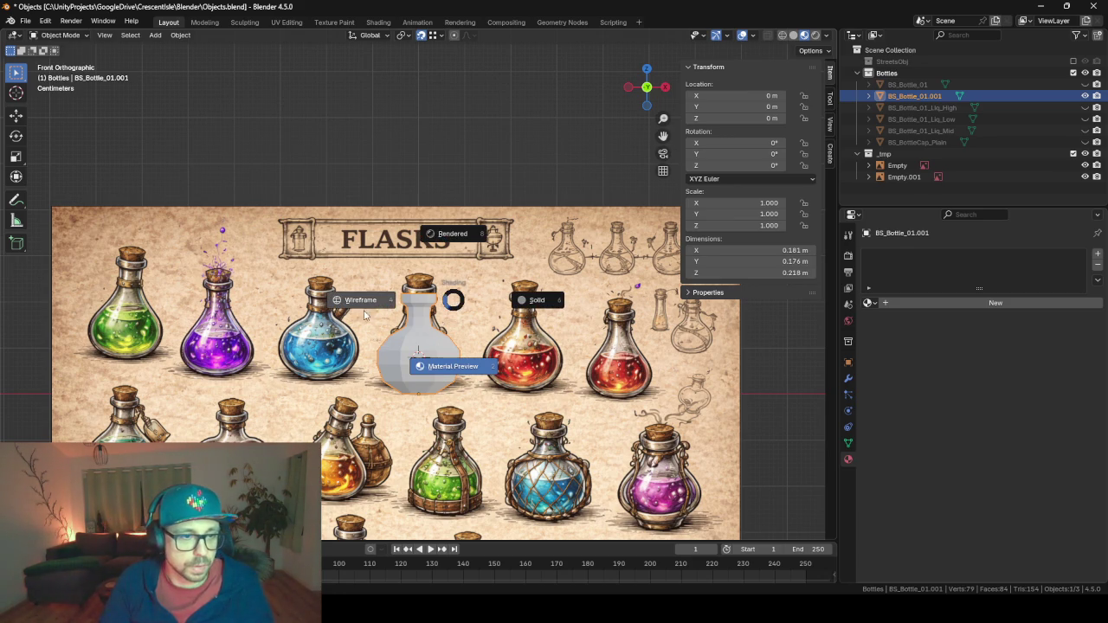
left_click(366, 315)
In Edit Mode, scale a body face loop horizontally to narrow the bottle body.
scroll(402, 396, "up", 3)
key("Tab")
scroll(476, 325, "up", 3)
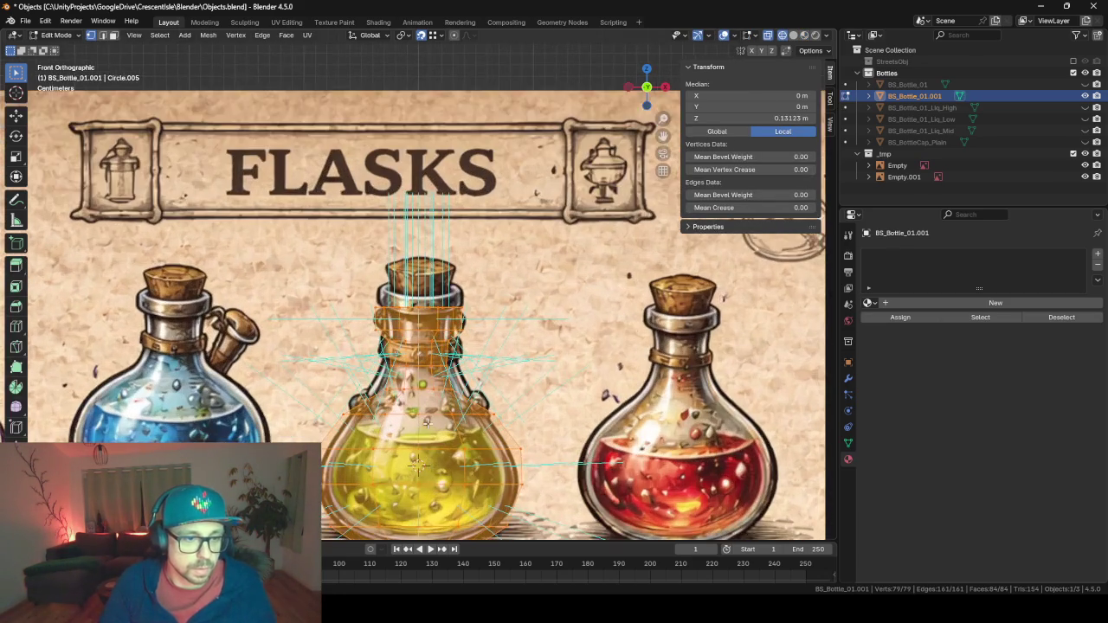
scroll(476, 325, "up", 3)
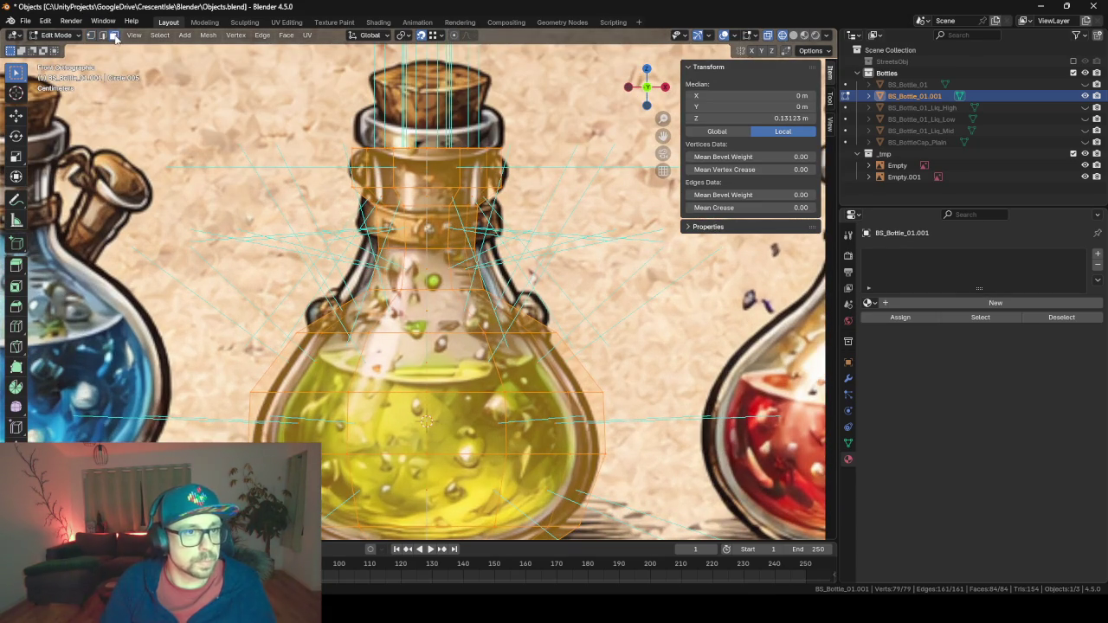
left_click(351, 358, "alt")
key("s")
key("shift+z")
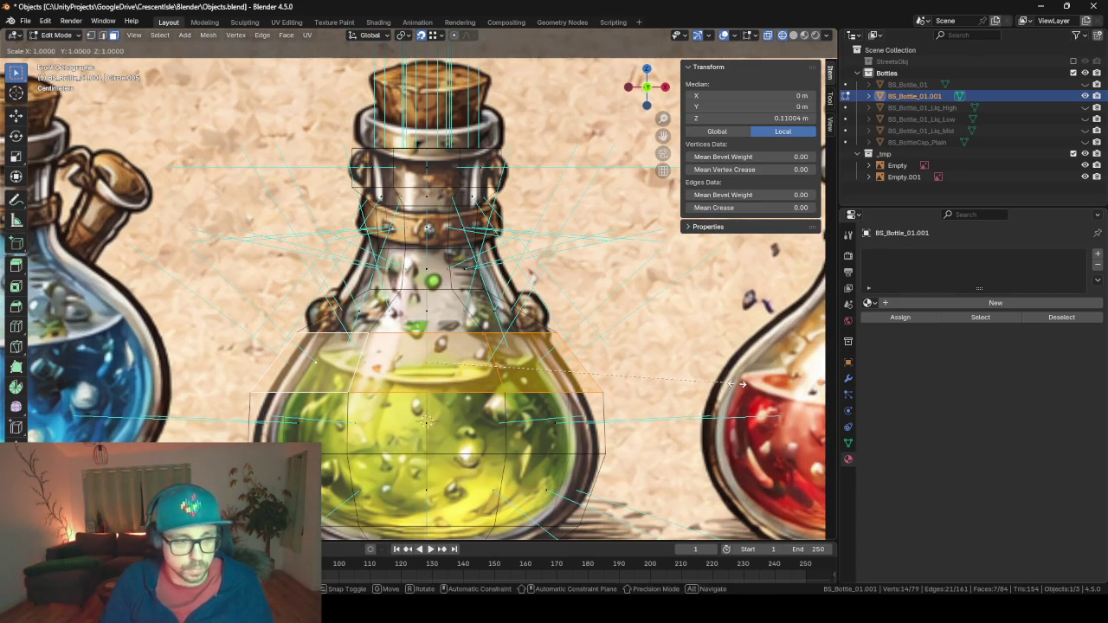
left_click(693, 367)
Widen the shoulder face loop with a horizontal-only scale.
scroll(594, 421, "down", 5)
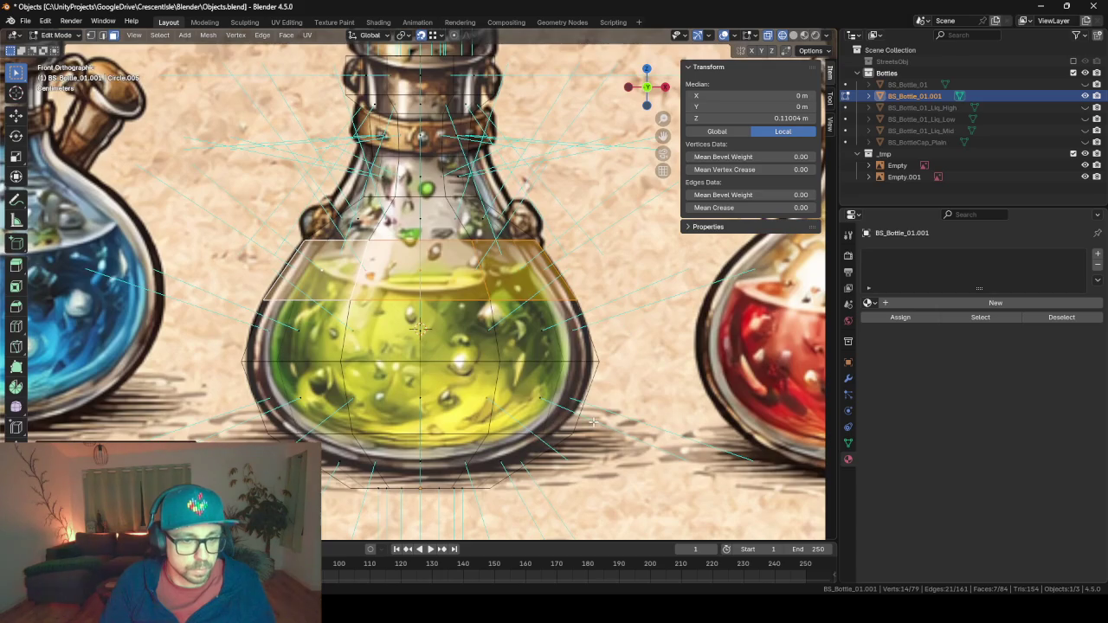
left_click(368, 176)
left_click(369, 176, "alt")
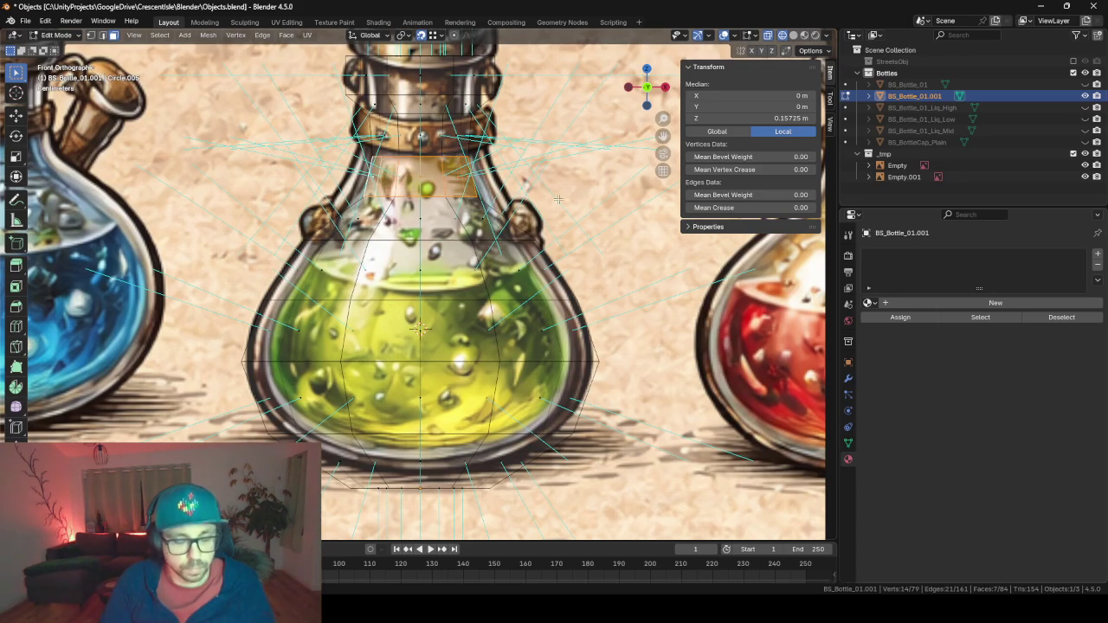
key("s")
key("shift+z")
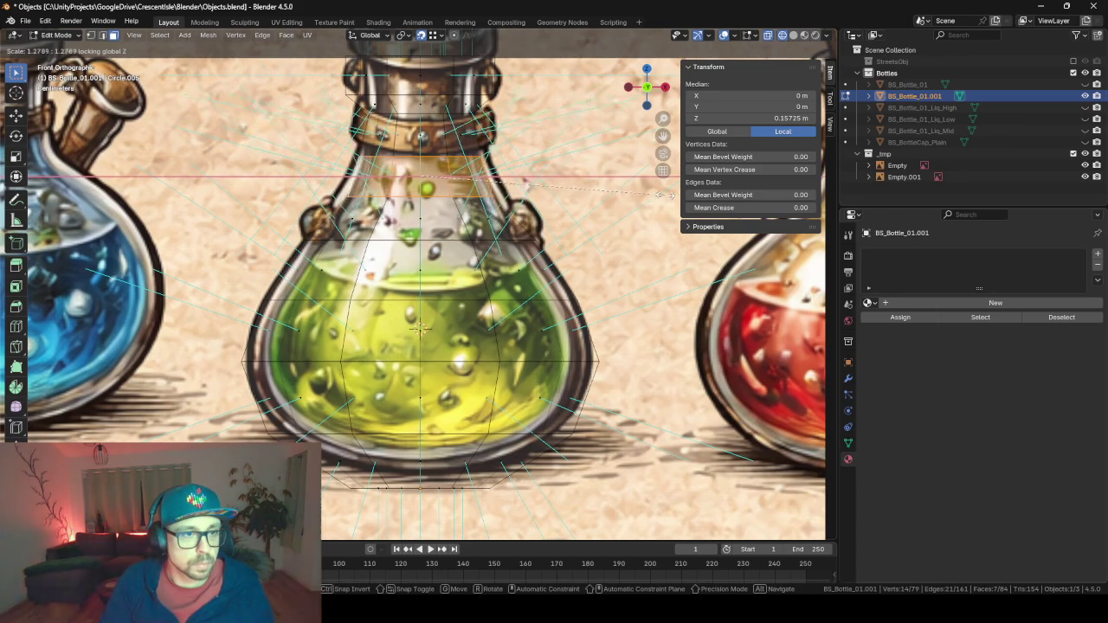
left_click(671, 194)
Raise the top neck ring straight up along Z to the cork.
scroll(602, 235, "up", 2)
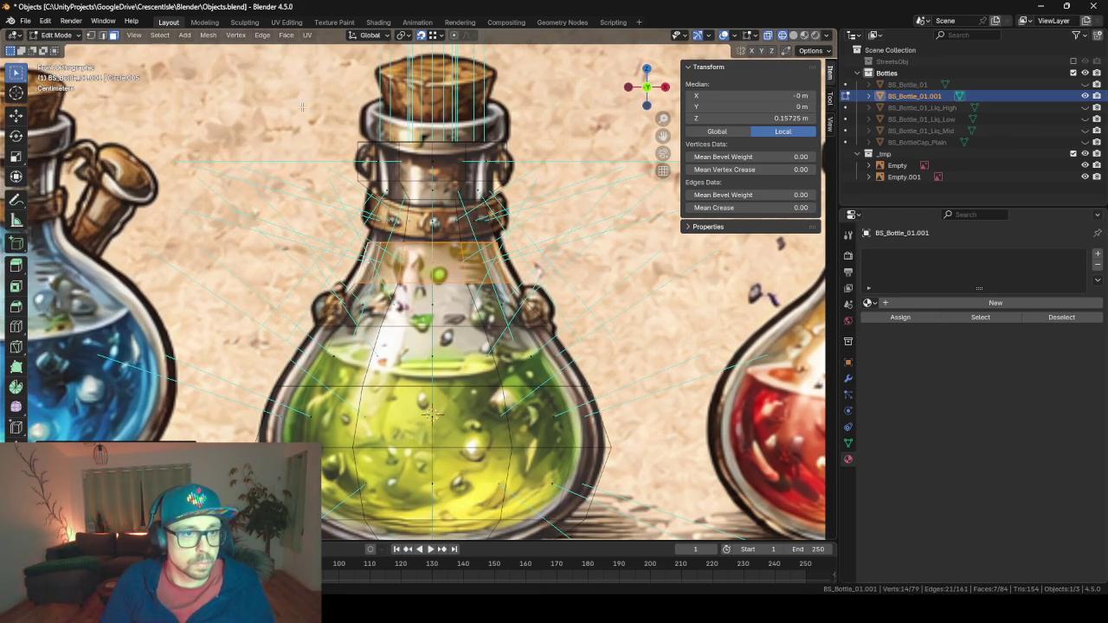
mouse_move(302, 106)
left_mouse_down()
mouse_move(511, 187)
mouse_move(511, 208)
mouse_move(549, 209)
left_mouse_up()
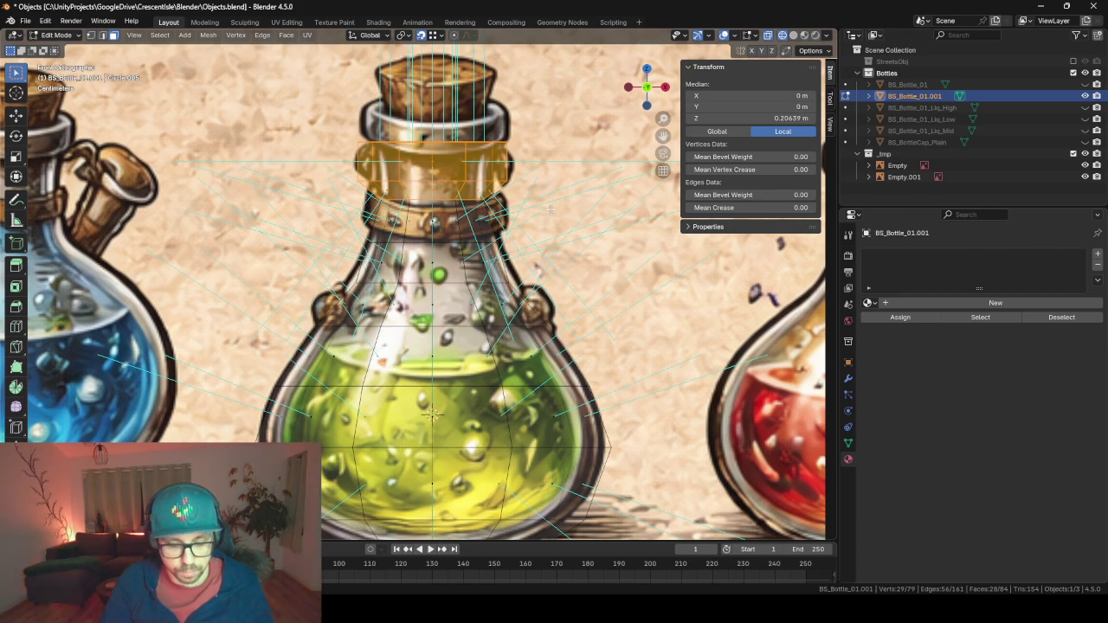
key("g")
key("z")
left_click(555, 161)
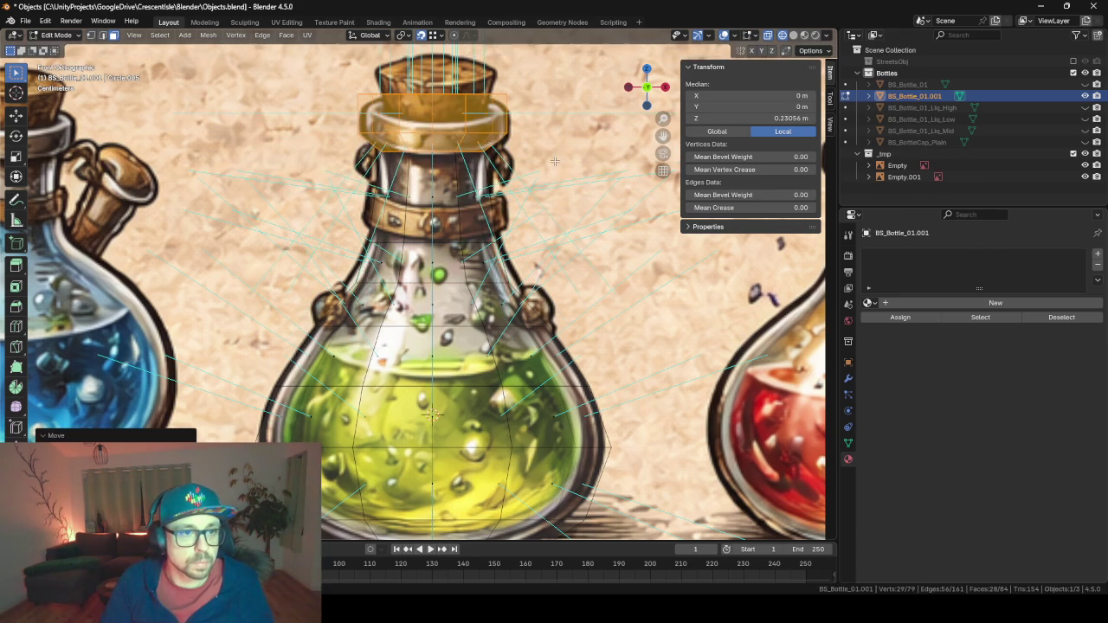
Add an edge loop around the neck, then return to Object Mode with solid shading.
key("ctrl+r")
left_click(449, 200)
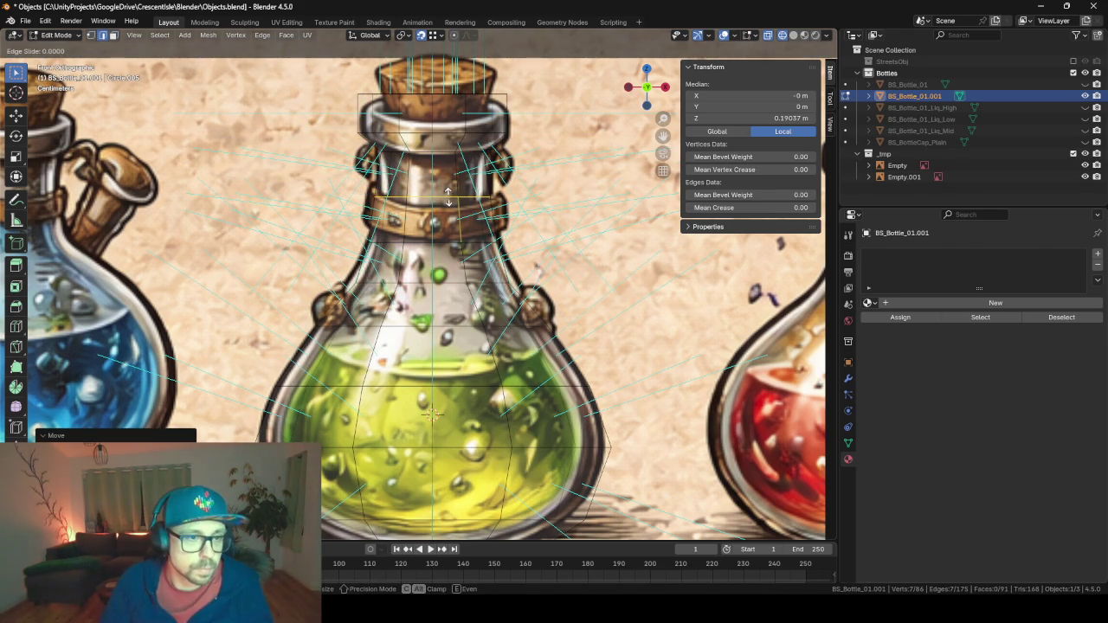
left_click(450, 201)
key("ctrl+e")
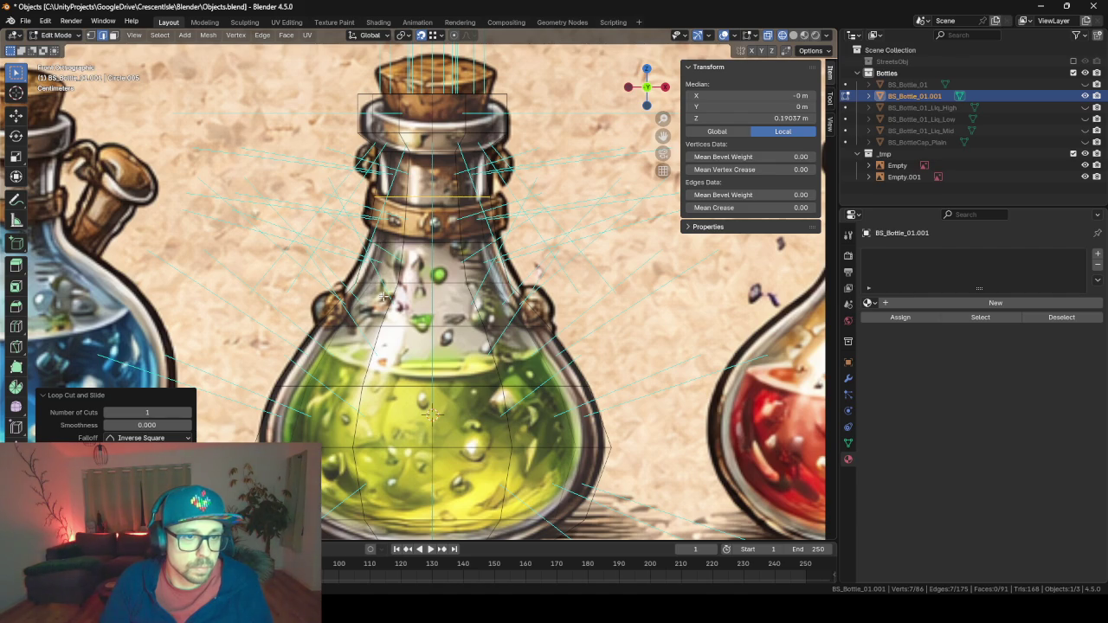
key("Tab")
key("shift+z")
Rename BS_Bottle_01.001 to BS_Bottle_02.
left_click_drag(646, 87, 683, 90)
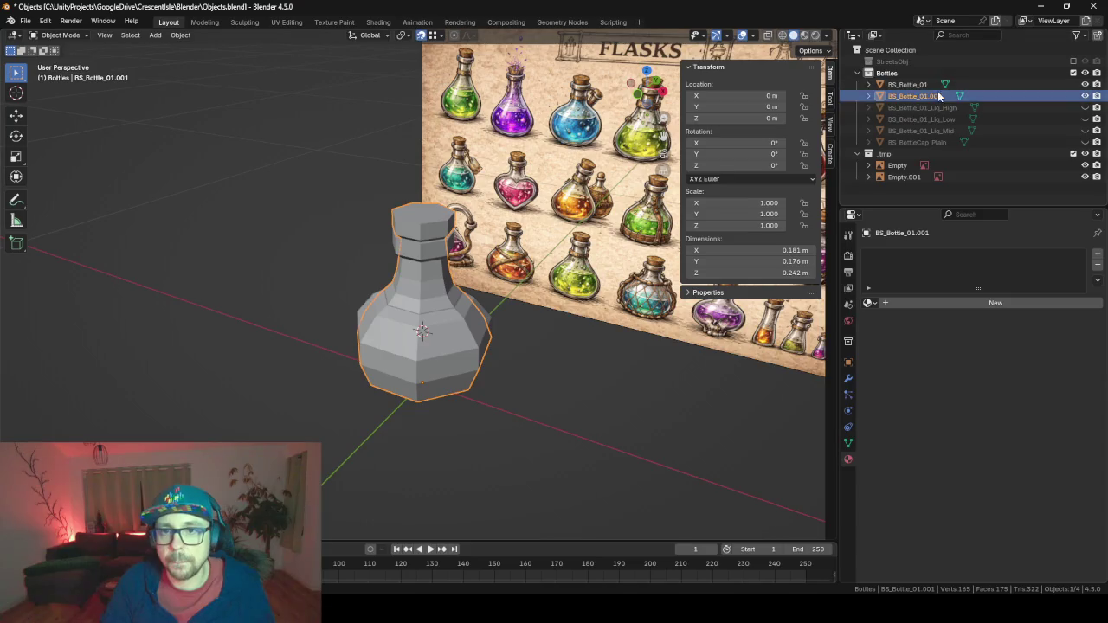
double_click(950, 95)
left_click(950, 95)
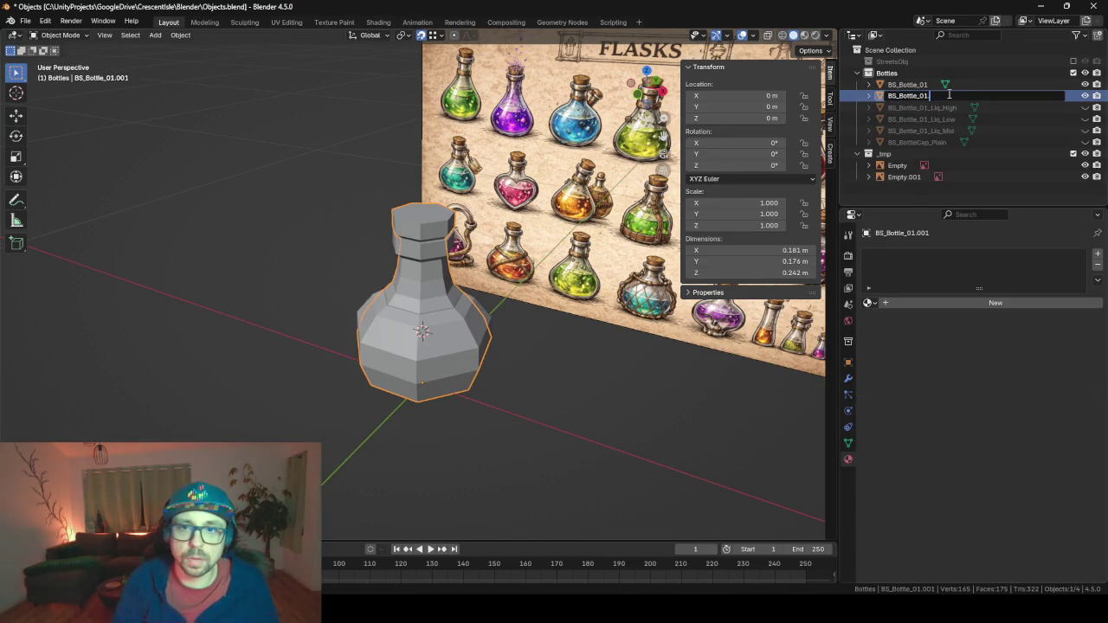
key("BackSpace")
type("2")
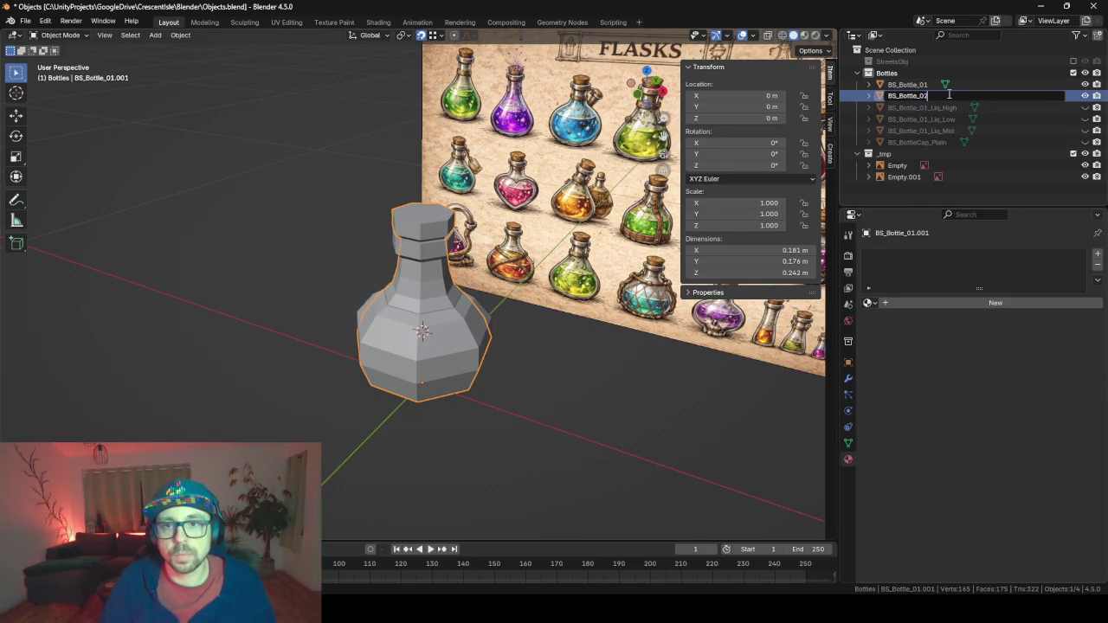
key("Return")
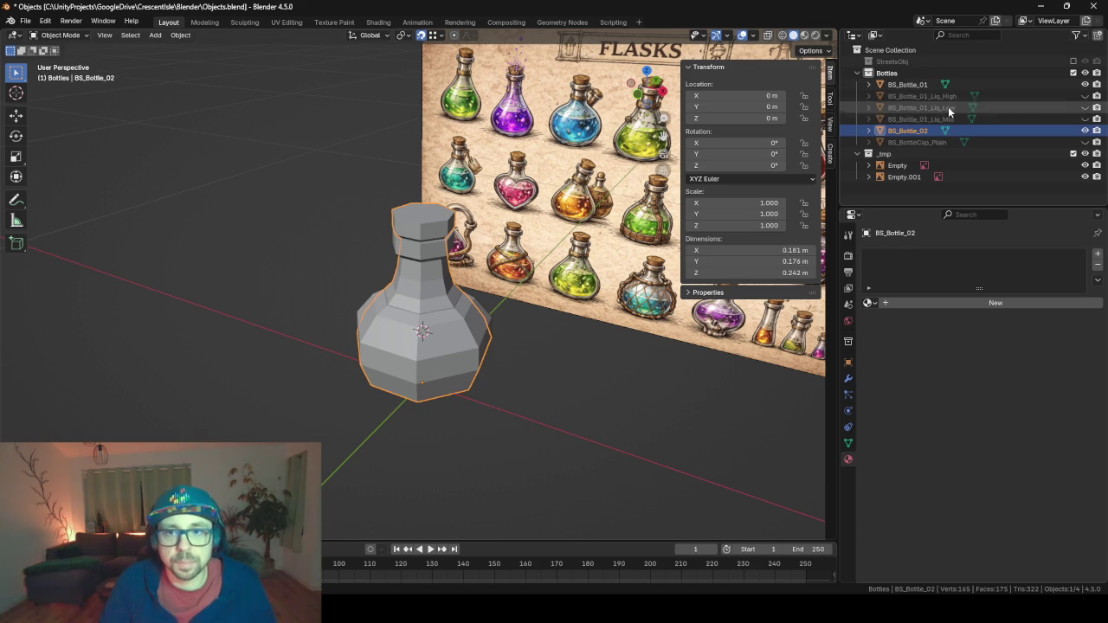
key("Up")
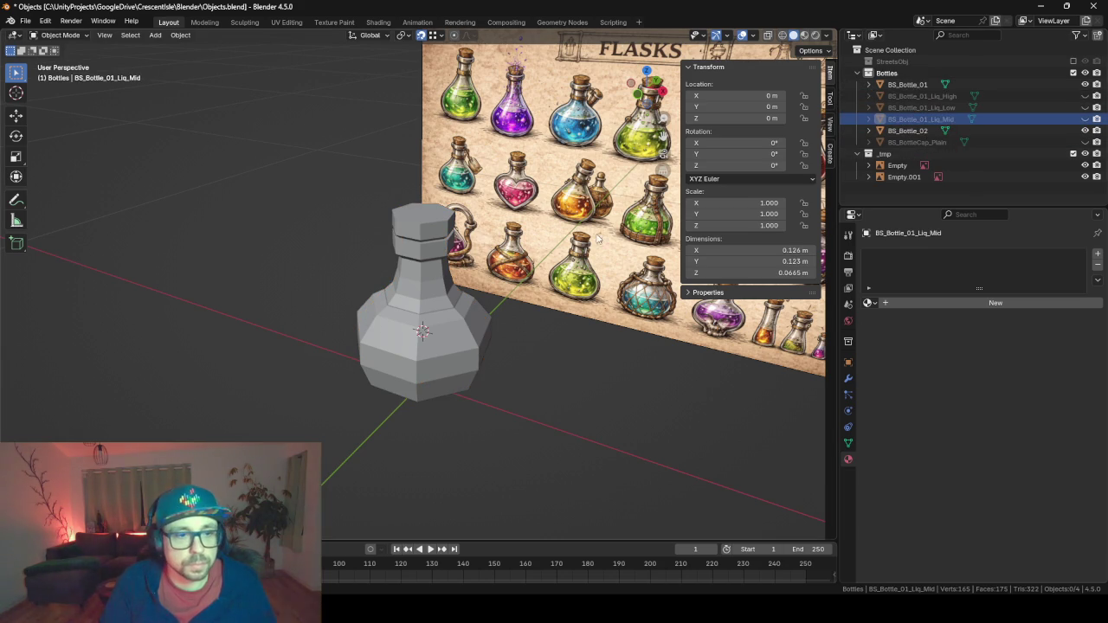
Select BS_Bottle_02 and hide BS_Bottle_01.
left_click_drag(384, 299, 429, 301)
left_click(429, 301)
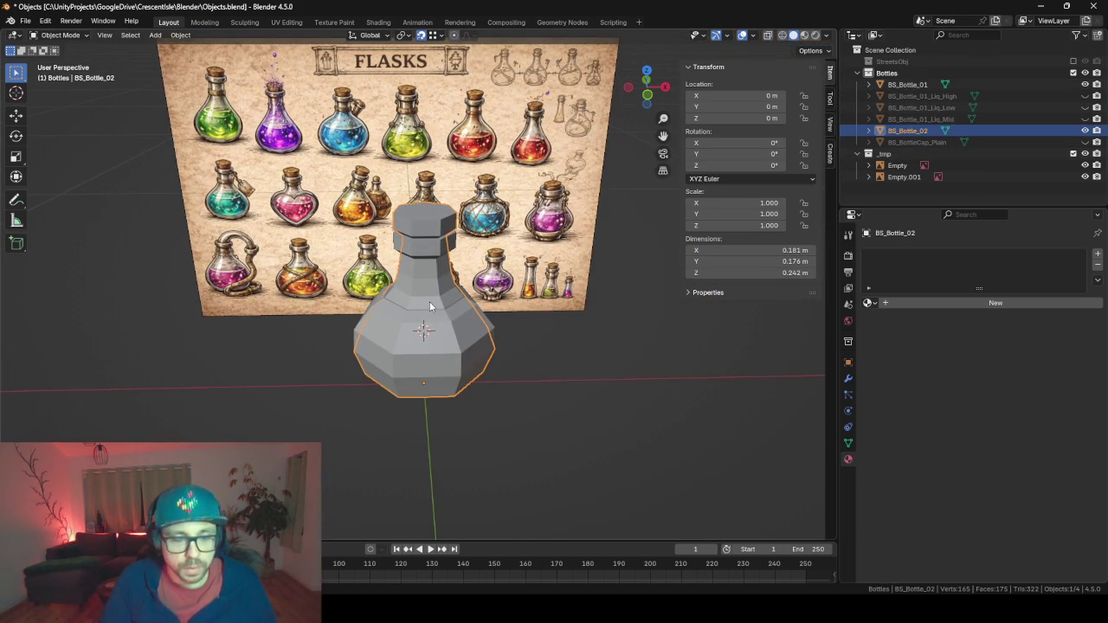
left_click(1085, 84)
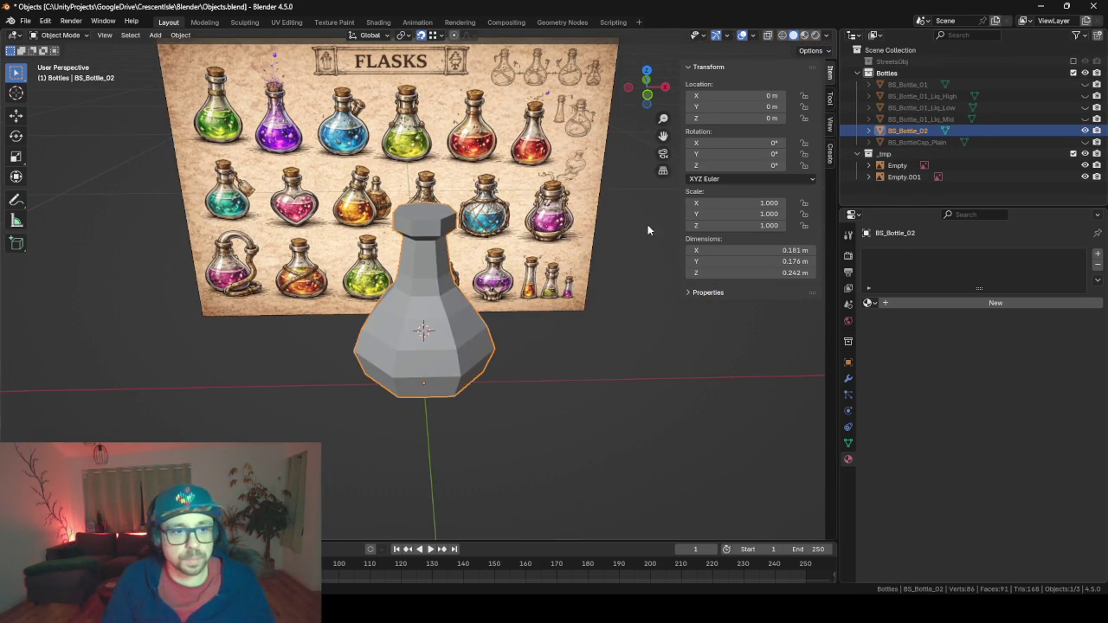
scroll(444, 353, "up", 2)
left_click_drag(444, 349, 463, 389)
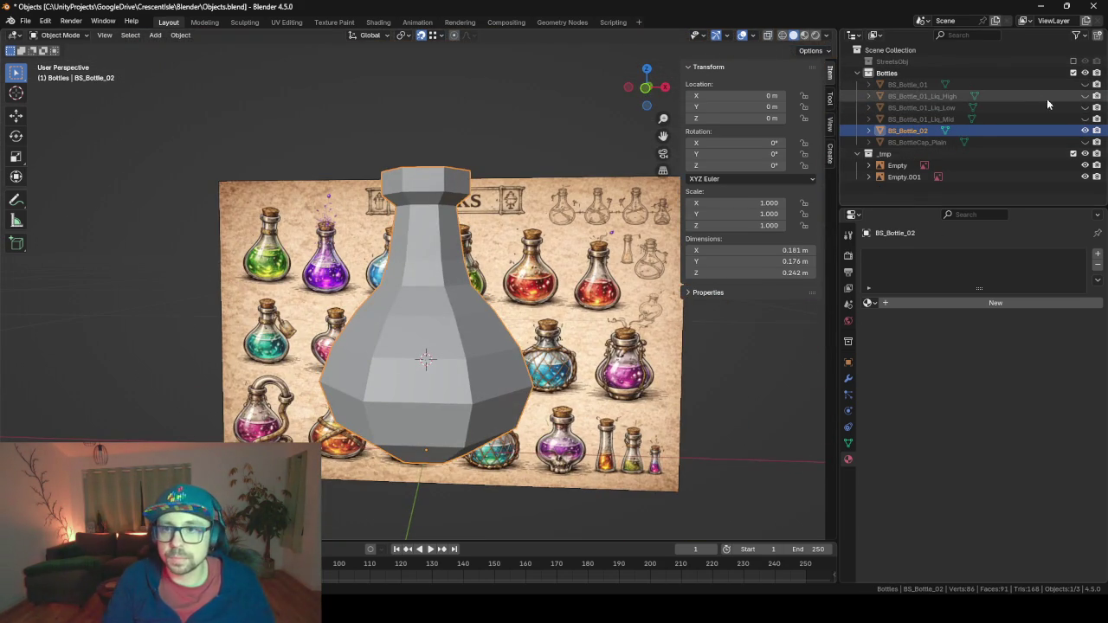
Preview the BS_Bottle_01_Liq_High and then Liq_Low meshes inside the bottle.
left_click(1084, 96)
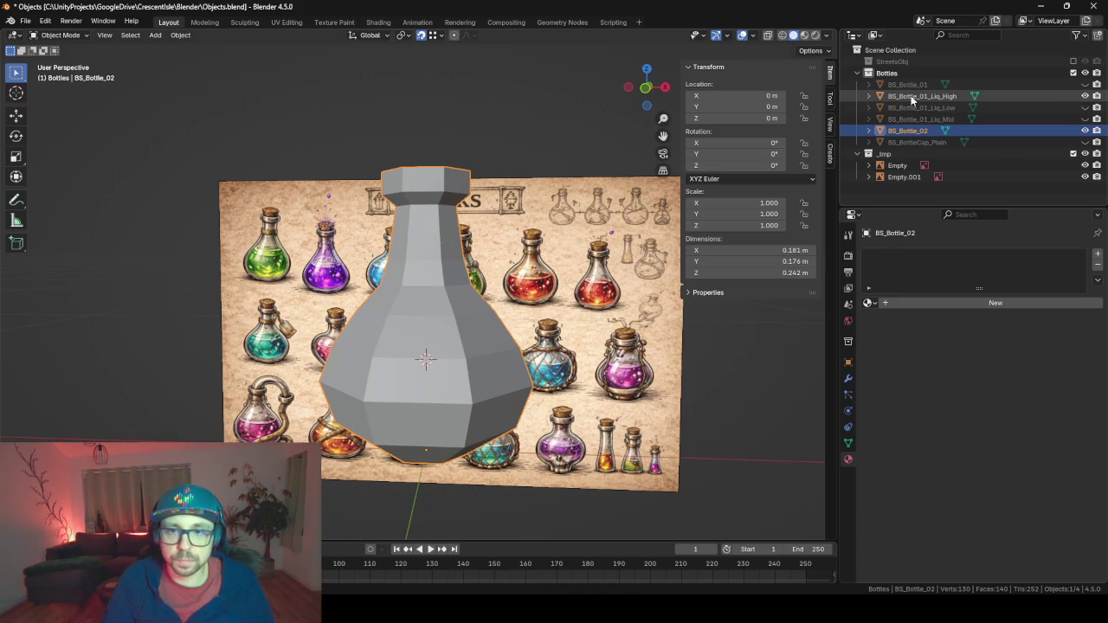
left_click(915, 97)
mouse_move(572, 322)
left_mouse_down()
mouse_move(591, 284)
mouse_move(558, 295)
left_mouse_up()
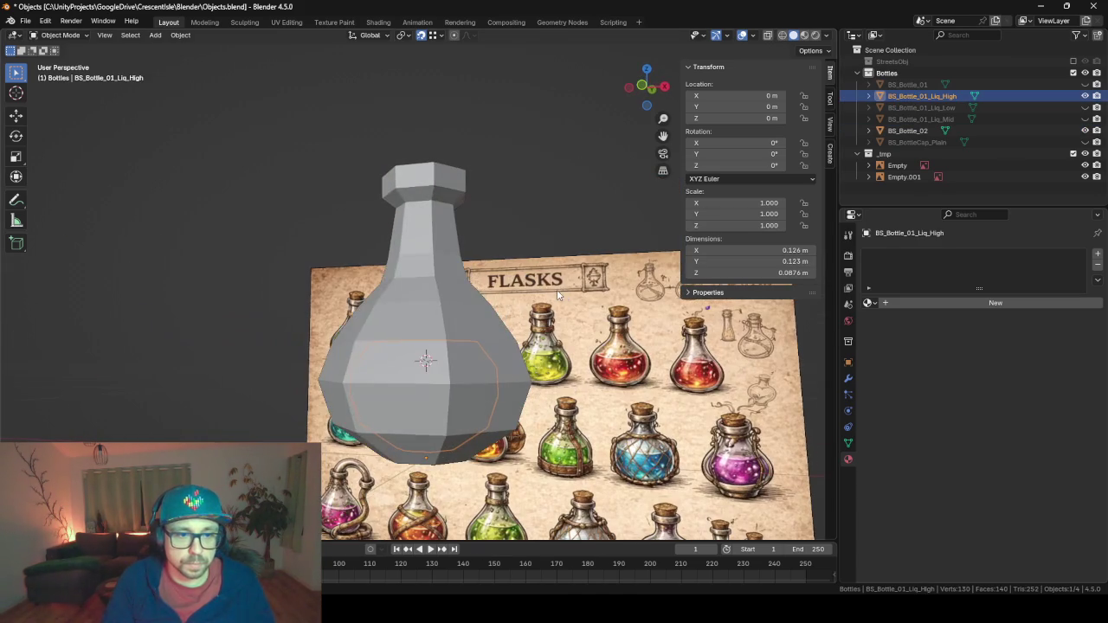
left_click(1084, 96)
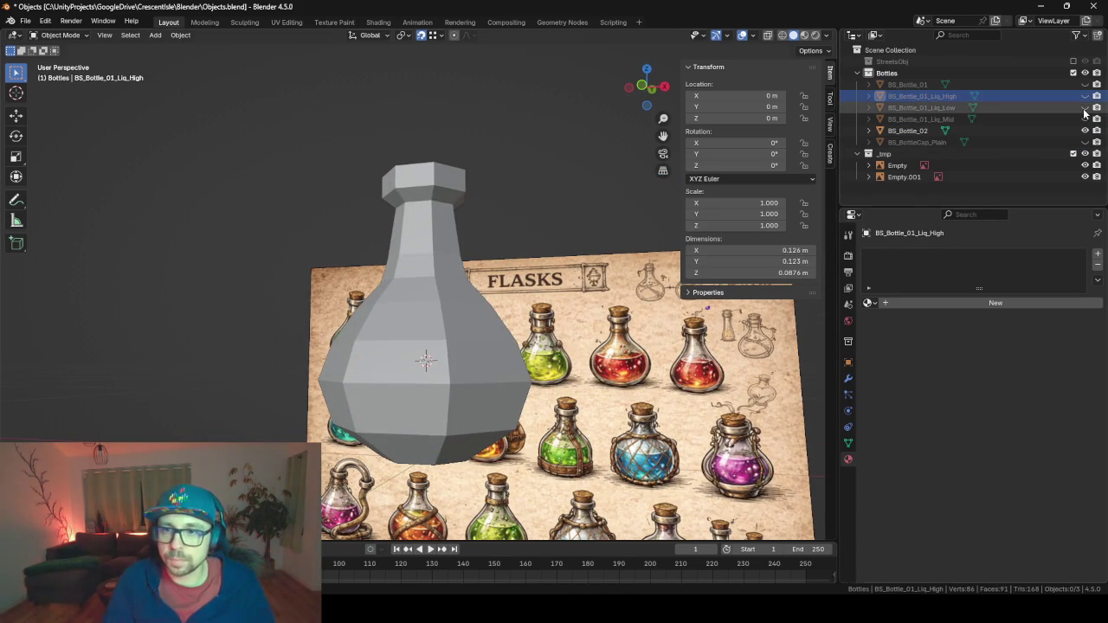
left_click(1084, 108)
left_click(921, 107)
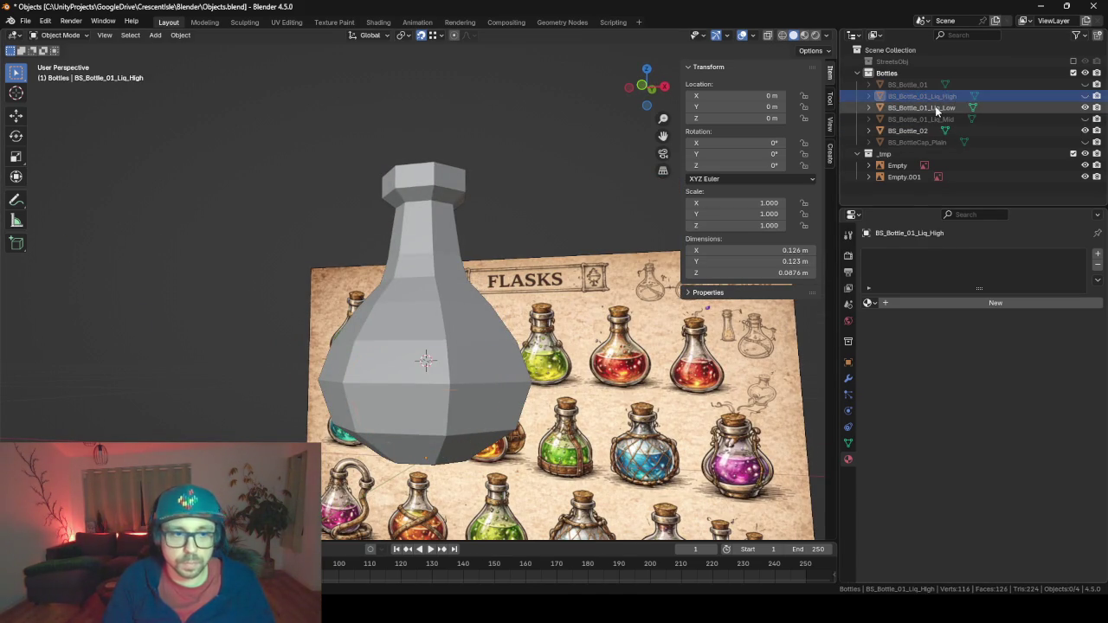
left_click_drag(478, 350, 492, 346)
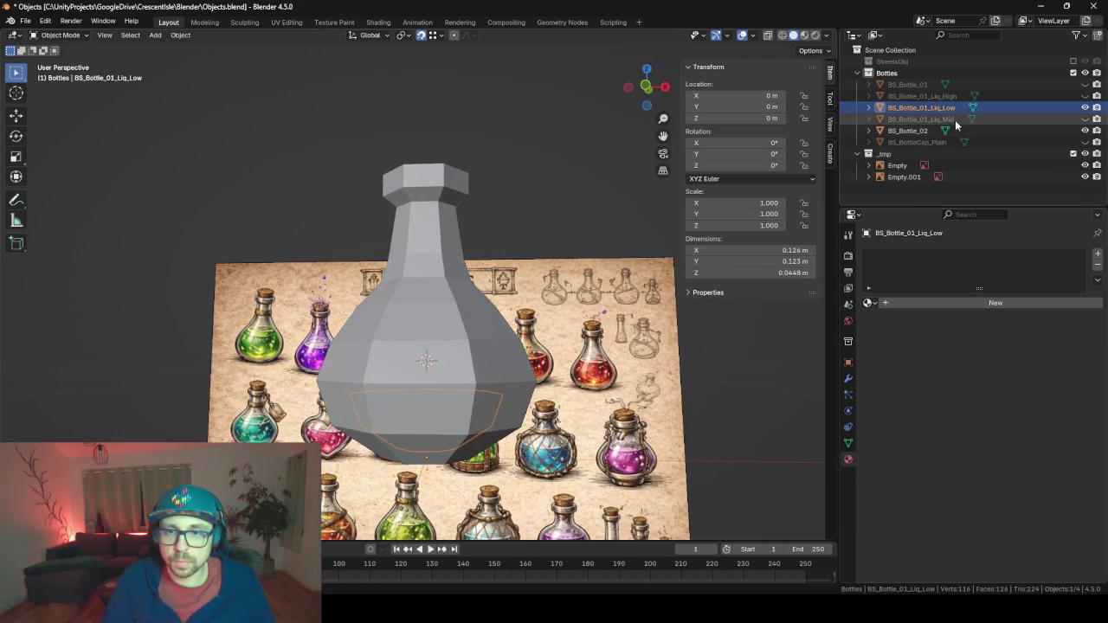
Leave only BS_Bottle_01_Liq_Mid visible inside the bottle and inspect it.
left_click(1047, 119)
left_click(1084, 107)
left_click(1085, 118)
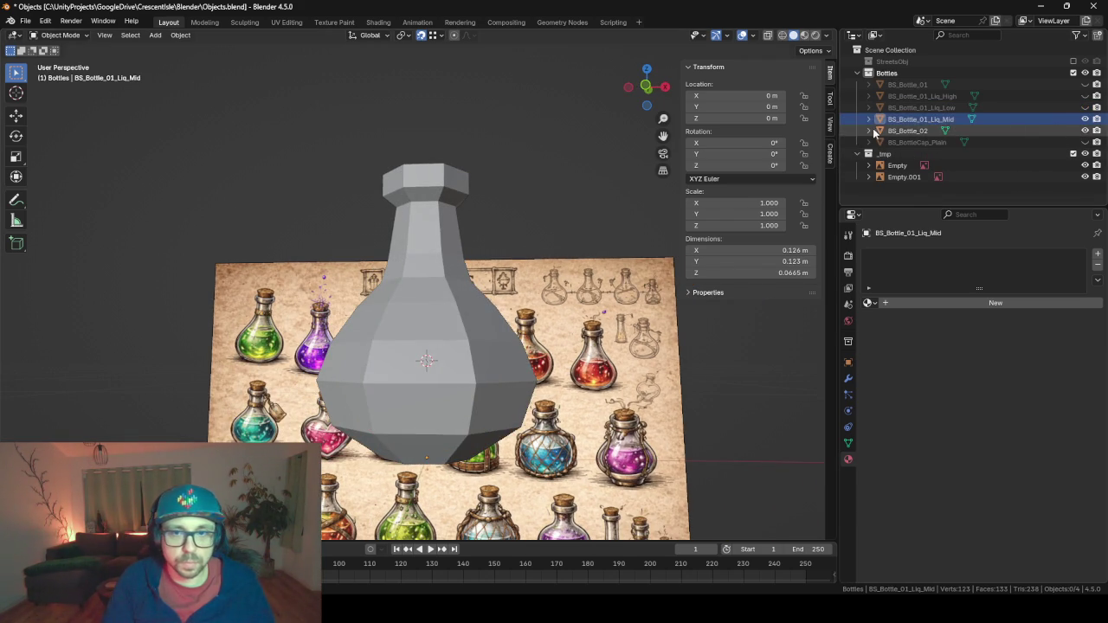
left_click(907, 121)
mouse_move(367, 388)
left_mouse_down()
mouse_move(435, 388)
mouse_move(388, 375)
mouse_move(360, 390)
mouse_move(389, 425)
mouse_move(534, 435)
mouse_move(495, 441)
mouse_move(609, 366)
left_mouse_up()
mouse_move(491, 322)
left_mouse_down()
mouse_move(501, 296)
mouse_move(425, 284)
mouse_move(554, 276)
left_mouse_up()
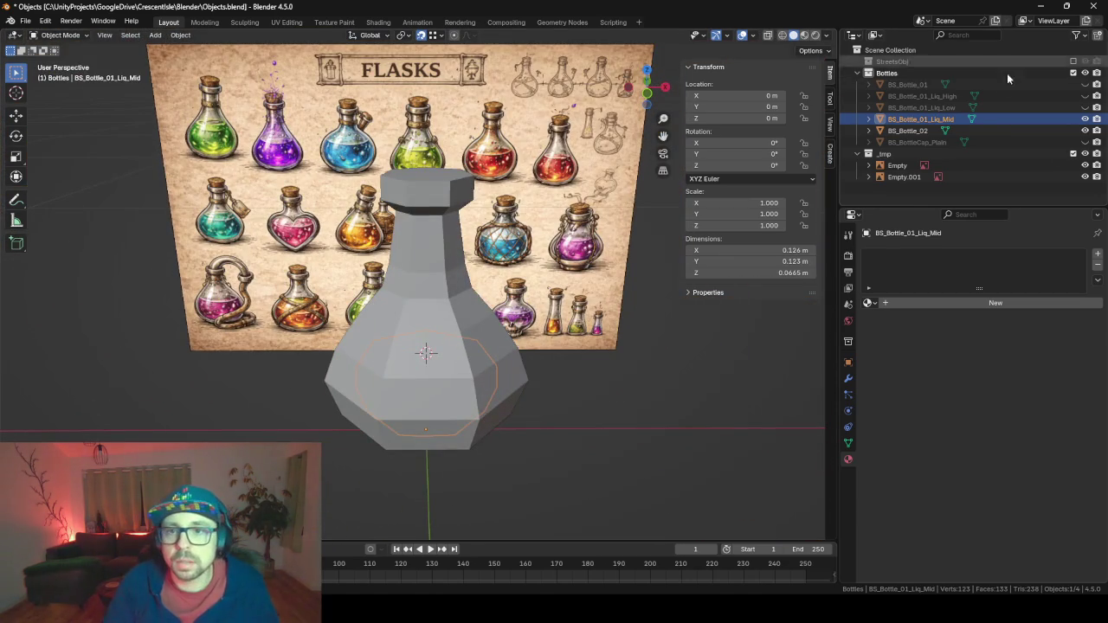
Rename the high liquid mesh to BS_Bottle_Round_Liq_High.
left_click(945, 97)
key("F2")
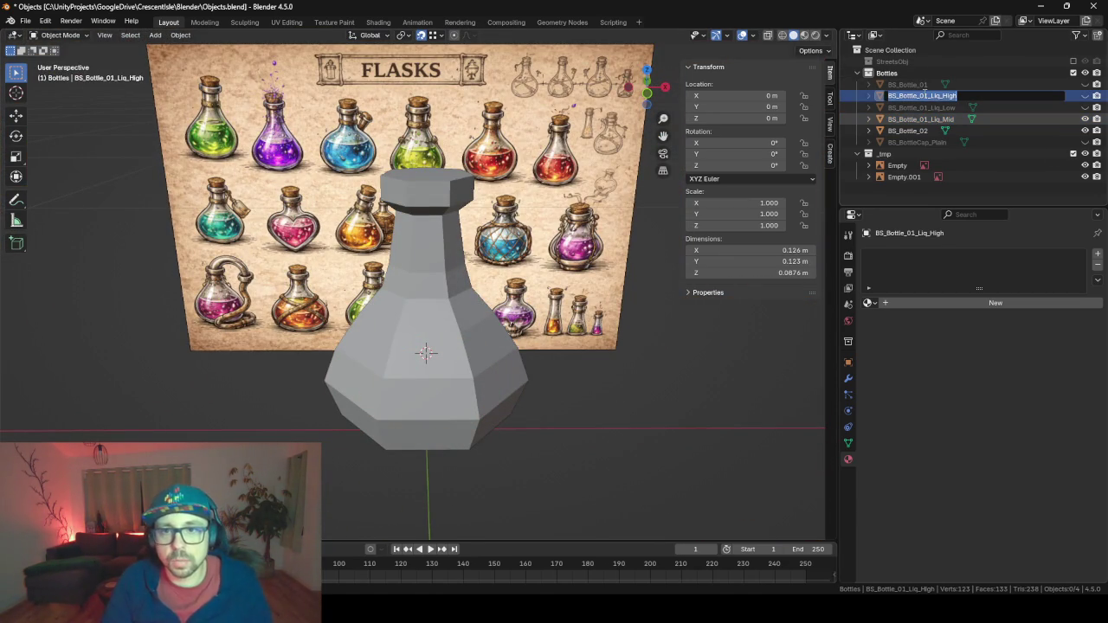
key("Escape")
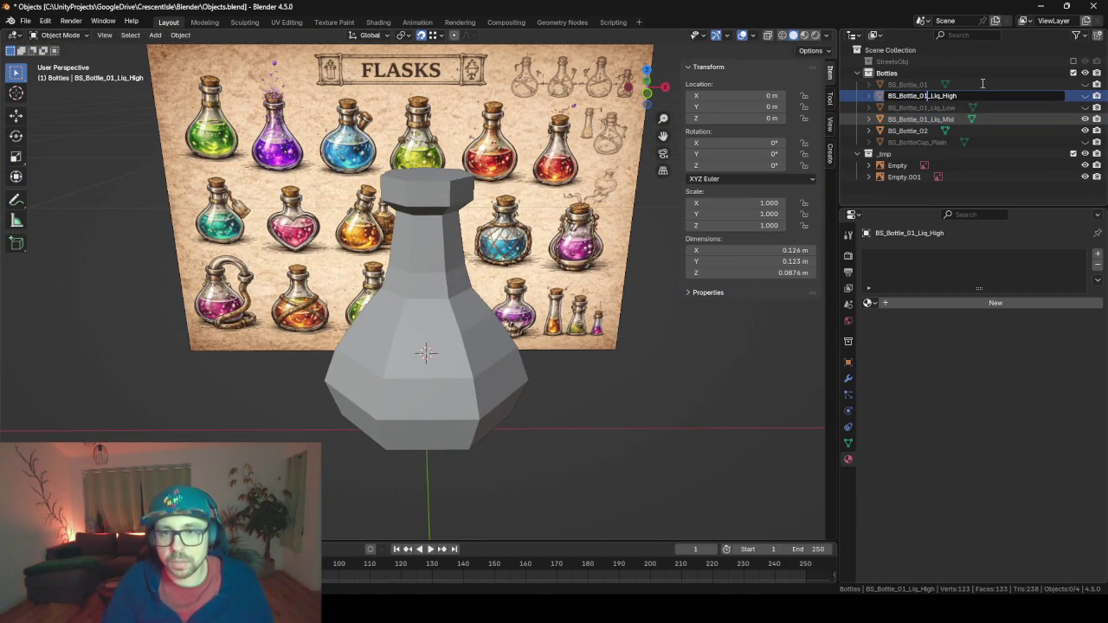
key("BackSpace")
key("BackSpace")
type("Round")
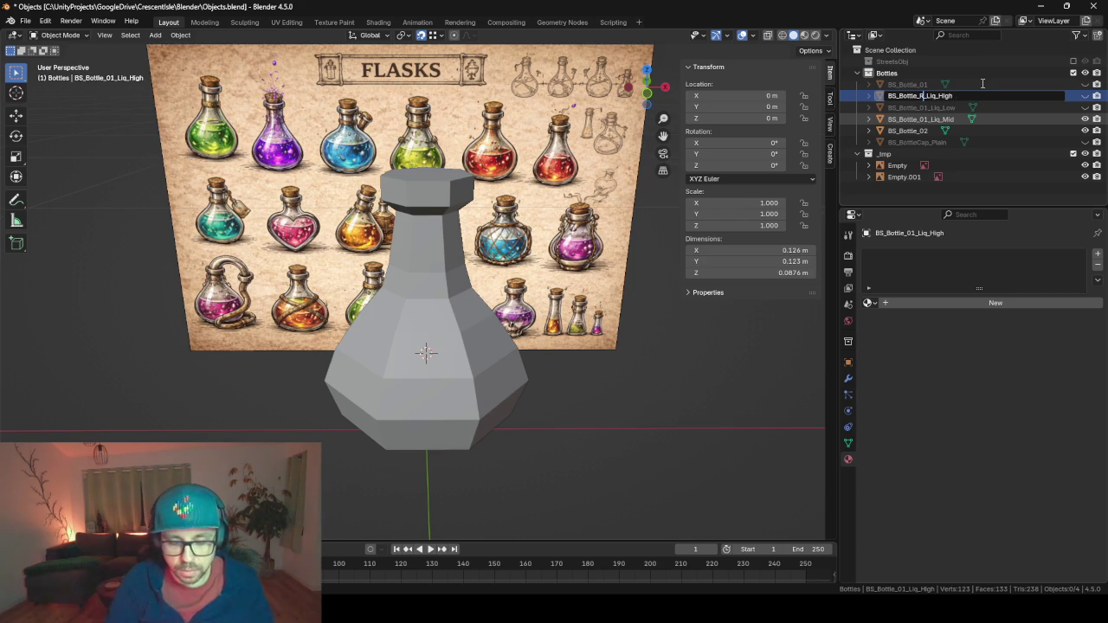
key("Return")
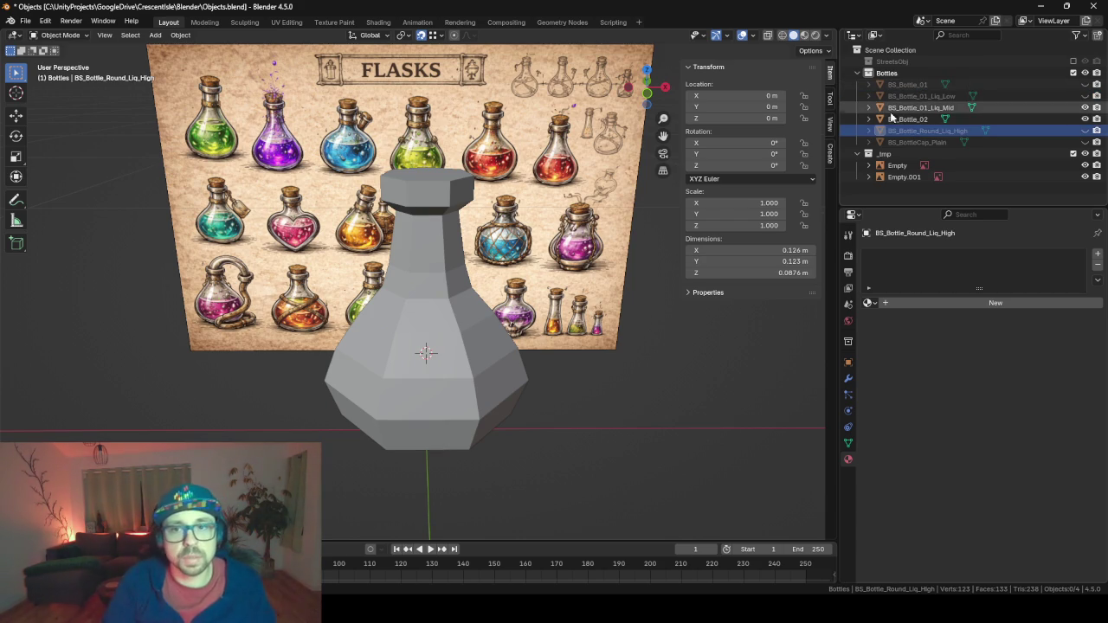
Rename the low and mid liquids to BS_Bottle_Round_Liq_Low and BS_Bottle_Round_Liq_Mid.
double_click(928, 96)
left_click(927, 96)
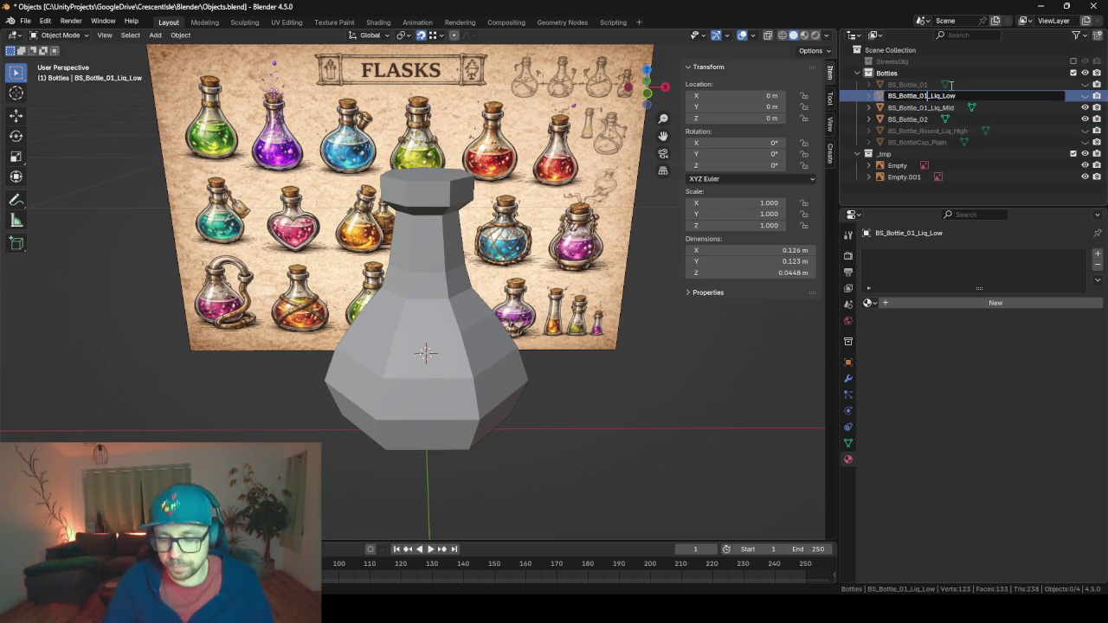
key("BackSpace")
key("BackSpace")
type("Round_")
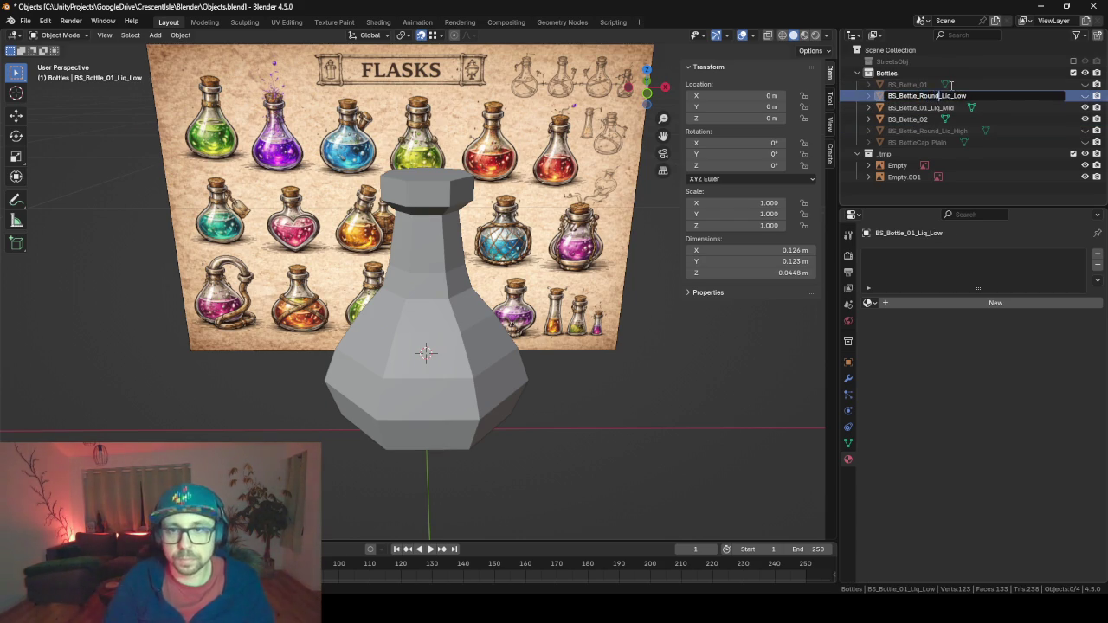
key("Return")
double_click(931, 95)
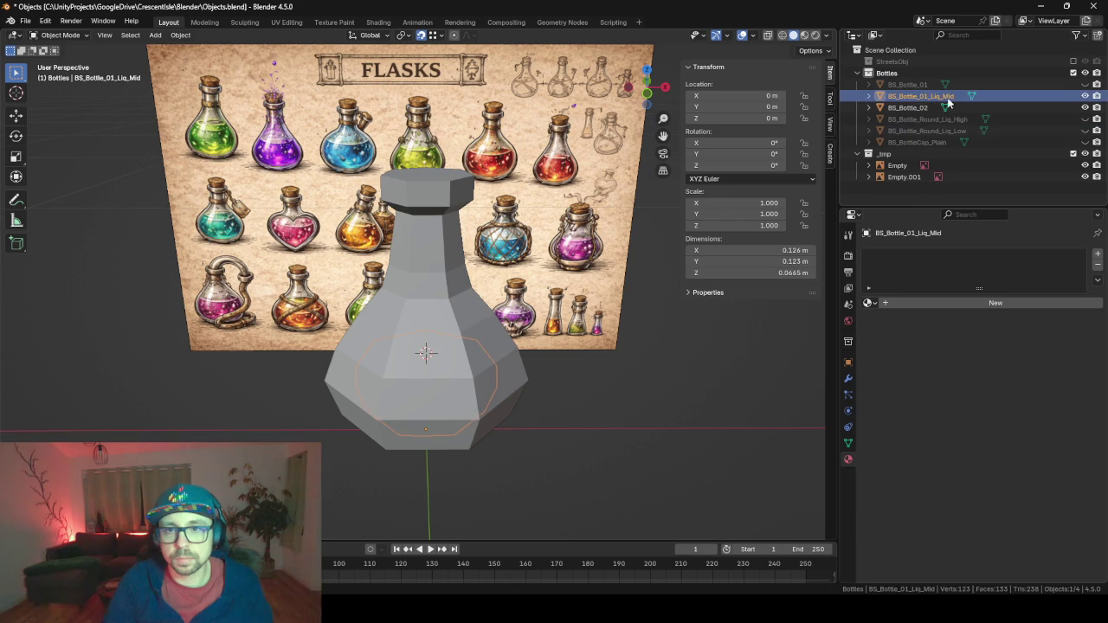
left_click(927, 96)
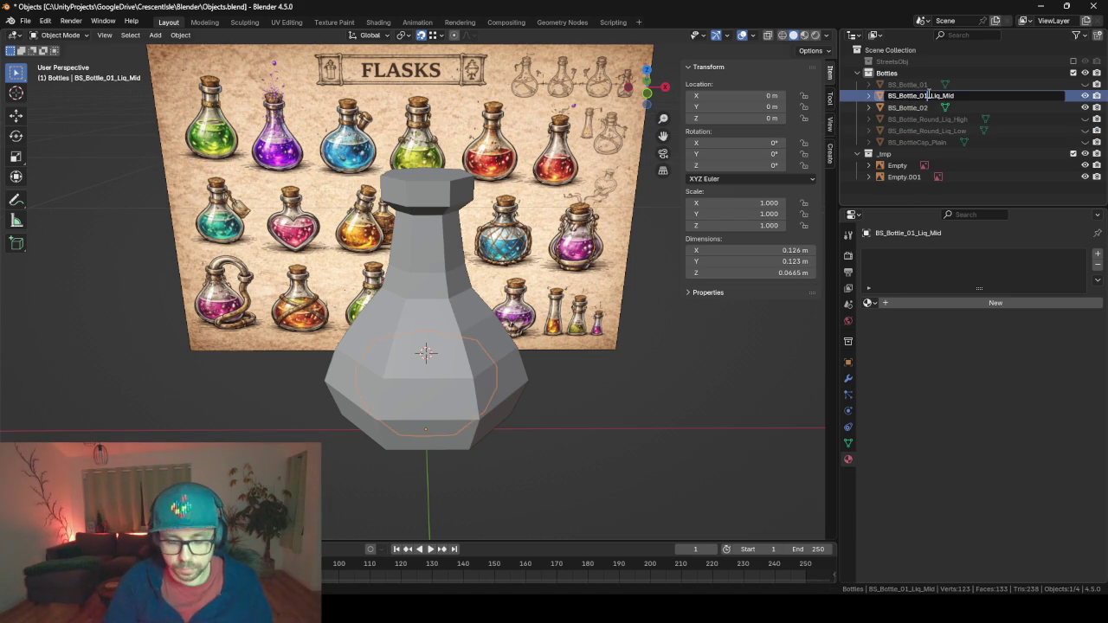
key("BackSpace")
key("BackSpace")
key("BackSpace")
type("Round_")
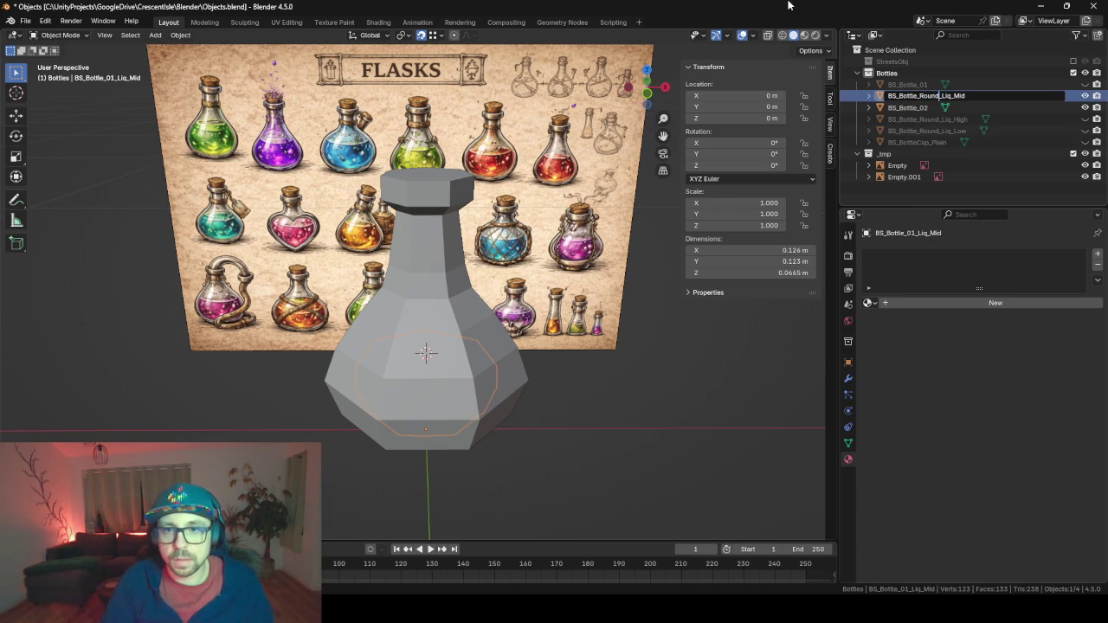
key("Return")
Rename the bottles to BS_Bottle_Round_01 and BS_Bottle_Round_02.
double_click(916, 84)
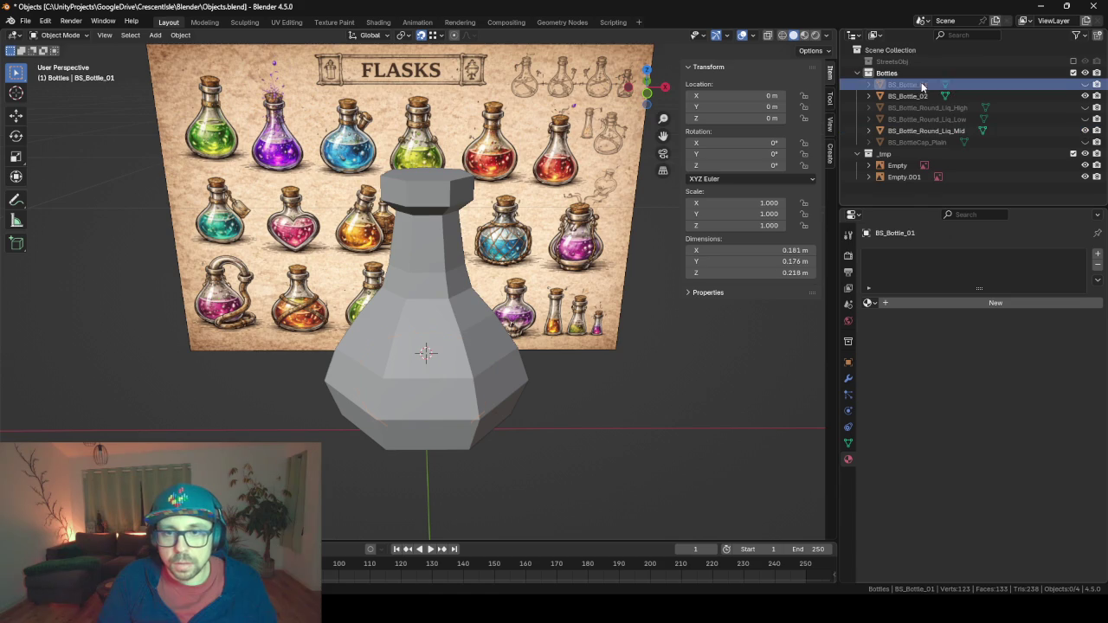
left_click(918, 85)
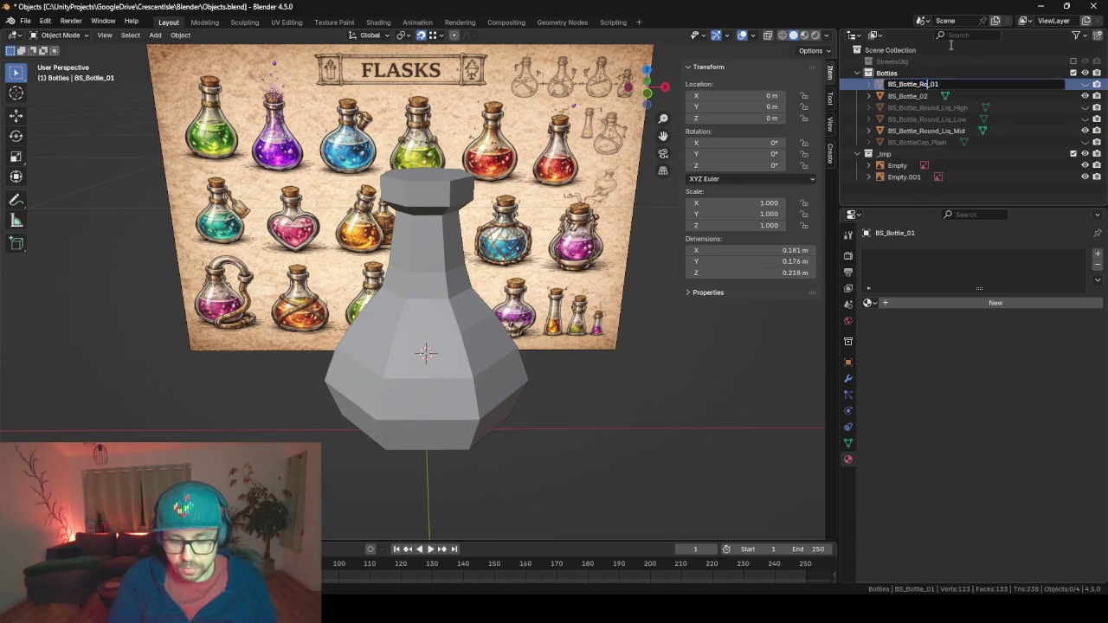
type("und")
key("Return")
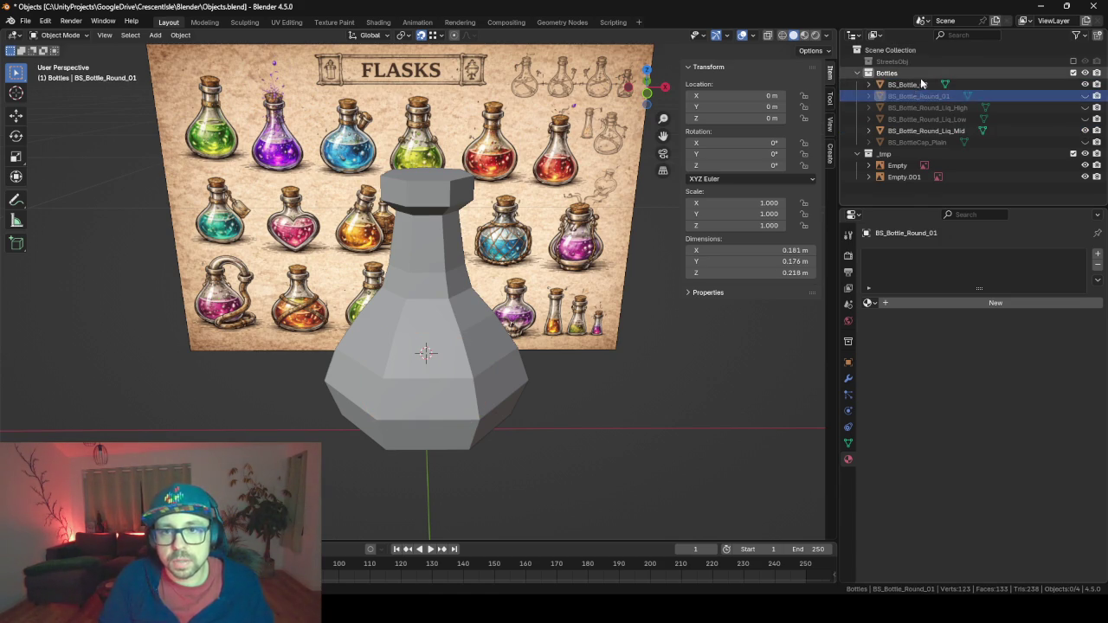
left_click(924, 84)
double_click(926, 84)
left_click(920, 84)
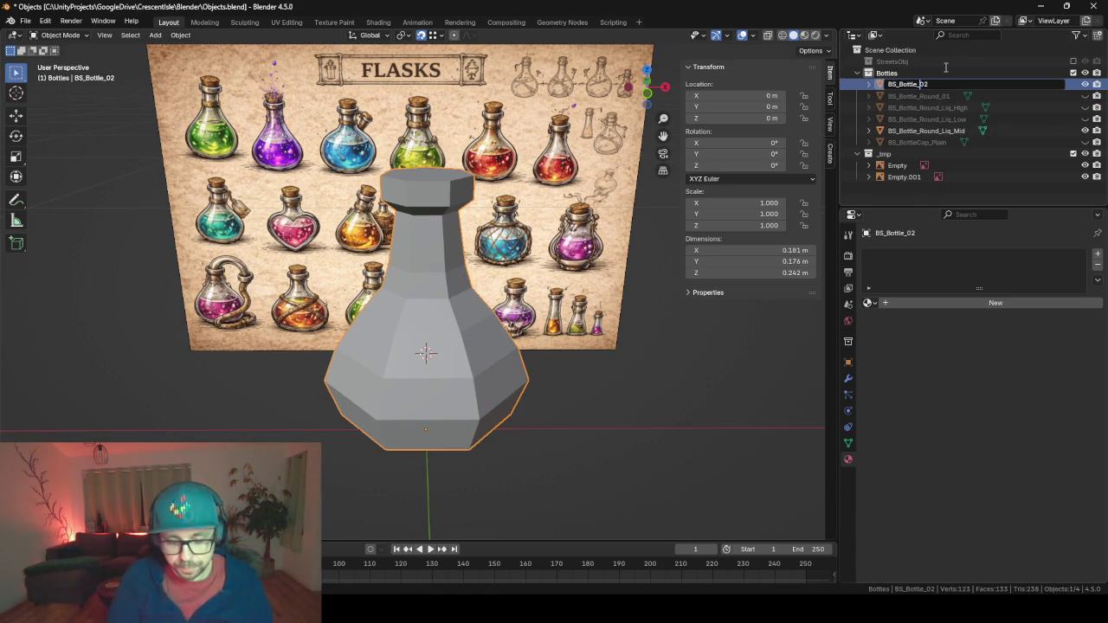
type("Round_")
key("Return")
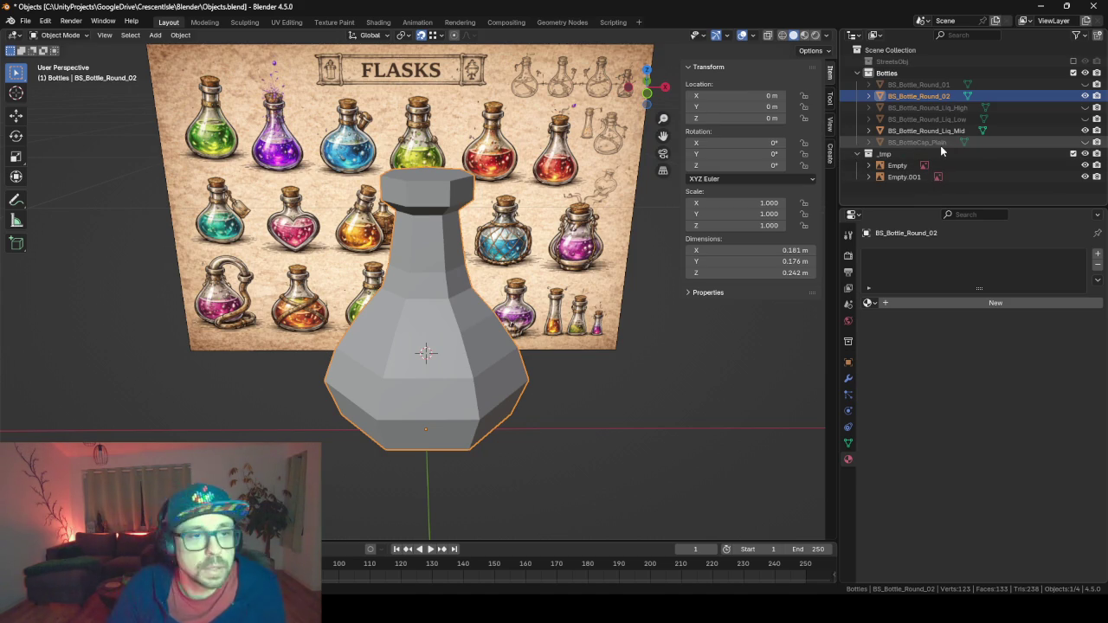
Inspect the round bottle mesh, then view the FLASKS reference from the front.
mouse_move(404, 380)
left_mouse_down()
mouse_move(599, 343)
mouse_move(514, 307)
mouse_move(414, 384)
mouse_move(451, 385)
left_mouse_up()
key("Tab")
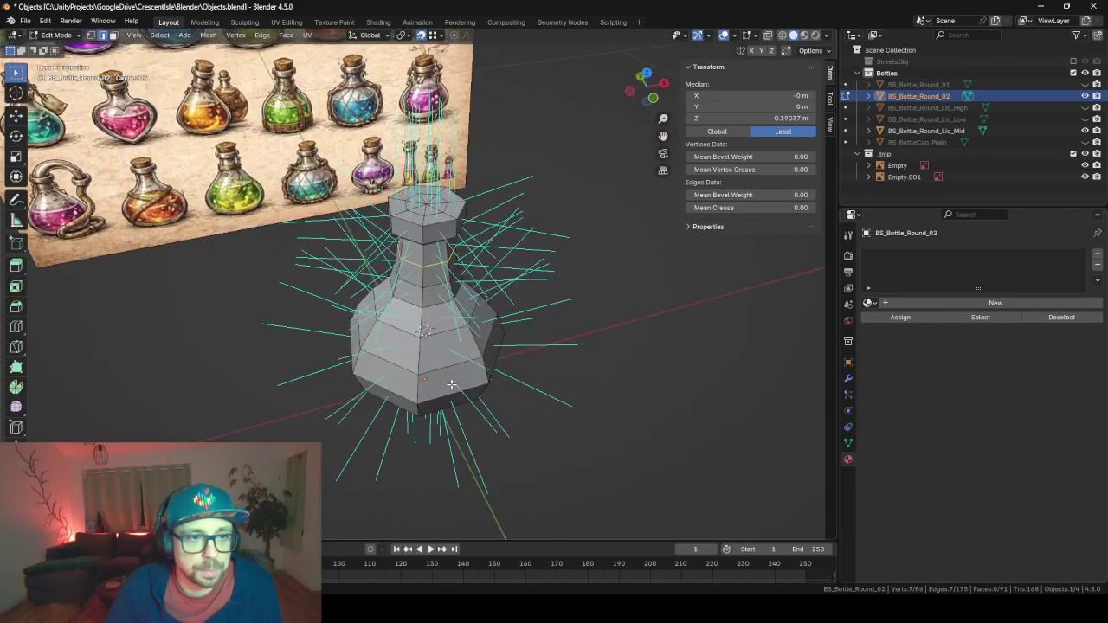
key("Tab")
left_click_drag(542, 345, 484, 303)
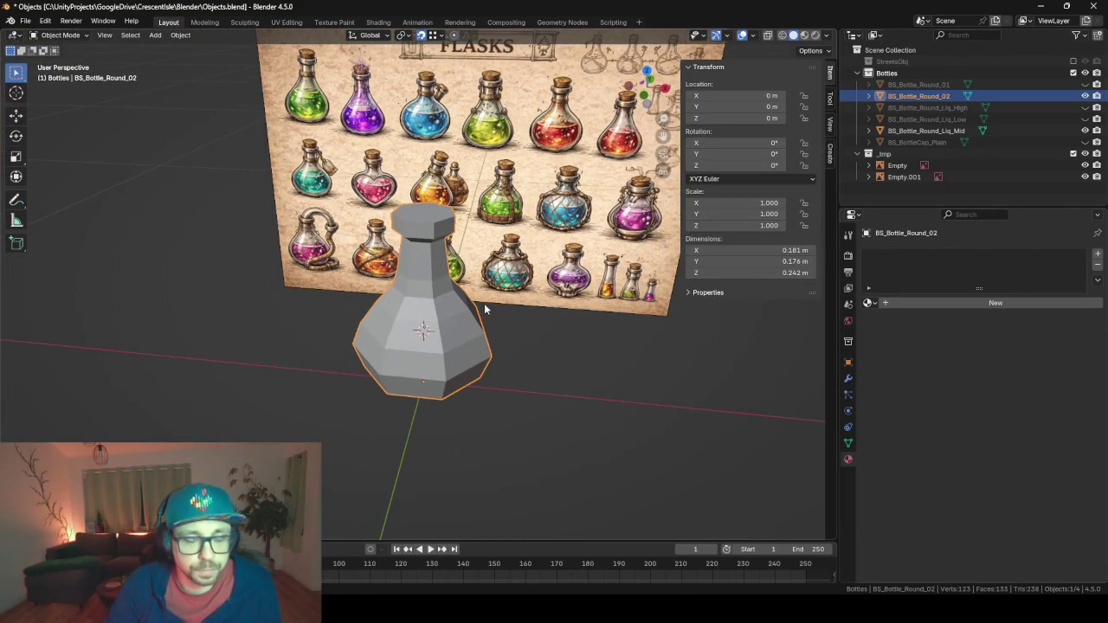
key("KP_1")
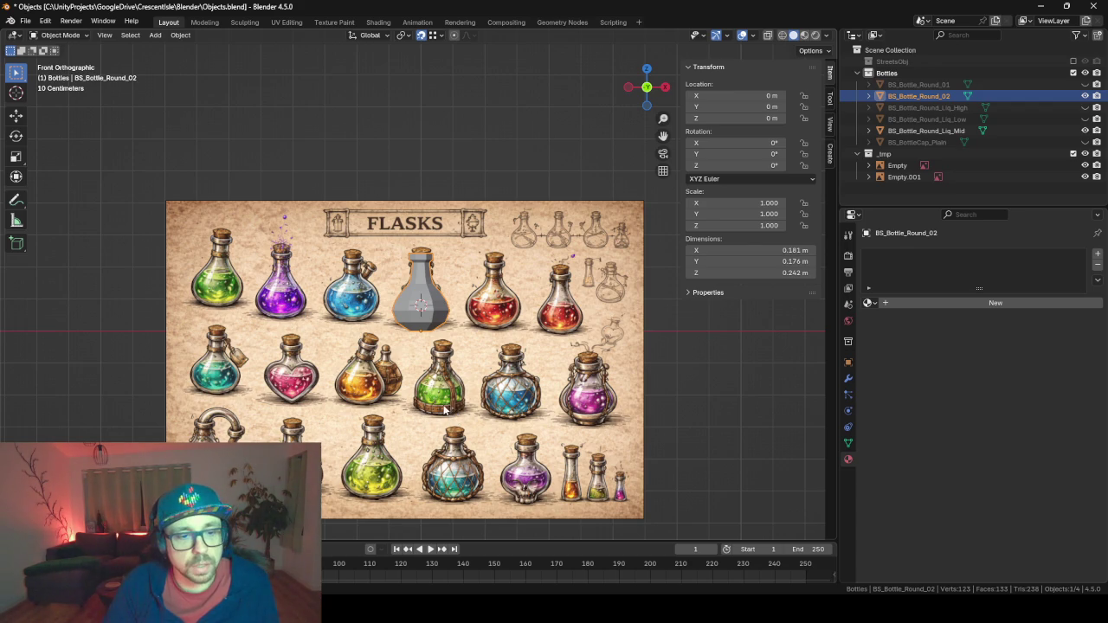
Move the FLASKS reference image so the green flask sits behind the bottle.
scroll(439, 351, "up", 2)
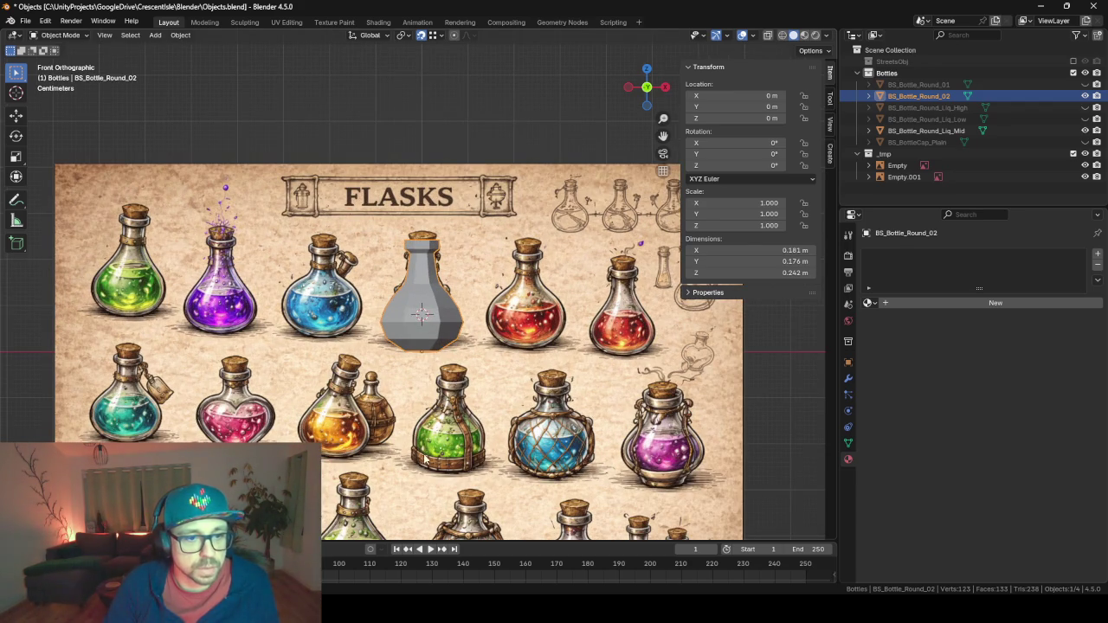
left_click(475, 466)
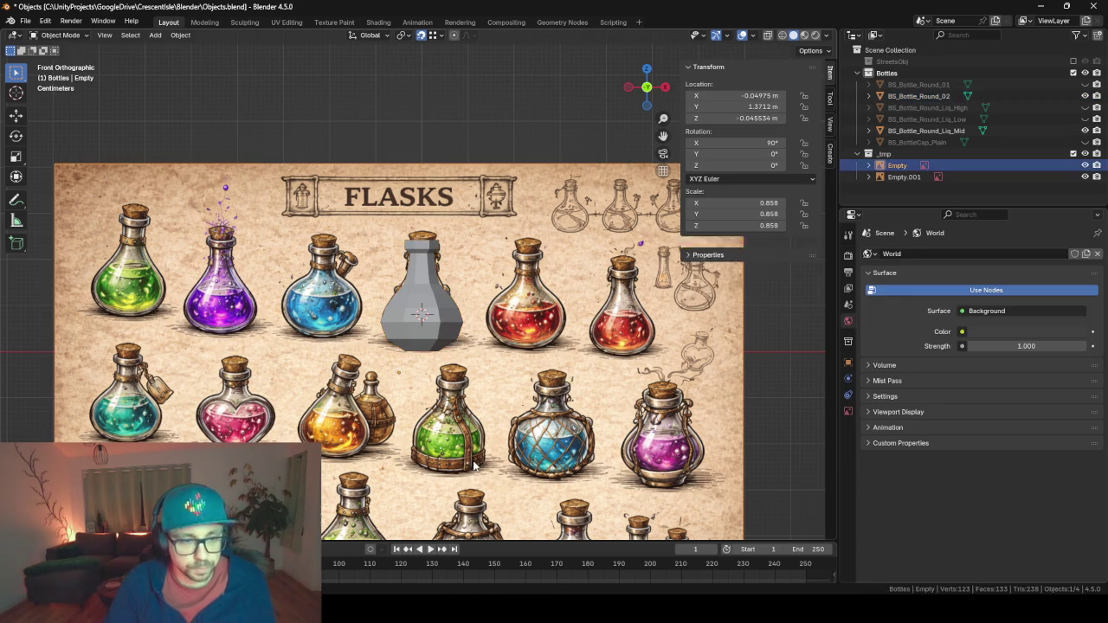
key("g")
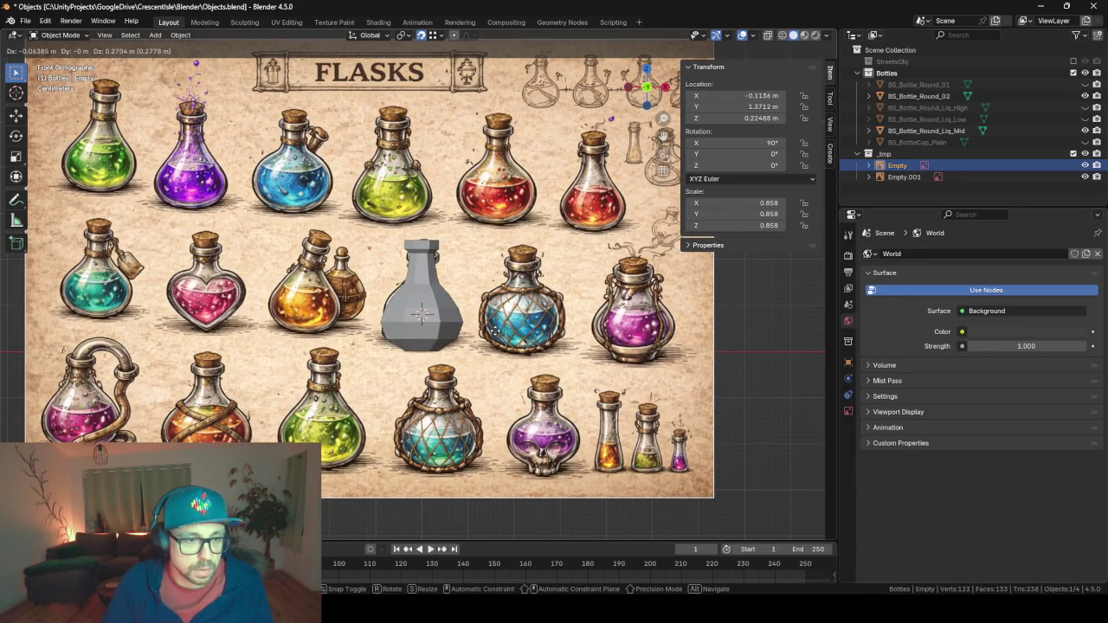
left_click(497, 334)
Duplicate BS_Bottle_Round_02 in place.
left_click(458, 337)
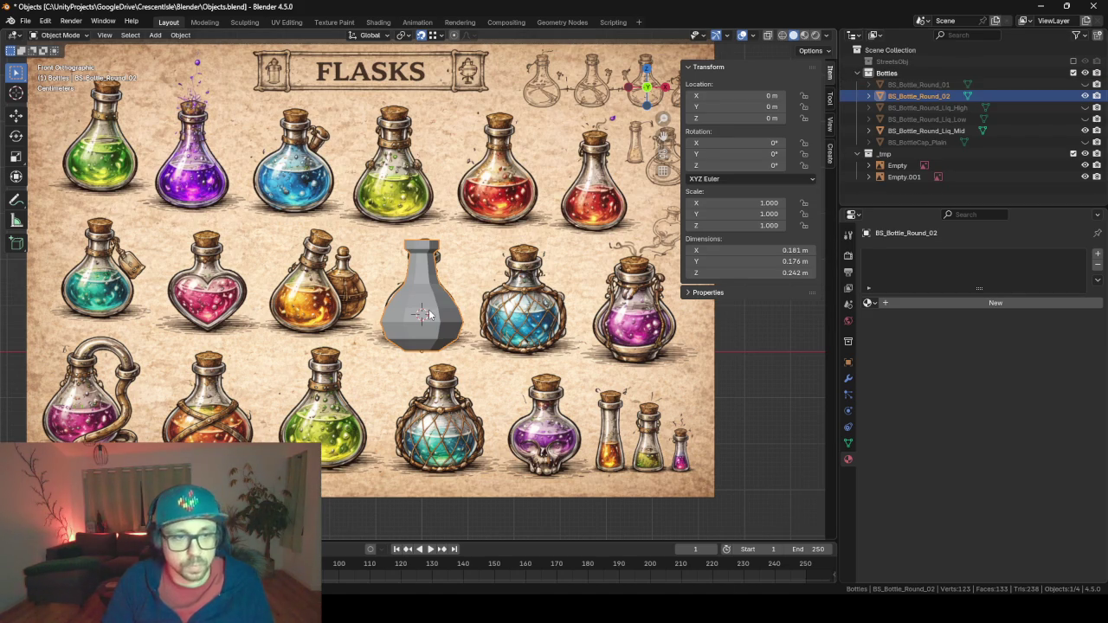
key("shift+d")
key("Escape")
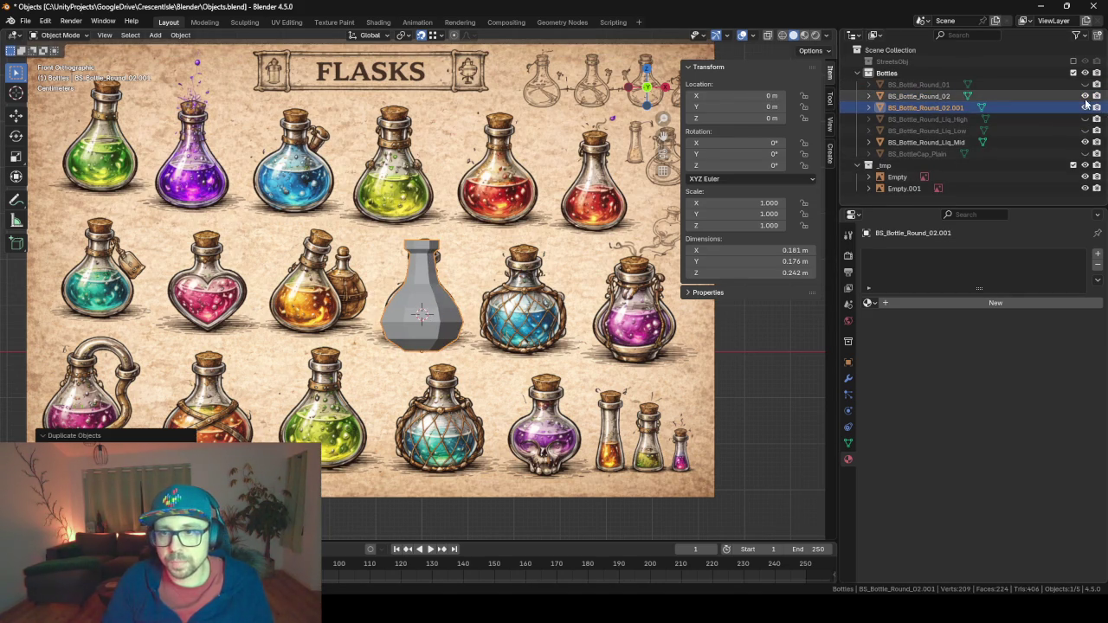
Hide the original round bottles and Liq_Mid, then edit the duplicate in X-ray view.
left_click_drag(1085, 84, 1085, 96)
left_click(1085, 142)
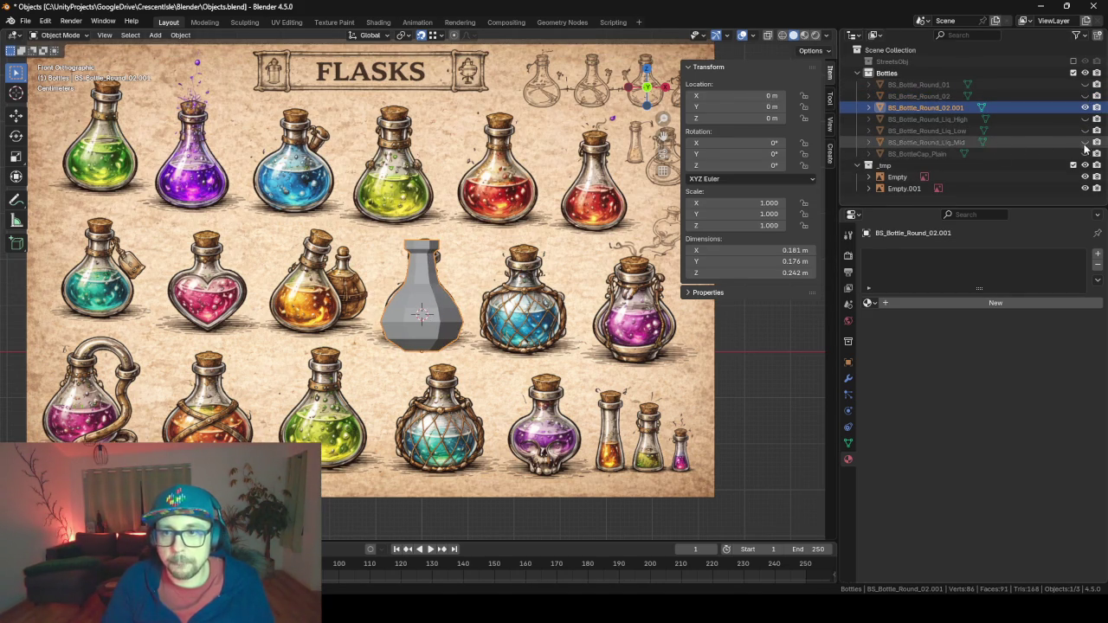
key("Tab")
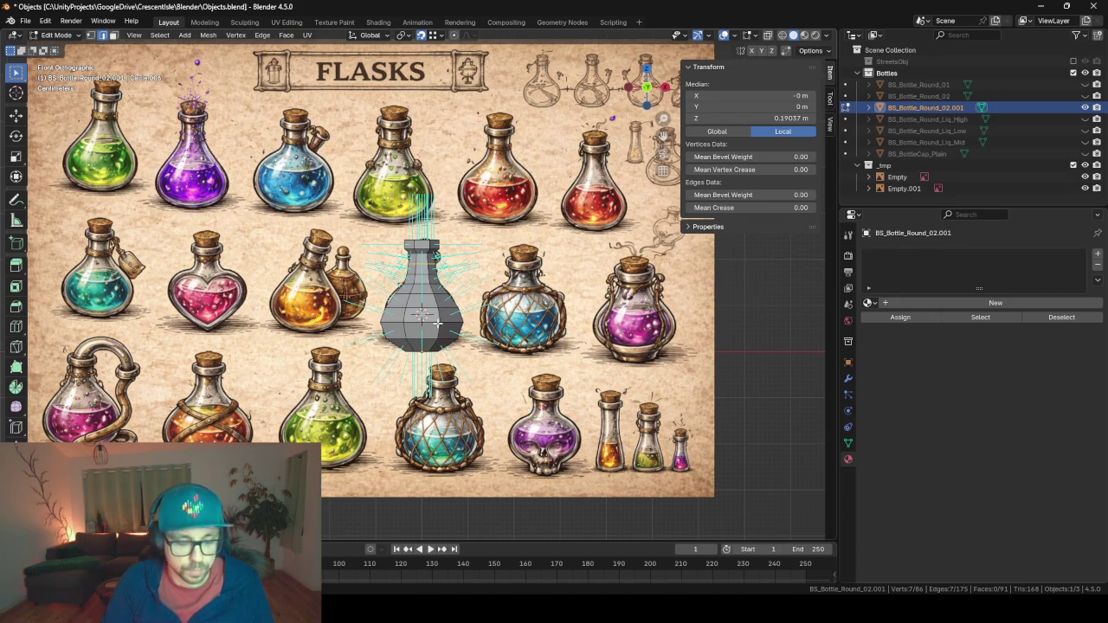
key("alt+z")
Widen the bottle's bottom faces horizontally.
scroll(434, 338, "up", 4)
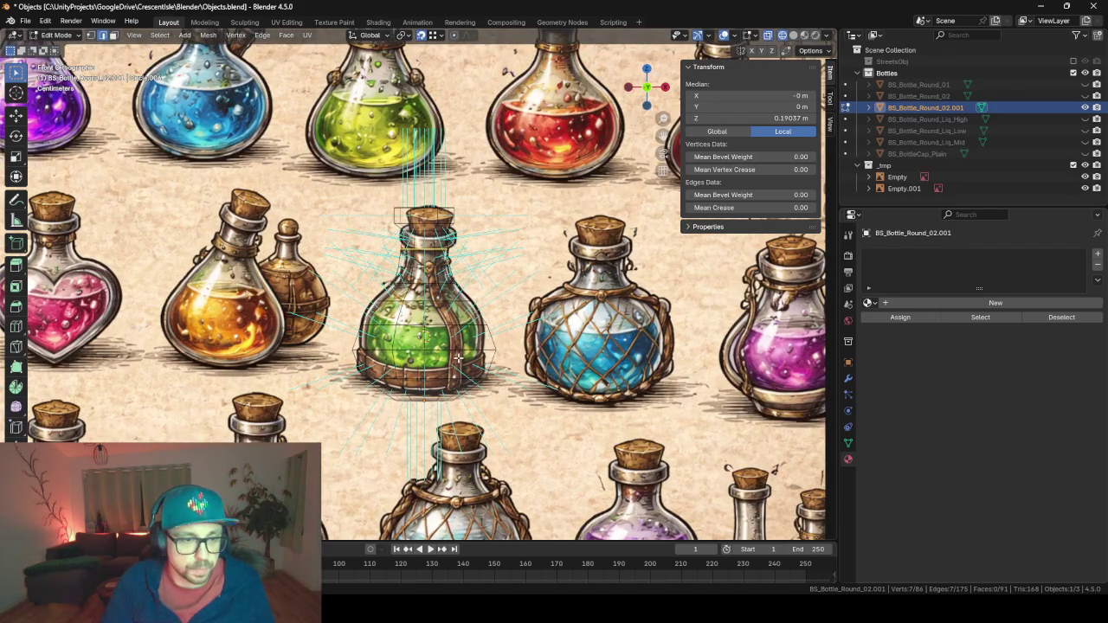
scroll(451, 372, "up", 5)
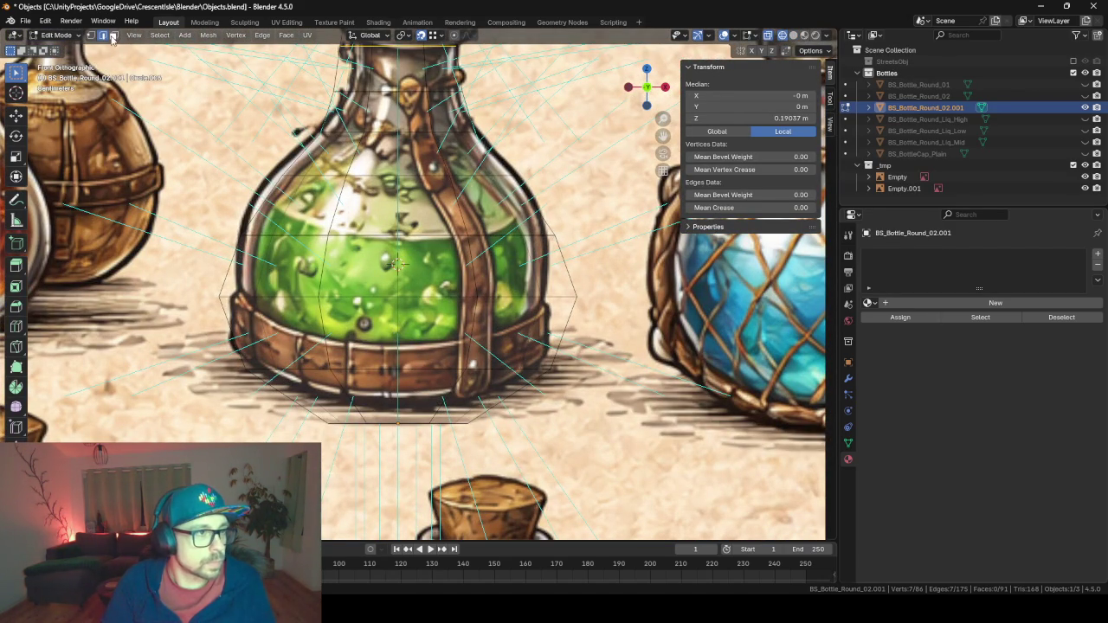
left_click(111, 40, "shift")
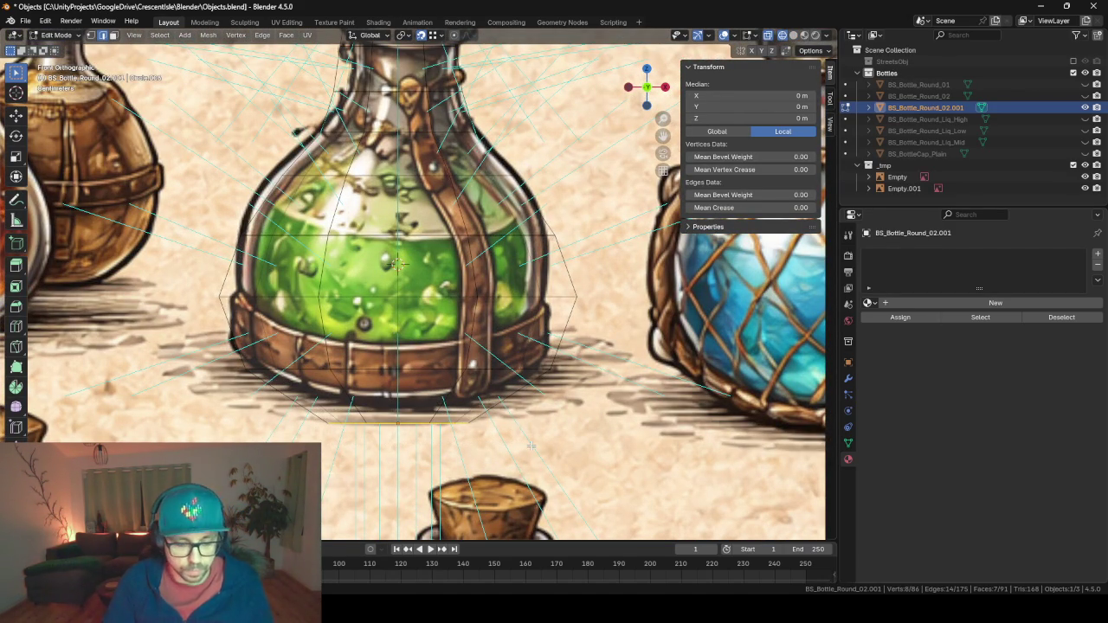
key("s")
key("shift+z")
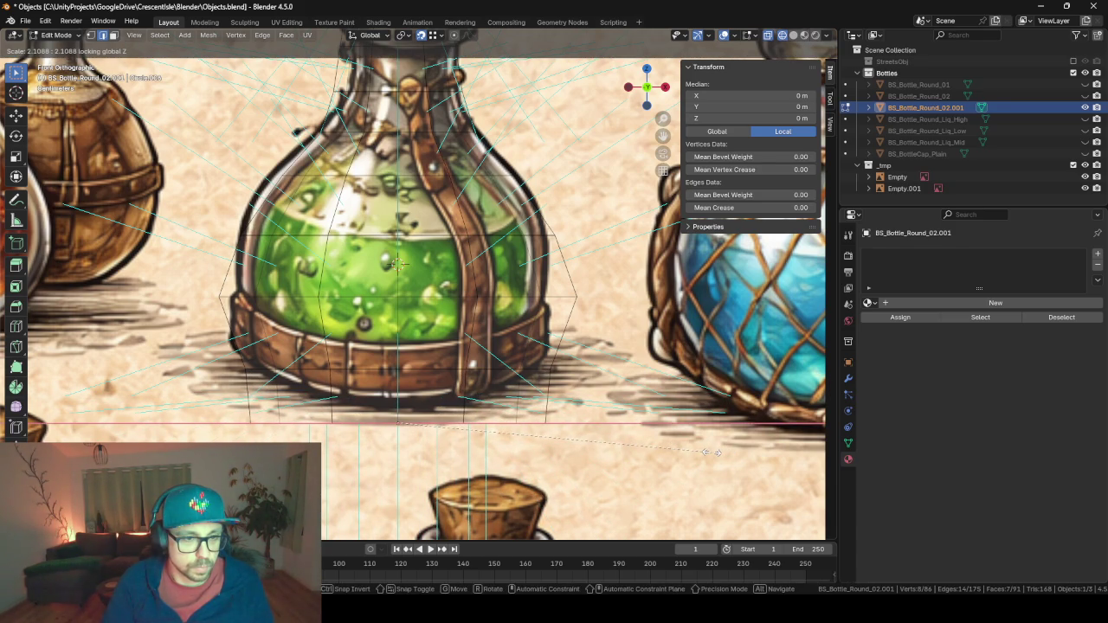
left_click(708, 451)
Narrow a horizontal body edge loop and frame the reshaped bottle.
left_click(564, 337, "alt")
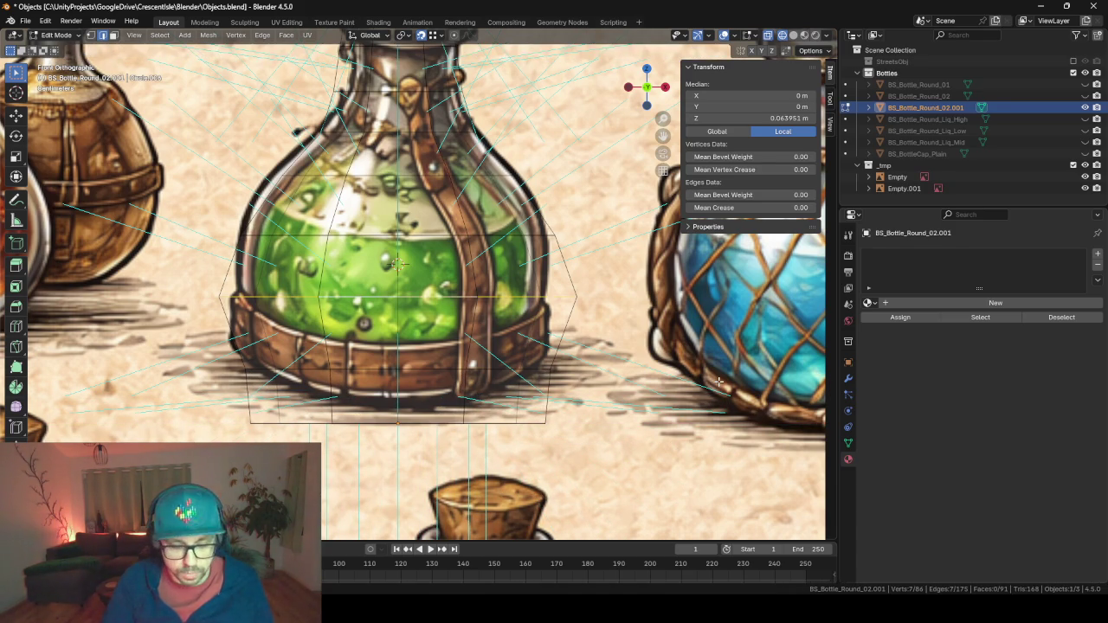
key("s")
key("shift+z")
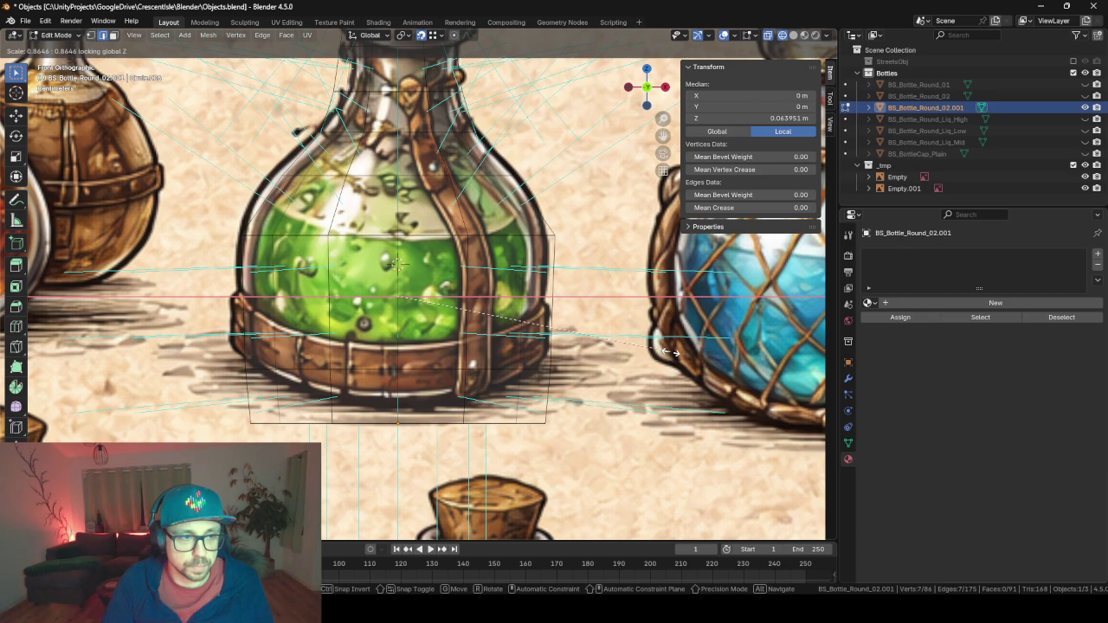
left_click(671, 351)
key("Tab")
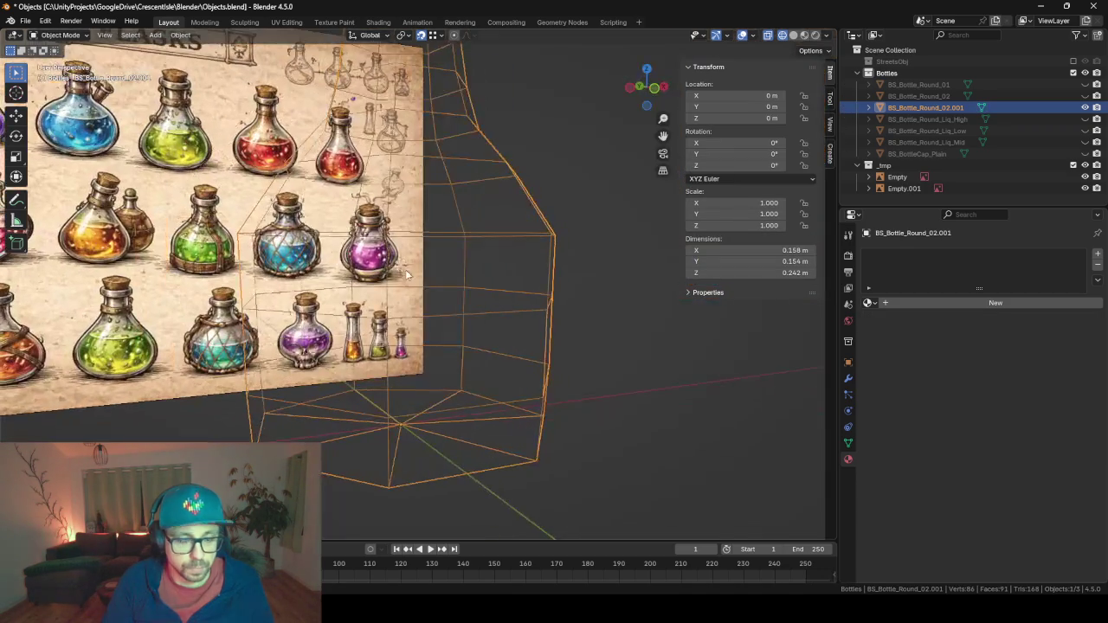
key("KP_Decimal")
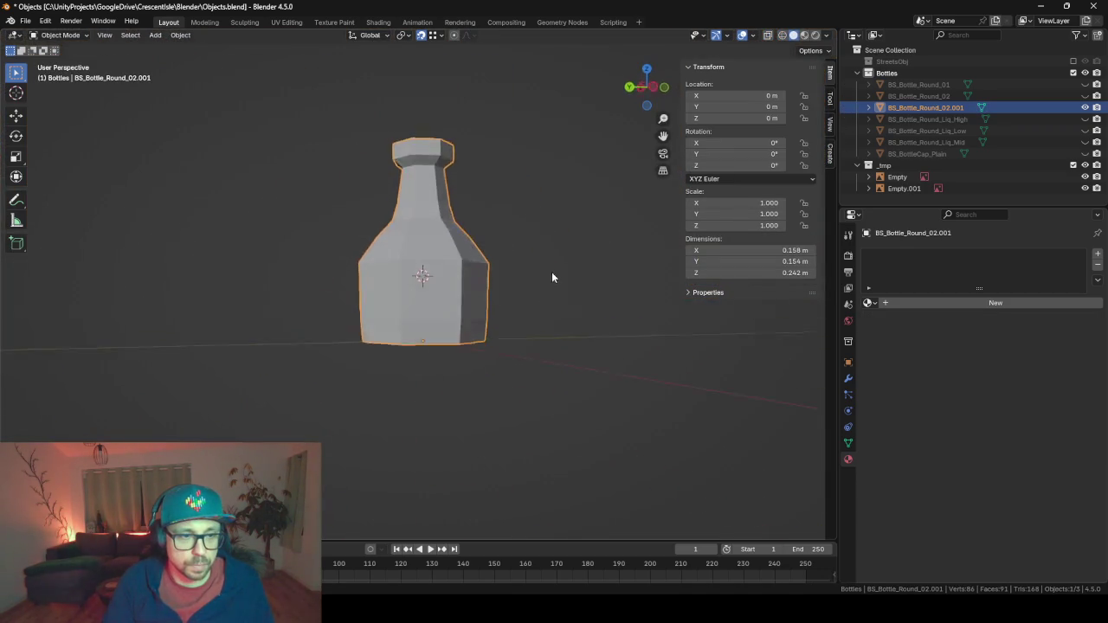
mouse_move(449, 255)
left_mouse_down()
mouse_move(343, 264)
mouse_move(425, 300)
mouse_move(397, 314)
left_mouse_up()
Try sliding a body edge loop down, cancel it, and check the bottle from the front.
key("Tab")
left_click(395, 314, "alt")
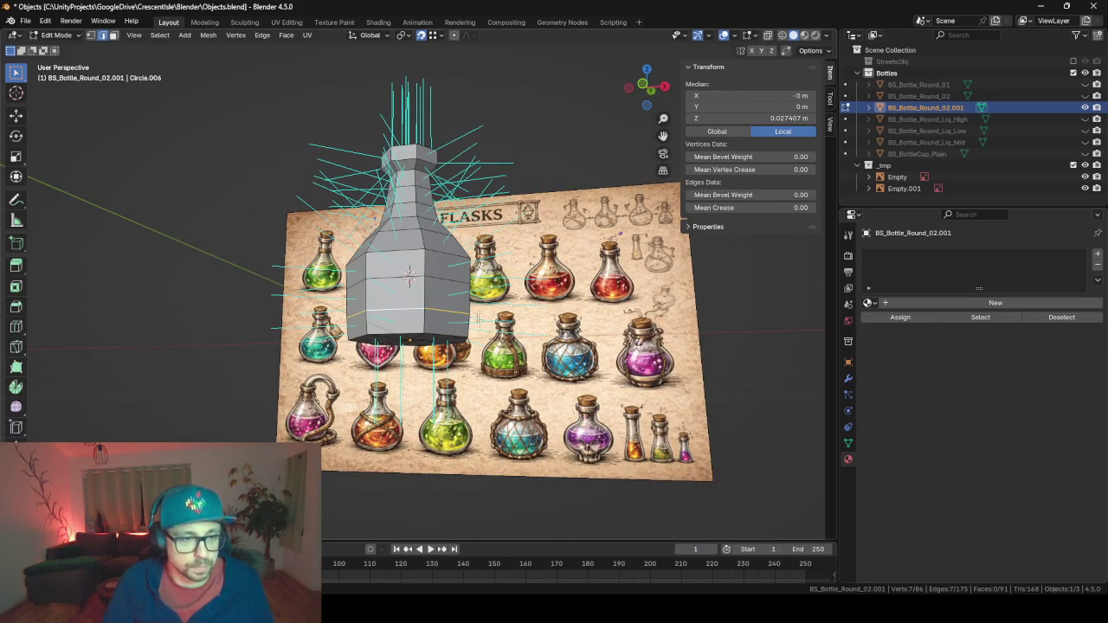
key("g")
key("g")
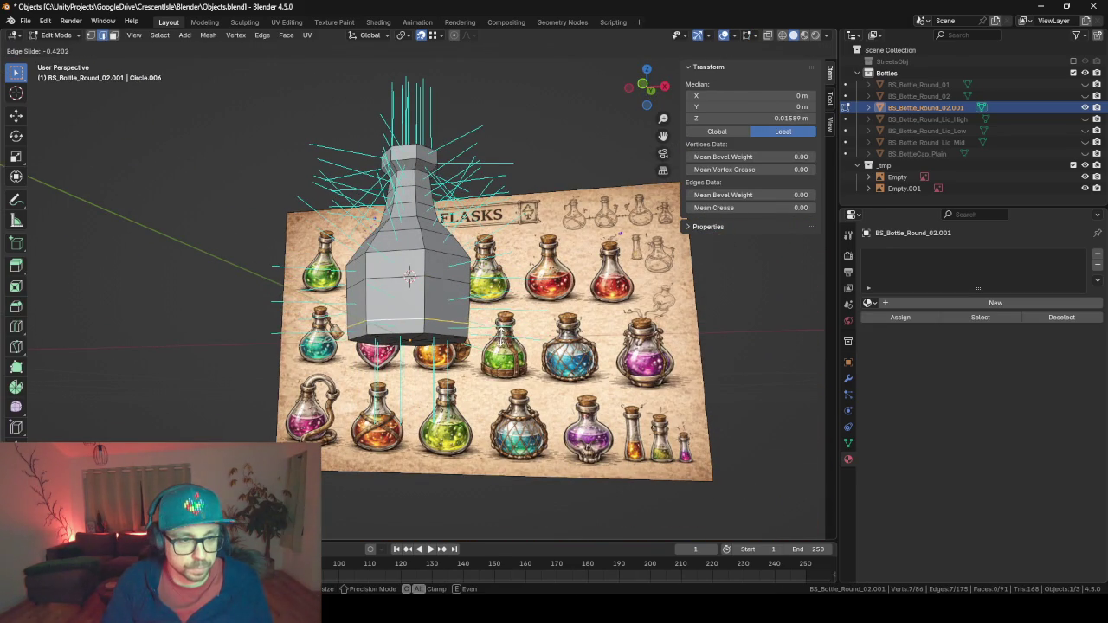
key("Escape")
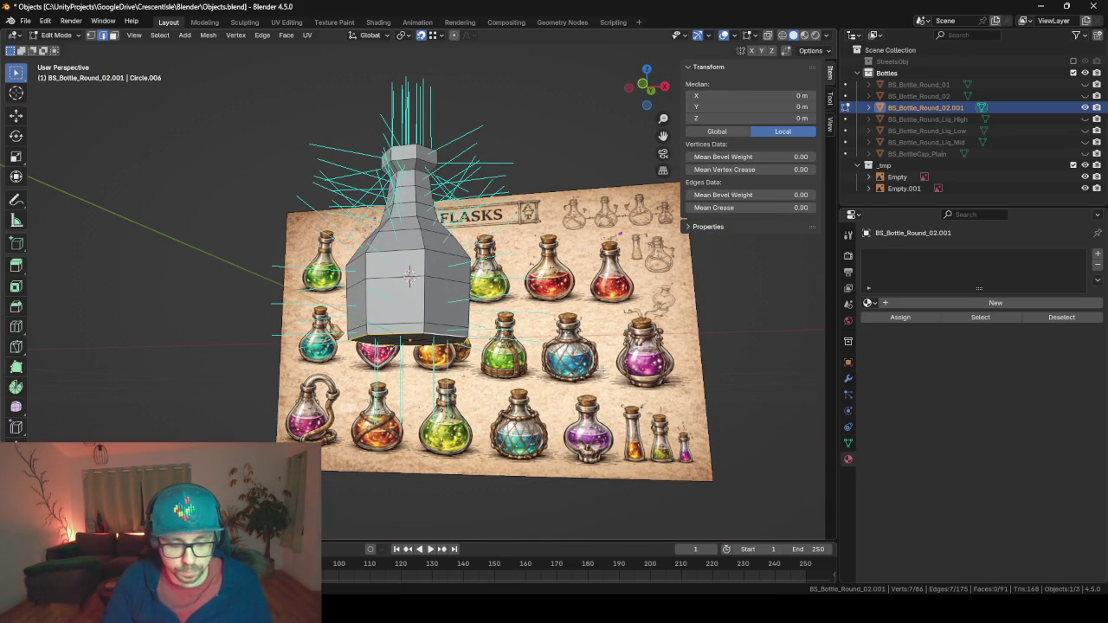
key("Tab")
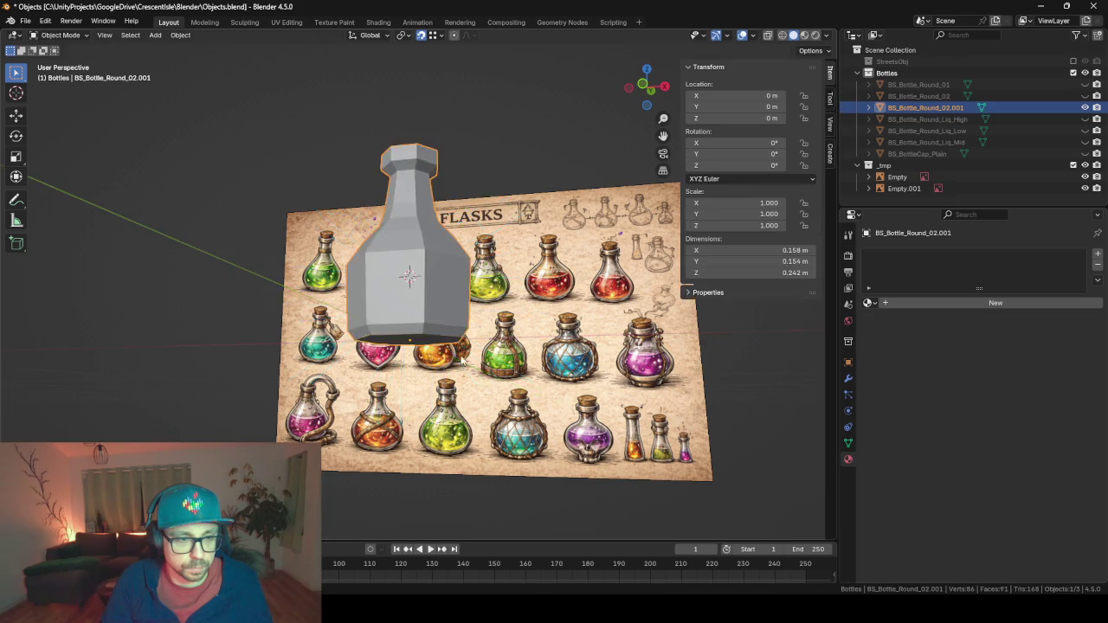
mouse_move(462, 360)
left_mouse_down()
mouse_move(544, 363)
mouse_move(445, 361)
left_mouse_up()
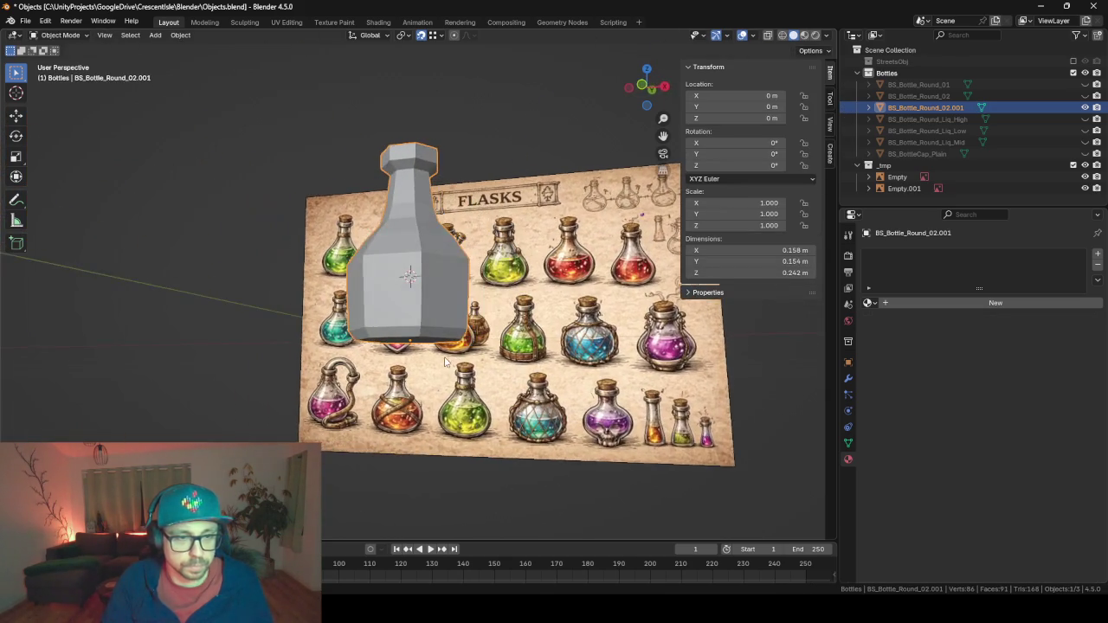
key("KP_1")
left_click_drag(436, 400, 408, 422)
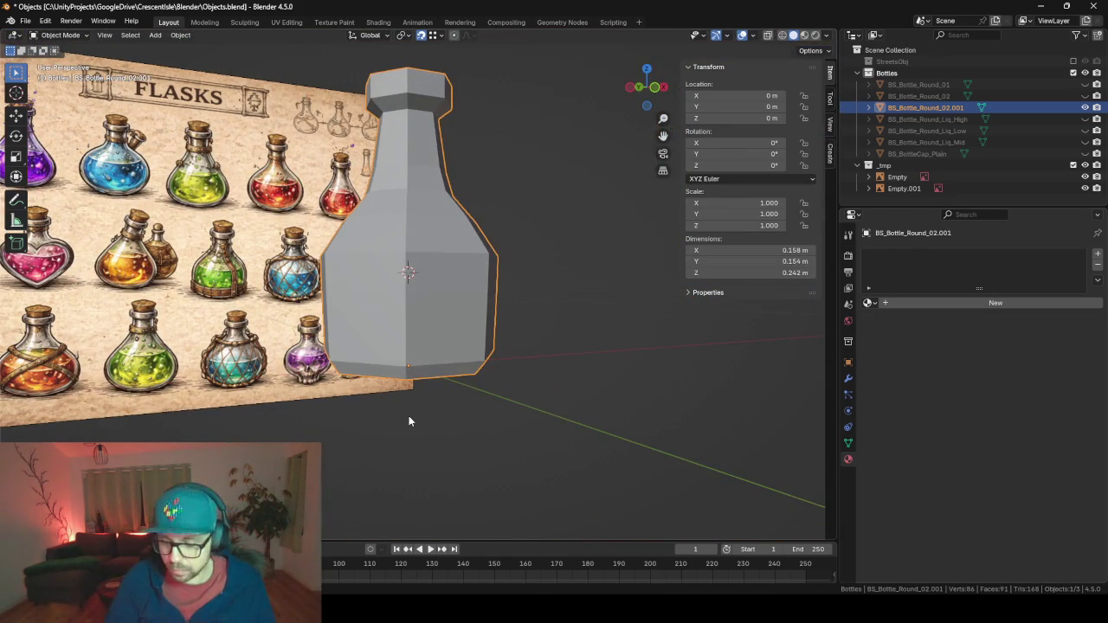
key("KP_1")
Slide the body edge loop lower on the bottle's sides and return to Object Mode.
key("Tab")
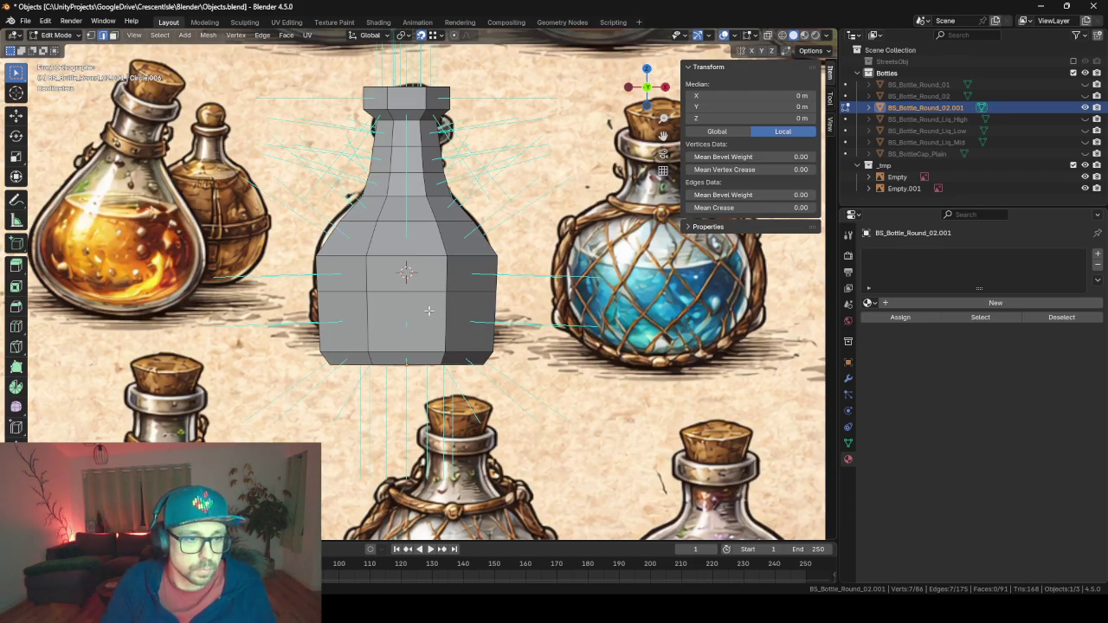
left_click_drag(429, 311, 469, 310)
left_click(421, 290, "alt")
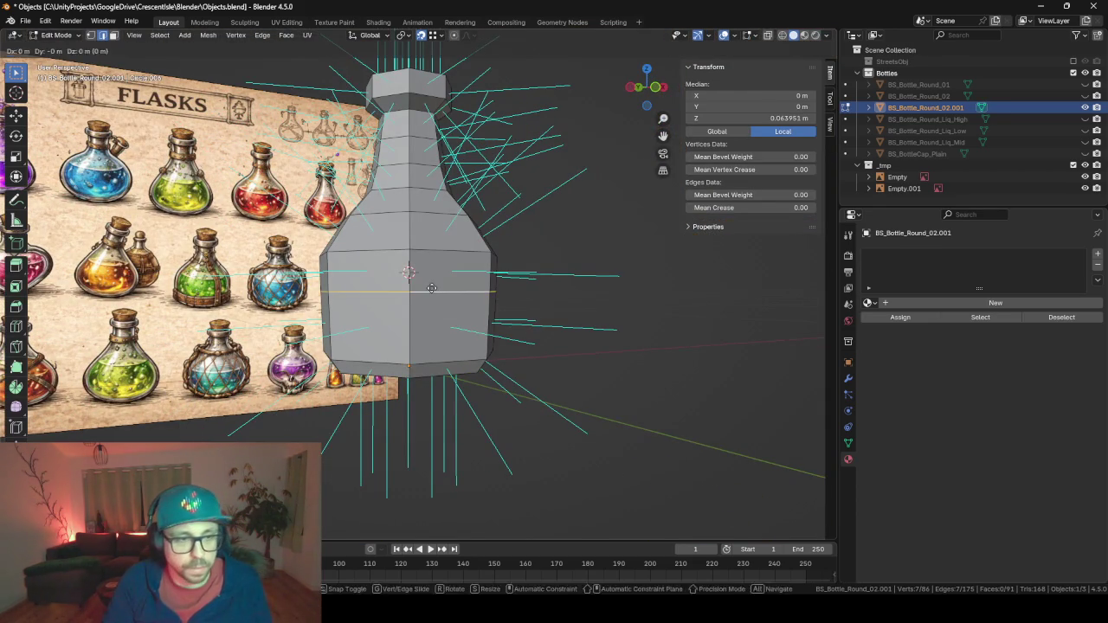
key("g")
key("g")
left_click(435, 298)
key("Tab")
mouse_move(435, 299)
left_mouse_down()
mouse_move(592, 323)
mouse_move(493, 320)
left_mouse_up()
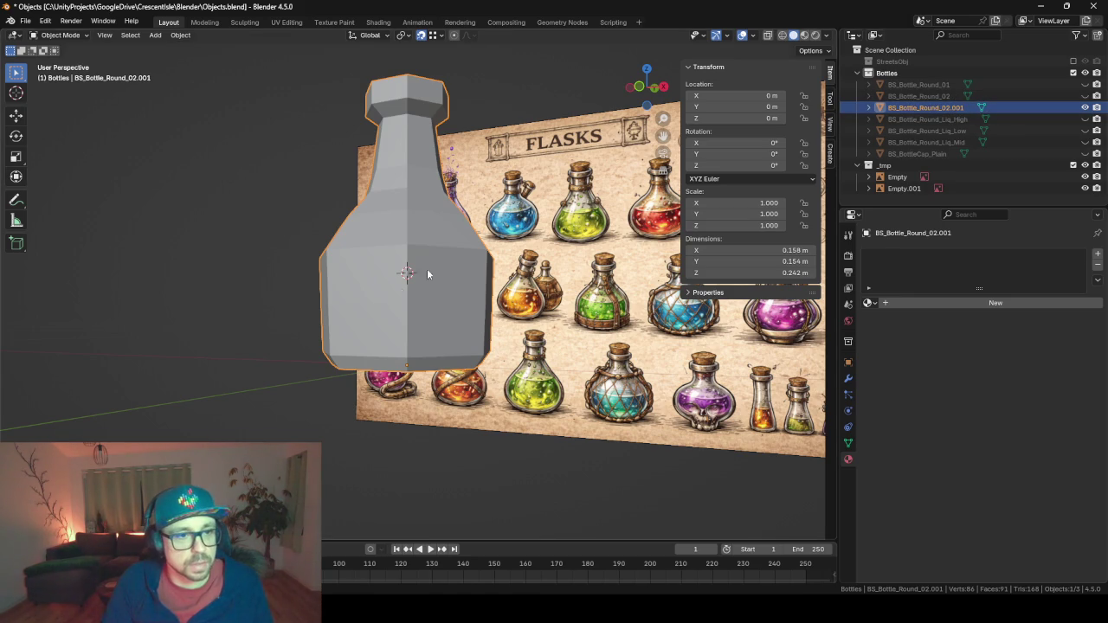
mouse_move(427, 268)
left_mouse_down()
mouse_move(502, 309)
mouse_move(441, 305)
left_mouse_up()
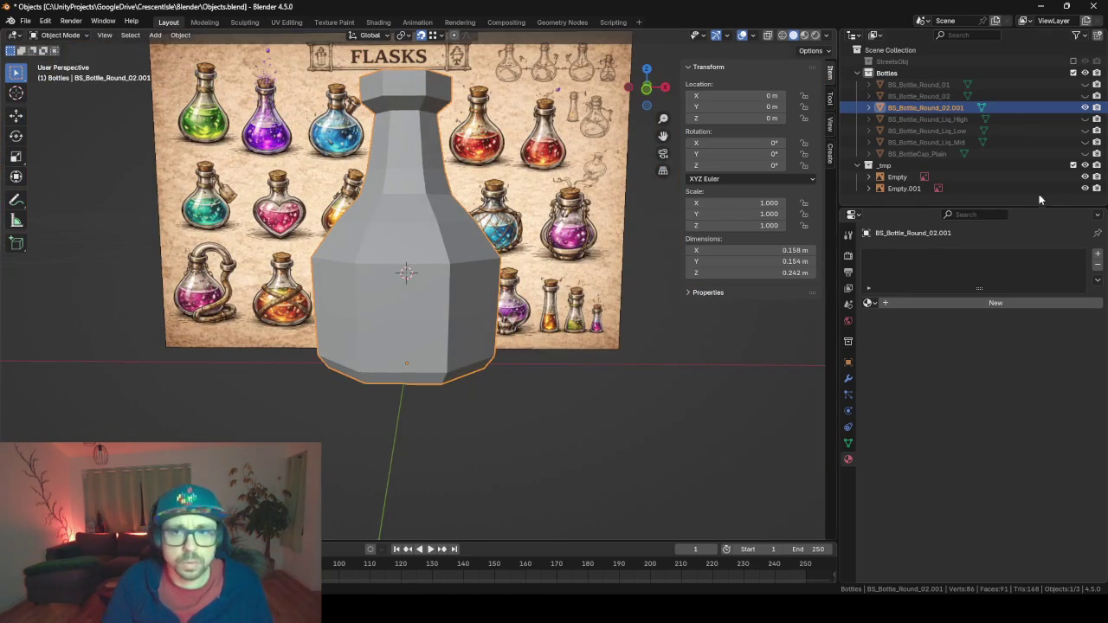
Rename BS_Bottle_Round_02.001 to BS_Bottle_HalfRound_01 and view it from the front.
double_click(940, 108)
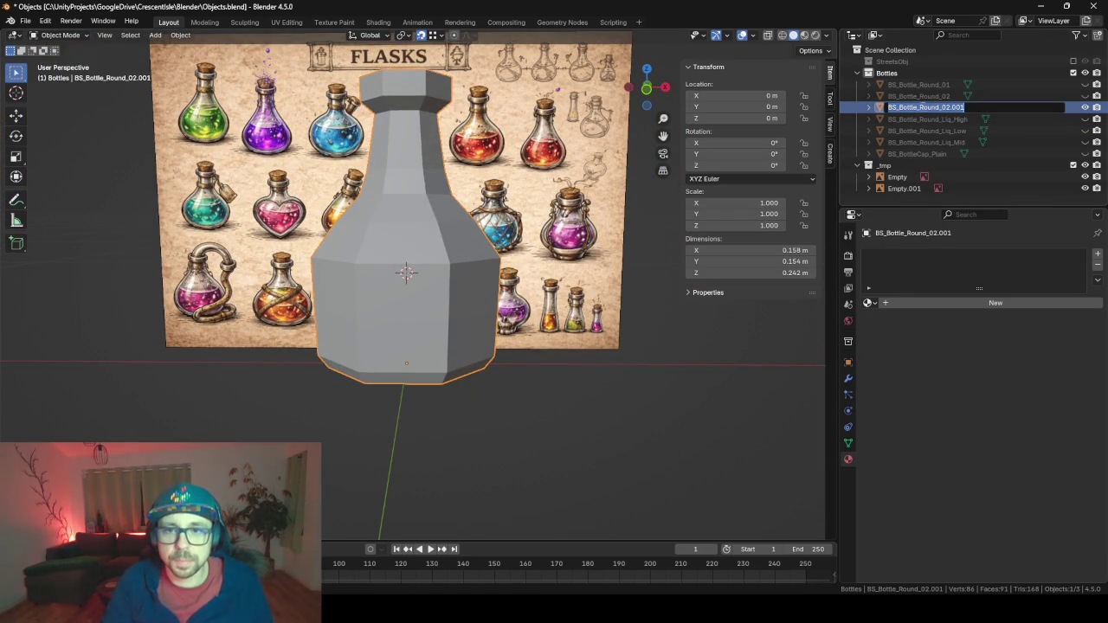
type("Half")
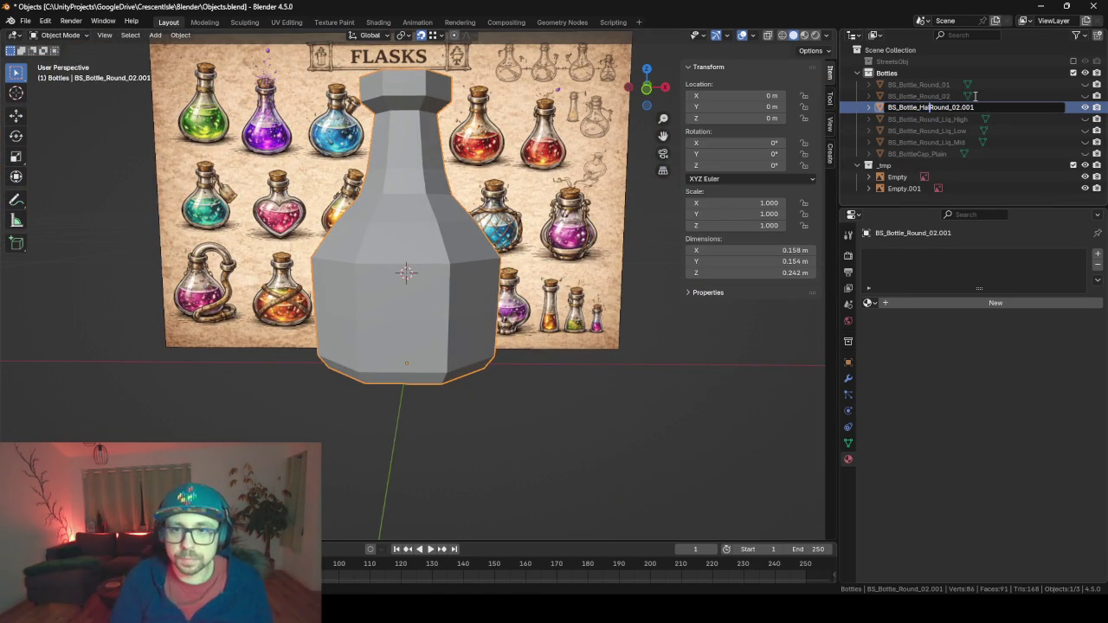
key("Return")
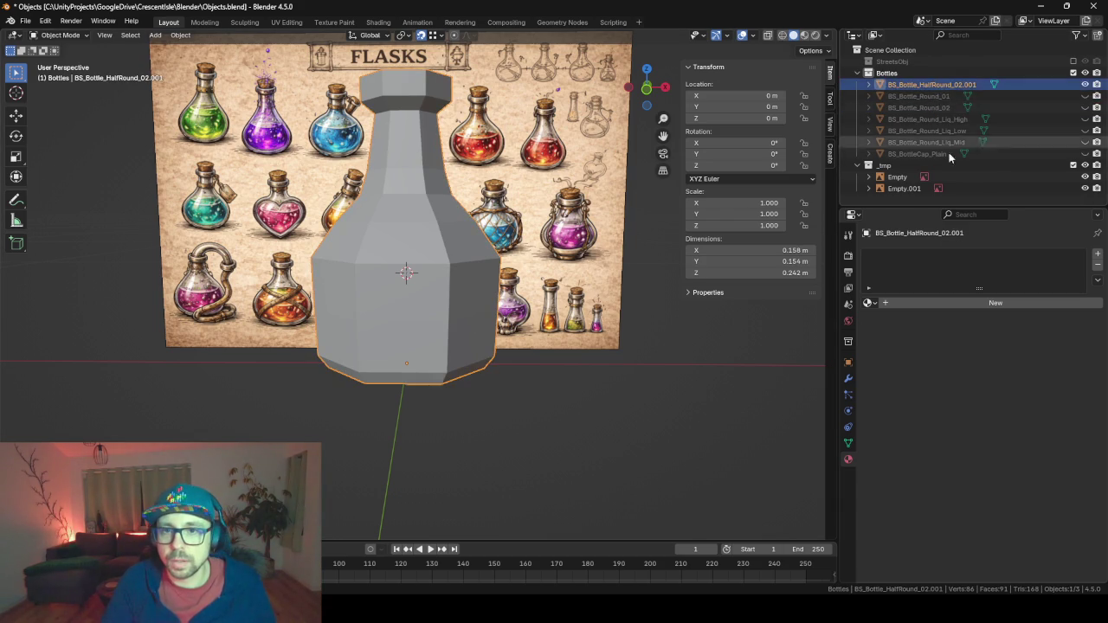
double_click(970, 85)
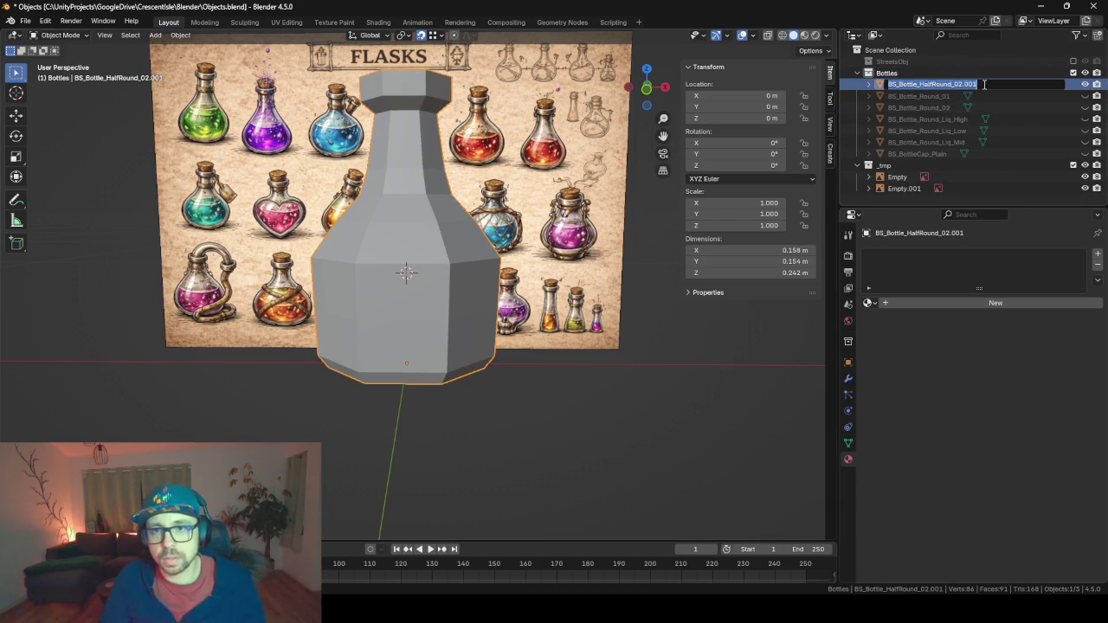
left_click_drag(975, 84, 957, 84)
type("1")
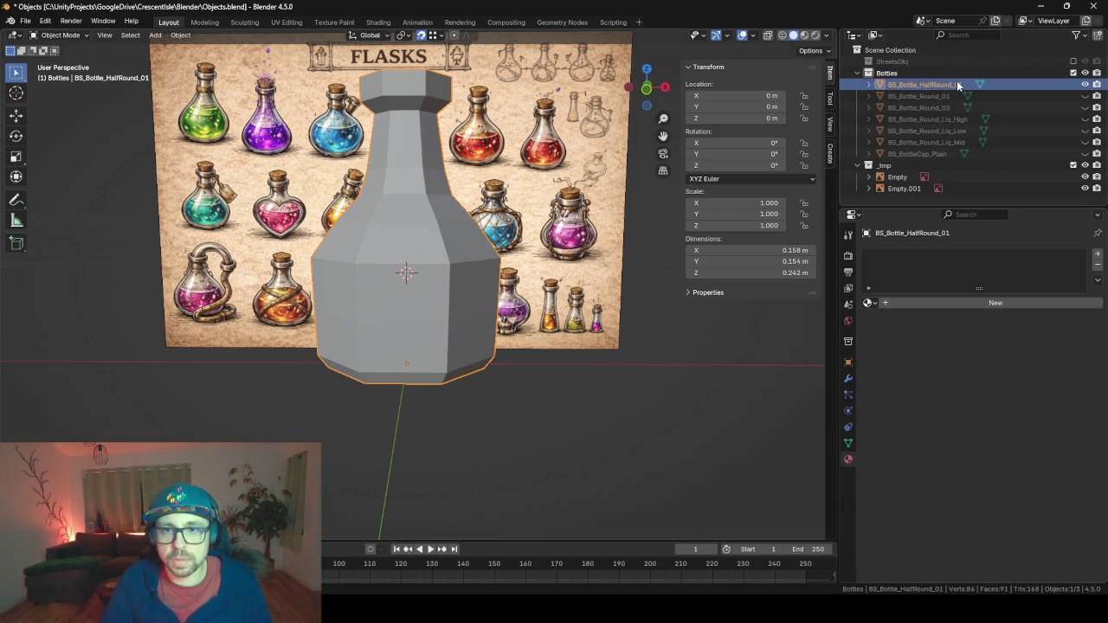
key("Return")
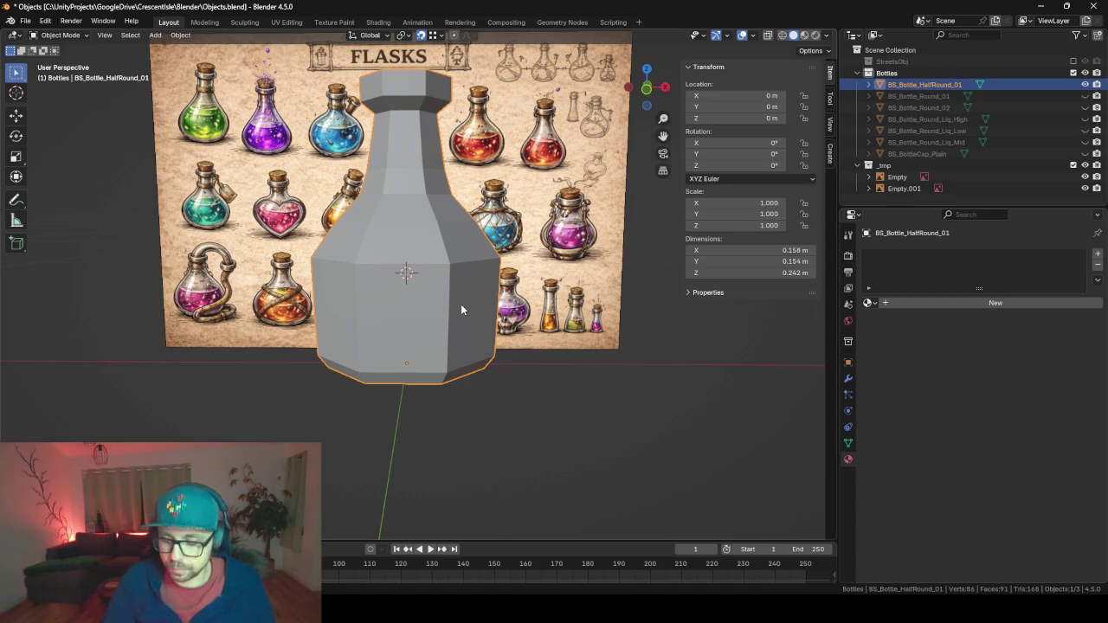
key("KP_1")
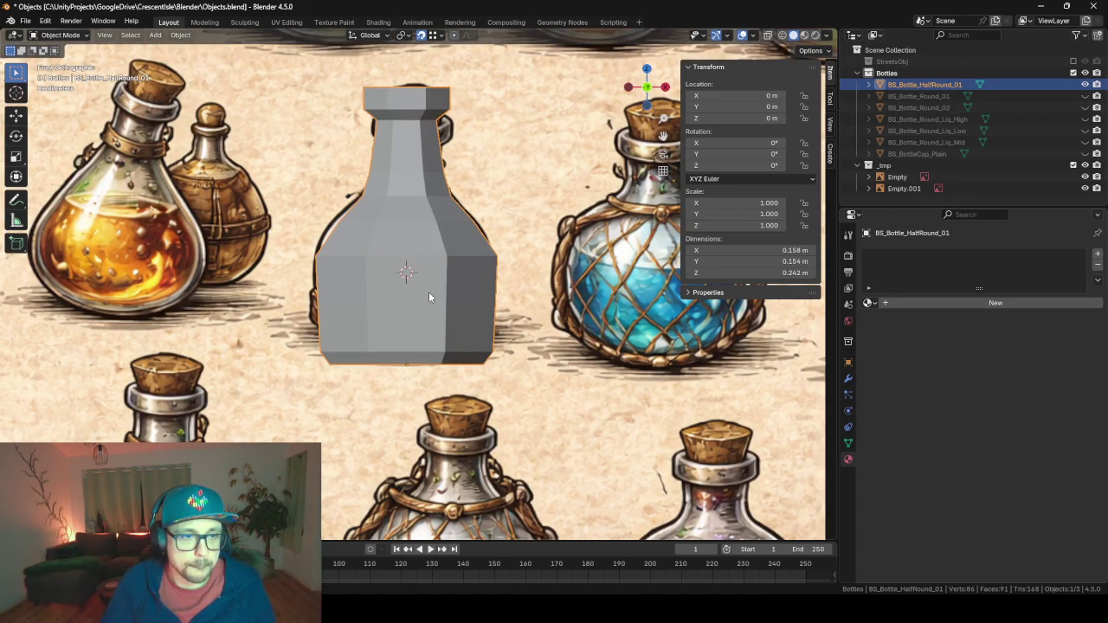
In Edit Mode, select the bottle's lower band by growing the selection from the base-centre vertex.
key("Tab")
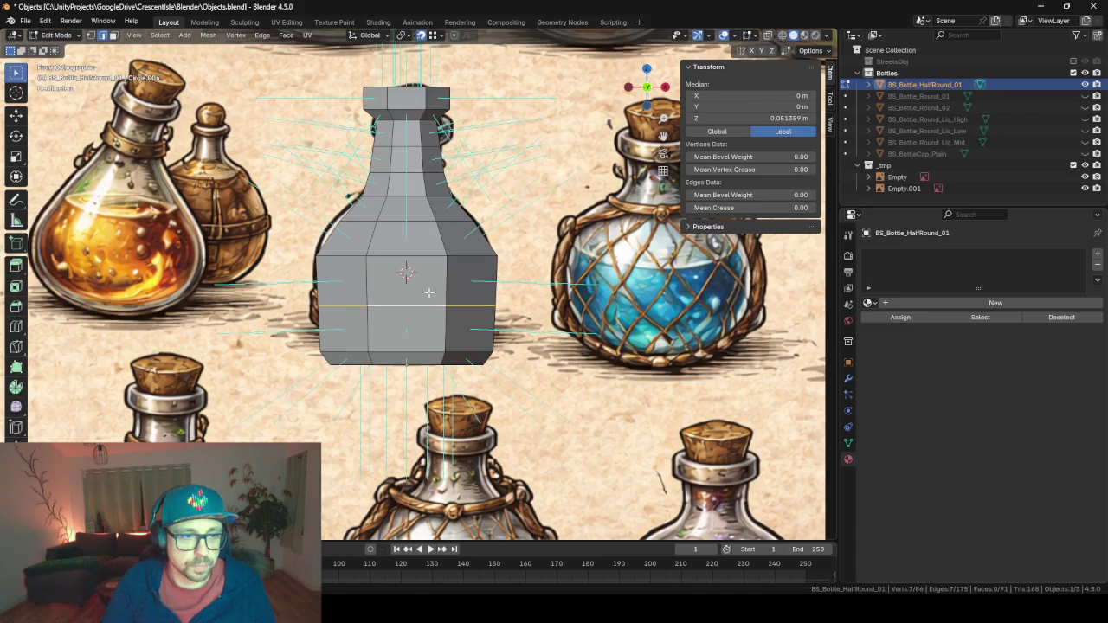
key("KP_8")
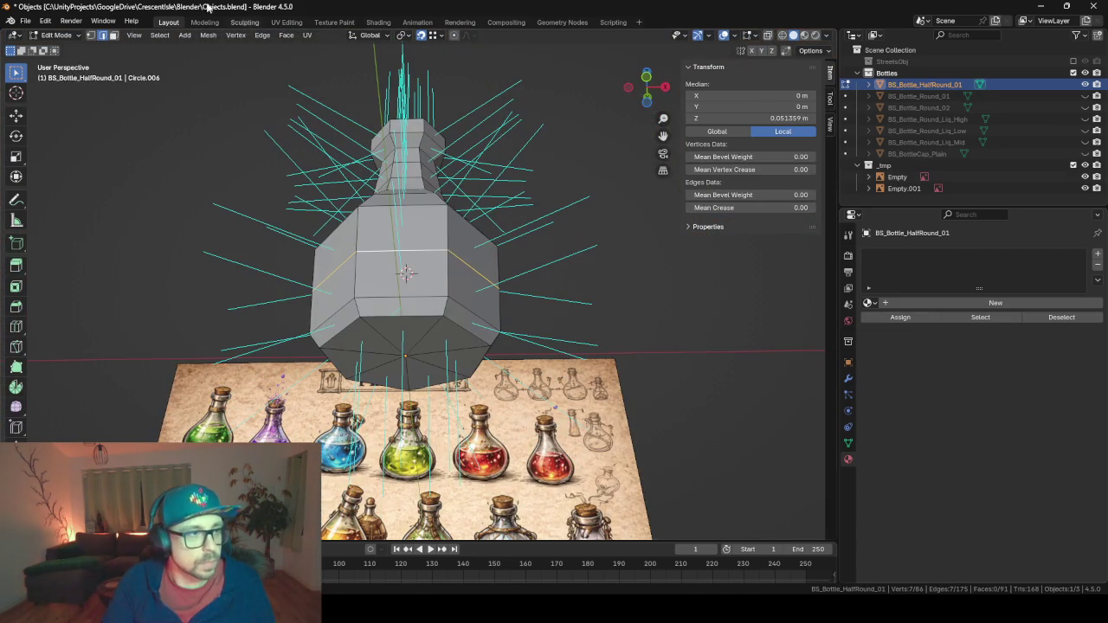
key("1")
left_click(404, 353)
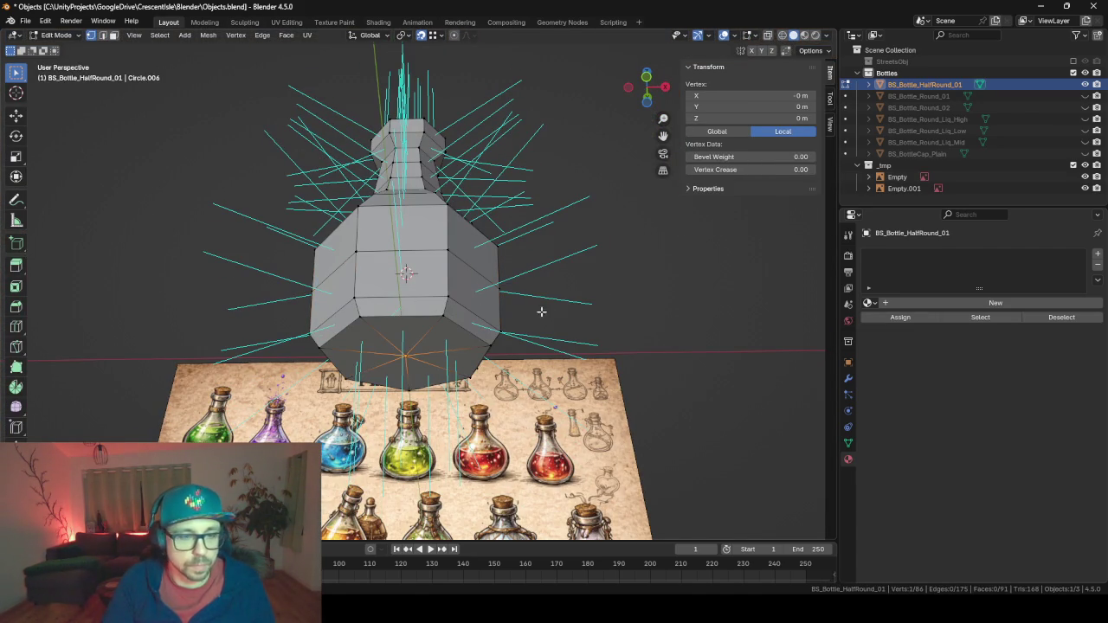
key("ctrl+KP_Add")
key("ctrl+KP_Add")
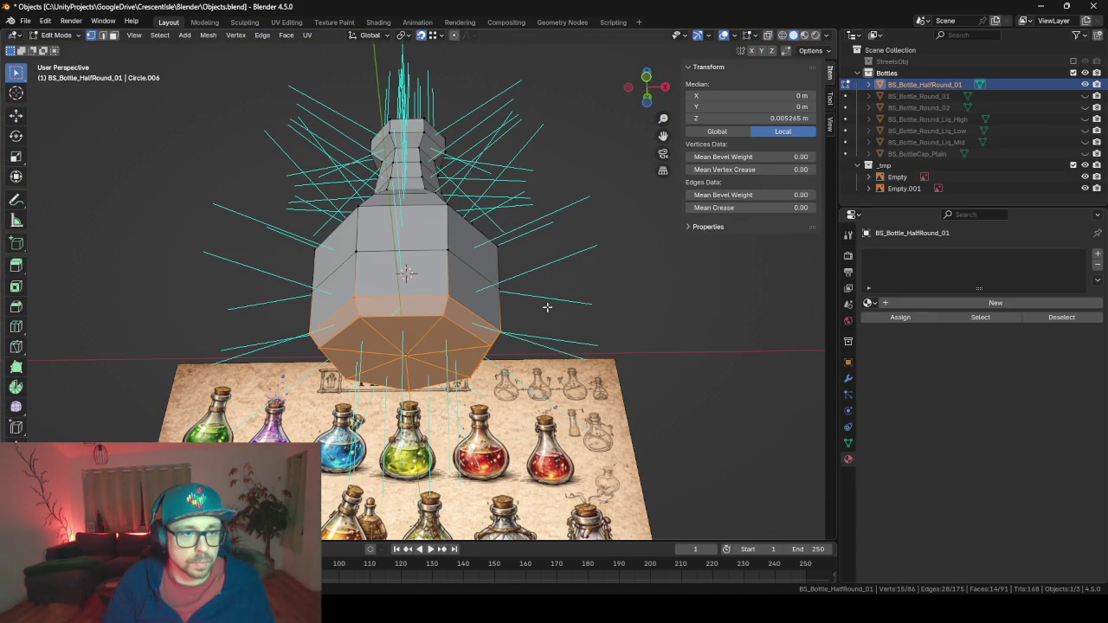
mouse_move(547, 307)
left_mouse_down()
mouse_move(590, 294)
mouse_move(595, 313)
left_mouse_up()
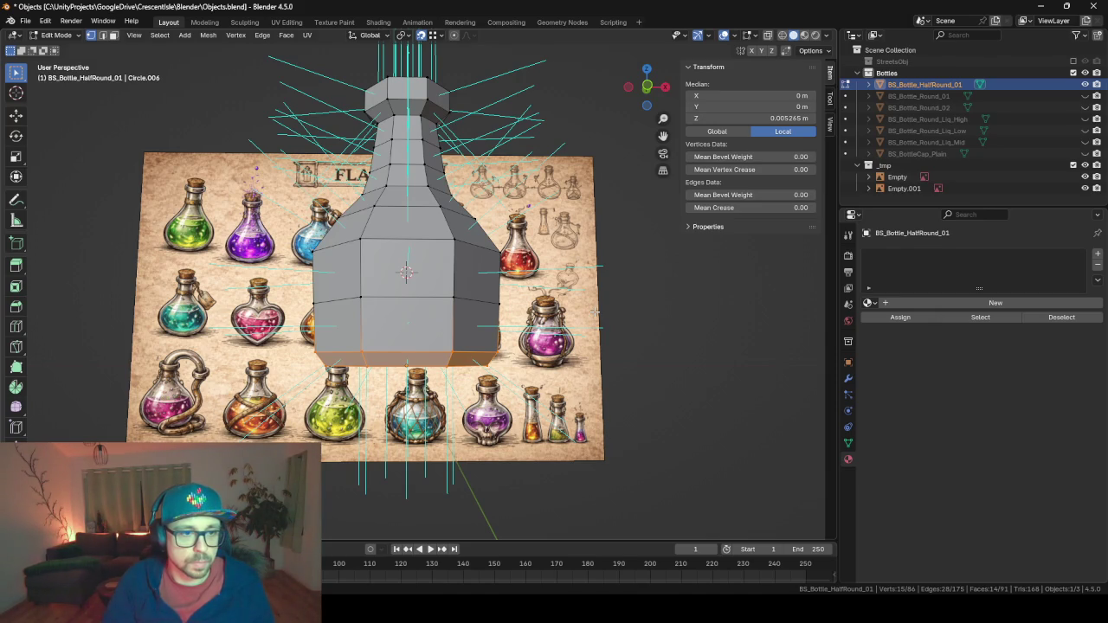
key("ctrl+KP_Add")
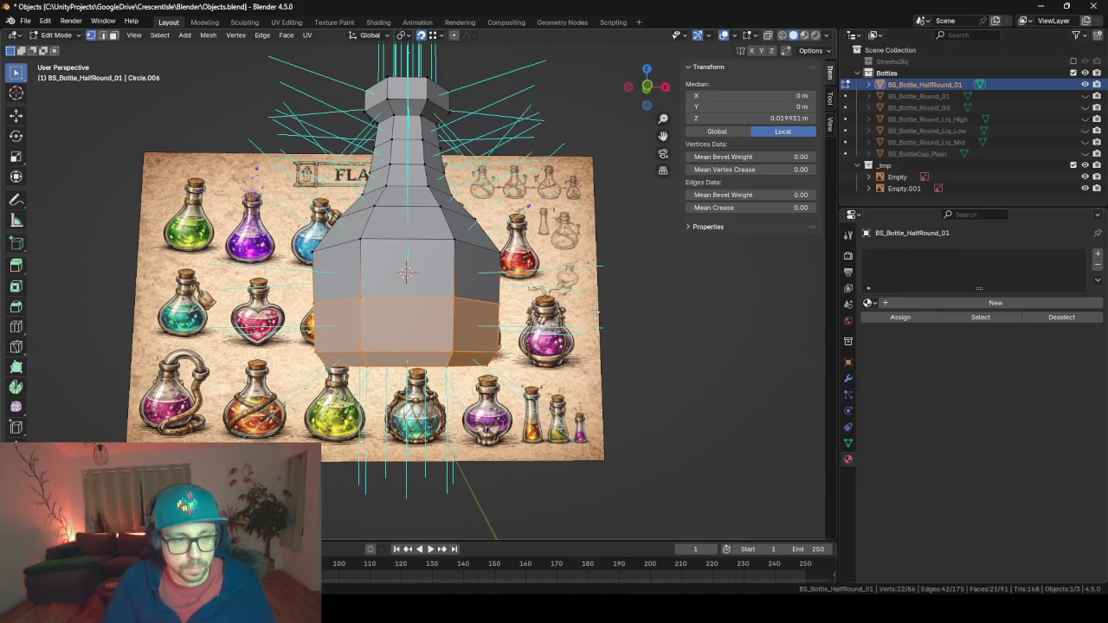
Separate the lower faces into their own object, then undo the separation.
key("p")
left_click(595, 312)
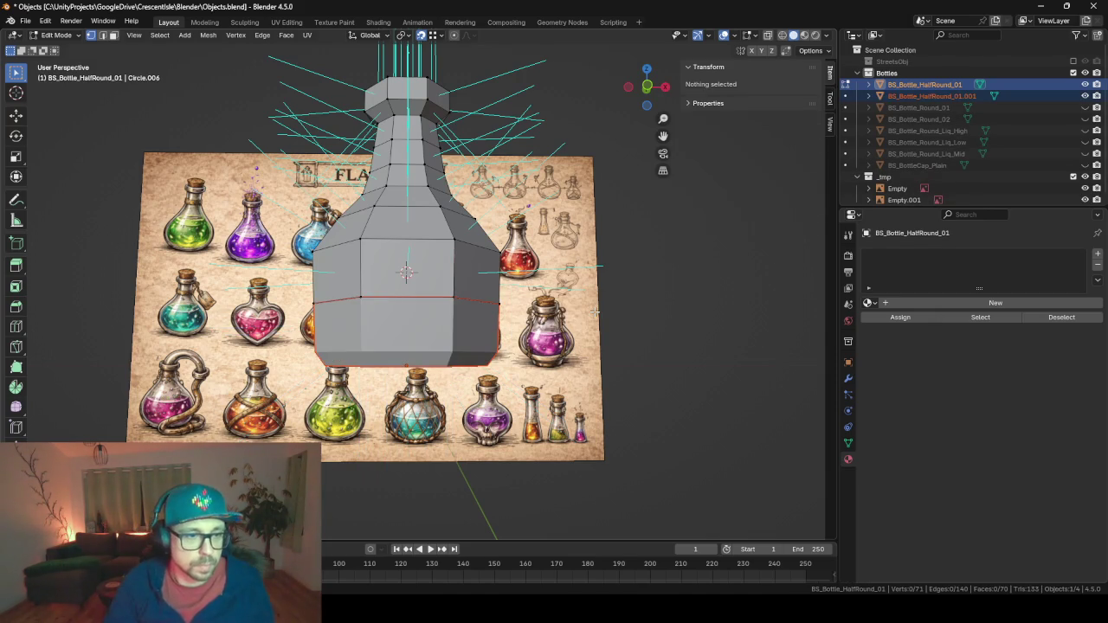
key("Tab")
left_click(447, 336)
key("g")
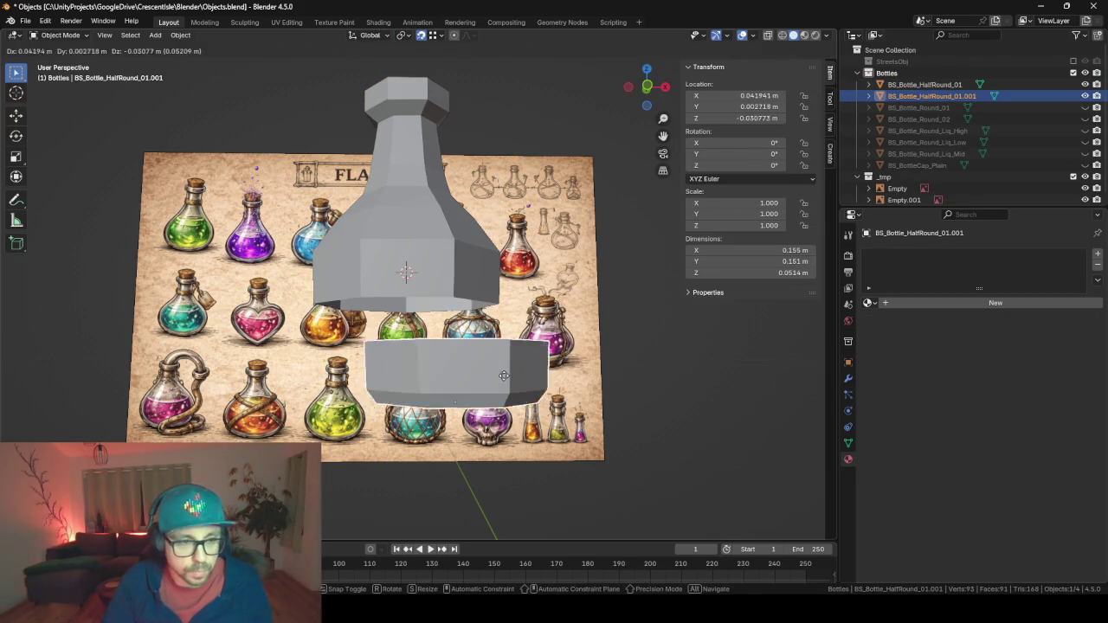
right_click(552, 378)
key("ctrl+z")
key("ctrl+z")
key("ctrl+z")
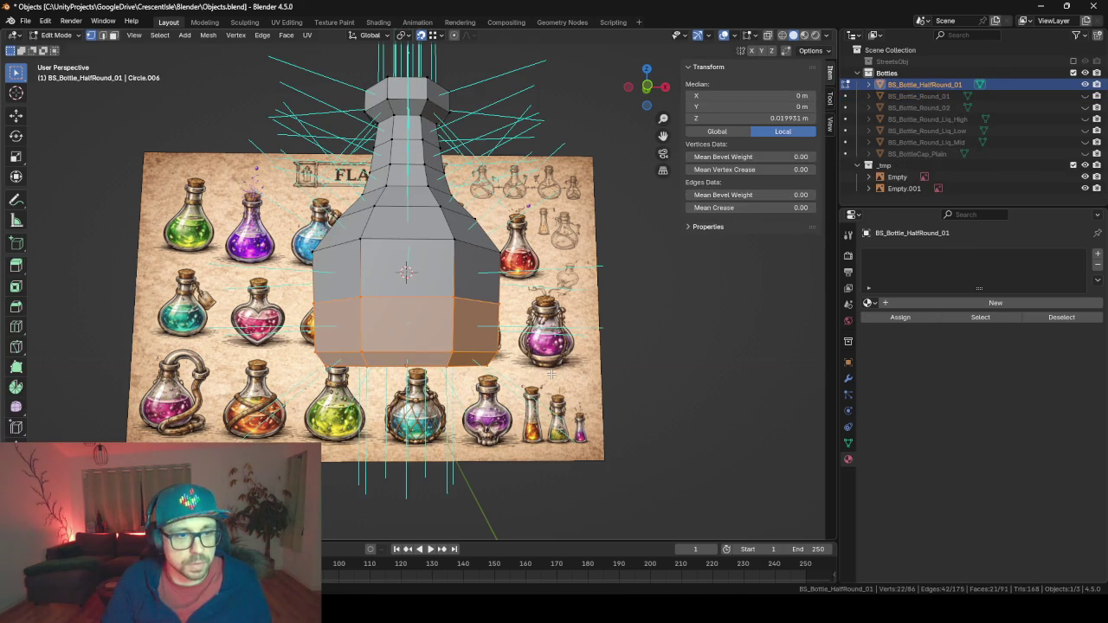
Duplicate the lower faces in place and separate the copy into a new object.
key("shift+d")
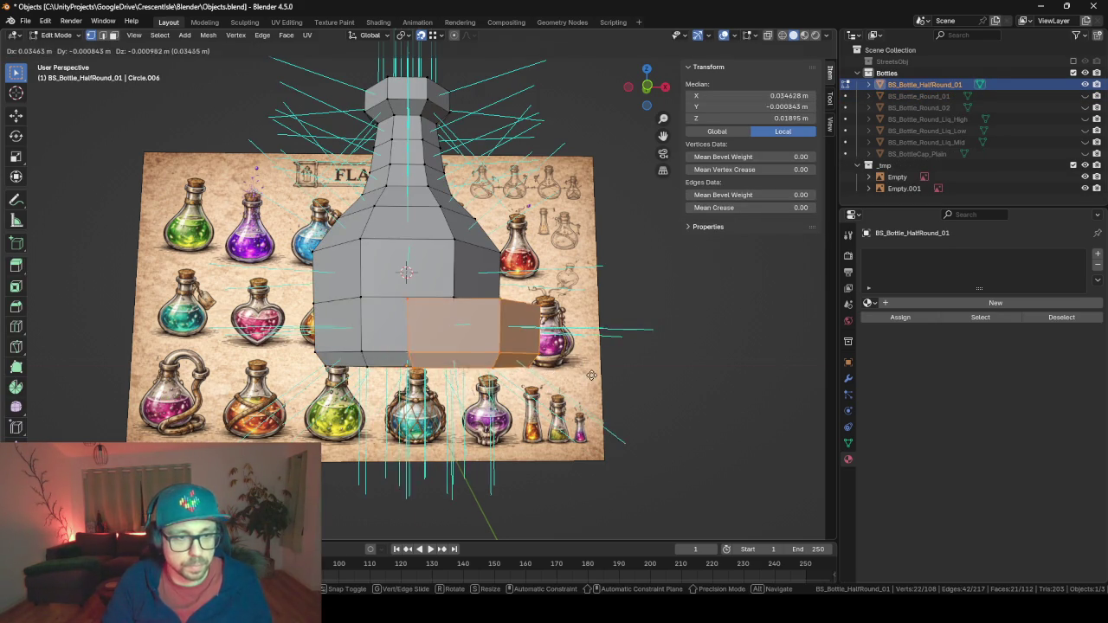
right_click(573, 378)
key("p")
left_click(592, 377)
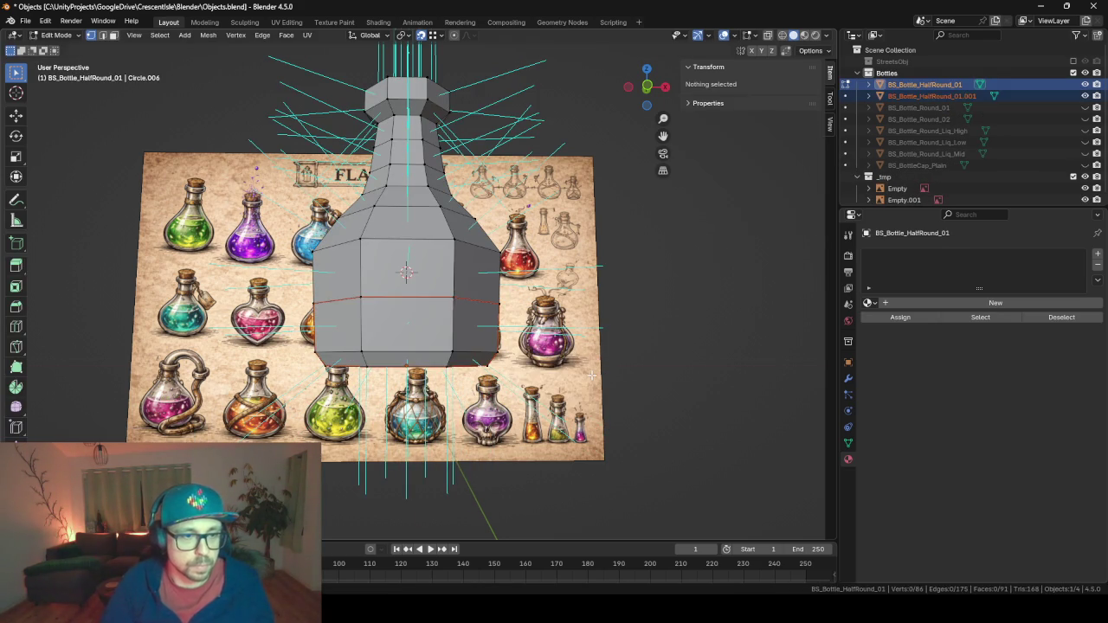
key("Tab")
left_click(433, 330)
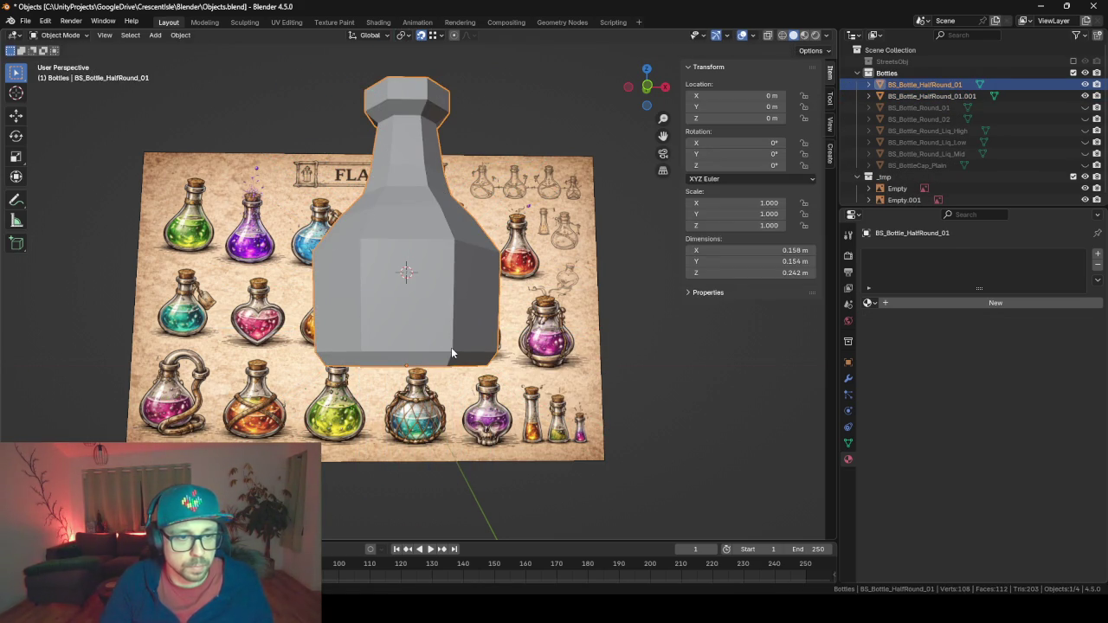
Rename the new object BS_Bottle_HalfRound_Liq_Low.
left_click(952, 96)
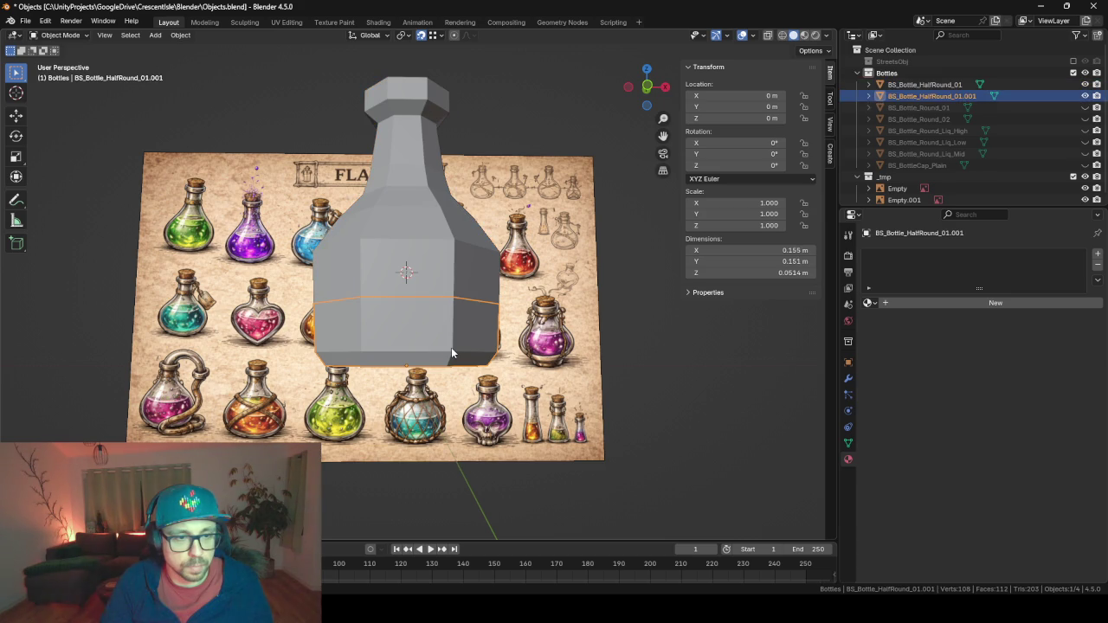
double_click(958, 95)
left_click(990, 96)
type("Liq_L")
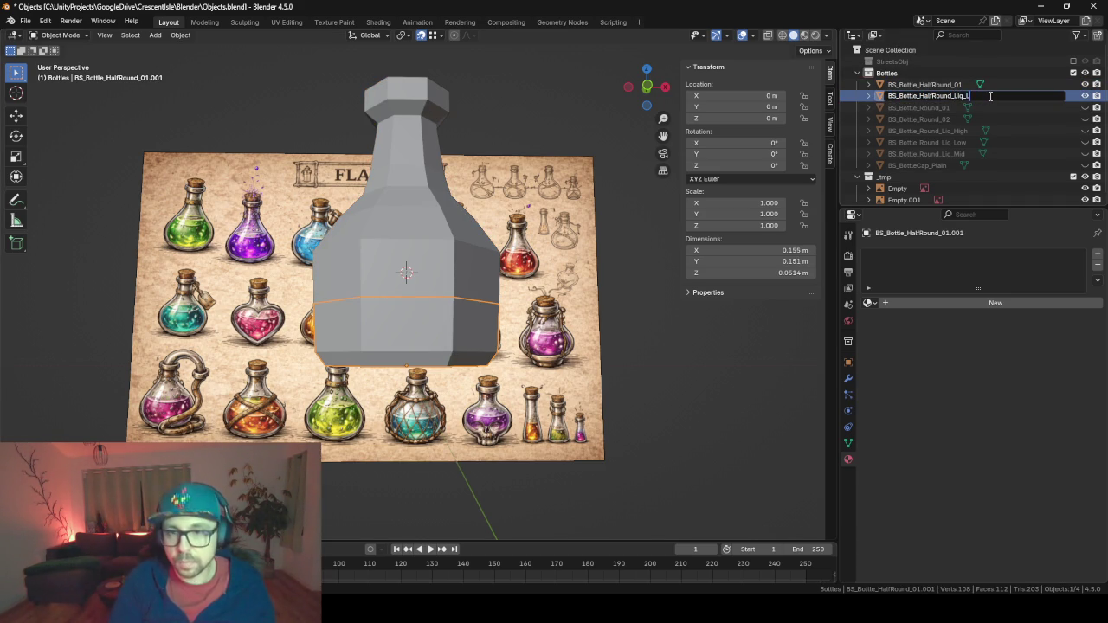
type("ow")
key("Return")
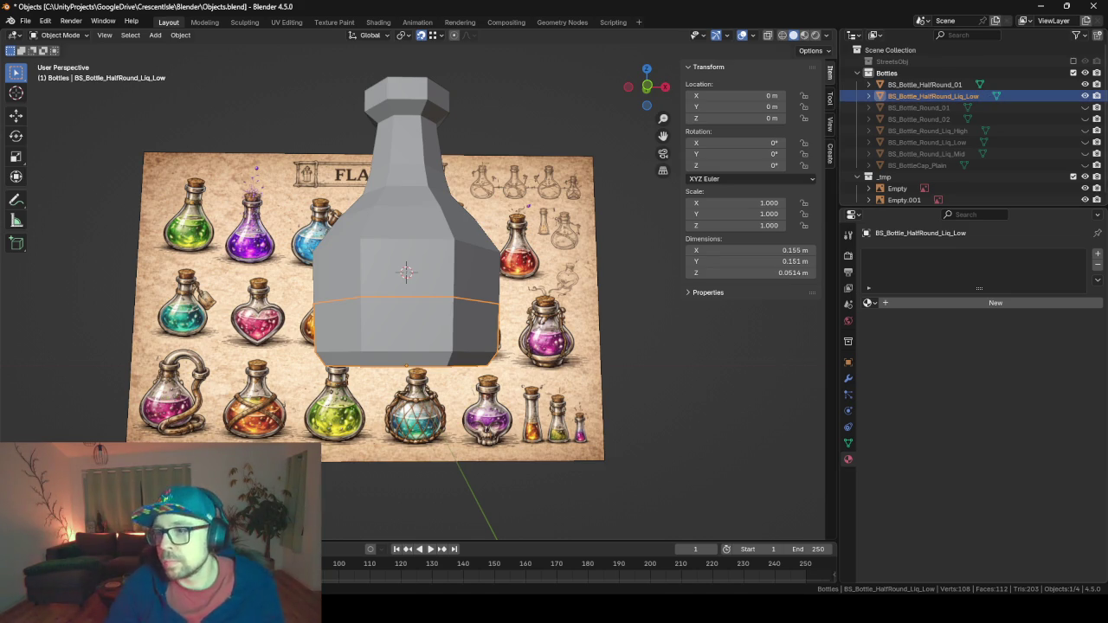
Set the pivot point to the 3D cursor and scale the liquid to 0.7.
left_click_drag(462, 322, 467, 333)
left_click(407, 37)
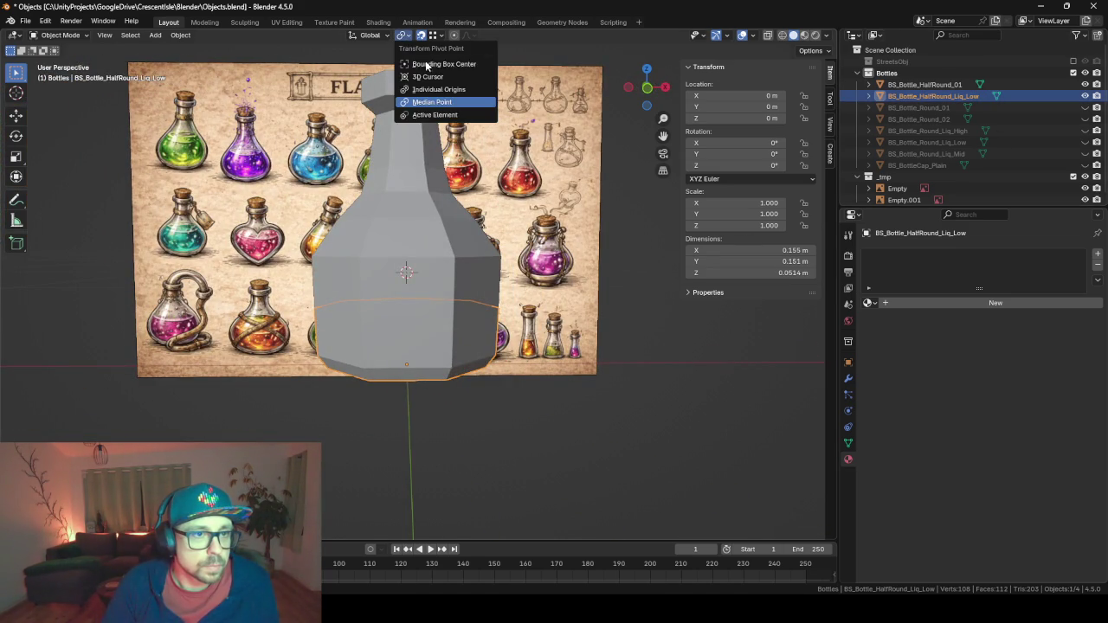
left_click(433, 79)
key("KP_1")
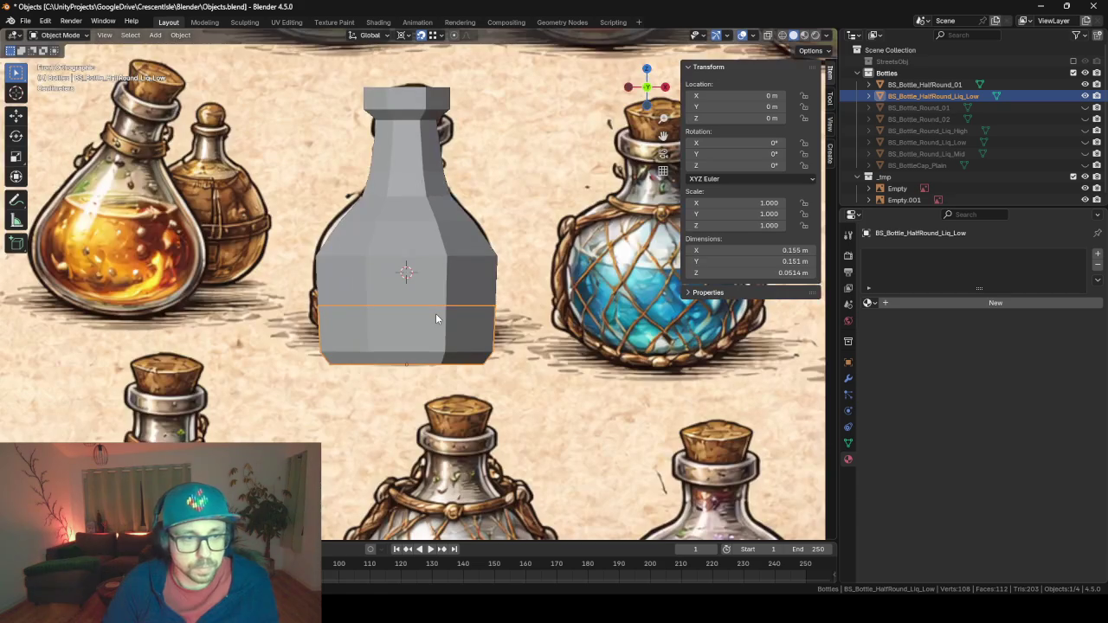
type("s.7")
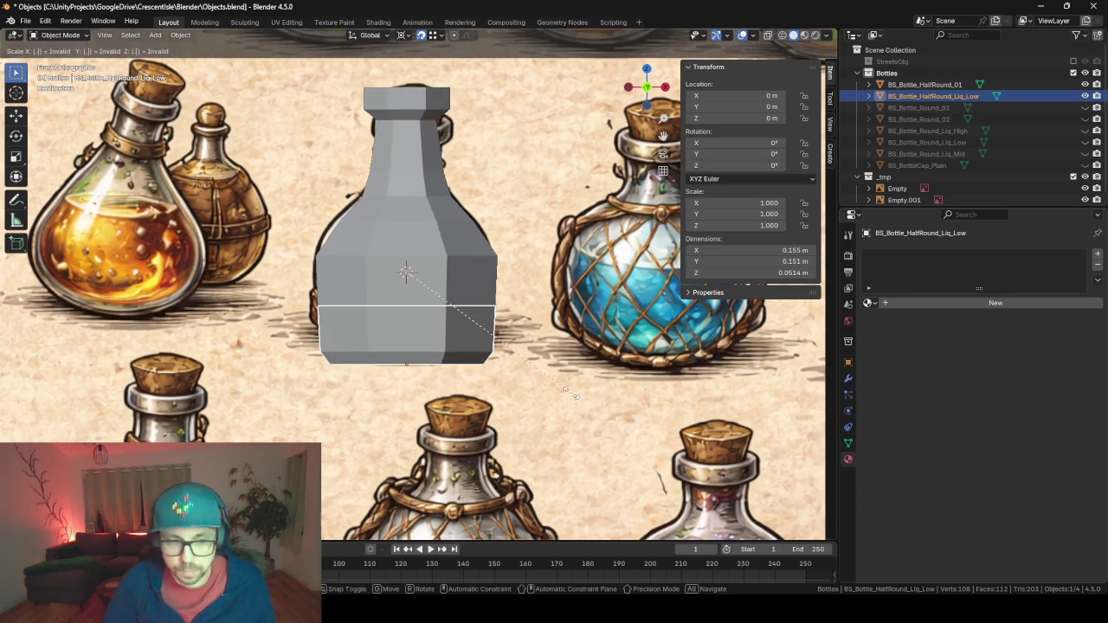
key("Return")
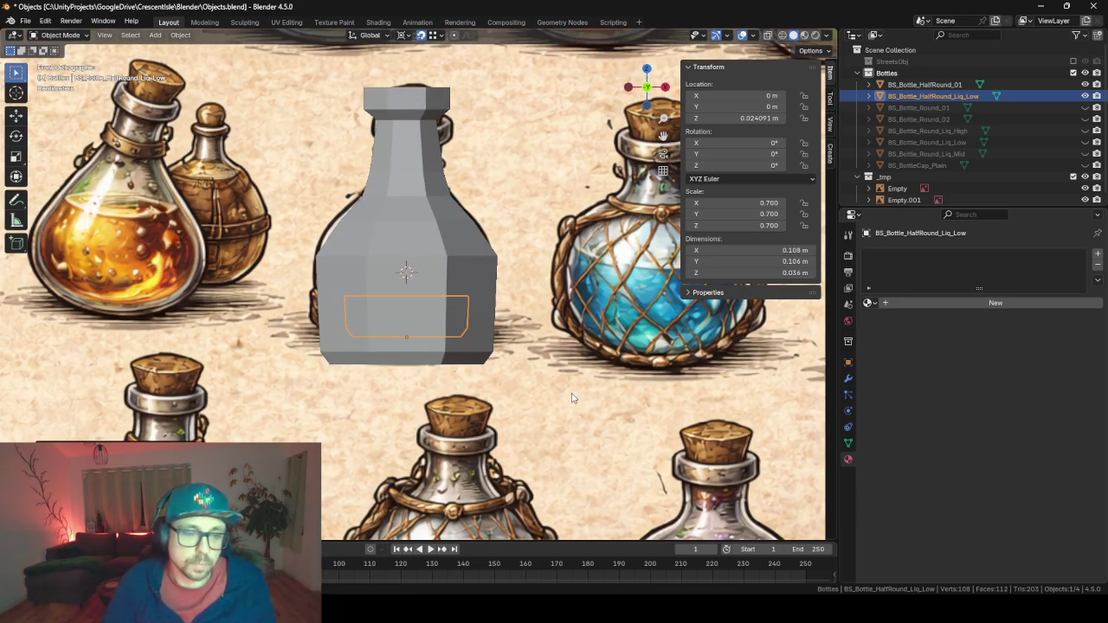
Apply scale and location on the liquid mesh.
key("ctrl+a")
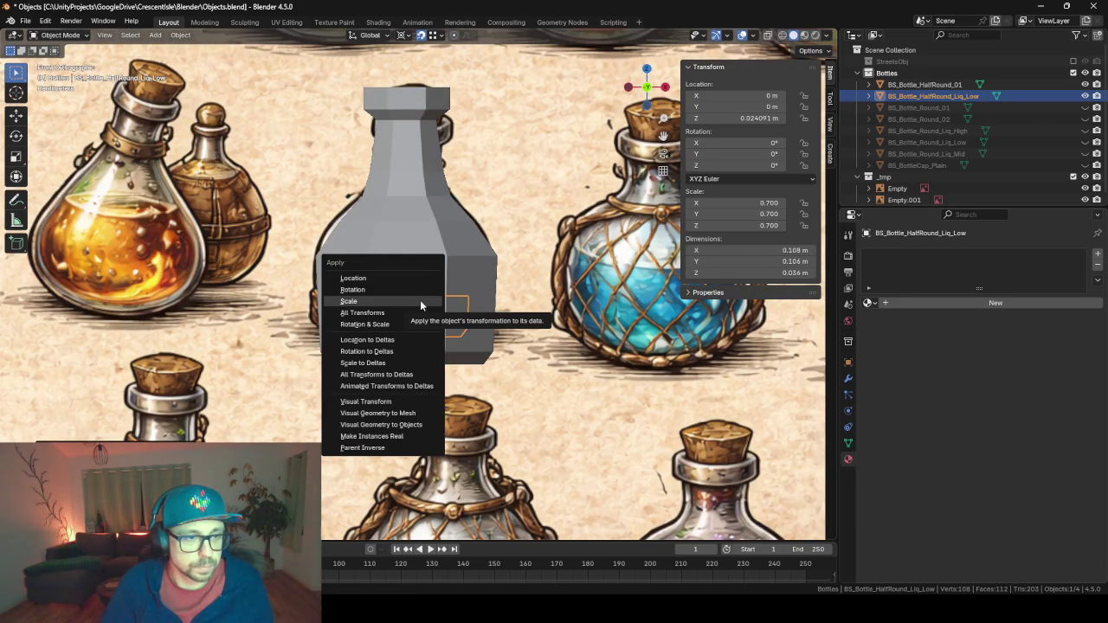
left_click(420, 300)
key("ctrl+a")
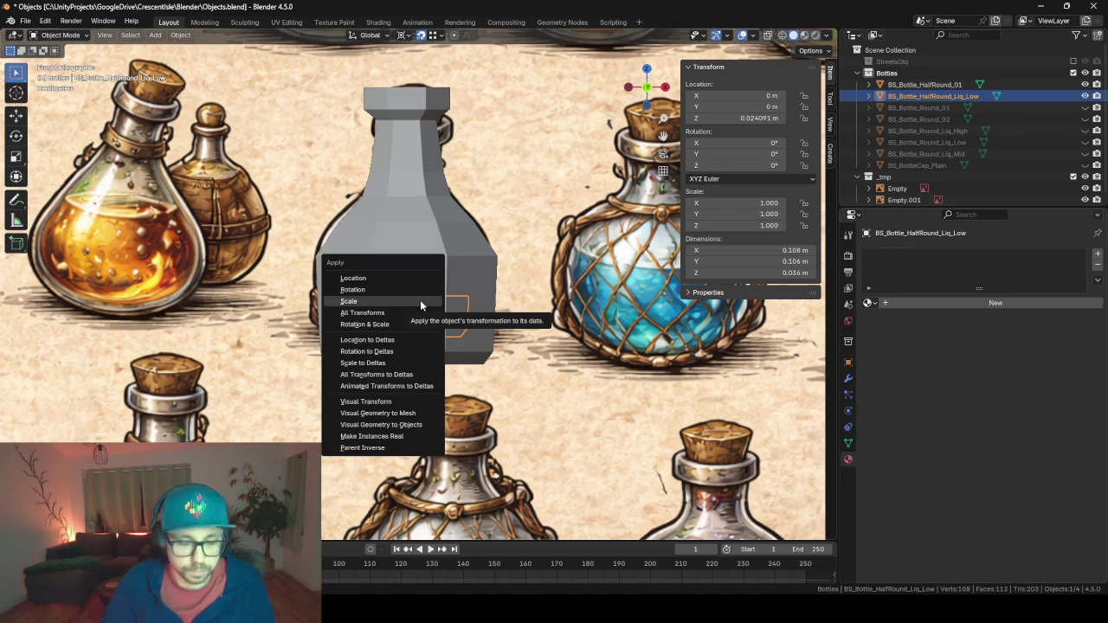
key("l")
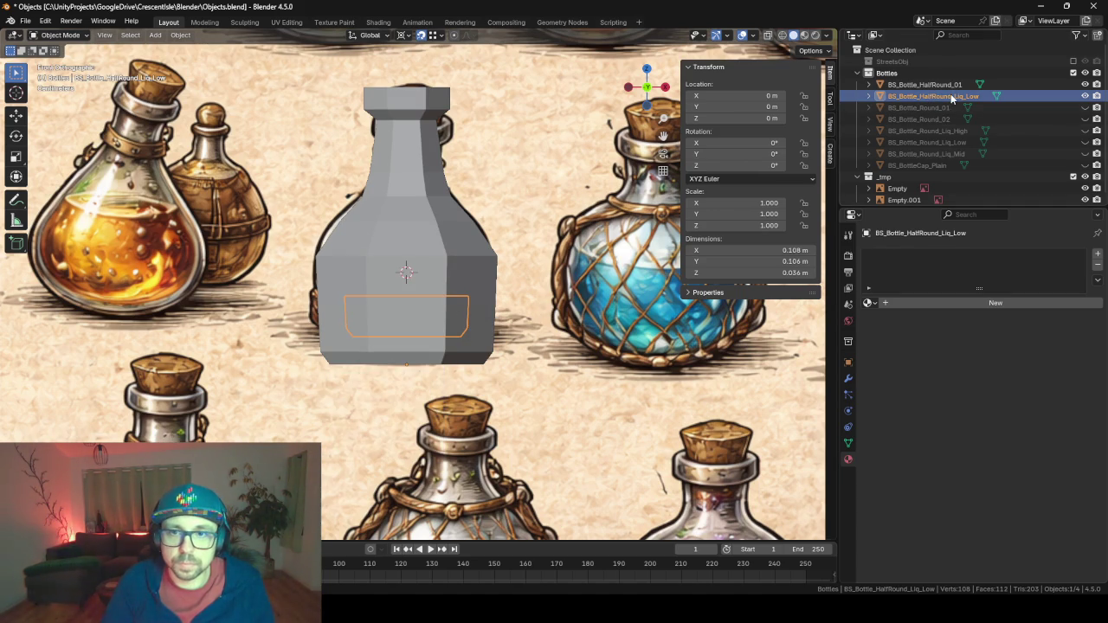
Reselect BS_Bottle_HalfRound_Liq_Low and duplicate it.
key("Up")
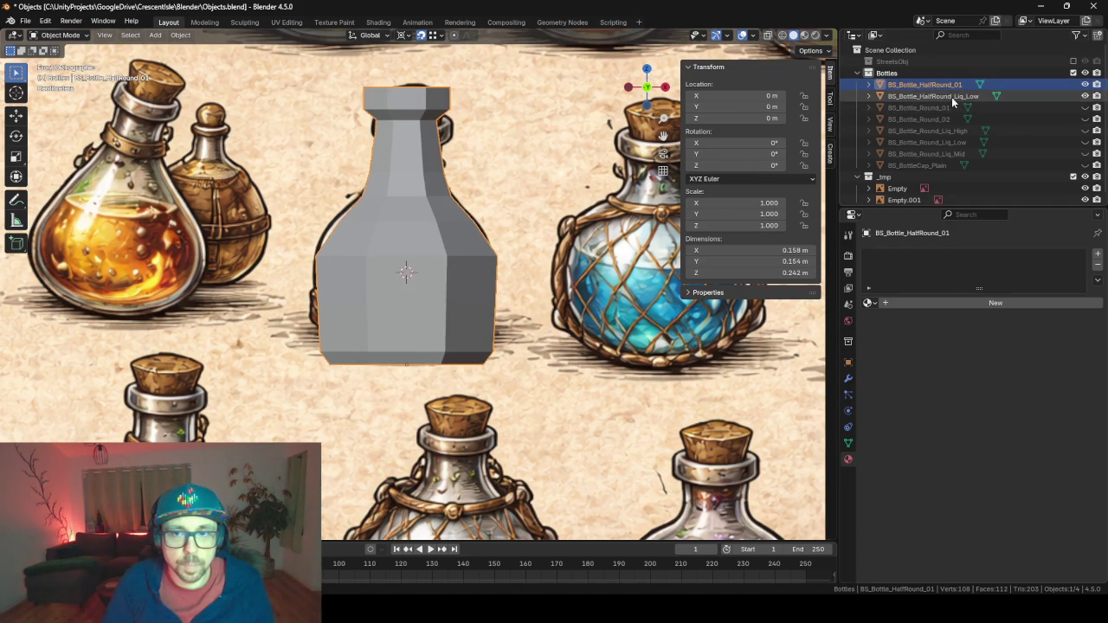
left_click(952, 98)
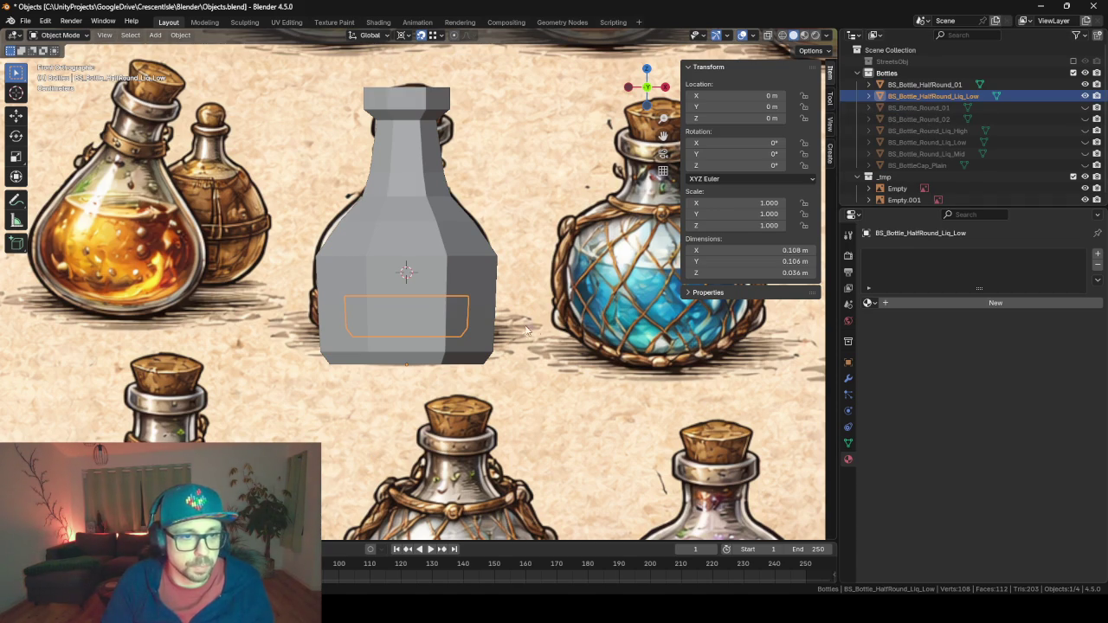
left_click(917, 108)
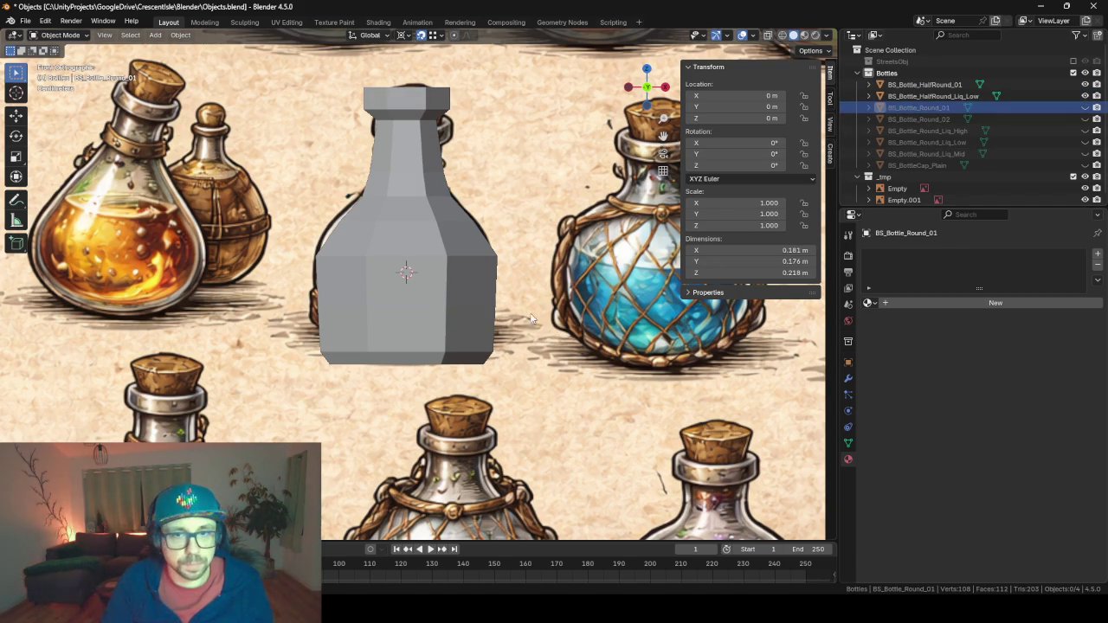
left_click(933, 96)
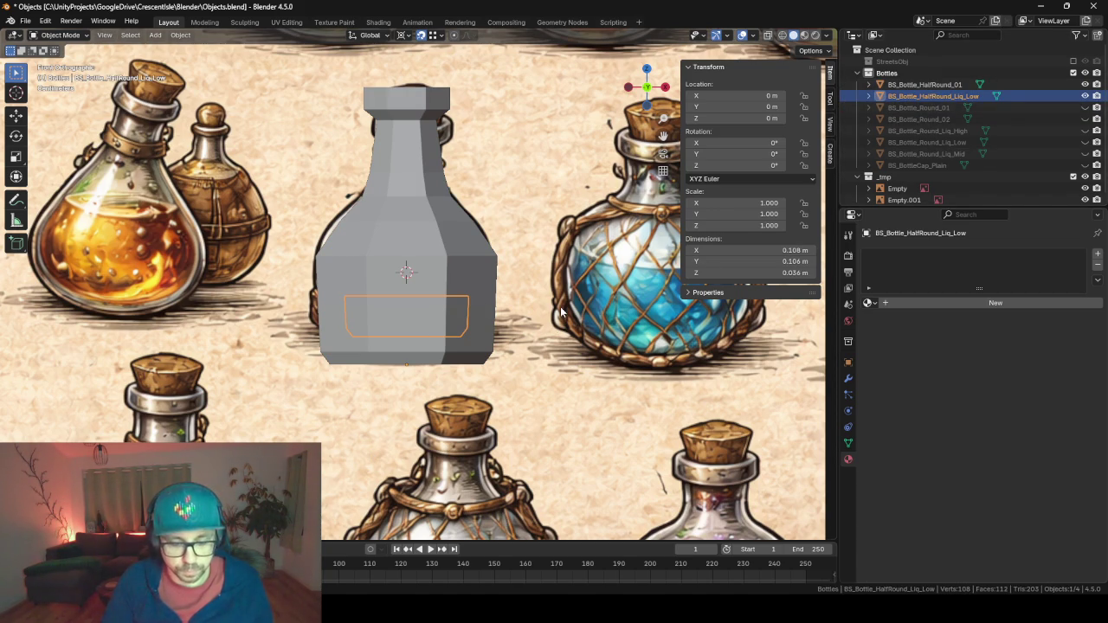
key("shift+d")
Keep the duplicate in place and rename it BS_Bottle_HalfRound_Liq_Mid.
right_click(589, 284)
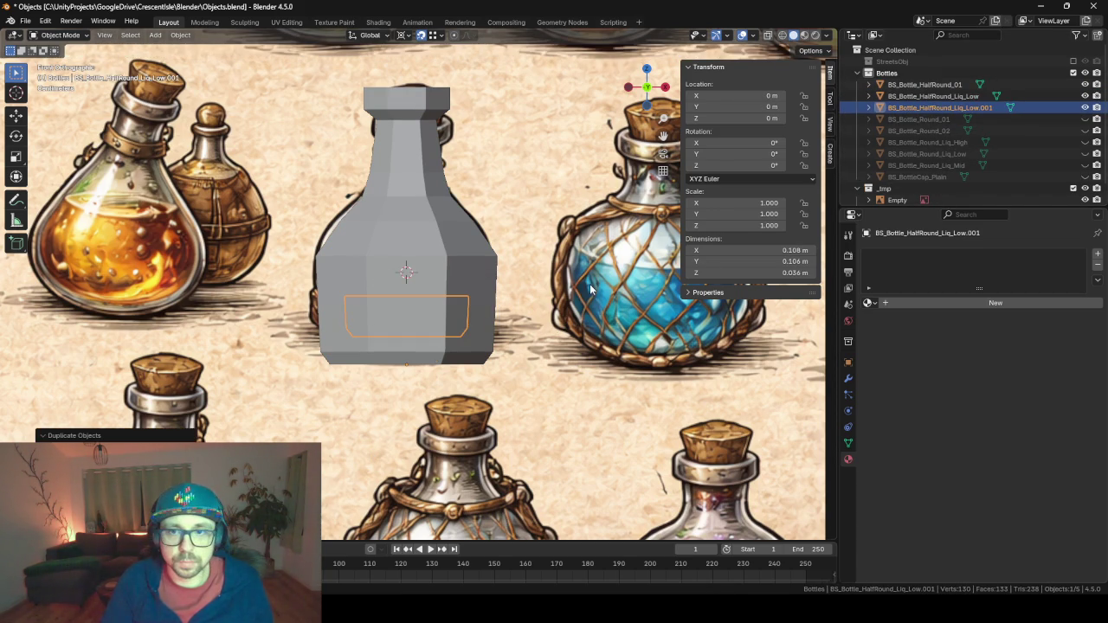
double_click(983, 109)
left_click_drag(993, 109, 966, 109)
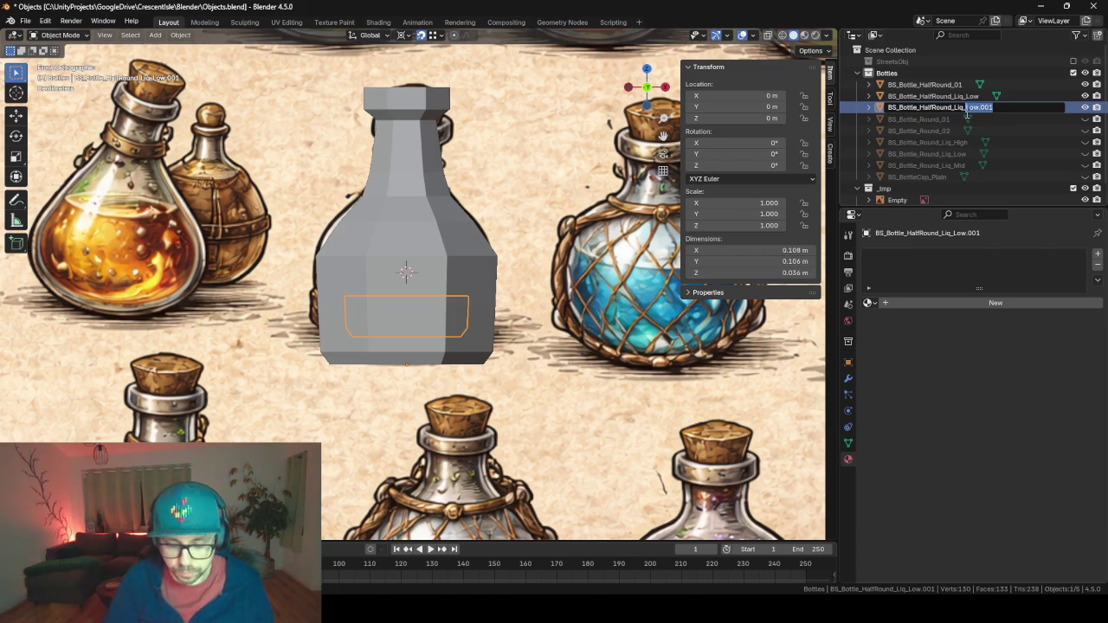
type("Mid")
key("Return")
Use X-ray to pick Liq_Low inside the bottle and box-select its top rim vertices.
key("Tab")
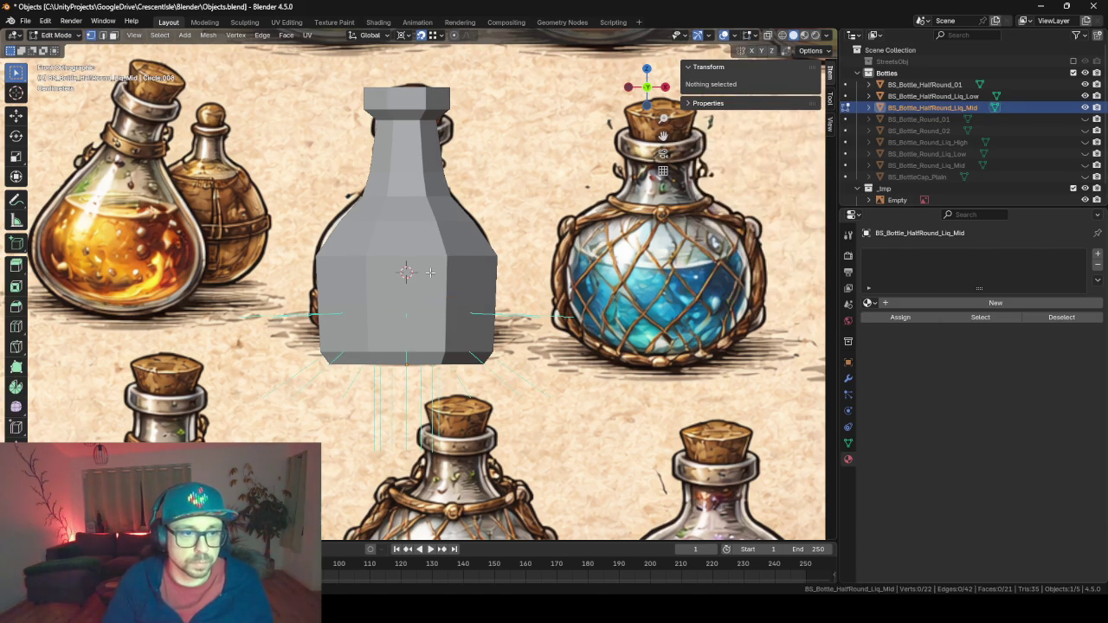
key("Tab")
left_click(425, 266)
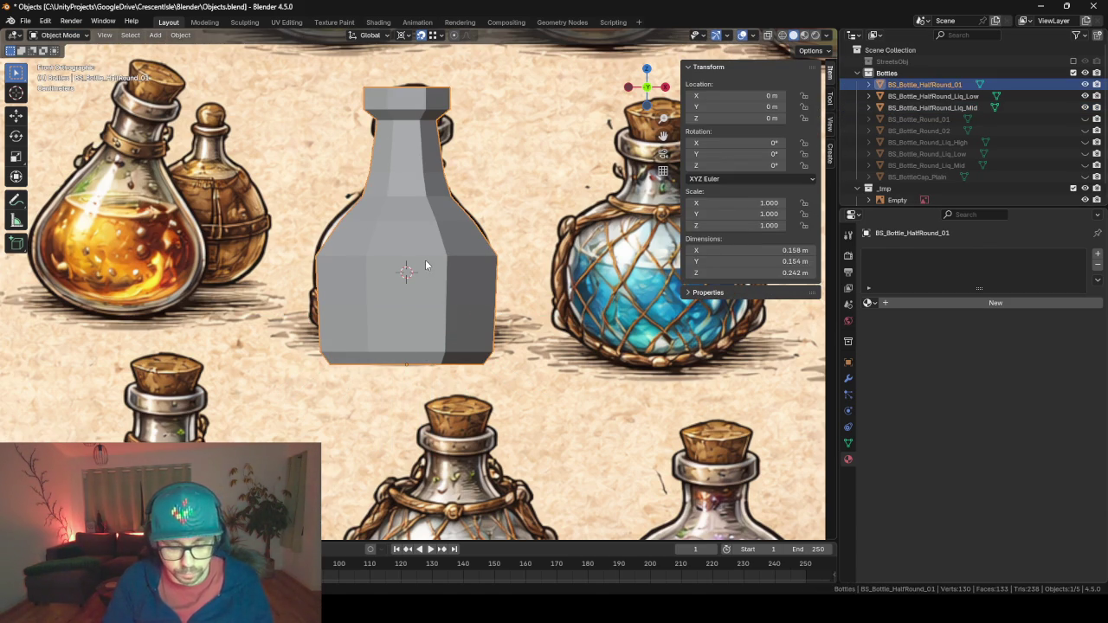
key("alt+z")
left_click(432, 302)
left_click(430, 302)
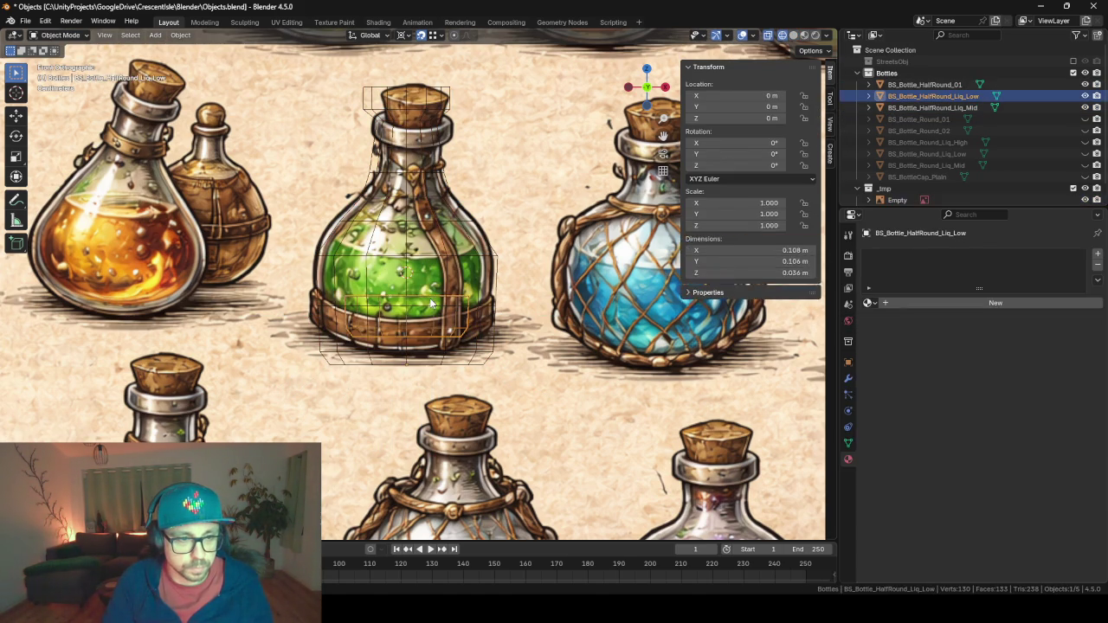
key("Tab")
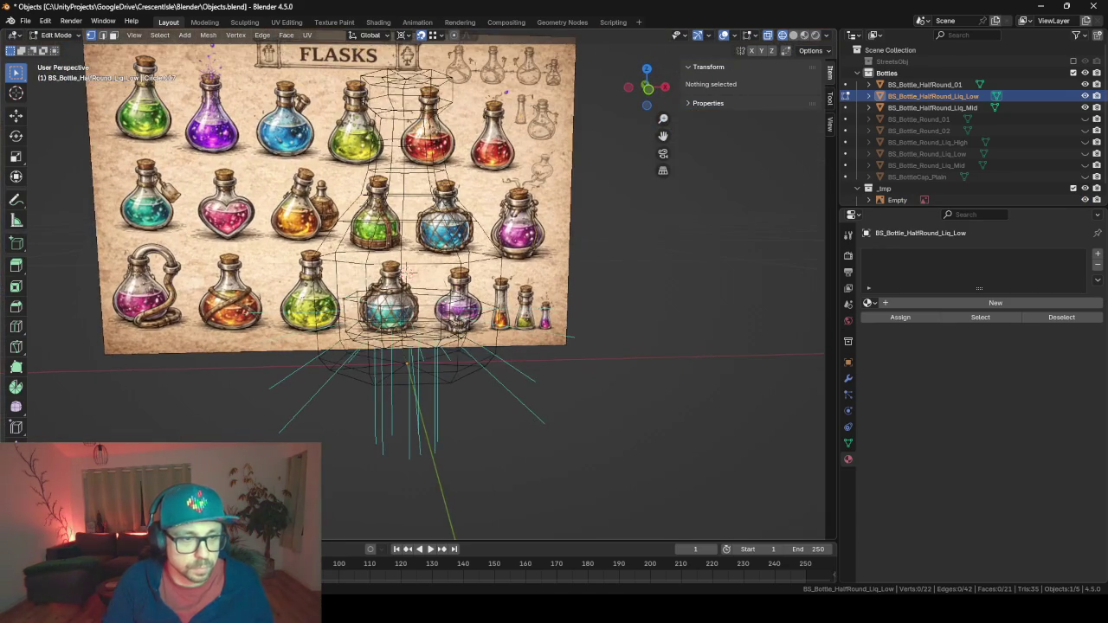
key("KP_1")
mouse_move(310, 267)
left_mouse_down()
mouse_move(336, 292)
mouse_move(498, 308)
left_mouse_up()
Raise the top rim along Z, then scale it to 0 horizontally.
key("g")
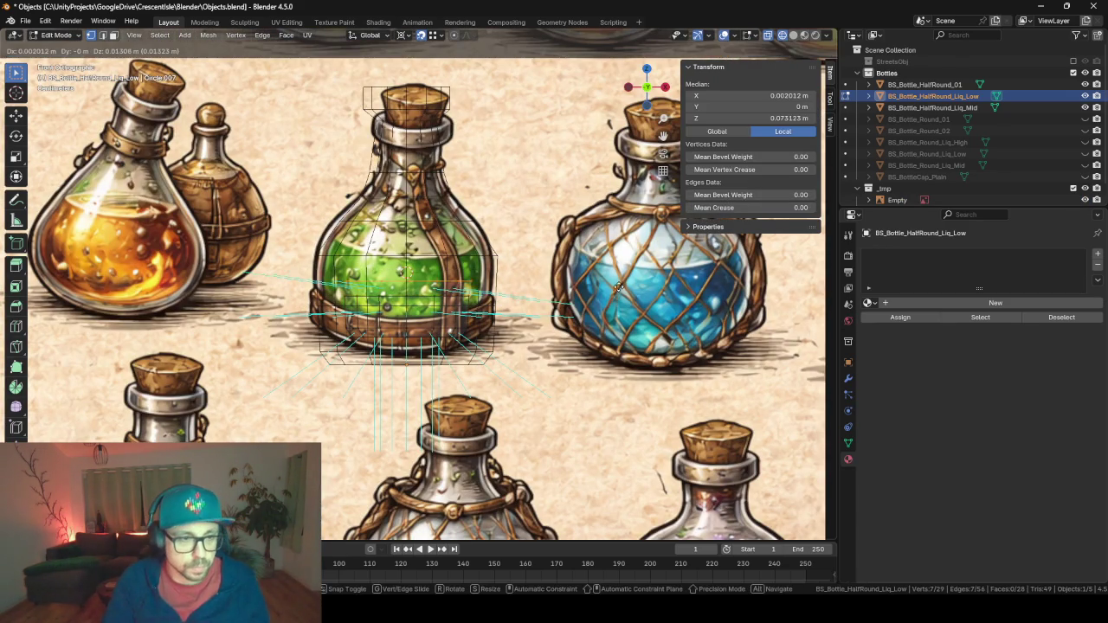
key("z")
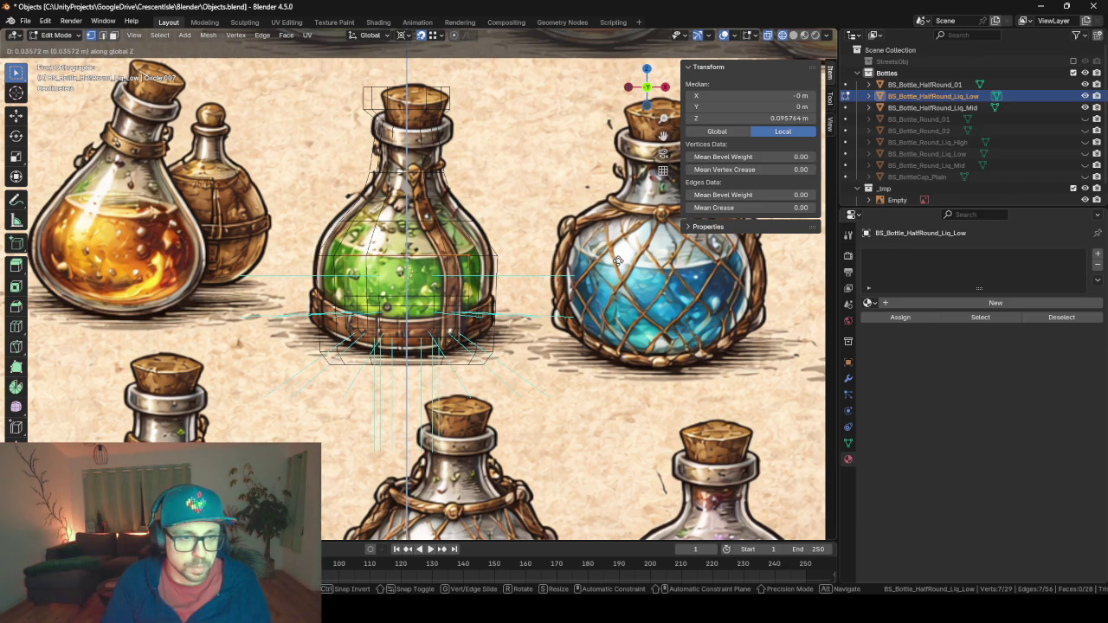
left_click(618, 261)
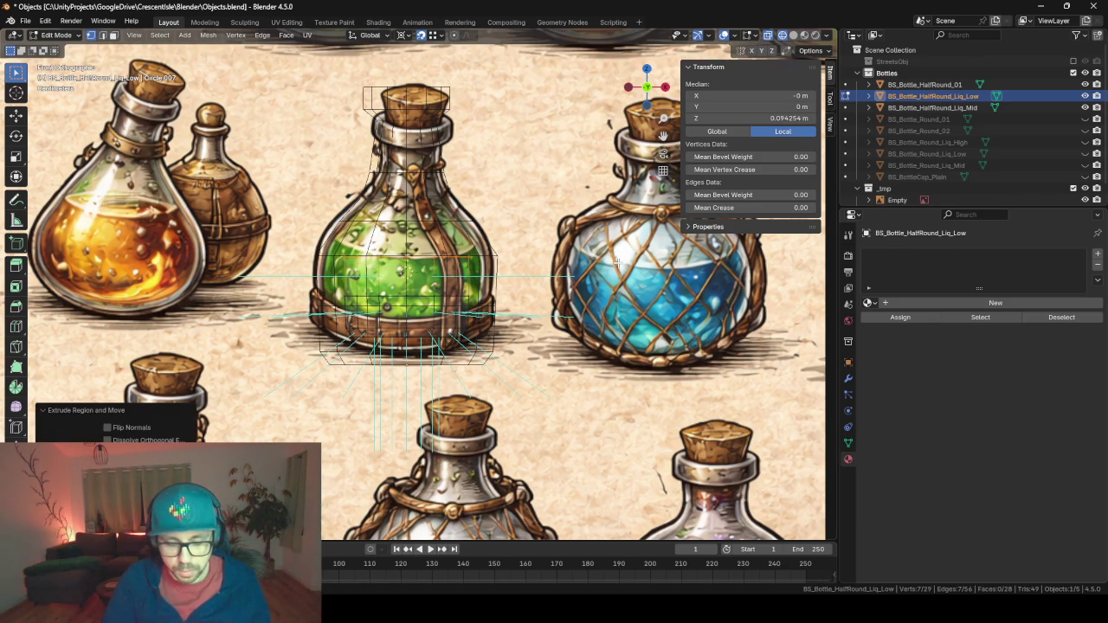
scroll(613, 260, "down", 5)
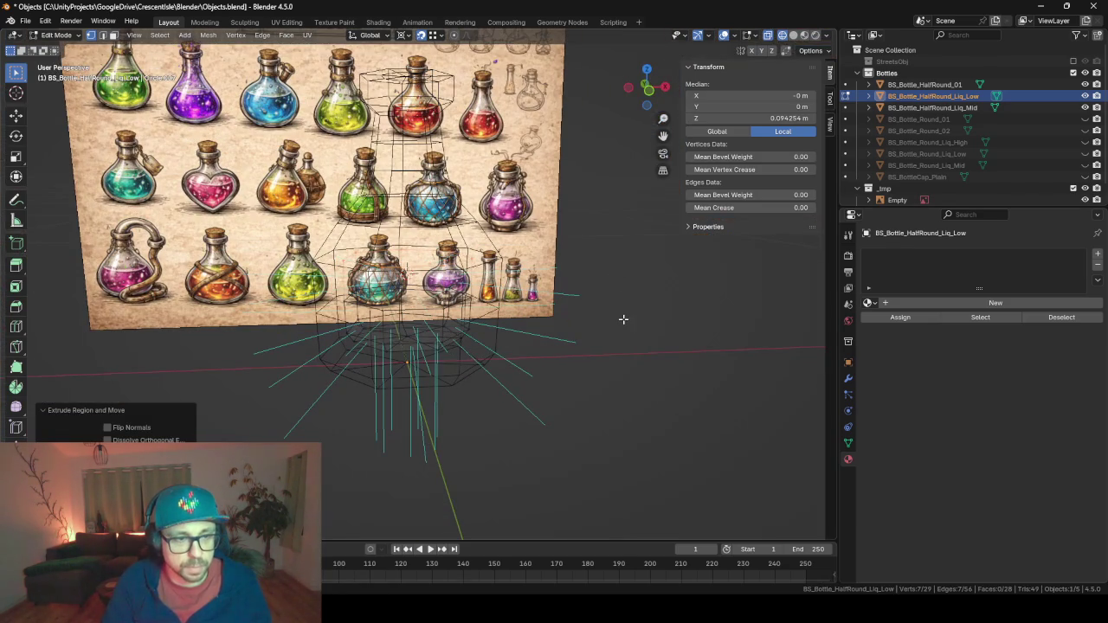
type("s0")
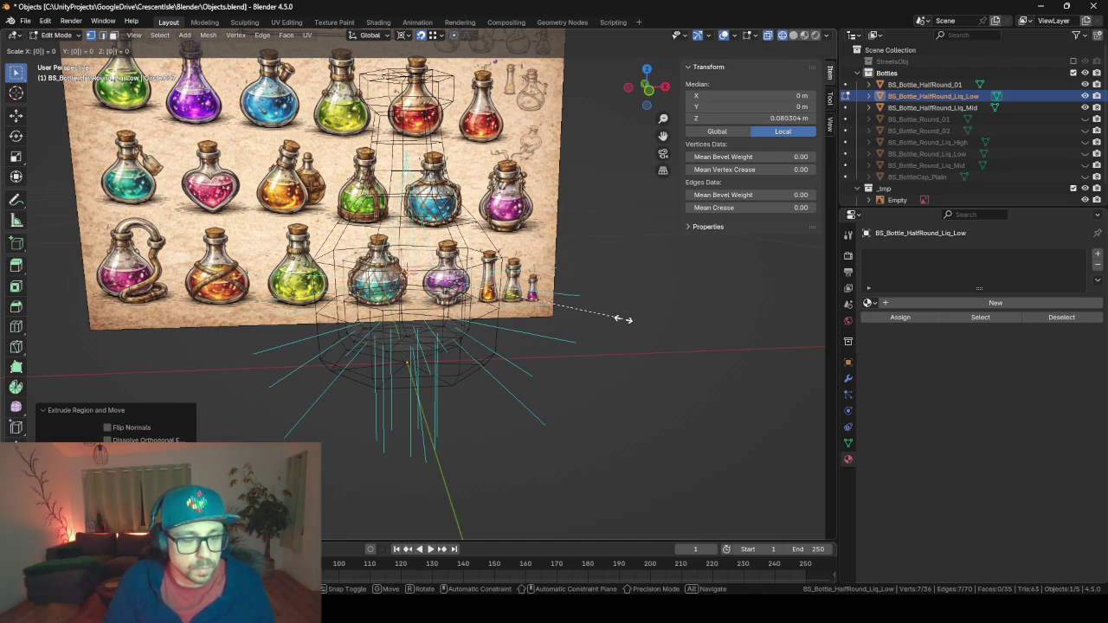
key("shift+z")
key("Return")
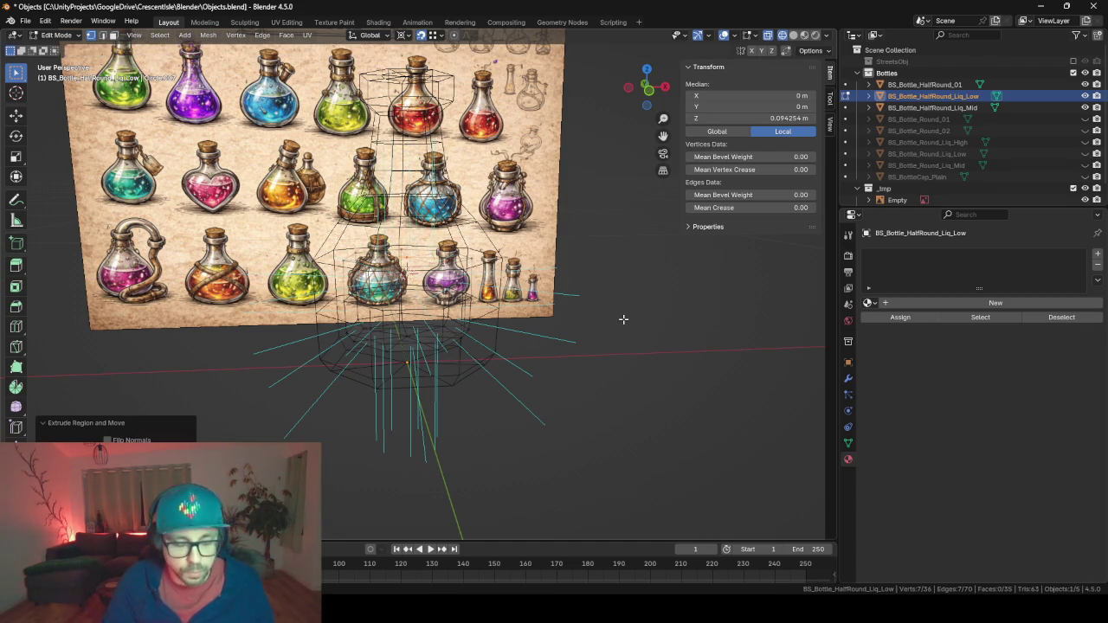
Merge the liquid's vertices by distance and return to Object Mode.
key("a")
key("m")
left_click(623, 319)
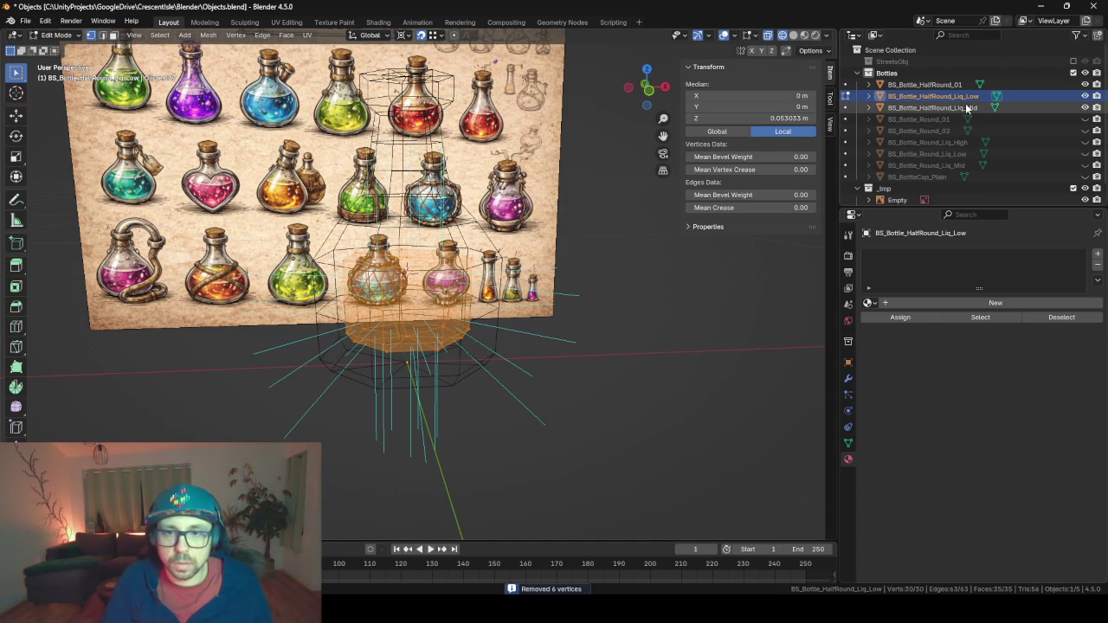
key("Tab")
scroll(497, 271, "up", 1)
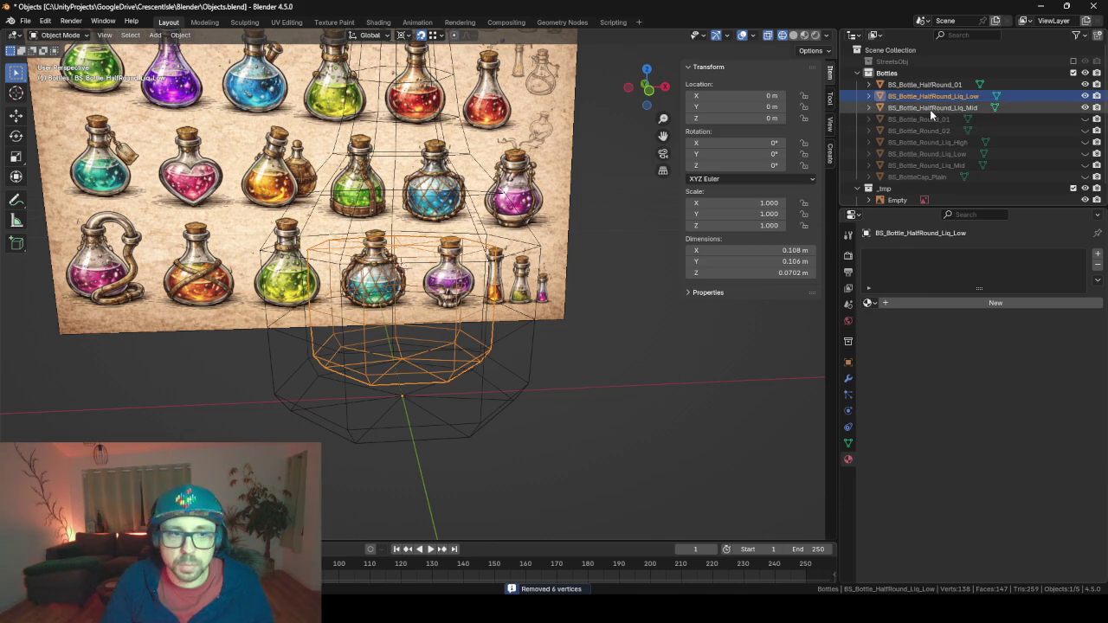
Rename the liquids so the 0.0702 m one is Liq_Mid and the 0.036 m one Liq_Low.
left_click(930, 108)
double_click(970, 107)
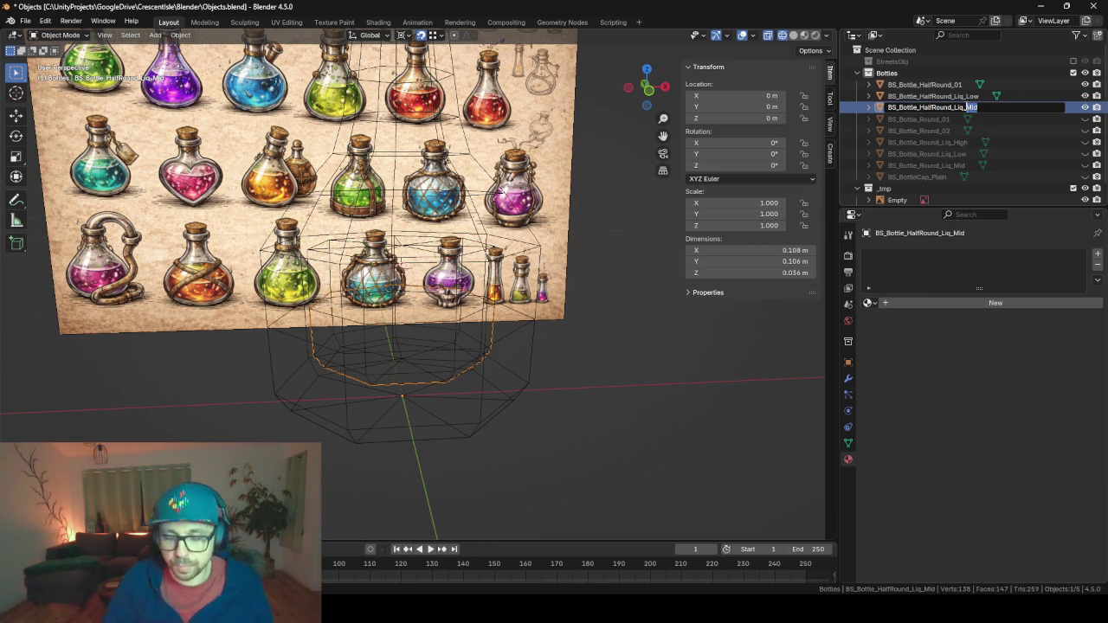
type("Low")
key("Return")
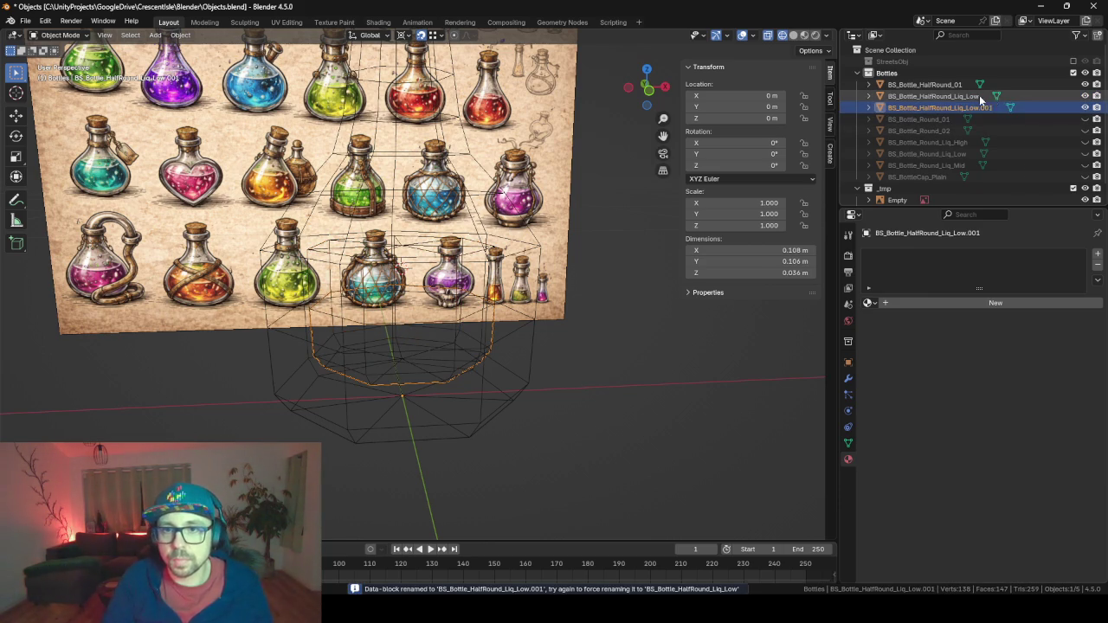
double_click(980, 97)
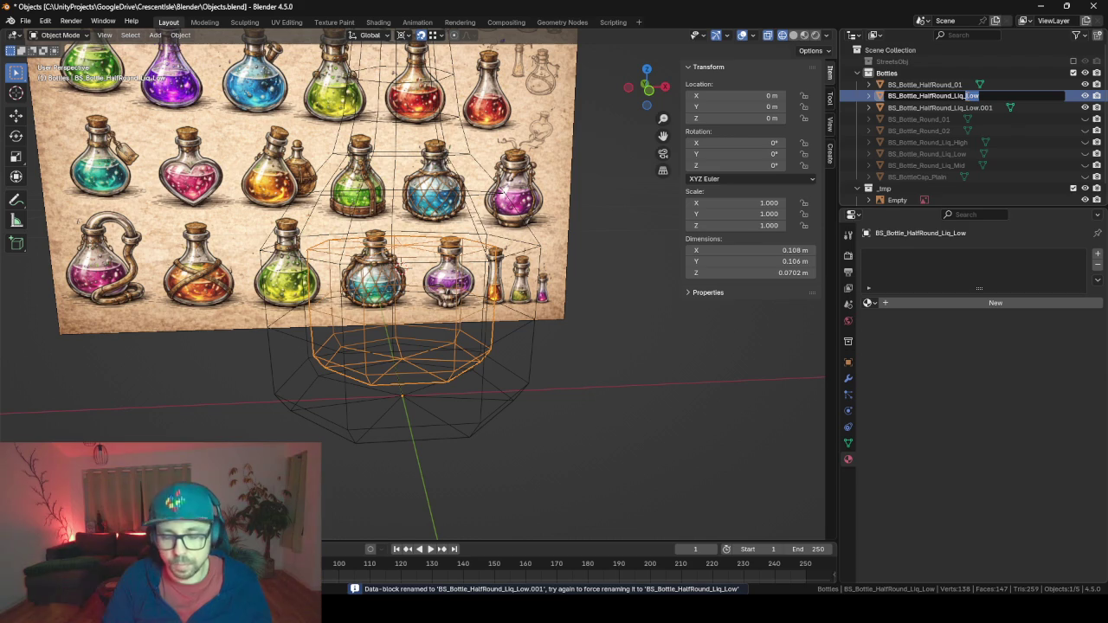
type("Mid")
key("Return")
double_click(995, 96)
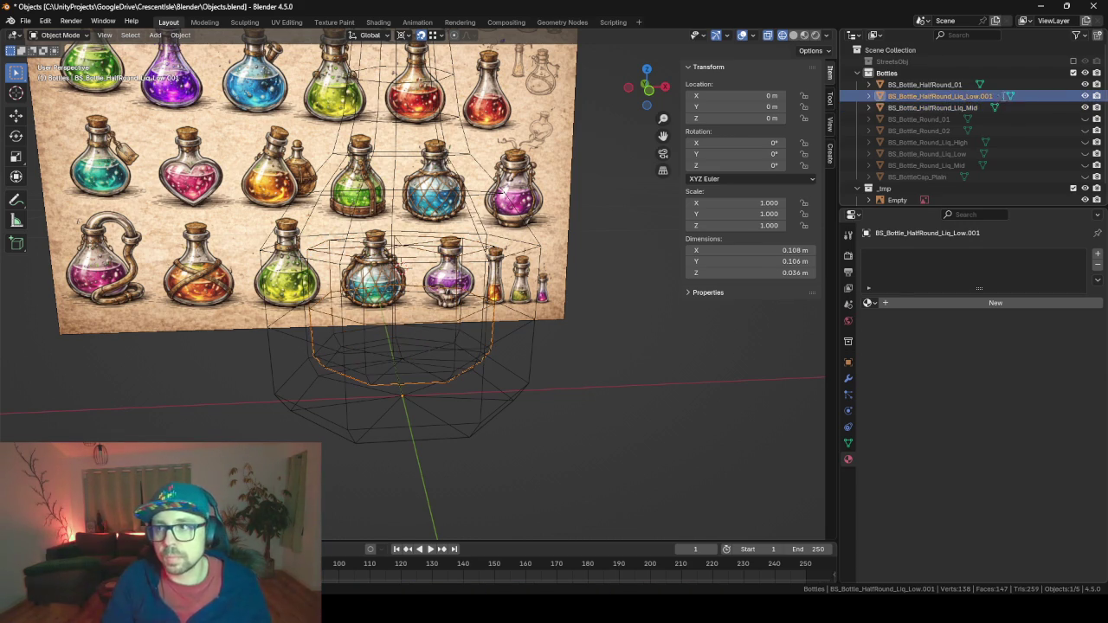
left_click(1009, 96)
key("Return")
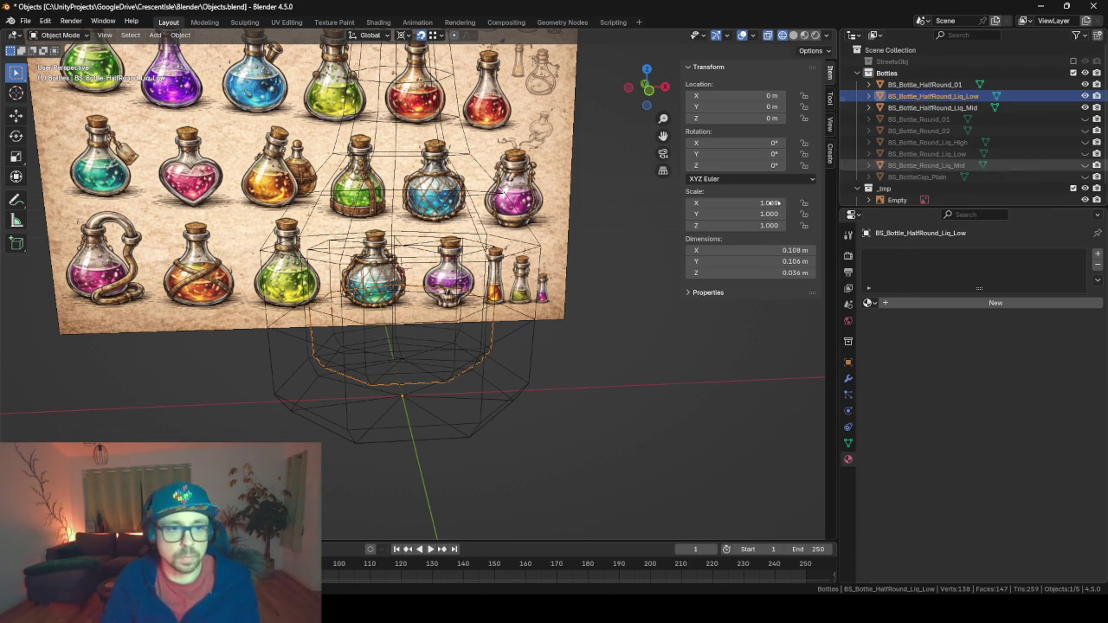
Select BS_Bottle_HalfRound_Liq_Low and enter Edit Mode.
left_click(971, 109)
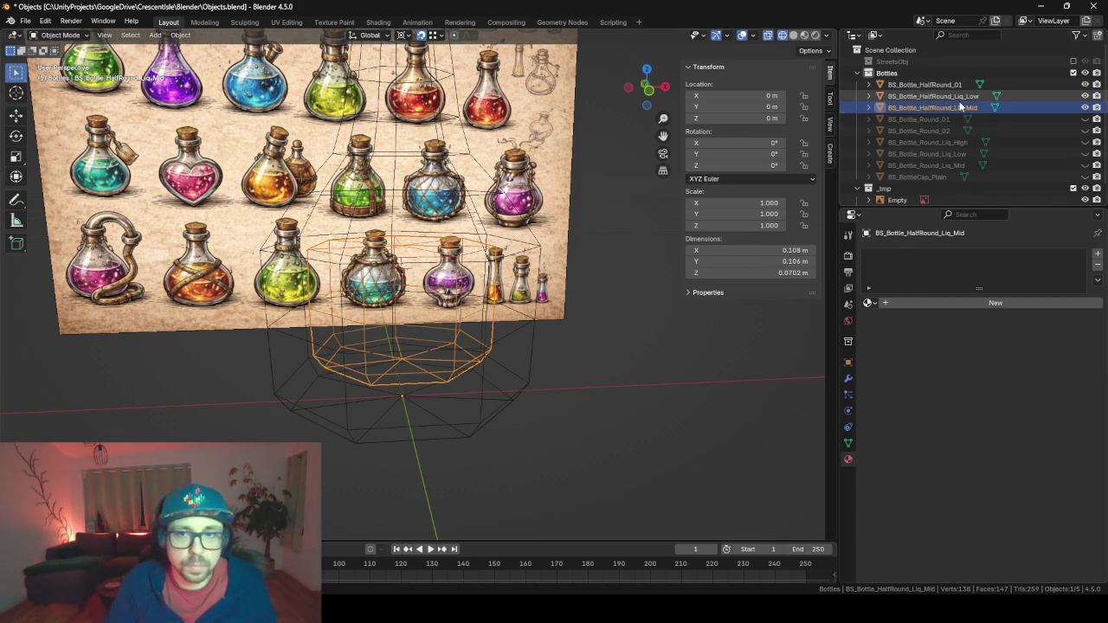
left_click(933, 97)
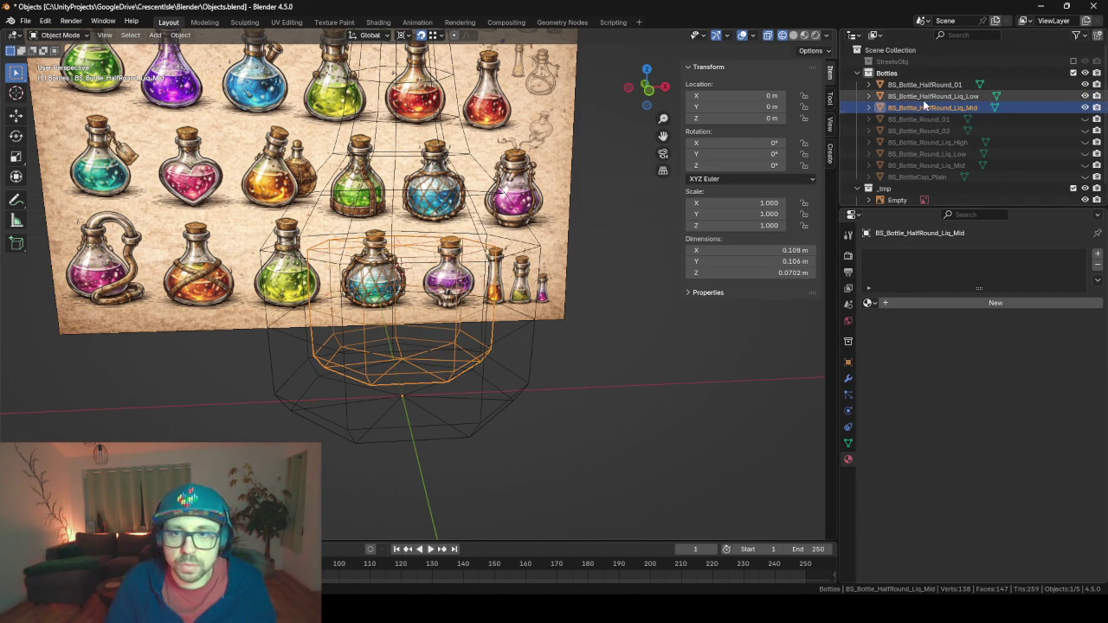
key("Tab")
scroll(457, 338, "up", 2)
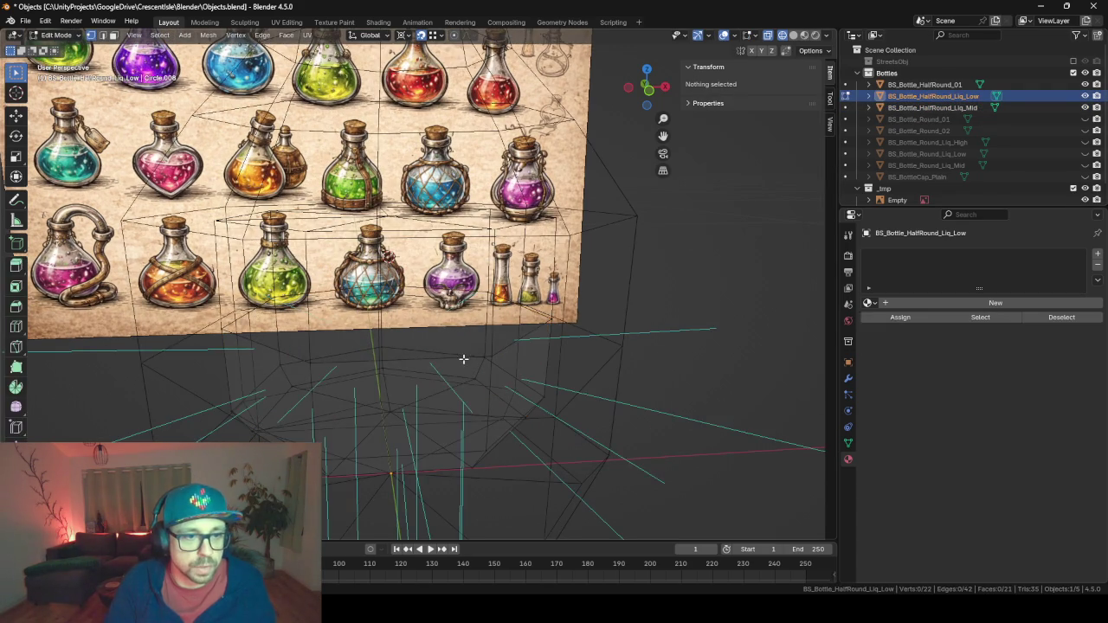
Select the liquid's open edge loop and try an extrusion, then undo it.
key("Home")
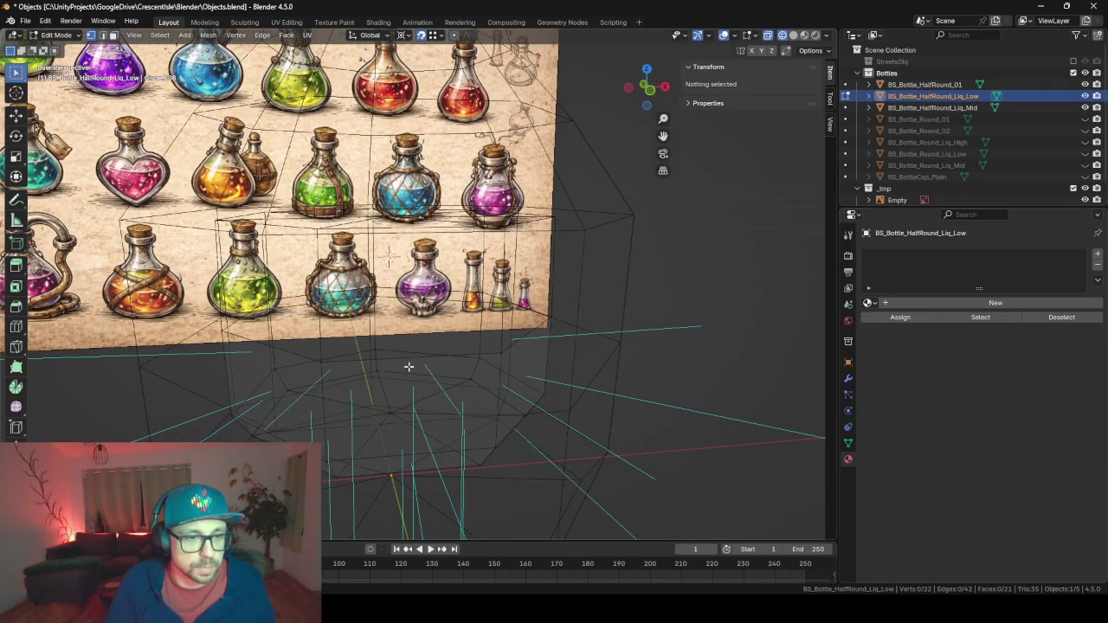
left_click(403, 356, "alt")
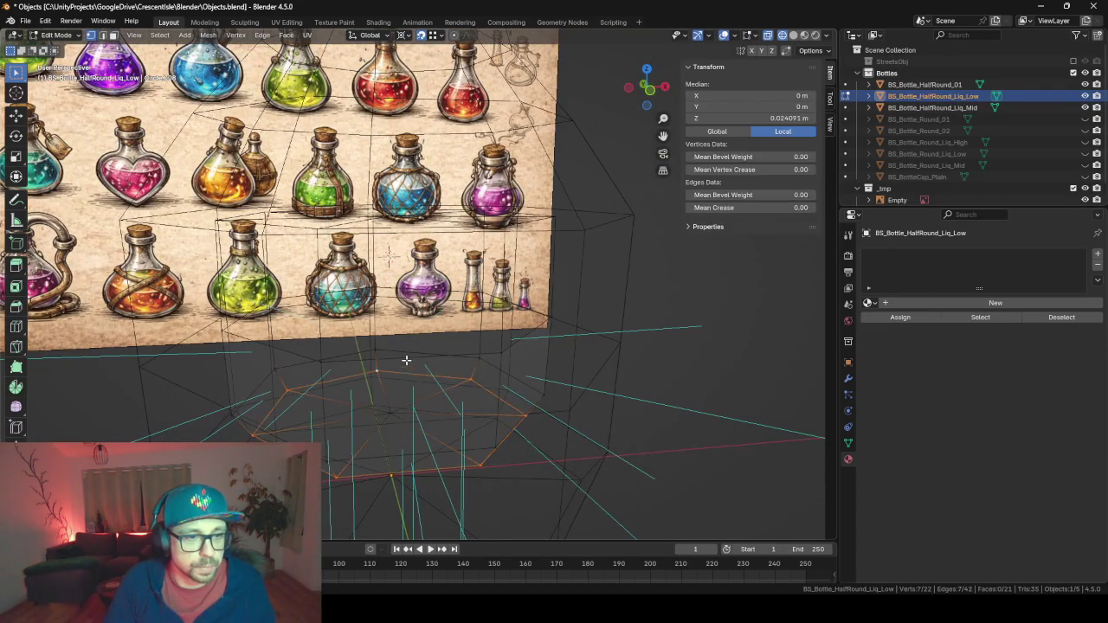
key("e")
left_click(736, 388)
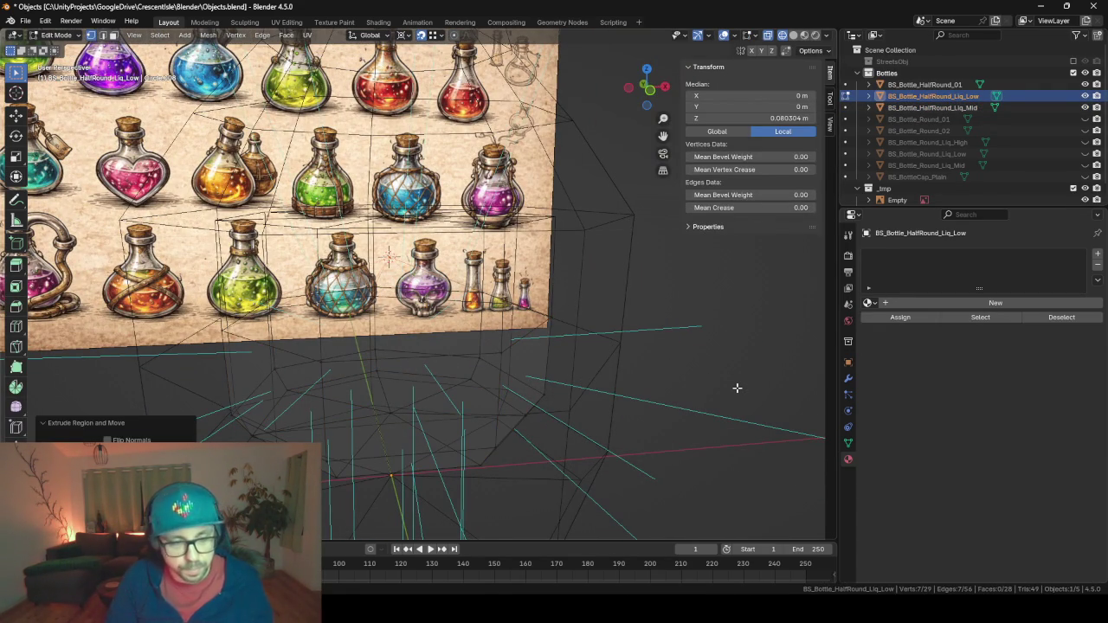
key("ctrl+z")
Extrude the loop, scale it to 0 horizontally, merge by distance, and return to Object Mode.
type("es")
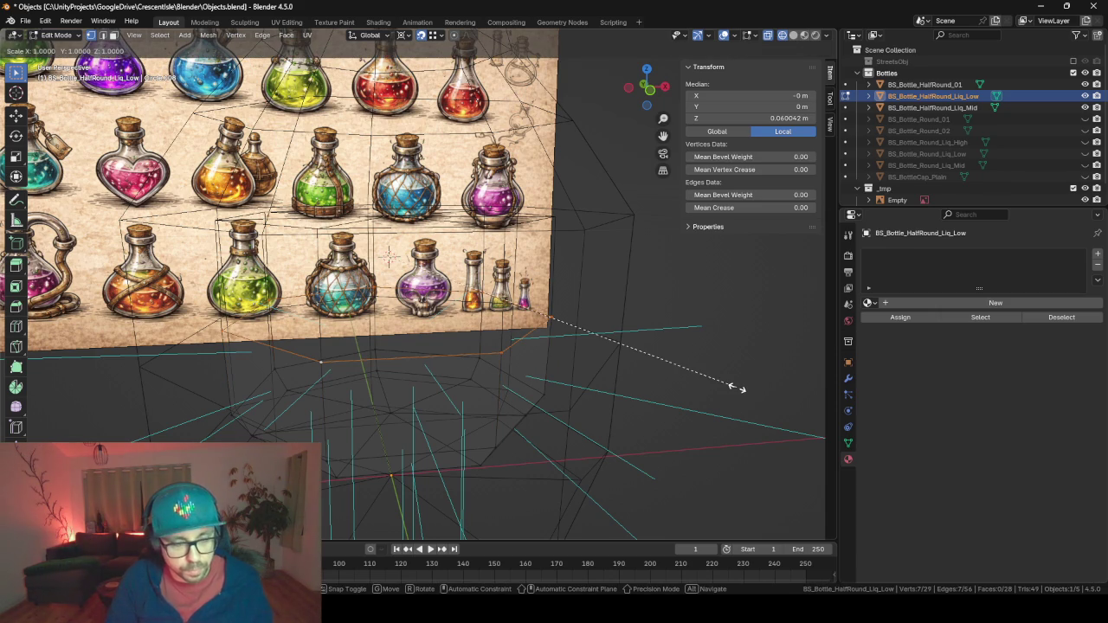
type("0")
key("shift+z")
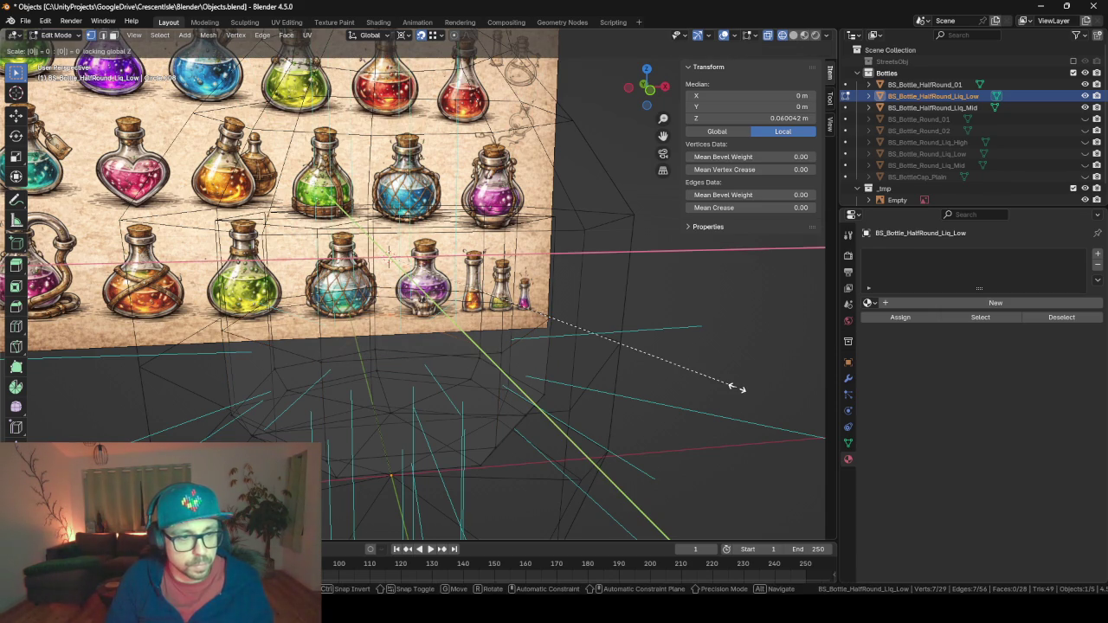
key("Return")
key("a")
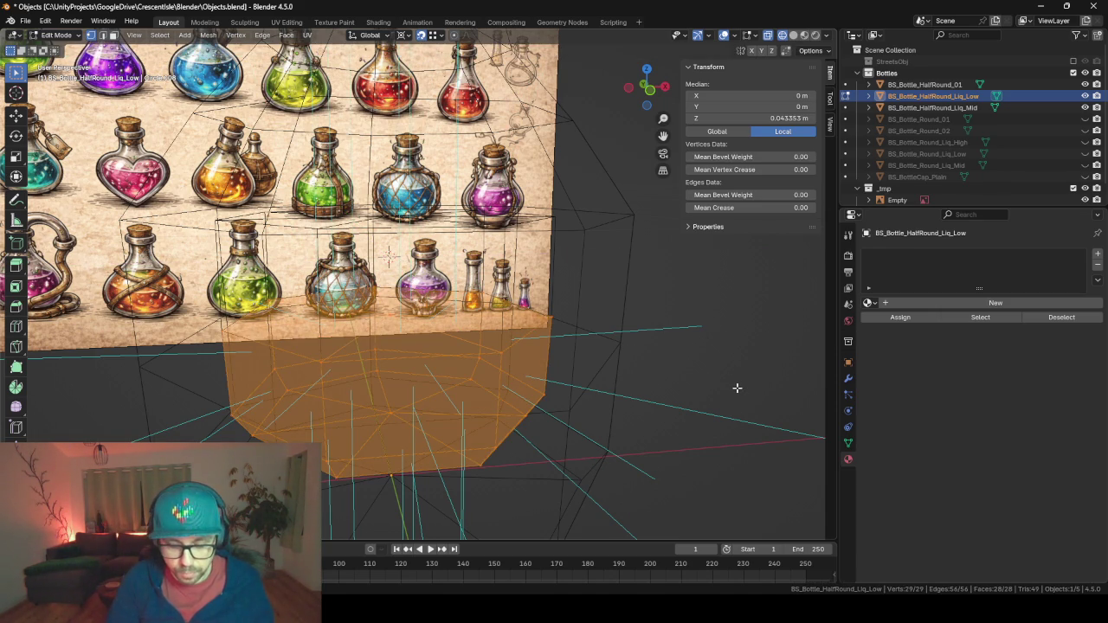
key("comma")
key("m")
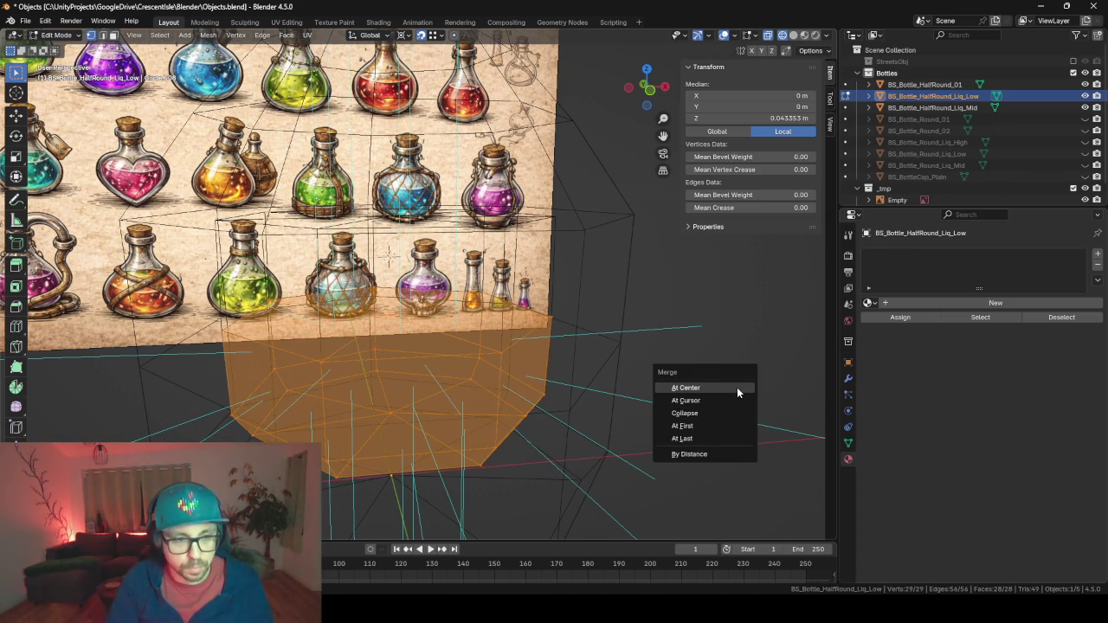
left_click(736, 388)
key("Tab")
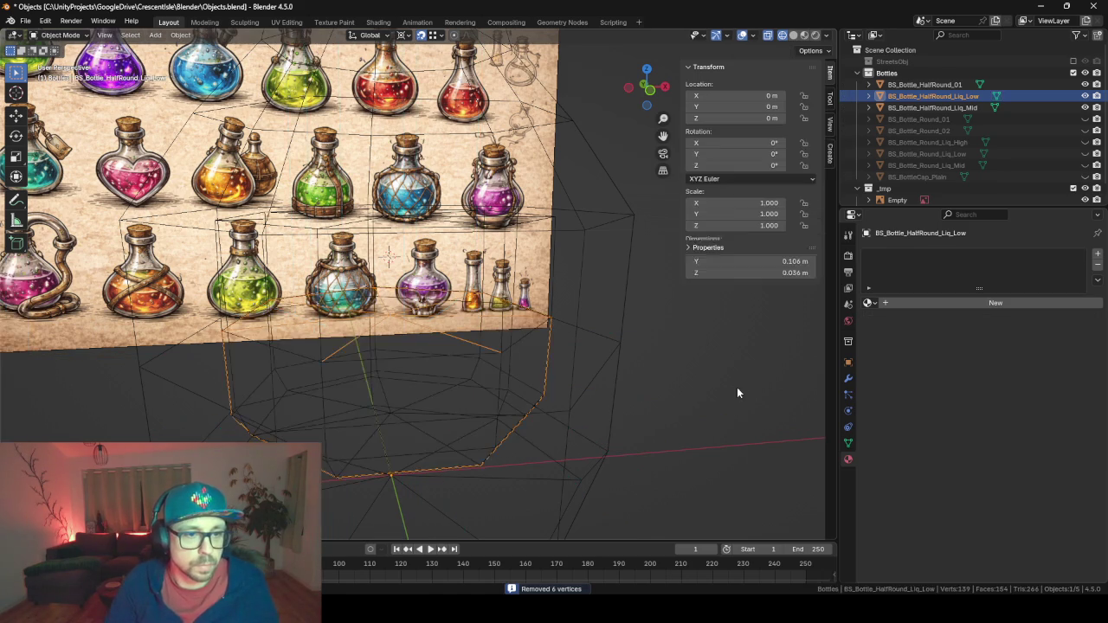
key("KP_Decimal")
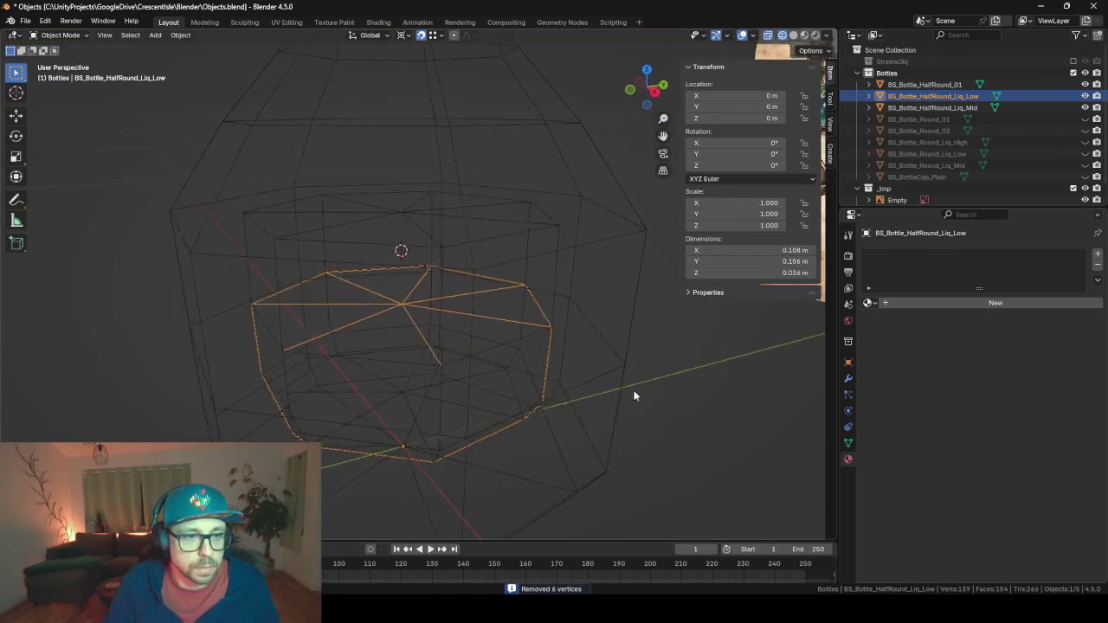
Duplicate Liq_Mid in place and rename the copy BS_Bottle_HalfRound_Liq_High.
left_click(932, 108)
key("KP_1")
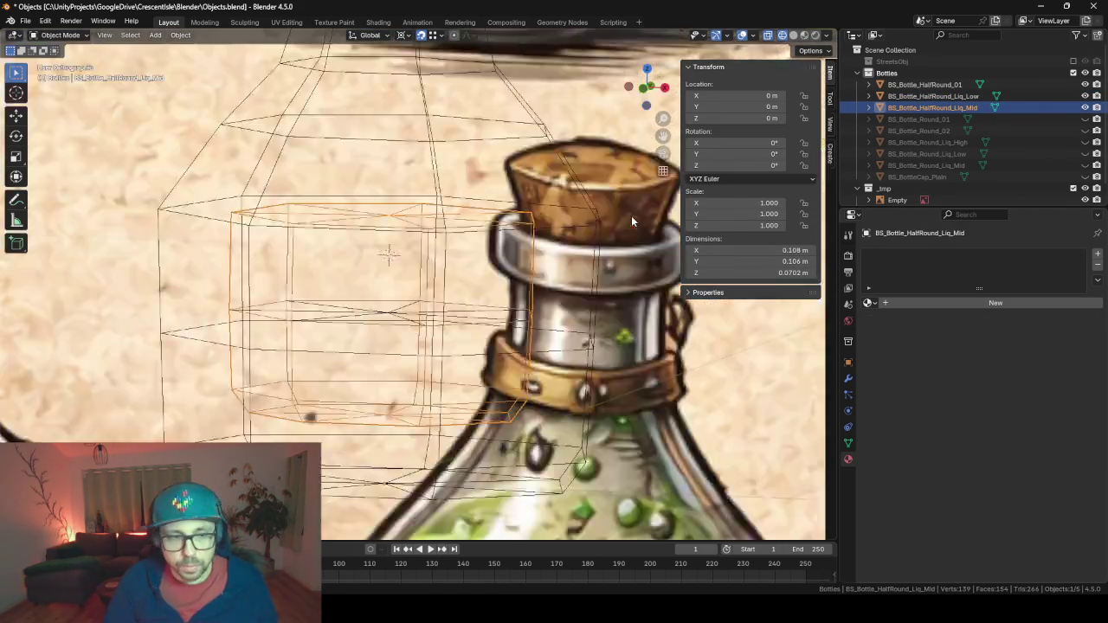
key("KP_Decimal")
key("shift+d")
right_click(509, 324)
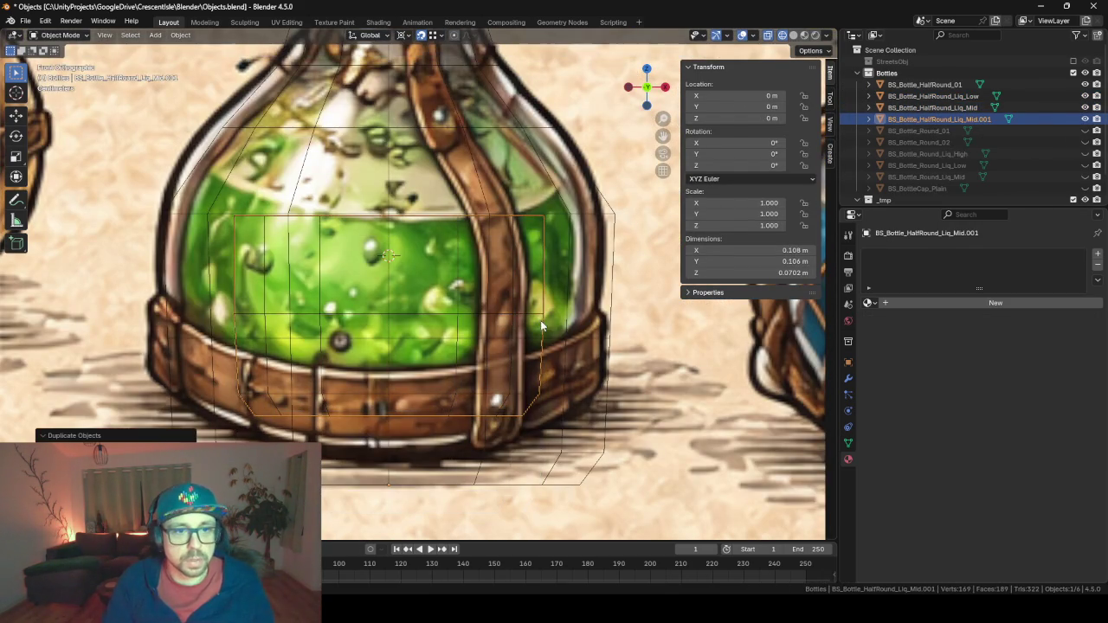
double_click(987, 119)
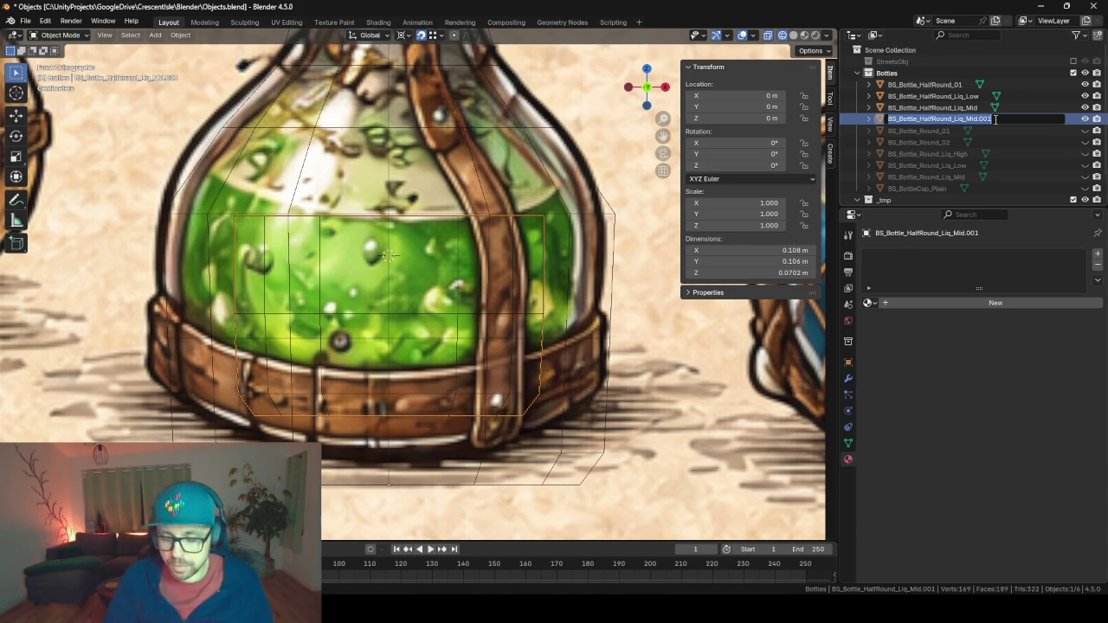
left_click(995, 119)
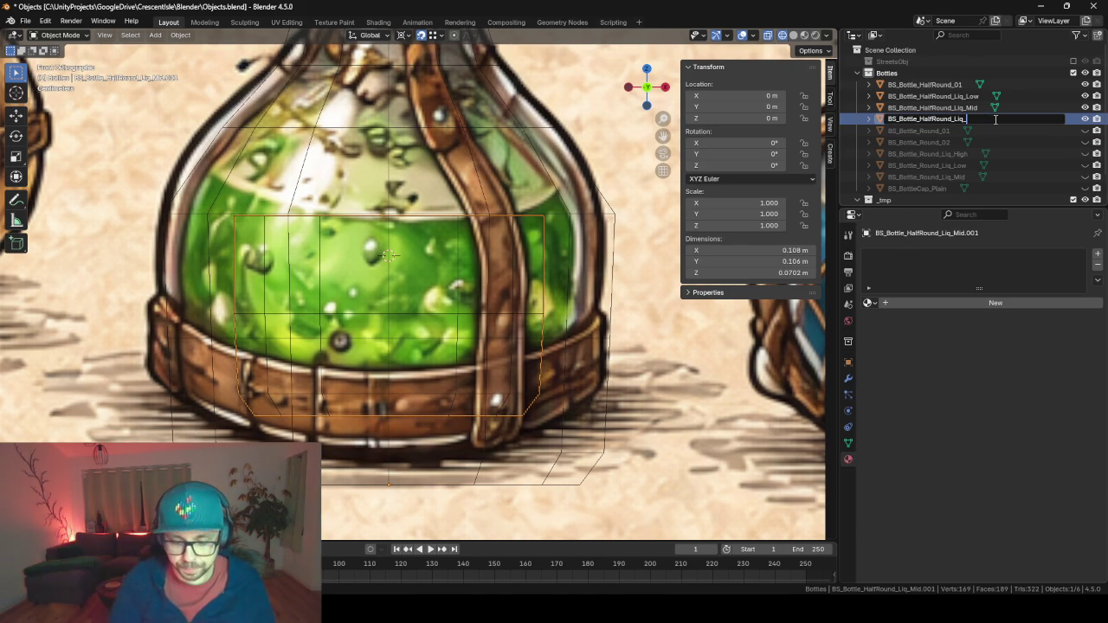
type("High")
key("Return")
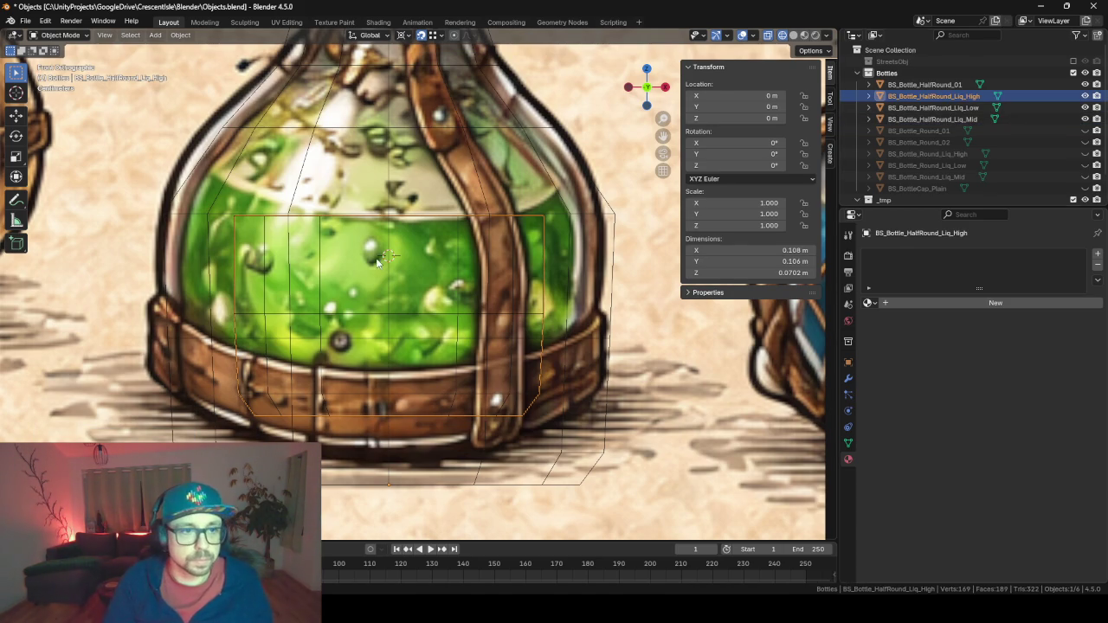
Extrude Liq_High's top ring upward so it stands 0.101 m tall.
key("Tab")
left_click_drag(213, 189, 593, 230)
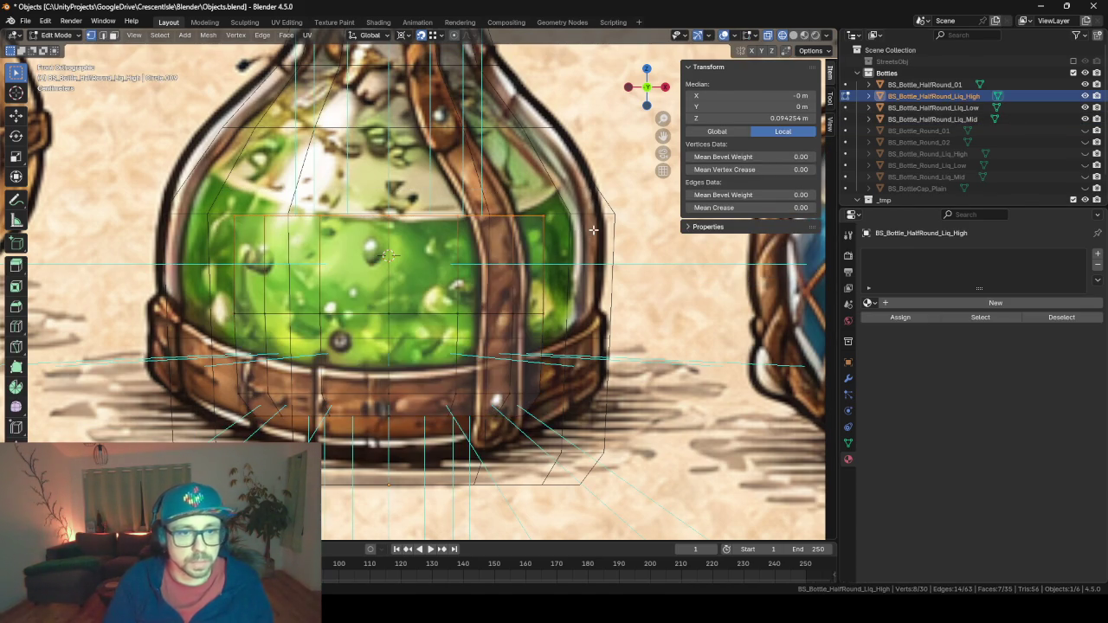
scroll(593, 230, "down", 2)
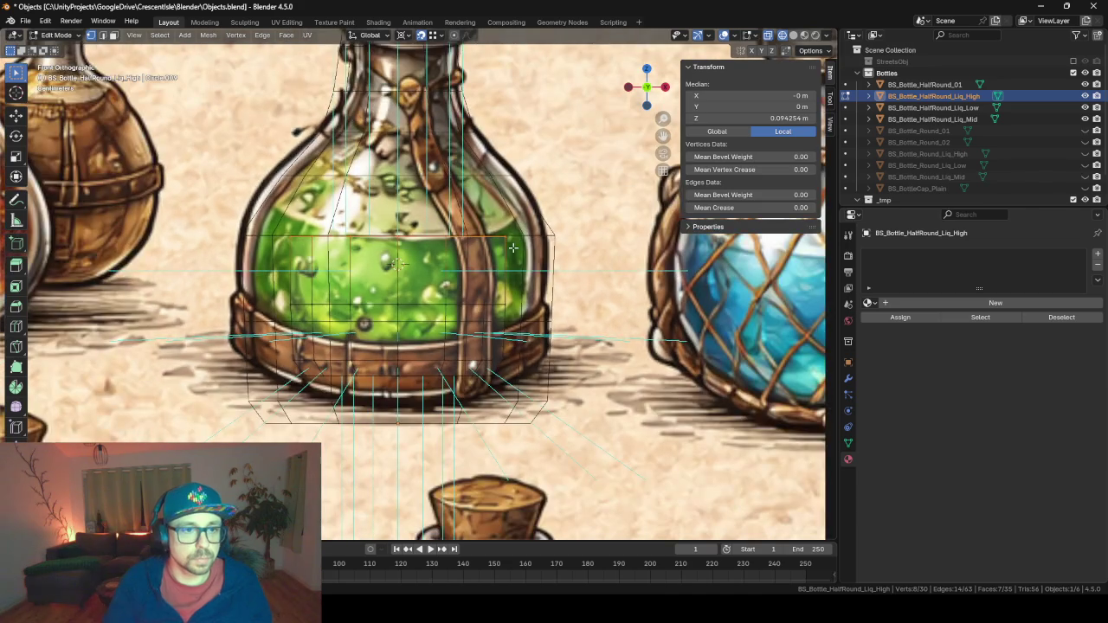
key("e")
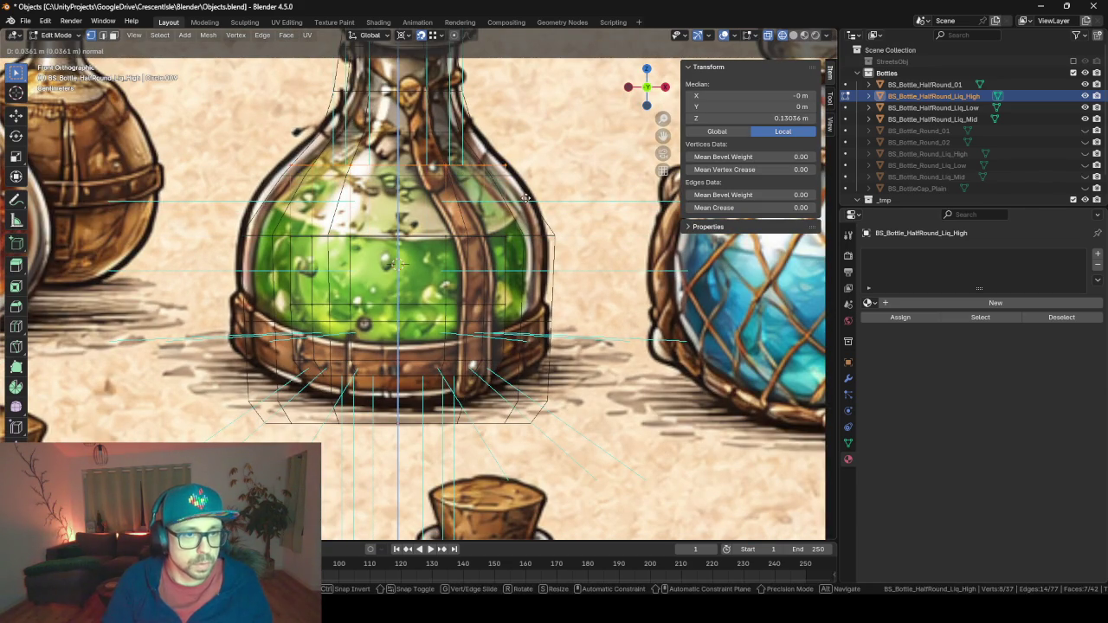
left_click(534, 211)
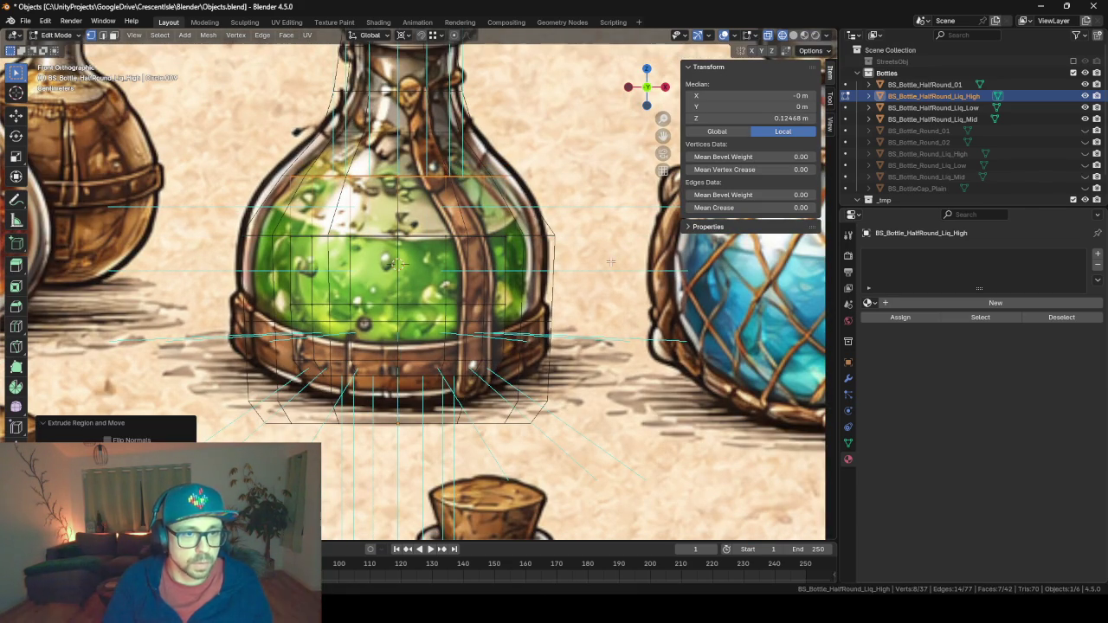
key("s")
key("shift+z")
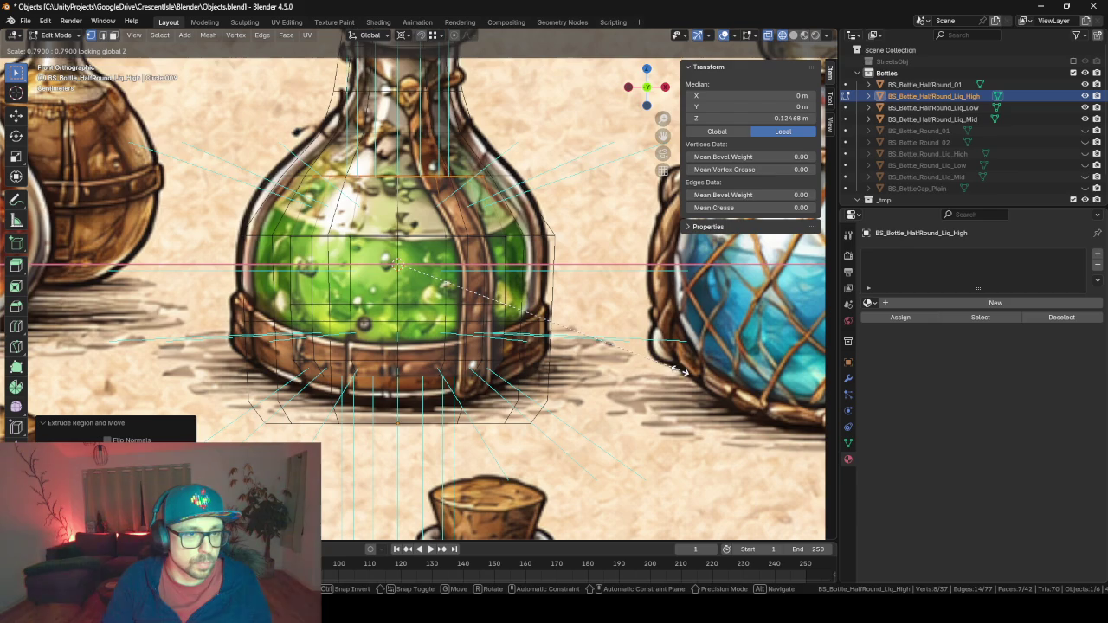
right_click(684, 449)
mouse_move(447, 509)
left_mouse_down()
mouse_move(531, 522)
mouse_move(497, 470)
left_mouse_up()
key("Tab")
mouse_move(487, 421)
left_mouse_down()
mouse_move(468, 415)
mouse_move(519, 399)
mouse_move(502, 383)
mouse_move(537, 392)
mouse_move(572, 387)
mouse_move(567, 379)
left_mouse_up()
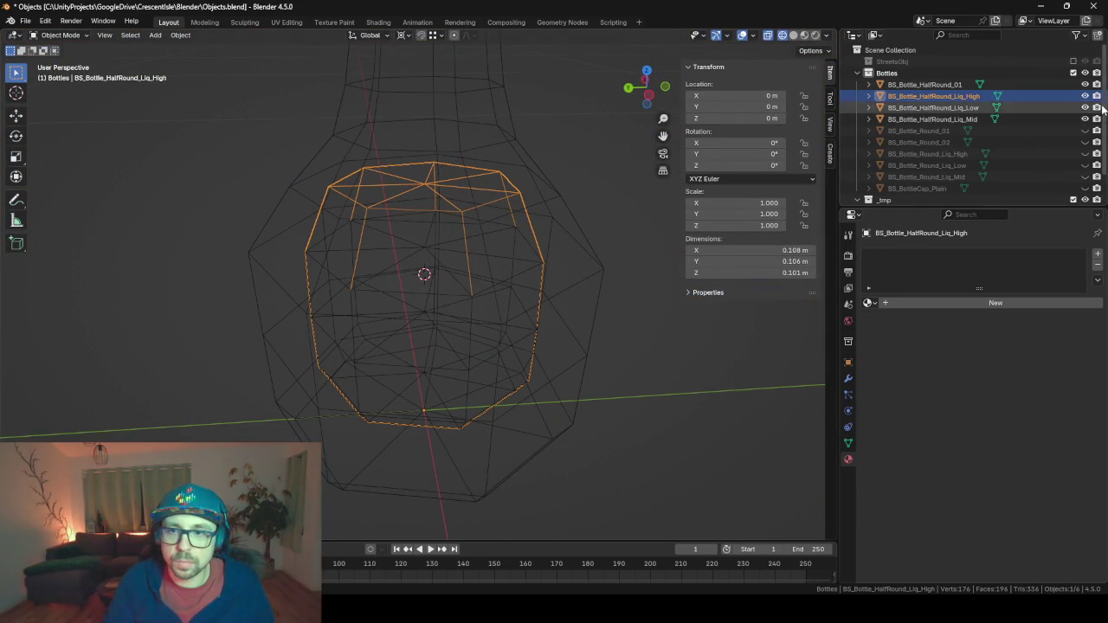
Hide Liq_Low and Liq_Mid to inspect Liq_High alone, then unhide them.
left_click_drag(1084, 107, 1084, 118)
left_click_drag(577, 359, 597, 325)
left_click_drag(1085, 108, 1086, 119)
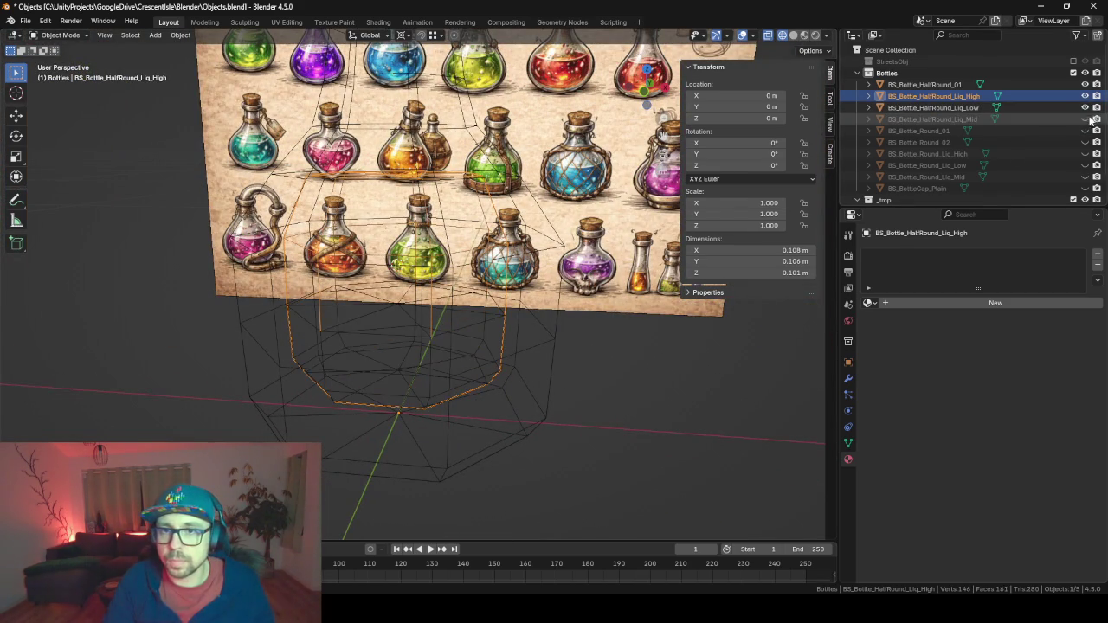
scroll(516, 288, "up", 3)
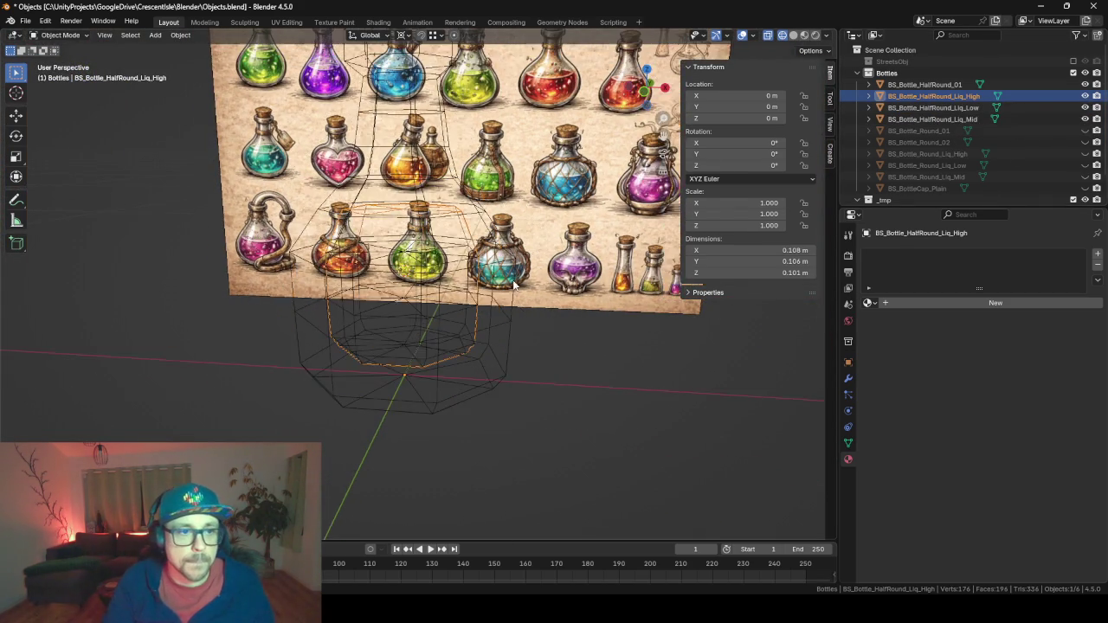
mouse_move(517, 289)
left_mouse_down()
mouse_move(462, 339)
mouse_move(505, 329)
mouse_move(338, 316)
mouse_move(469, 340)
left_mouse_up()
Export the bottle meshes to Objects_Bottles.fbx and switch to Unity.
key("F3")
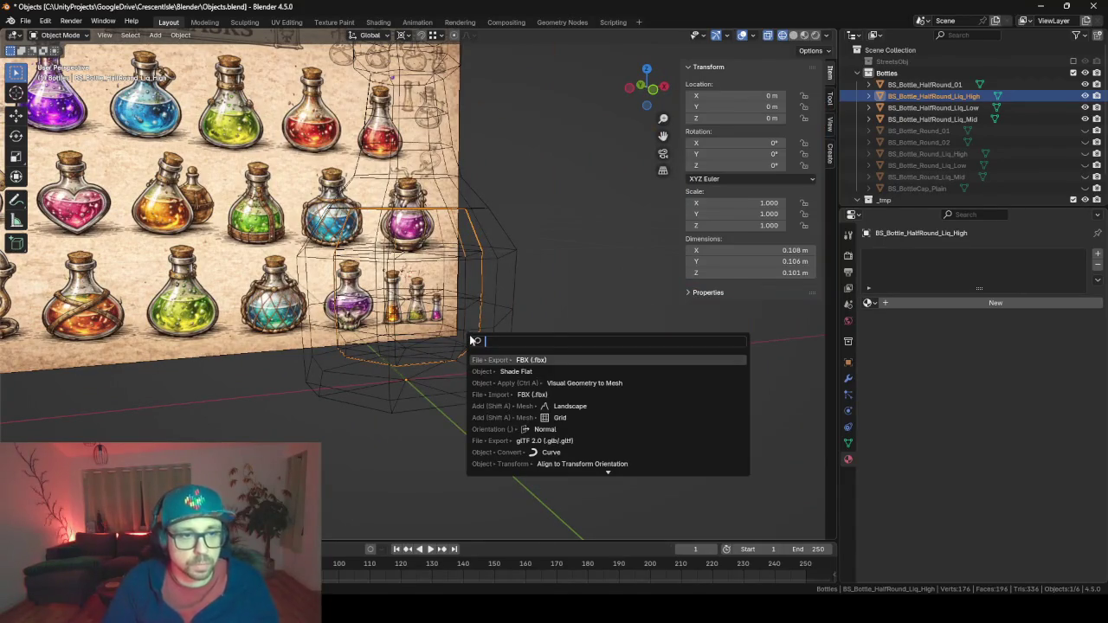
key("Return")
key("Return")
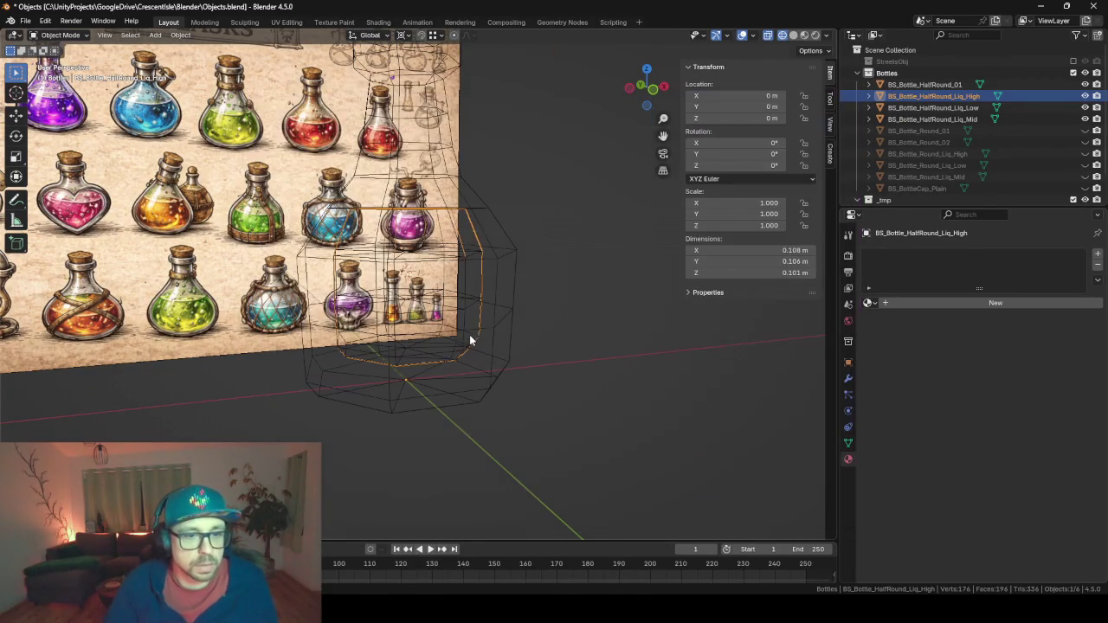
key("alt+Tab")
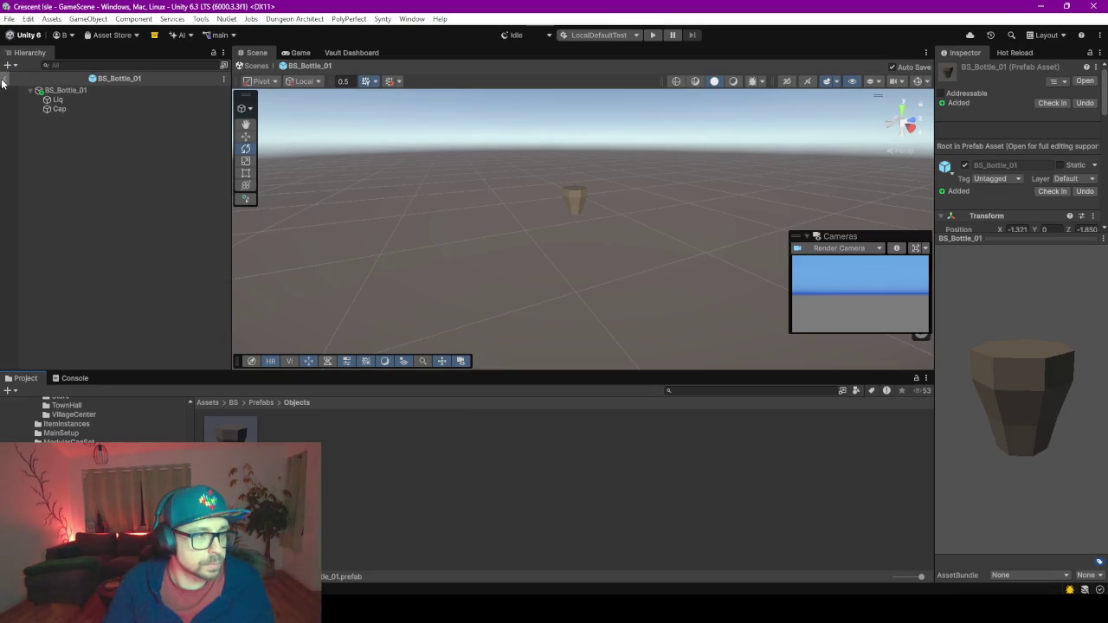
Assign the BS_Bottle_Round_01 mesh to the BS_Bottle_01 root object.
left_click(73, 90)
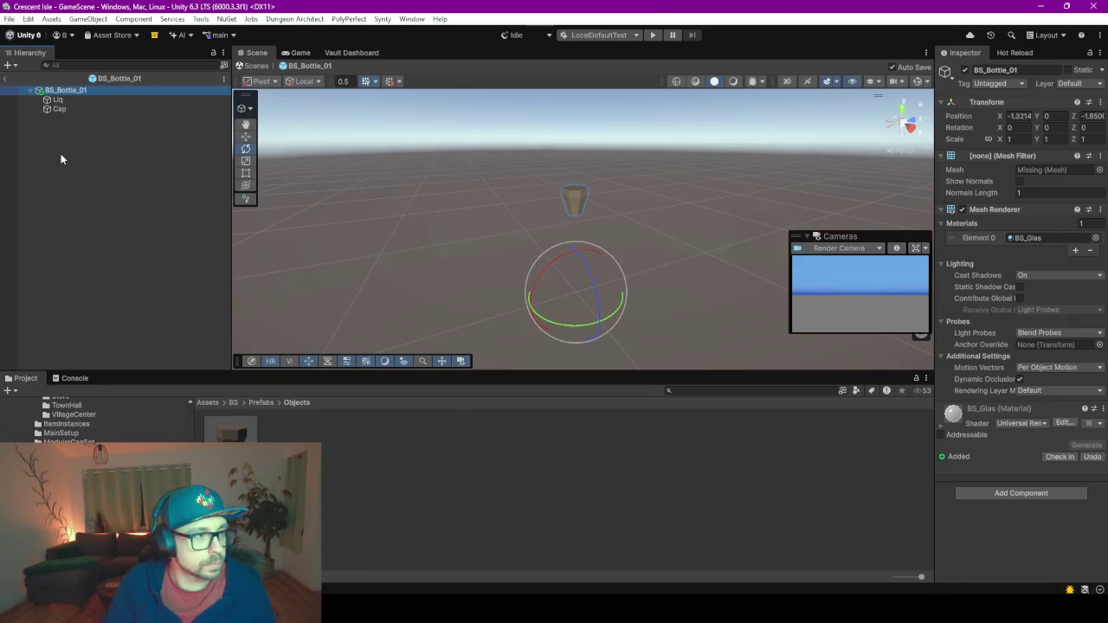
left_click(82, 91)
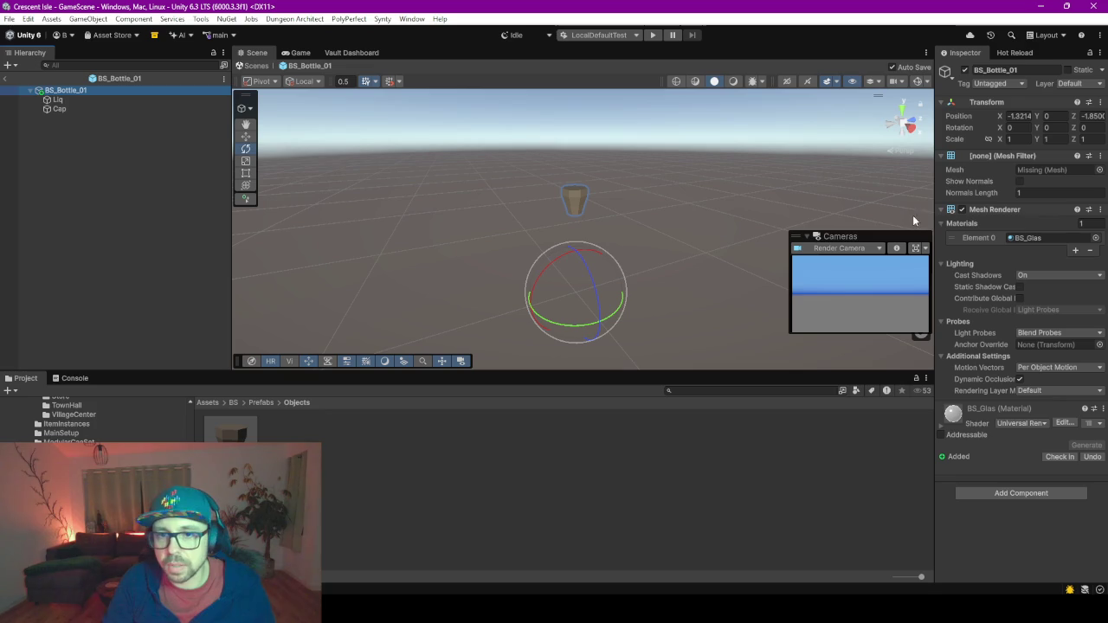
left_click_drag(935, 218, 814, 218)
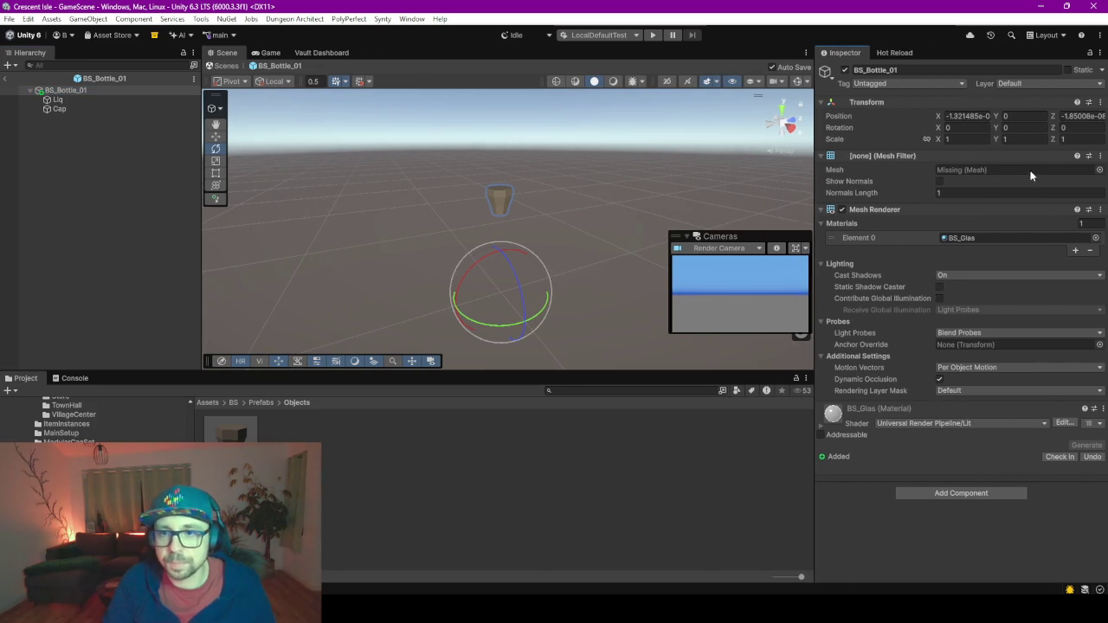
left_click(1100, 170)
type("ottle round")
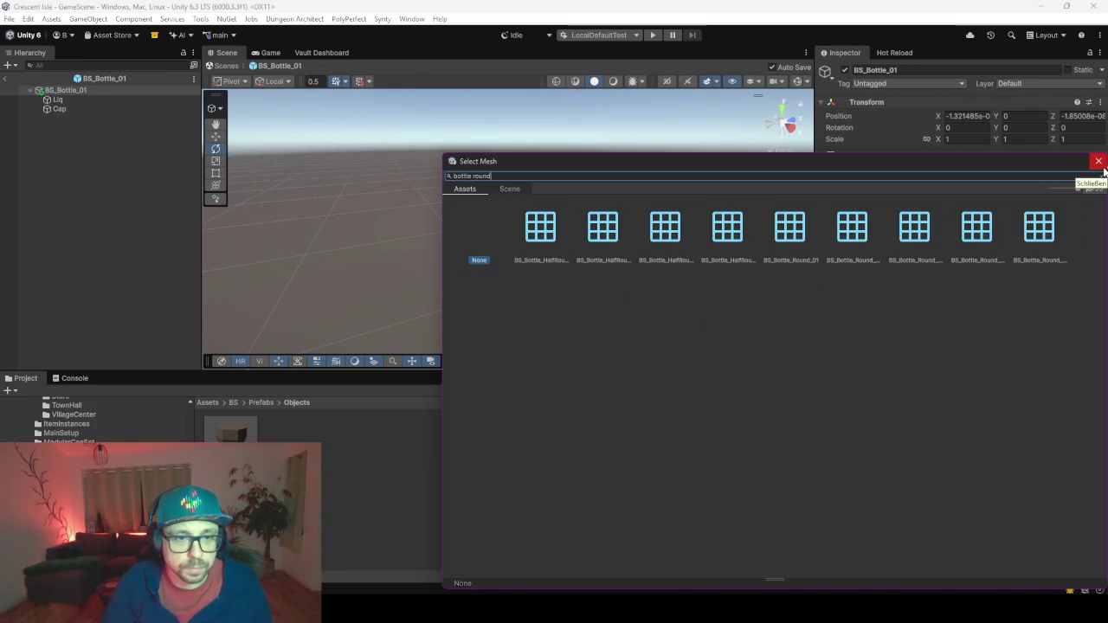
left_click(797, 234)
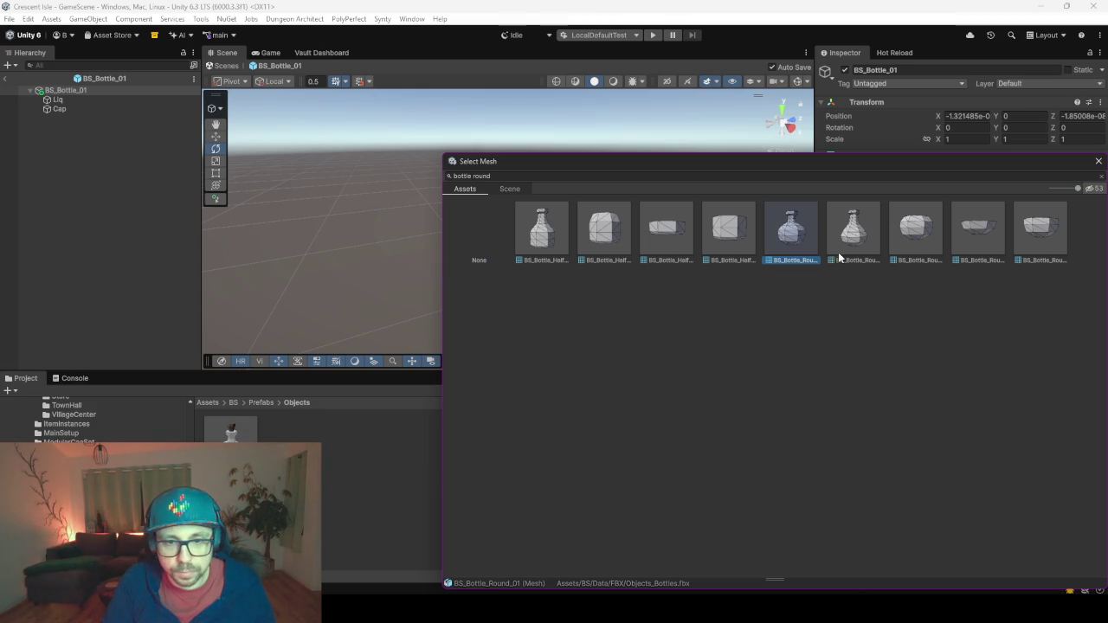
double_click(796, 240)
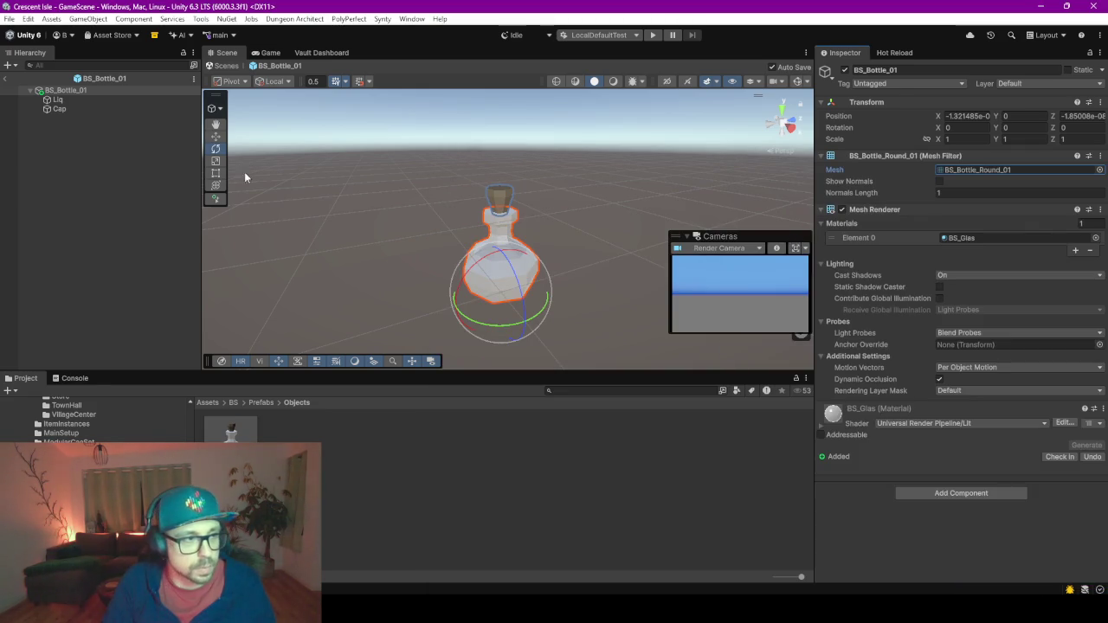
Set the Liq child's mesh to BS_Bottle_Round_Liq_Mid.
left_click(76, 96)
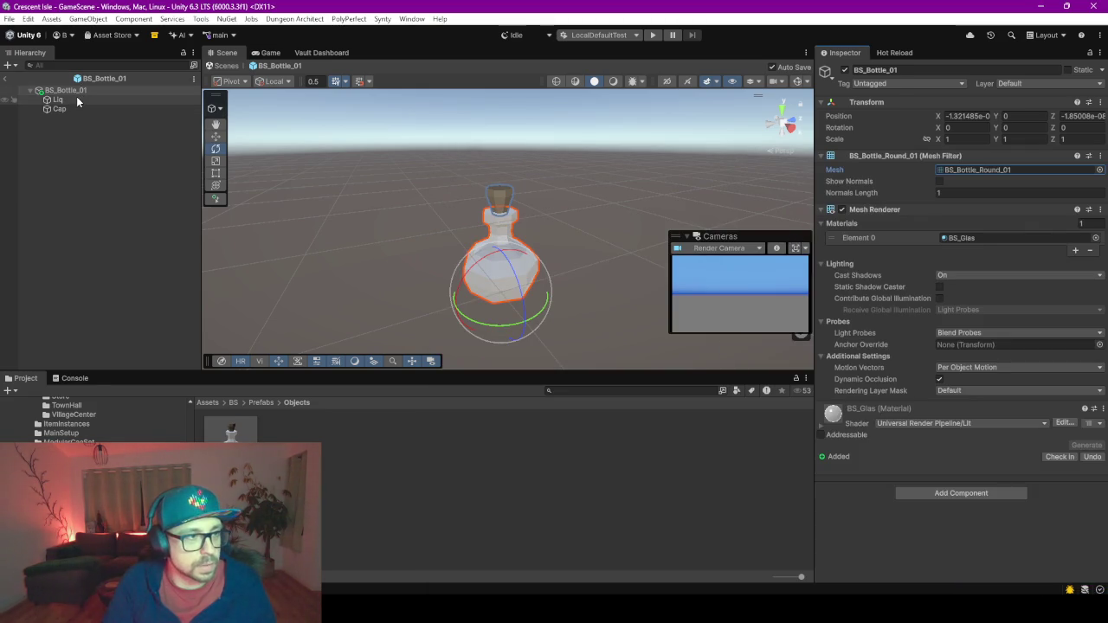
left_click(1099, 170)
type("round")
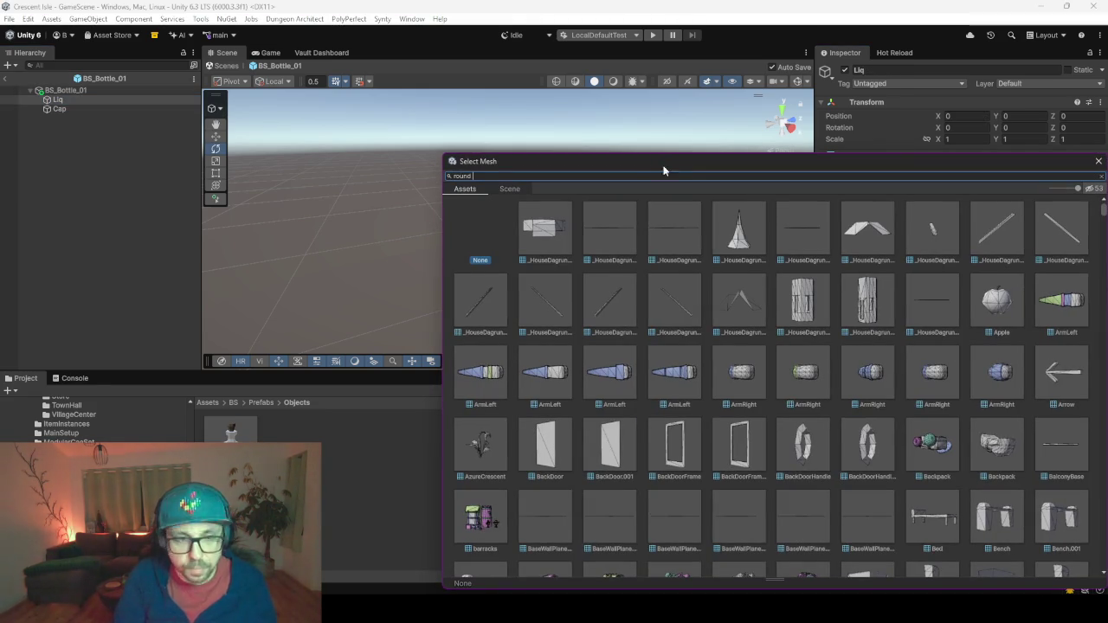
type("liq")
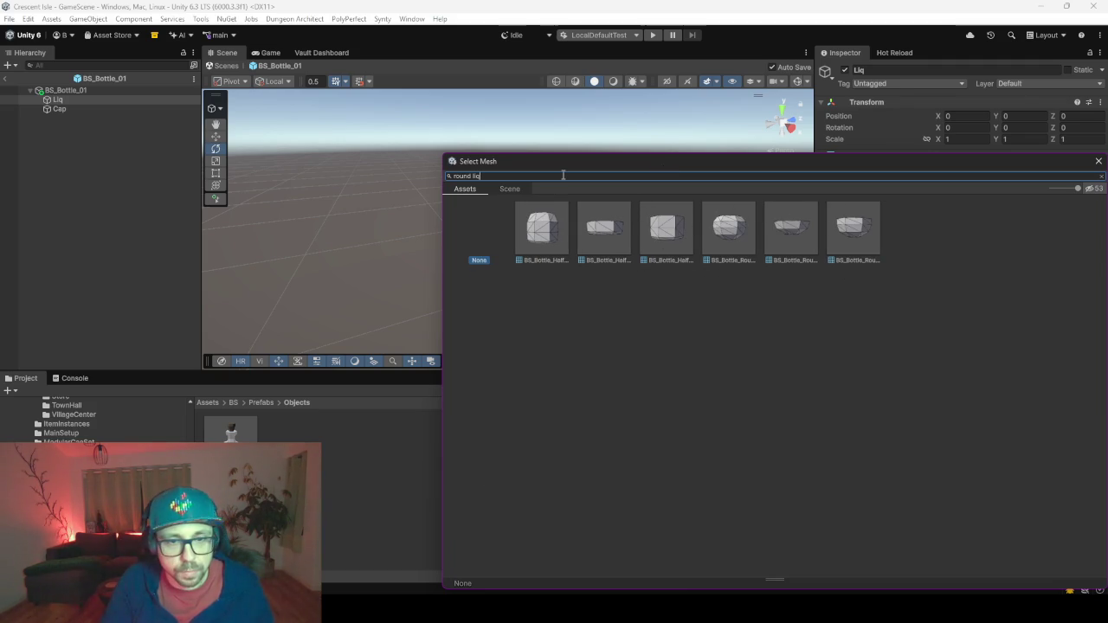
left_click(852, 226)
key("Return")
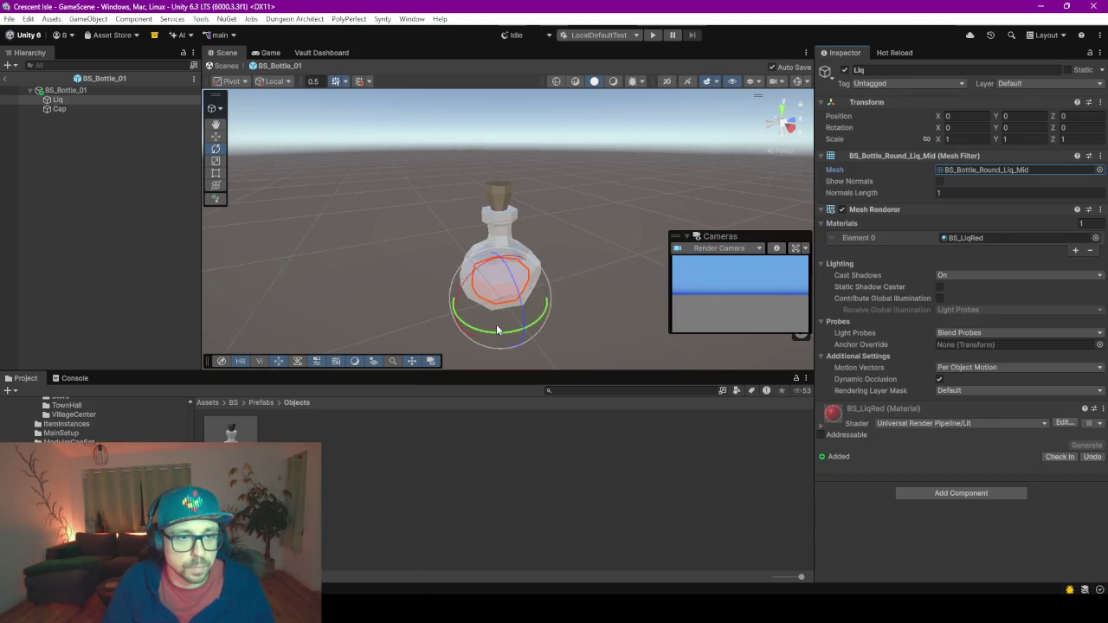
Select the bottle's Cap and nudge it slightly down onto the bottle.
left_click(496, 156)
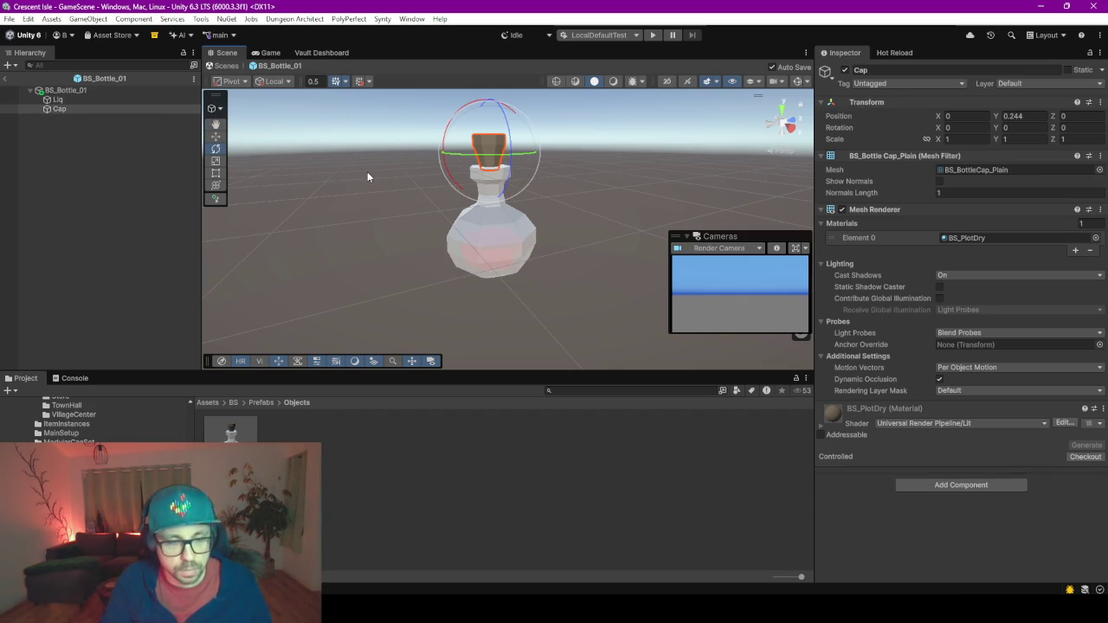
left_click(429, 205)
key("ctrl+z")
key("q")
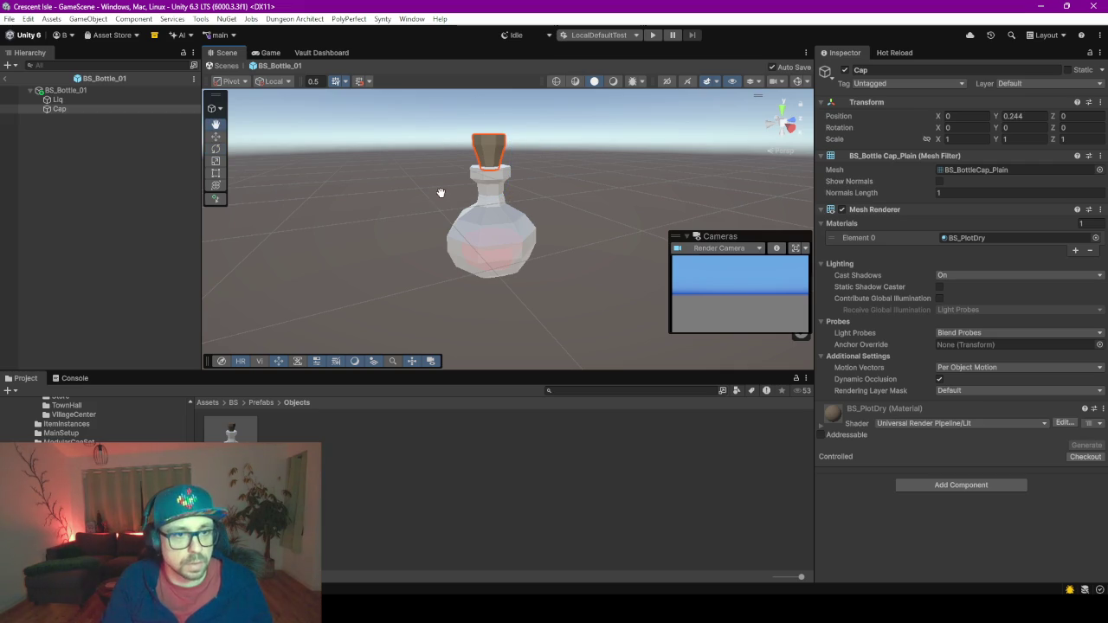
scroll(422, 176, "down", 3)
scroll(496, 229, "down", 3)
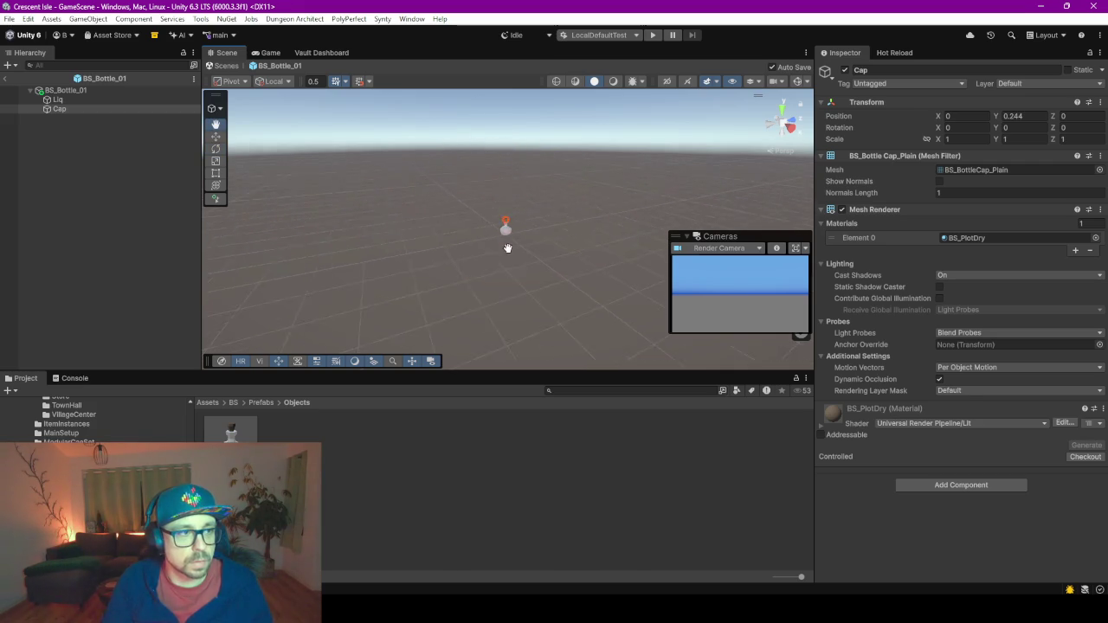
key("w")
scroll(506, 262, "up", 5)
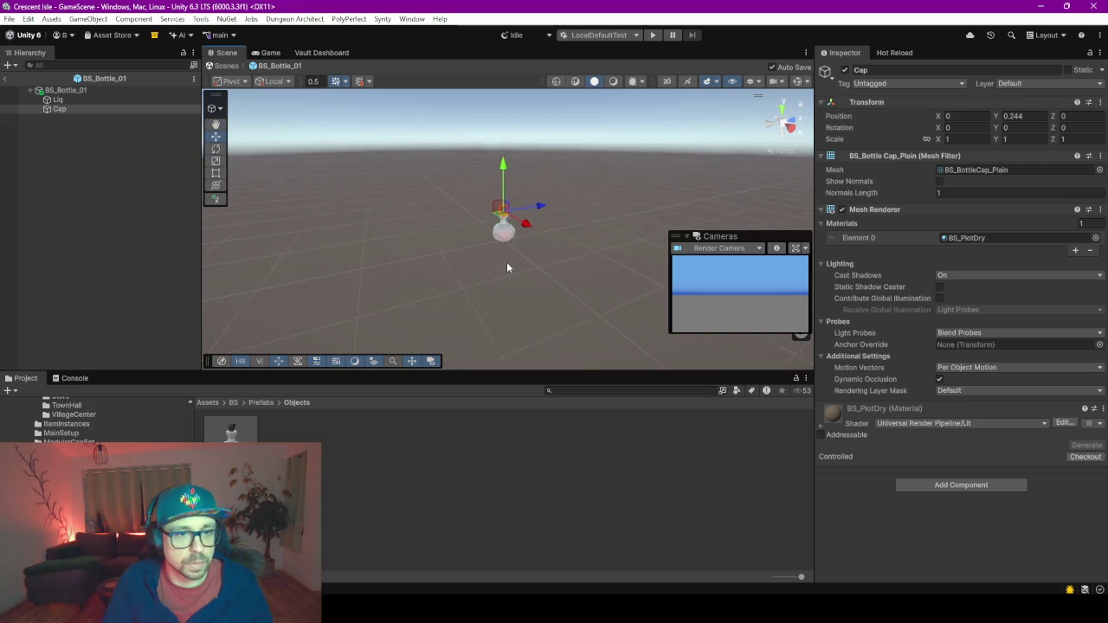
left_click_drag(494, 136, 496, 144)
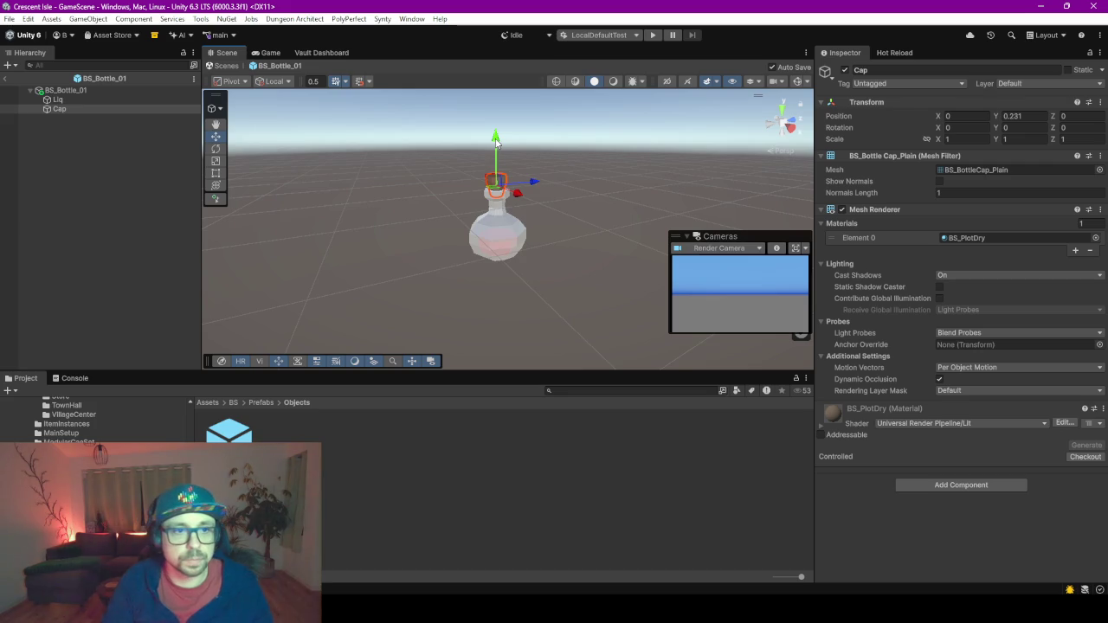
Lower the Cap further to Position Y 0.2183, seating it on the neck.
scroll(520, 164, "up", 6)
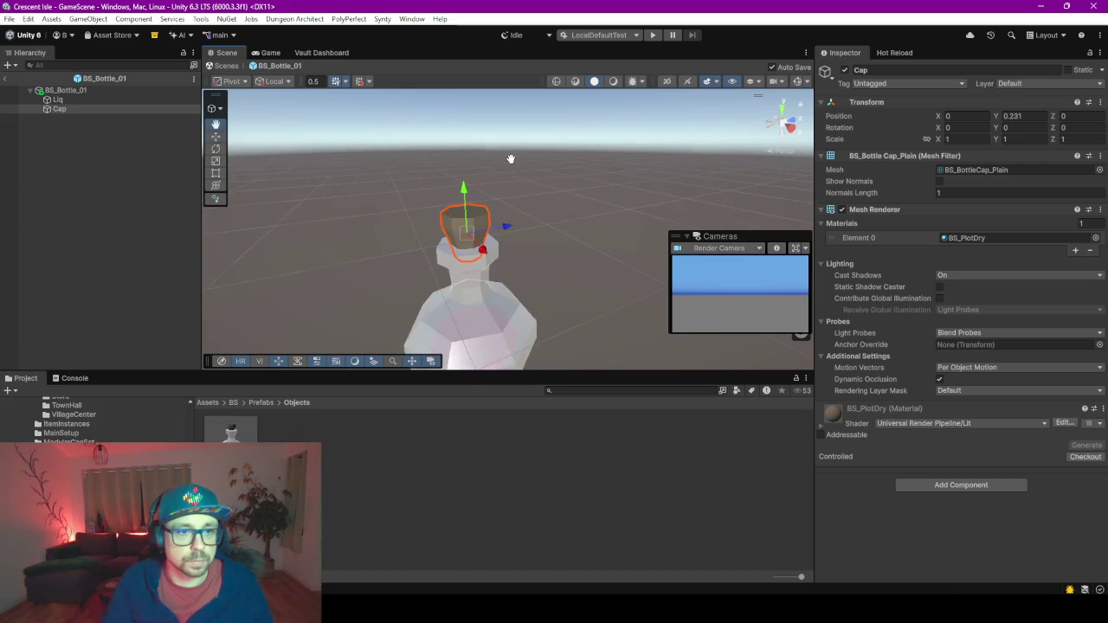
scroll(511, 159, "down", 3)
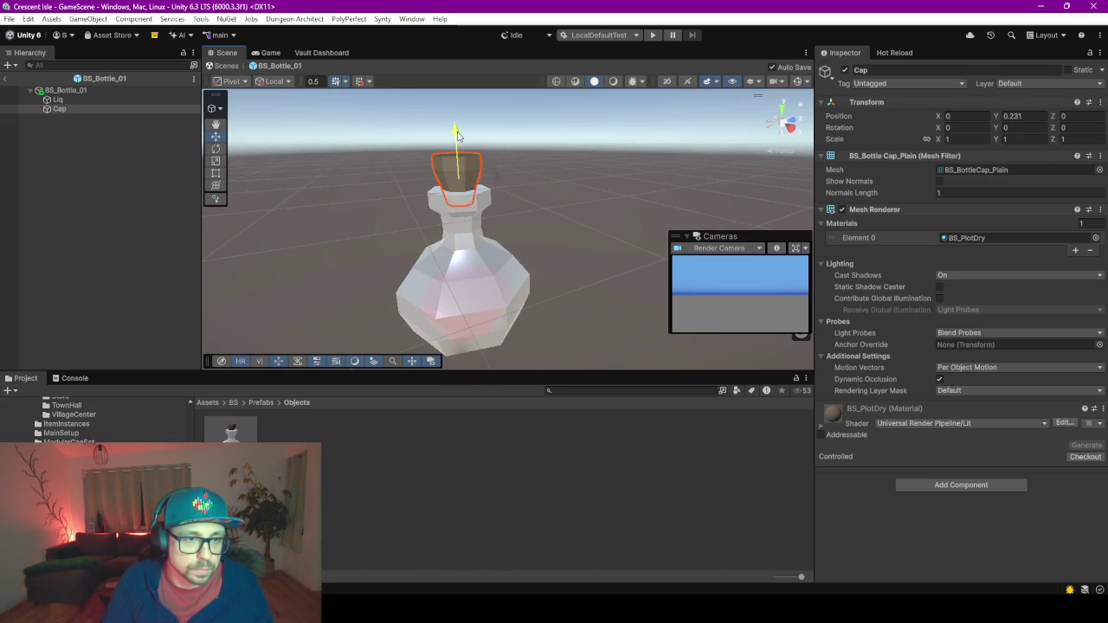
left_click_drag(457, 134, 460, 145)
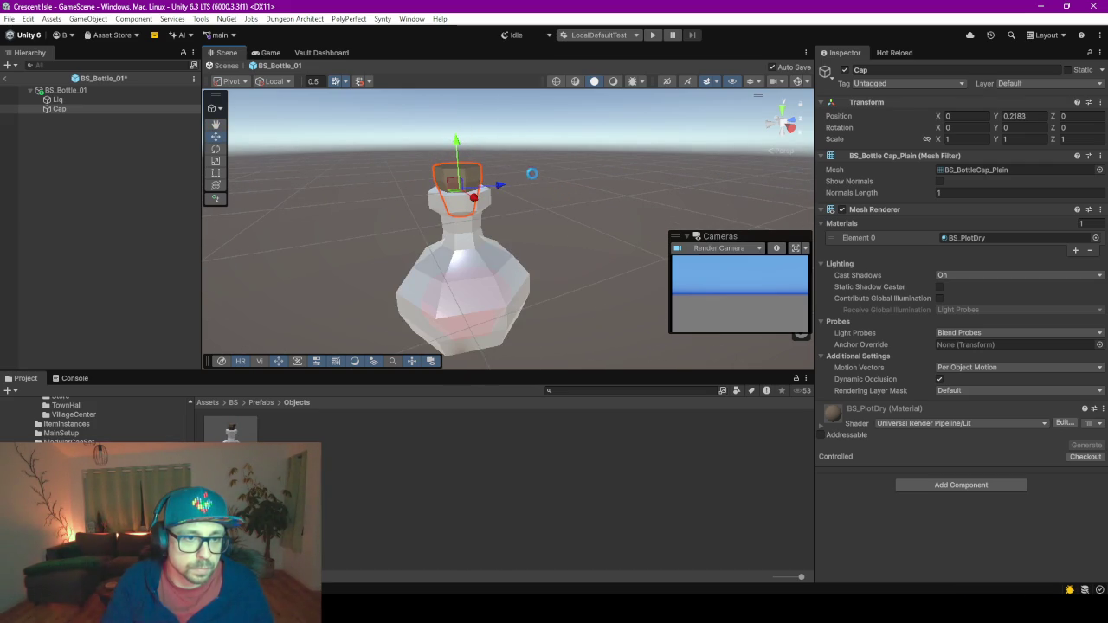
left_click_drag(538, 189, 528, 187)
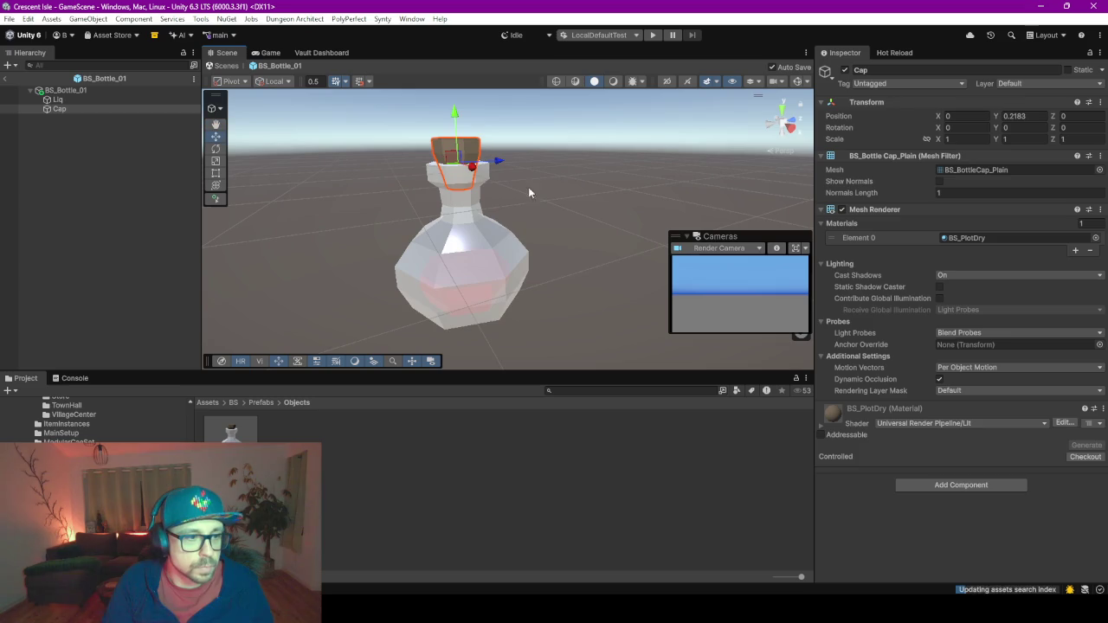
left_click(86, 206)
Rename the prefab asset to BS_BottleRound_01, then duplicate it and name the copy BS_BottleRound_02.
left_click(58, 91)
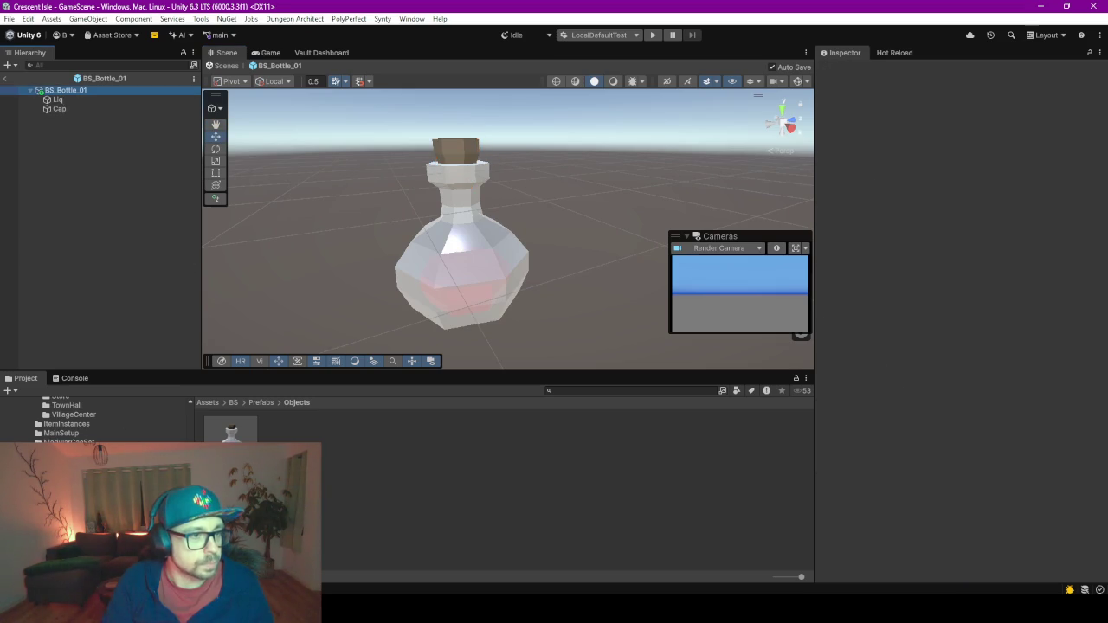
left_click(230, 429)
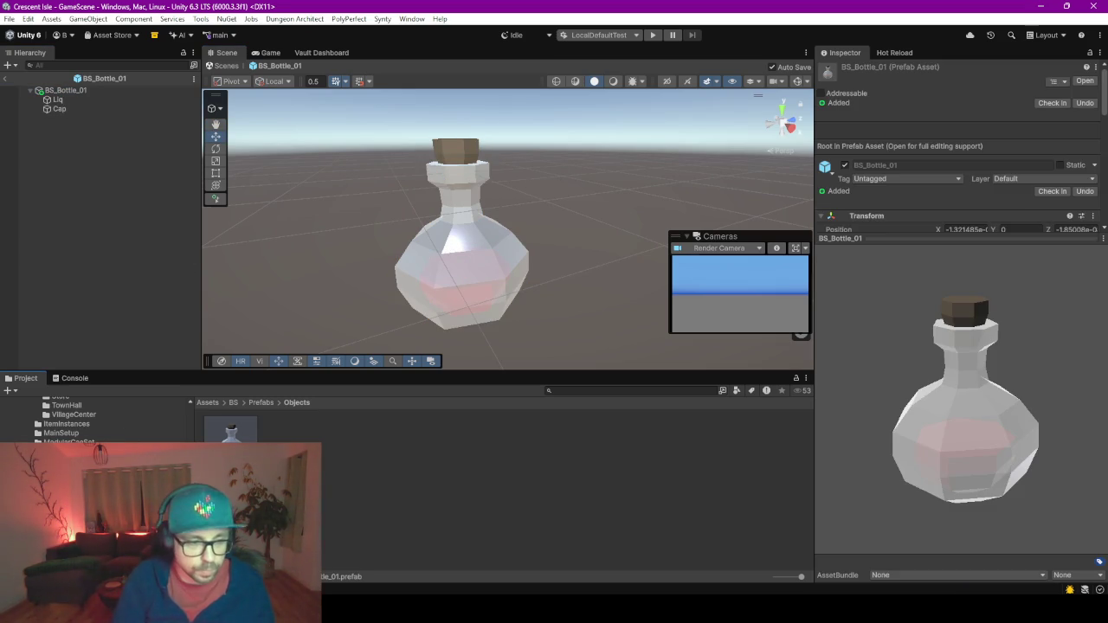
key("Return")
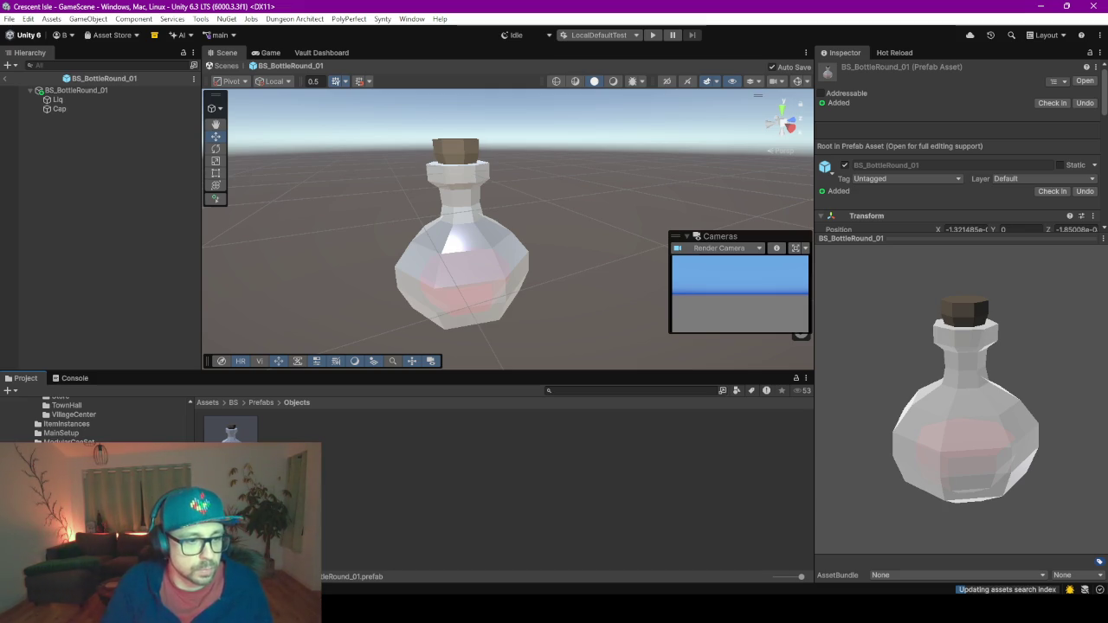
key("ctrl+d")
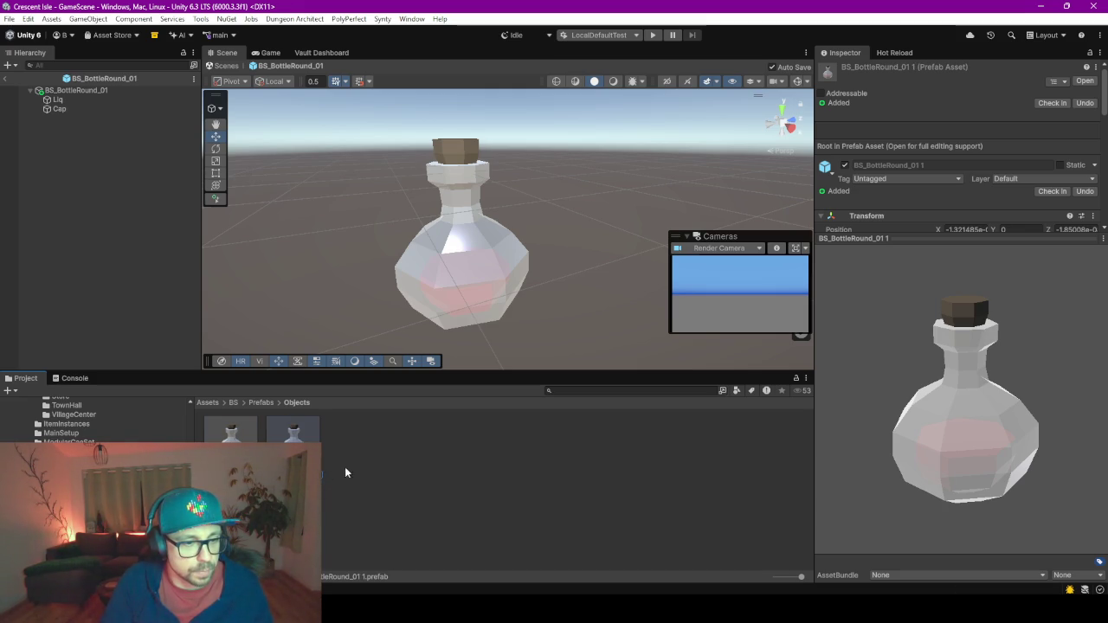
key("Return")
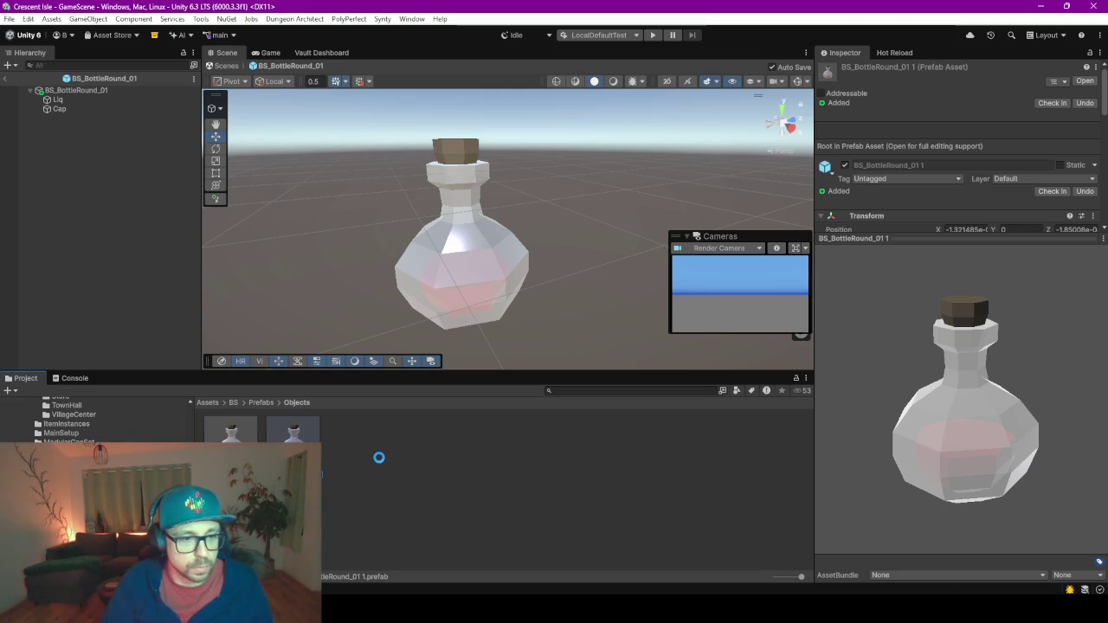
Open BS_BottleRound_02 and assign the BS_Bottle_Round_02 glass mesh to its Mesh Filter.
key("Return")
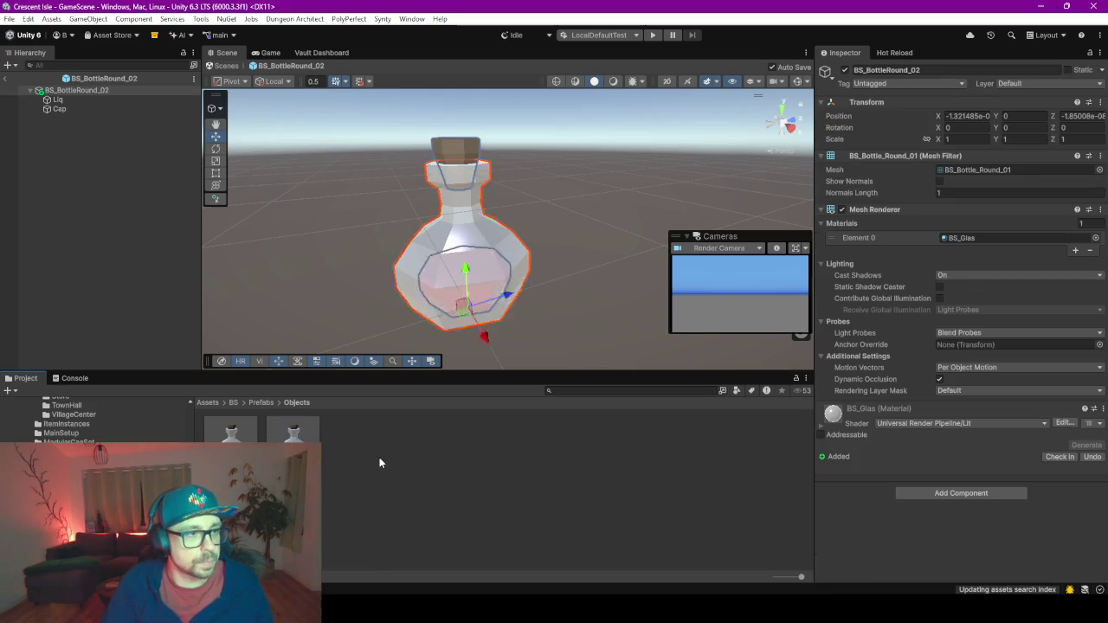
left_click(1099, 170)
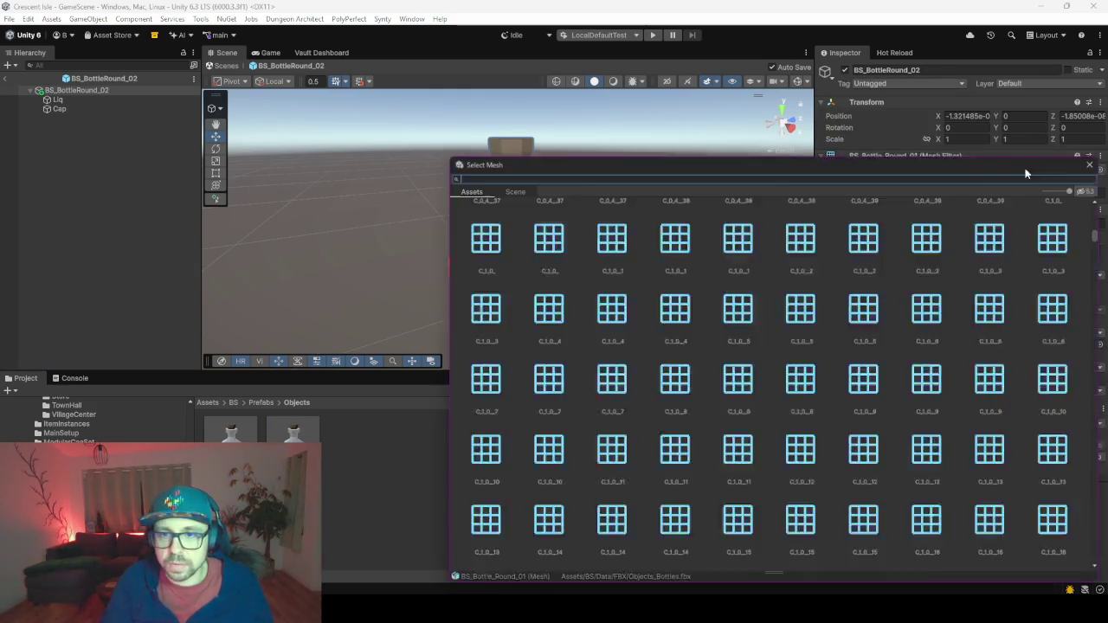
type("bot")
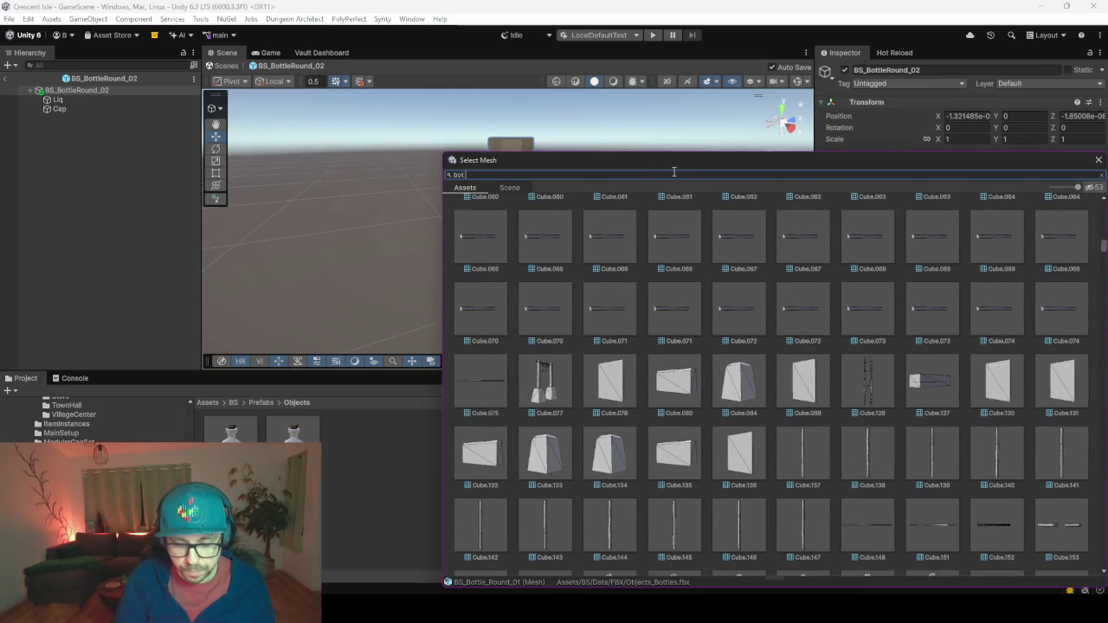
type(" round 02")
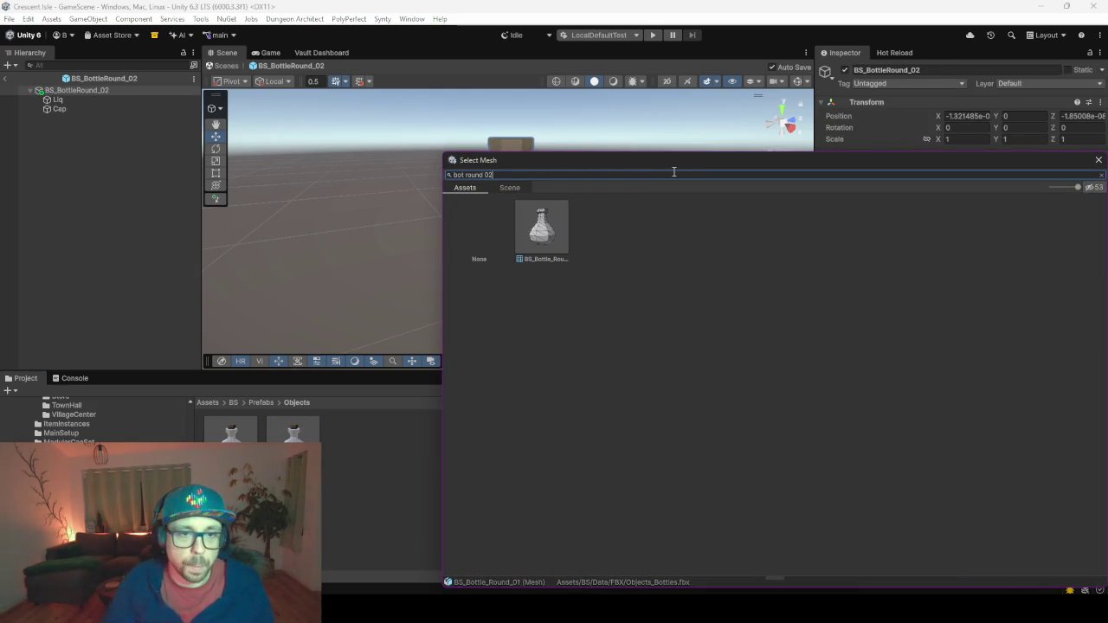
double_click(565, 258)
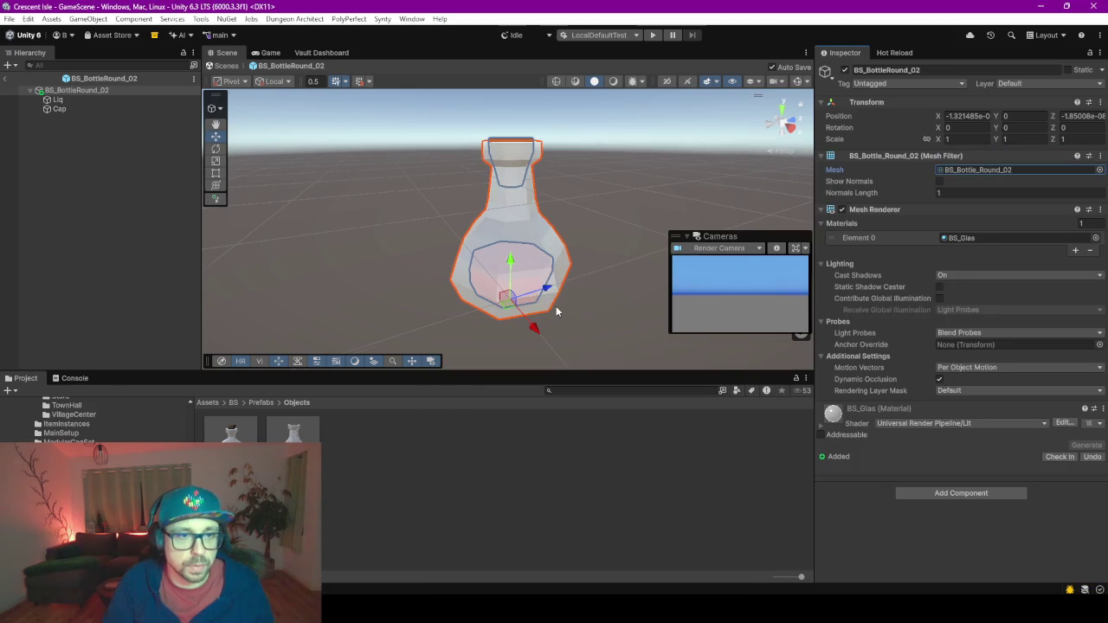
Raise the Cap to Y 0.2392 to fit the taller neck, then reselect the BS_BottleRound_02 asset.
left_click(60, 101)
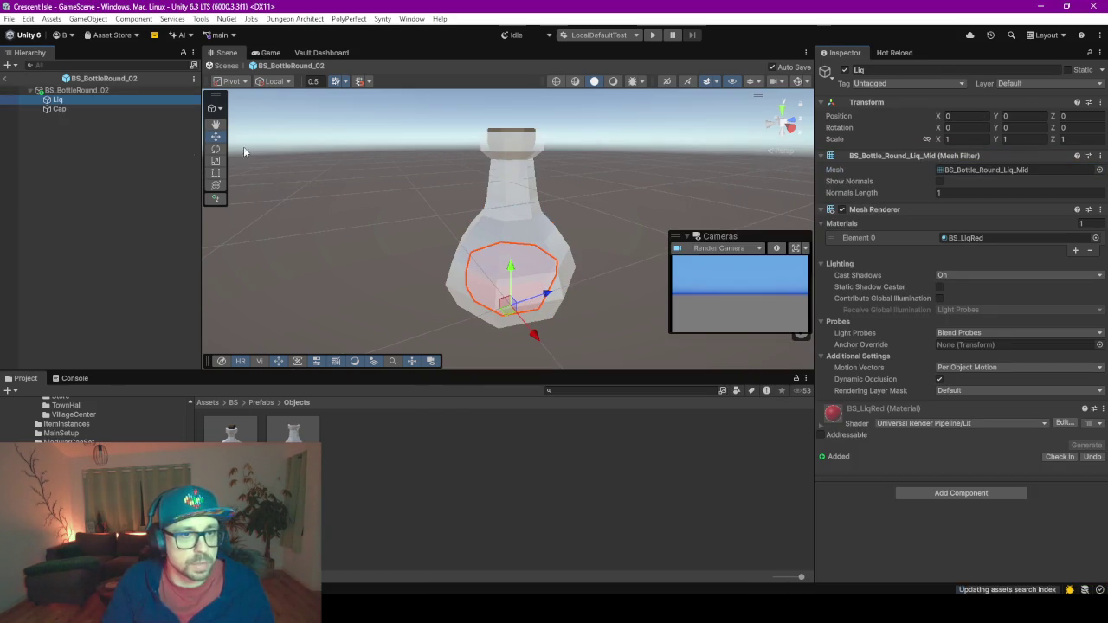
left_click(57, 110)
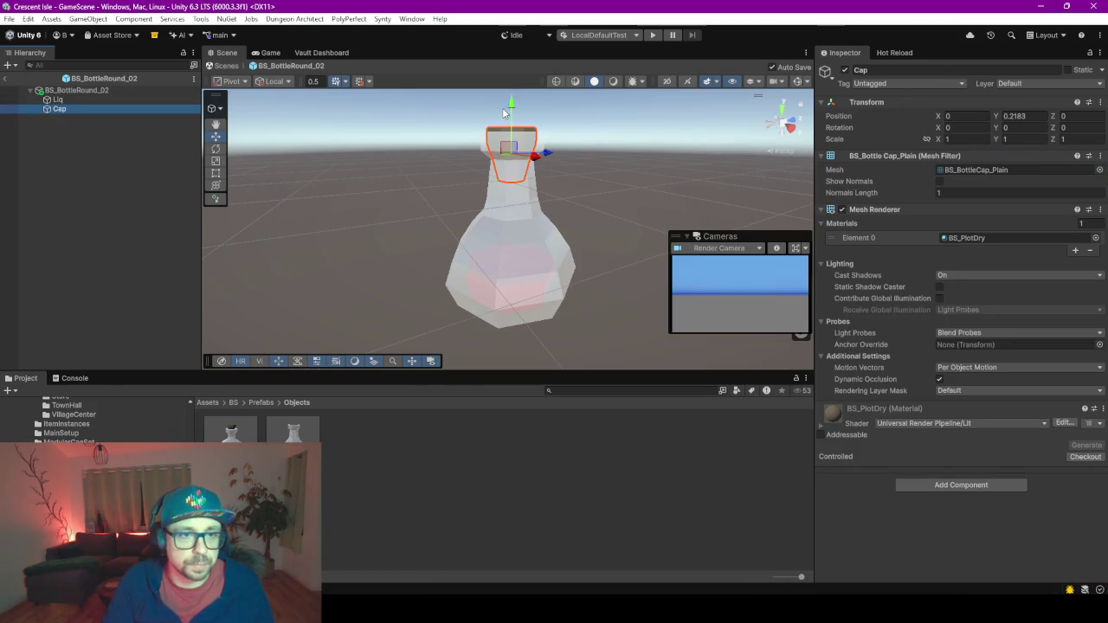
left_click_drag(511, 105, 511, 87)
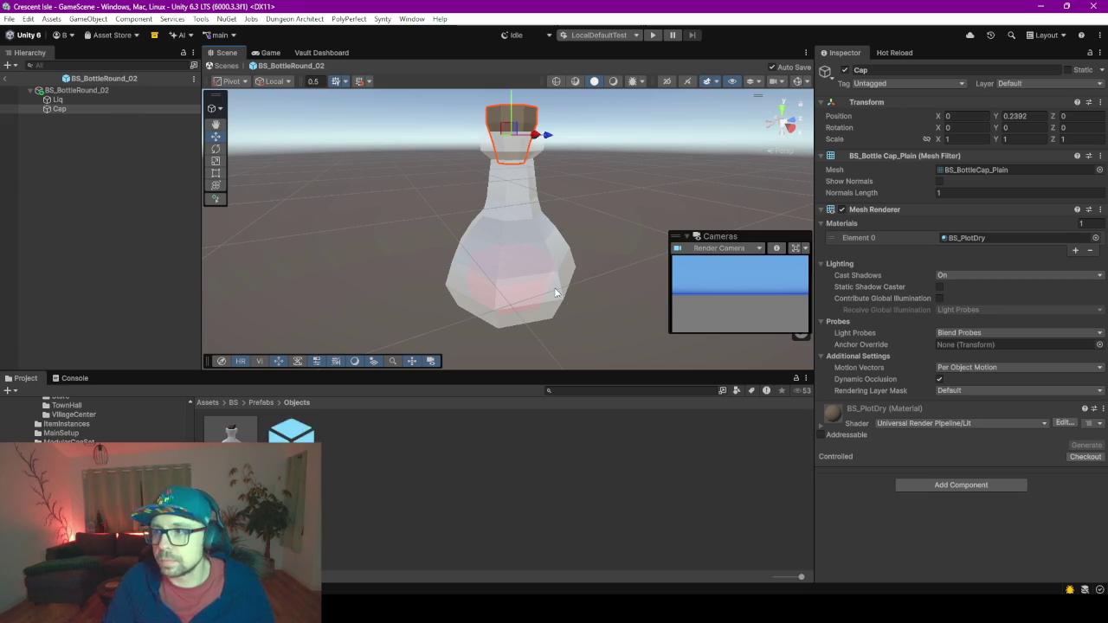
mouse_move(483, 262)
left_mouse_down()
mouse_move(407, 249)
mouse_move(402, 263)
mouse_move(463, 275)
mouse_move(364, 180)
mouse_move(403, 230)
mouse_move(378, 238)
left_mouse_up()
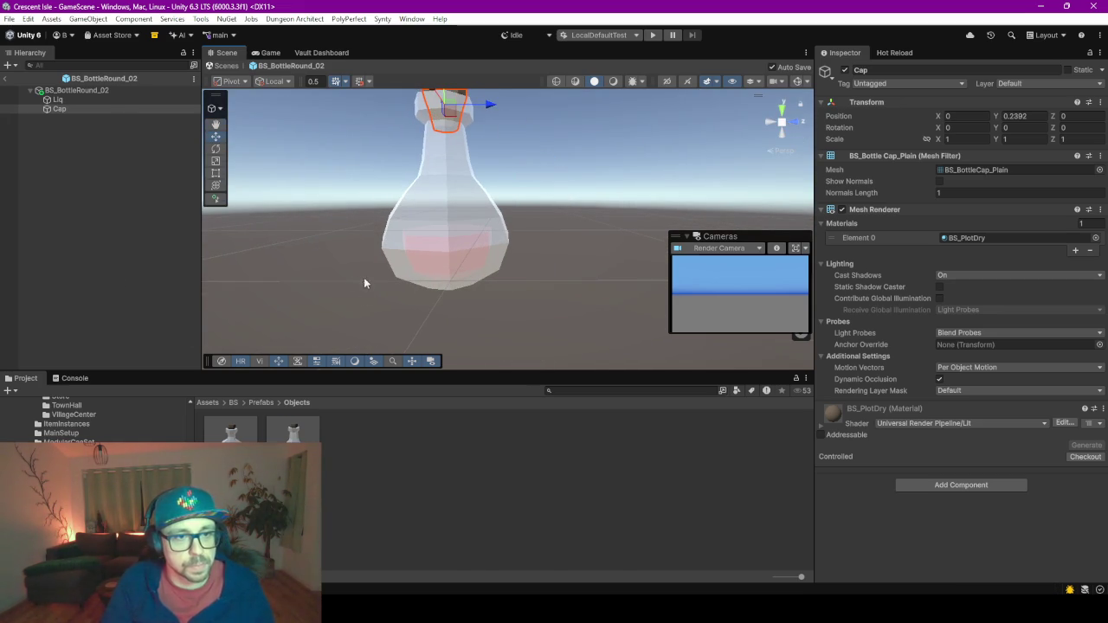
left_click_drag(363, 277, 551, 400)
left_click_drag(497, 373, 519, 482)
scroll(431, 330, "down", 2)
scroll(438, 352, "up", 2)
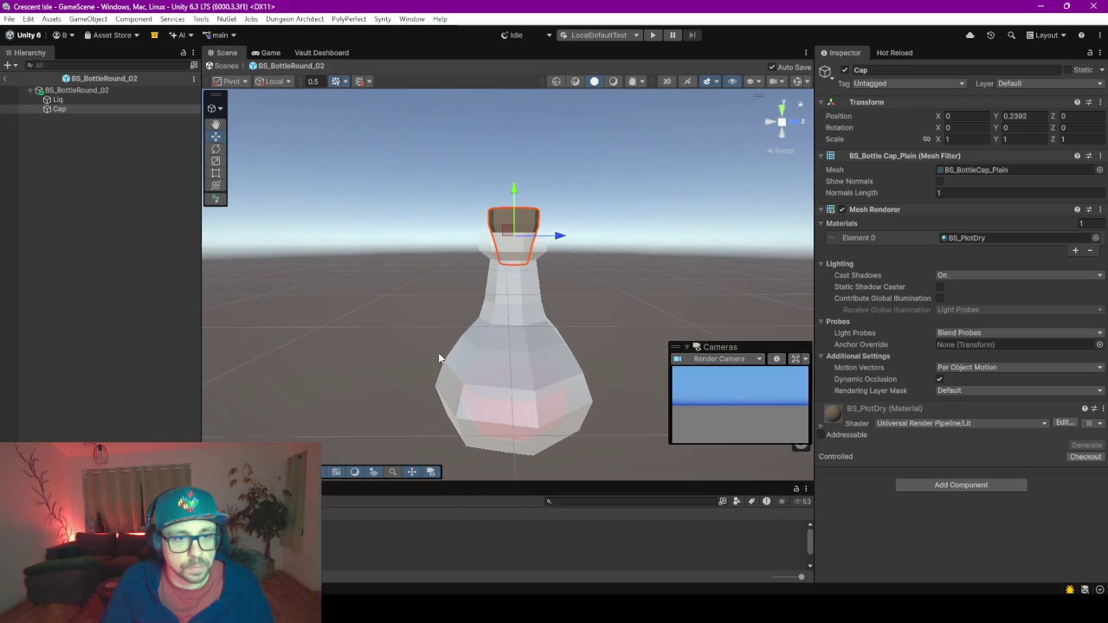
left_click_drag(438, 352, 439, 364)
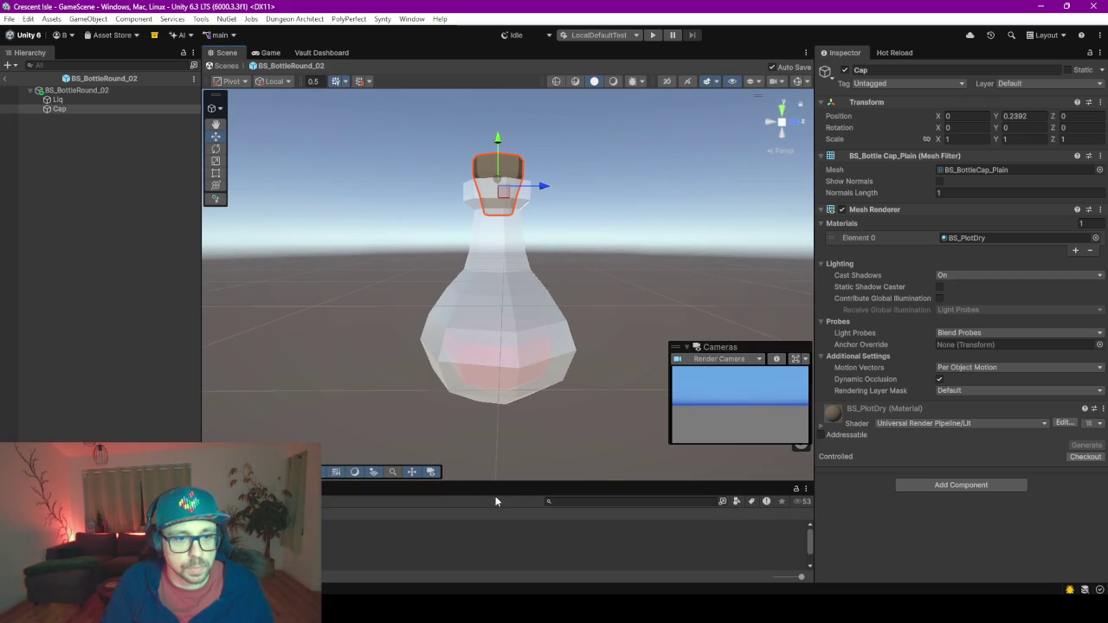
left_click_drag(486, 484, 487, 413)
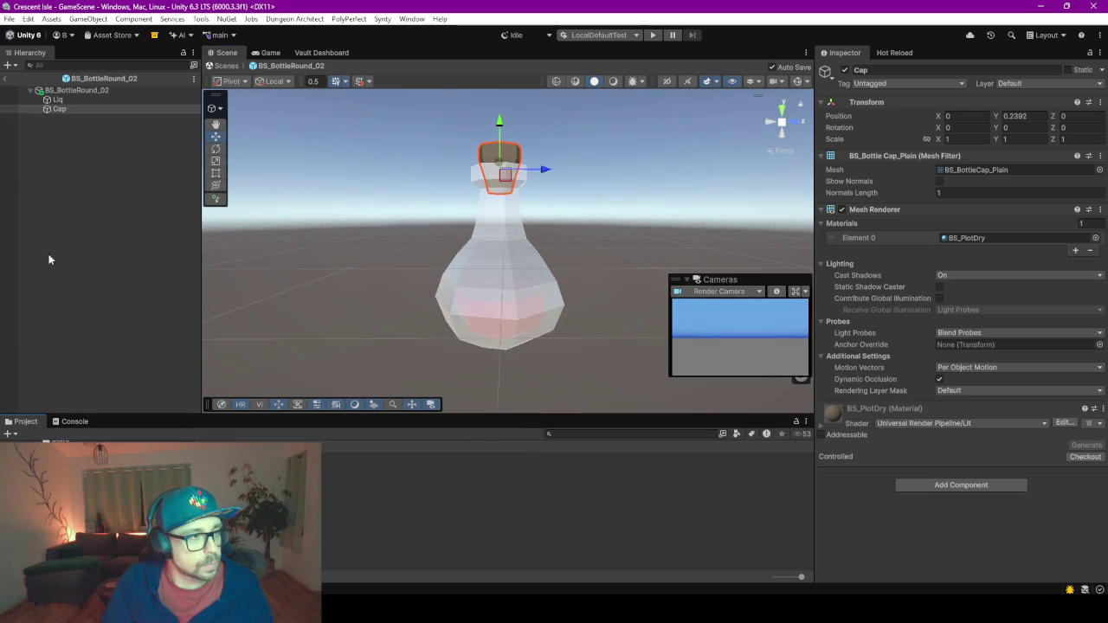
left_click(322, 520)
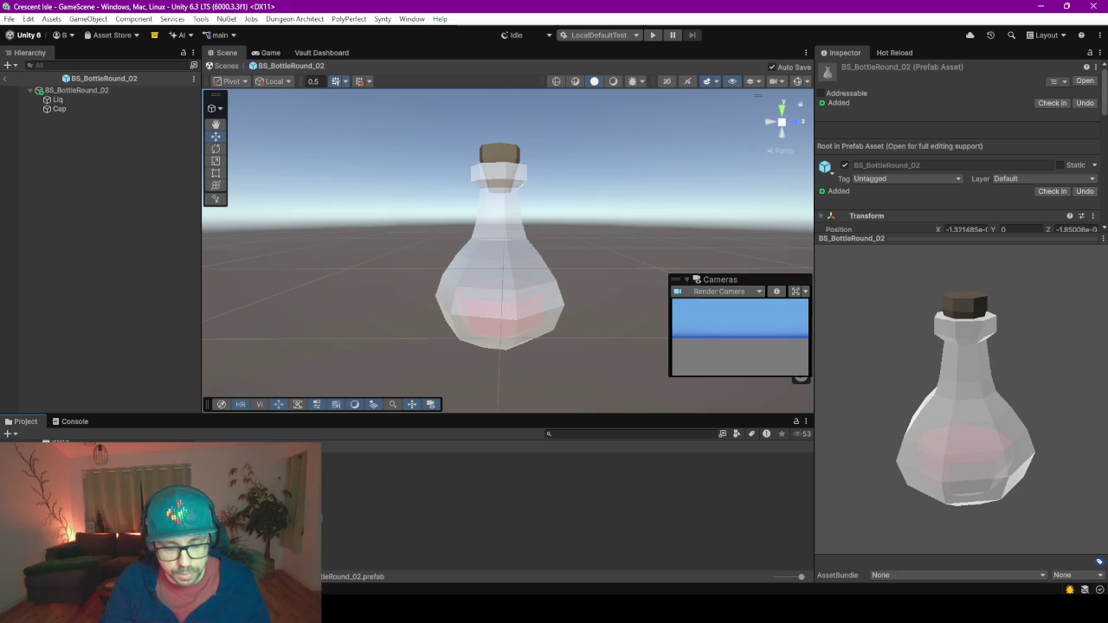
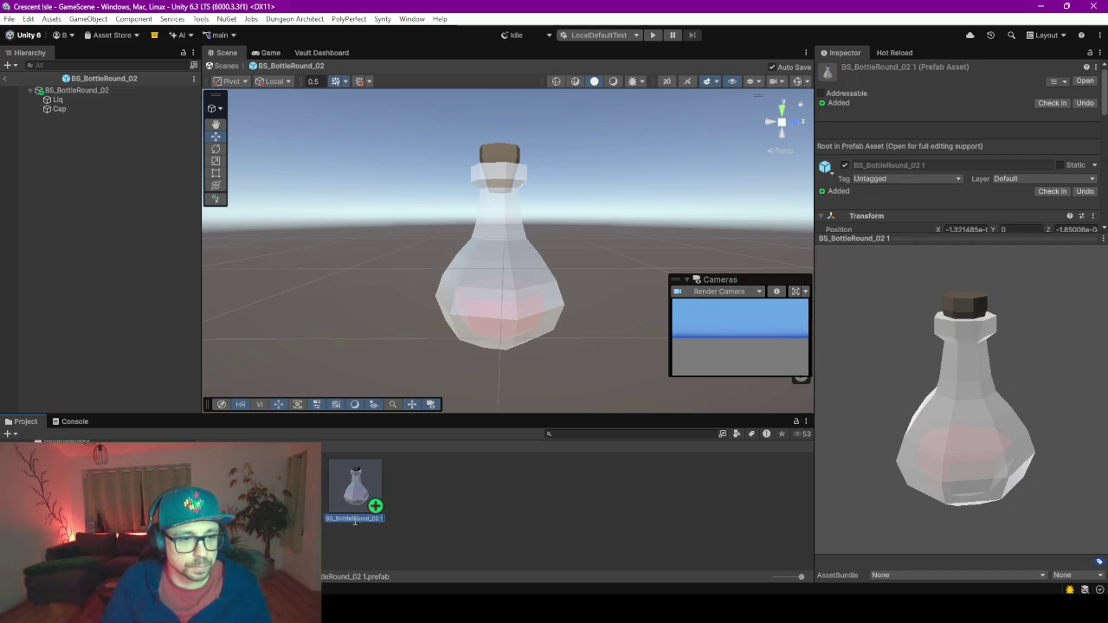
Rename the duplicated bottle prefab to BS_BottleHalfRound_01, replacing the old numeric suffix with 1.
left_click(353, 518)
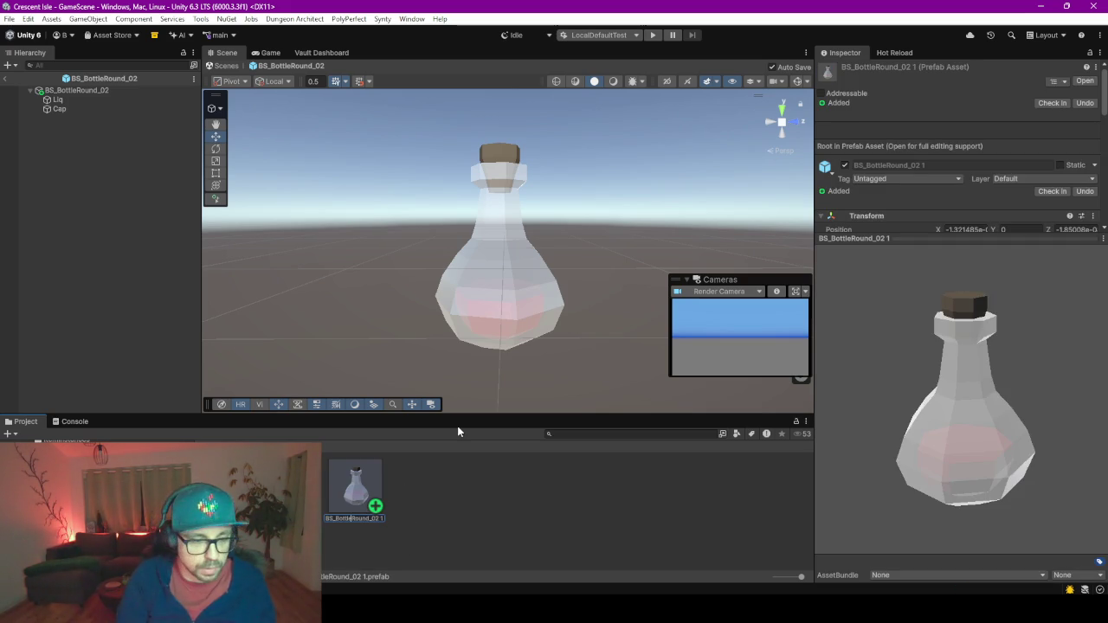
type("He")
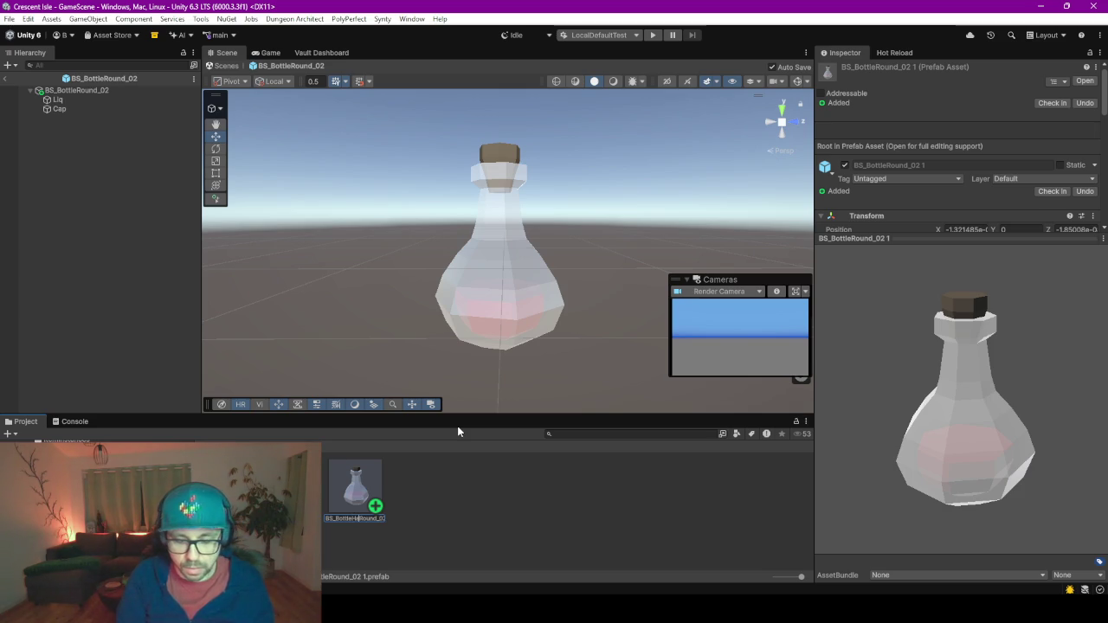
type("lf")
key("End")
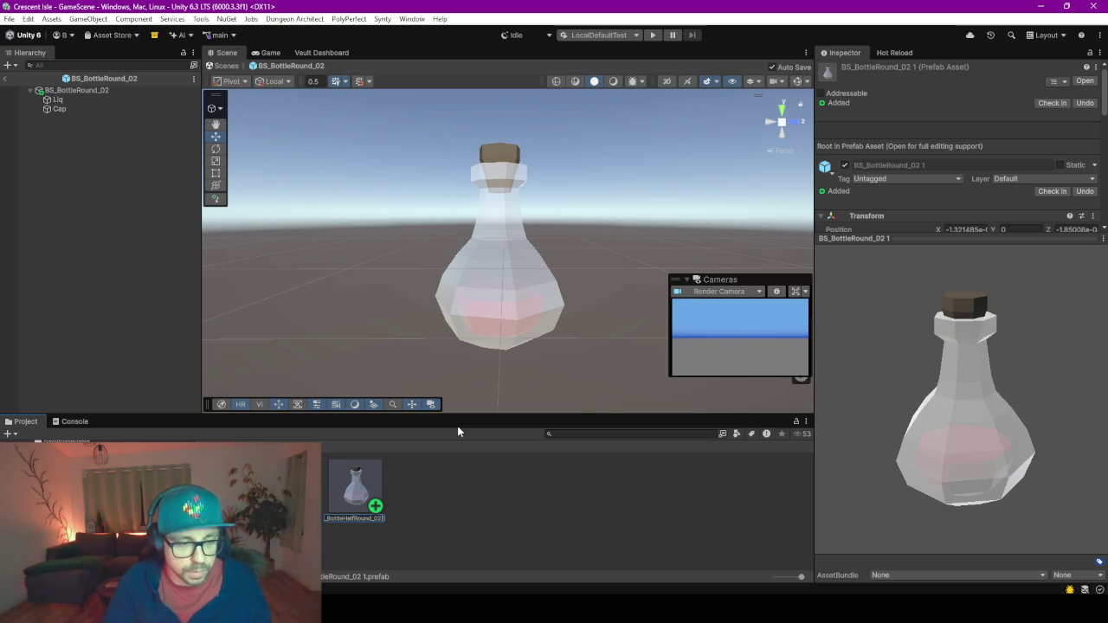
key("BackSpace")
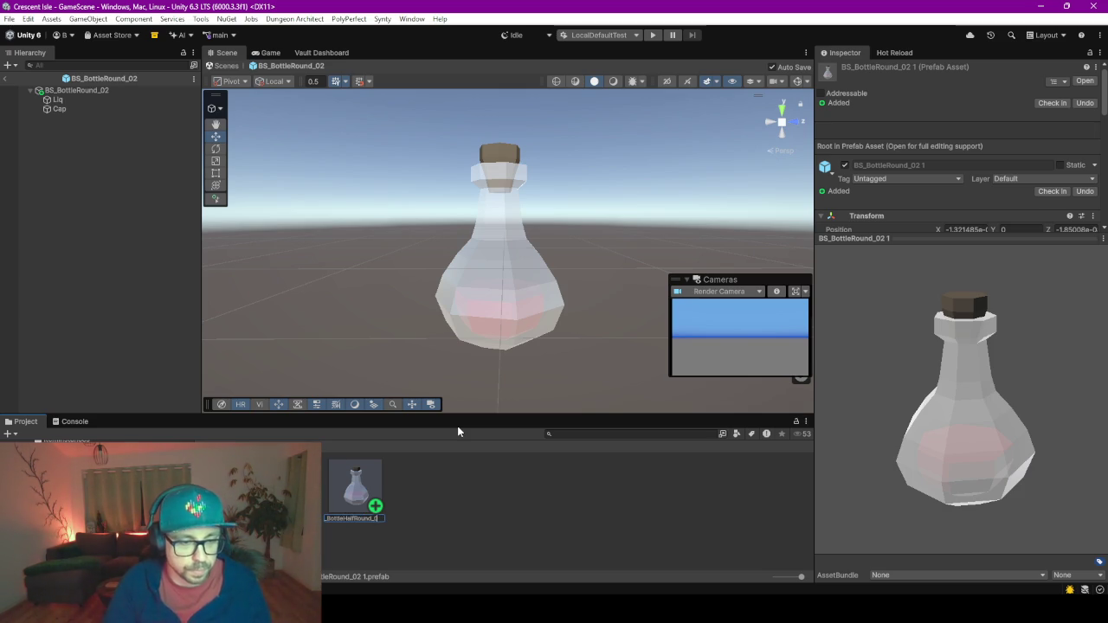
type("1")
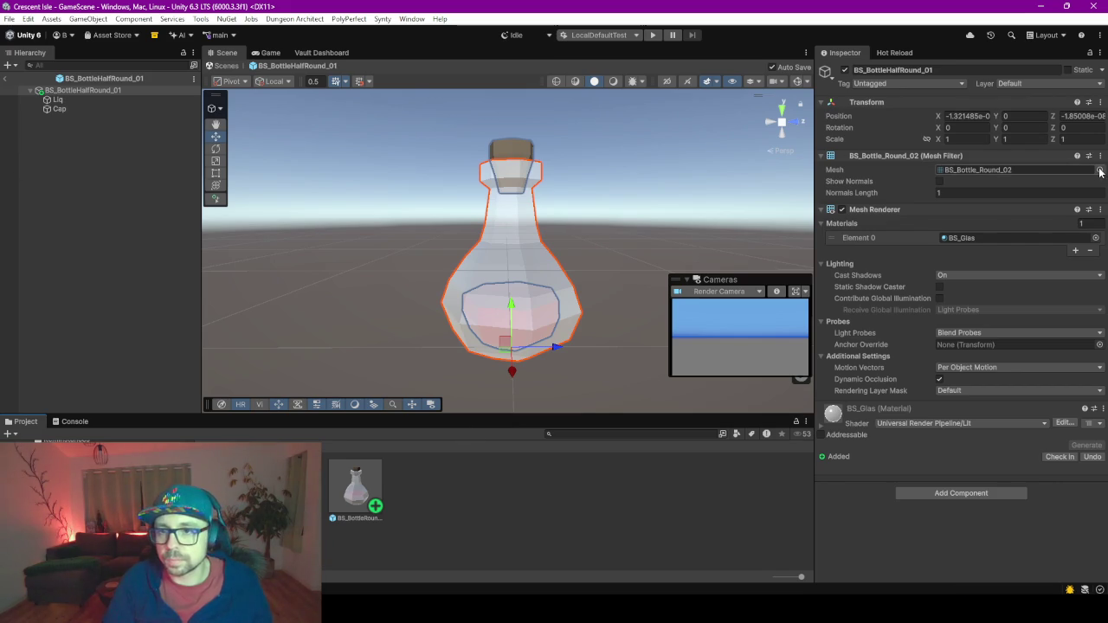
Search 'half round' in the Mesh Filter picker and assign the BS_Bottle_HalfRound_01 mesh.
left_click(1099, 171)
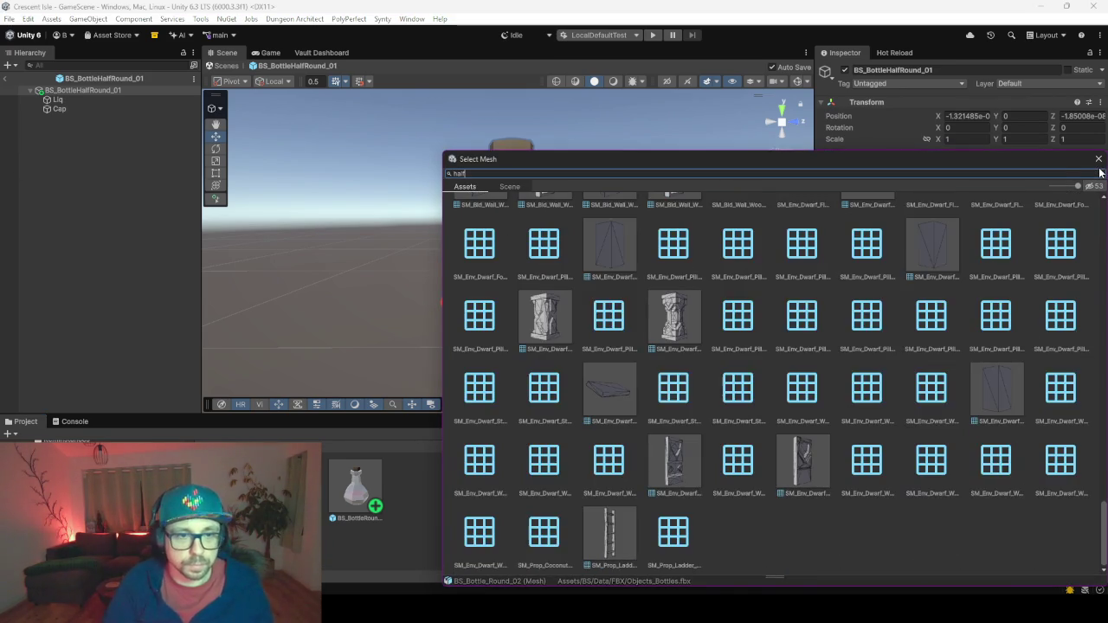
type("half round")
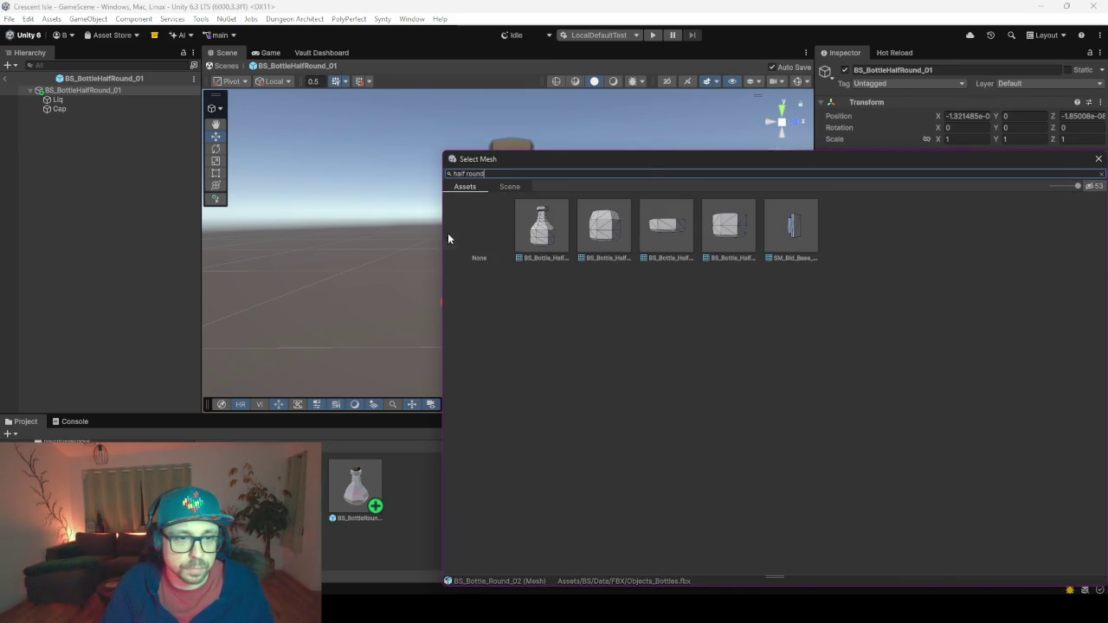
left_click(541, 226)
key("Return")
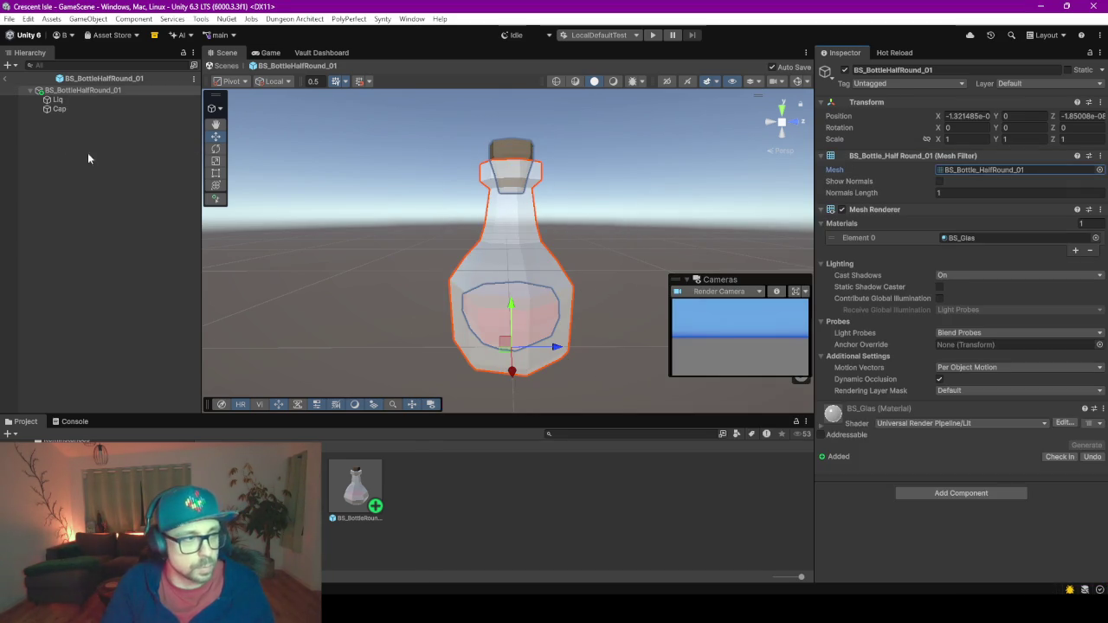
Give the Liq object the BS_Bottle_HalfRound_Liq_Mid mesh, found by searching 'liq half'.
left_click(59, 99)
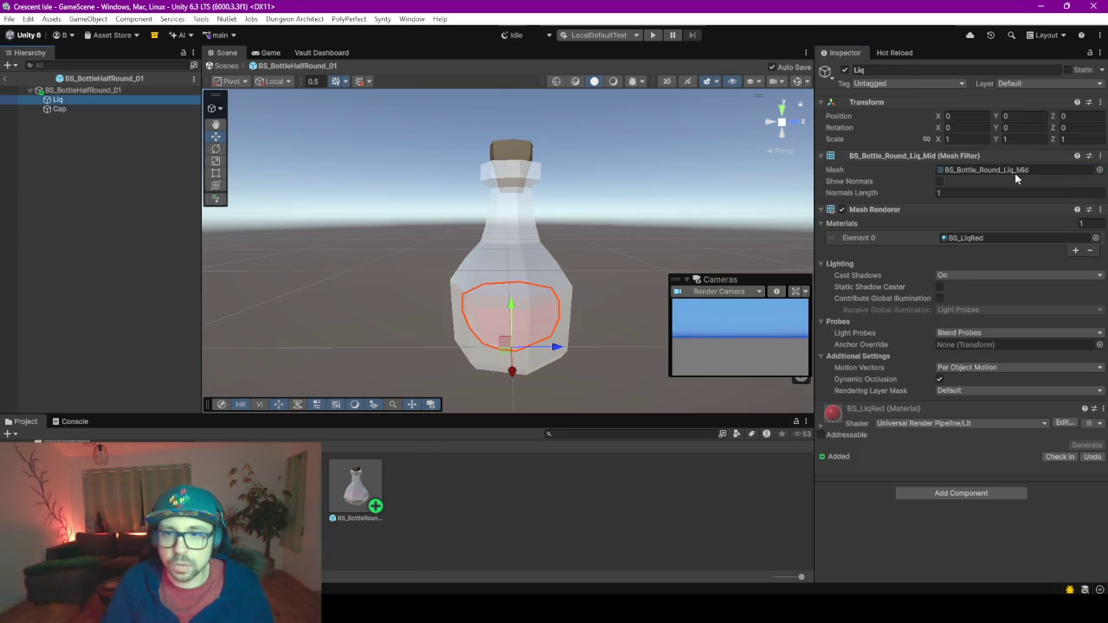
left_click(1099, 171)
type("liq half")
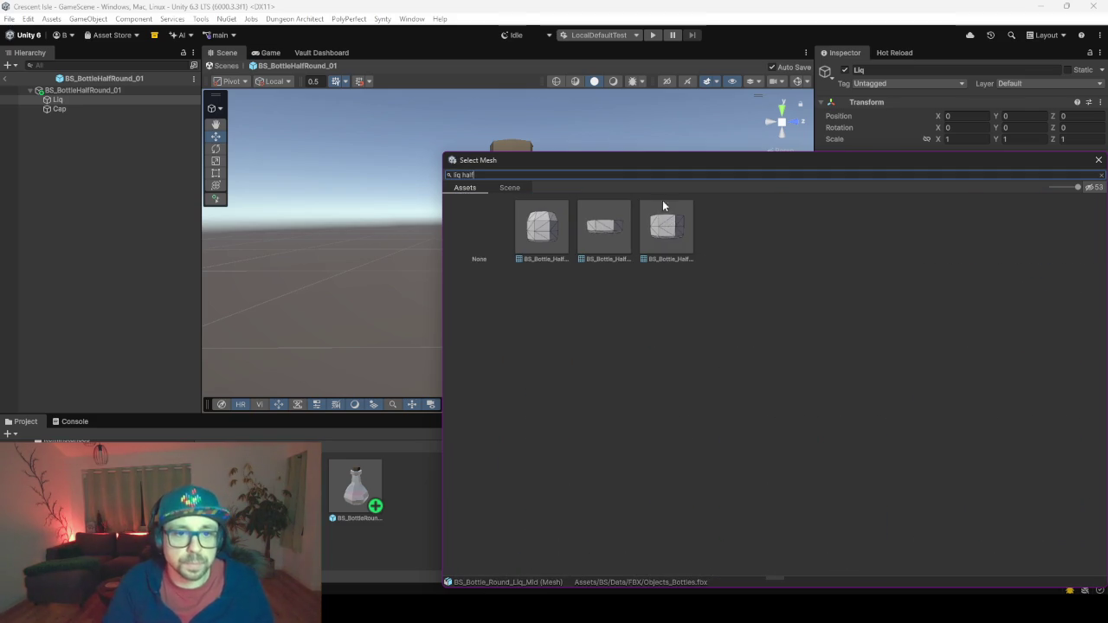
left_click(678, 235)
key("Return")
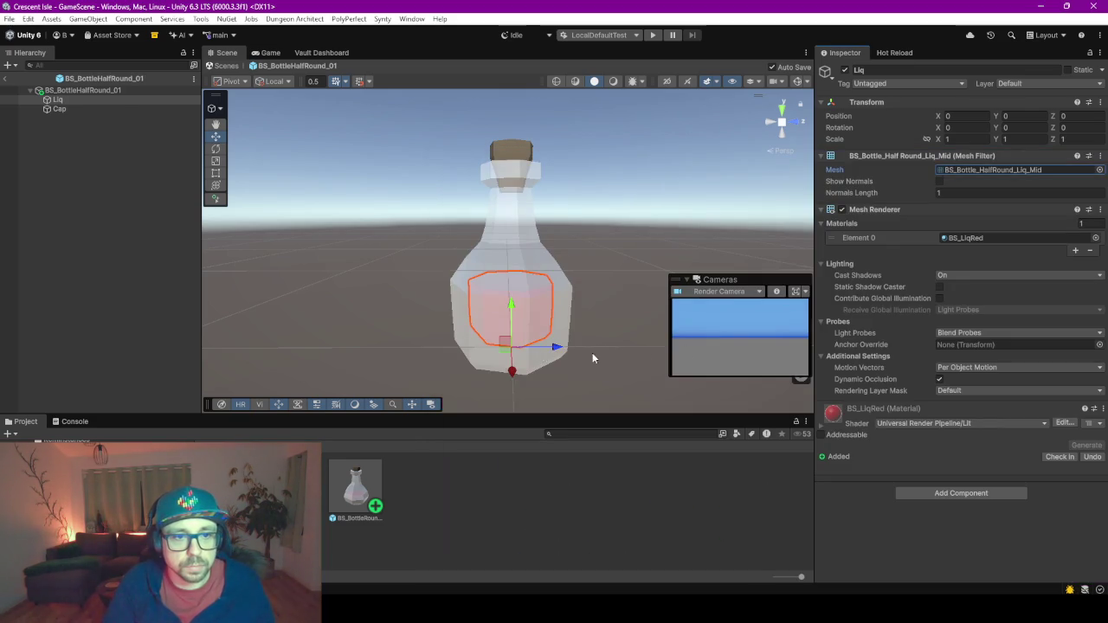
Orbit and zoom the Scene view to inspect the red liquid inside the half-round bottle.
left_click_drag(578, 244, 548, 174)
scroll(550, 164, "up", 2)
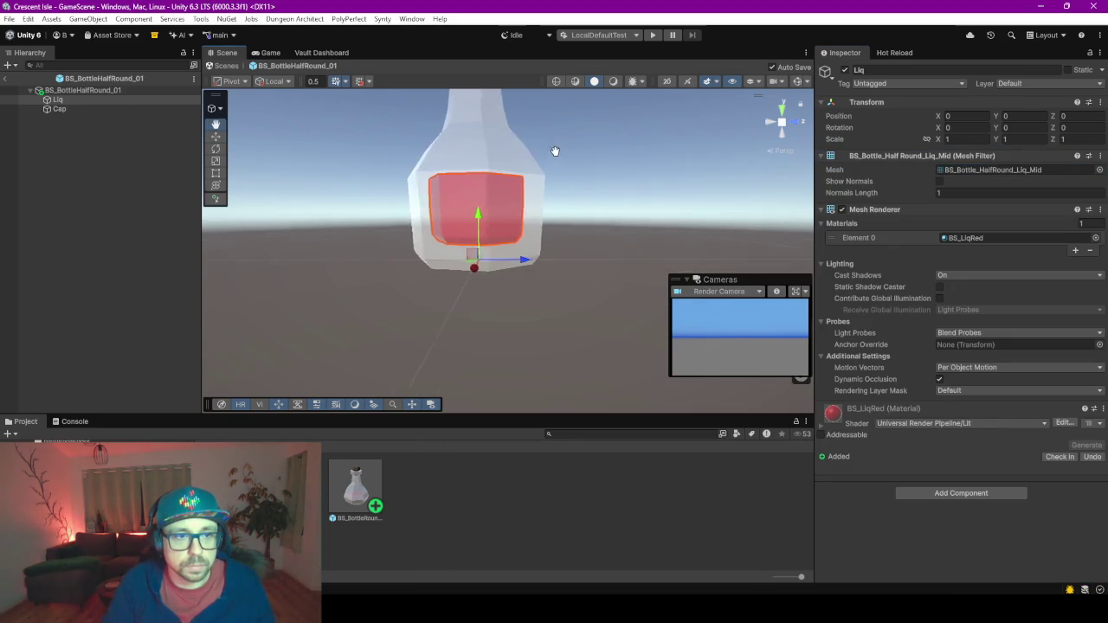
scroll(571, 260, "down", 4)
left_click_drag(590, 273, 596, 300)
scroll(424, 262, "down", 3)
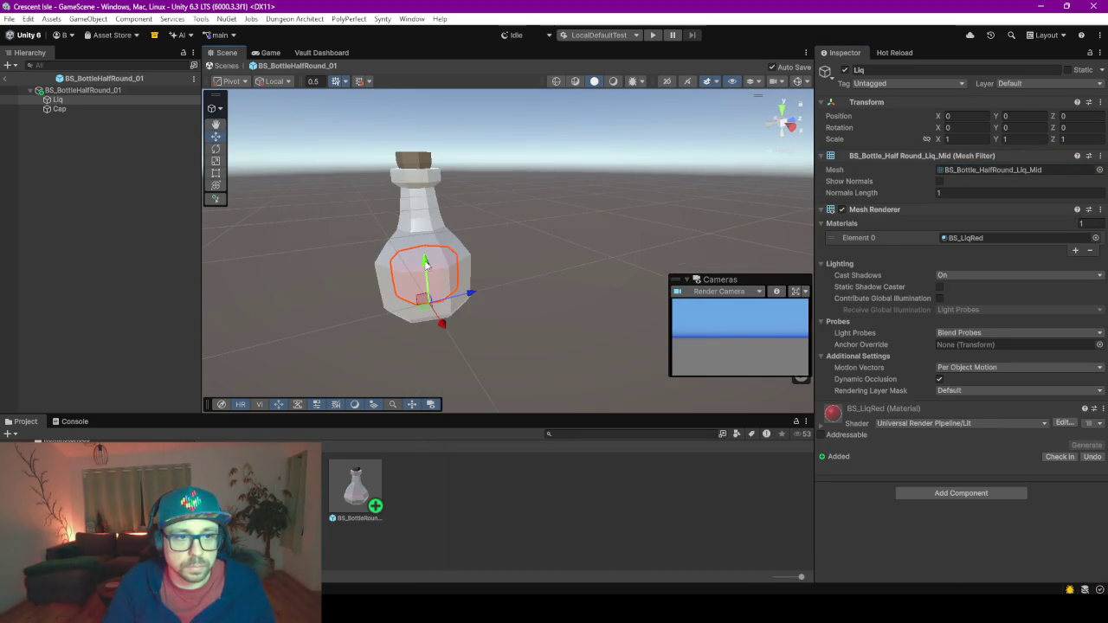
left_click_drag(476, 242, 523, 243)
left_click(96, 216)
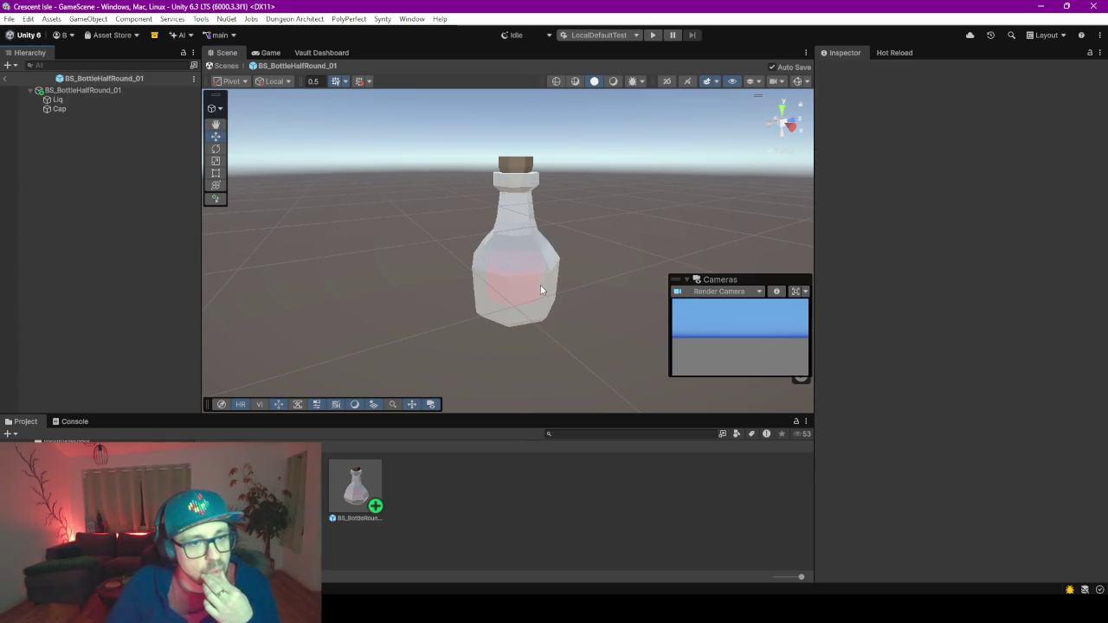
scroll(547, 286, "down", 3)
scroll(547, 291, "up", 4)
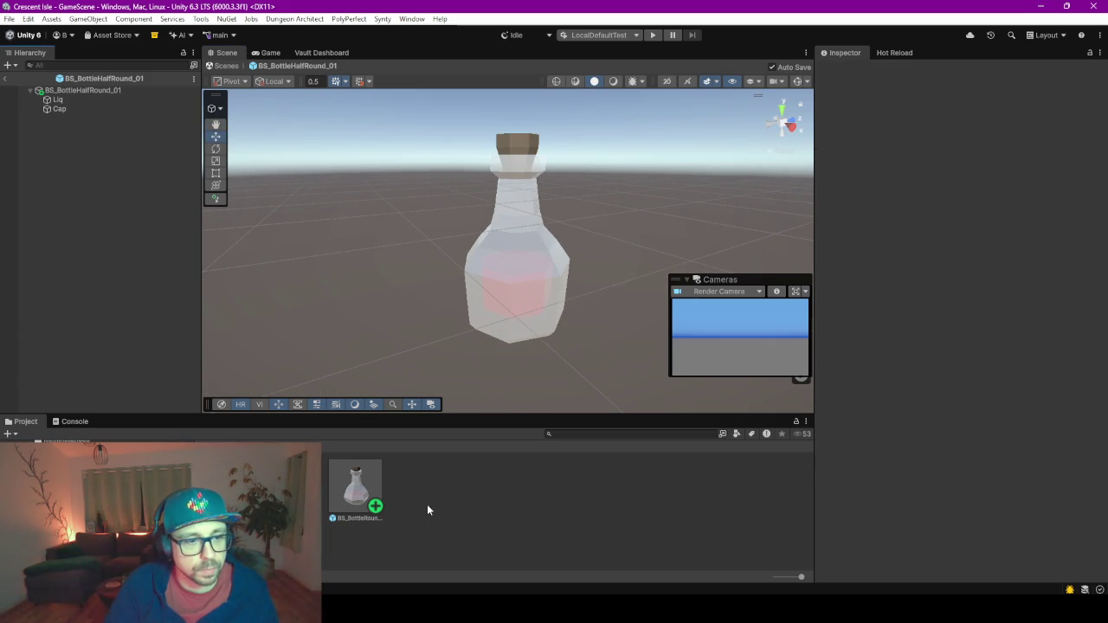
Leave Prefab Mode and select the BS_LiqRed material in Materials/GlasAndWater.
left_click(356, 487)
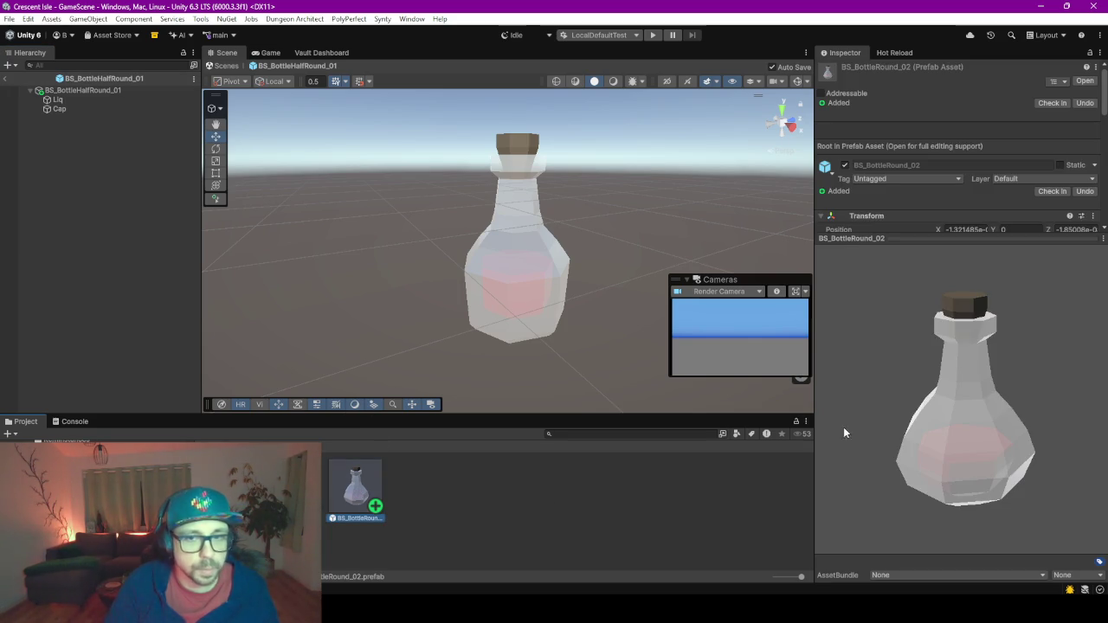
left_click(5, 78)
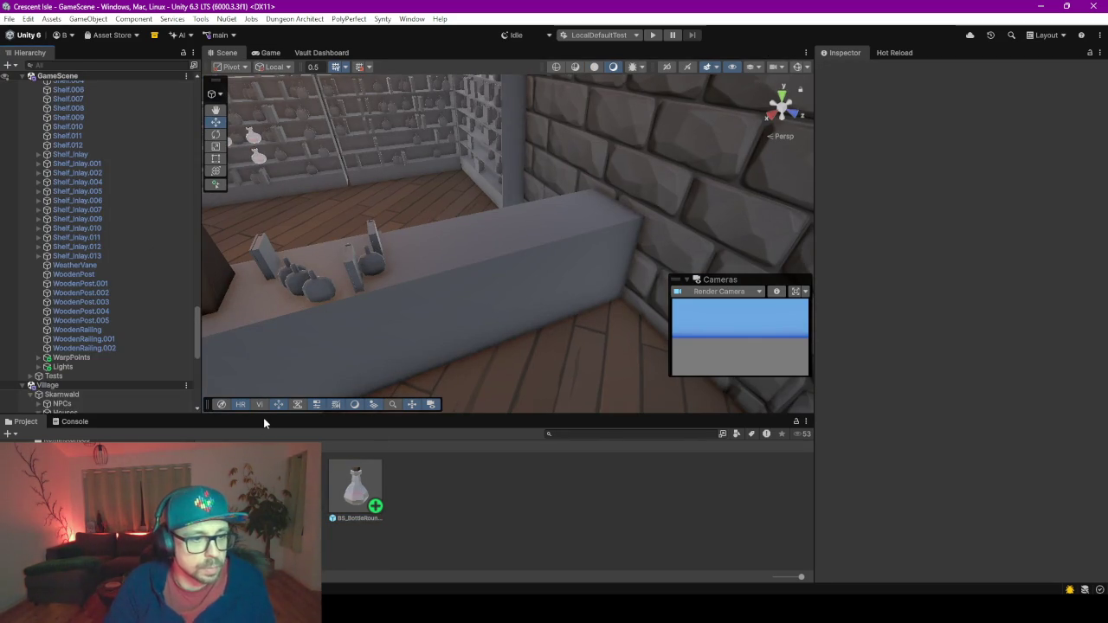
left_click_drag(261, 414, 277, 282)
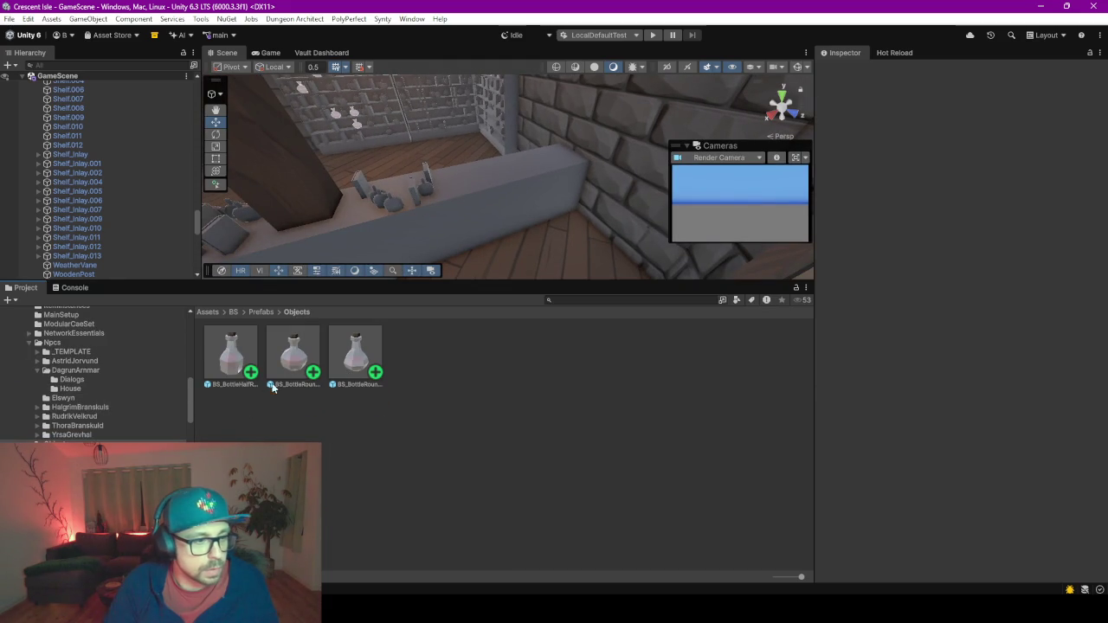
scroll(80, 440, "down", 3)
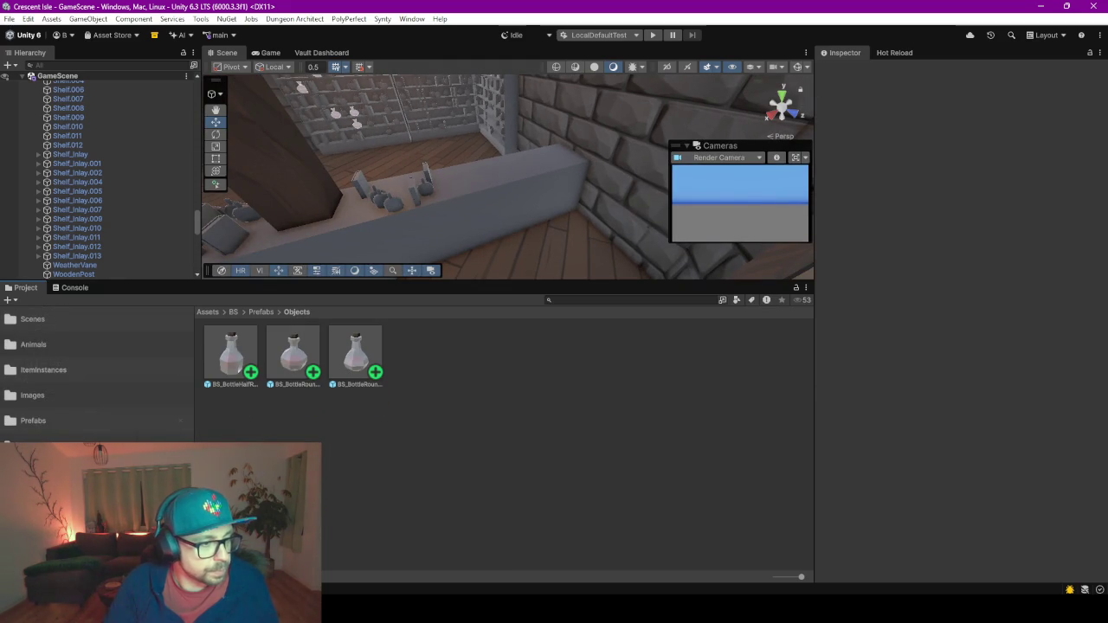
left_click(34, 445)
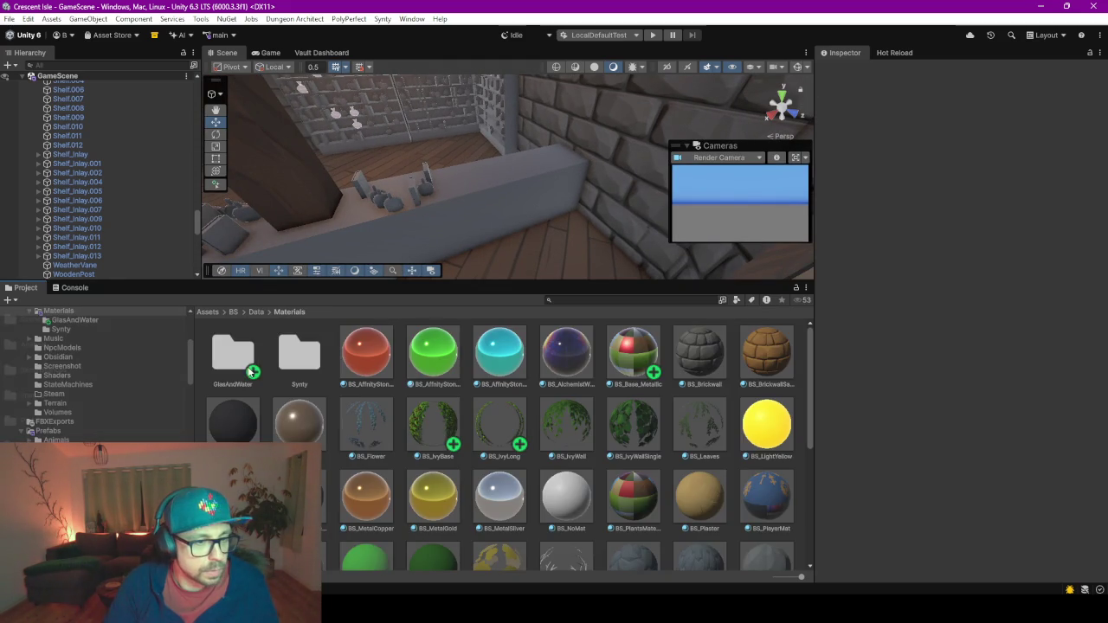
double_click(235, 351)
left_click(304, 352)
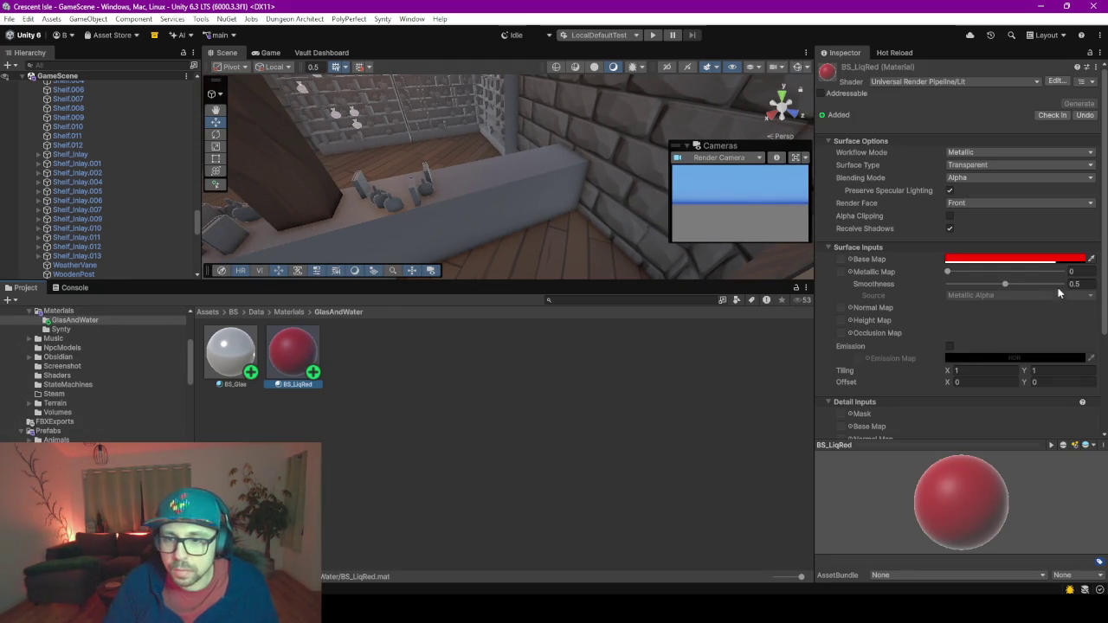
Make BS_LiqRed opaque with Metallic and Smoothness at 1, then view the potion shelves.
left_click(995, 164)
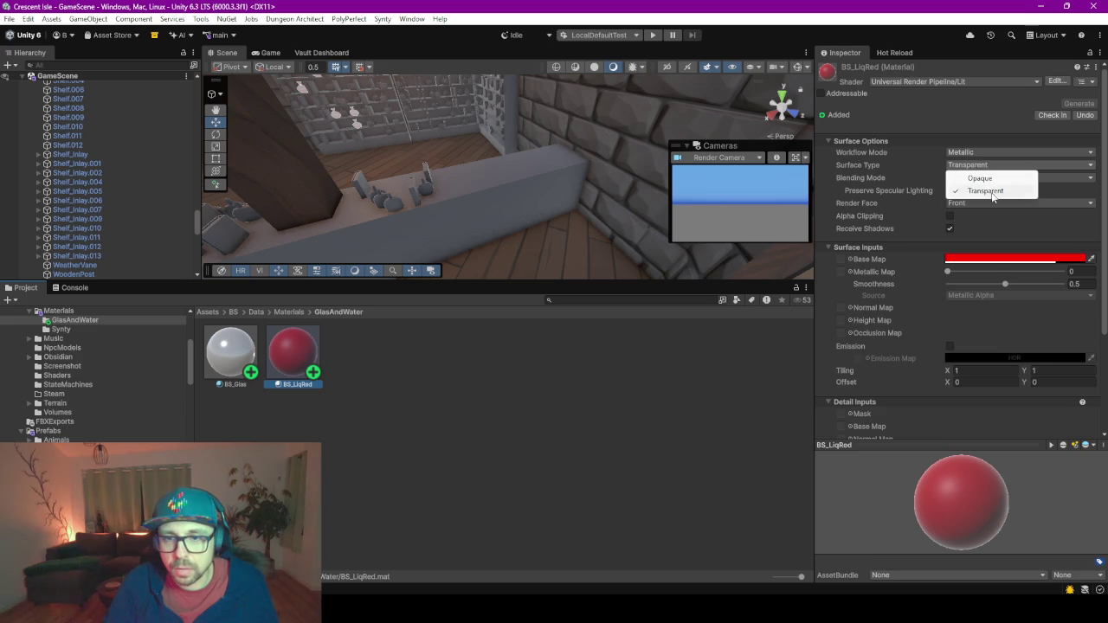
left_click(984, 179)
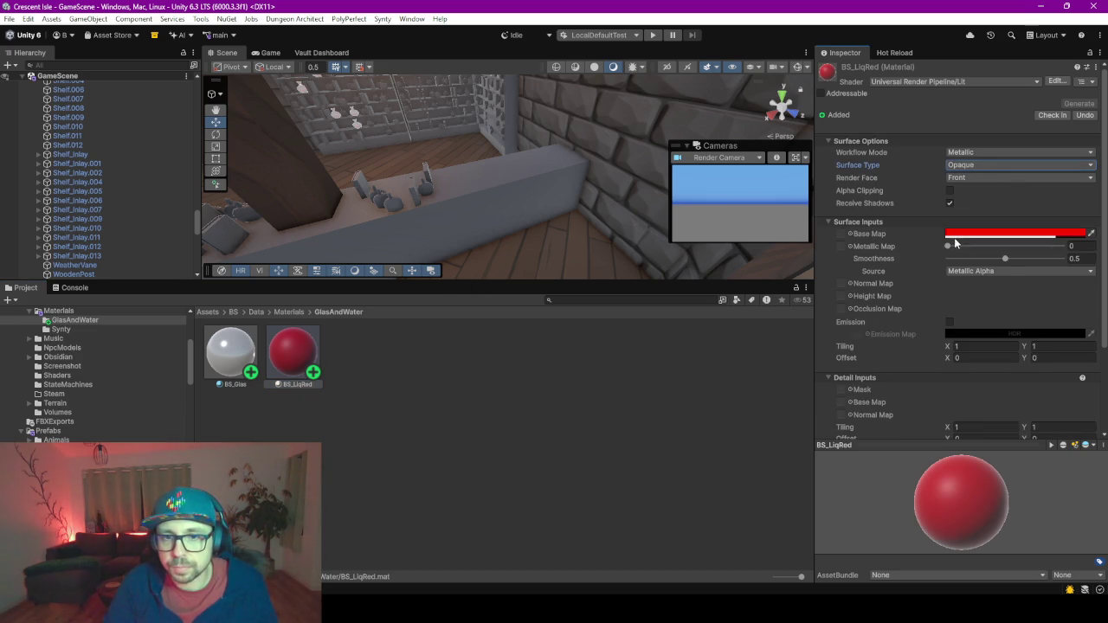
left_click_drag(1004, 258, 1065, 258)
left_click_drag(952, 246, 1064, 245)
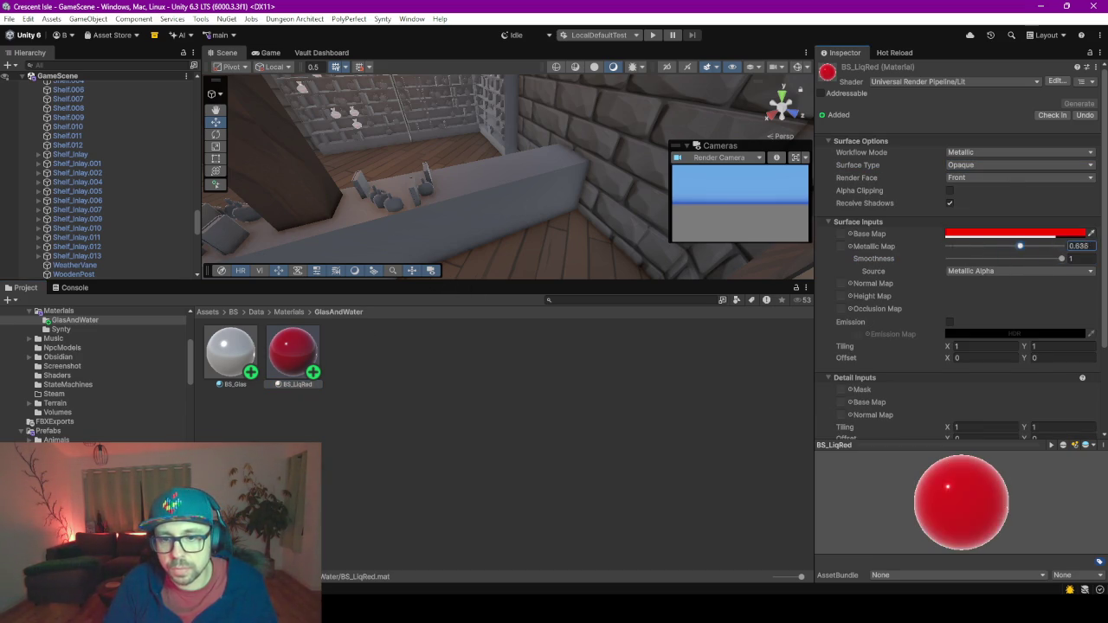
left_click_drag(536, 173, 464, 170)
mouse_move(418, 138)
left_mouse_down()
mouse_move(533, 196)
mouse_move(469, 153)
mouse_move(511, 111)
left_mouse_up()
mouse_move(549, 195)
left_mouse_down()
mouse_move(539, 228)
mouse_move(498, 209)
mouse_move(478, 97)
mouse_move(497, 76)
mouse_move(514, 136)
mouse_move(522, 111)
left_mouse_up()
scroll(523, 111, "up", 5)
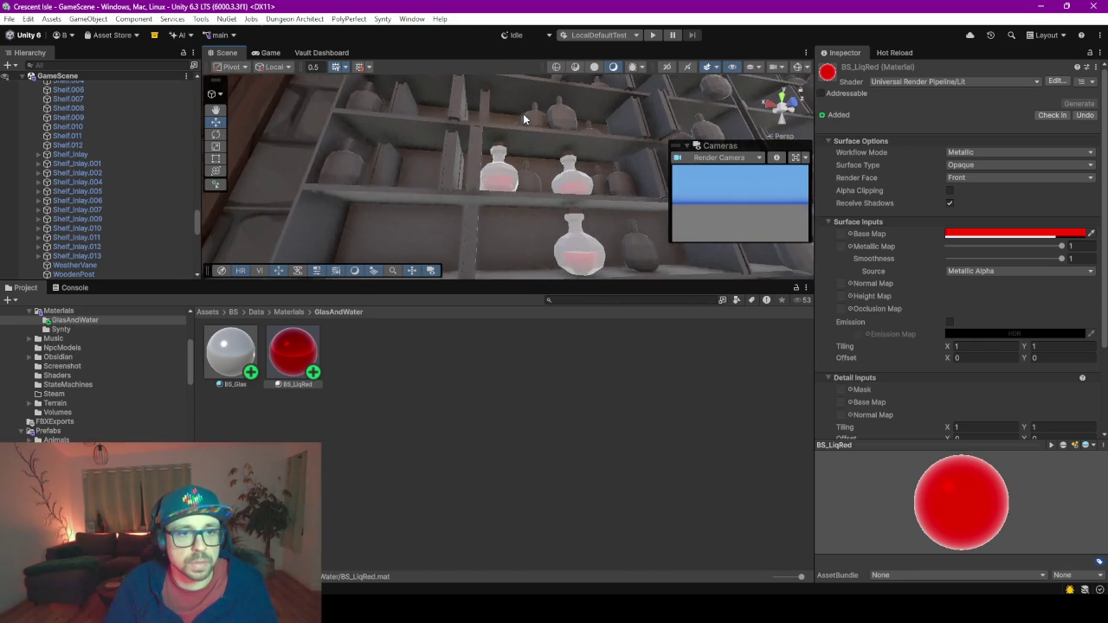
scroll(522, 135, "up", 2)
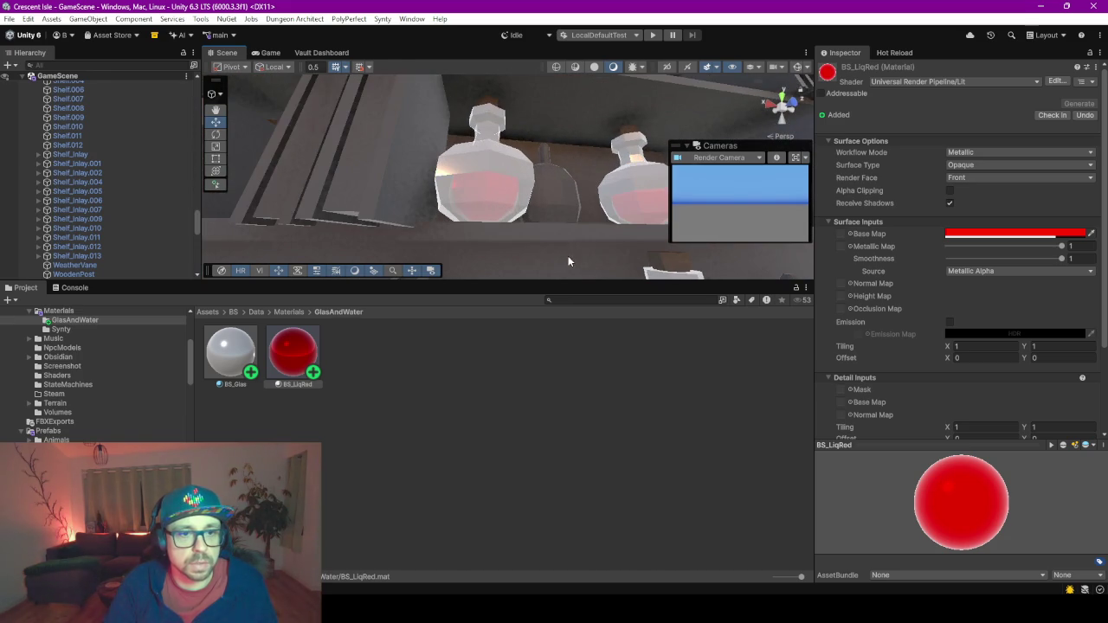
mouse_move(578, 279)
left_mouse_down()
mouse_move(597, 441)
mouse_move(591, 490)
left_mouse_up()
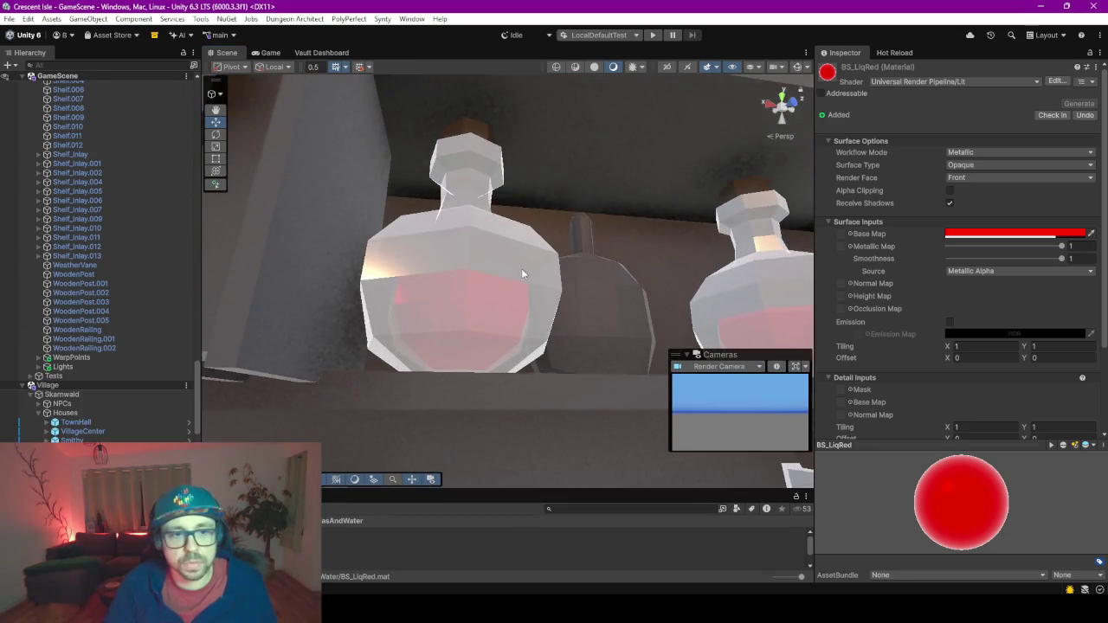
scroll(511, 389, "up", 3)
scroll(486, 368, "down", 10)
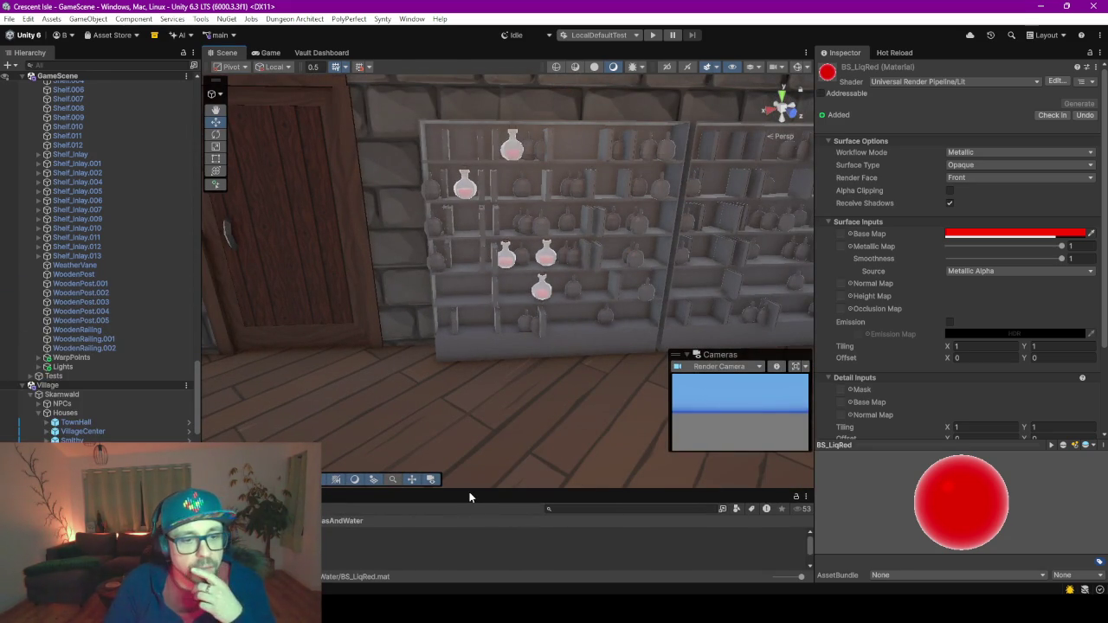
left_click_drag(469, 492, 479, 354)
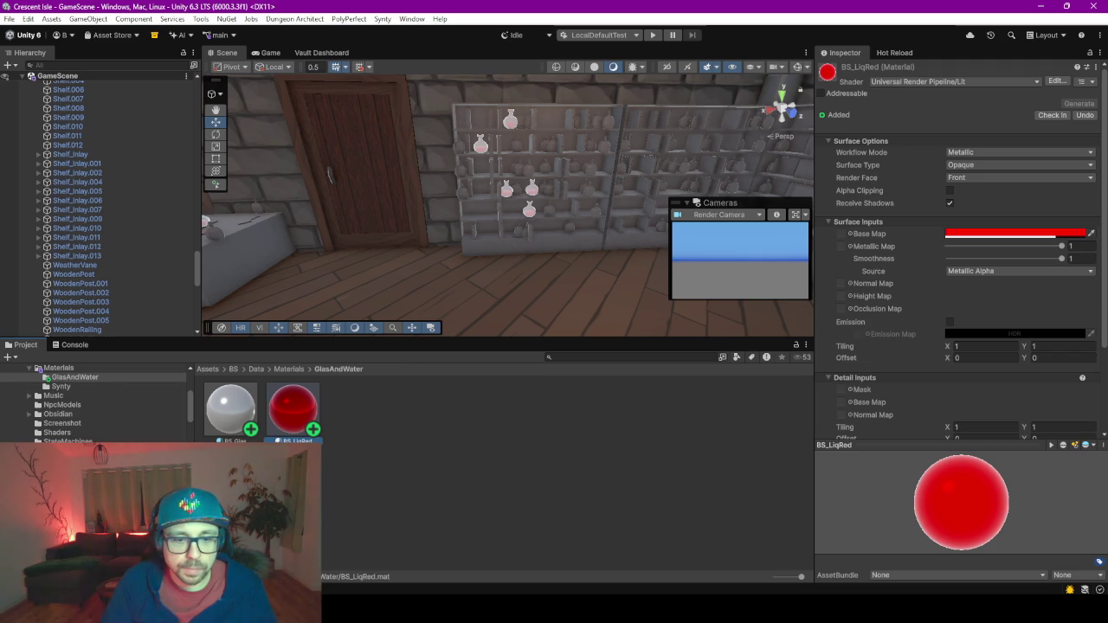
mouse_move(708, 614)
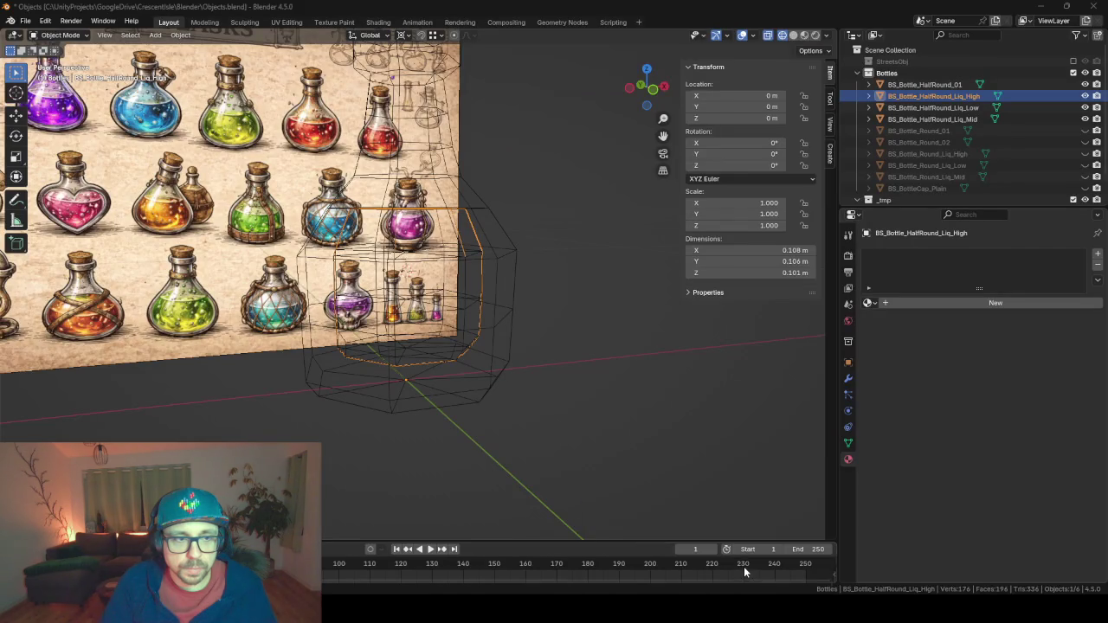
In Objects.blend, show the half-round bottle solid from the front orthographic view and select it.
left_click(744, 566)
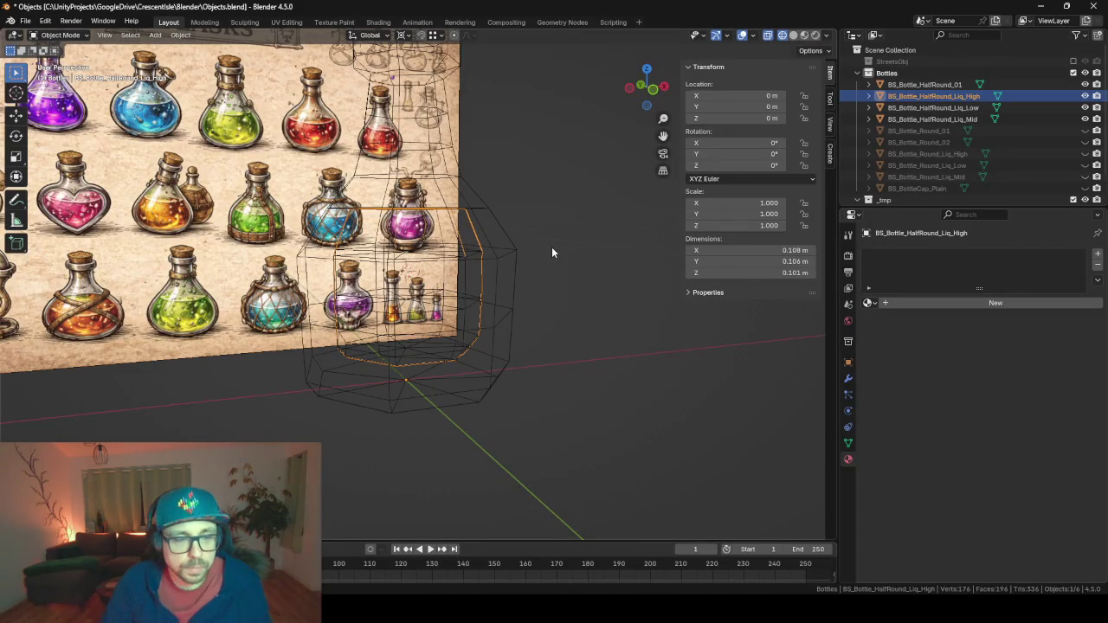
key("shift+z")
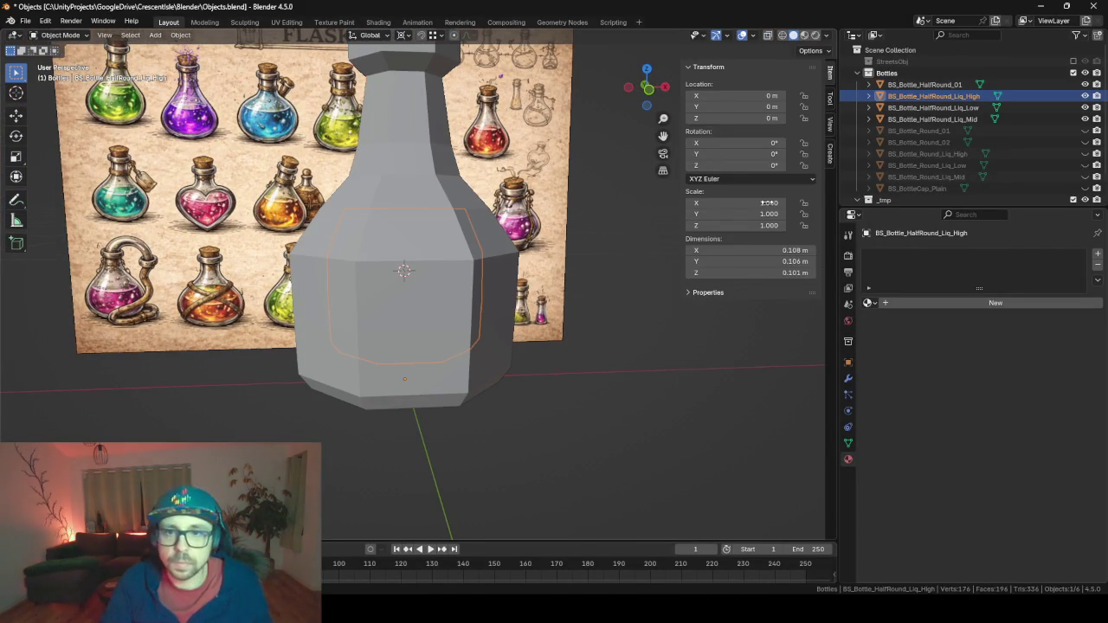
key("KP_1")
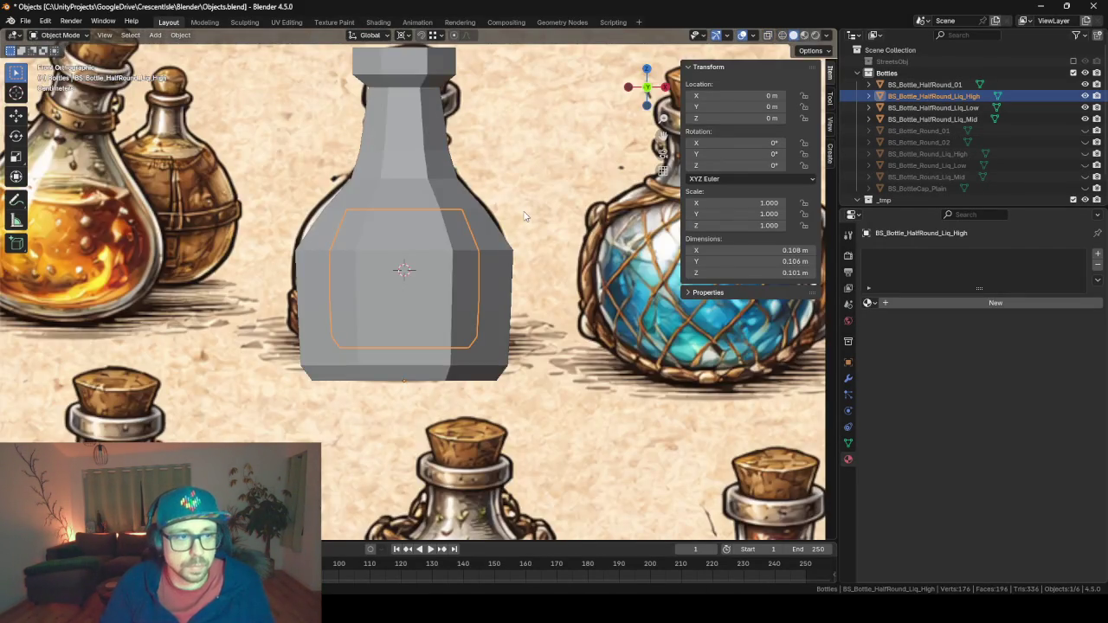
scroll(537, 234, "down", 5)
scroll(548, 244, "up", 3)
scroll(549, 244, "up", 1)
scroll(549, 245, "down", 3)
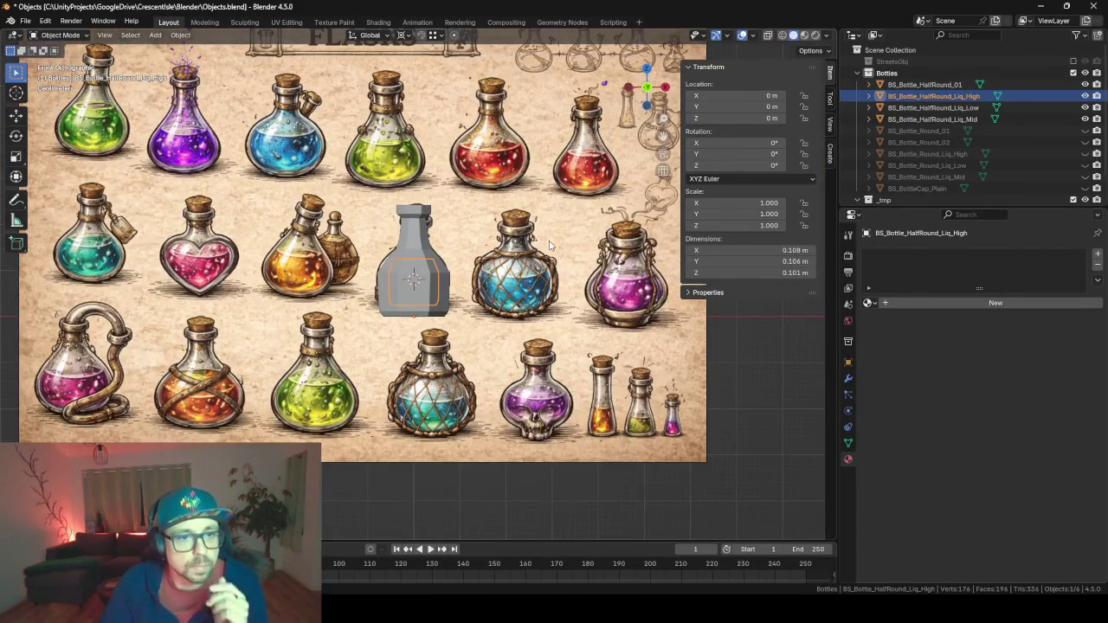
scroll(548, 244, "up", 2)
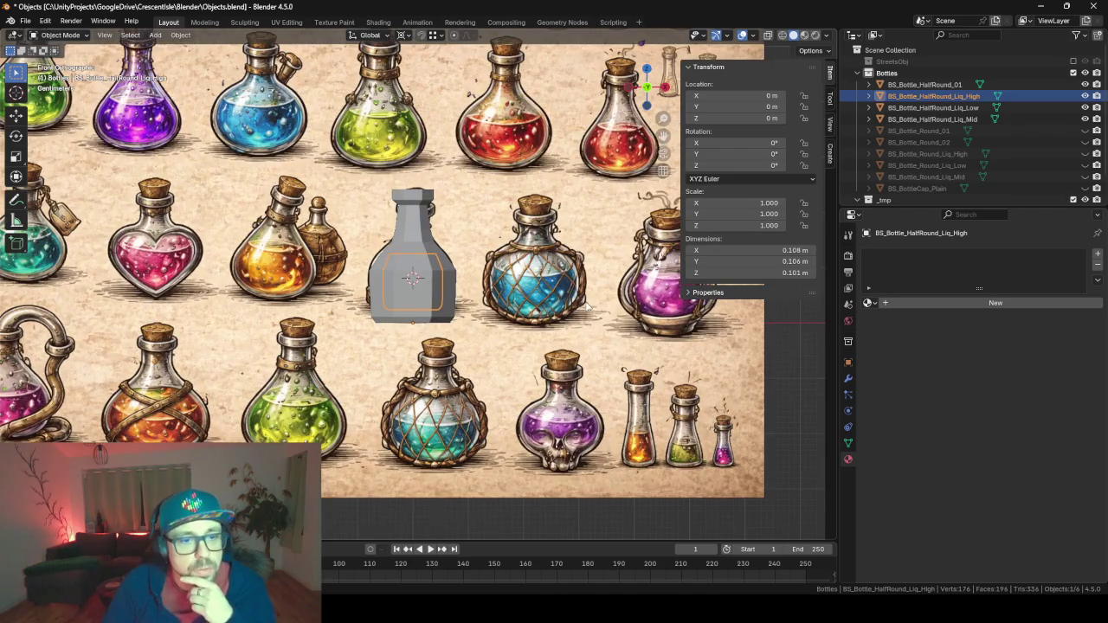
scroll(586, 303, "down", 1)
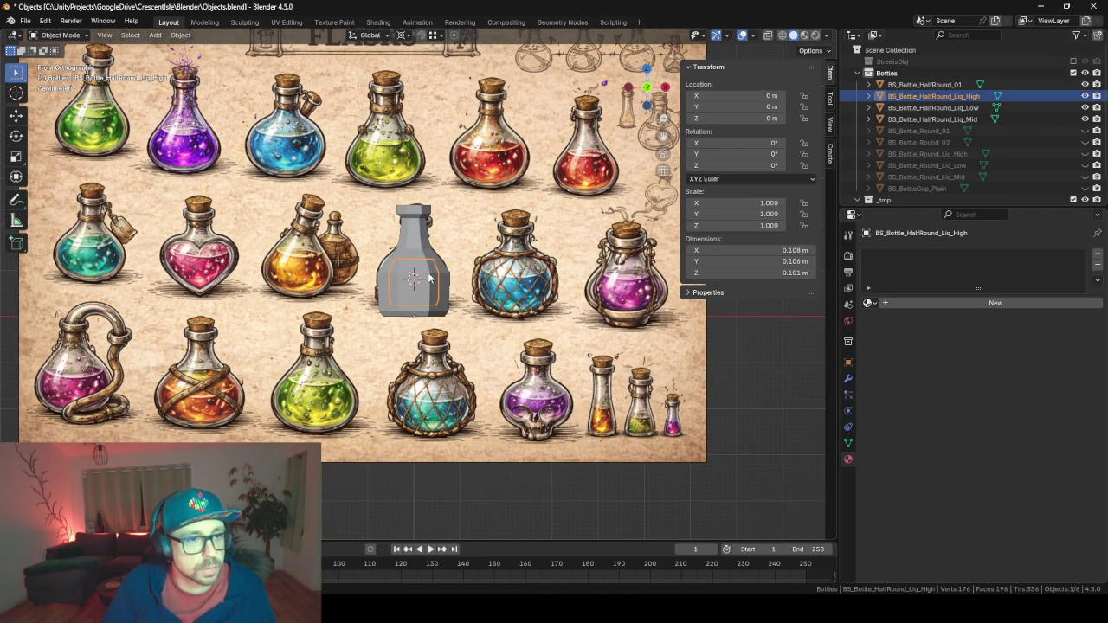
left_click(414, 256)
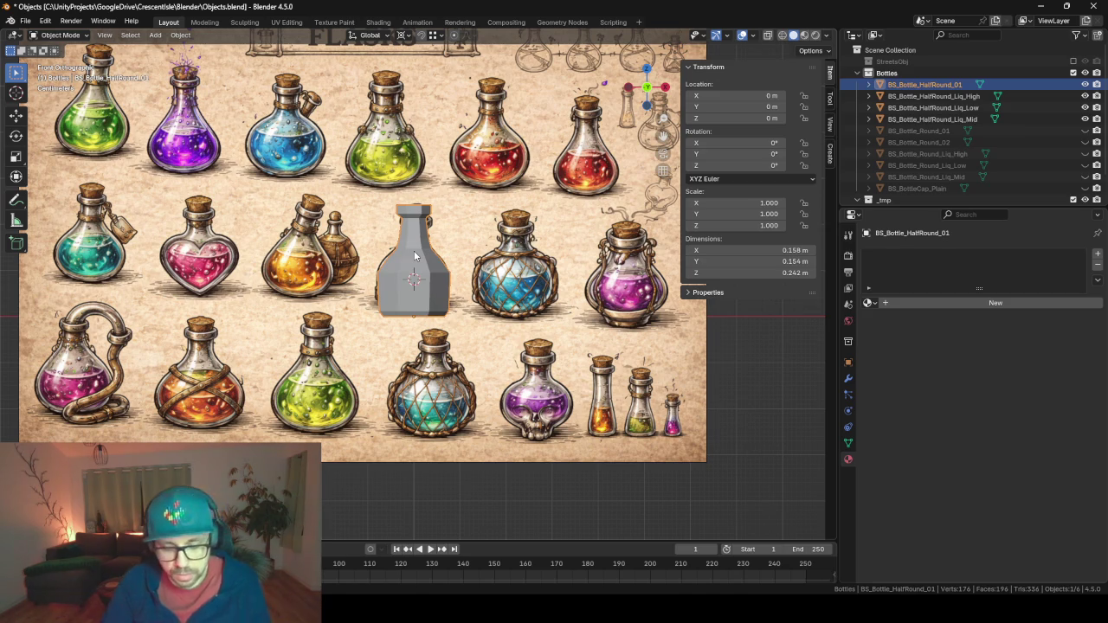
Hide the grey half-round bottle and its low liquid mesh.
key("h")
left_click(416, 276)
left_click(420, 289)
left_click(424, 297)
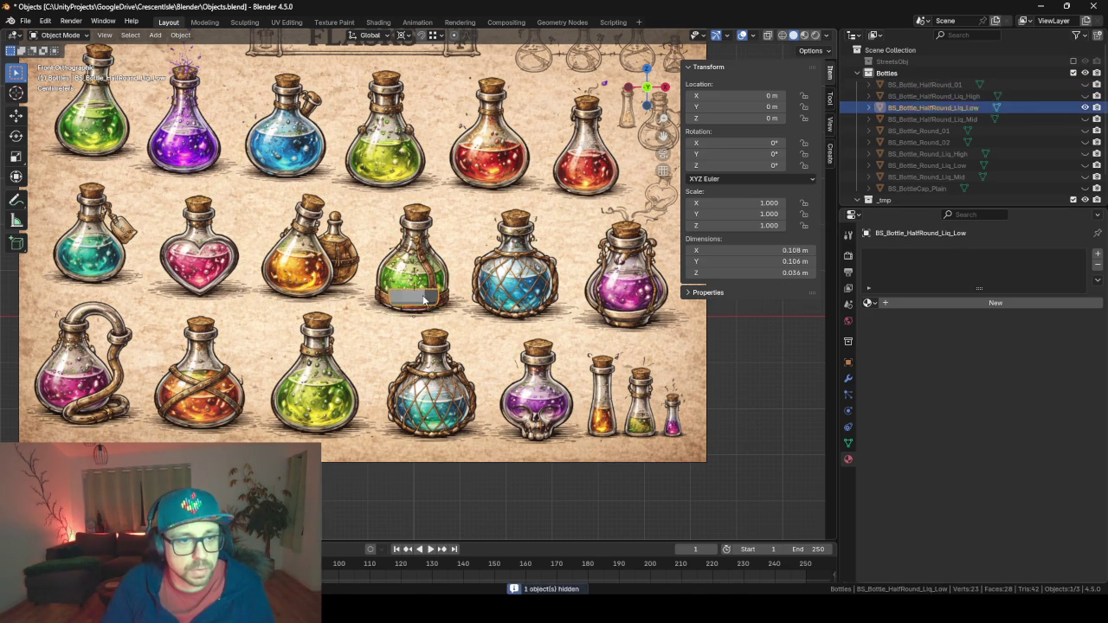
key("h")
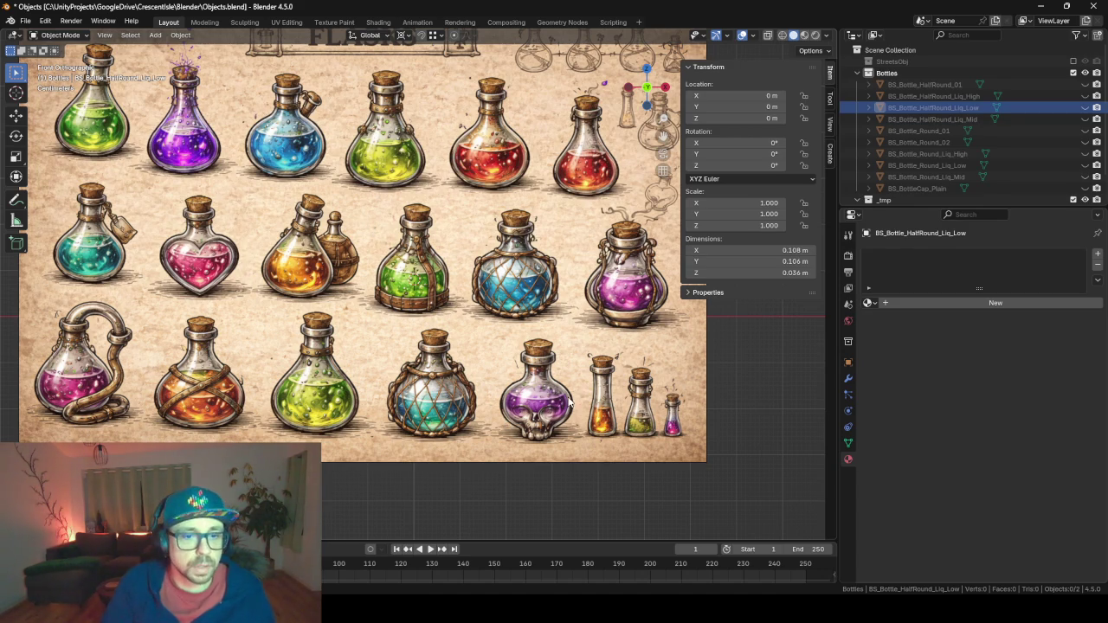
Move the flask reference image up and to the left.
left_click(603, 437)
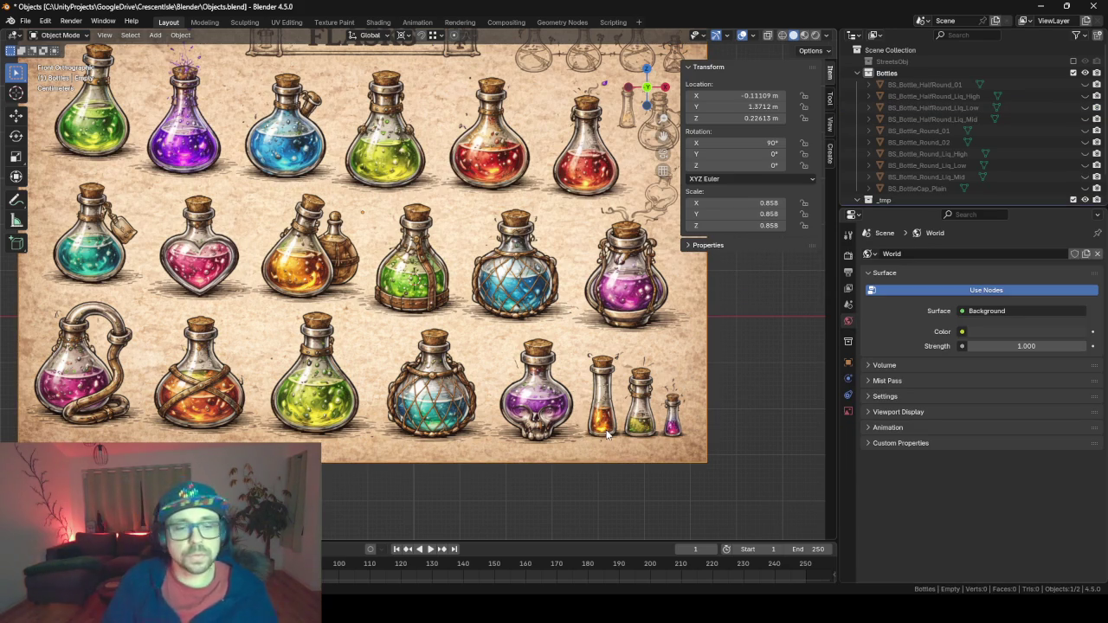
key("g")
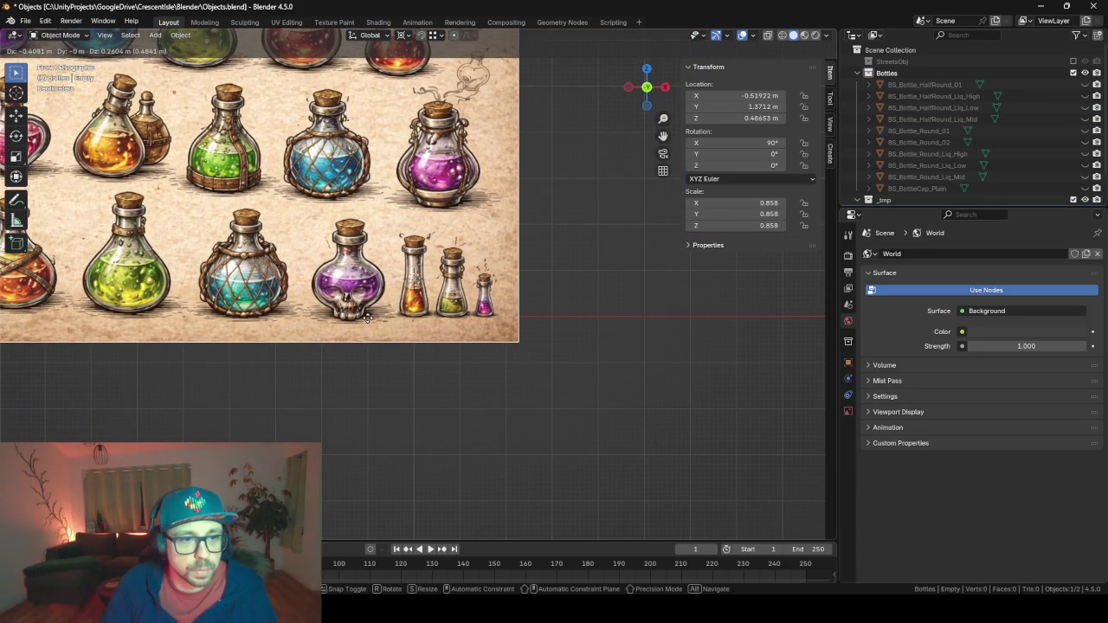
left_click(367, 318)
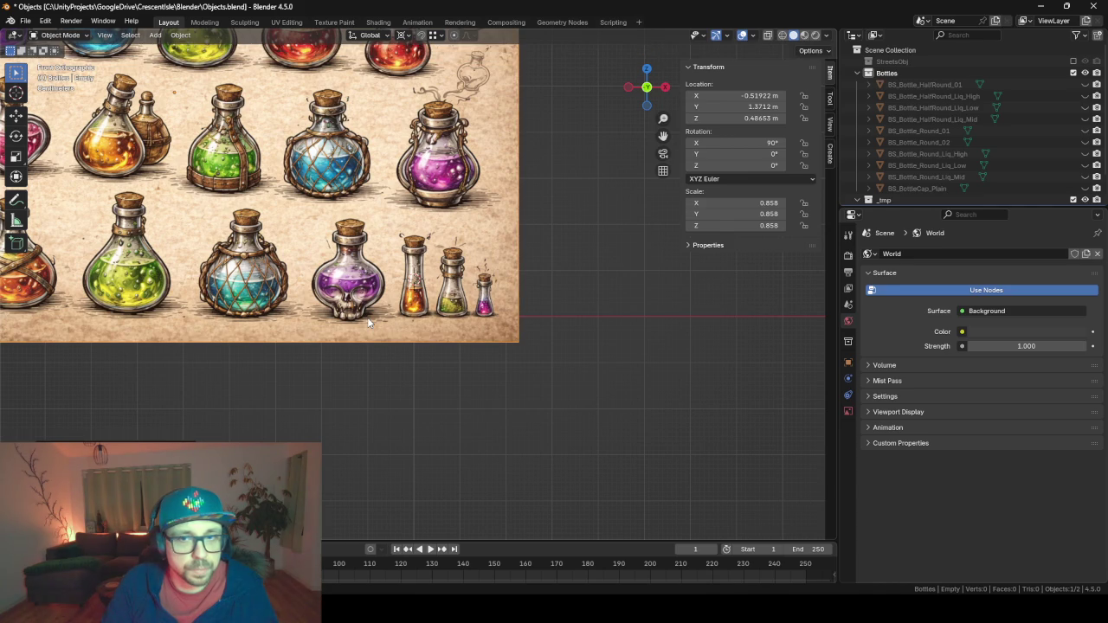
Step through the Outliner to select BS_BottleCap_Plain, then bring up the Add menu.
left_click(933, 103)
left_click(929, 85)
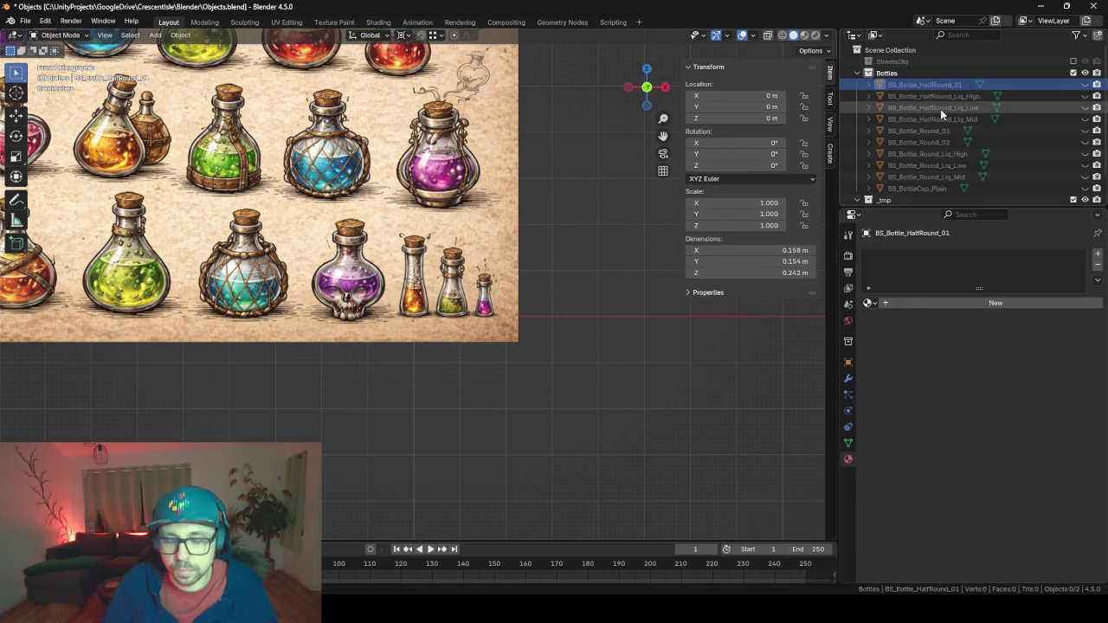
key("Down")
key("Down")
key("Down")
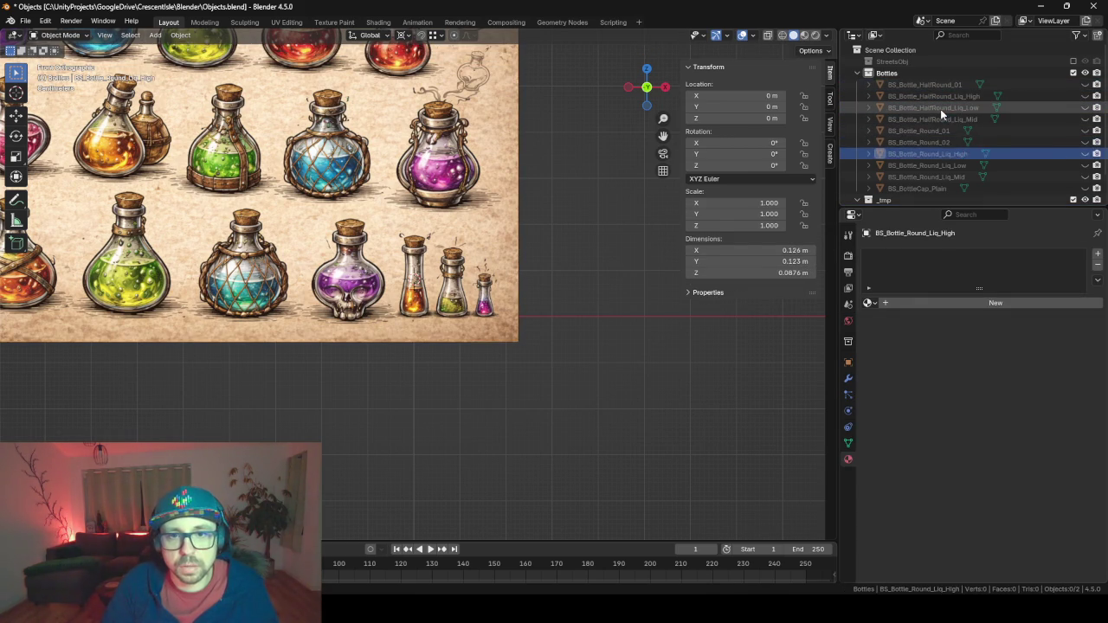
key("Down")
key("Down")
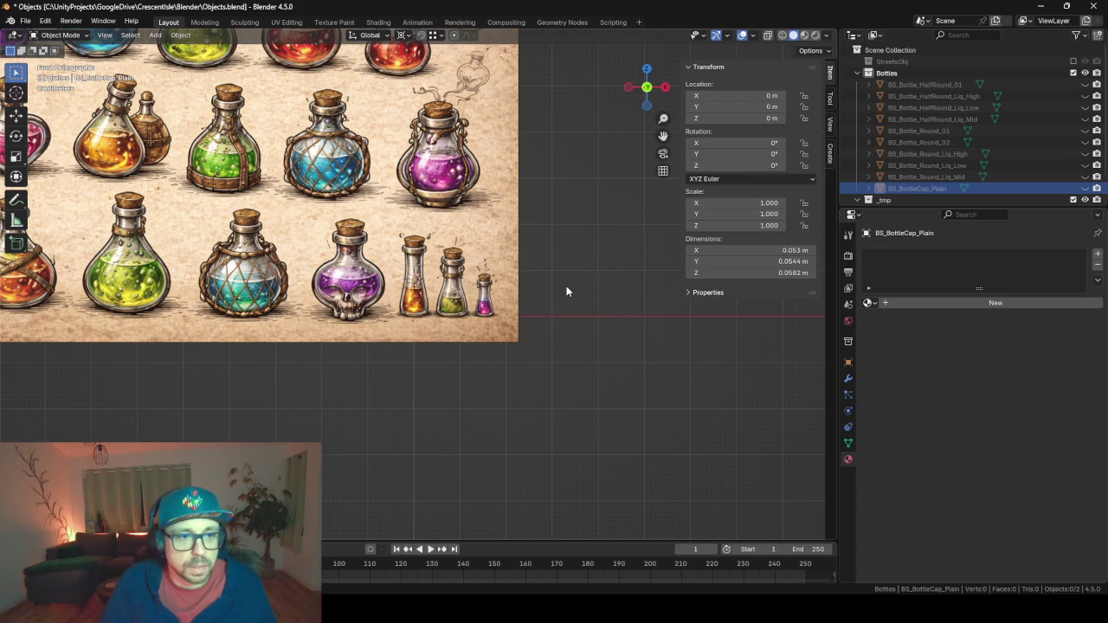
key("shift+a")
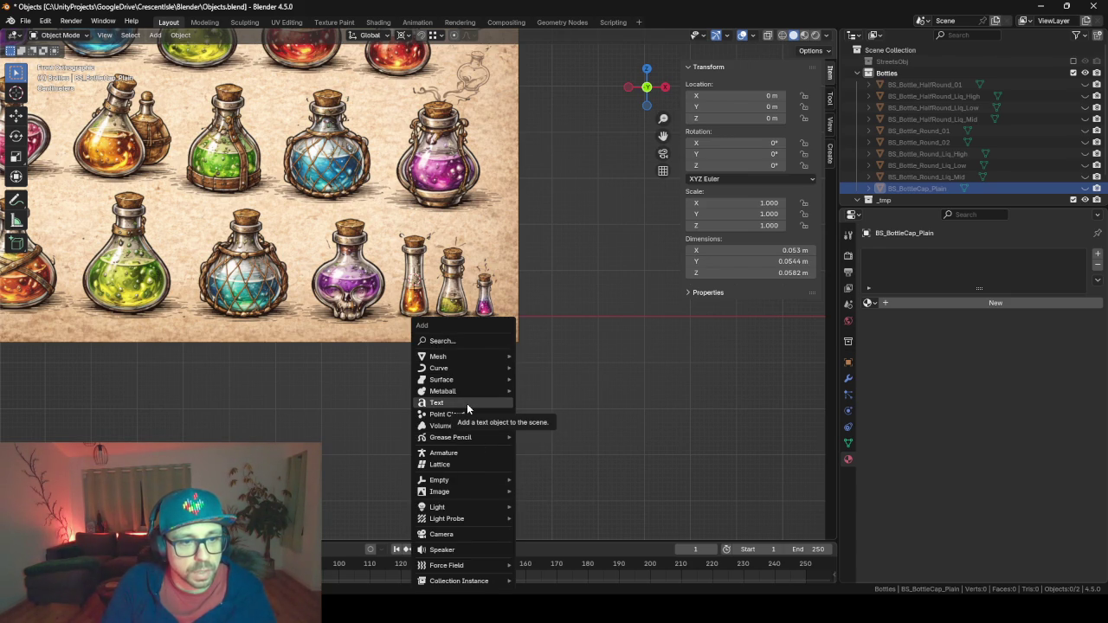
Add a circle mesh, then delete it as unwanted.
mouse_move(445, 367)
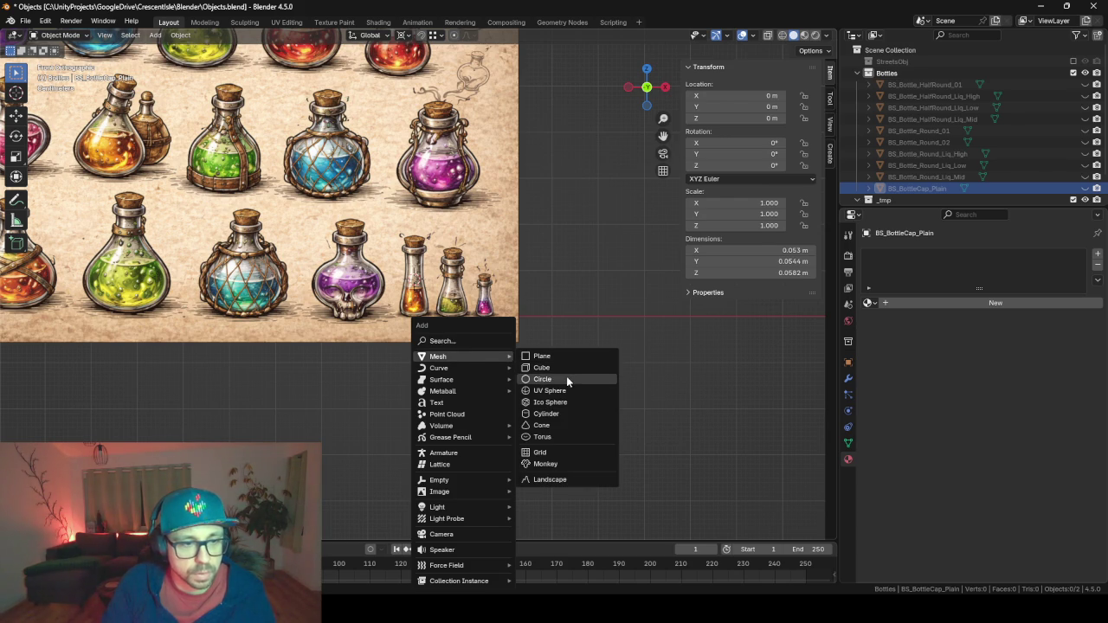
left_click(566, 377)
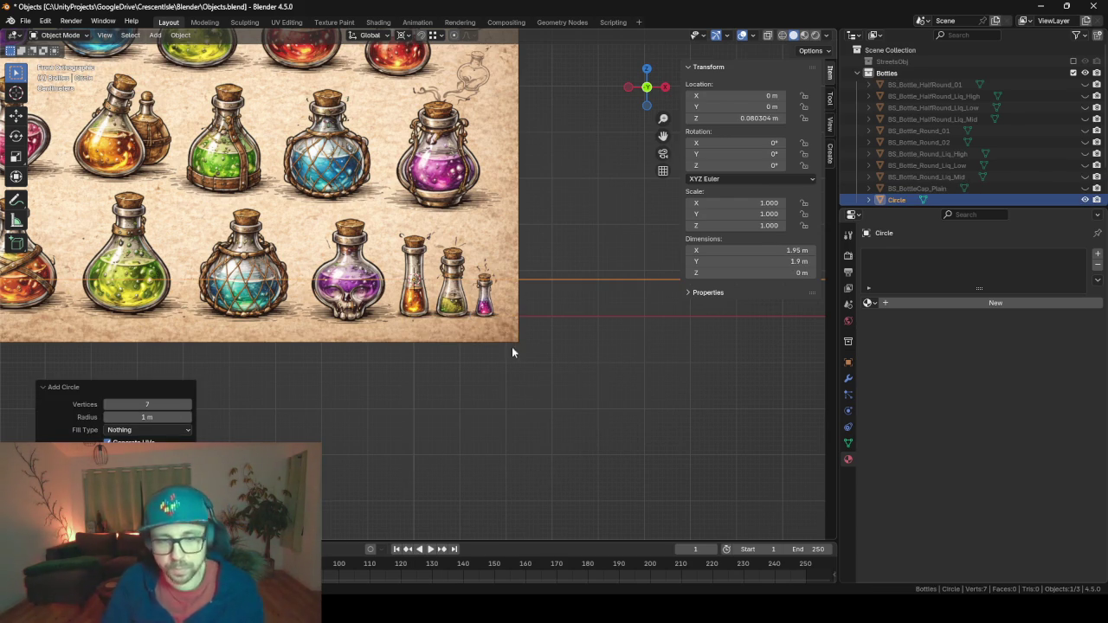
left_click(558, 342)
key("Delete")
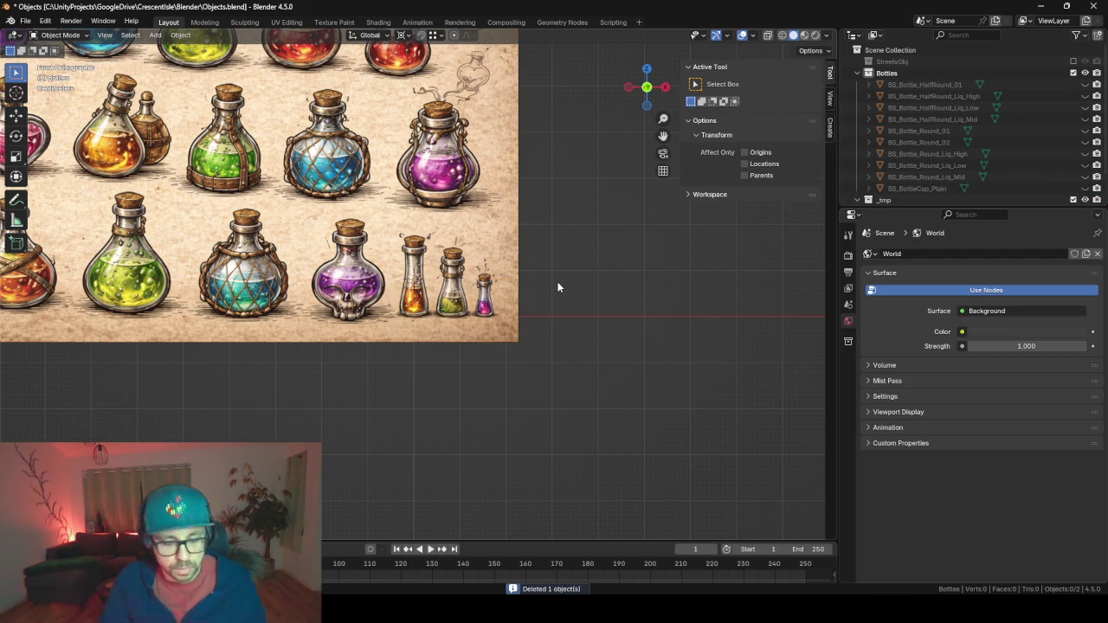
Add a cylinder with 7 vertices and enter Edit Mode on it.
key("shift+a")
mouse_move(562, 282)
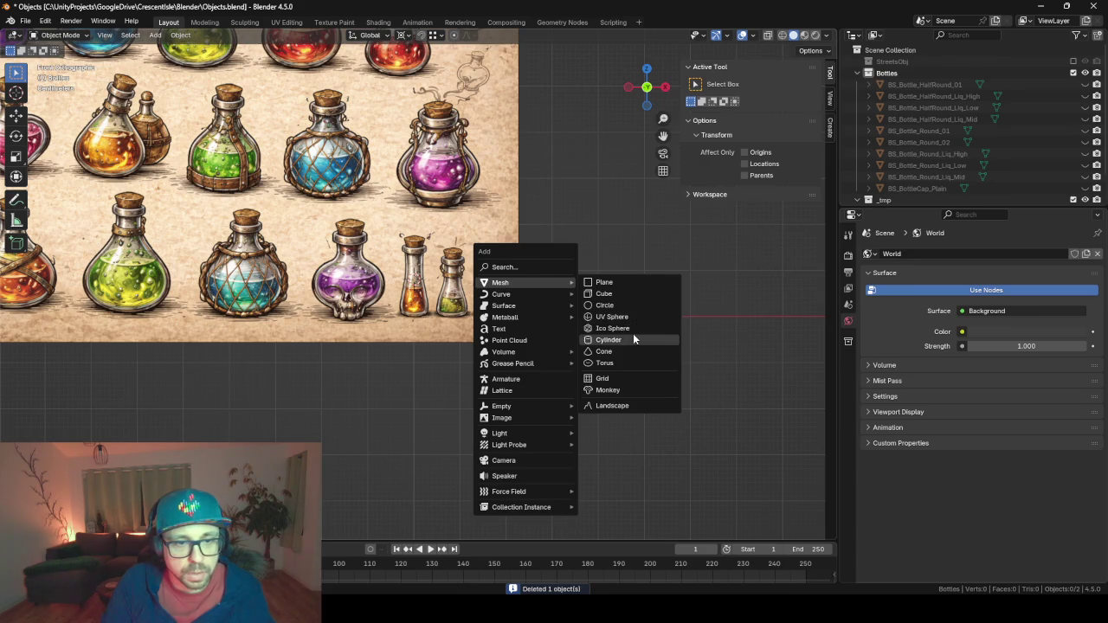
left_click(633, 337)
left_click(160, 392)
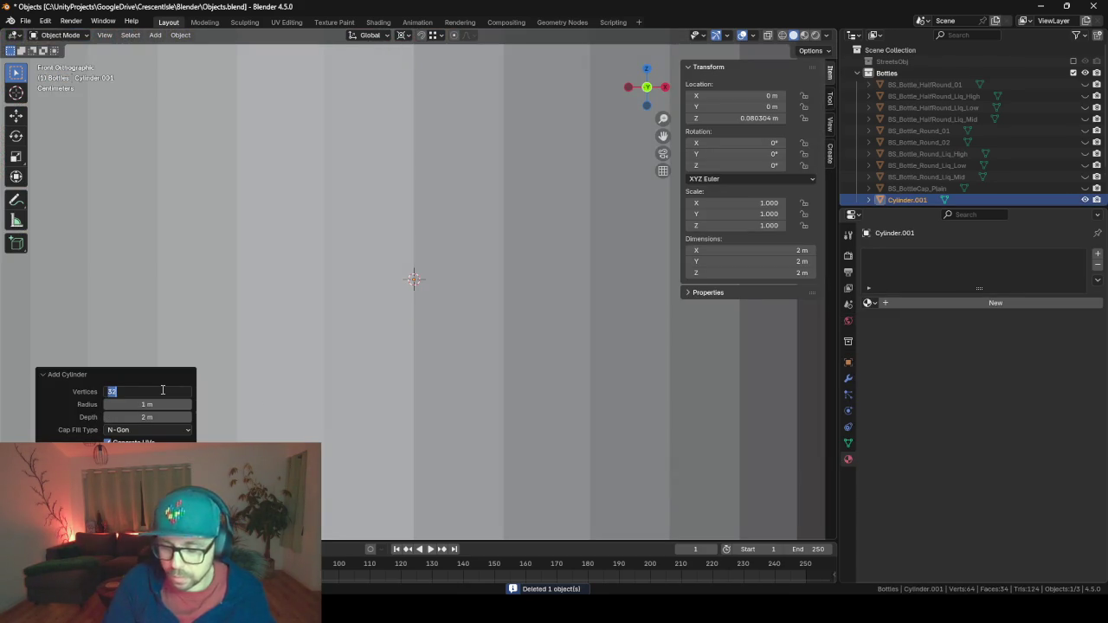
type("7")
key("Return")
scroll(505, 296, "down", 5)
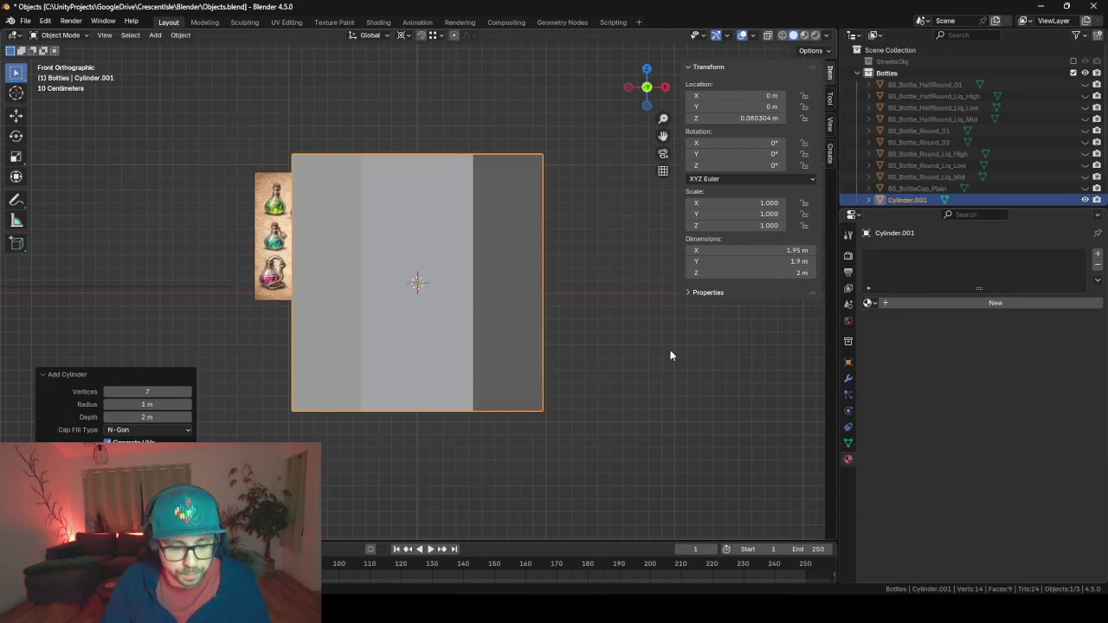
key("Tab")
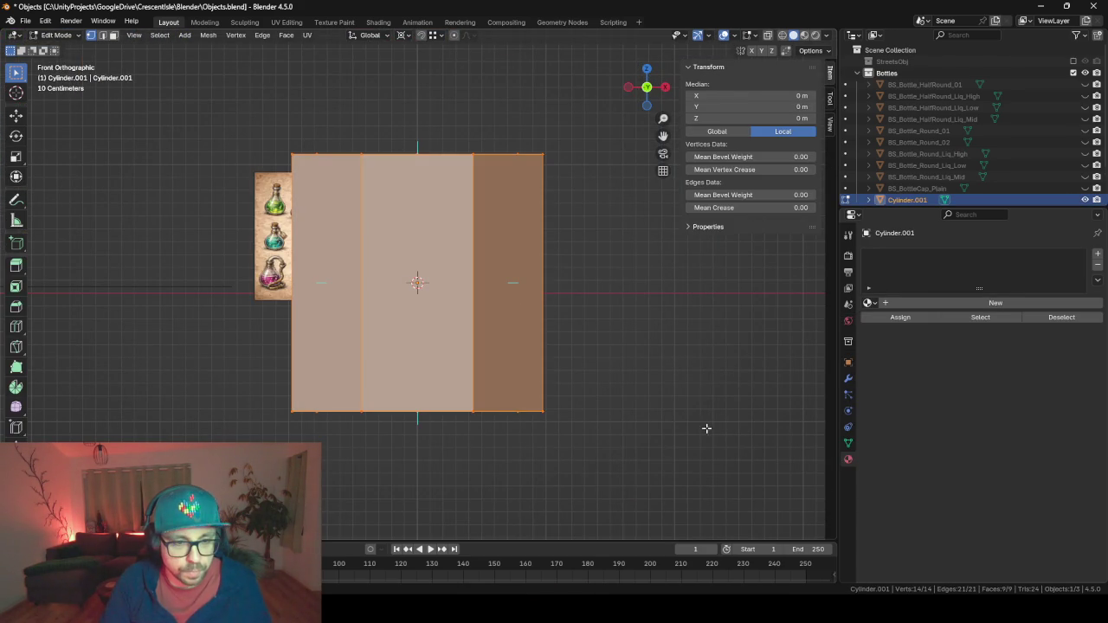
Scale the cylinder down twice into a narrow shape, checking its dimensions in Object Mode.
right_click(706, 428)
key("s")
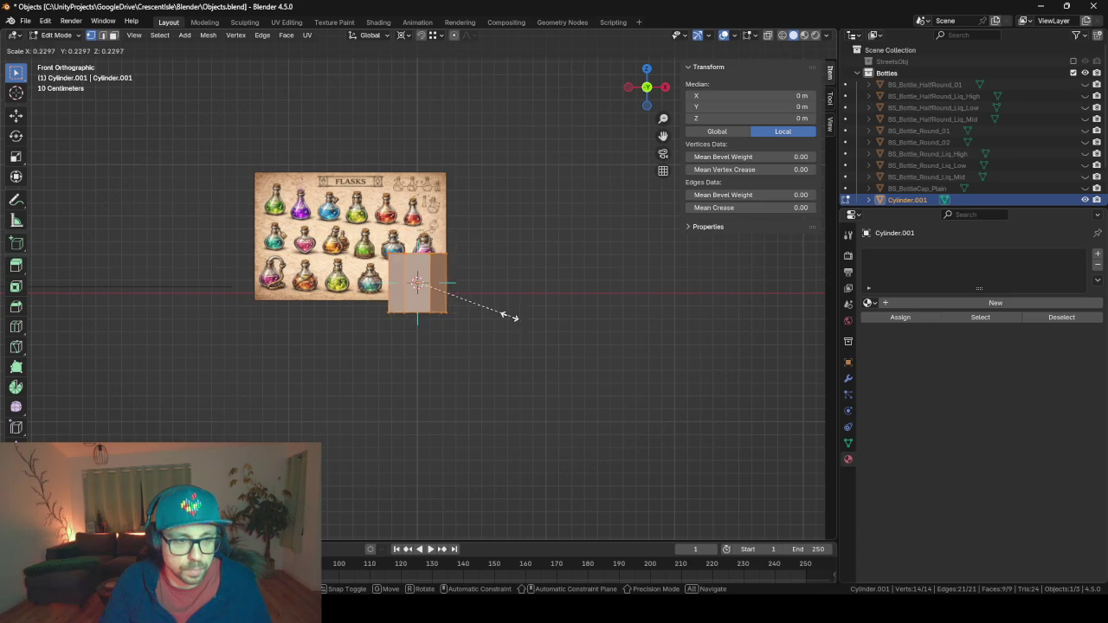
left_click(468, 300)
scroll(485, 320, "up", 5)
scroll(500, 340, "down", 2)
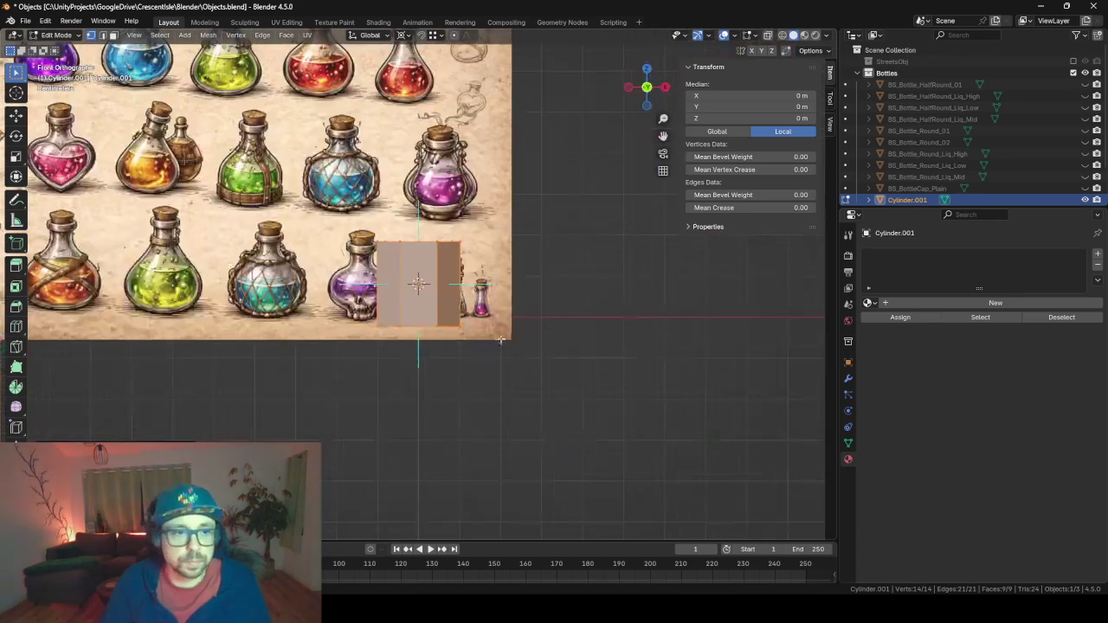
key("s")
left_click(483, 312)
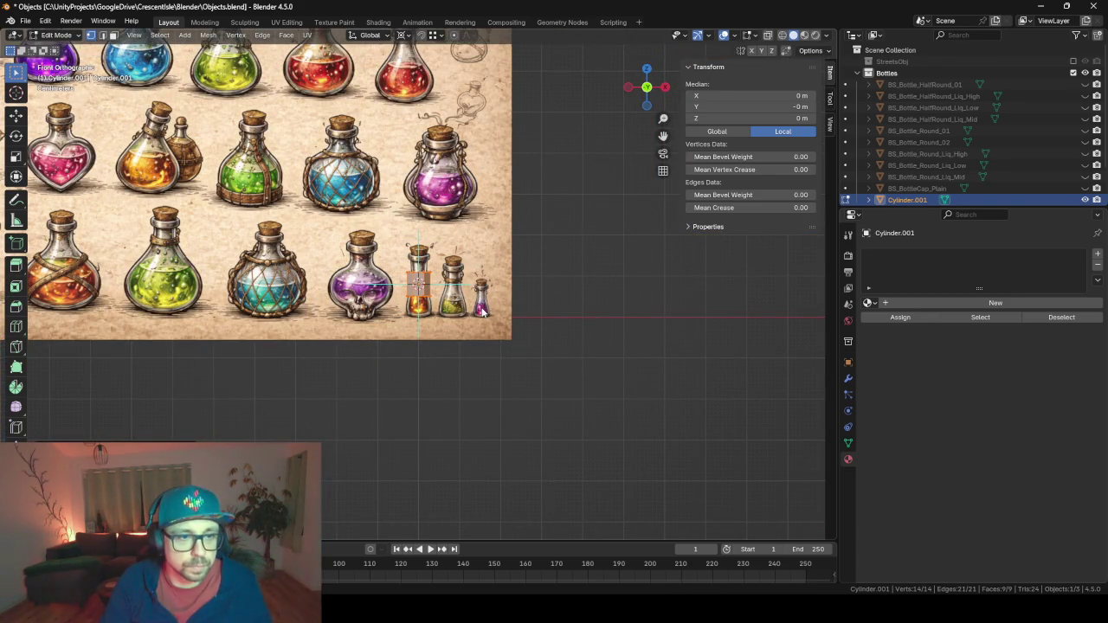
key("Tab")
scroll(482, 312, "up", 3)
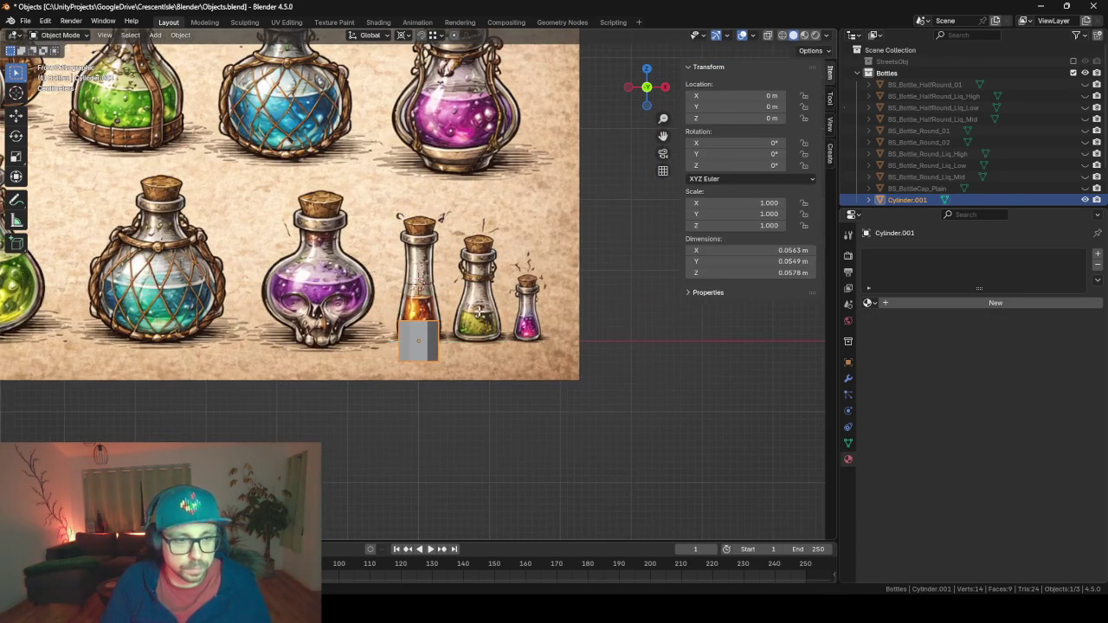
key("Tab")
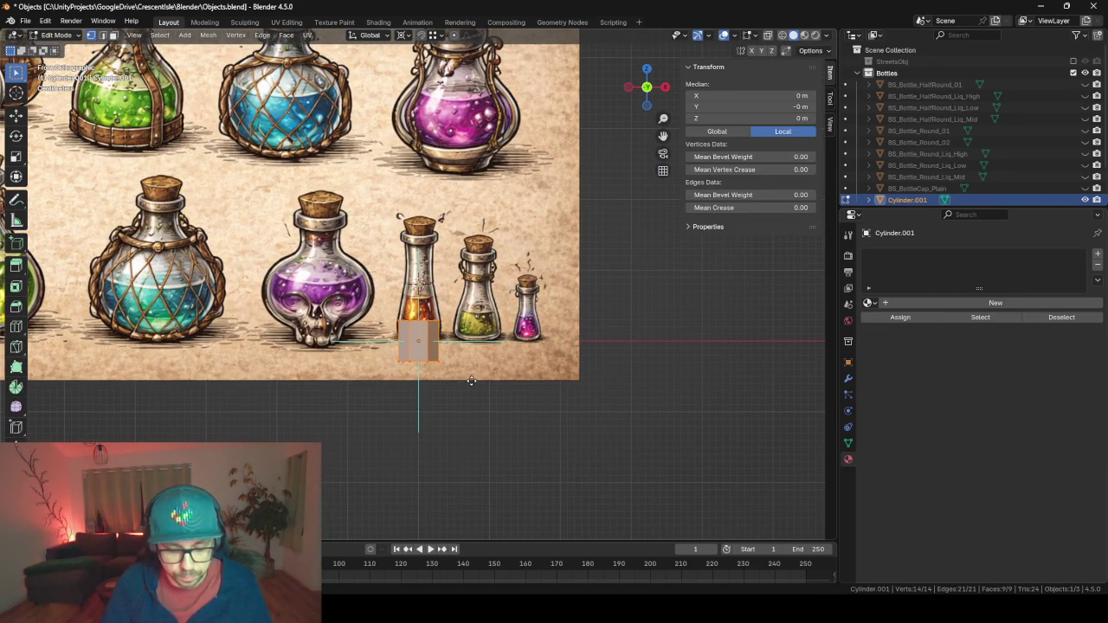
Raise the cylinder faces along Z, then lower and rescale the top cap to liquid level.
key("g")
key("z")
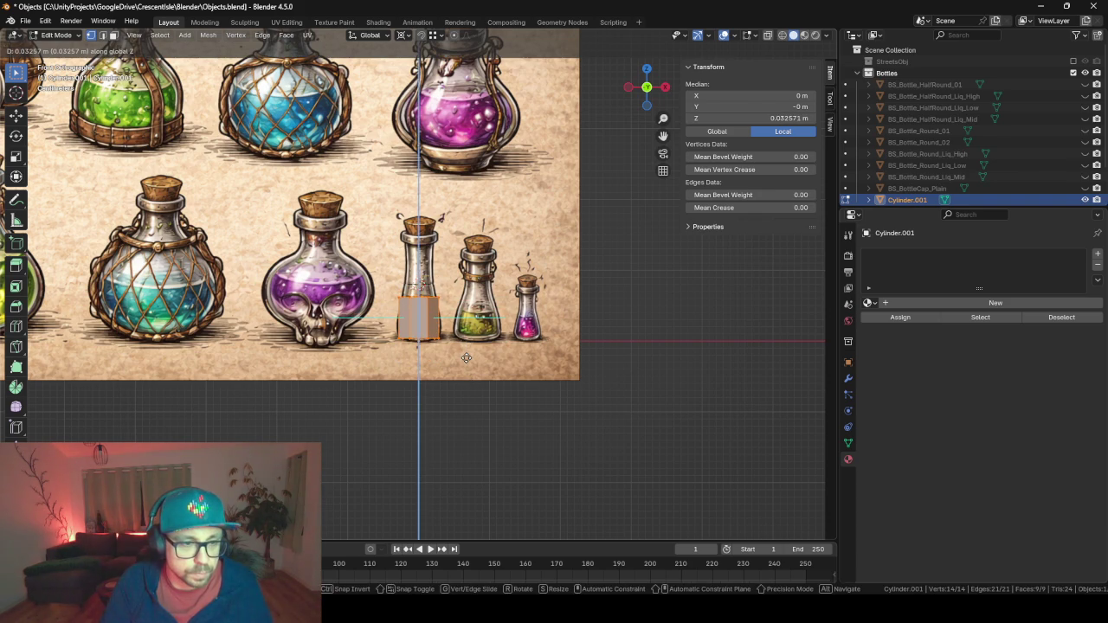
left_click(466, 358)
scroll(440, 365, "up", 3)
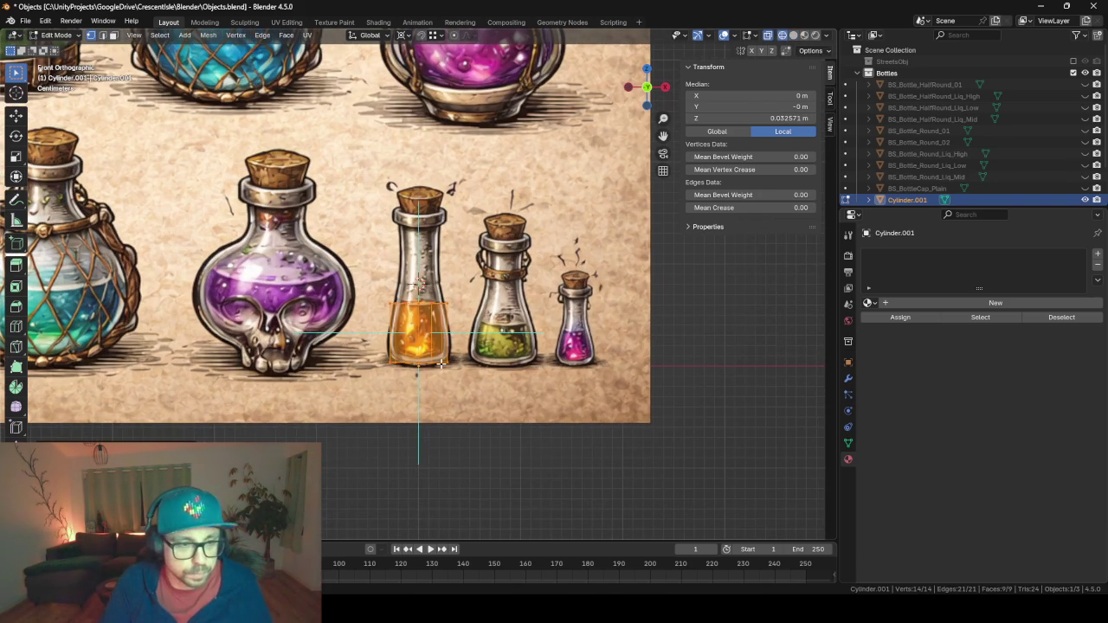
left_click(441, 361)
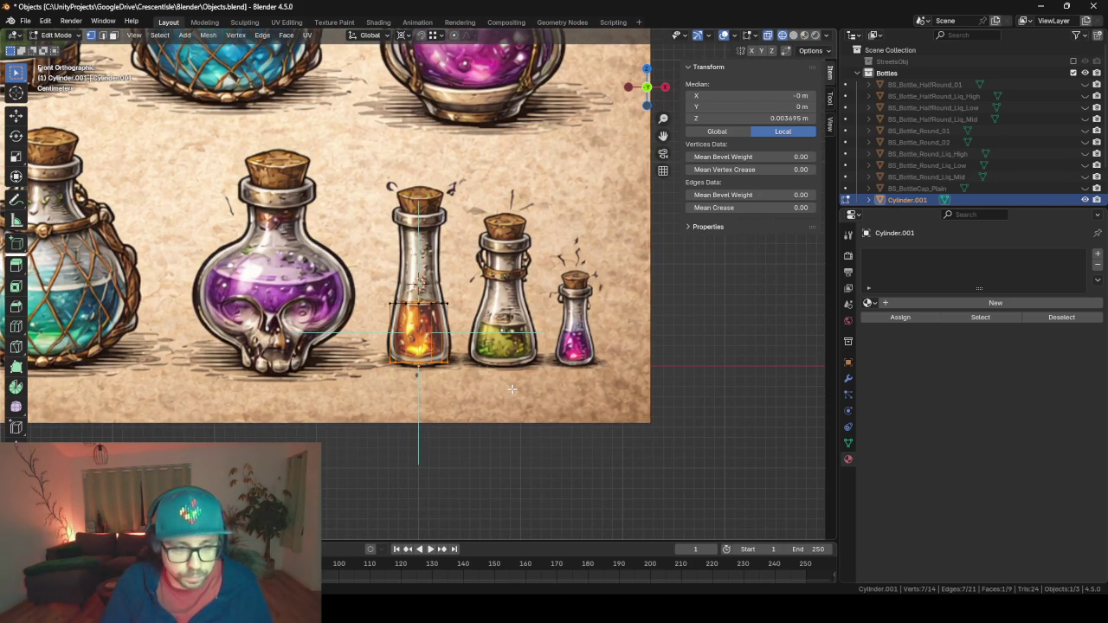
left_click(418, 307)
key("g")
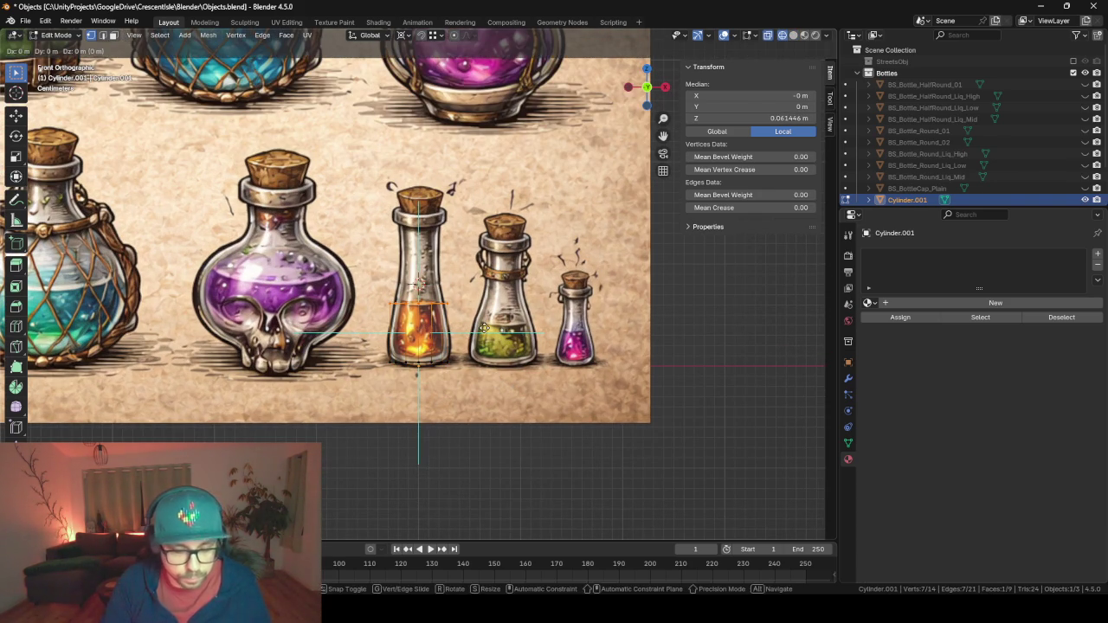
left_click(494, 362)
key("s")
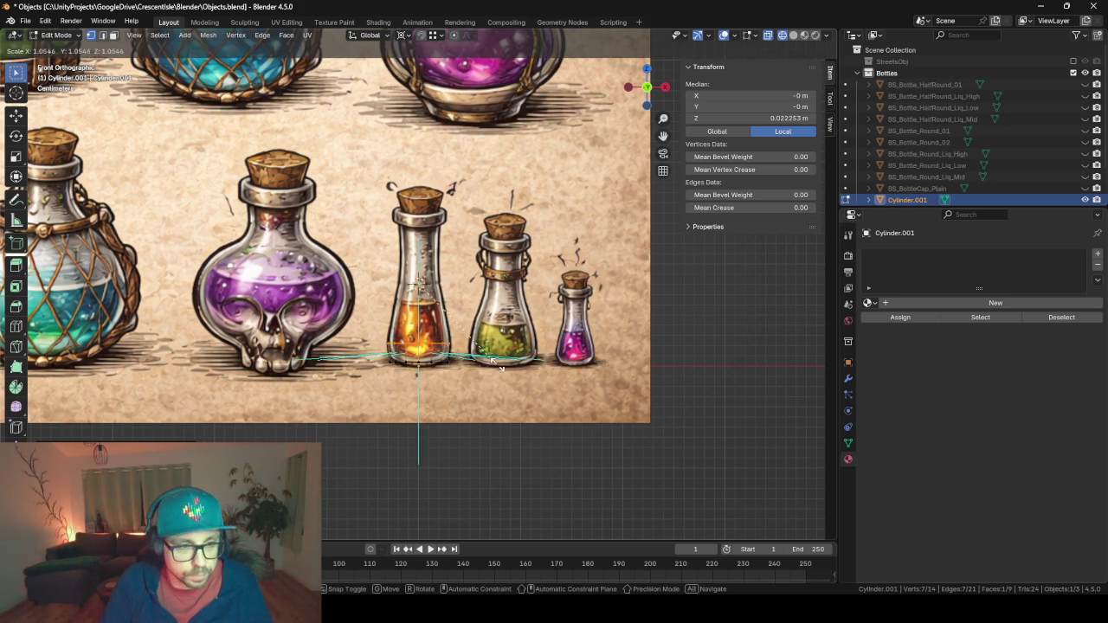
left_click(500, 362)
With pivot set to Median Point, scale the bottom loop and extrude it upward into the body.
left_click(403, 35)
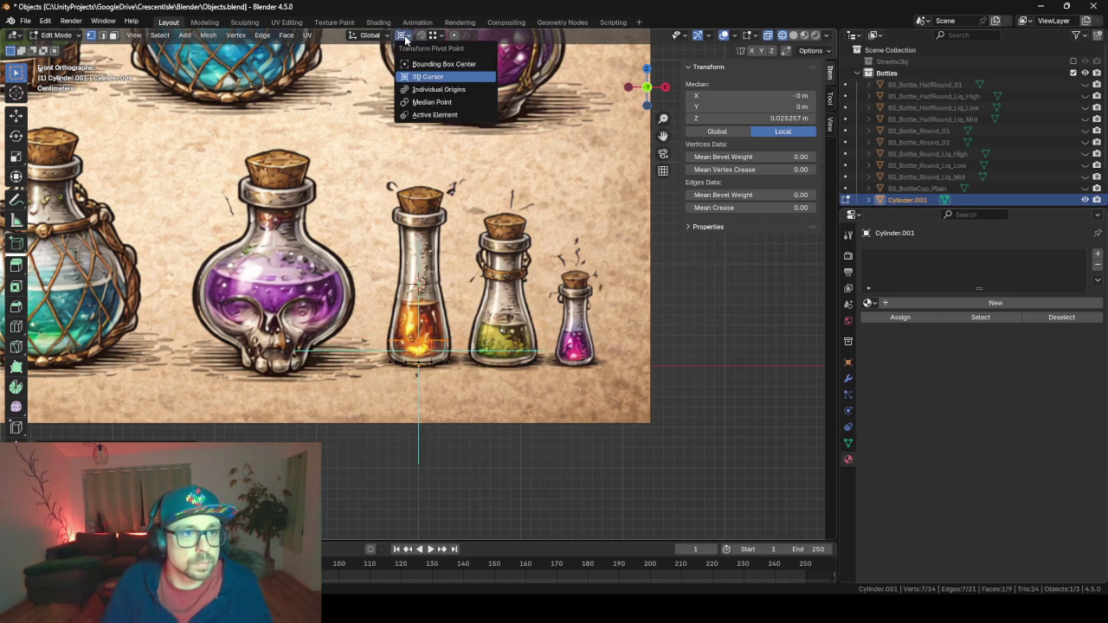
left_click(431, 102)
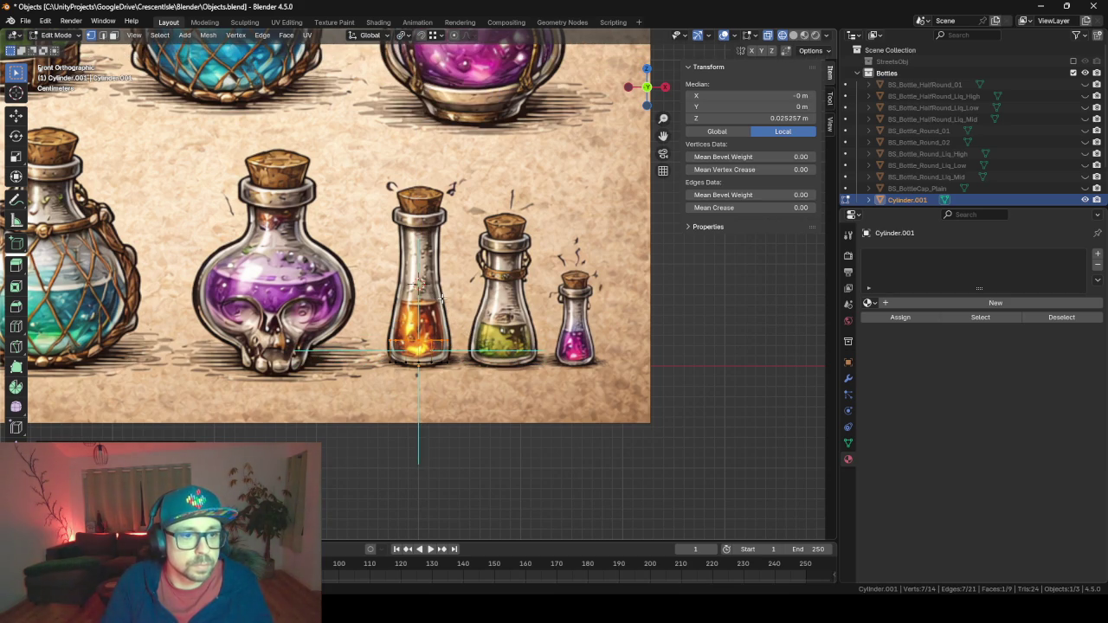
key("s")
left_click(514, 346)
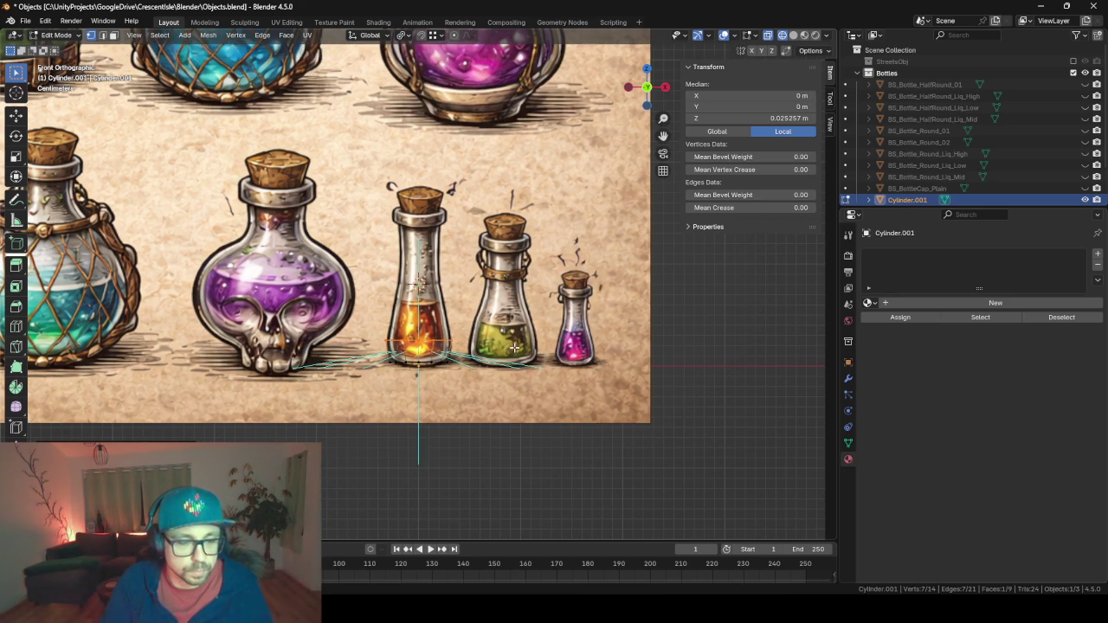
key("e")
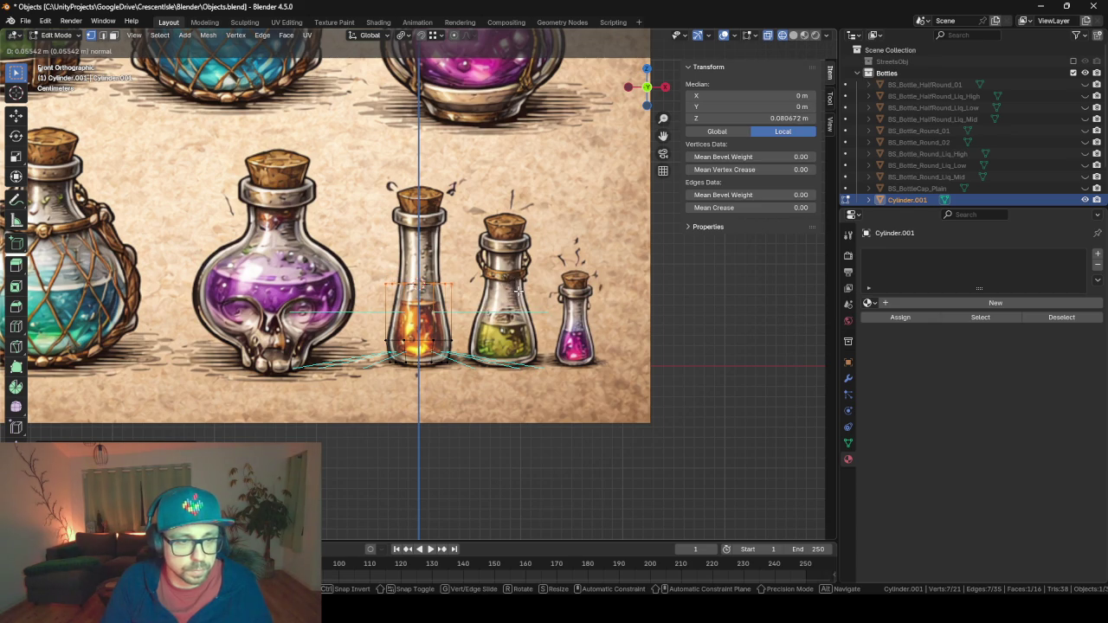
left_click(518, 293)
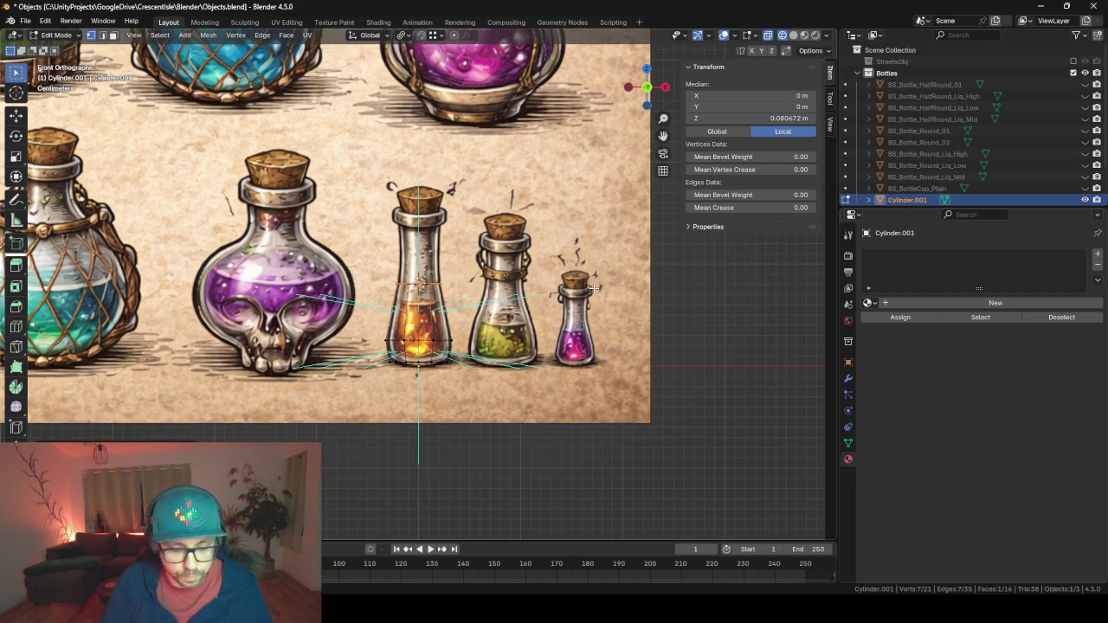
Extrude rings up to the shoulder, a narrowed neck and the lip, then return to solid Object Mode.
key("e")
key("z")
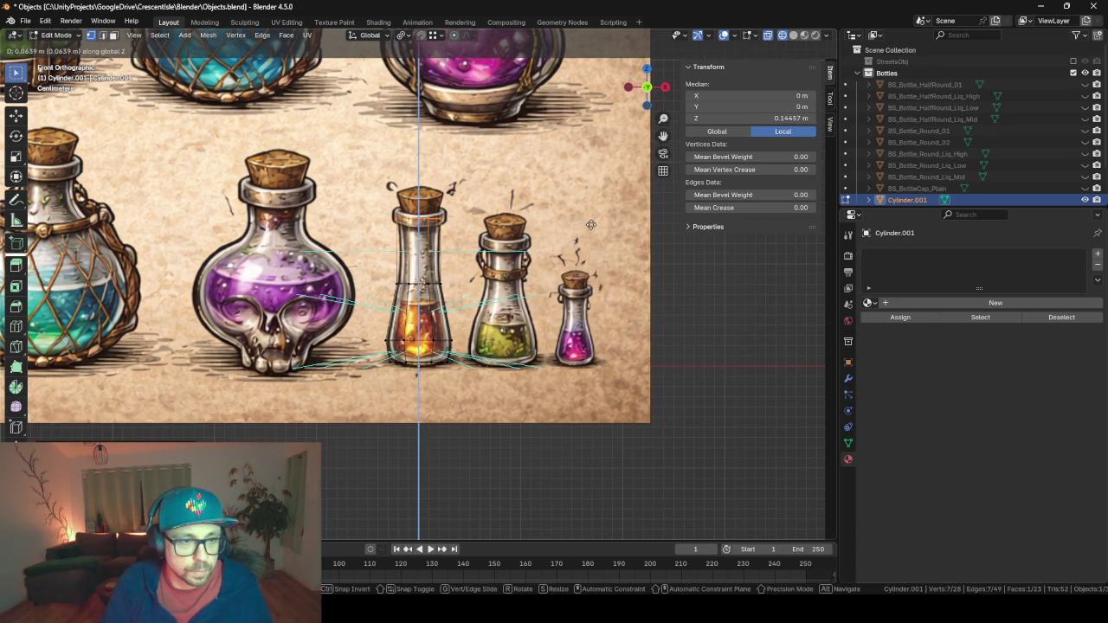
left_click(591, 232)
key("e")
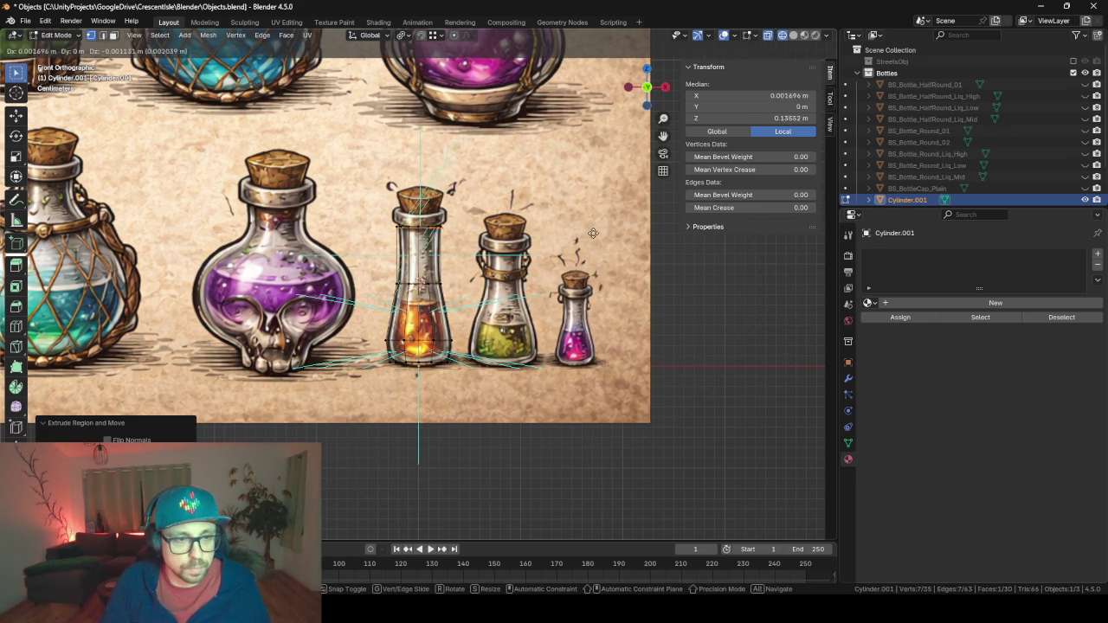
right_click(603, 233)
key("s")
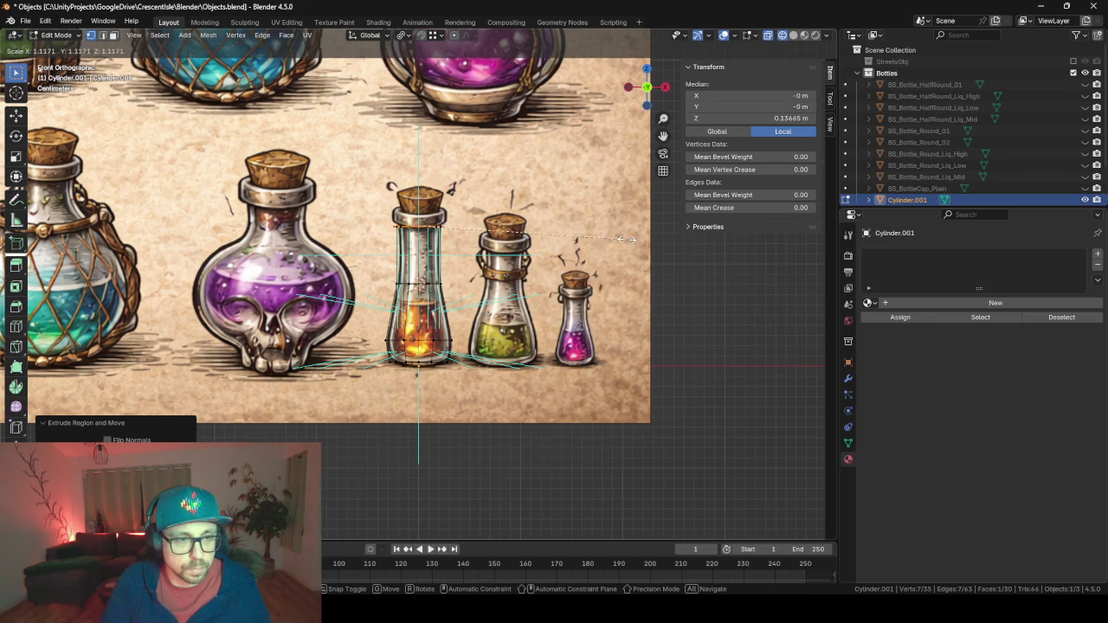
left_click(654, 239)
key("e")
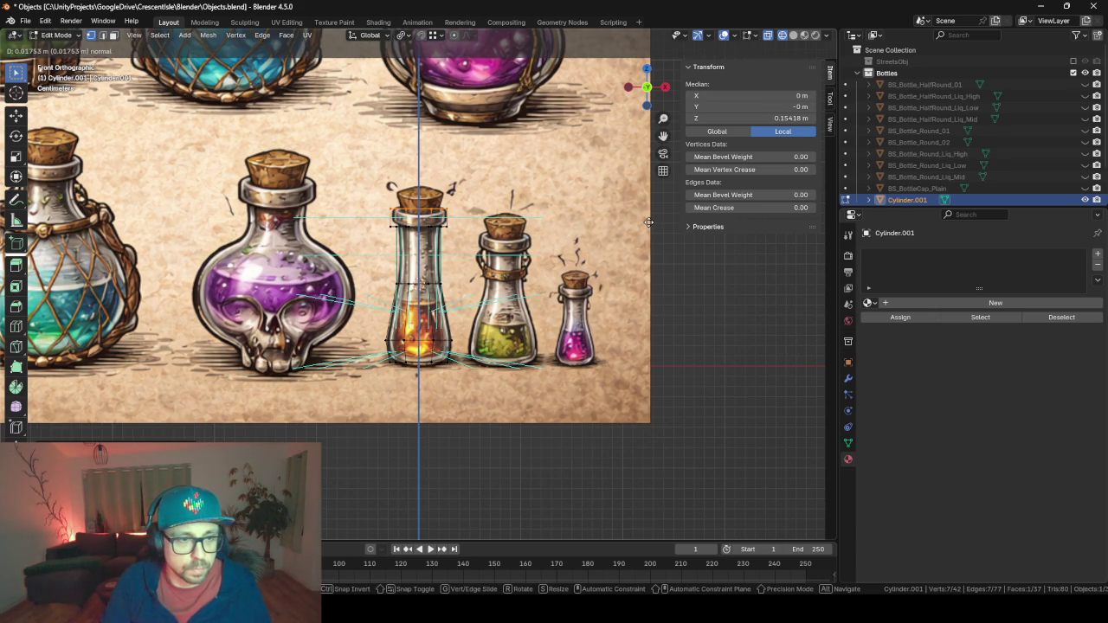
left_click(648, 223)
key("Tab")
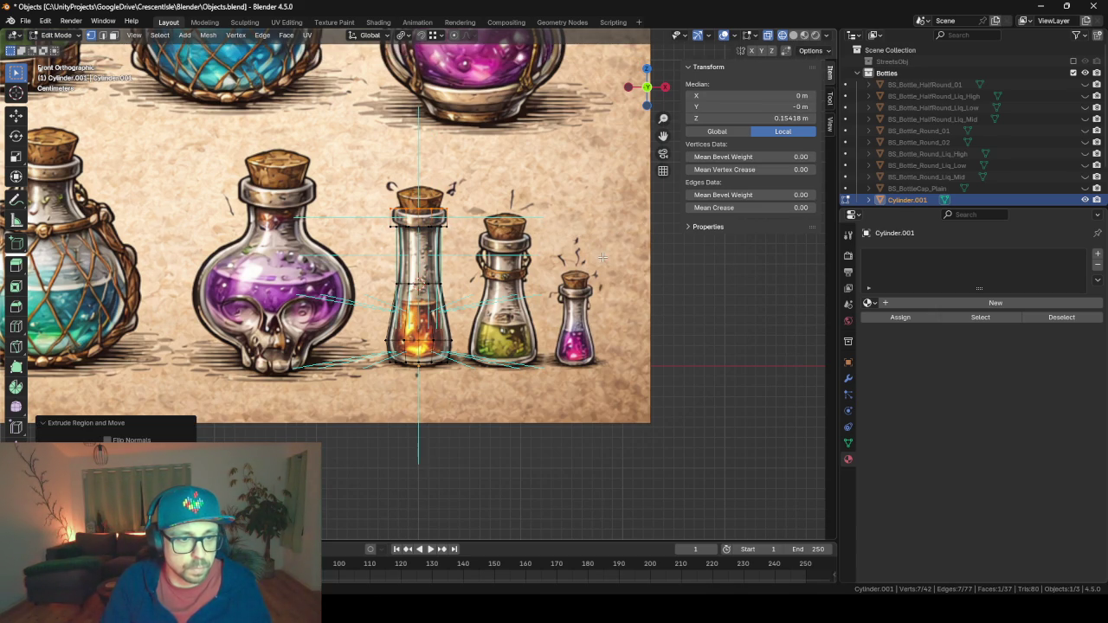
key("shift+z")
Rename Cylinder.001 in the Outliner to BS_Bottle_Mini_01.
mouse_move(467, 296)
left_mouse_down()
mouse_move(561, 294)
mouse_move(598, 341)
mouse_move(459, 286)
mouse_move(491, 308)
mouse_move(510, 294)
left_mouse_up()
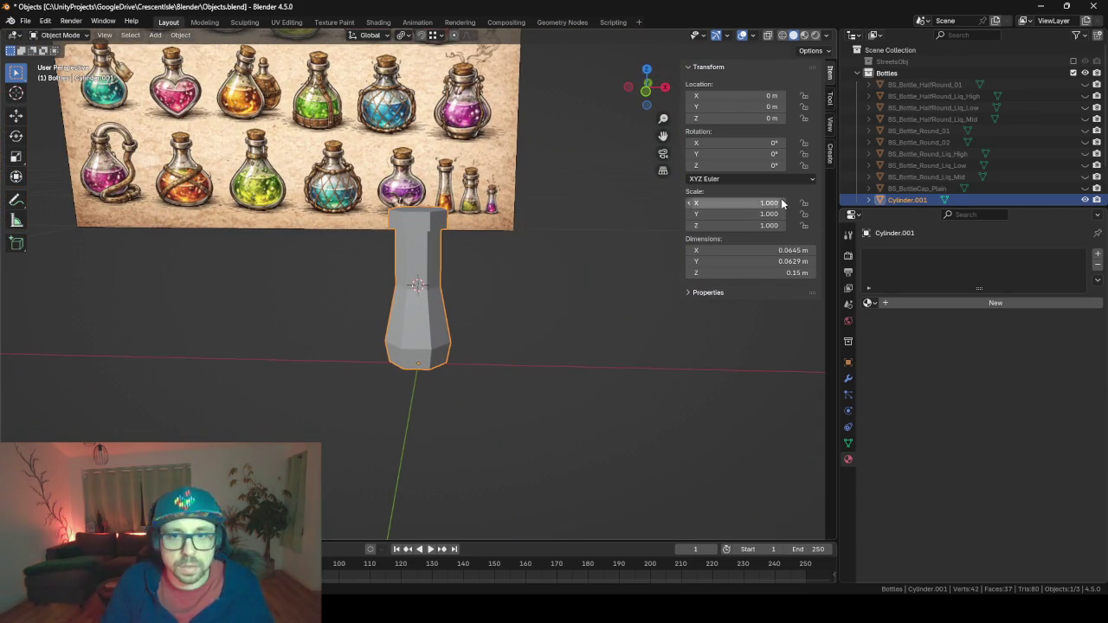
double_click(905, 200)
type("BS_B")
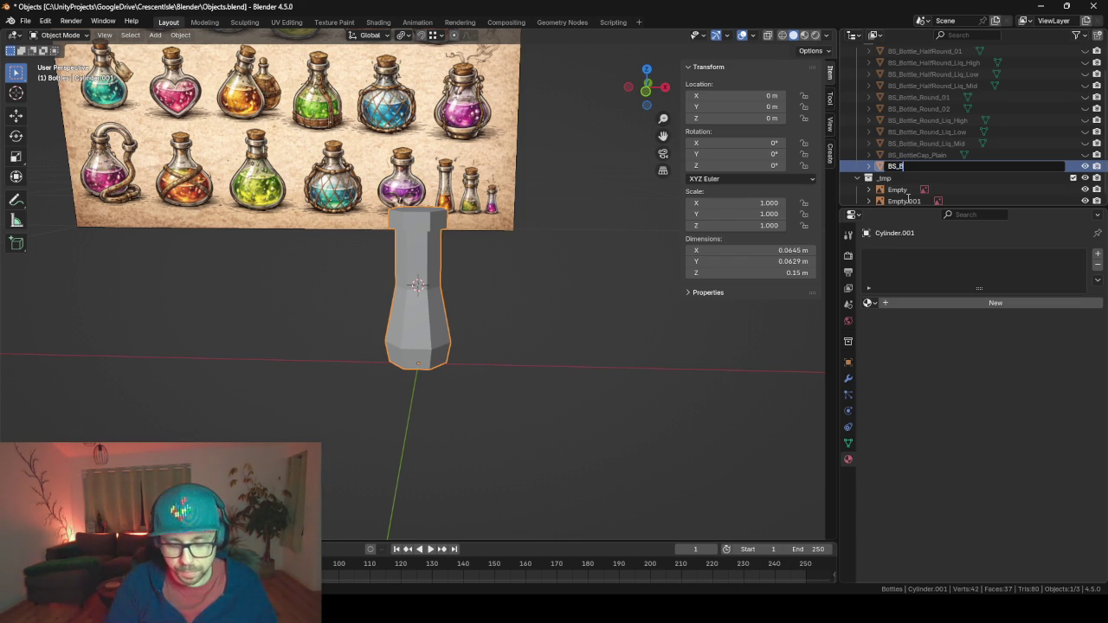
type("ottle_Mini_01")
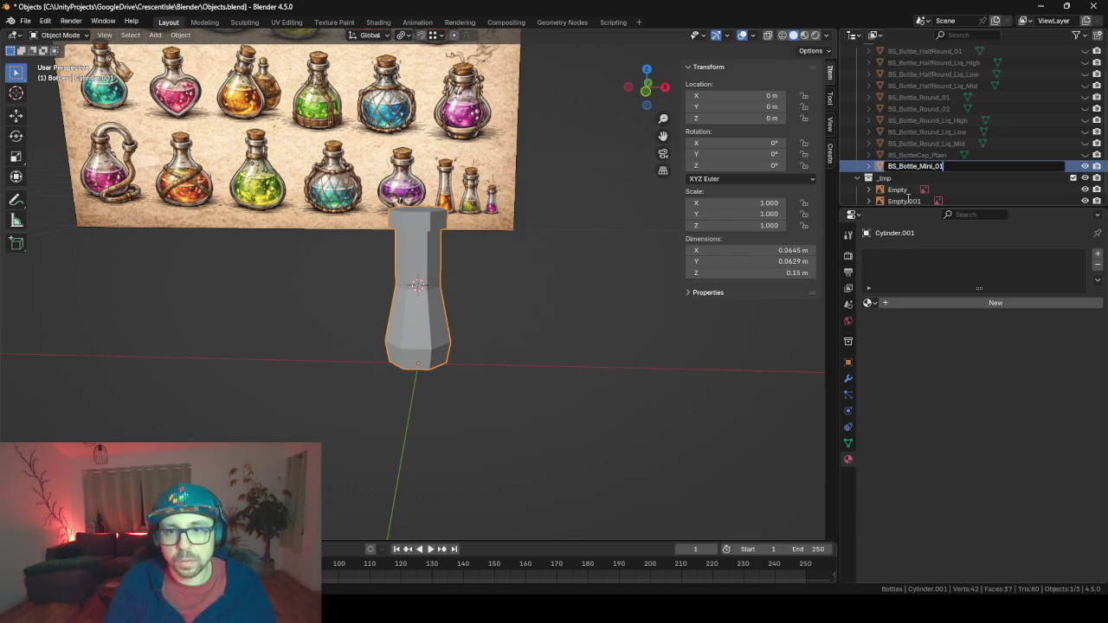
key("Return")
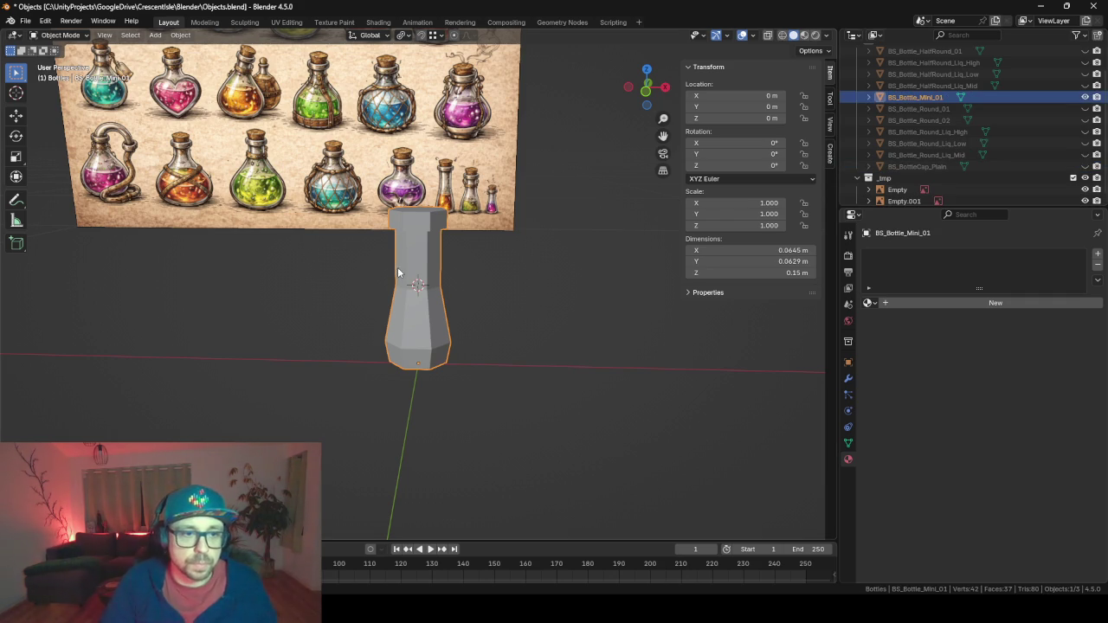
mouse_move(398, 274)
left_mouse_down()
mouse_move(504, 290)
mouse_move(465, 269)
mouse_move(417, 286)
left_mouse_up()
In Edit Mode, delete the bottle's top face to open the top.
left_click_drag(420, 345, 434, 360)
key("Tab")
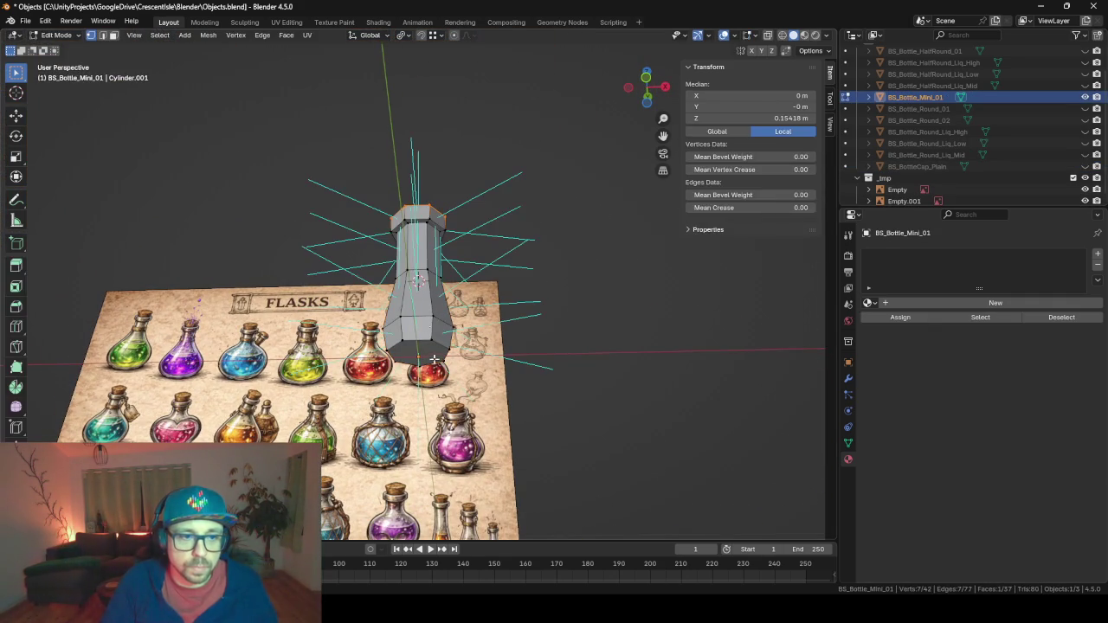
left_click(424, 355)
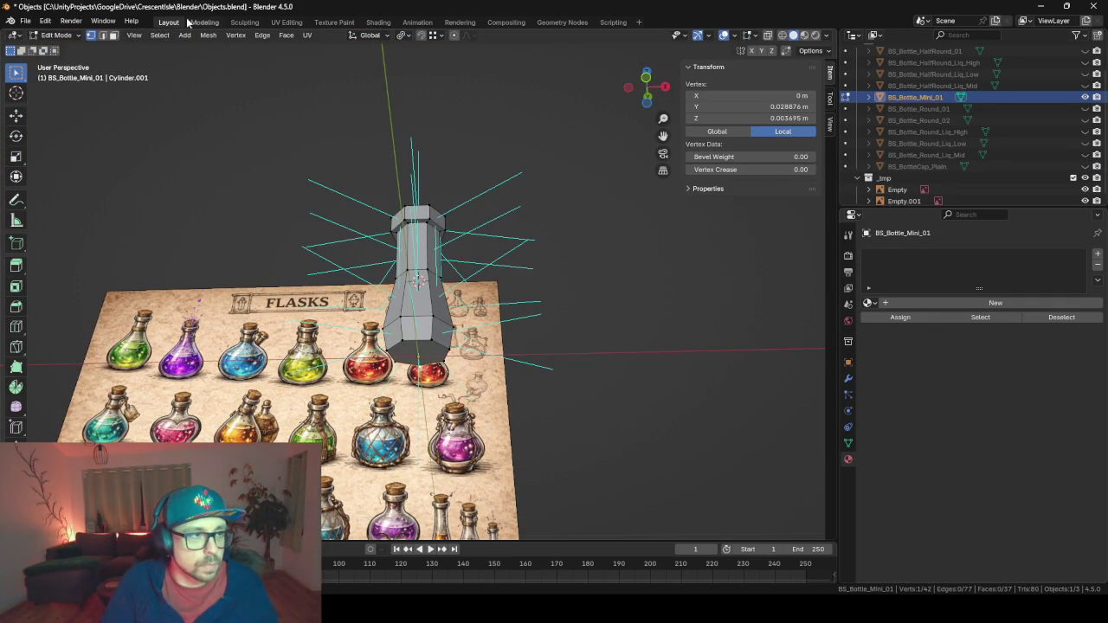
left_click(113, 35)
mouse_move(198, 129)
left_mouse_down()
mouse_move(346, 259)
mouse_move(377, 321)
mouse_move(465, 363)
mouse_move(402, 318)
left_mouse_up()
left_click(415, 311)
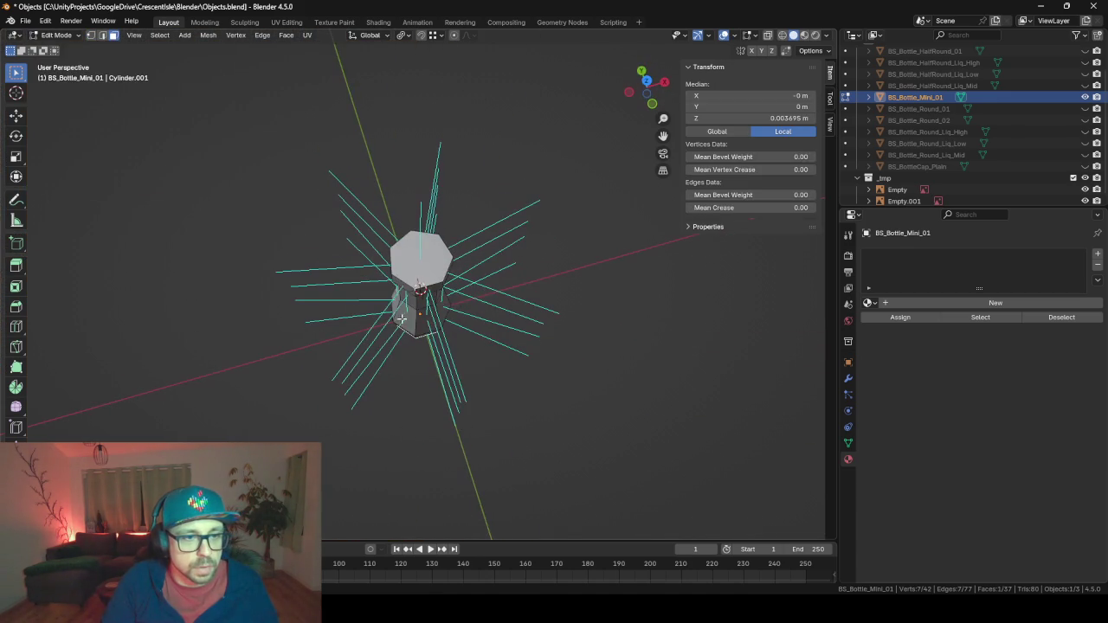
left_click(416, 265)
key("x")
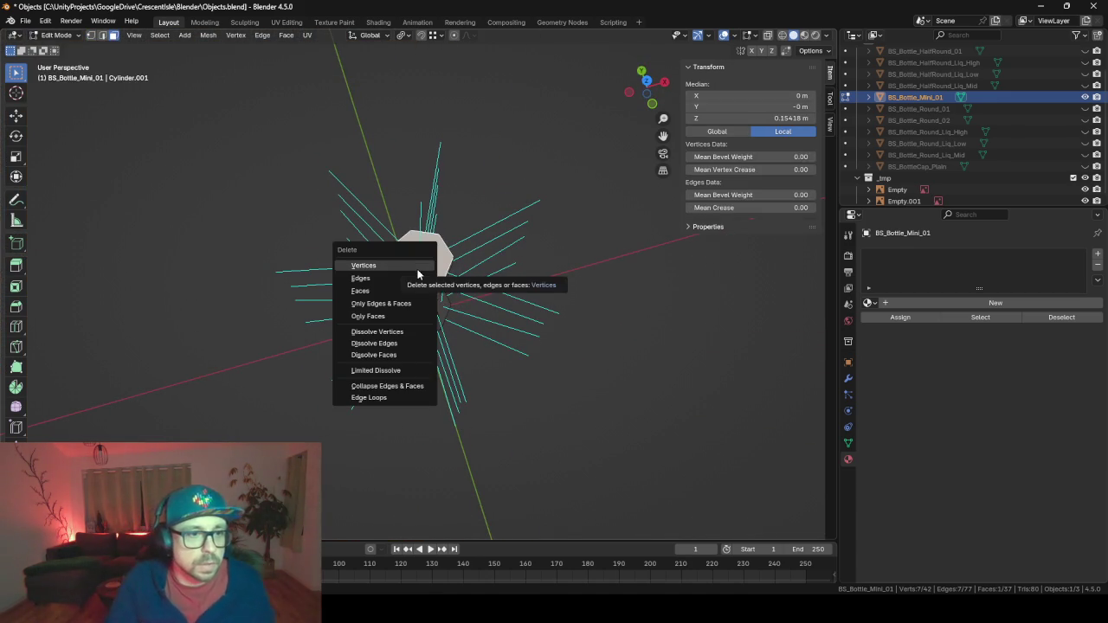
left_click(409, 291)
Extrude the top rim edge loop in place.
left_click(102, 35)
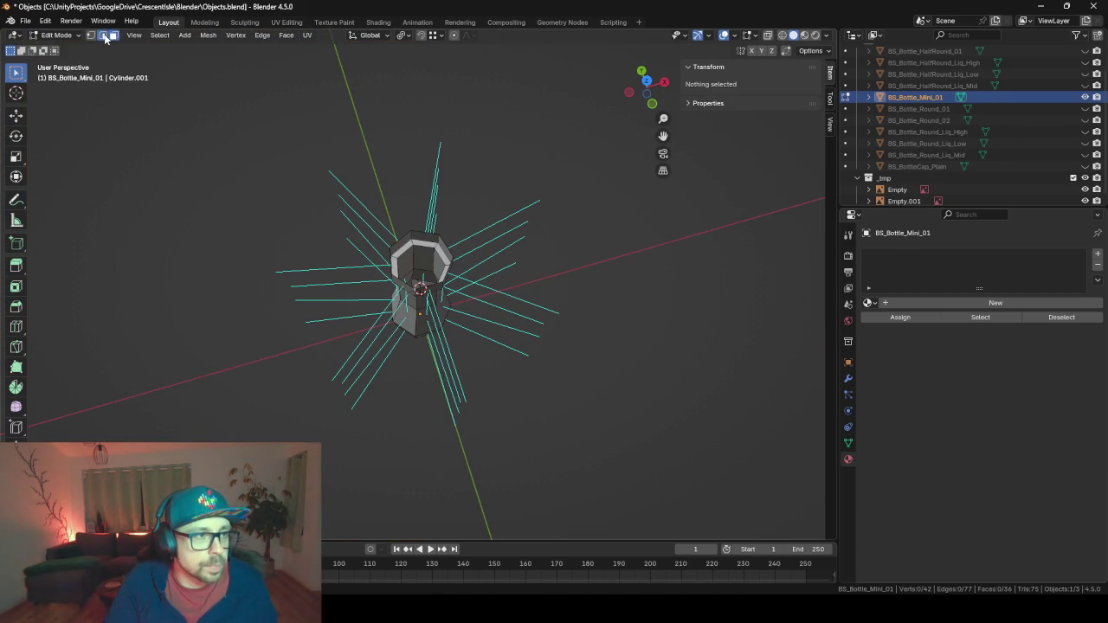
left_click(426, 236, "alt")
key("e")
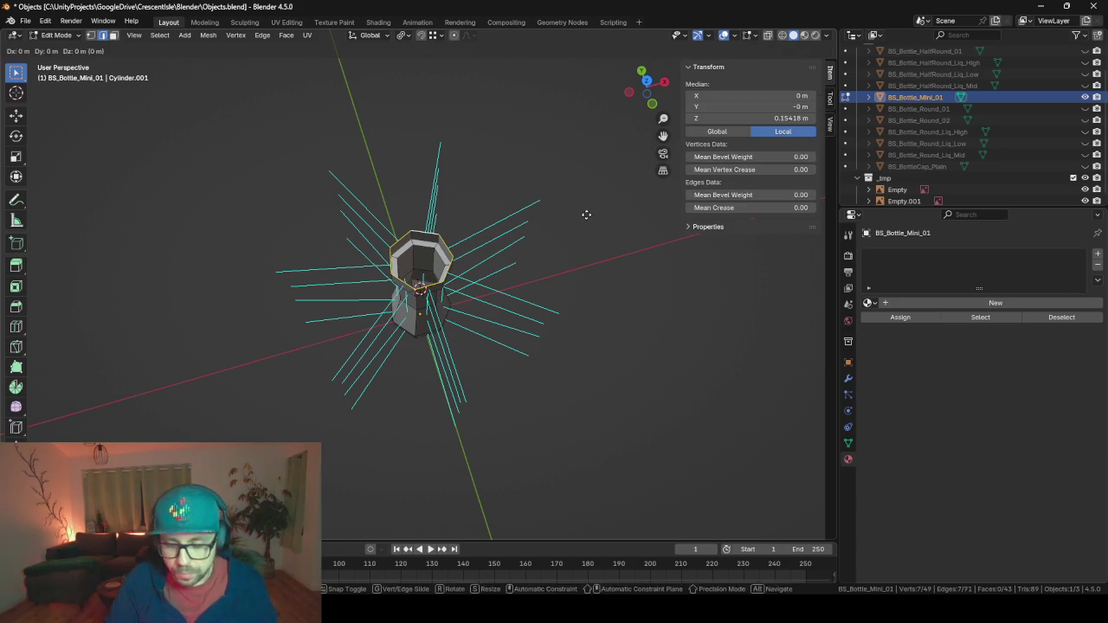
right_click(586, 215)
Close the base by extruding the bottom edge loop and scaling it to 0.
mouse_move(550, 365)
left_mouse_down()
mouse_move(515, 259)
mouse_move(416, 260)
left_mouse_up()
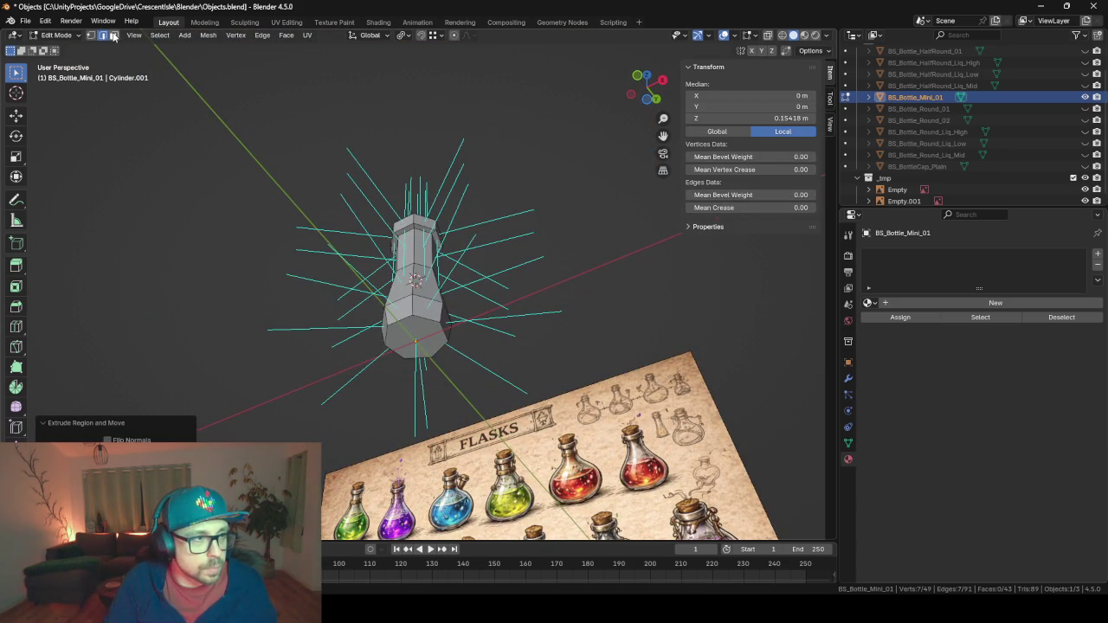
left_click(400, 317, "alt")
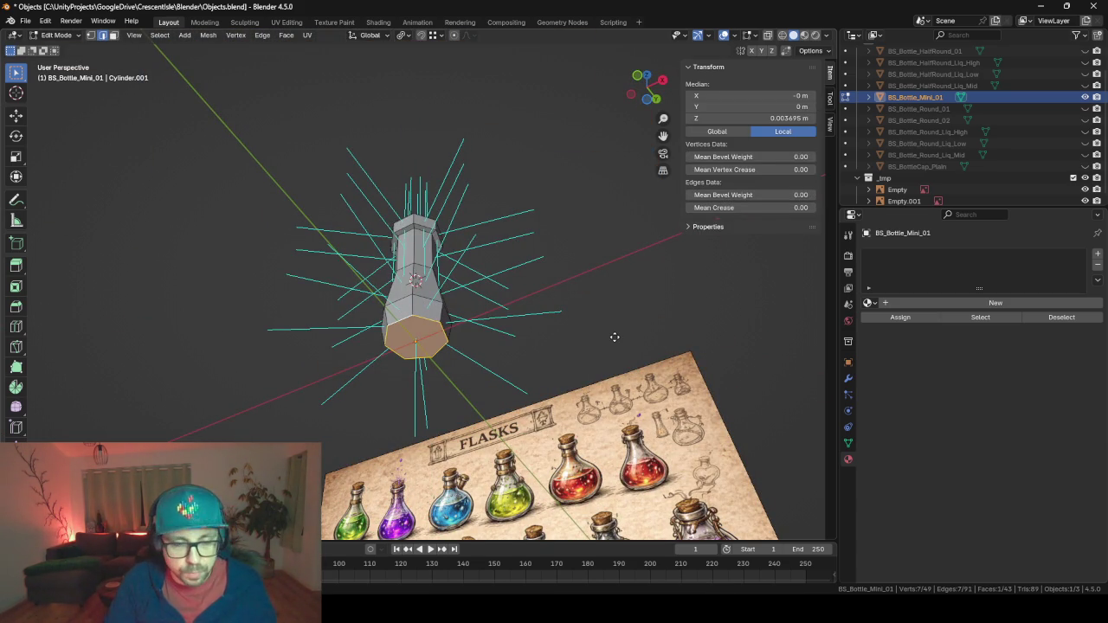
key("e")
right_click(614, 336)
key("x")
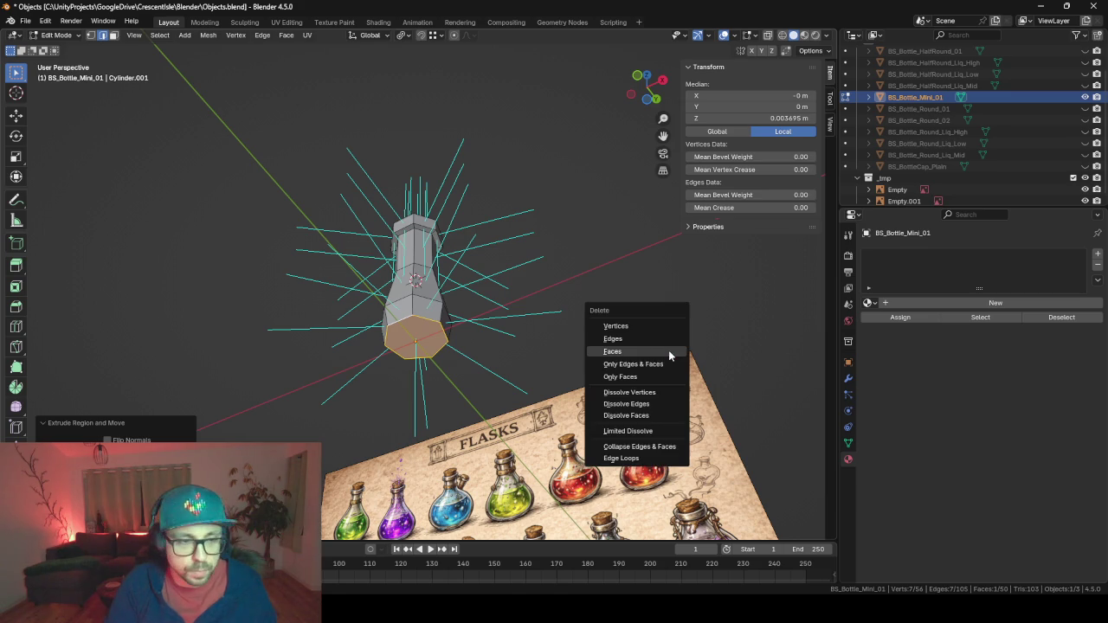
left_click(668, 350)
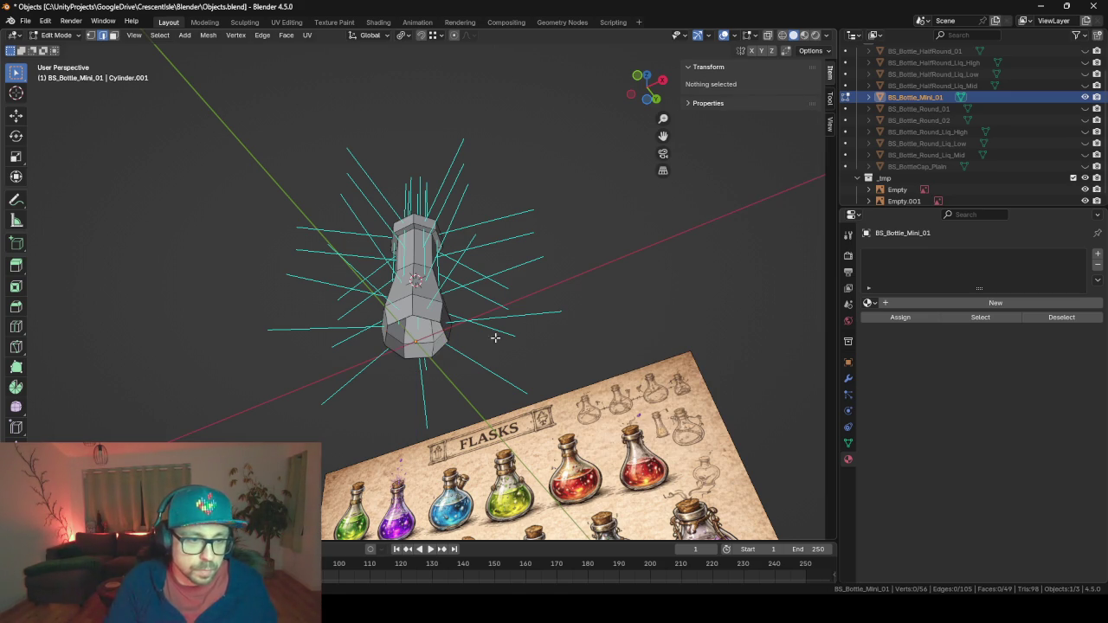
left_click(406, 318, "alt")
key("e")
key("s")
key("0")
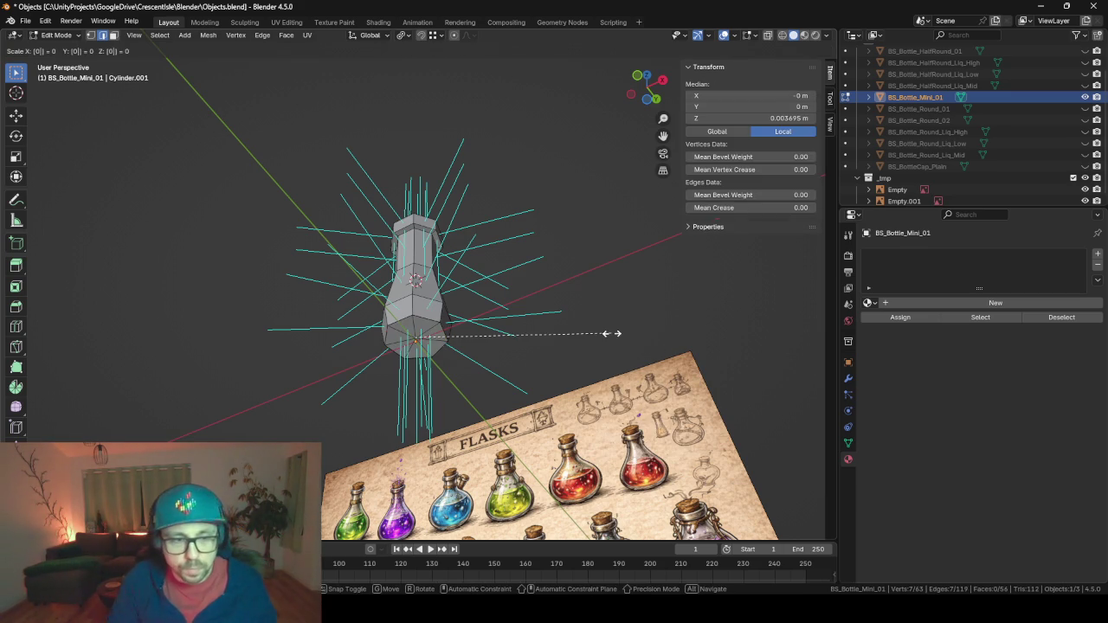
key("Return")
Merge by Distance across the whole bottle mesh to remove duplicate vertices.
key("a")
key("m")
left_click(612, 333)
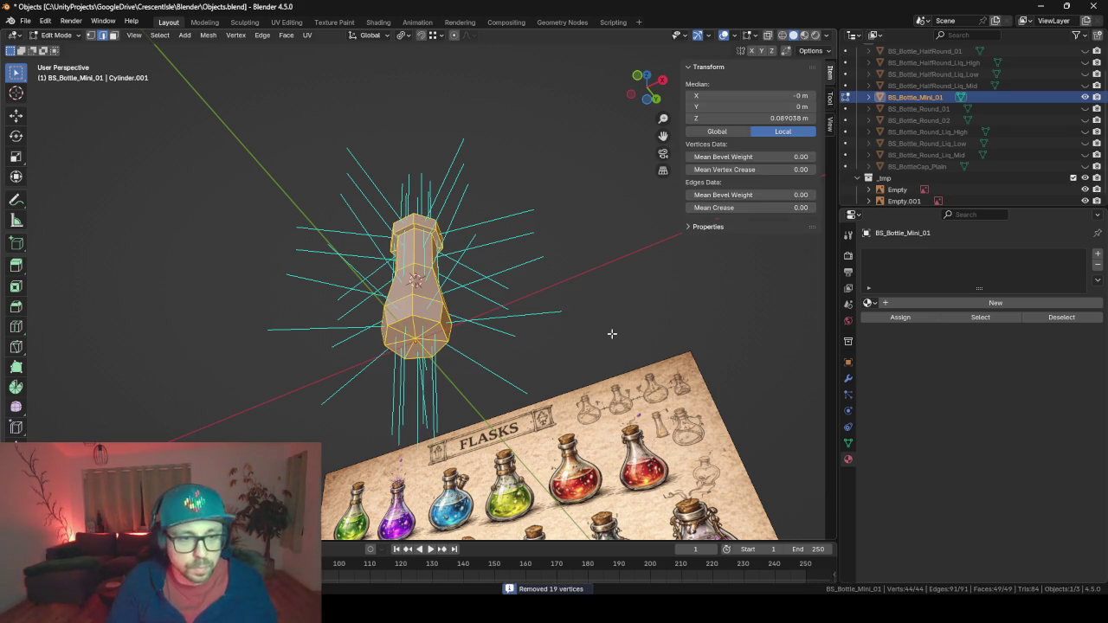
mouse_move(553, 209)
left_mouse_down()
mouse_move(628, 304)
mouse_move(467, 280)
mouse_move(556, 284)
mouse_move(450, 265)
mouse_move(416, 181)
mouse_move(240, 211)
mouse_move(300, 240)
mouse_move(479, 268)
mouse_move(467, 183)
left_mouse_up()
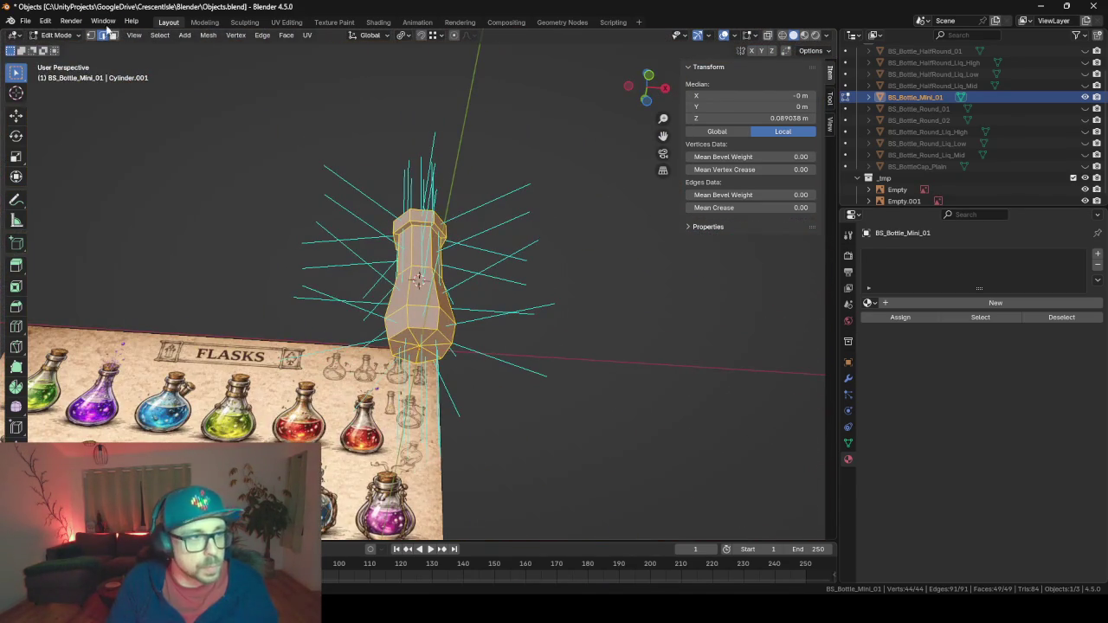
Grow a selection from a base vertex over the lower section, duplicate it, and separate it as BS_Bottle_Mini_01.001.
left_click(90, 35)
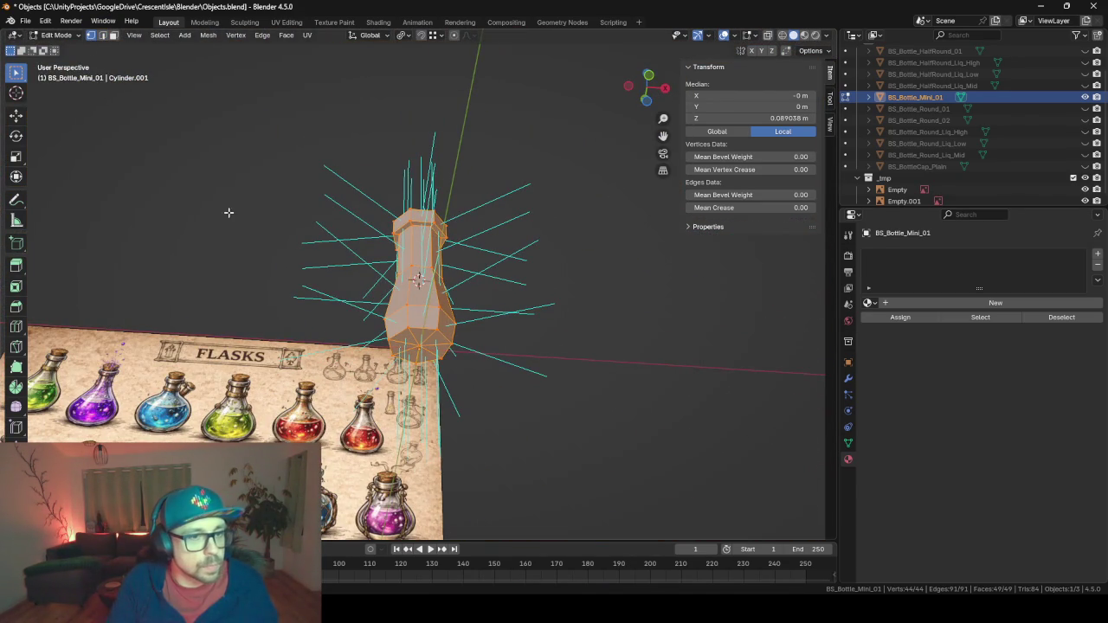
left_click(421, 344)
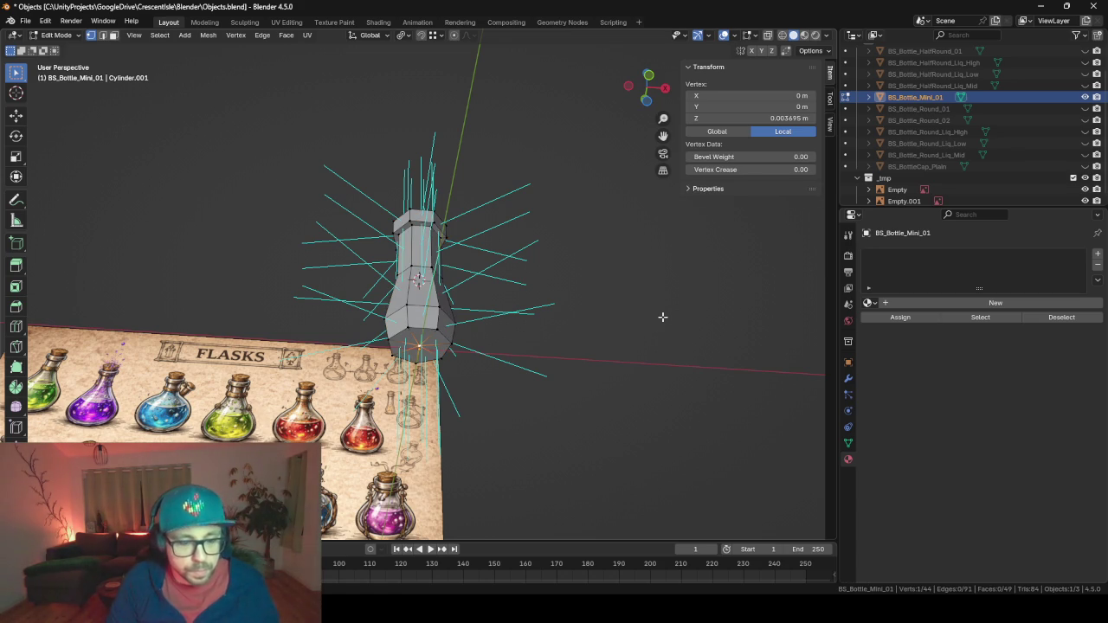
key("ctrl+KP_Add")
key("ctrl+KP_Add")
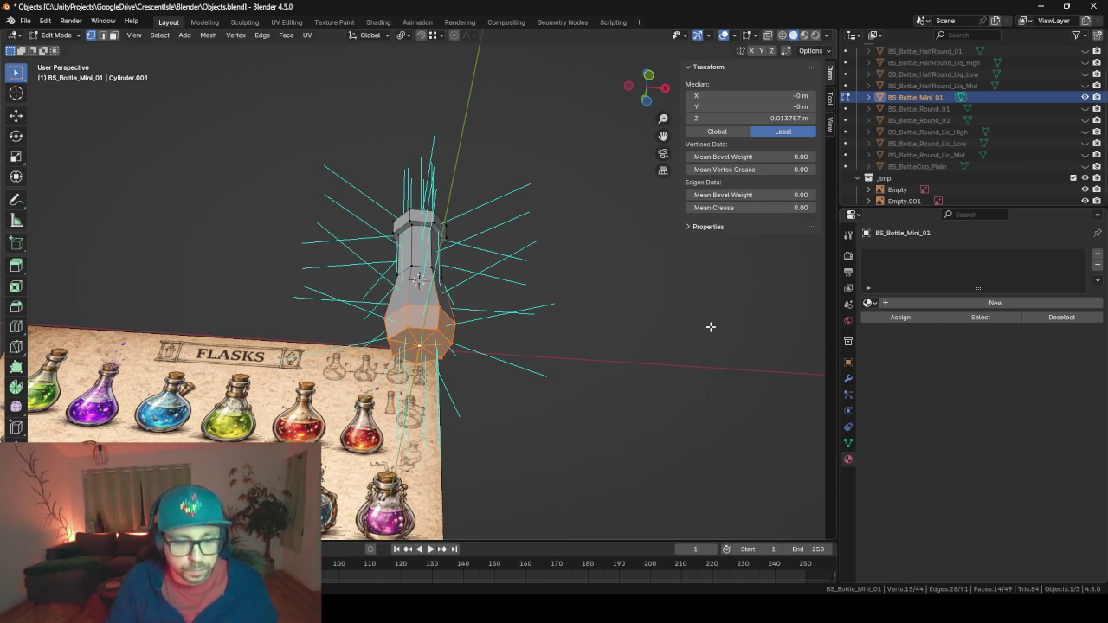
key("shift+d")
key("Escape")
key("p")
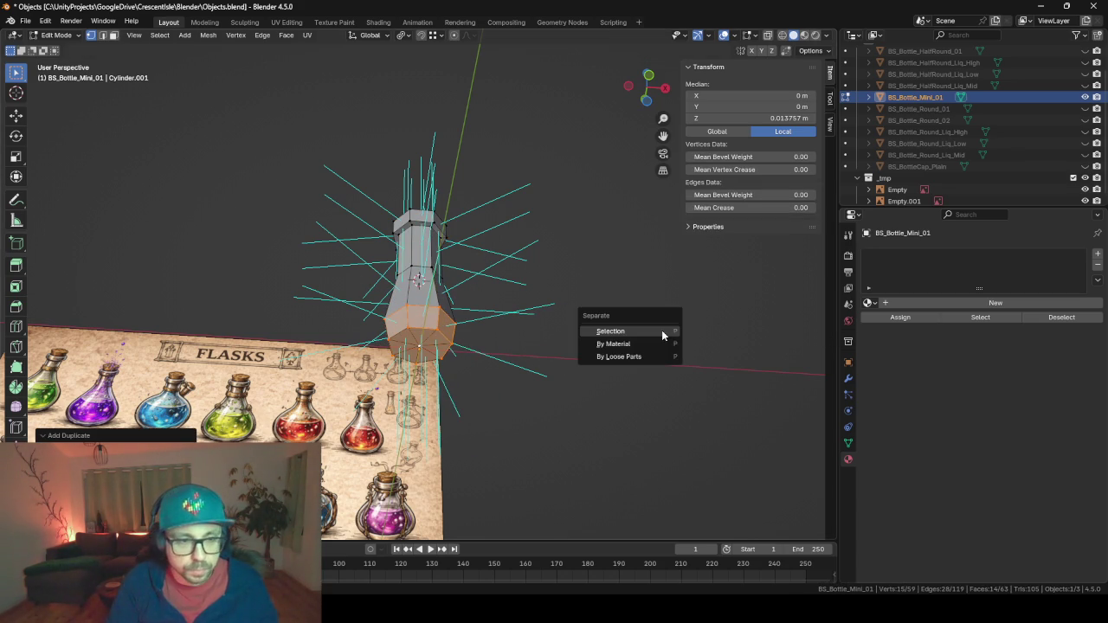
left_click(662, 331)
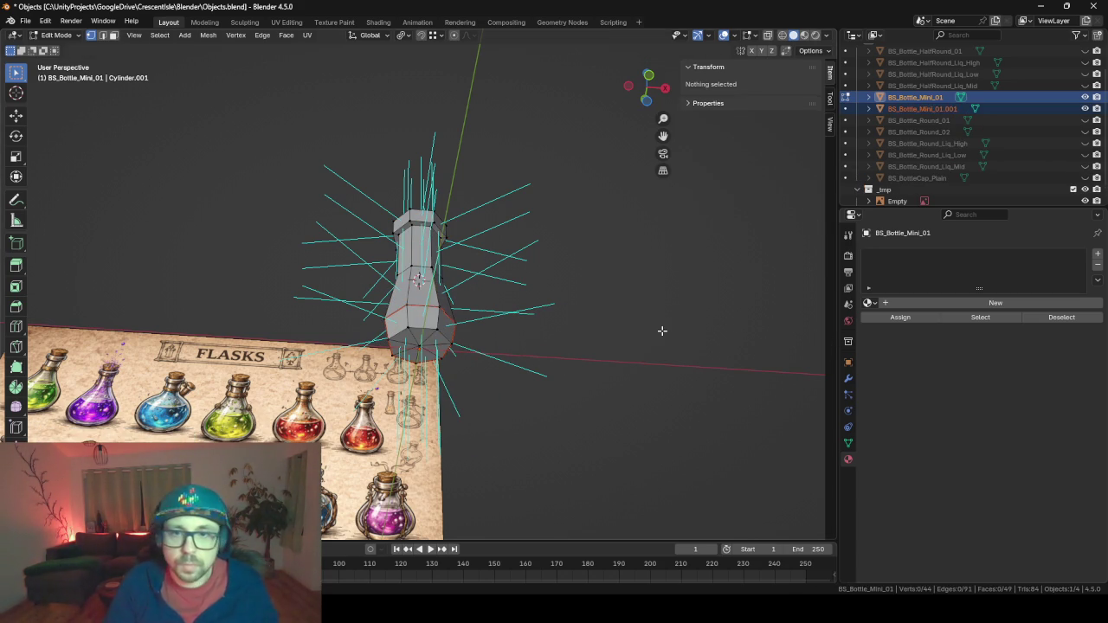
scroll(918, 113, "up", 1)
double_click(931, 118)
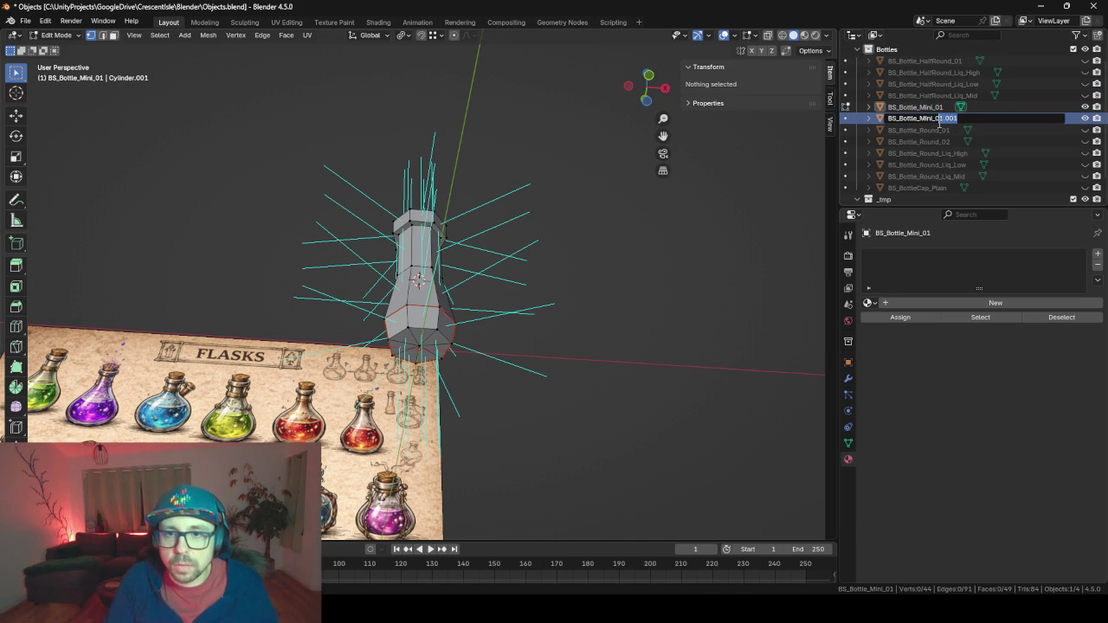
Rename the copy BS_Bottle_Mini_Liq_Low and start editing its geometry.
type("Liq_")
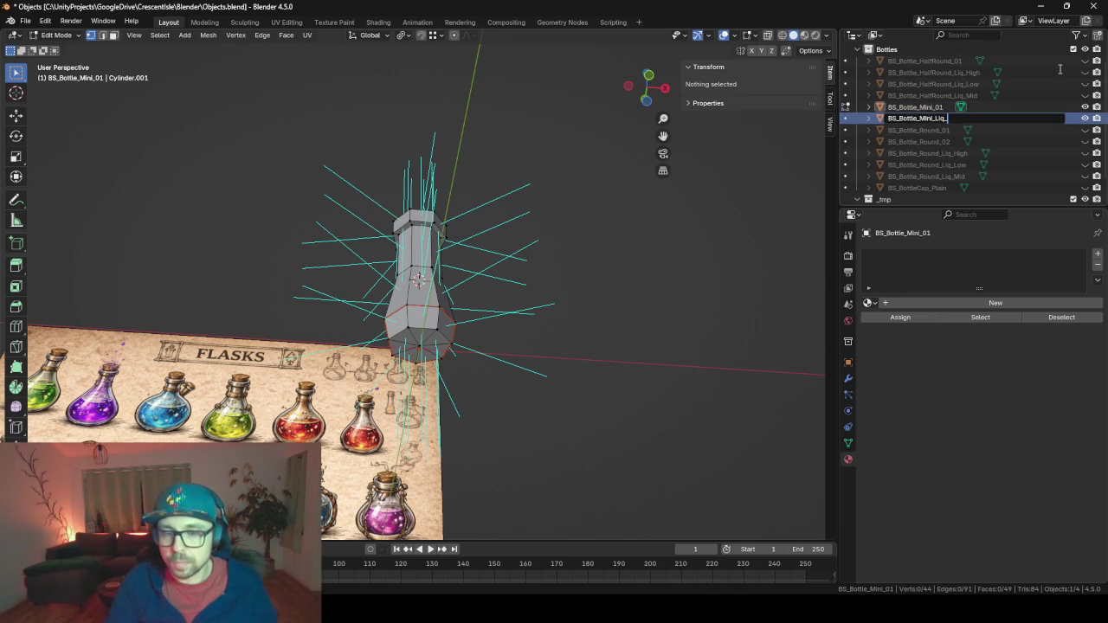
type("Low")
key("Return")
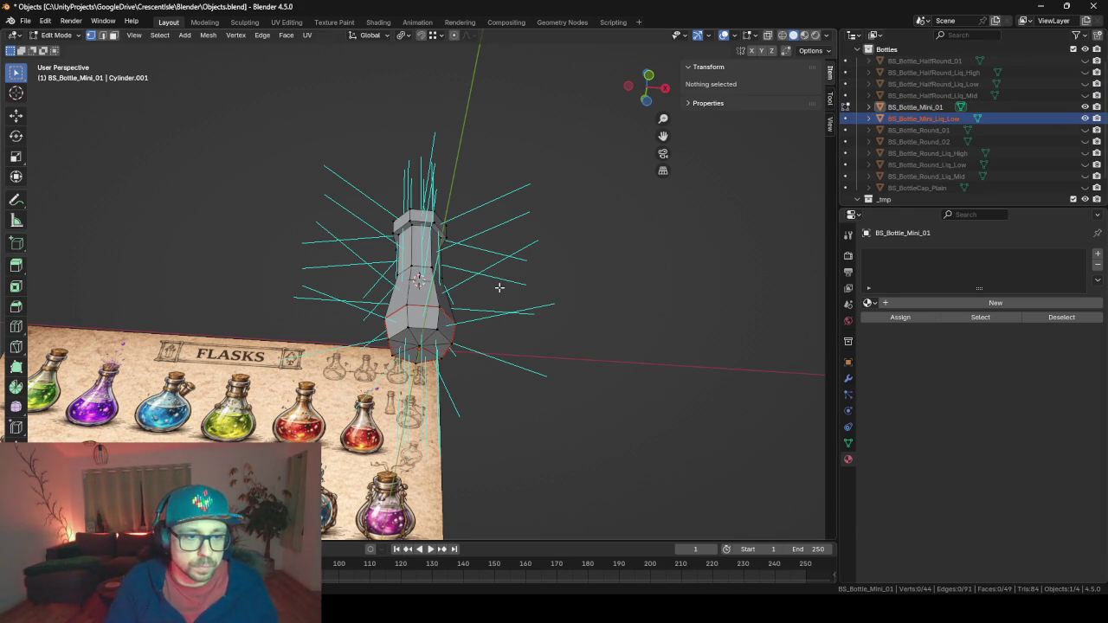
key("Tab")
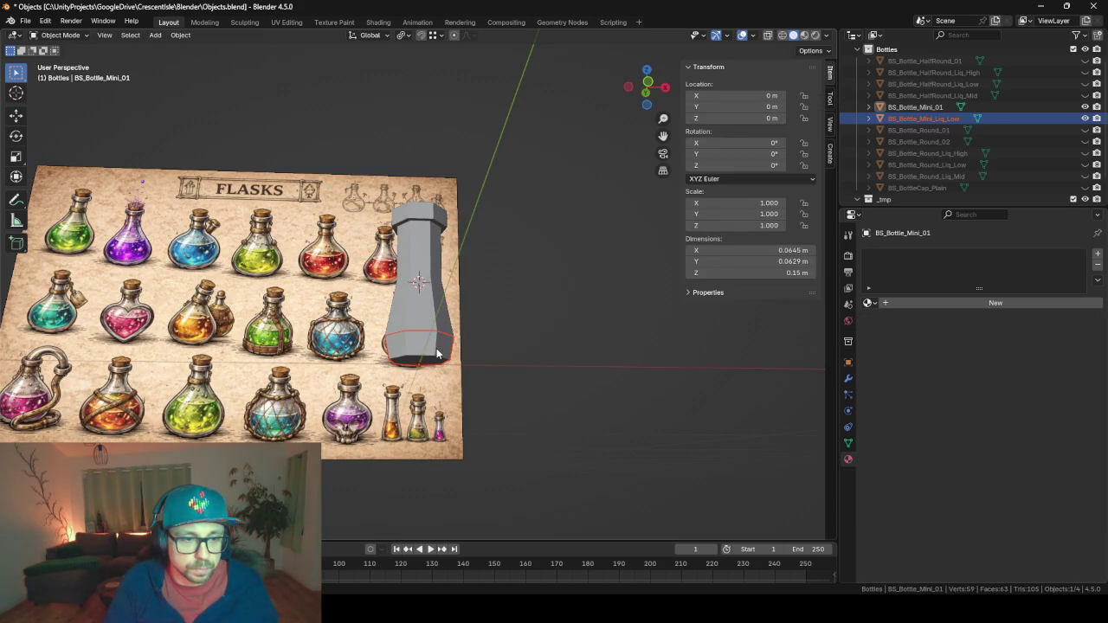
left_click(437, 354)
left_click(437, 355)
key("Tab")
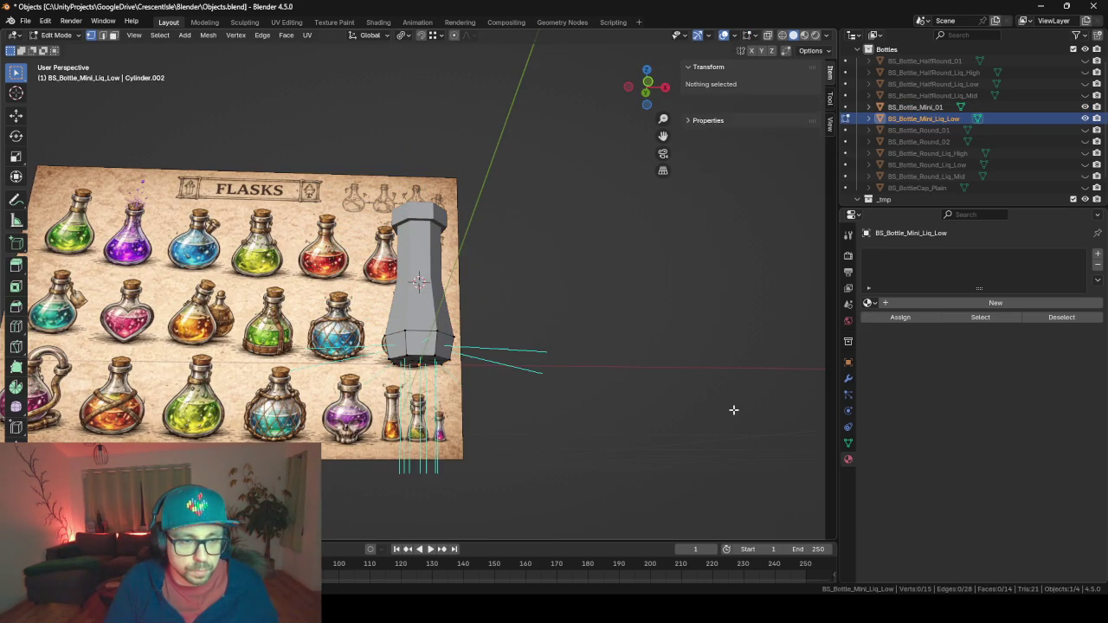
Shrink the liquid mesh to fit inside the glass and lower it along Z.
key("a")
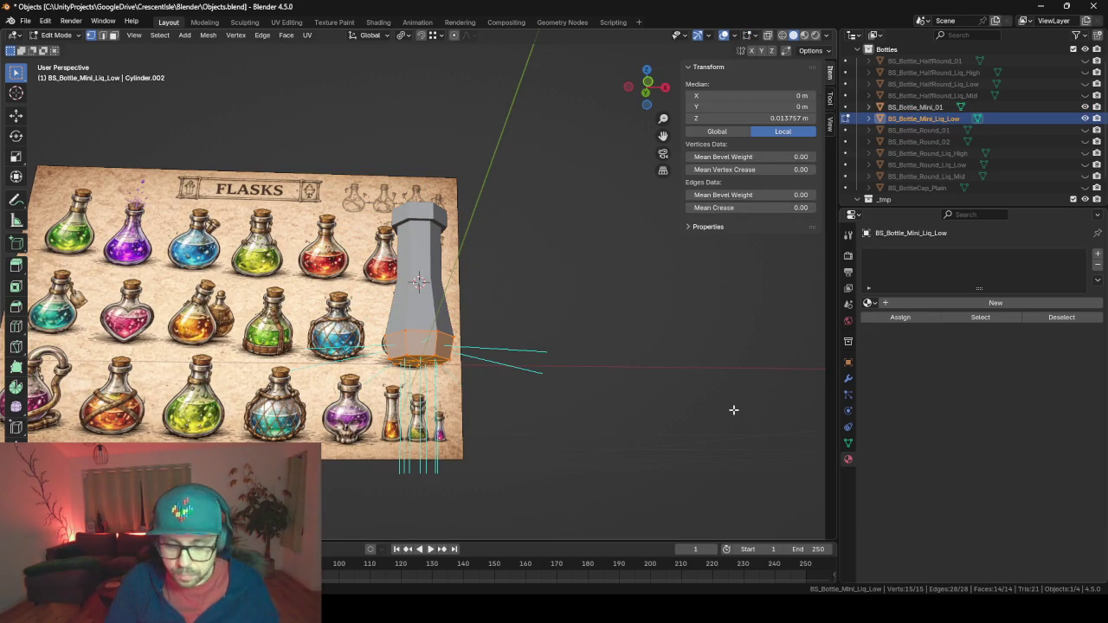
key("KP_1")
key("s")
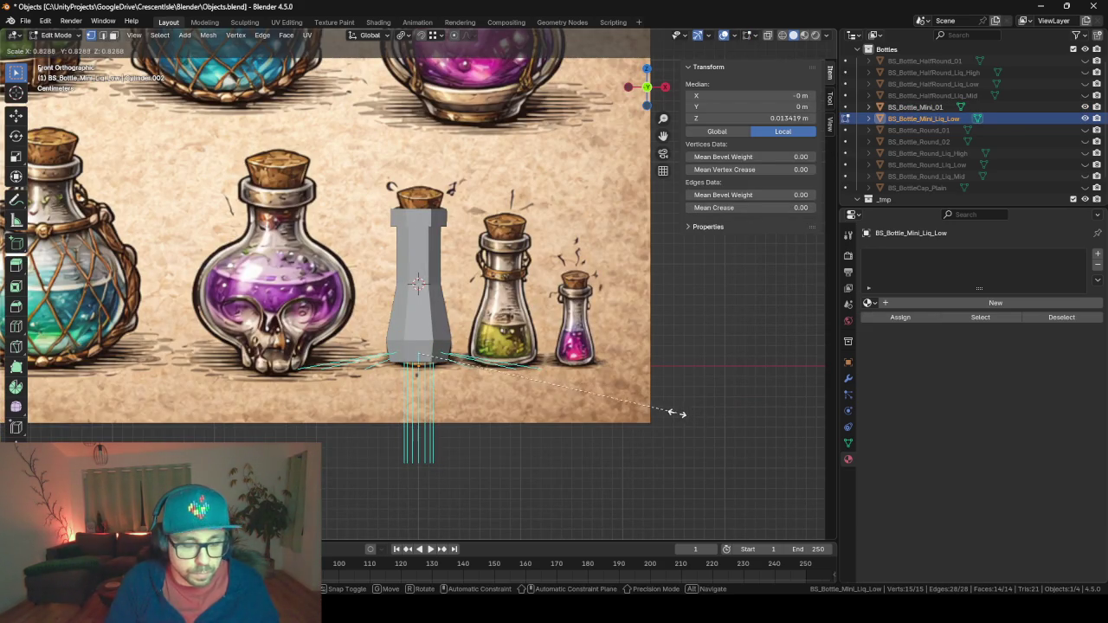
left_click(677, 413)
key("alt+z")
key("s")
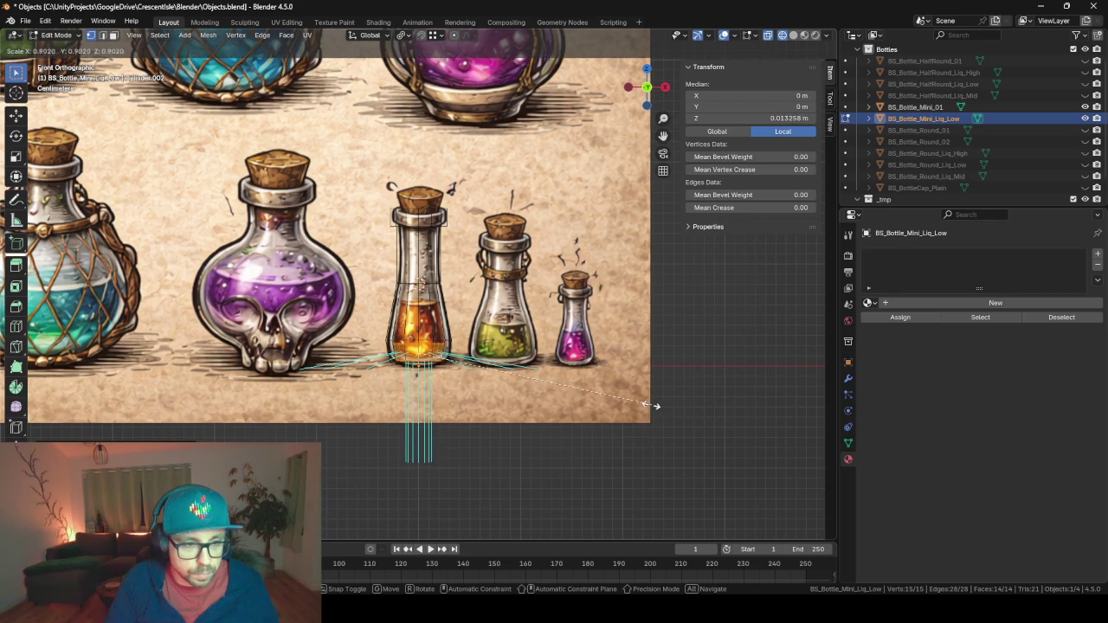
left_click(636, 400)
key("g")
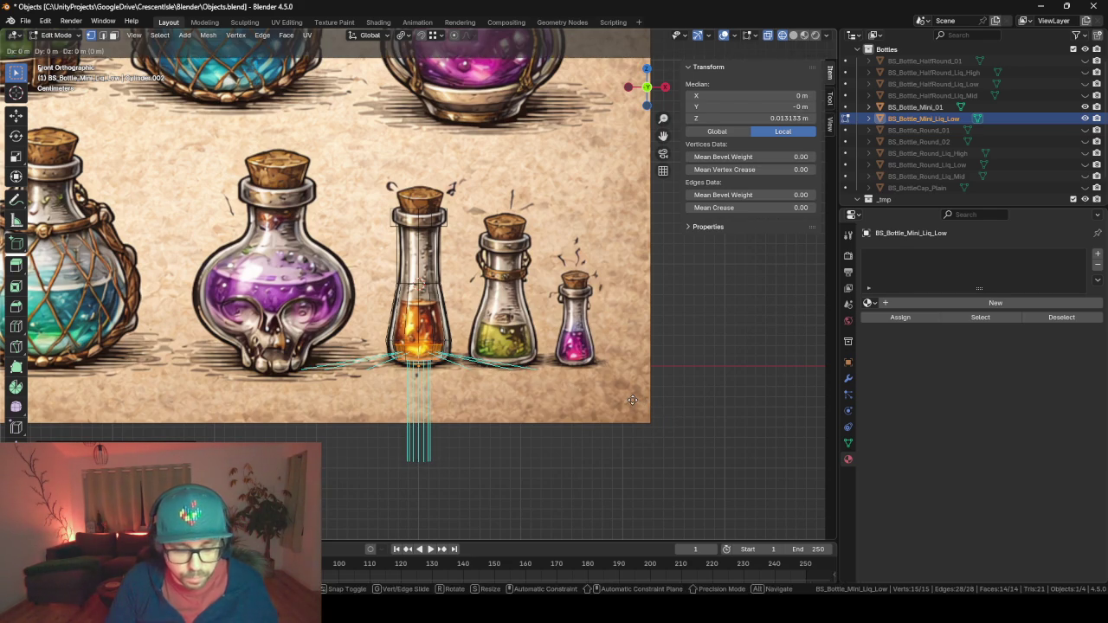
key("z")
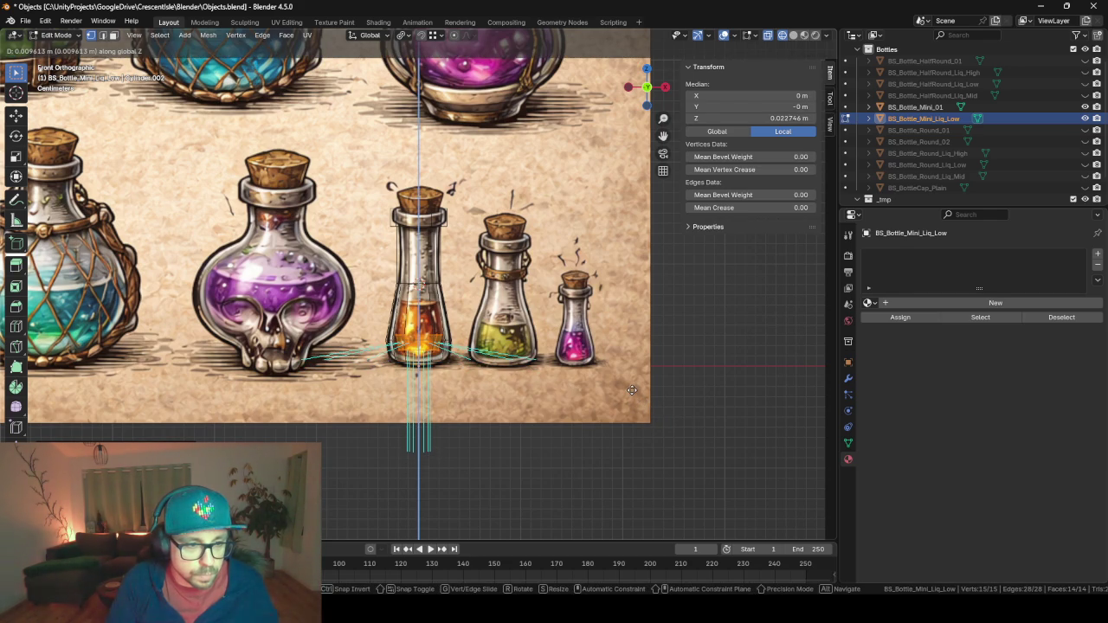
left_click(631, 390)
Fit the top loop to the glass width, extrude it up as the liquid surface, and merge duplicate vertices.
scroll(496, 323, "up", 6)
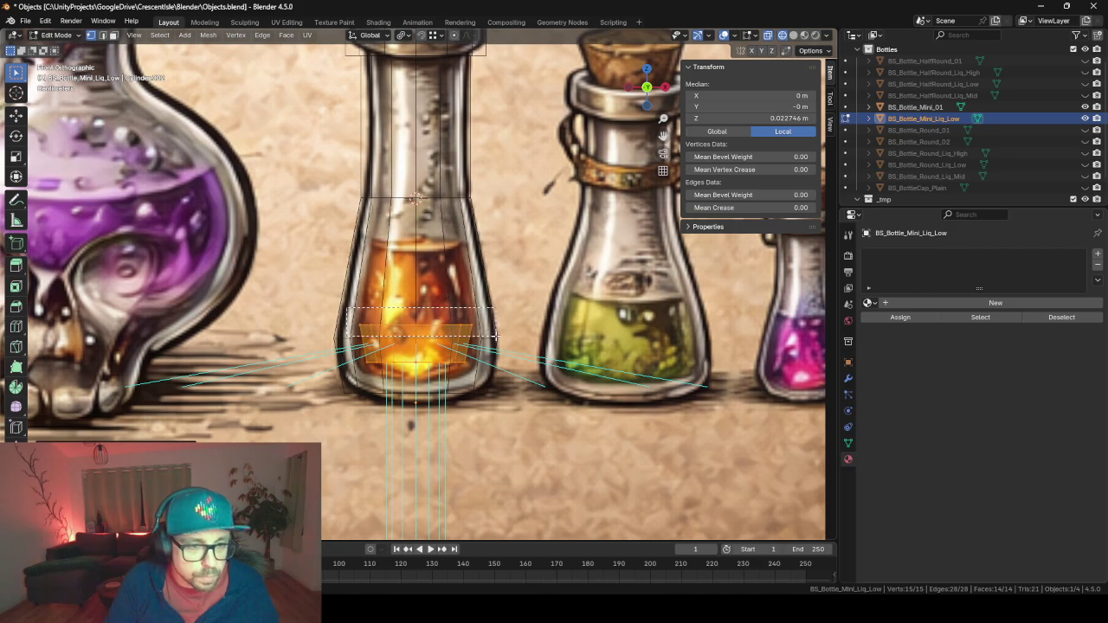
left_click(498, 336, "alt")
key("s")
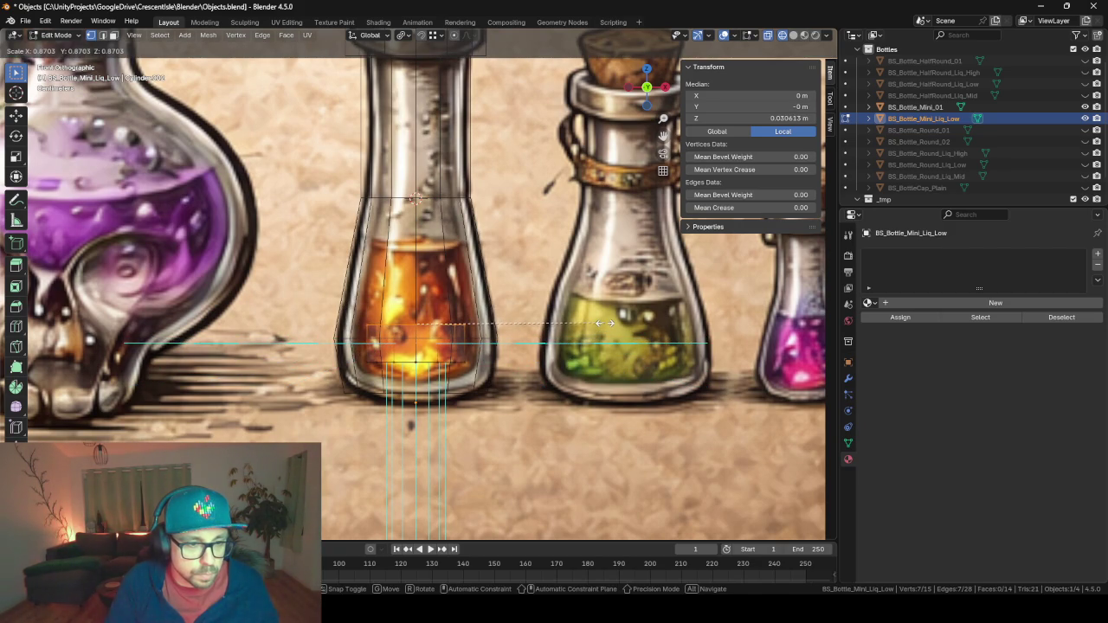
left_click(603, 323)
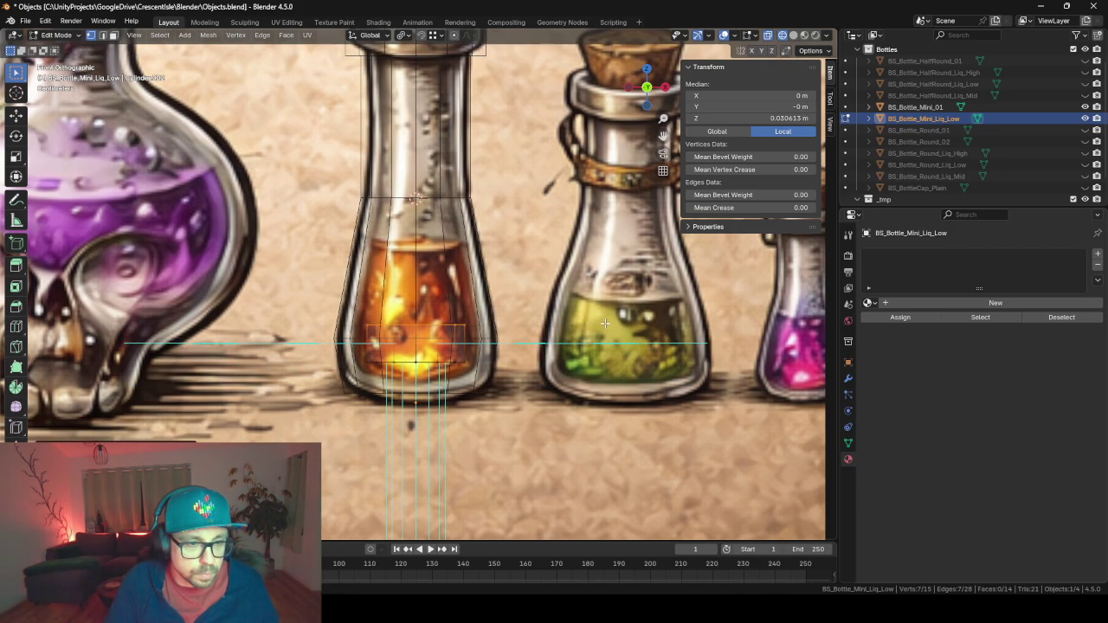
key("e")
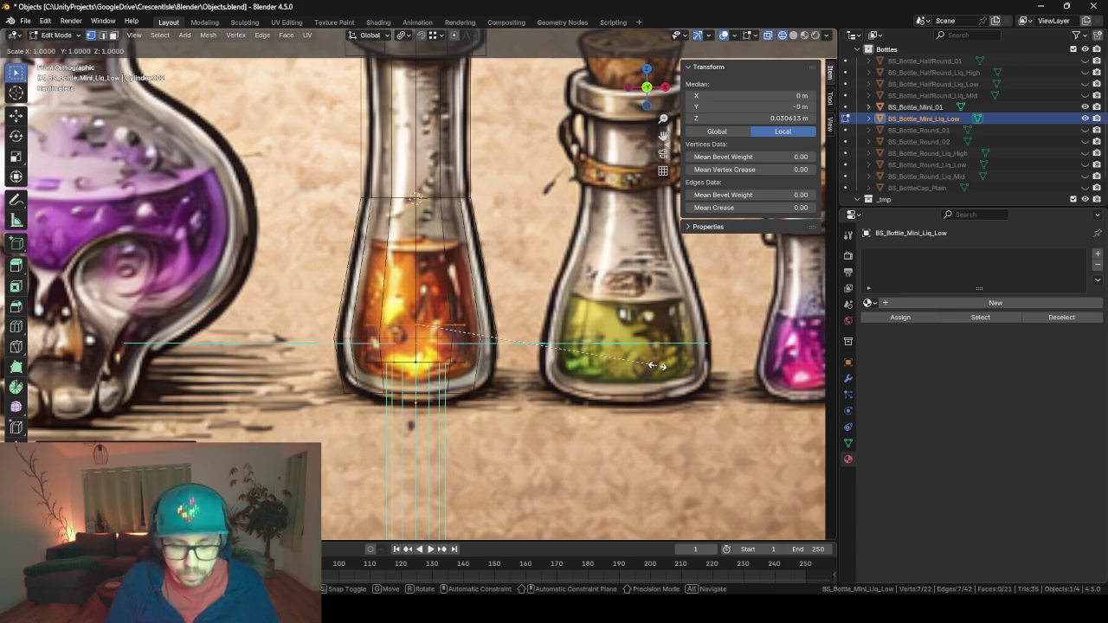
key("z")
left_click(657, 366)
key("m")
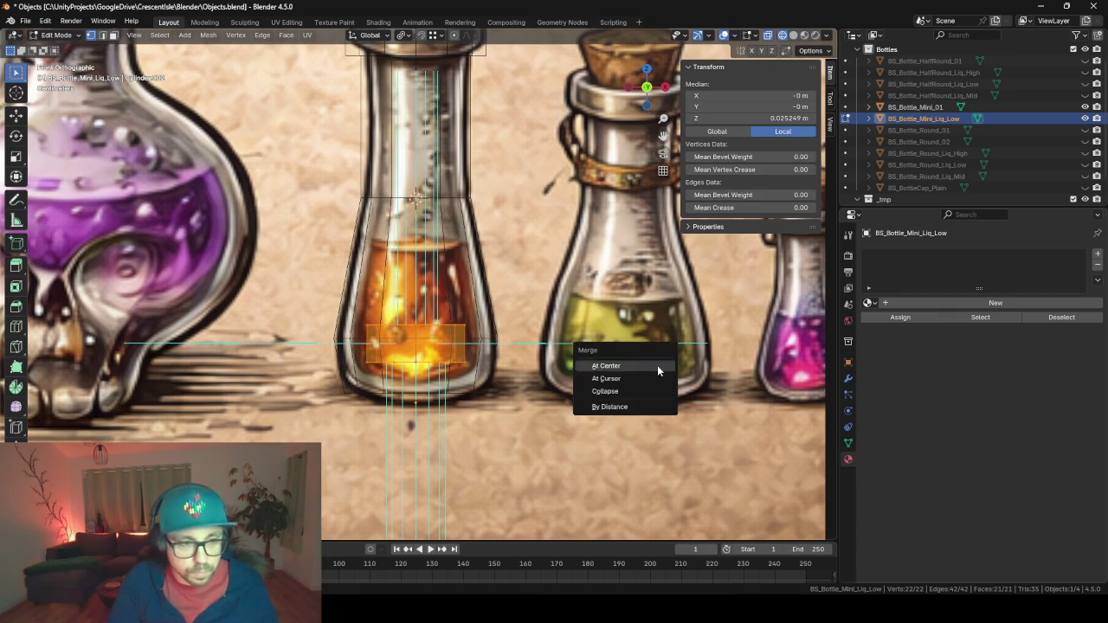
left_click(657, 365)
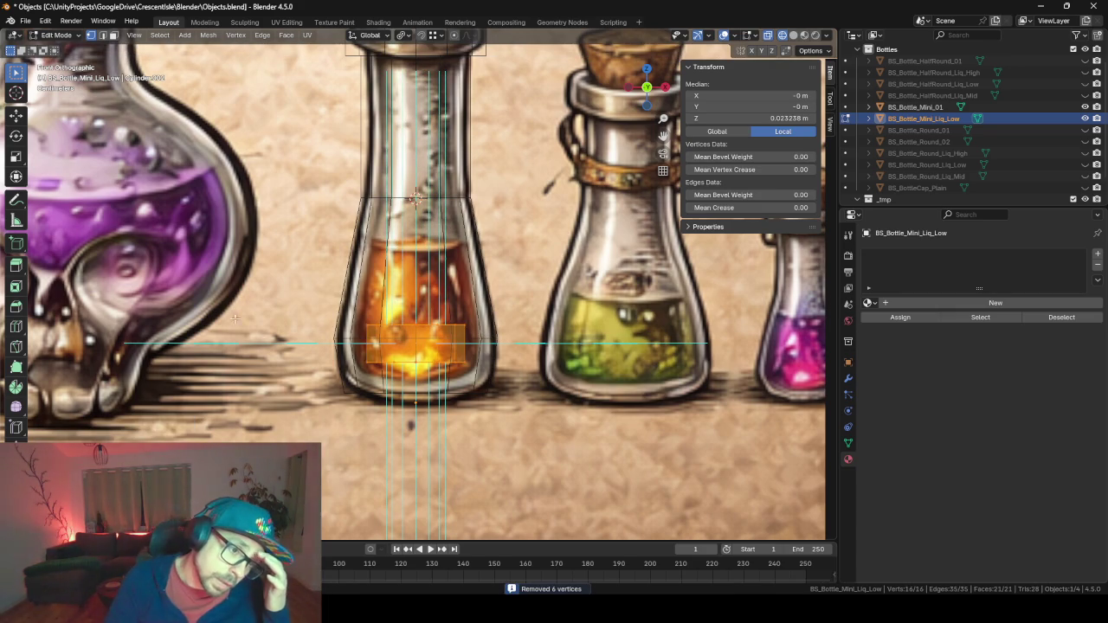
mouse_move(313, 310)
left_mouse_down()
mouse_move(330, 358)
mouse_move(489, 340)
mouse_move(446, 306)
mouse_move(949, 52)
left_mouse_up()
key("Tab")
scroll(389, 354, "down", 2)
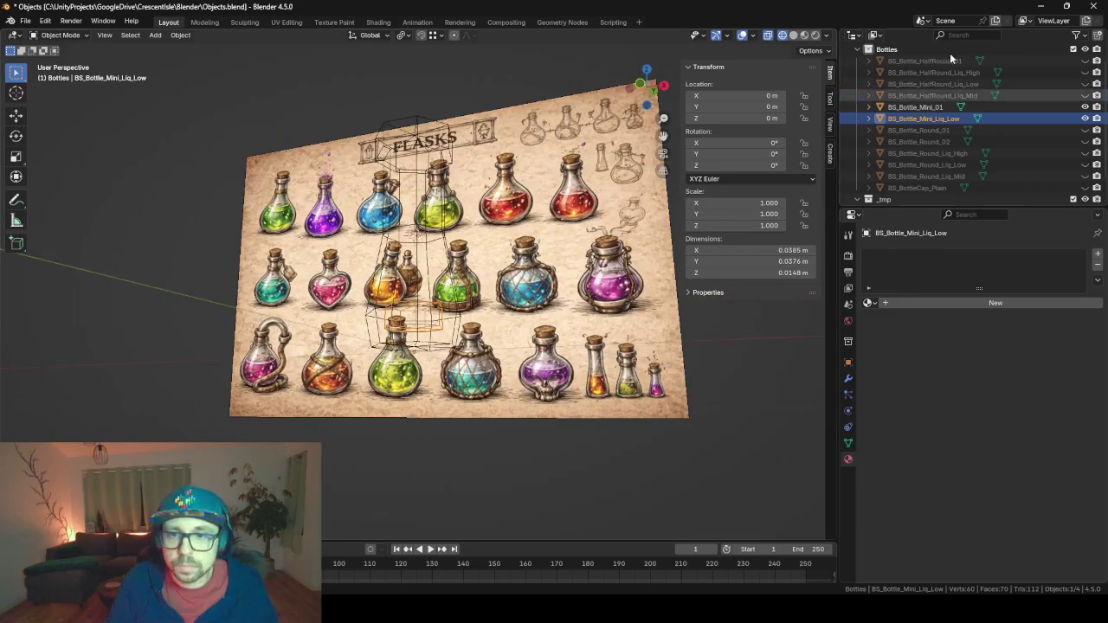
Duplicate BS_Bottle_Mini_Liq_Low in place and rename the copy BS_Bottle_Mini_Liq_Mid.
left_click(924, 130)
left_click(924, 119)
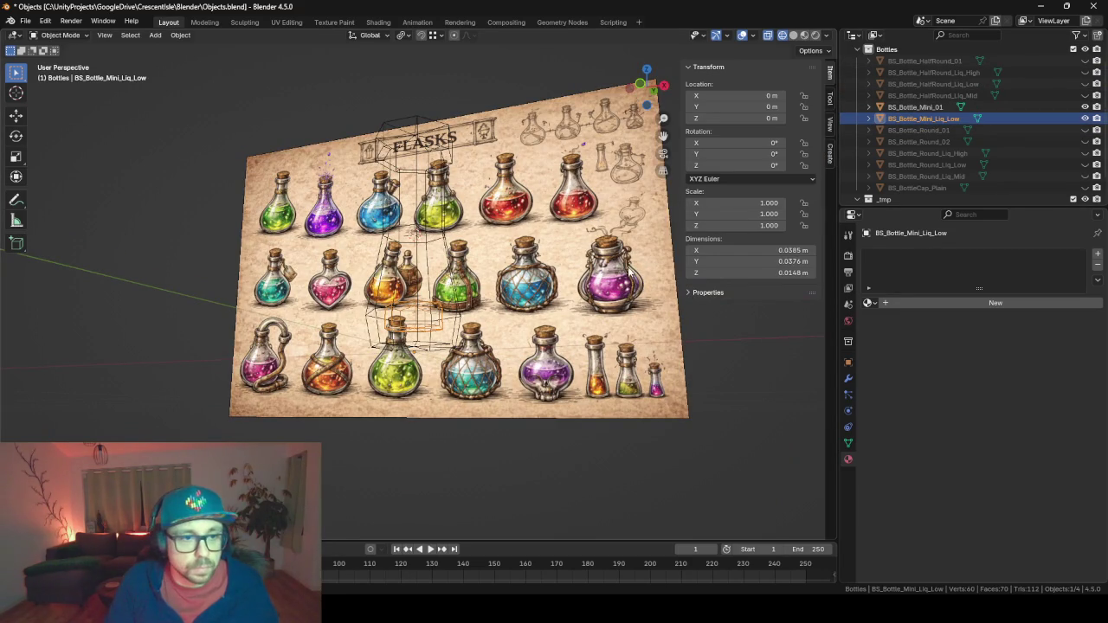
key("shift+d")
key("Escape")
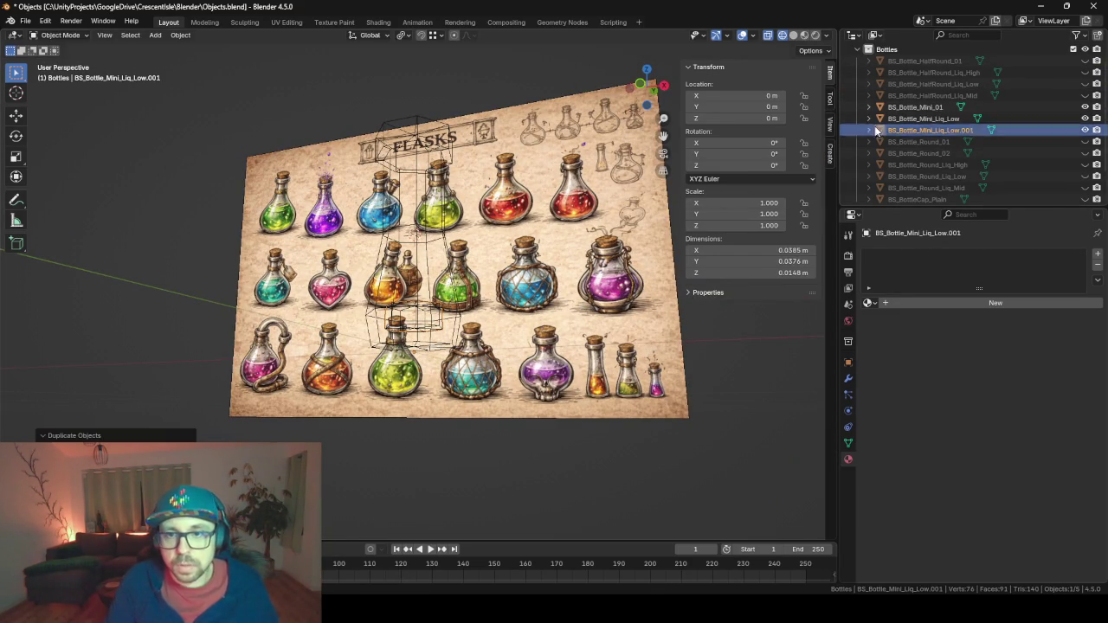
scroll(965, 130, "down", 1)
double_click(966, 119)
double_click(966, 118)
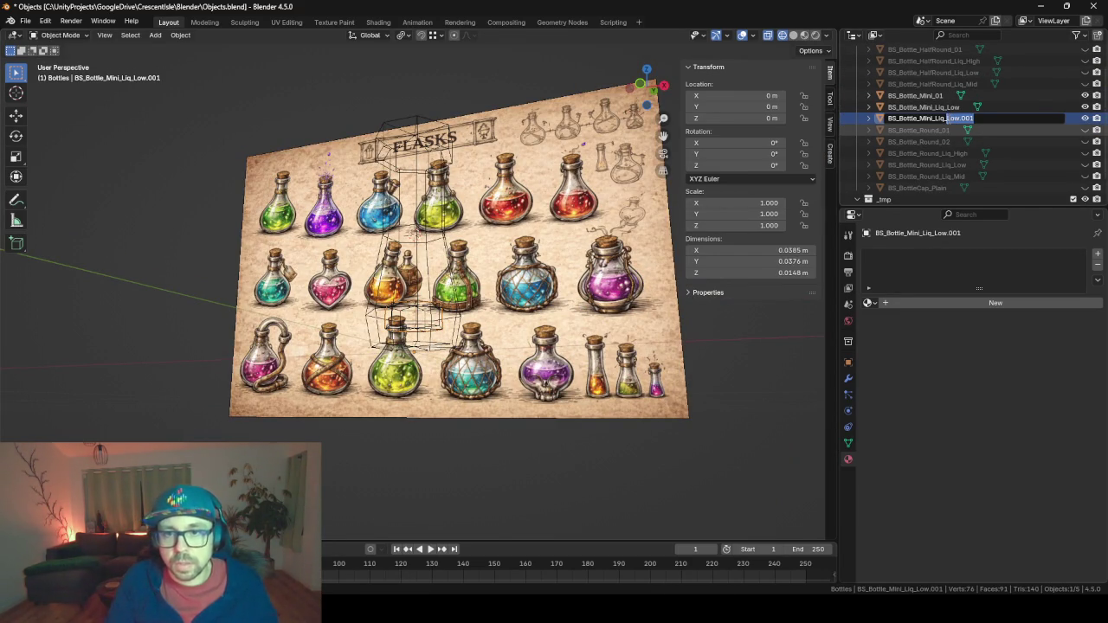
type("Mid")
key("Return")
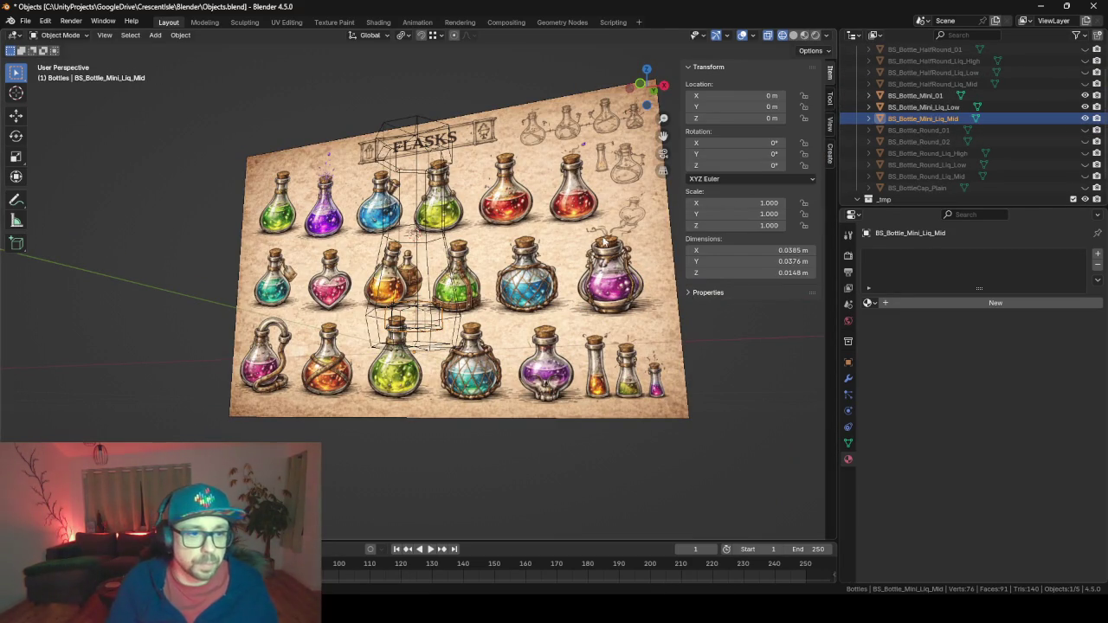
Raise the mid liquid's top ring to mid-bottle height, about 0.0509 m, and resize it to fit the glass.
key("KP_Decimal")
key("Tab")
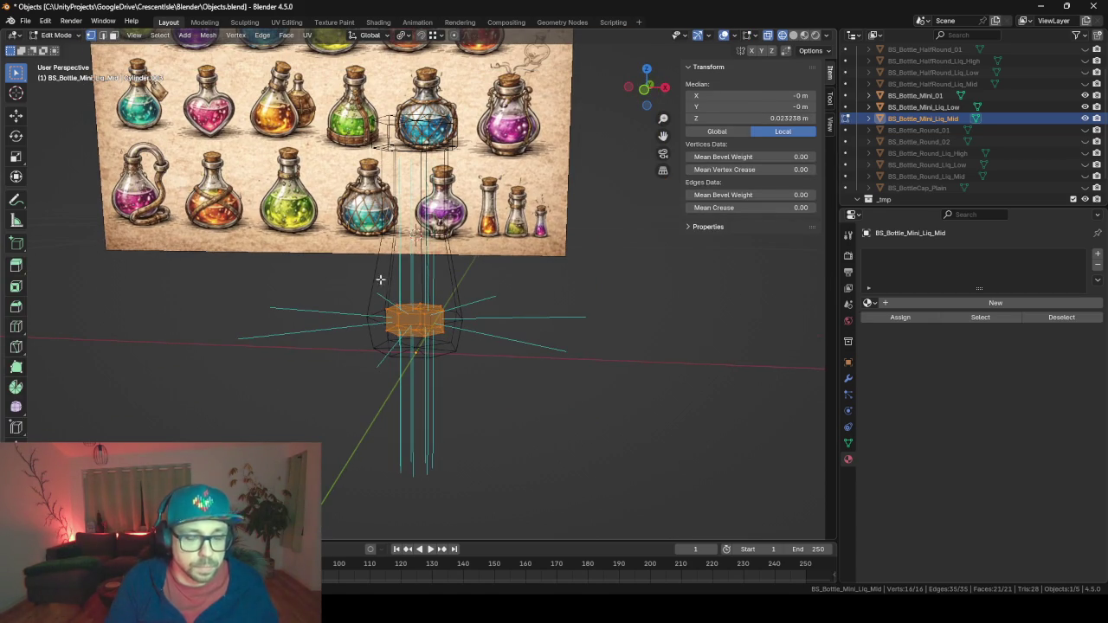
key("KP_1")
left_click_drag(361, 299, 487, 314)
key("g")
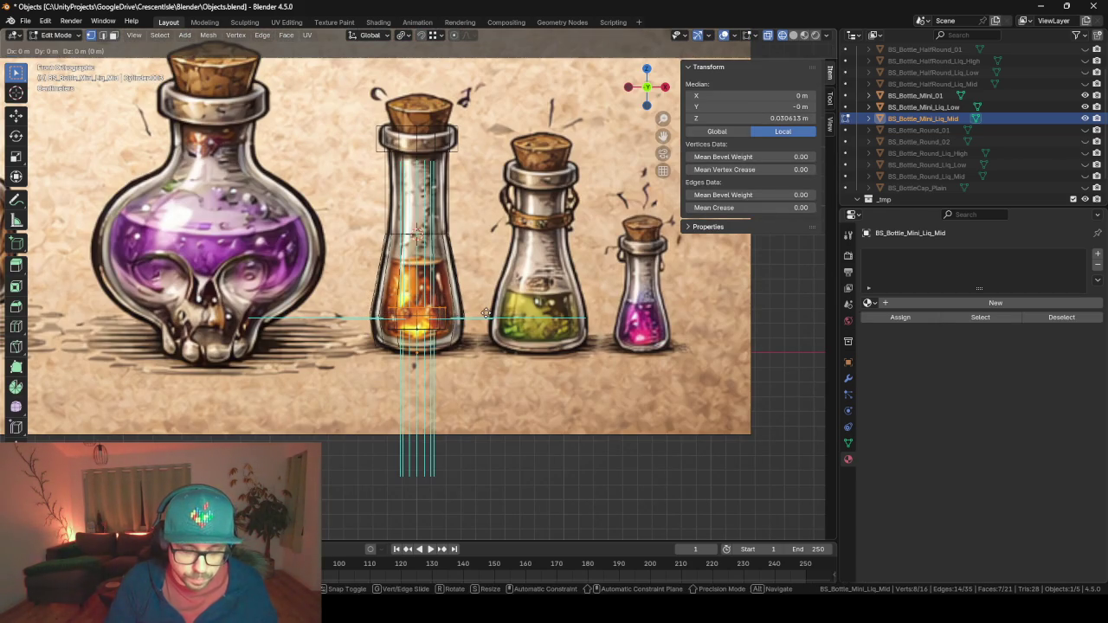
key("z")
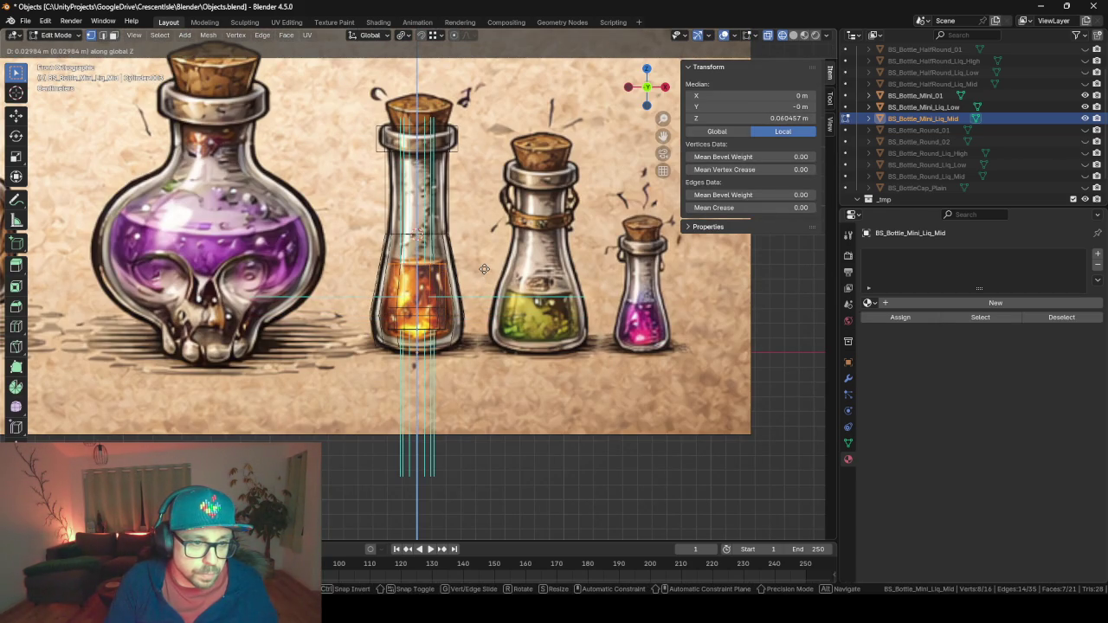
key("Escape")
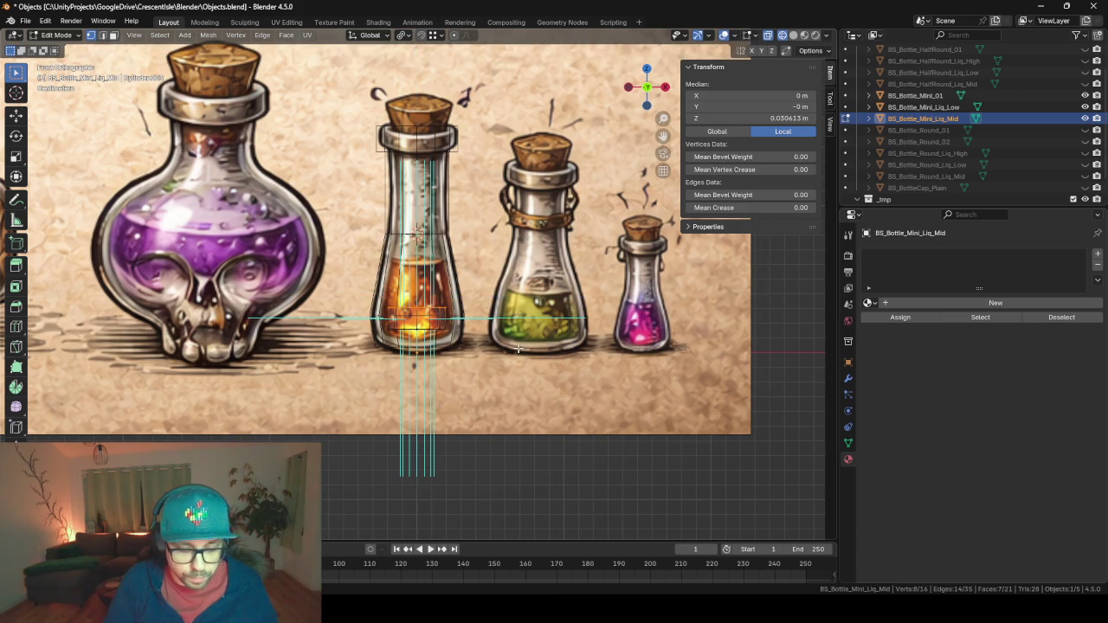
key("g")
key("z")
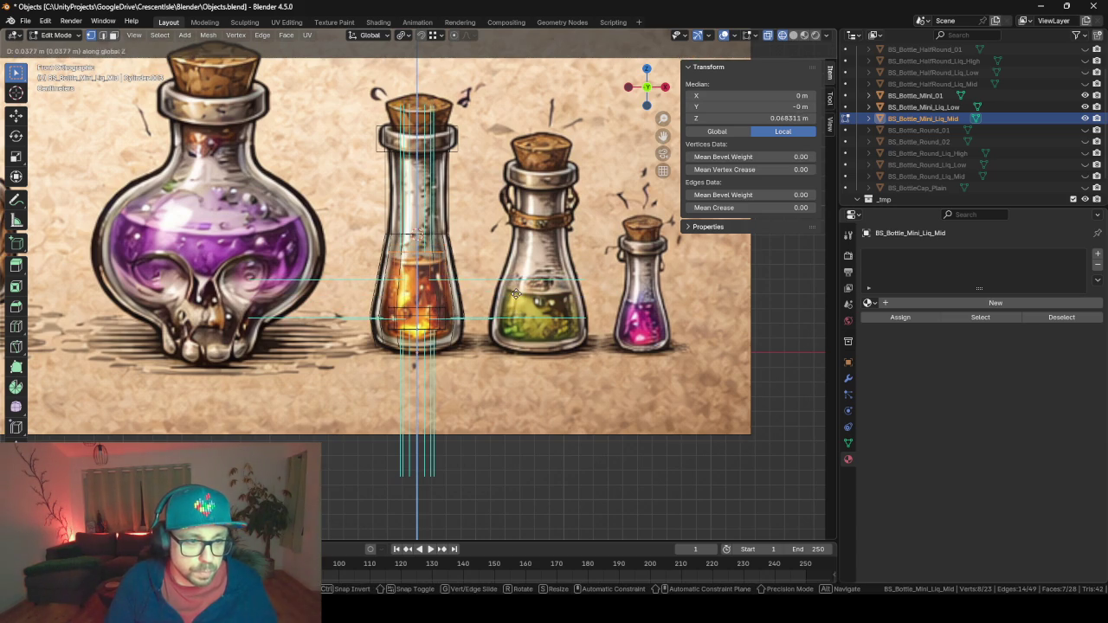
left_click(516, 294)
key("s")
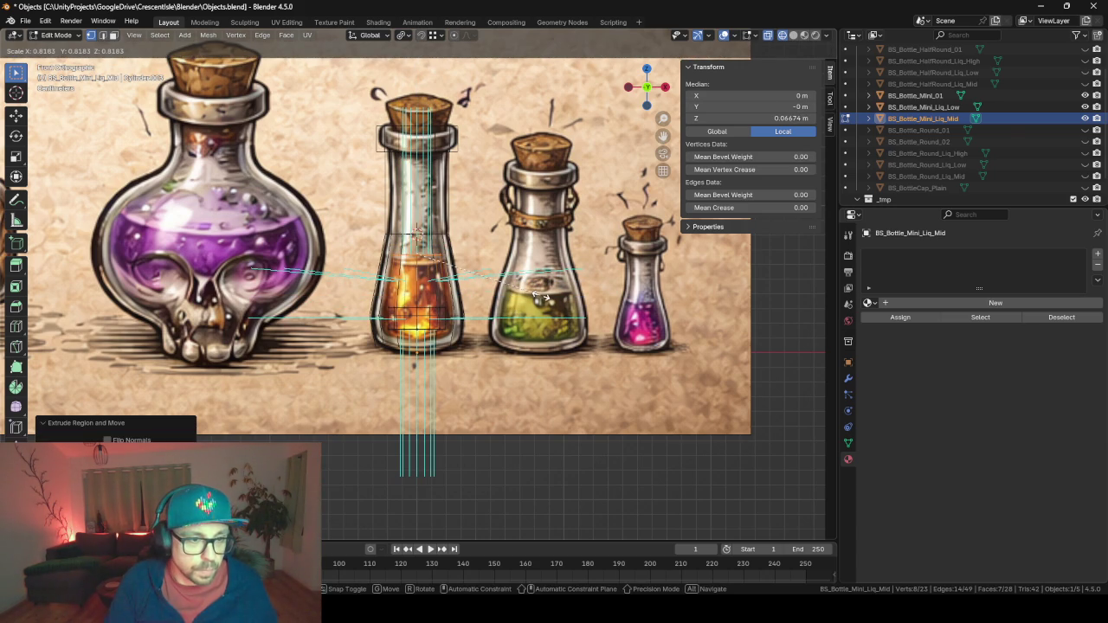
left_click(538, 297)
key("Tab")
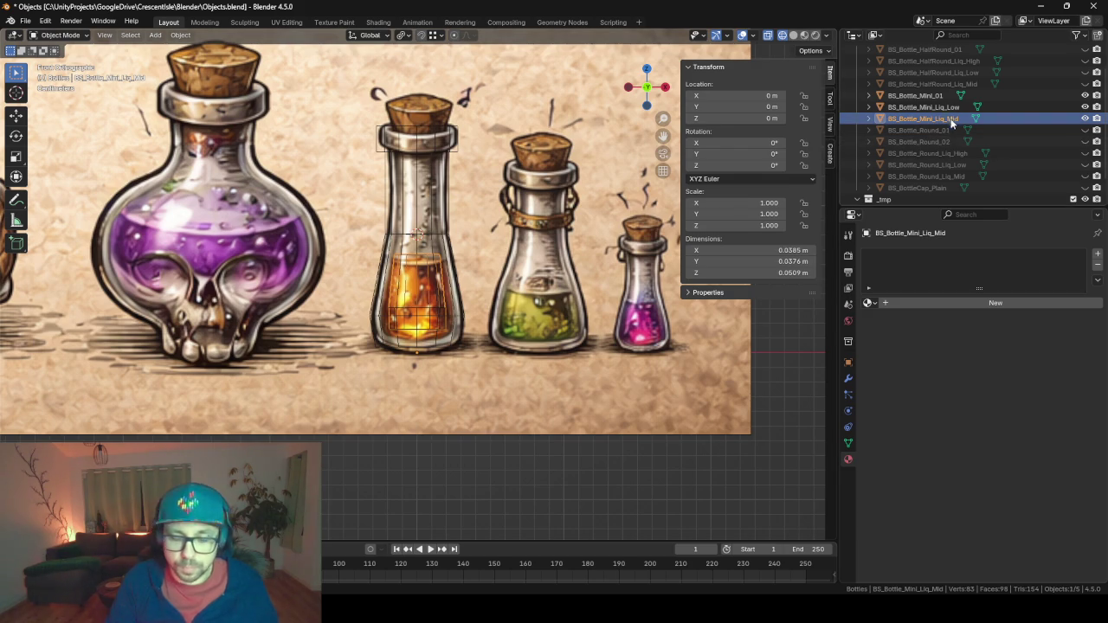
Duplicate the mid liquid in place and rename it BS_Bottle_Mini_Liq_High.
key("shift+d")
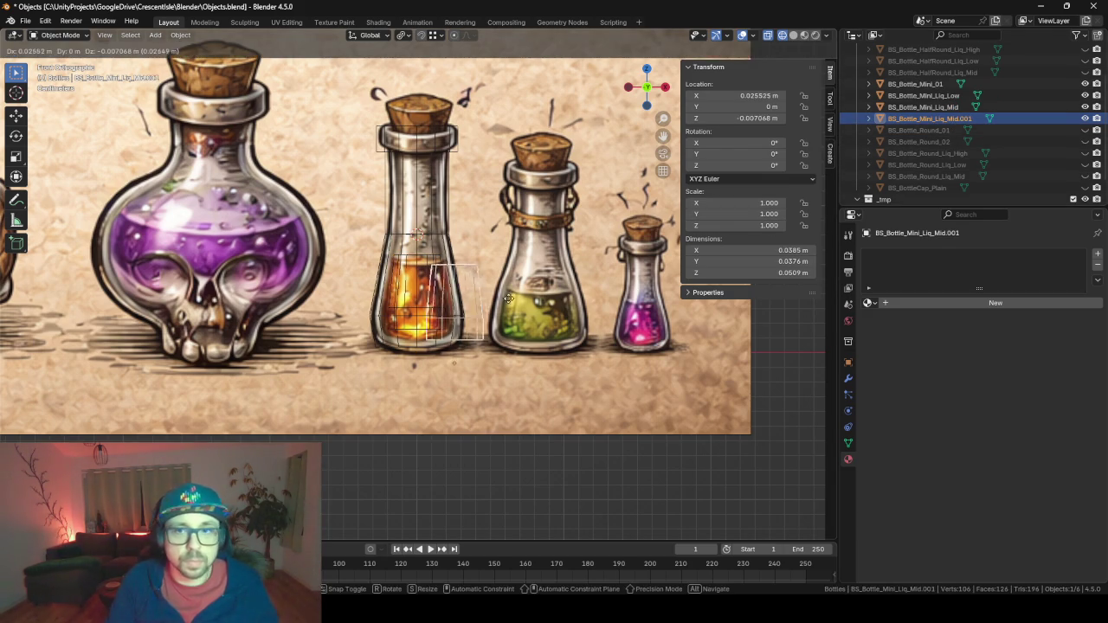
right_click(467, 303)
double_click(967, 119)
left_click_drag(971, 118, 952, 118)
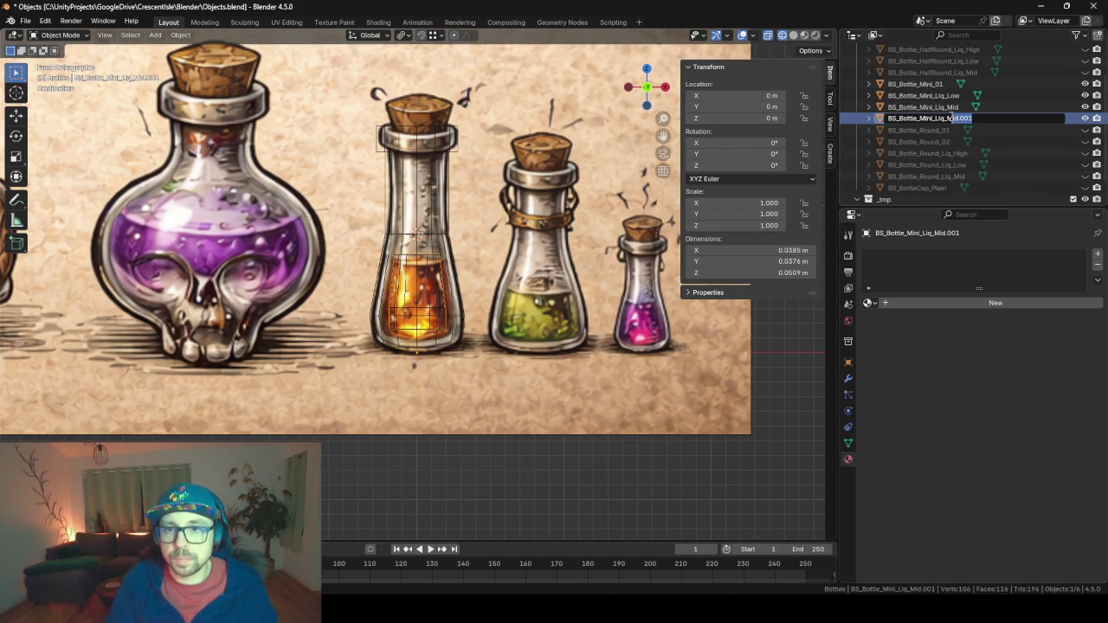
type("High")
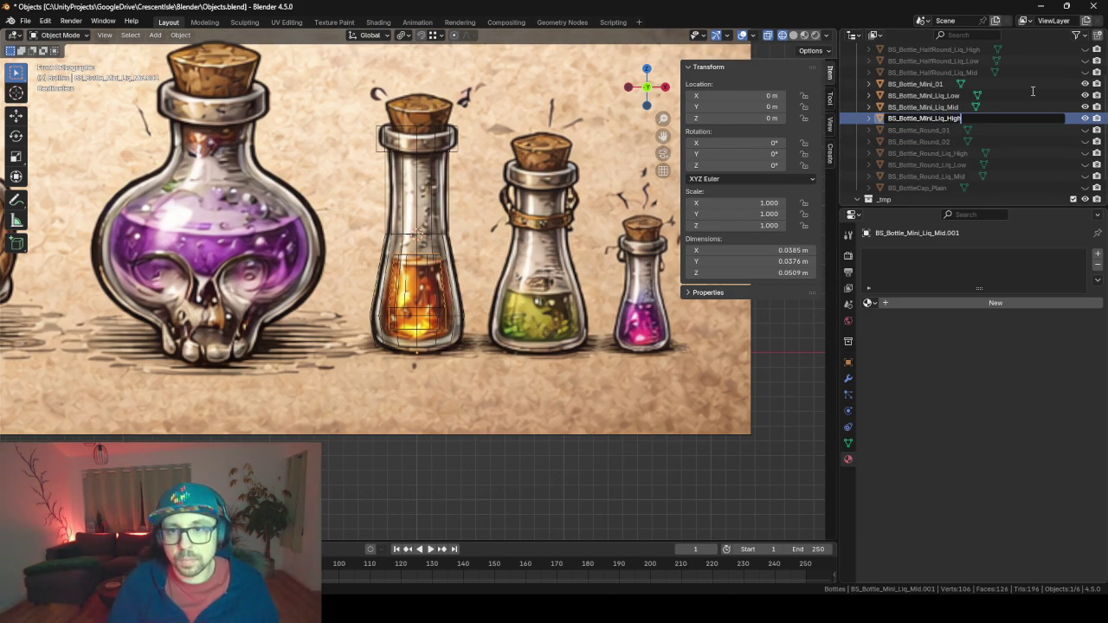
key("Return")
Extrude the top ring up to about 0.105 m tall and narrow it slightly.
key("Tab")
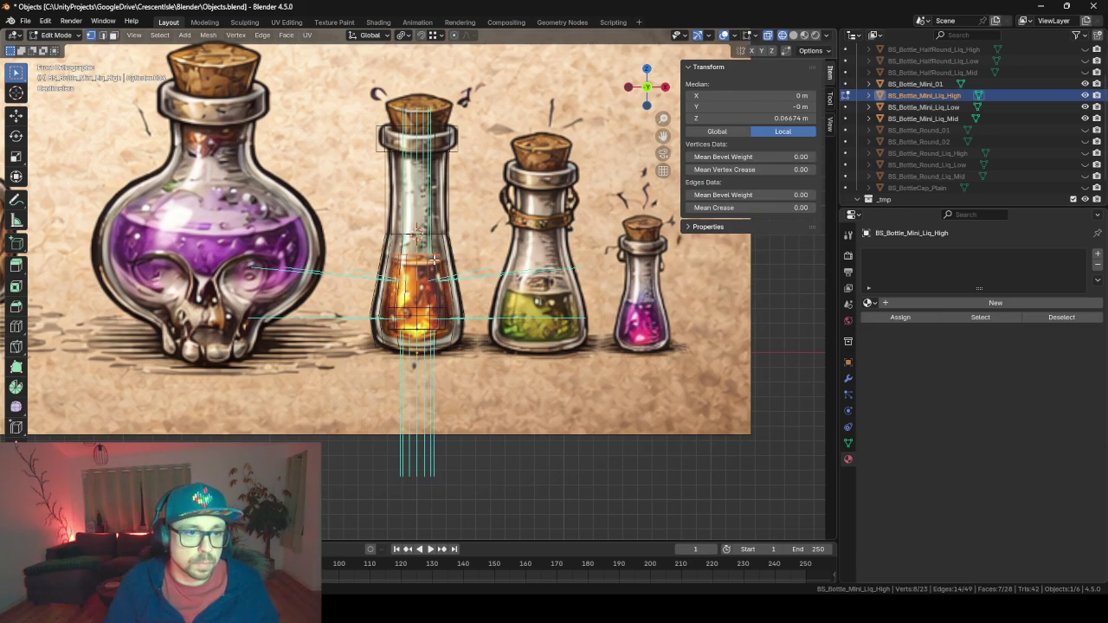
key("e")
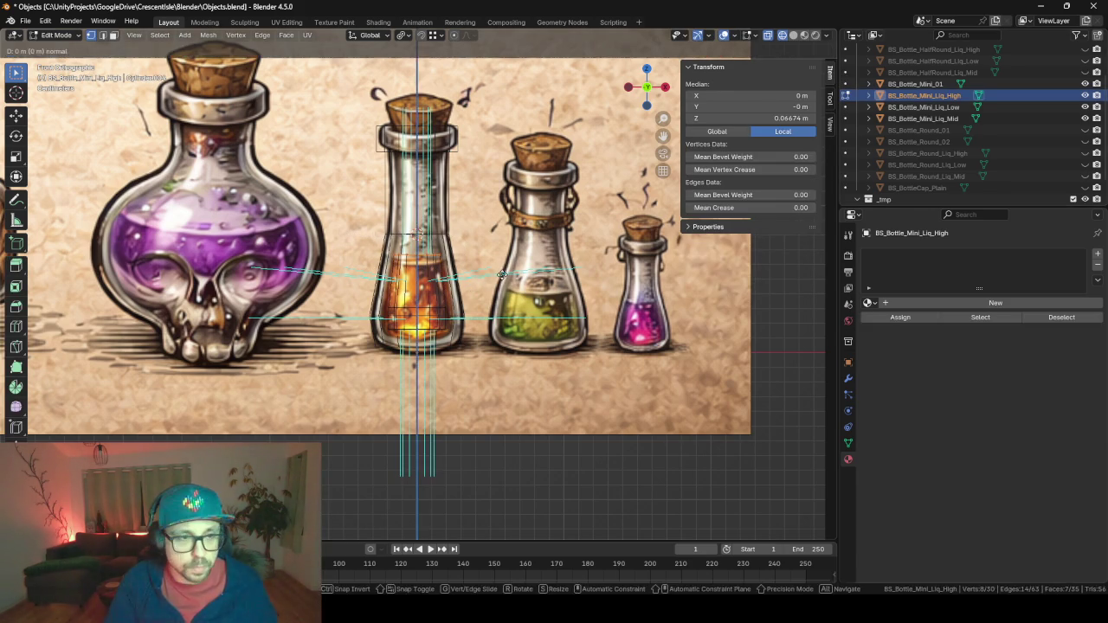
key("z")
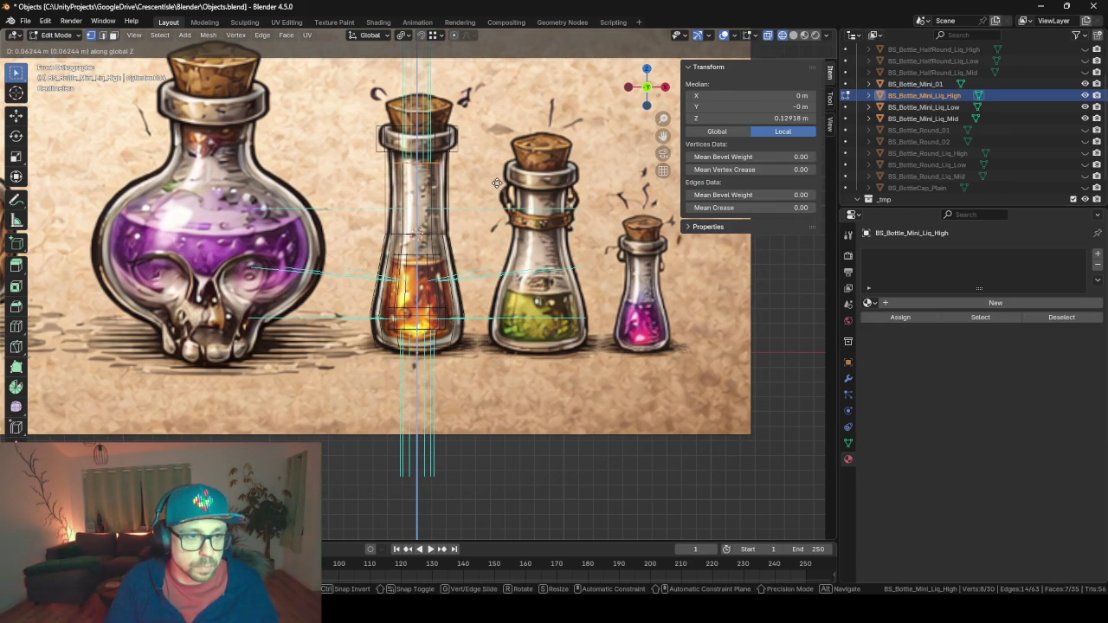
left_click(516, 212)
key("s")
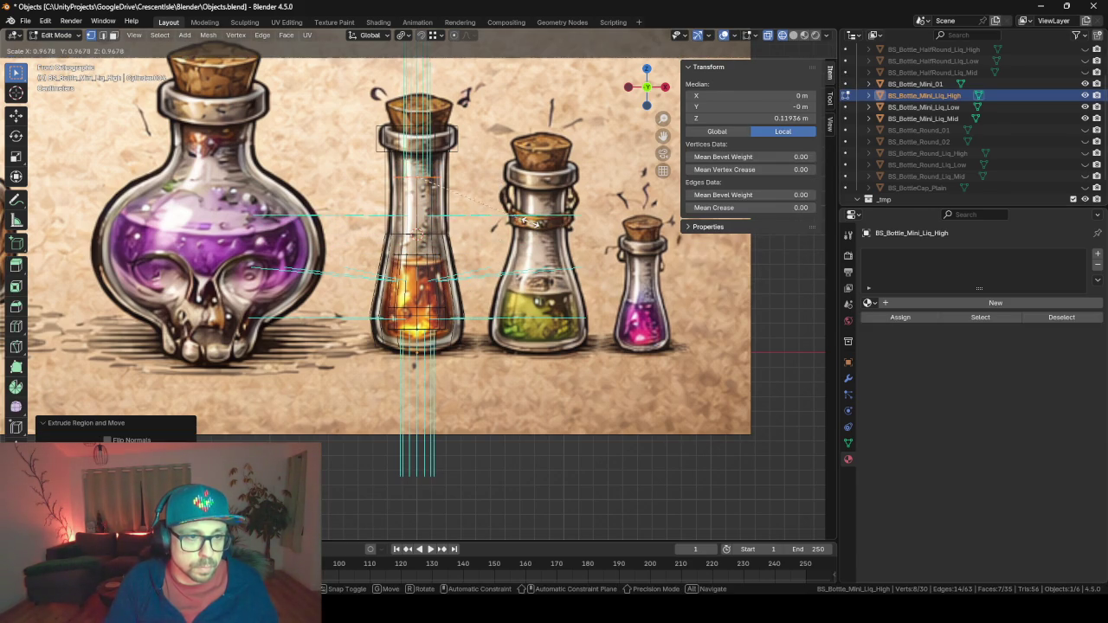
left_click(518, 213)
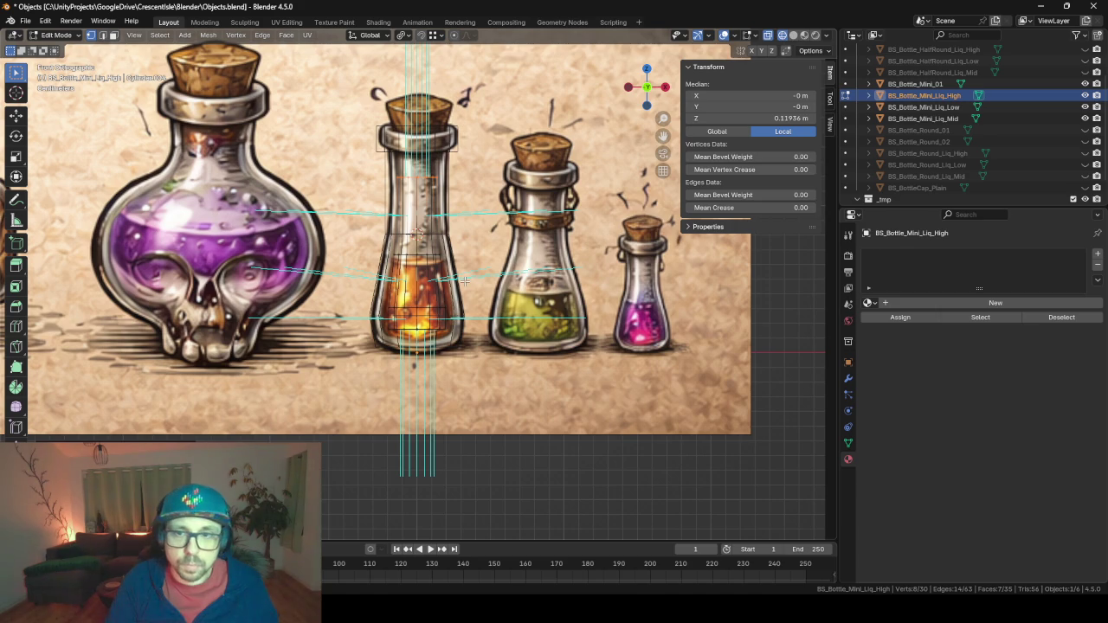
key("Tab")
left_click_drag(465, 281, 400, 267)
Select the three liquid meshes and BS_Bottle_Mini_01, then save Objects.blend.
scroll(399, 267, "up", 3)
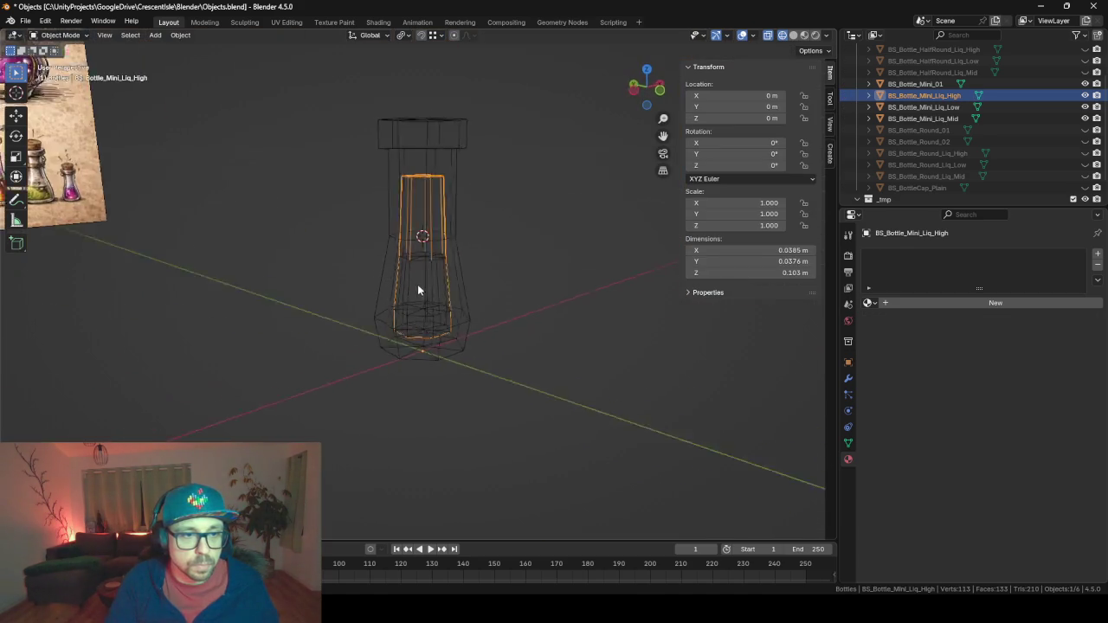
left_click(918, 107)
left_click(924, 118)
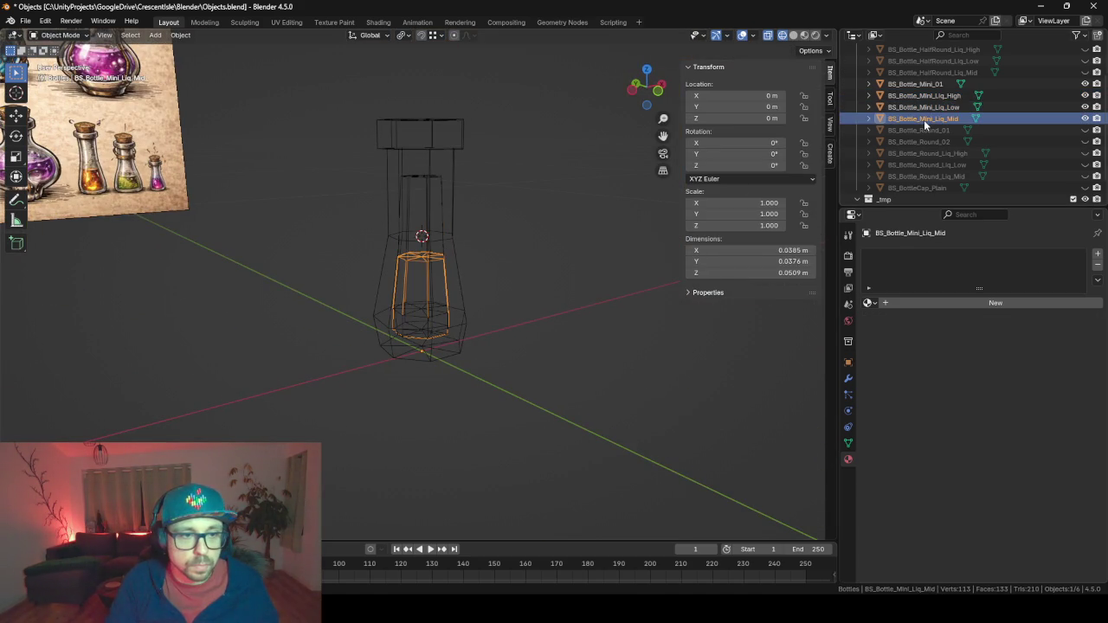
left_click(923, 97)
left_click(913, 84)
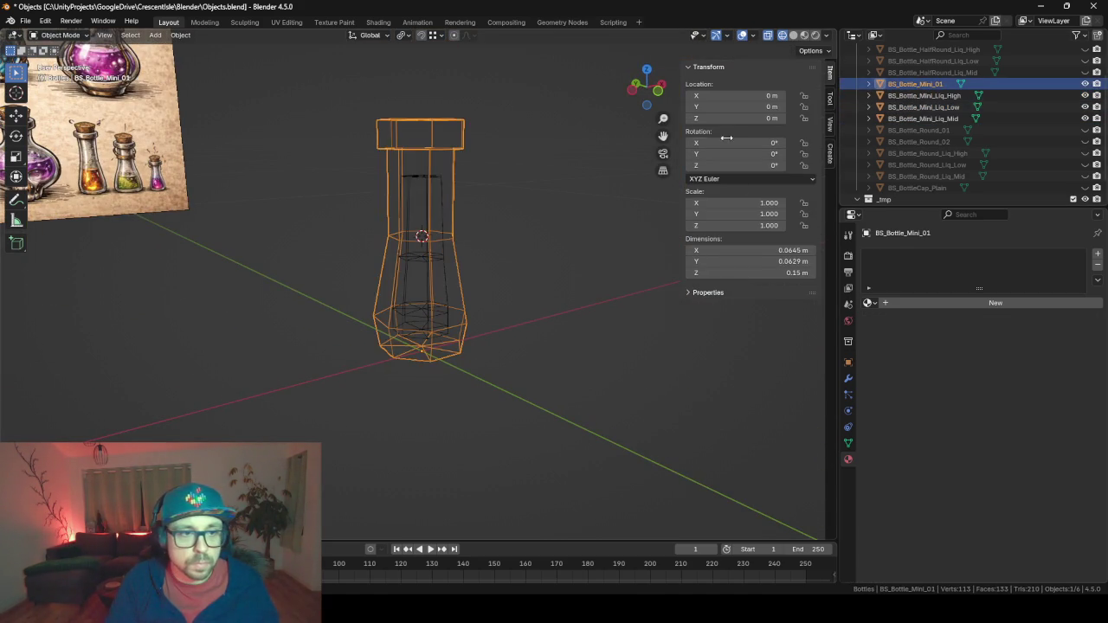
scroll(580, 270, "down", 4)
key("KP_1")
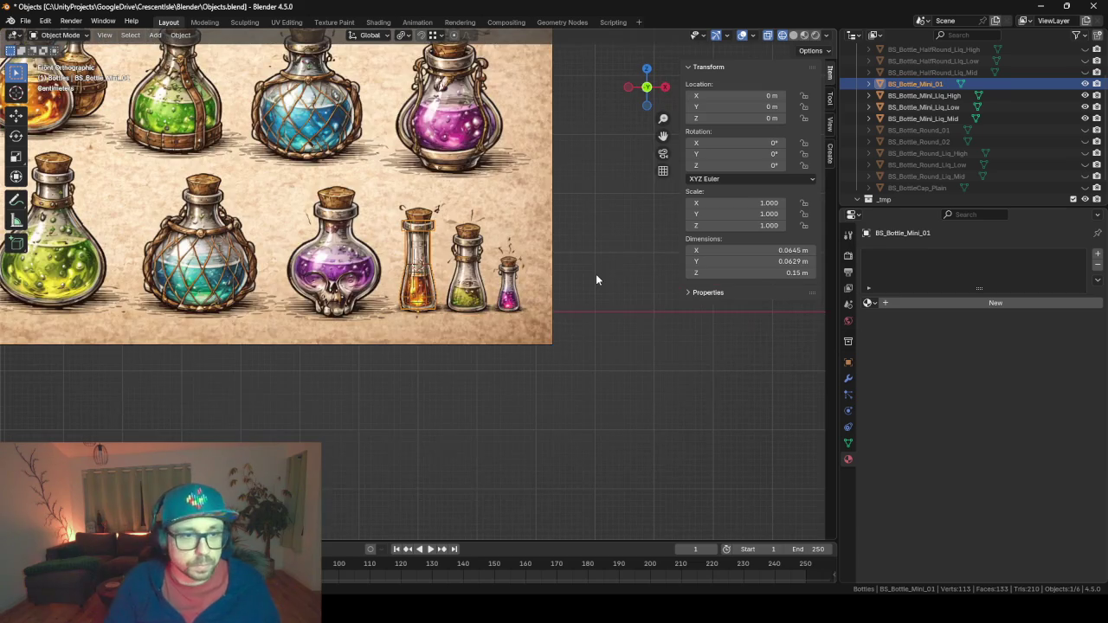
key("ctrl+s")
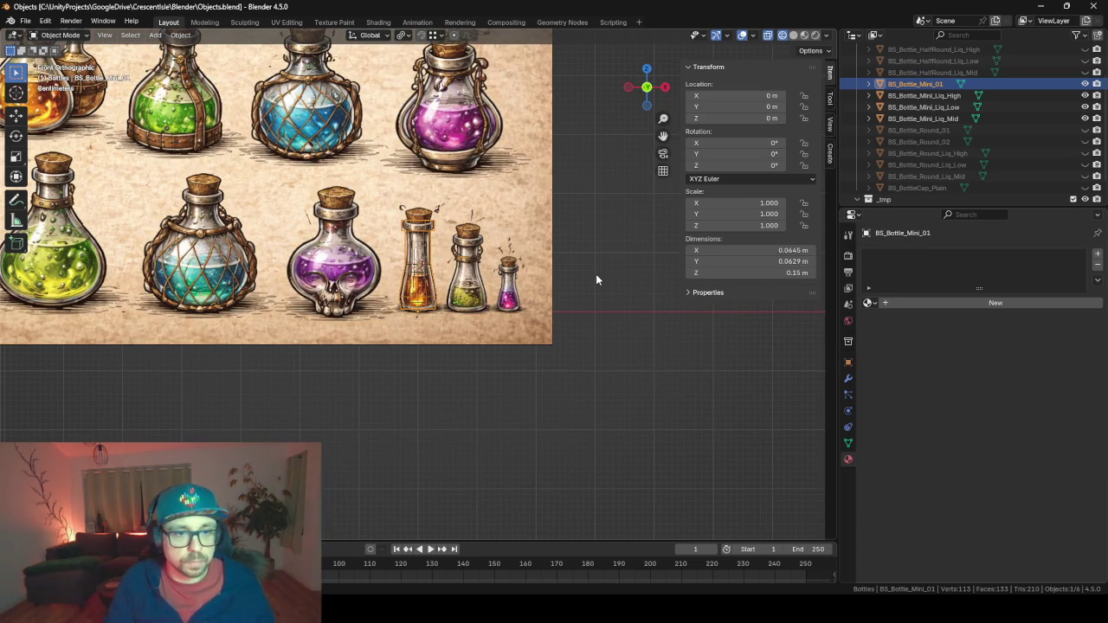
Export the bottle meshes to Objects_Bottles.fbx and switch back to Unity.
key("F3")
key("Return")
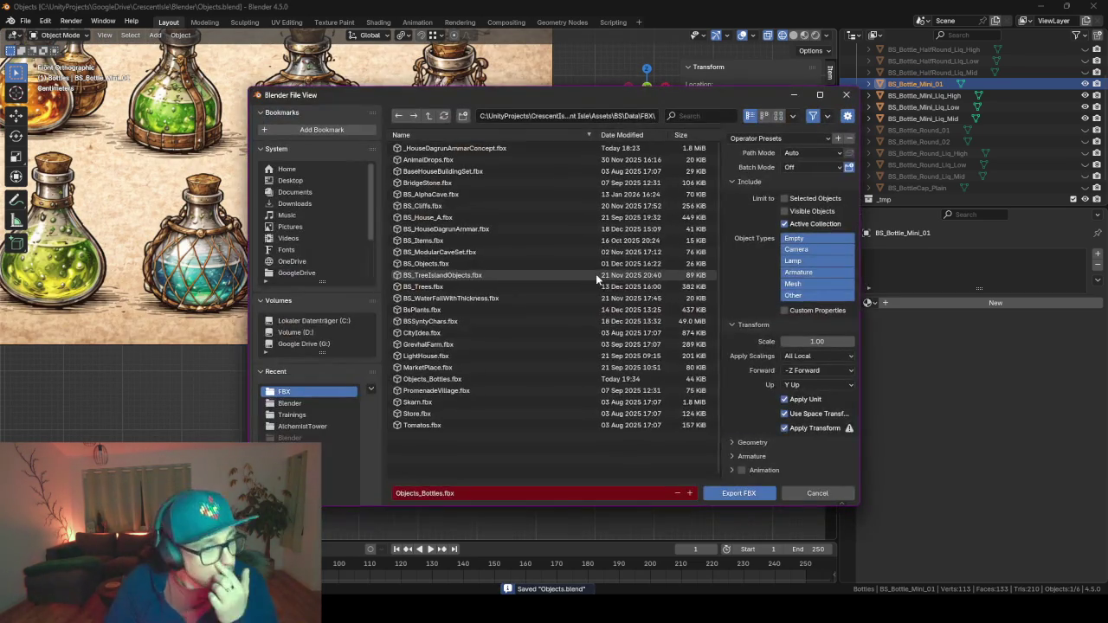
key("Return")
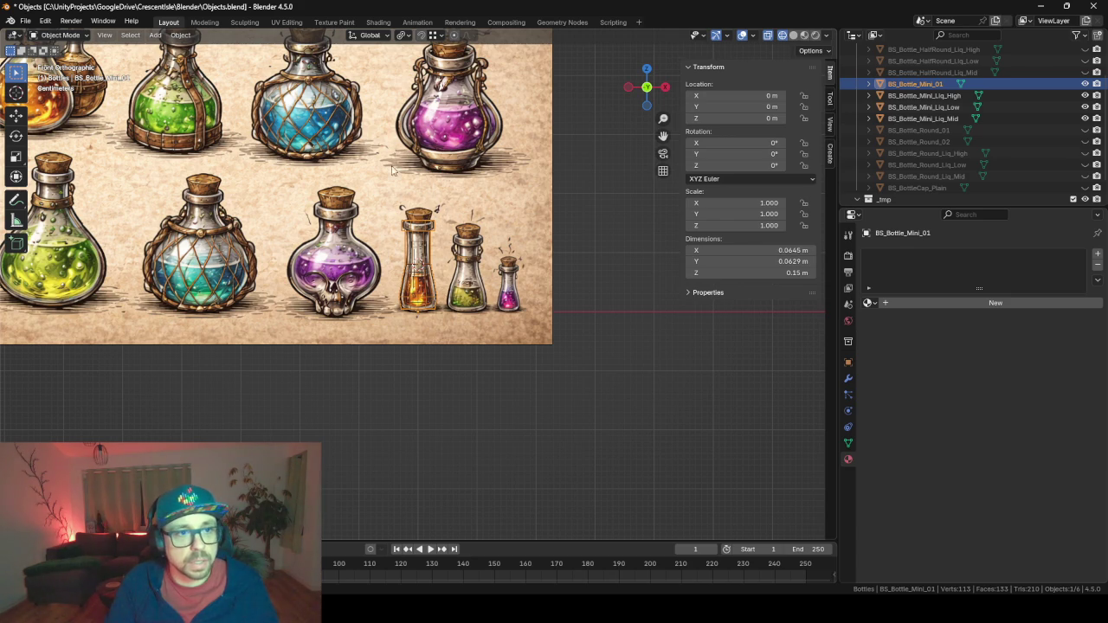
mouse_move(310, 185)
left_mouse_down()
mouse_move(387, 267)
mouse_move(487, 470)
mouse_move(372, 302)
mouse_move(329, 263)
left_mouse_up()
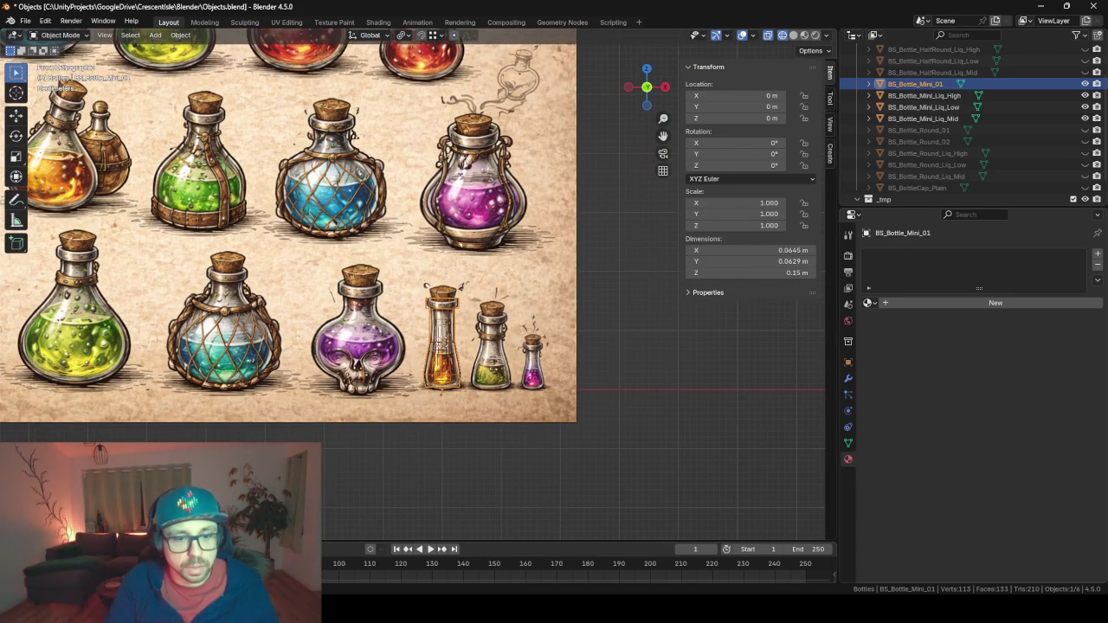
key("alt+Tab")
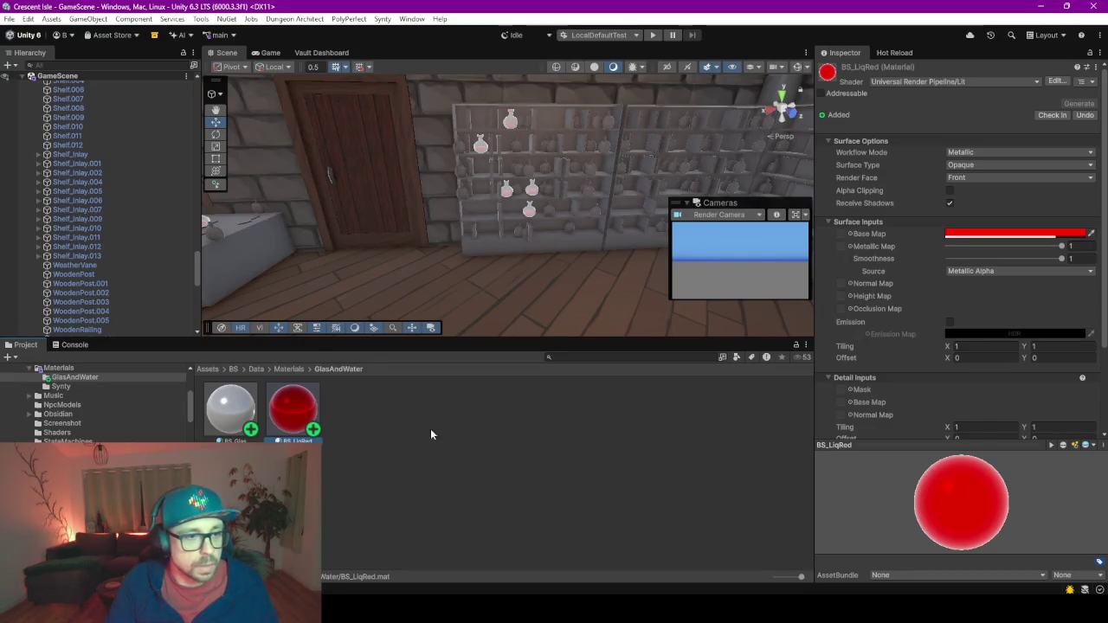
Open the shelf bottle's BS_BottleRound_01 prefab and duplicate BS_BottleRound_02 in Prefabs/Objects.
left_click(512, 119)
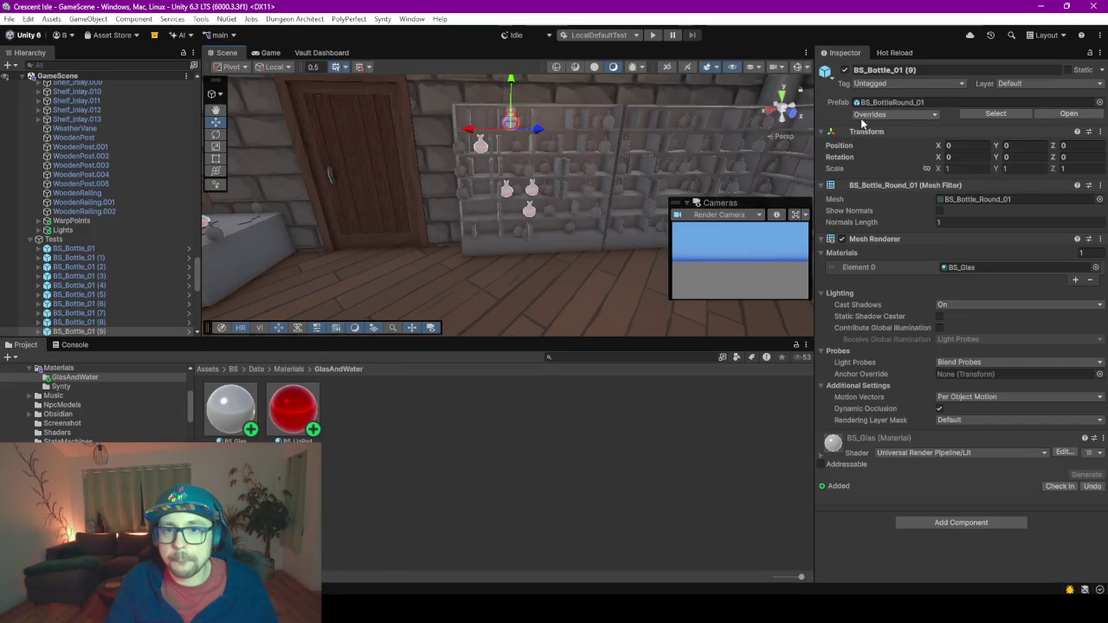
left_click(868, 104)
double_click(868, 103)
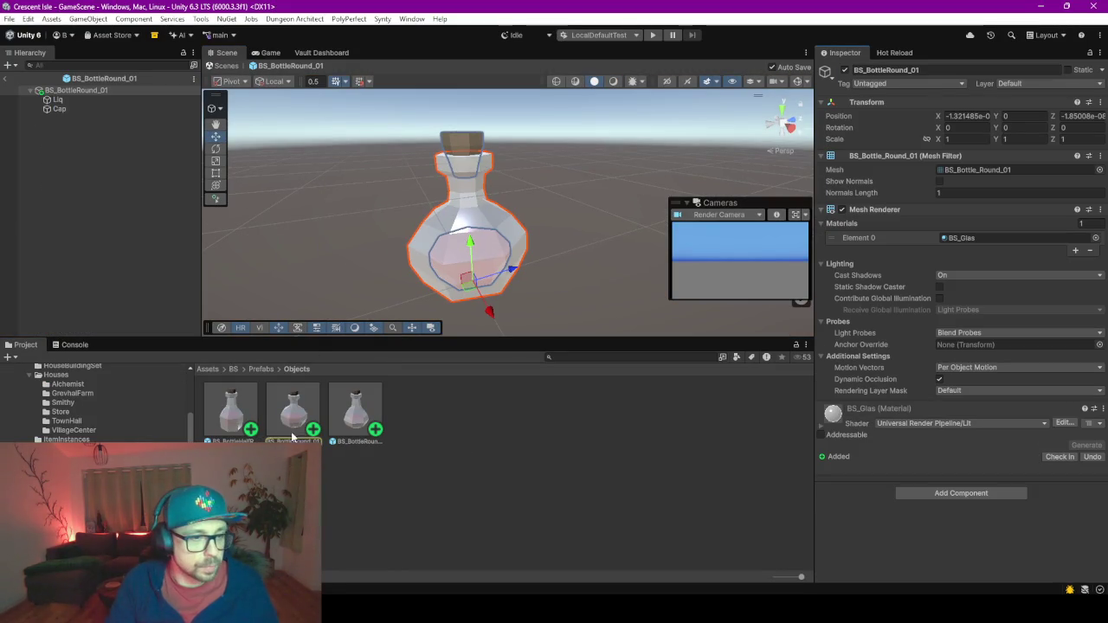
key("Right")
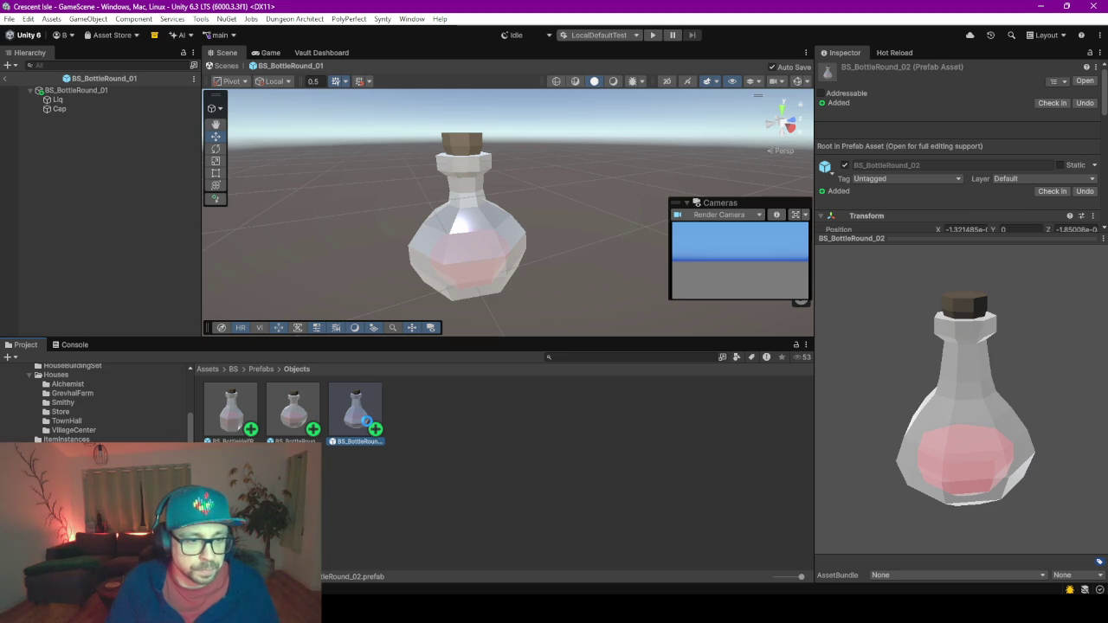
key("ctrl+d")
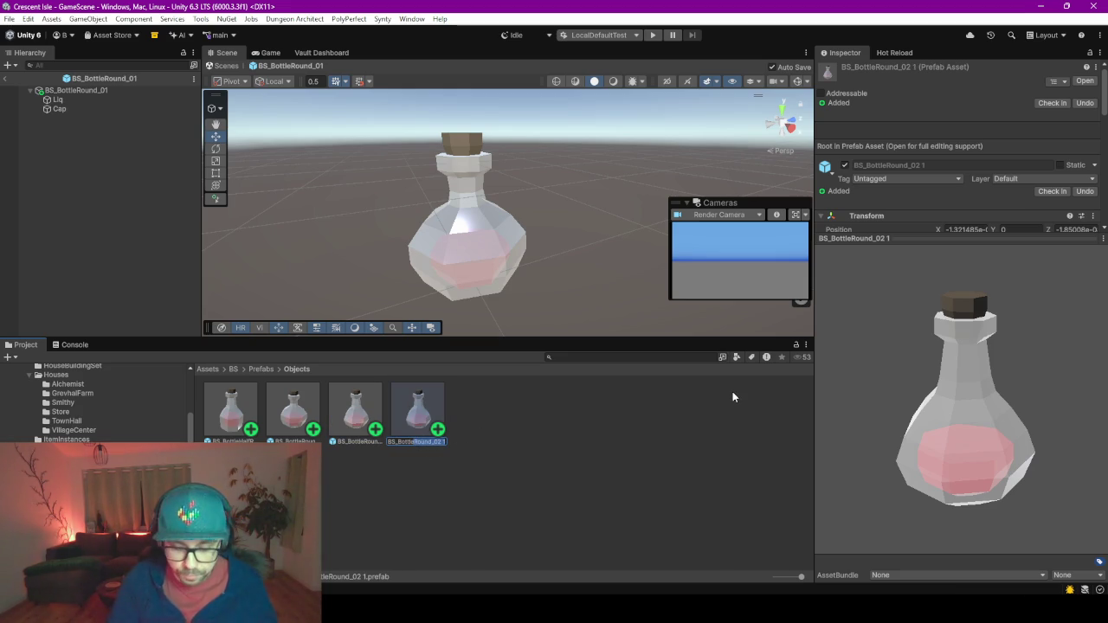
Rename the duplicate BS_BottleMini_01 and set its body mesh to BS_Bottle_Mini_01.
type("Mini")
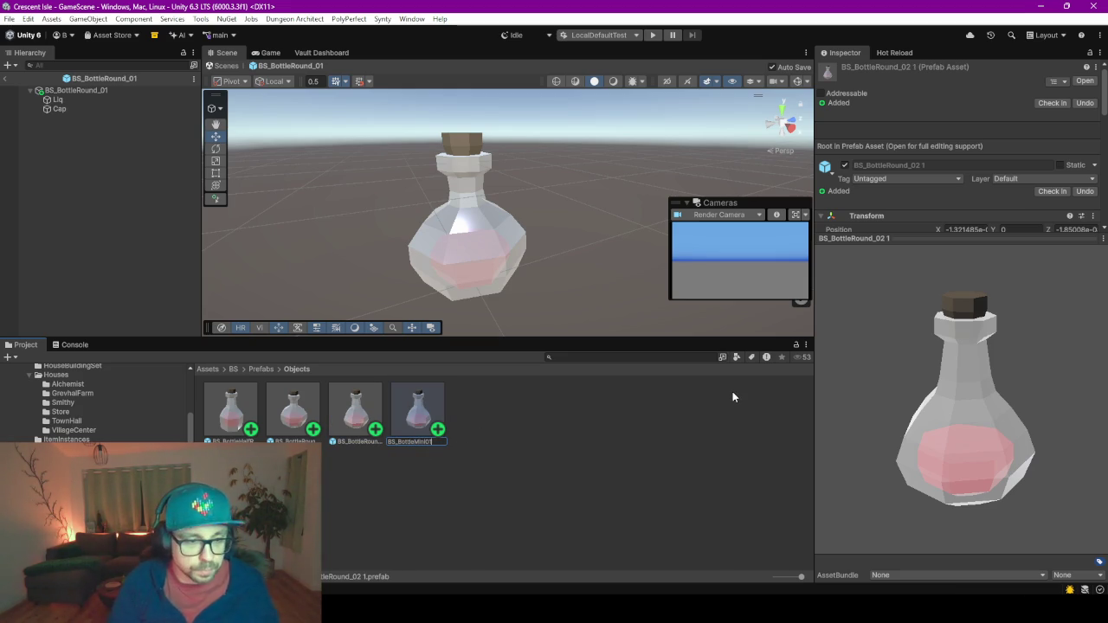
type("_01")
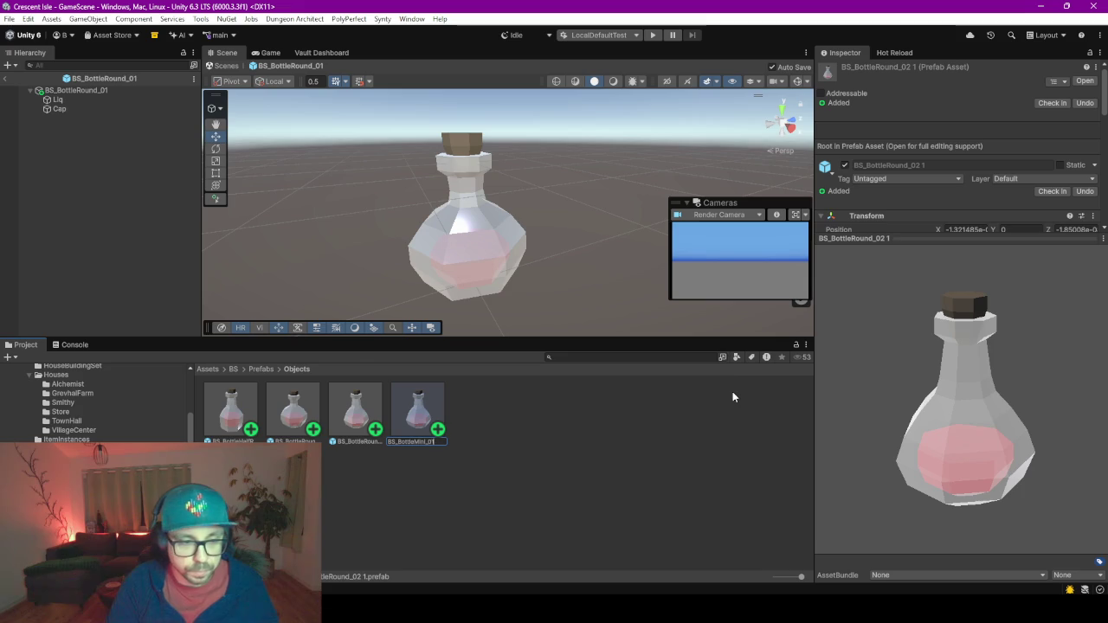
key("Return")
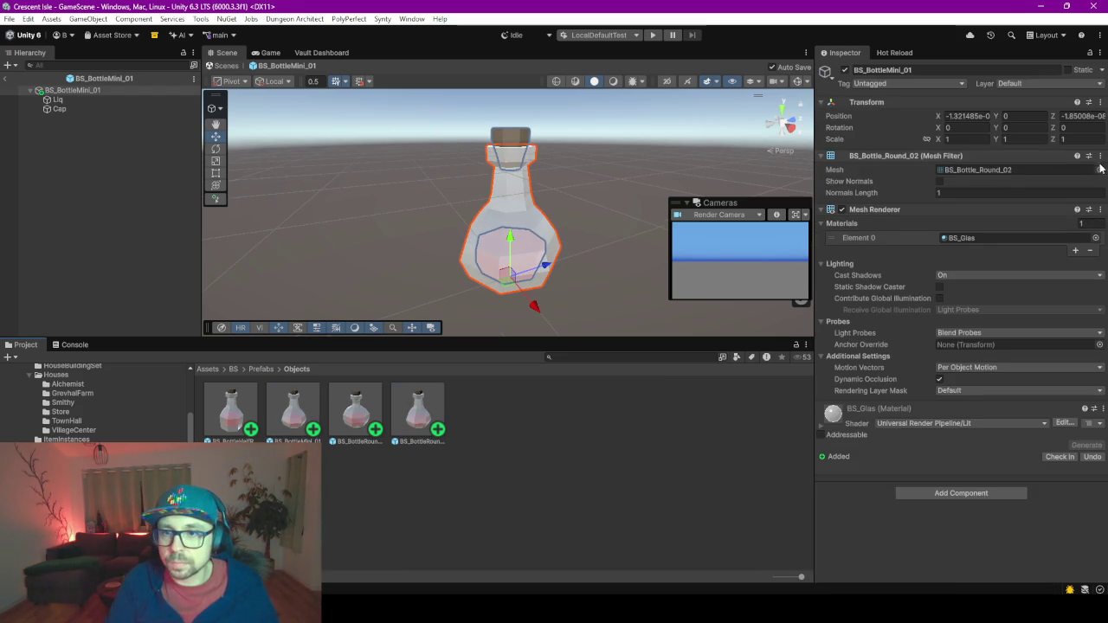
left_click(1099, 170)
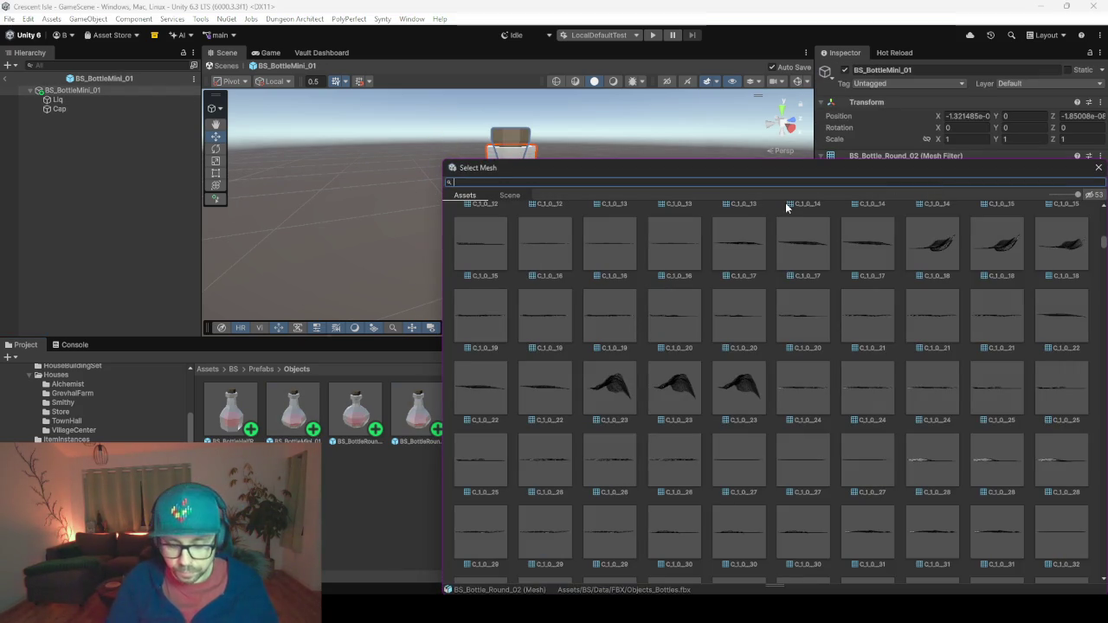
type("mini")
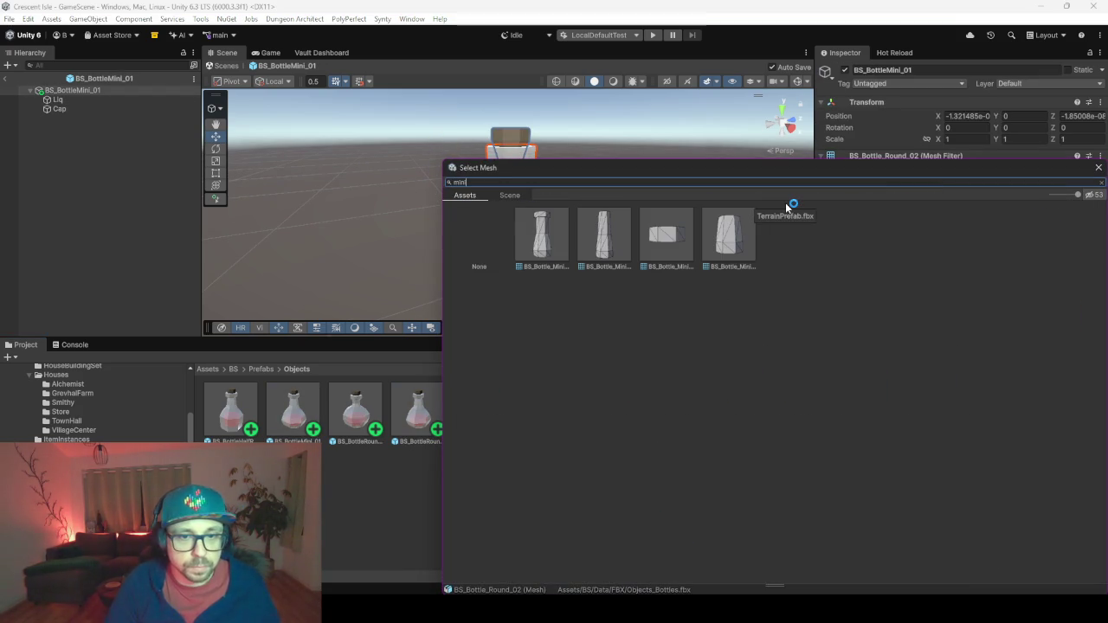
left_click(550, 230)
double_click(558, 241)
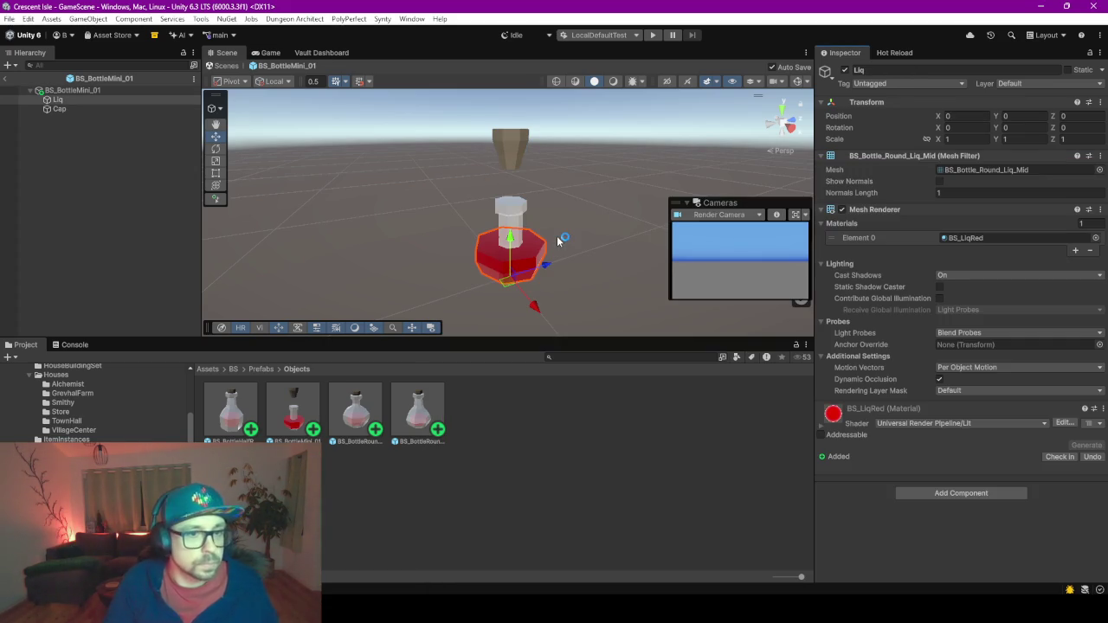
Assign the BS_Bottle_Mini_Liq_Mid mesh to the prefab's Liq child.
left_click(61, 100)
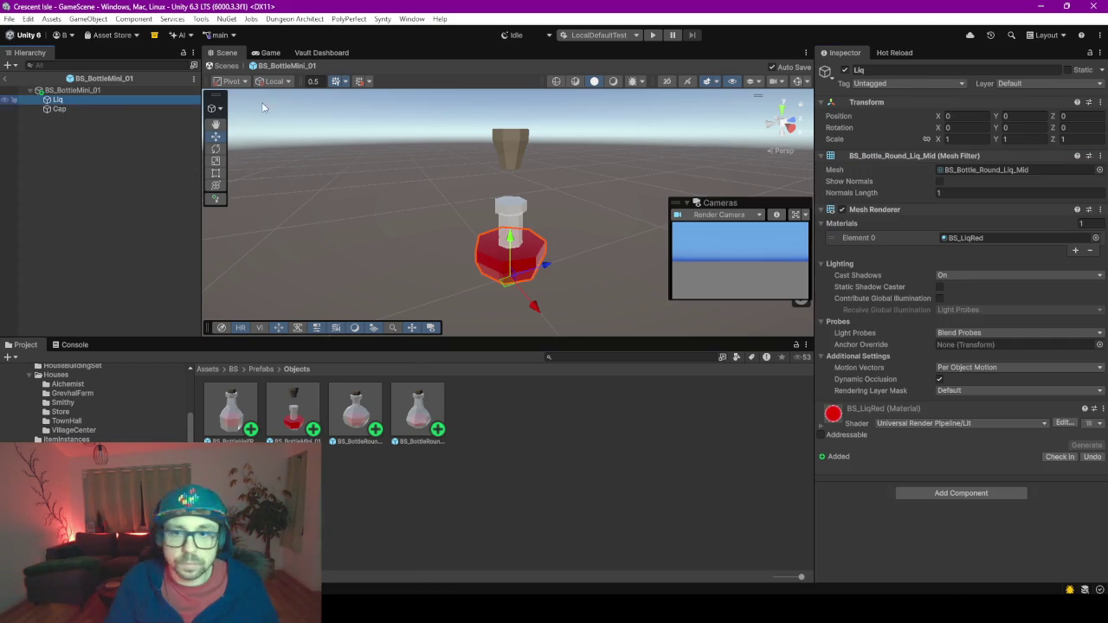
left_click(1099, 170)
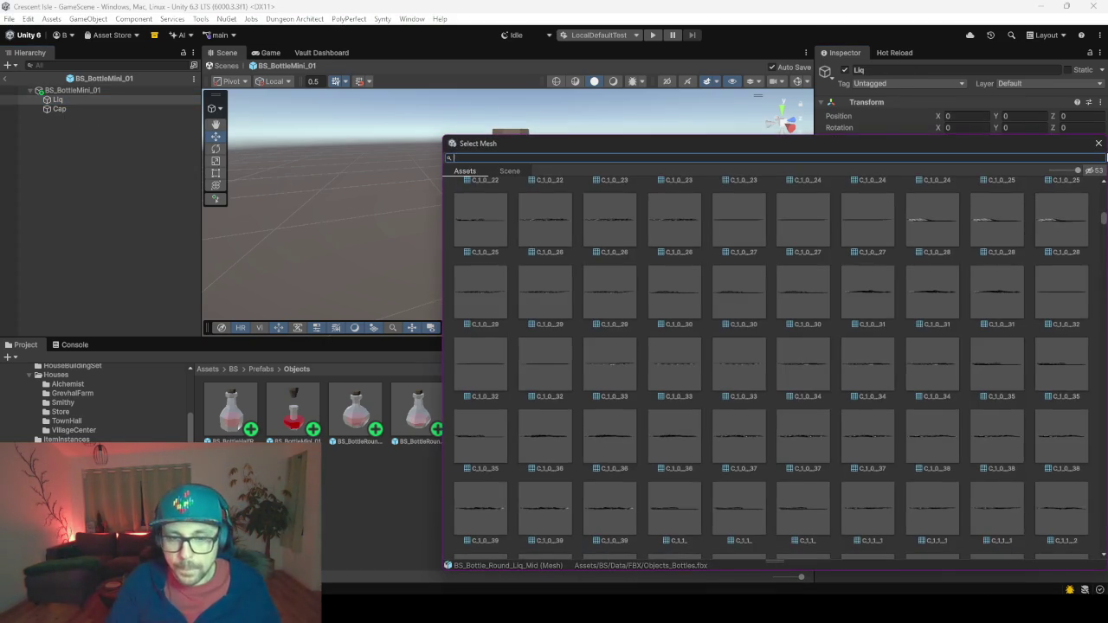
type("mini")
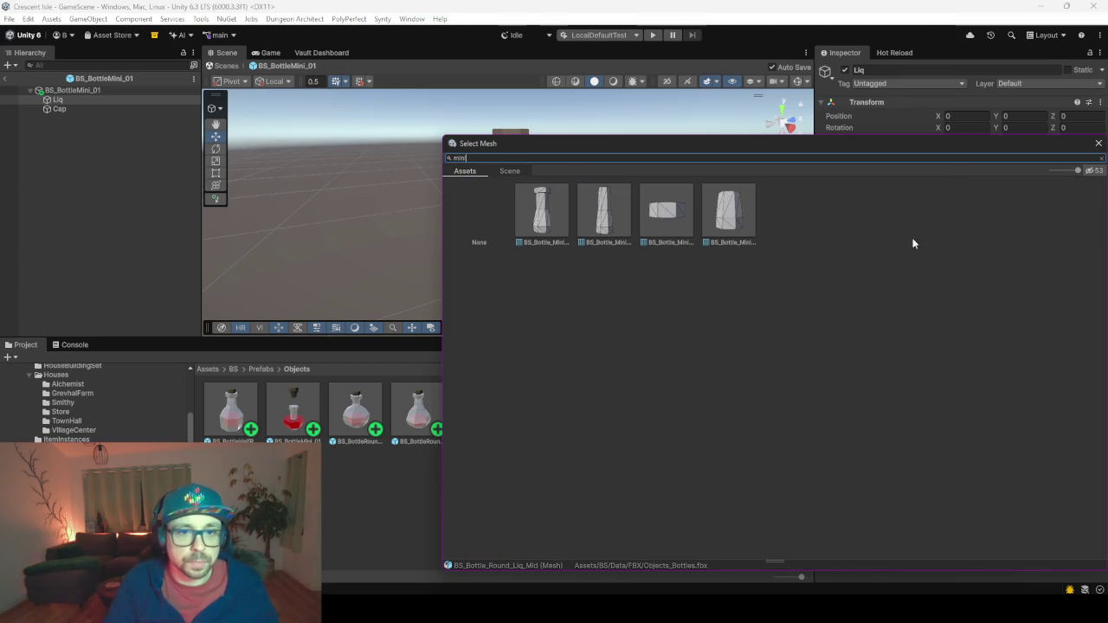
left_click(734, 207)
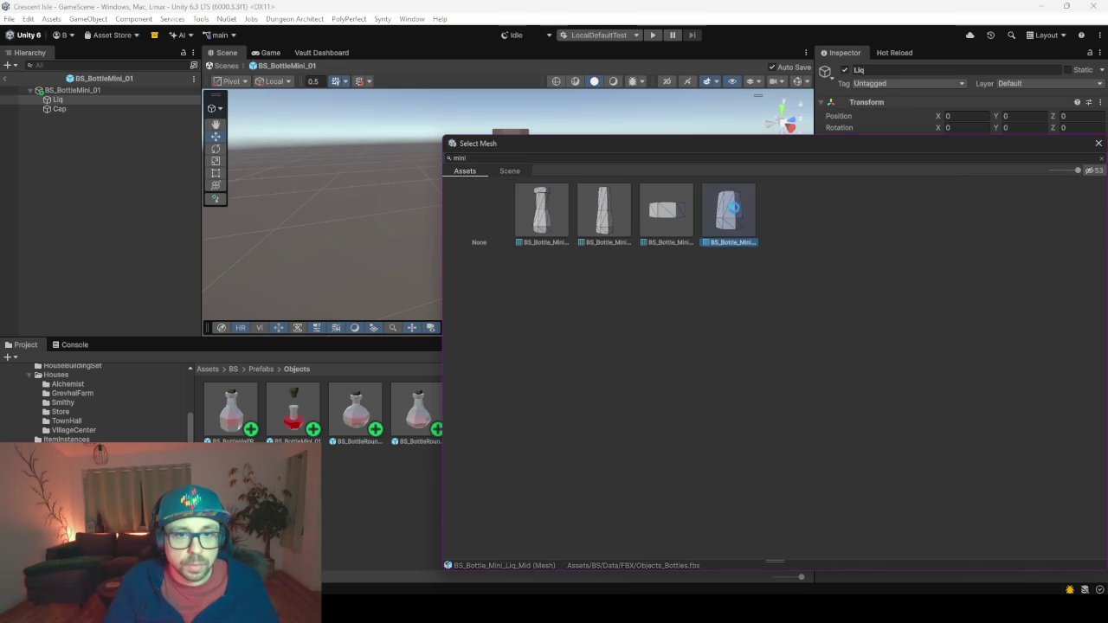
left_click(439, 193)
Select the Cap on BS_BottleMini_01 and lower it onto the bottle neck.
left_click(95, 111)
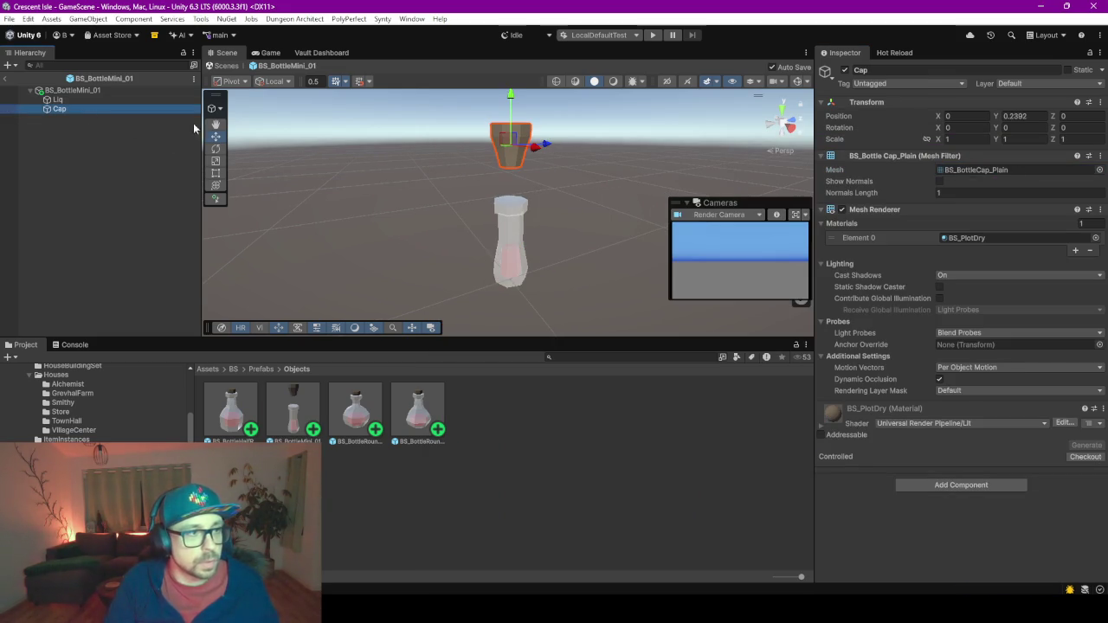
left_click_drag(517, 97, 525, 149)
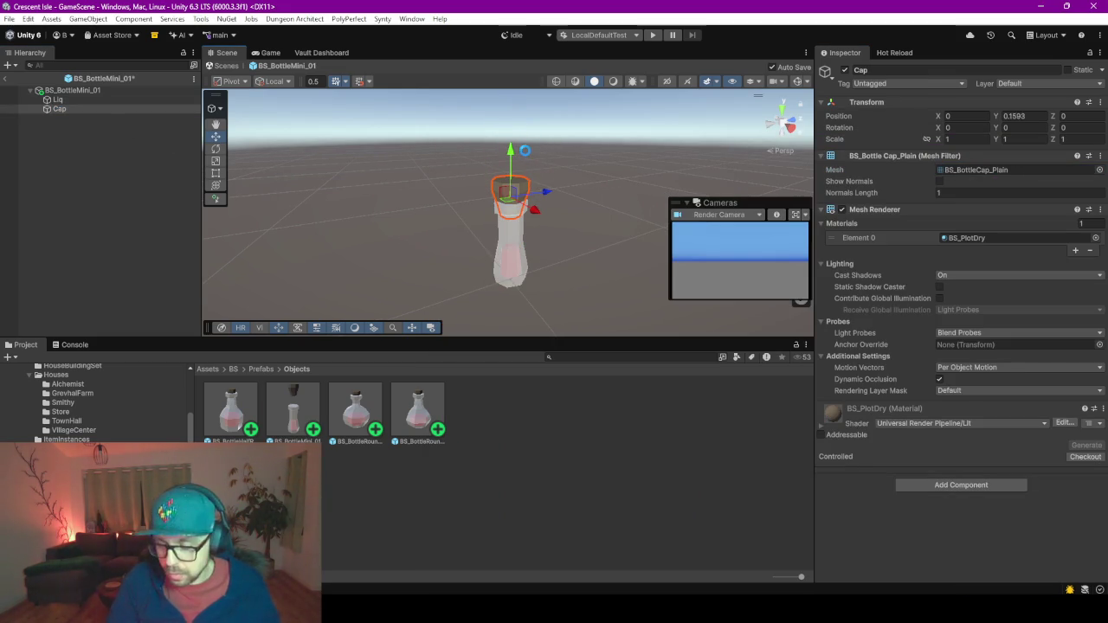
double_click(62, 109)
mouse_move(563, 221)
left_mouse_down()
mouse_move(482, 174)
mouse_move(497, 174)
mouse_move(446, 204)
left_mouse_up()
key("e")
key("r")
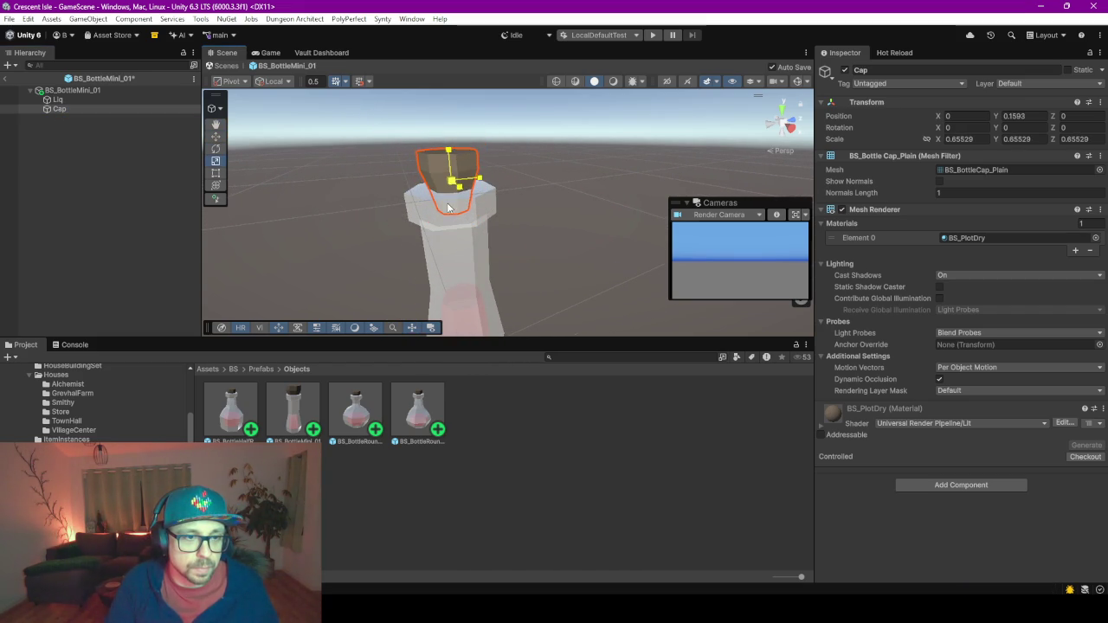
key("w")
left_click_drag(446, 152, 447, 165)
scroll(497, 236, "down", 2)
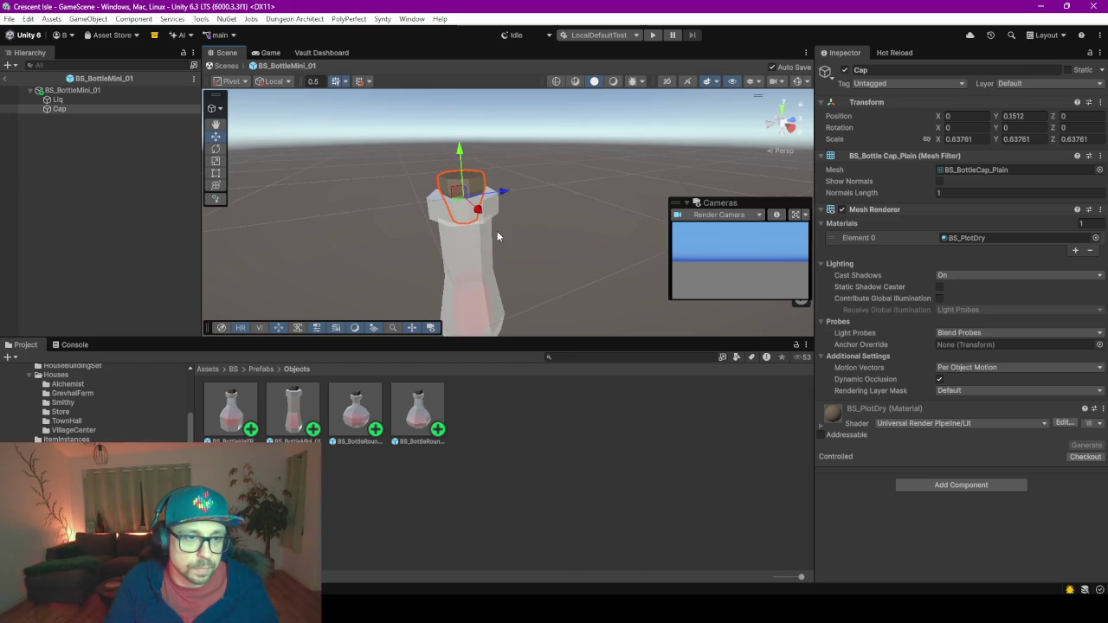
right_click(478, 183)
left_click(82, 110)
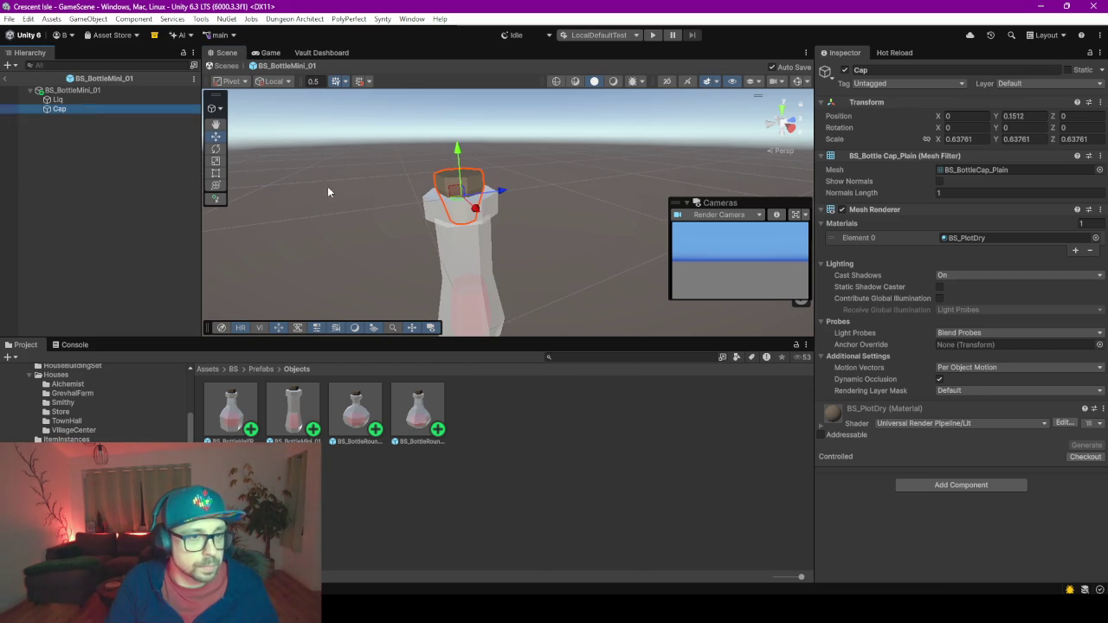
scroll(342, 203, "up", 2)
In Right orthographic view, scale the Cap uniformly from 0.63761 to about 0.728.
left_click(794, 132)
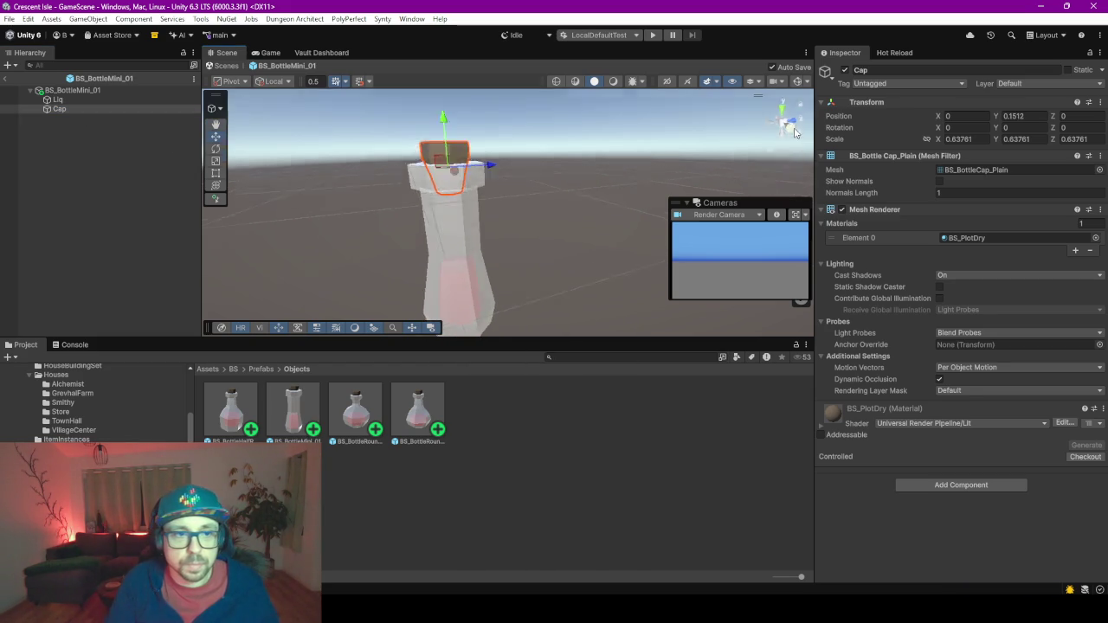
key("e")
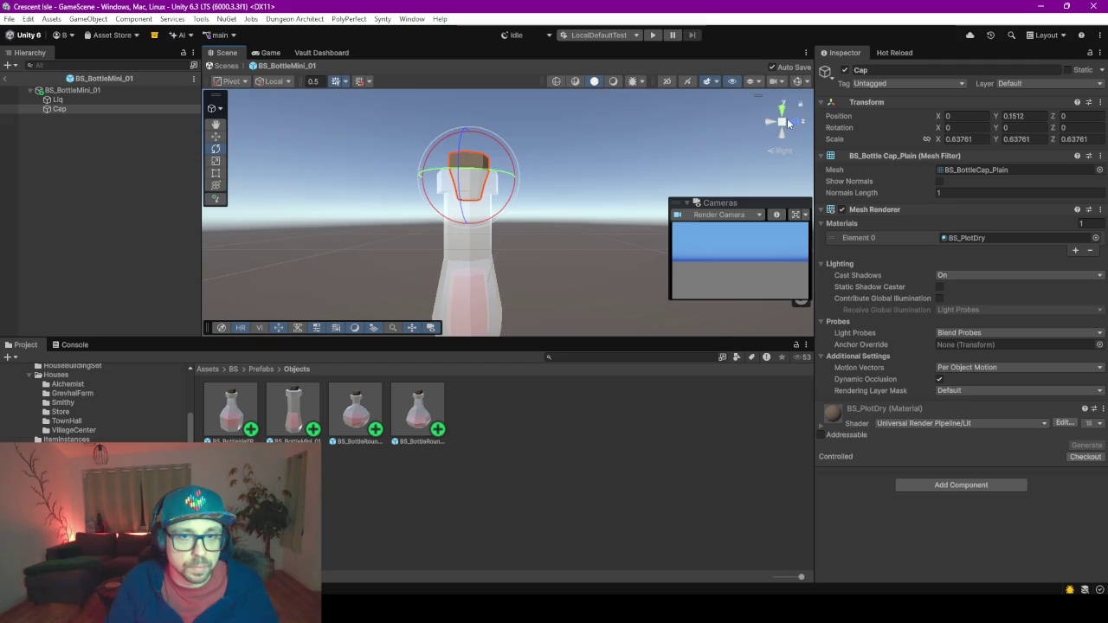
left_click(782, 125)
key("r")
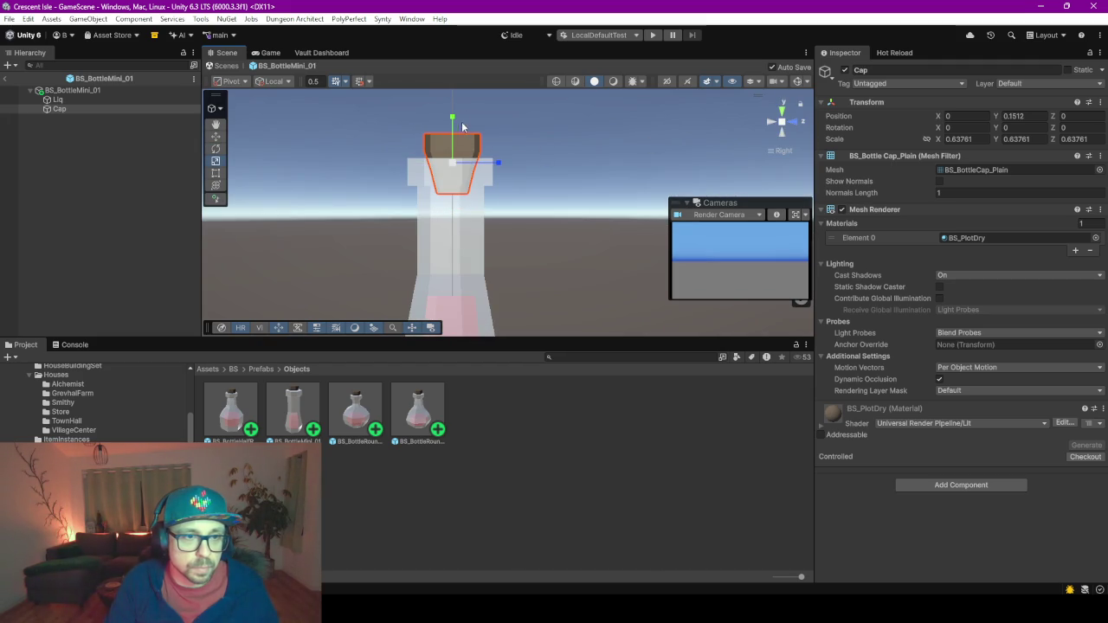
mouse_move(451, 170)
left_mouse_down()
mouse_move(470, 163)
mouse_move(462, 169)
left_mouse_up()
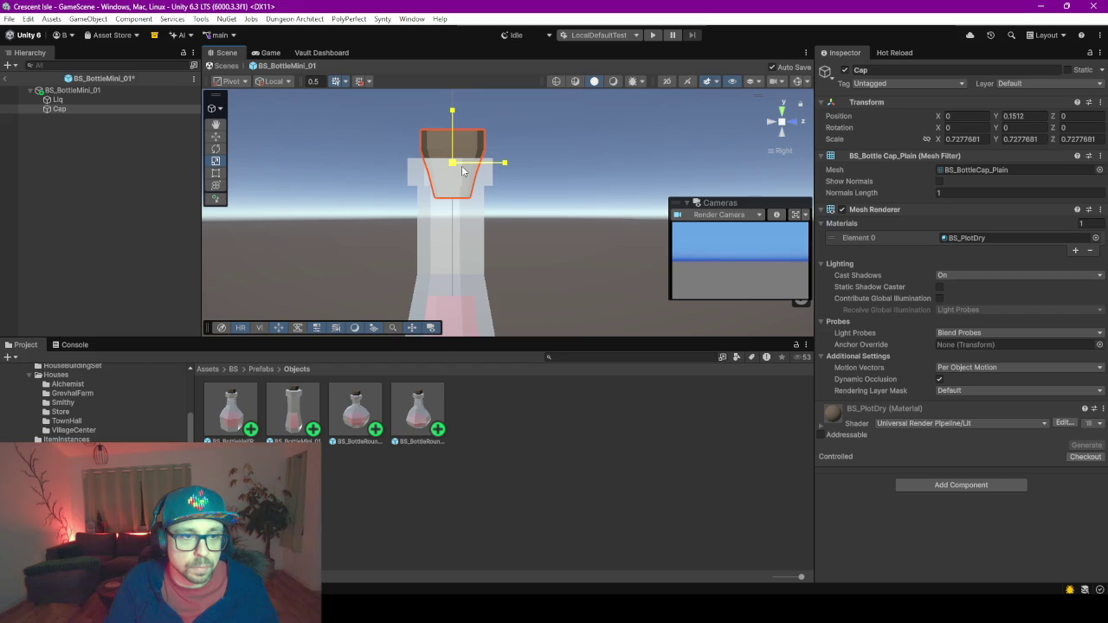
mouse_move(785, 128)
left_mouse_down()
mouse_move(541, 168)
mouse_move(454, 199)
mouse_move(502, 254)
mouse_move(589, 149)
mouse_move(554, 230)
mouse_move(431, 199)
mouse_move(455, 200)
left_mouse_up()
key("w")
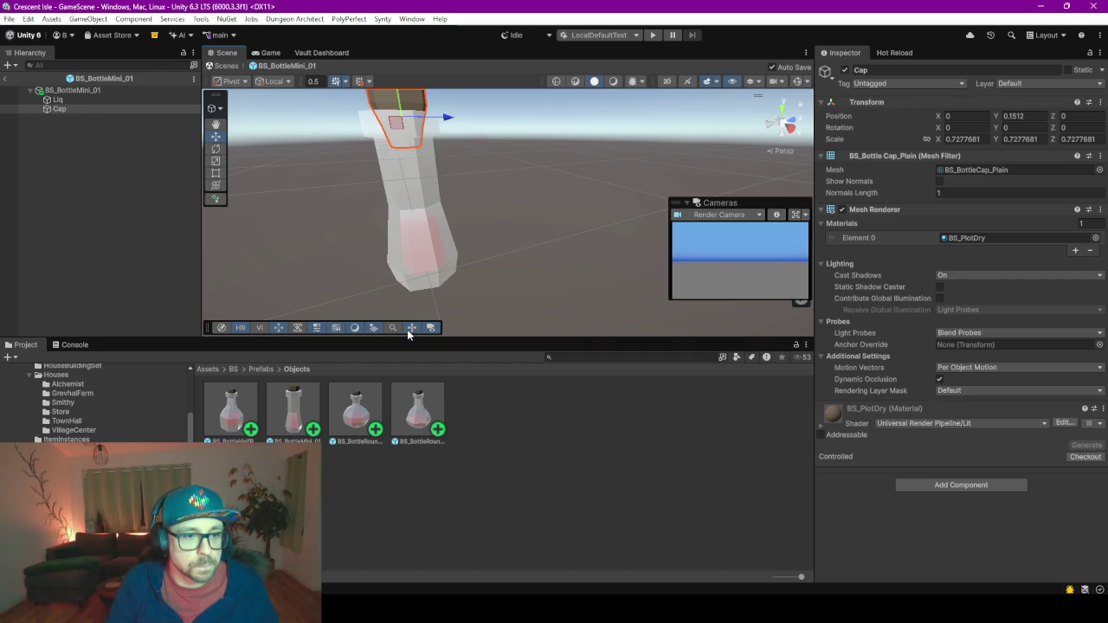
left_click_drag(415, 340, 415, 282)
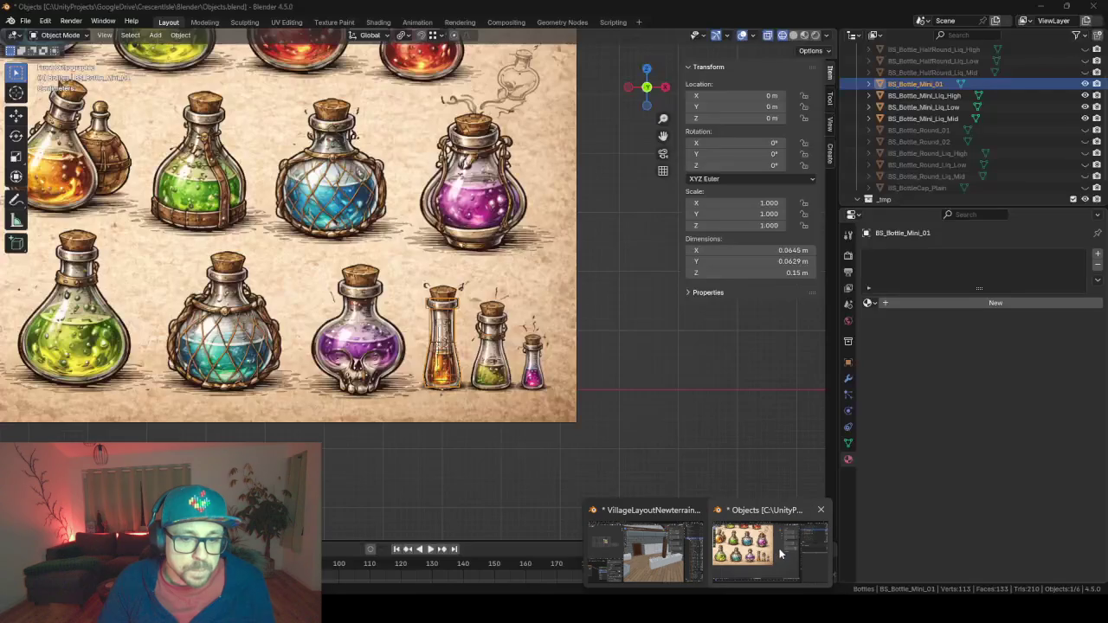
In Blender, rotate the new flask sheet Empty.001 90° on X to stand upright.
left_click(778, 548)
scroll(440, 339, "up", 4)
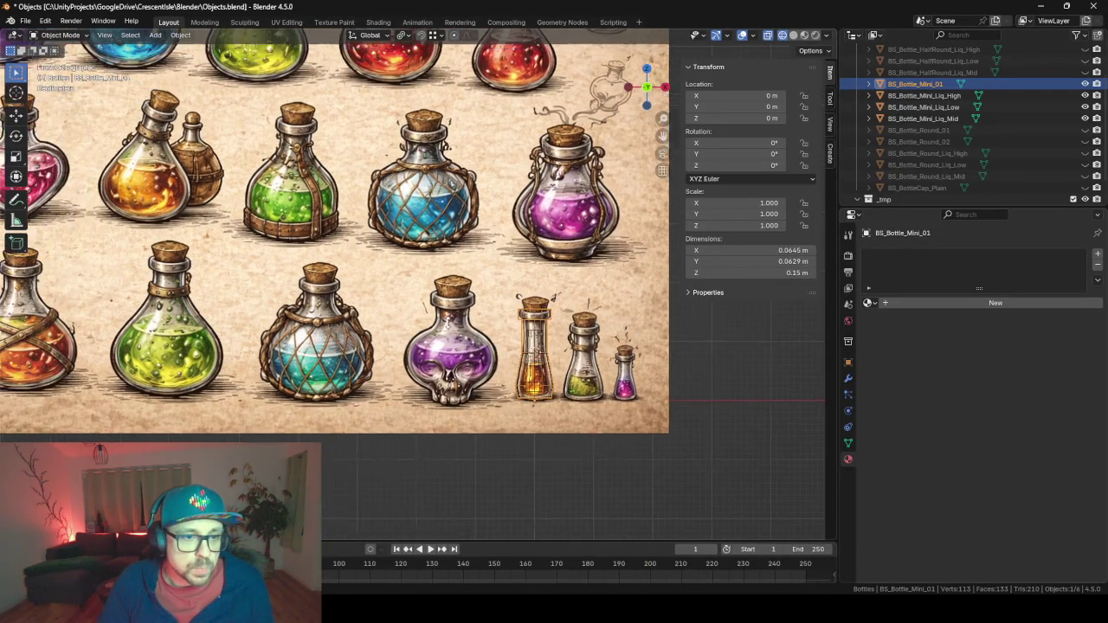
scroll(441, 338, "down", 5)
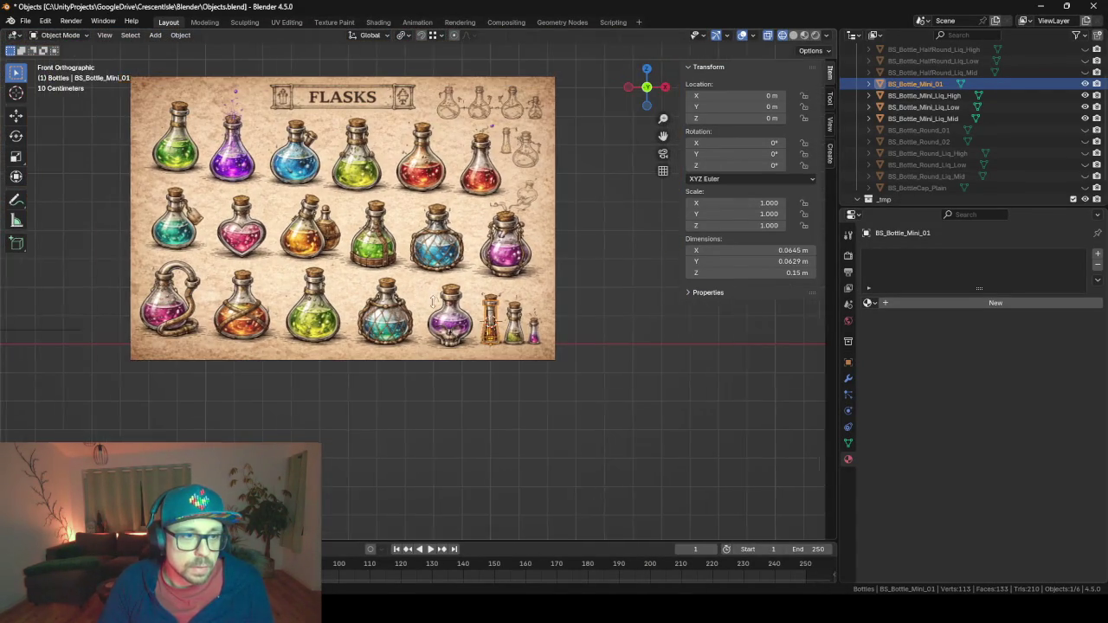
scroll(361, 320, "down", 6)
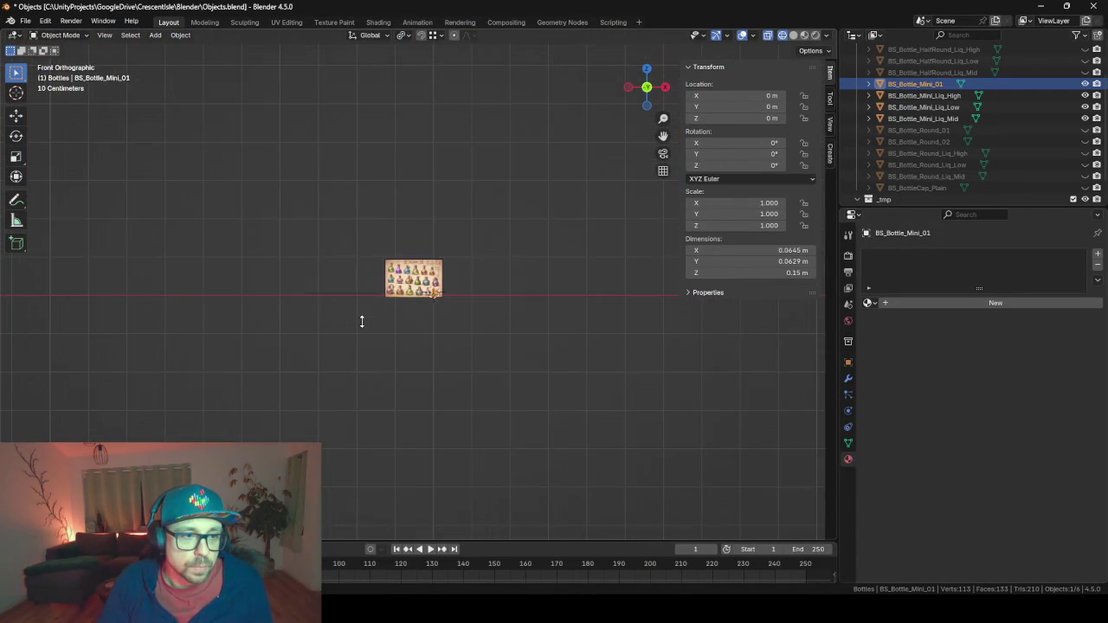
scroll(360, 320, "up", 3)
key("Tab")
key("Tab")
left_click(347, 299)
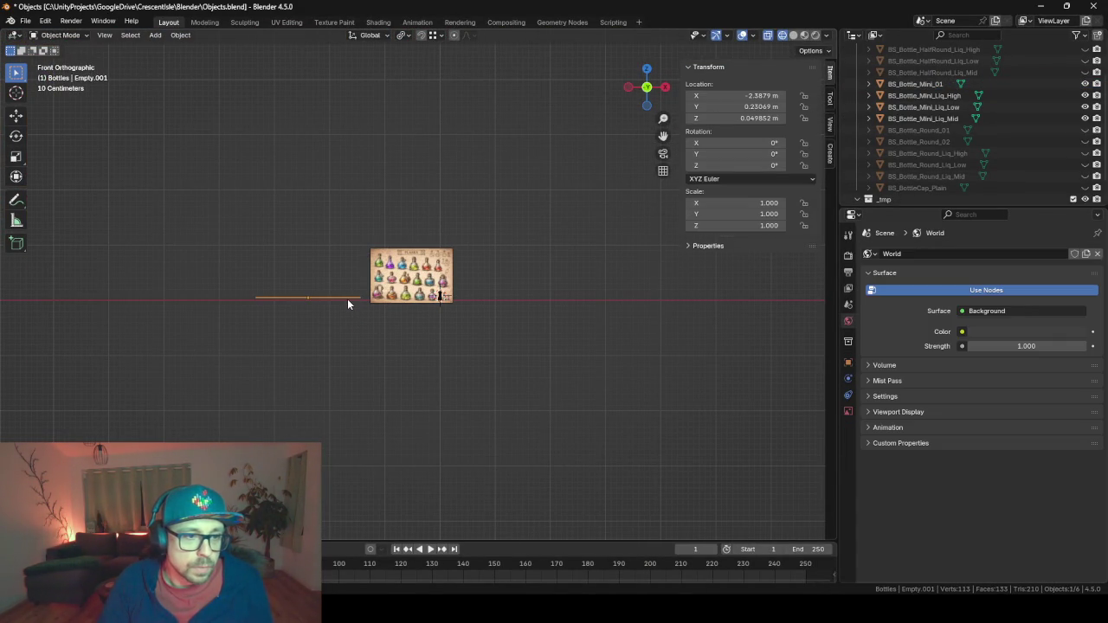
type("r")
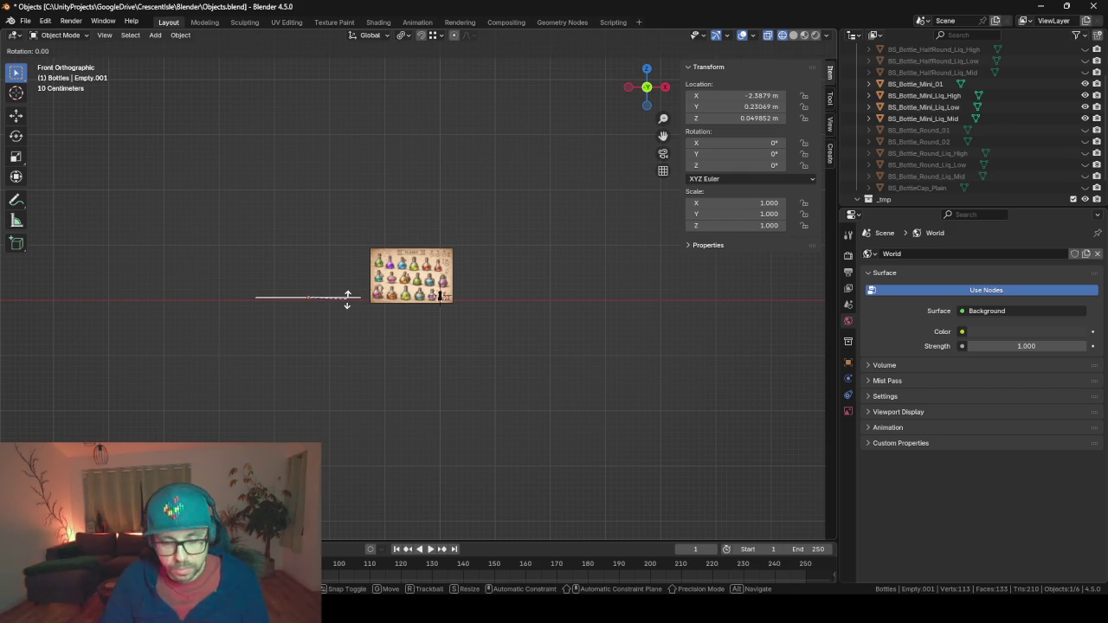
type("x90")
key("Return")
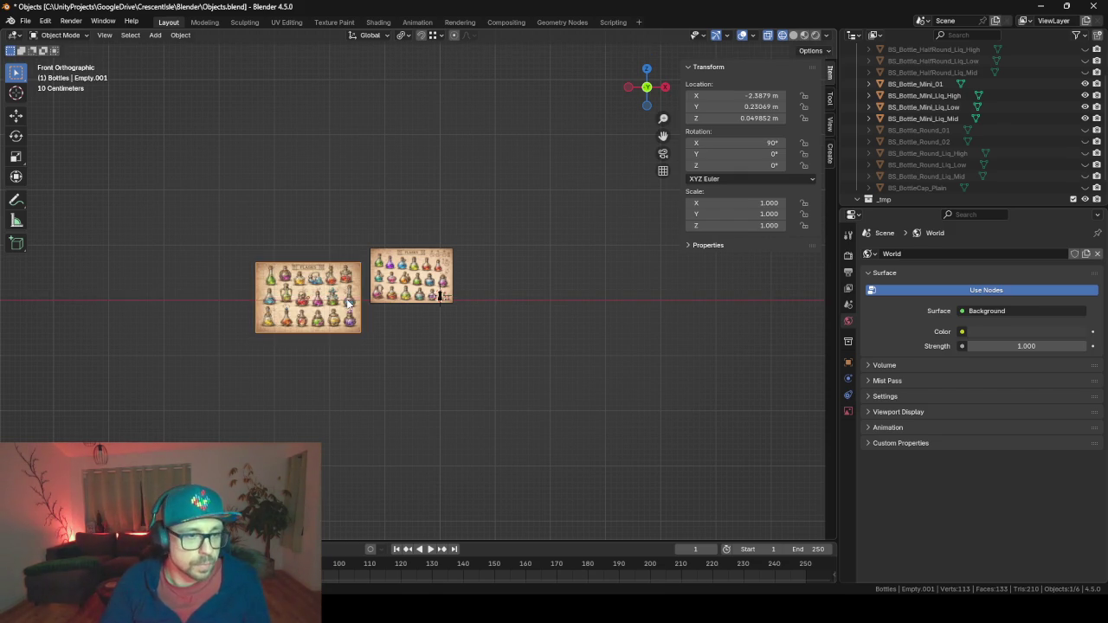
Move Empty.001 to the right of the FLASKS image and scale it to 0.652.
scroll(346, 311, "up", 5)
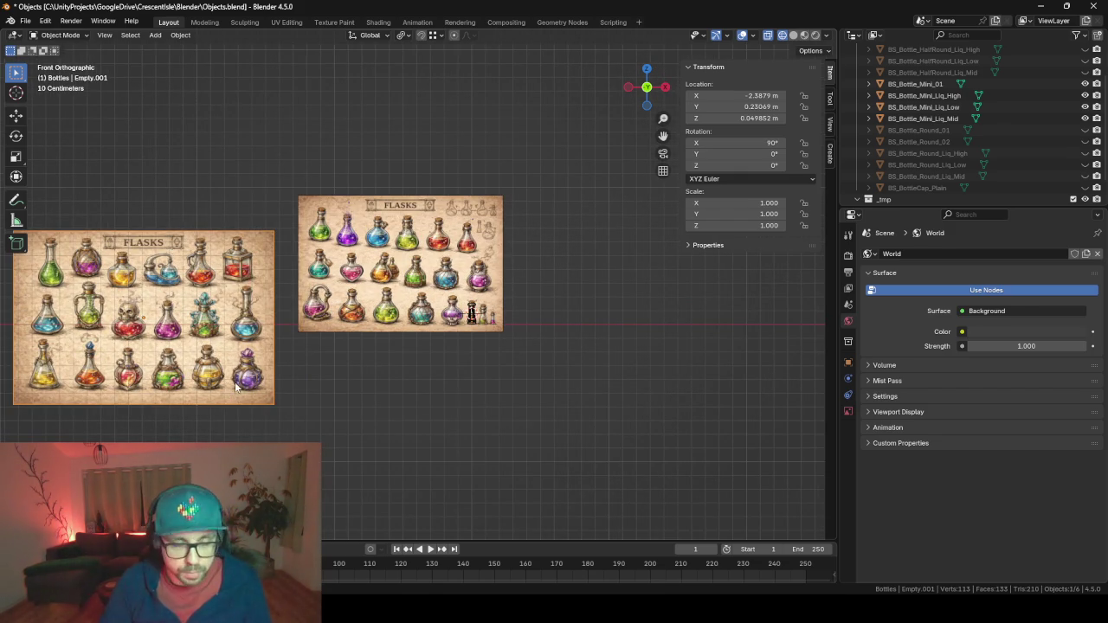
key("g")
left_click(709, 362)
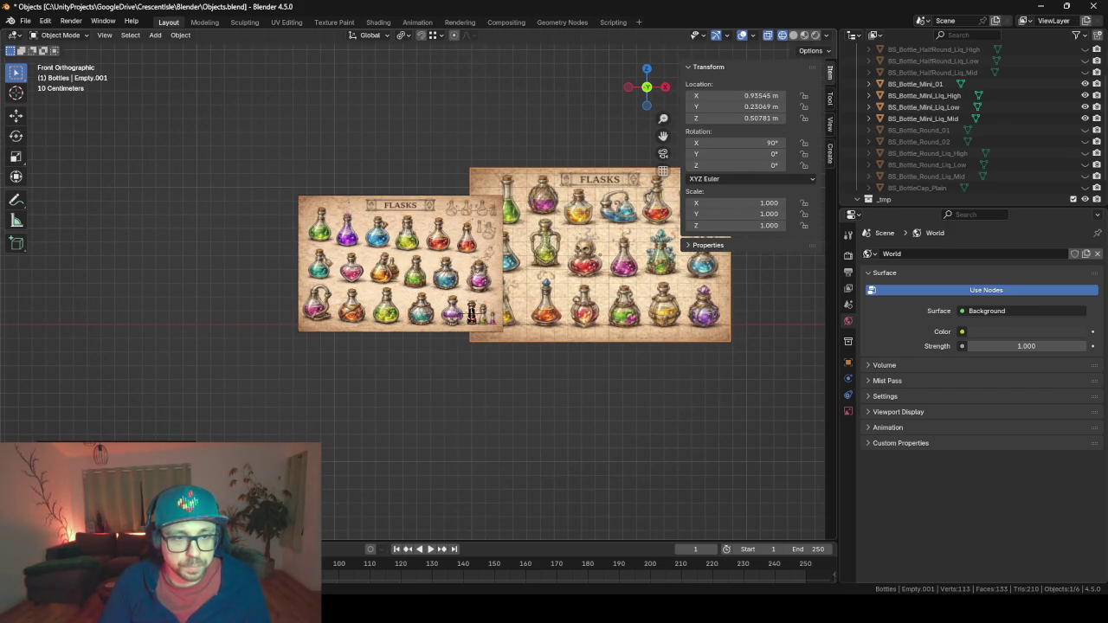
key("s")
left_click(690, 387)
scroll(689, 382, "up", 5)
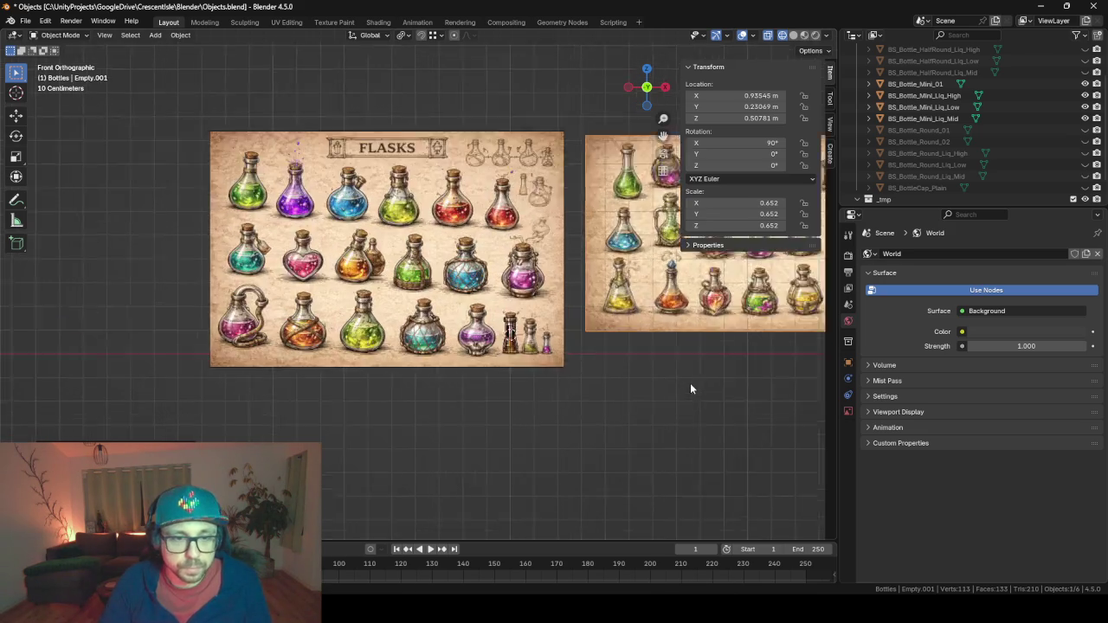
scroll(327, 405, "right", 3)
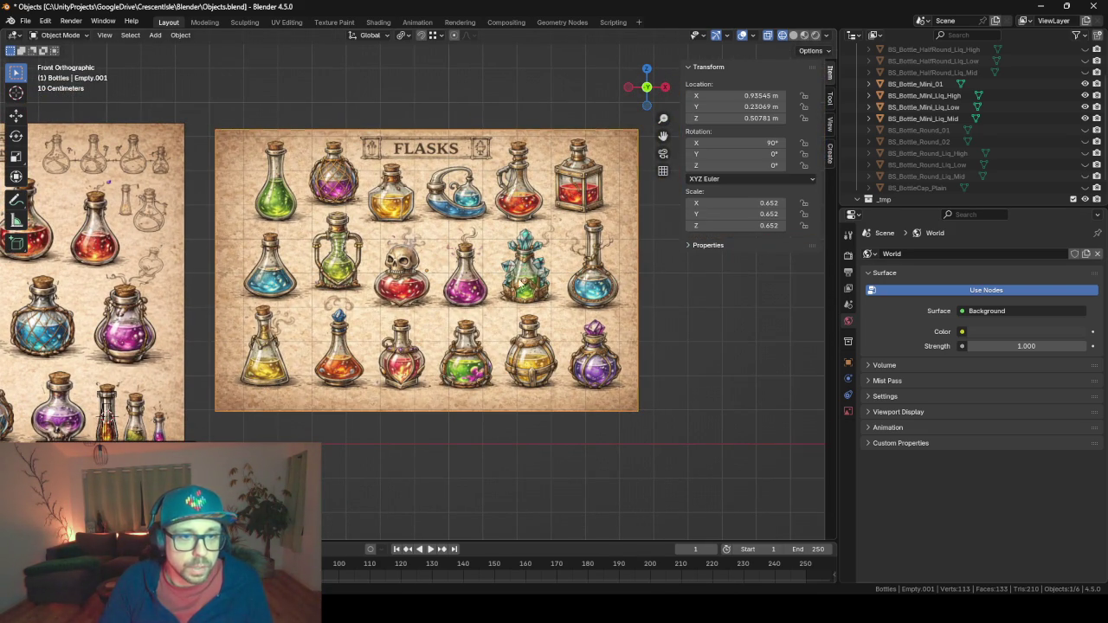
scroll(514, 279, "up", 2)
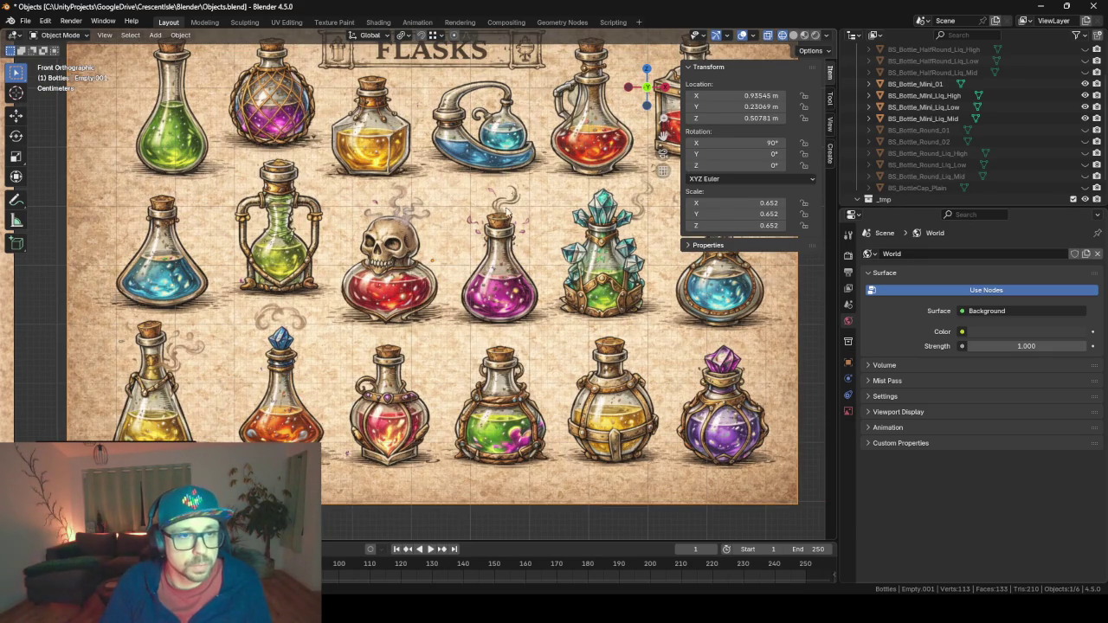
scroll(490, 225, "right", 3)
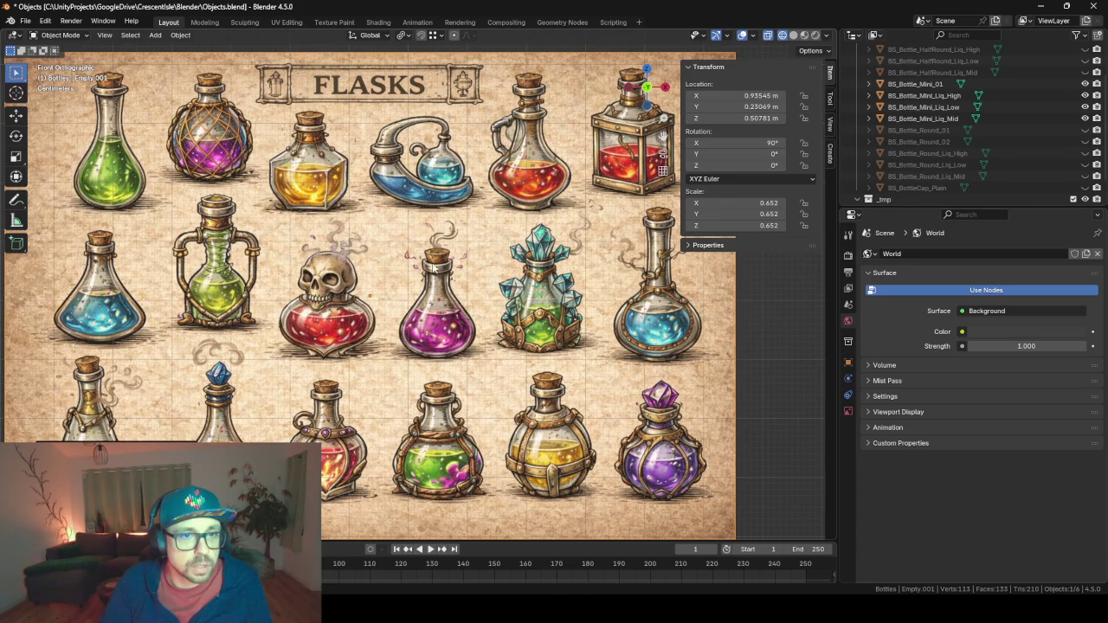
scroll(346, 242, "left", 1)
scroll(350, 242, "left", 3)
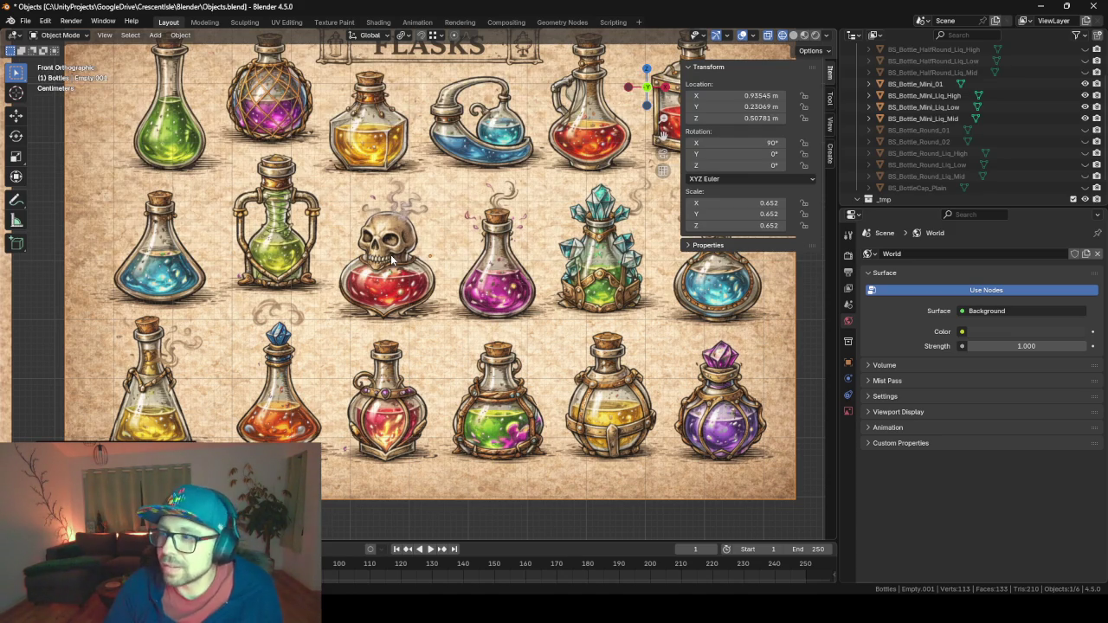
scroll(638, 275, "right", 3)
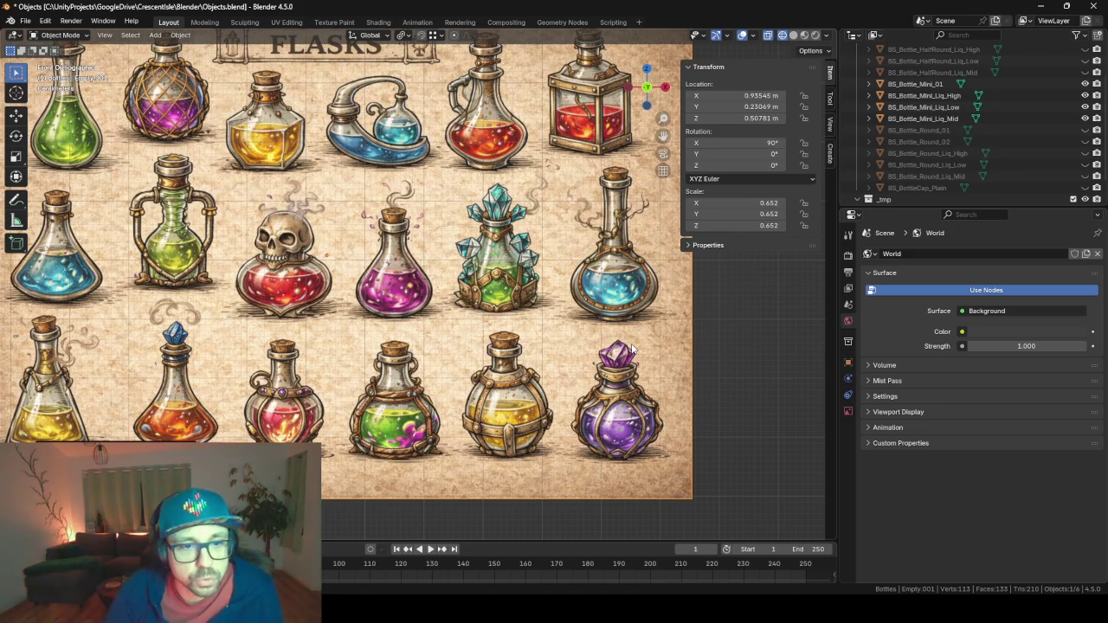
scroll(632, 349, "down", 5)
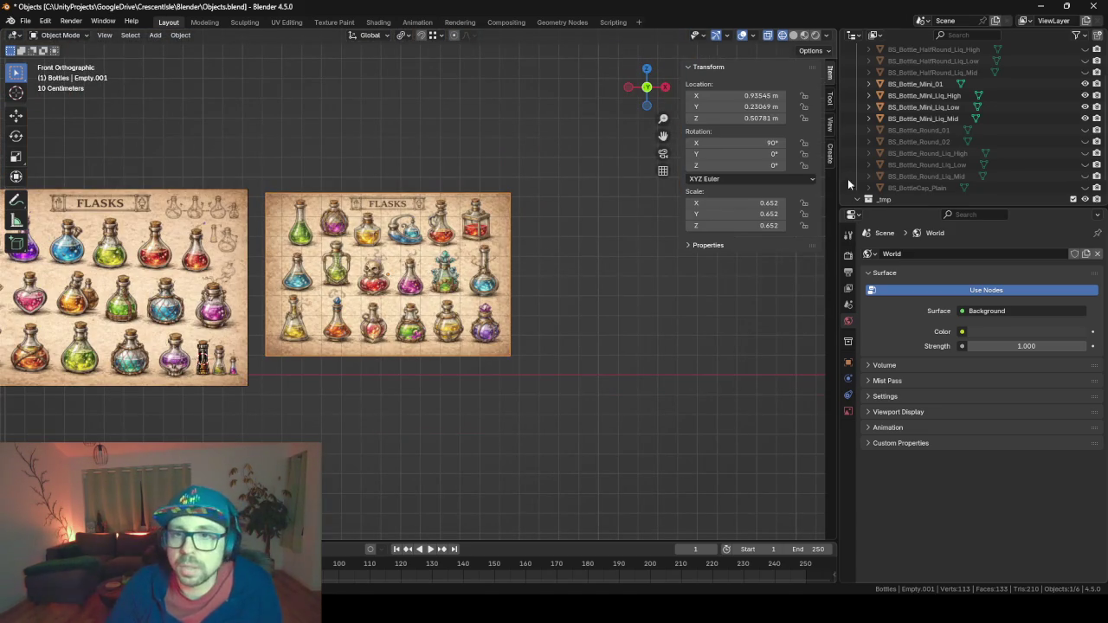
Hide BS_Bottle_Mini_01 and its three liquid meshes.
left_click(956, 84)
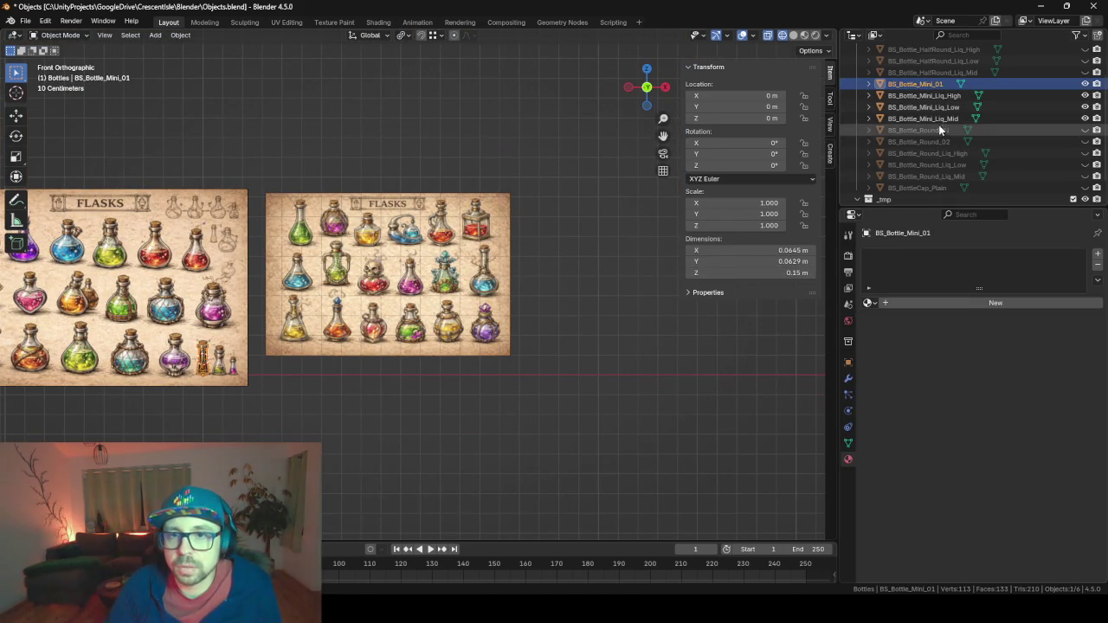
left_click(937, 118, "shift")
key("h")
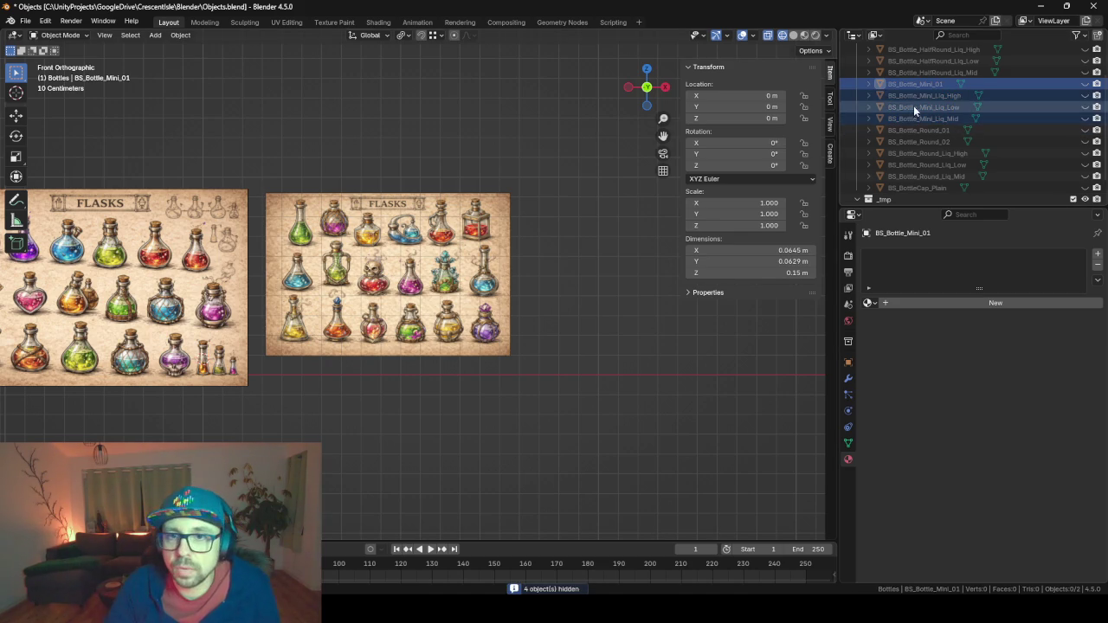
Select BS_BottleCap_Plain and reframe the view on both reference sheets, leaving sizes unchanged.
left_click(938, 187)
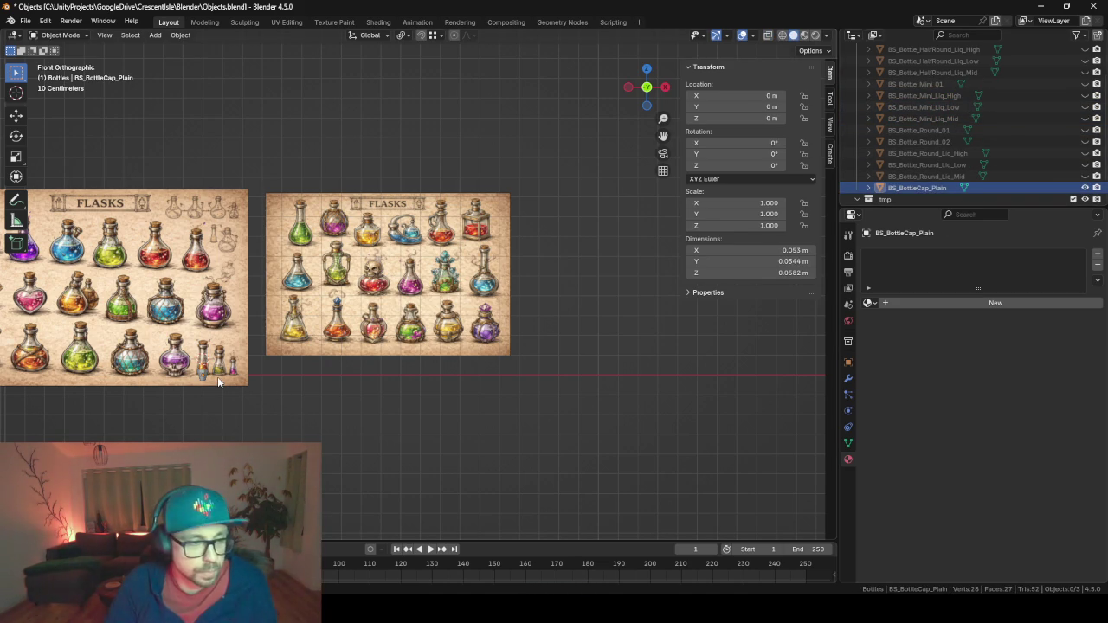
key("Tab")
key("Tab")
key("a")
key("s")
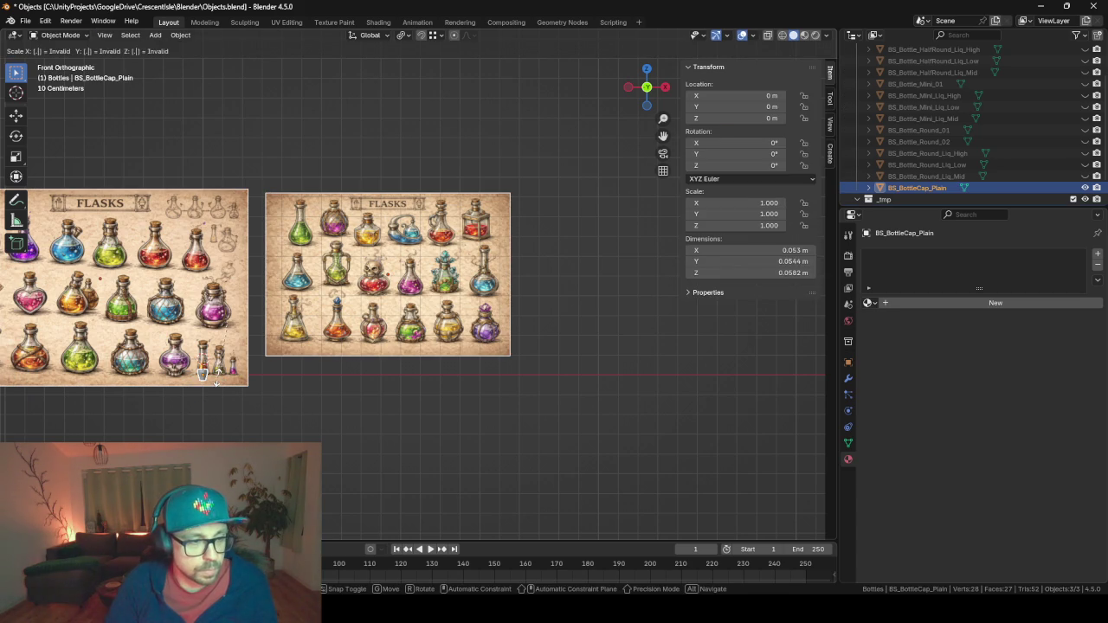
key("Escape")
left_click(198, 374)
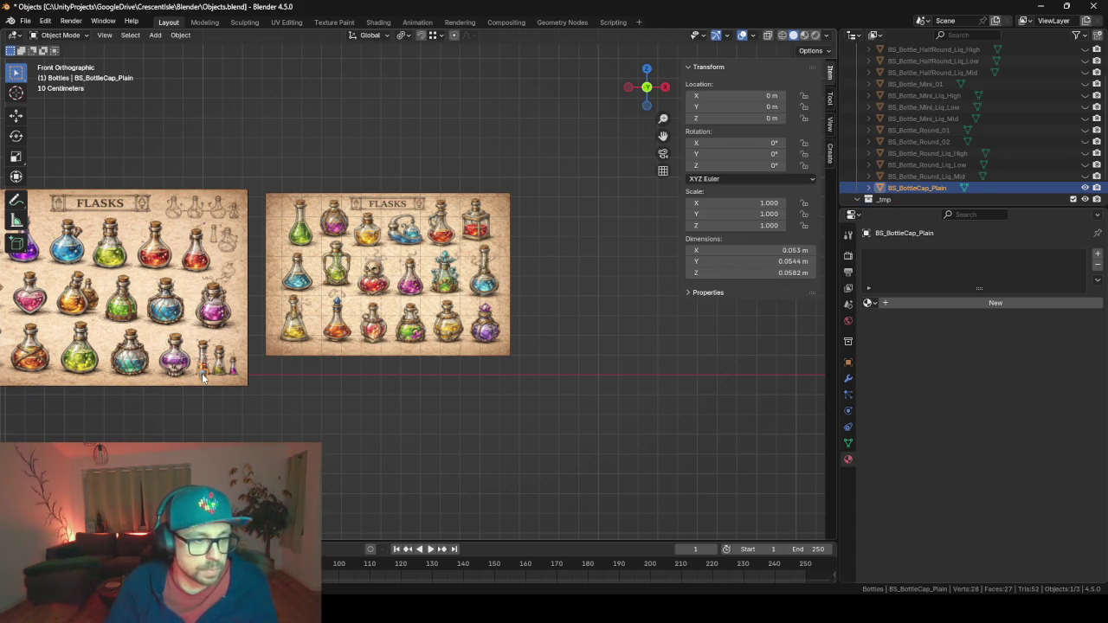
key("KP_Decimal")
key("Home")
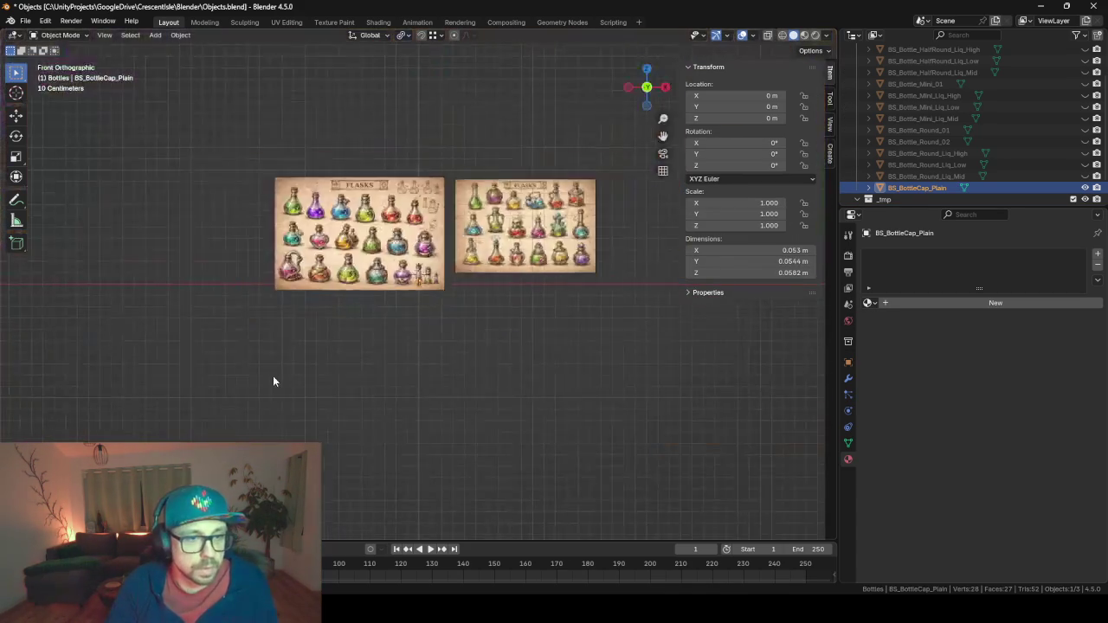
scroll(272, 380, "up", 5)
Drag the new flask sheet Empty.001 below the original FLASKS sheet.
left_click(560, 219)
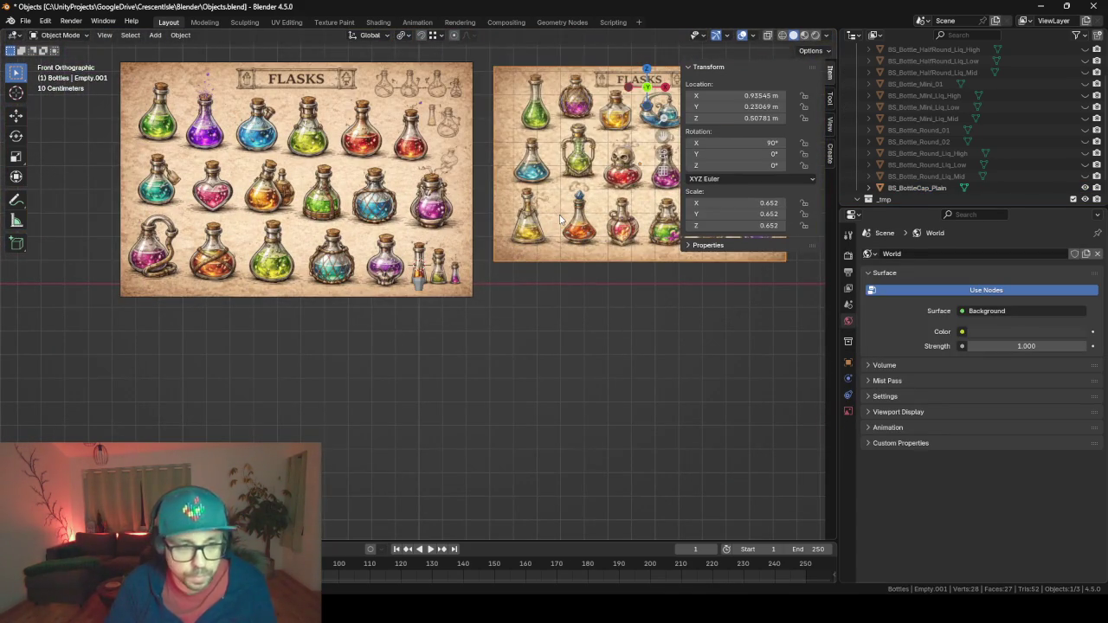
mouse_move(560, 219)
left_mouse_down()
mouse_move(230, 346)
mouse_move(242, 347)
left_mouse_up()
left_click(255, 176)
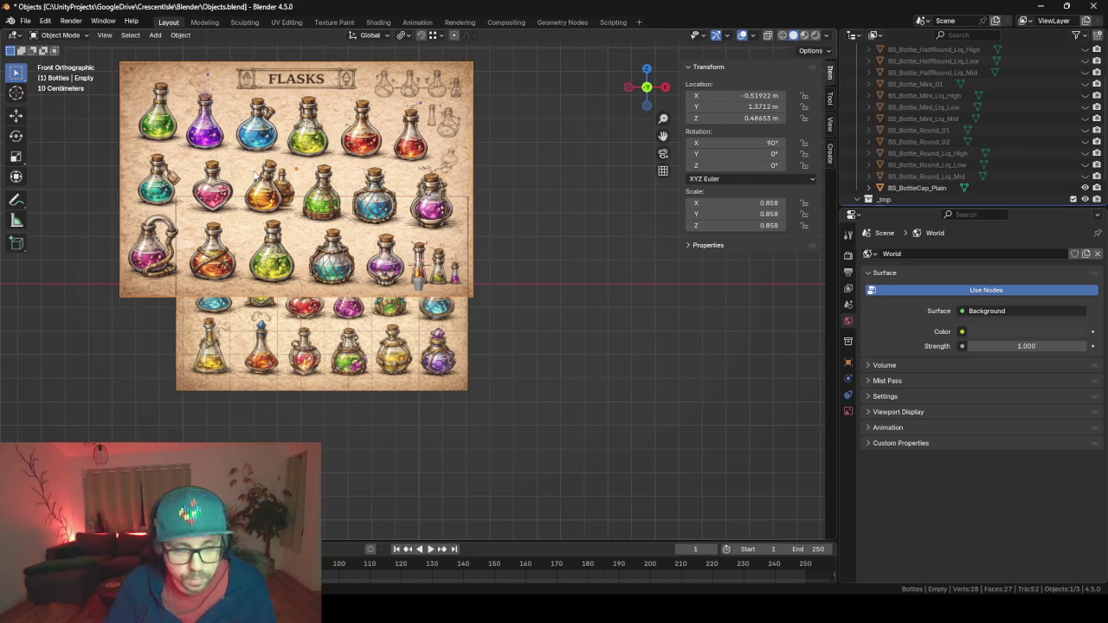